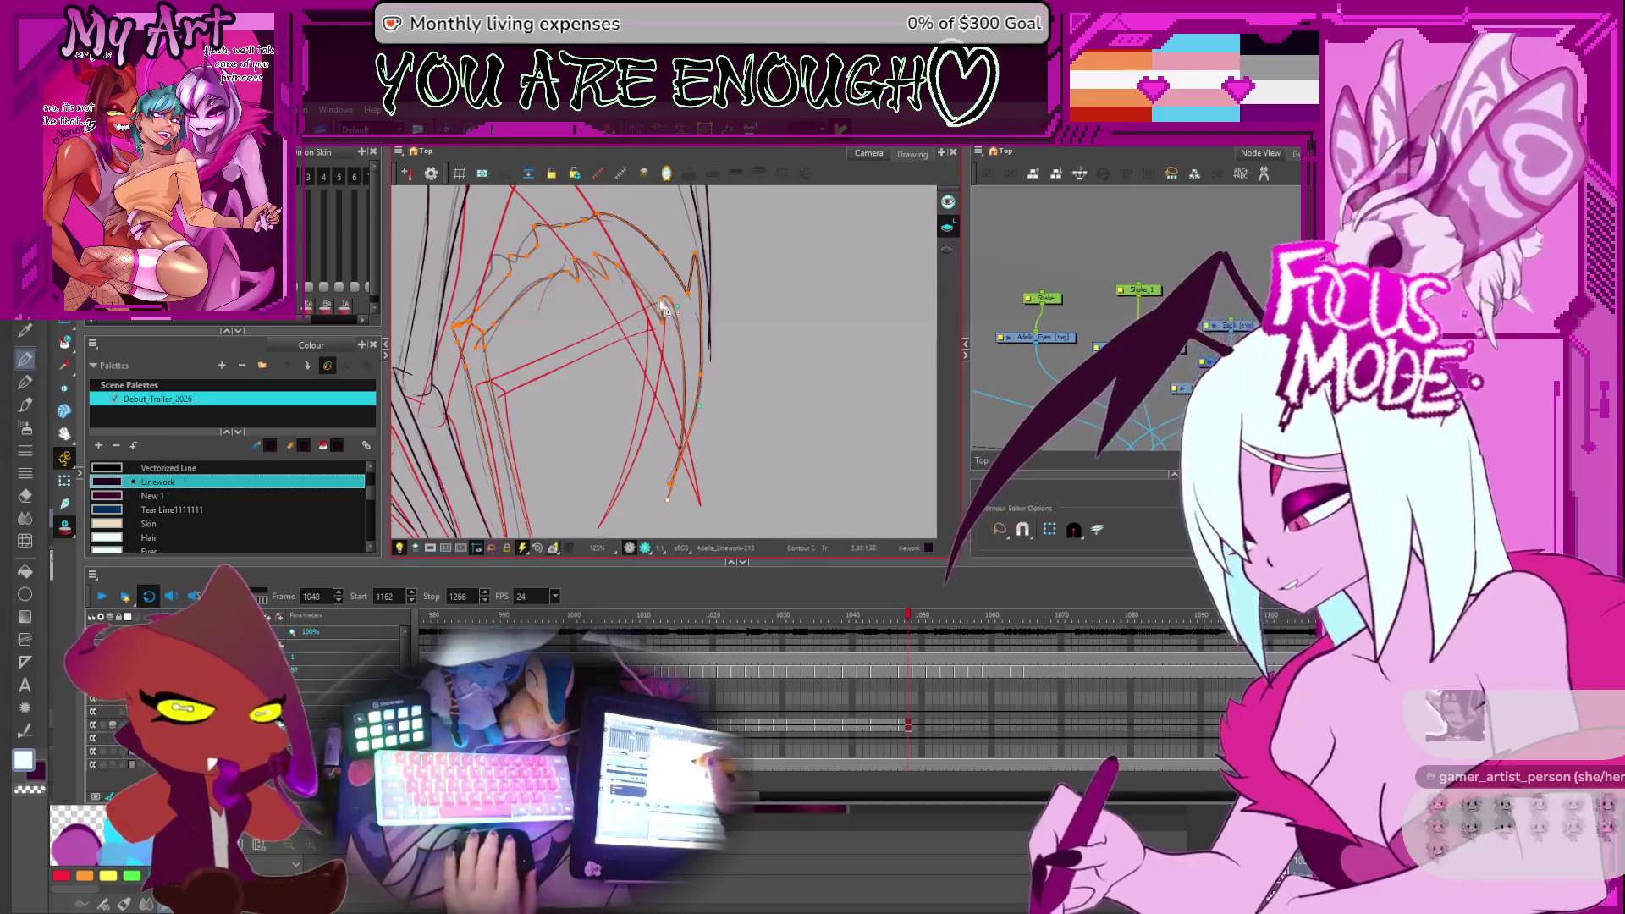
# Pick the long outer hair strand contour for editing in the Contour Editor
pyautogui.scroll(3, 677, 360)
pyautogui.click(665, 248)
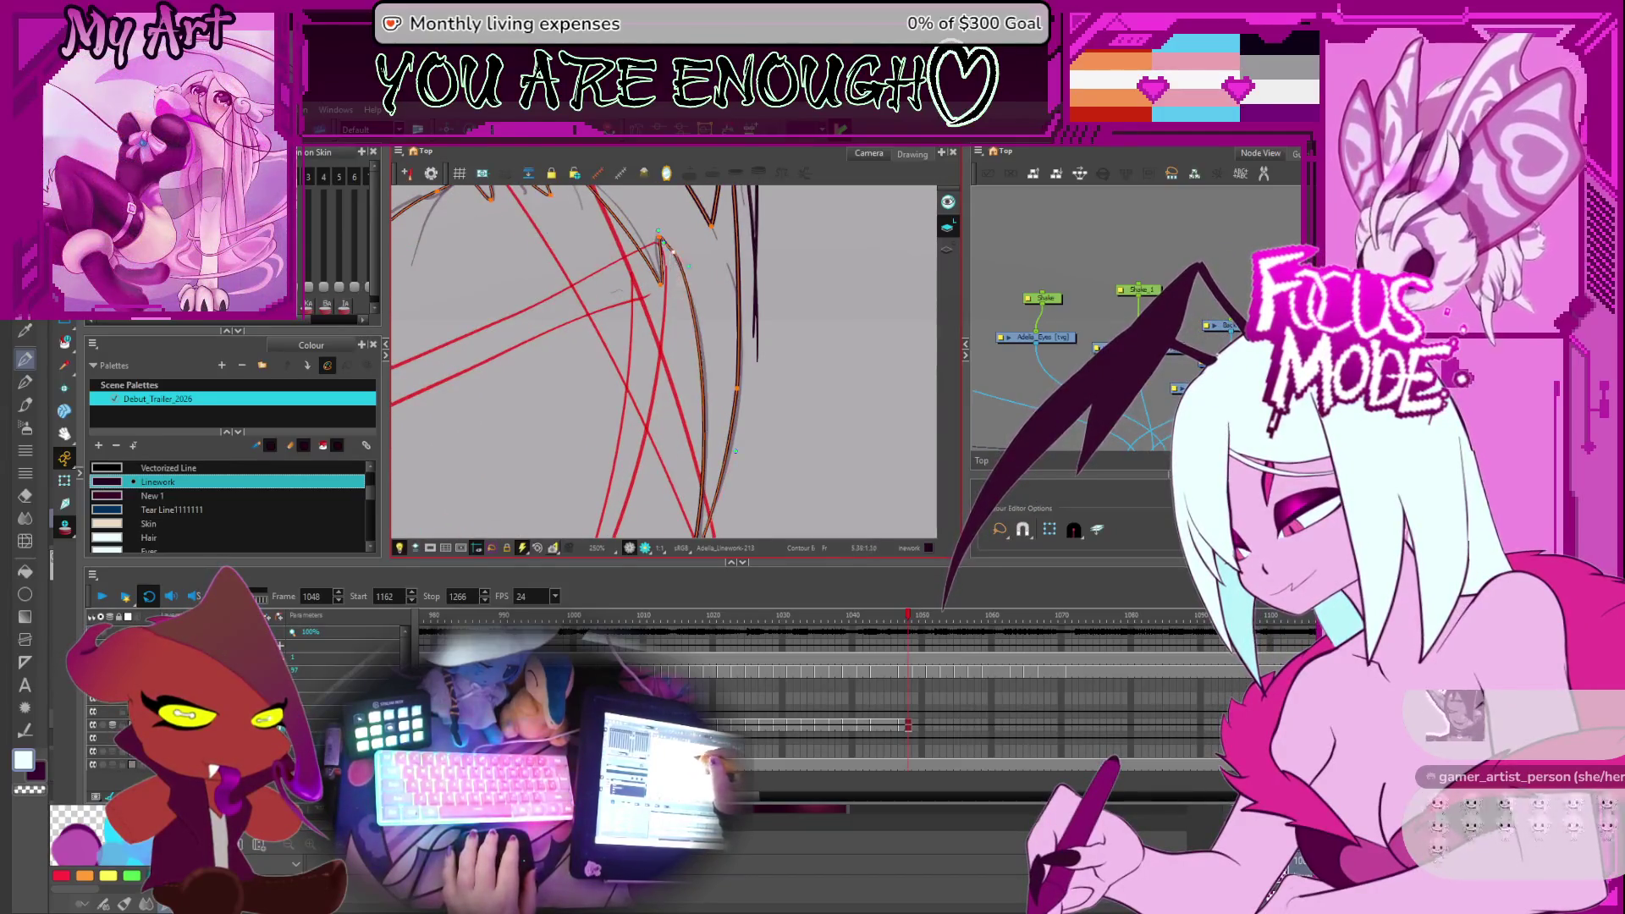
pyautogui.scroll(2, 667, 243)
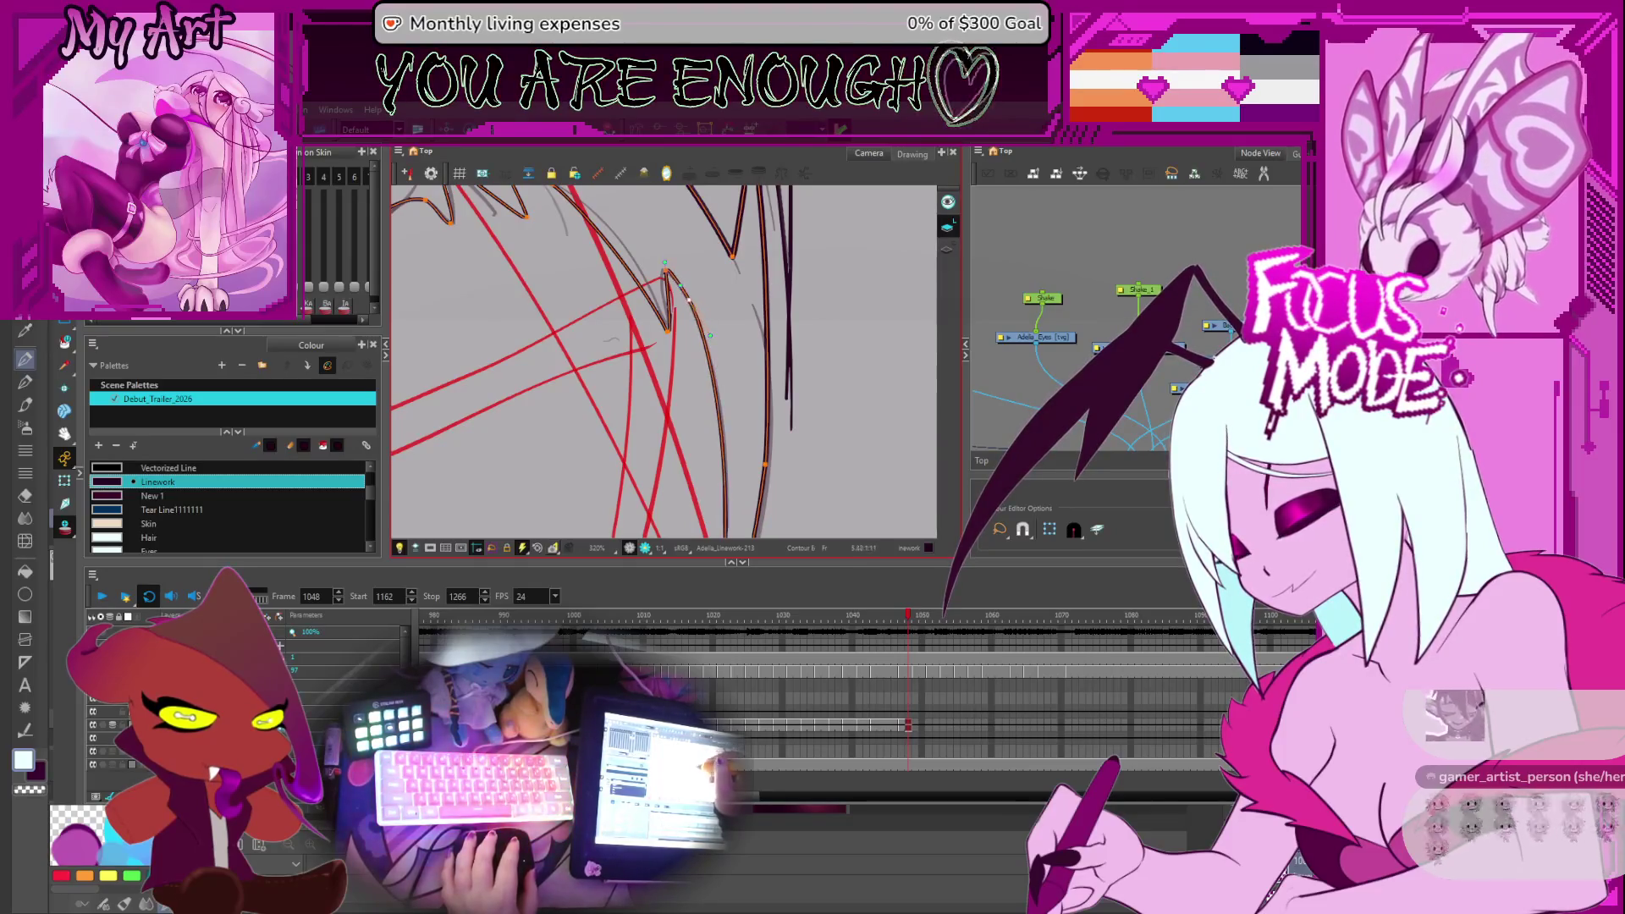
pyautogui.scroll(-3, 660, 292)
pyautogui.moveTo(630, 289); pyautogui.dragTo(642, 296)
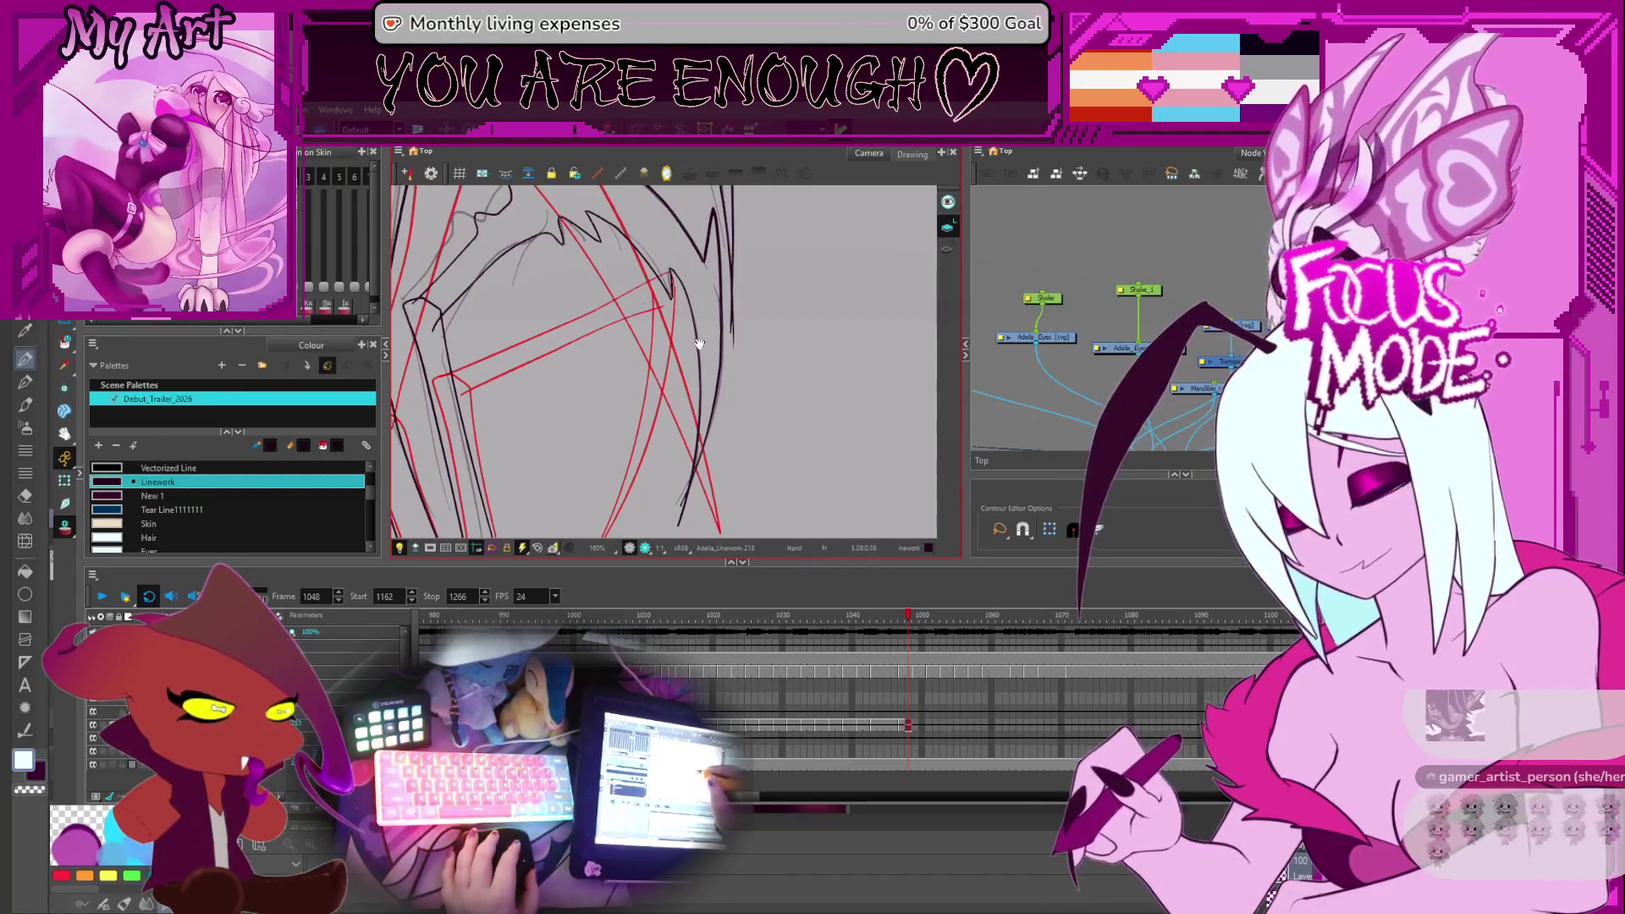
pyautogui.moveTo(696, 365); pyautogui.dragTo(751, 379)
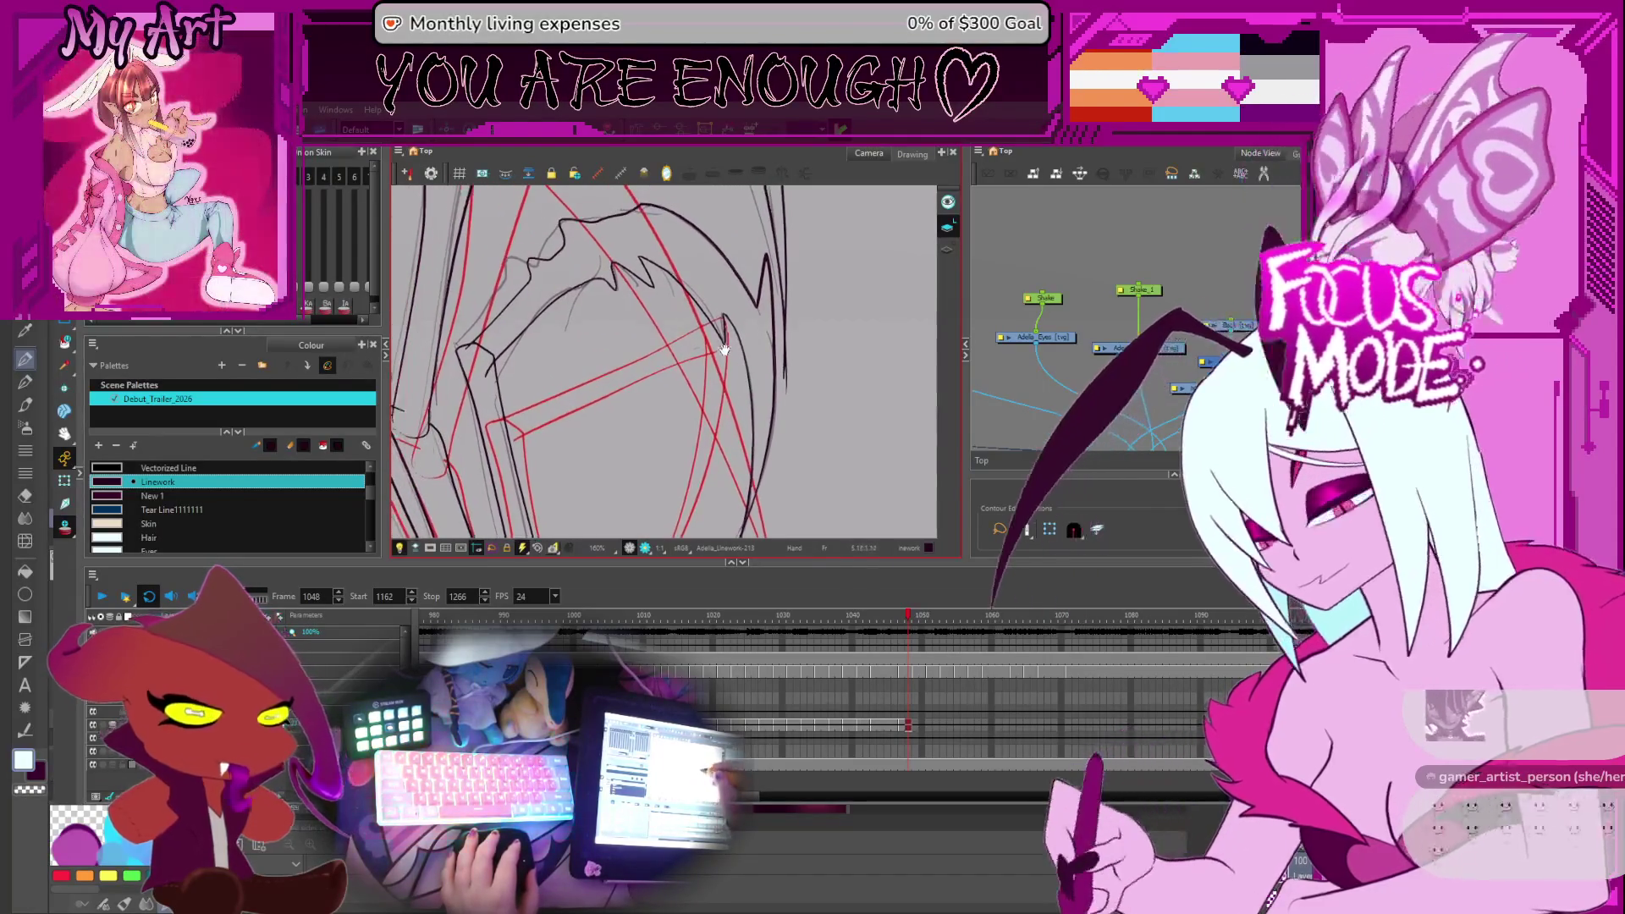
pyautogui.click(768, 410)
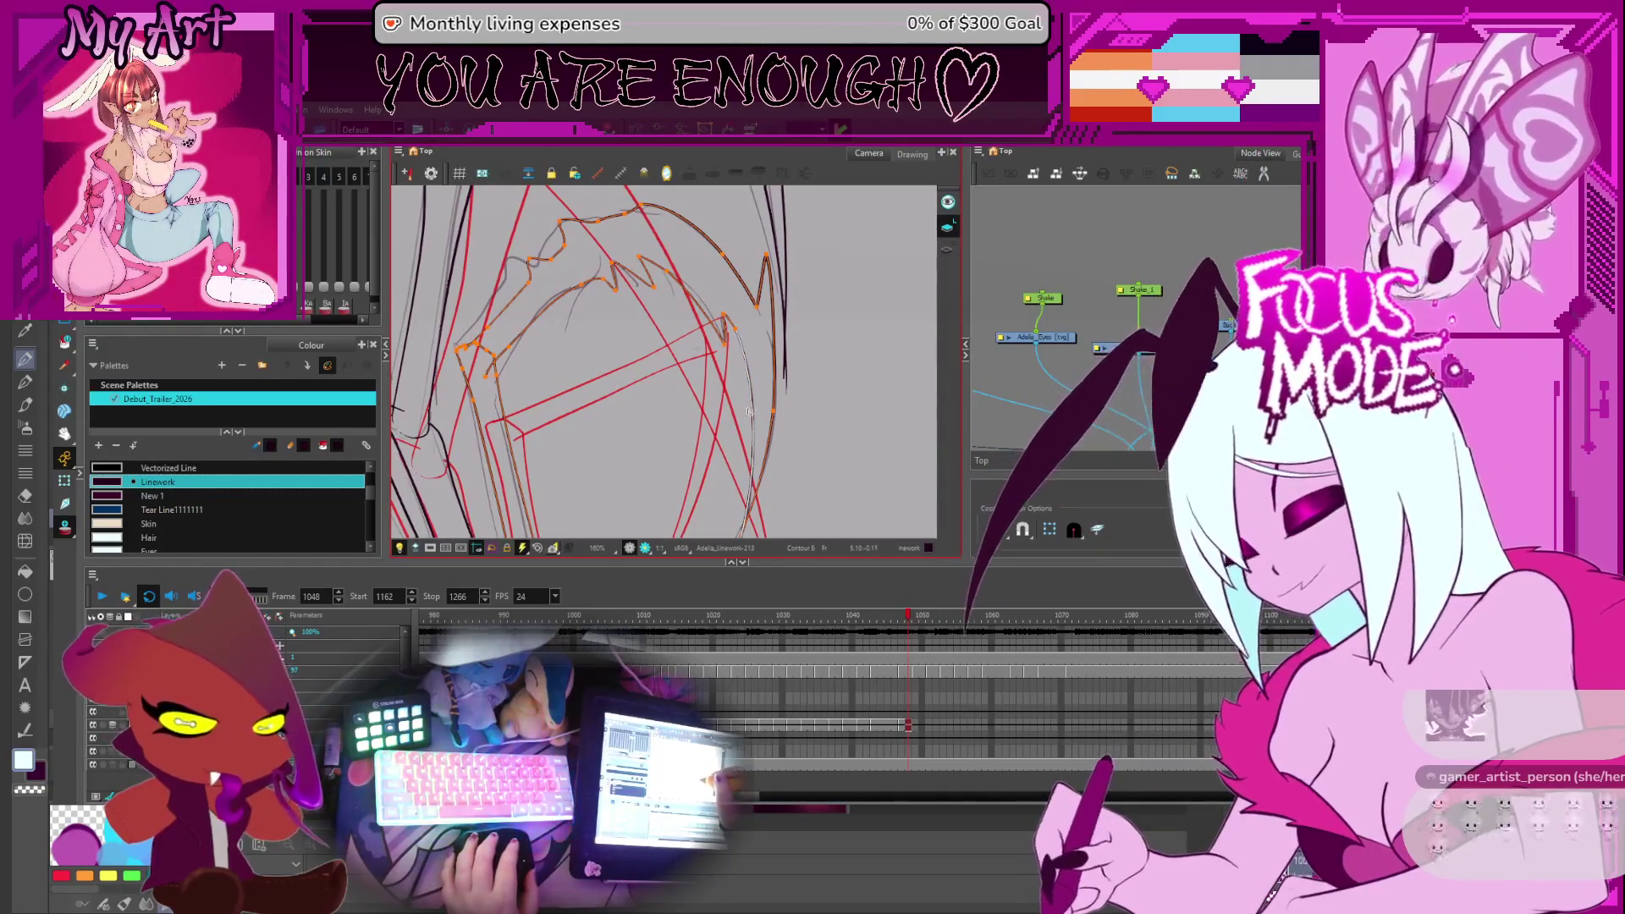
pyautogui.scroll(-5, 751, 411)
pyautogui.moveTo(784, 406)
pyautogui.mouseDown()
pyautogui.moveTo(745, 355)
pyautogui.moveTo(736, 385)
pyautogui.moveTo(761, 381)
pyautogui.moveTo(661, 374)
pyautogui.mouseUp()
pyautogui.scroll(2, 704, 333)
pyautogui.scroll(2, 661, 374)
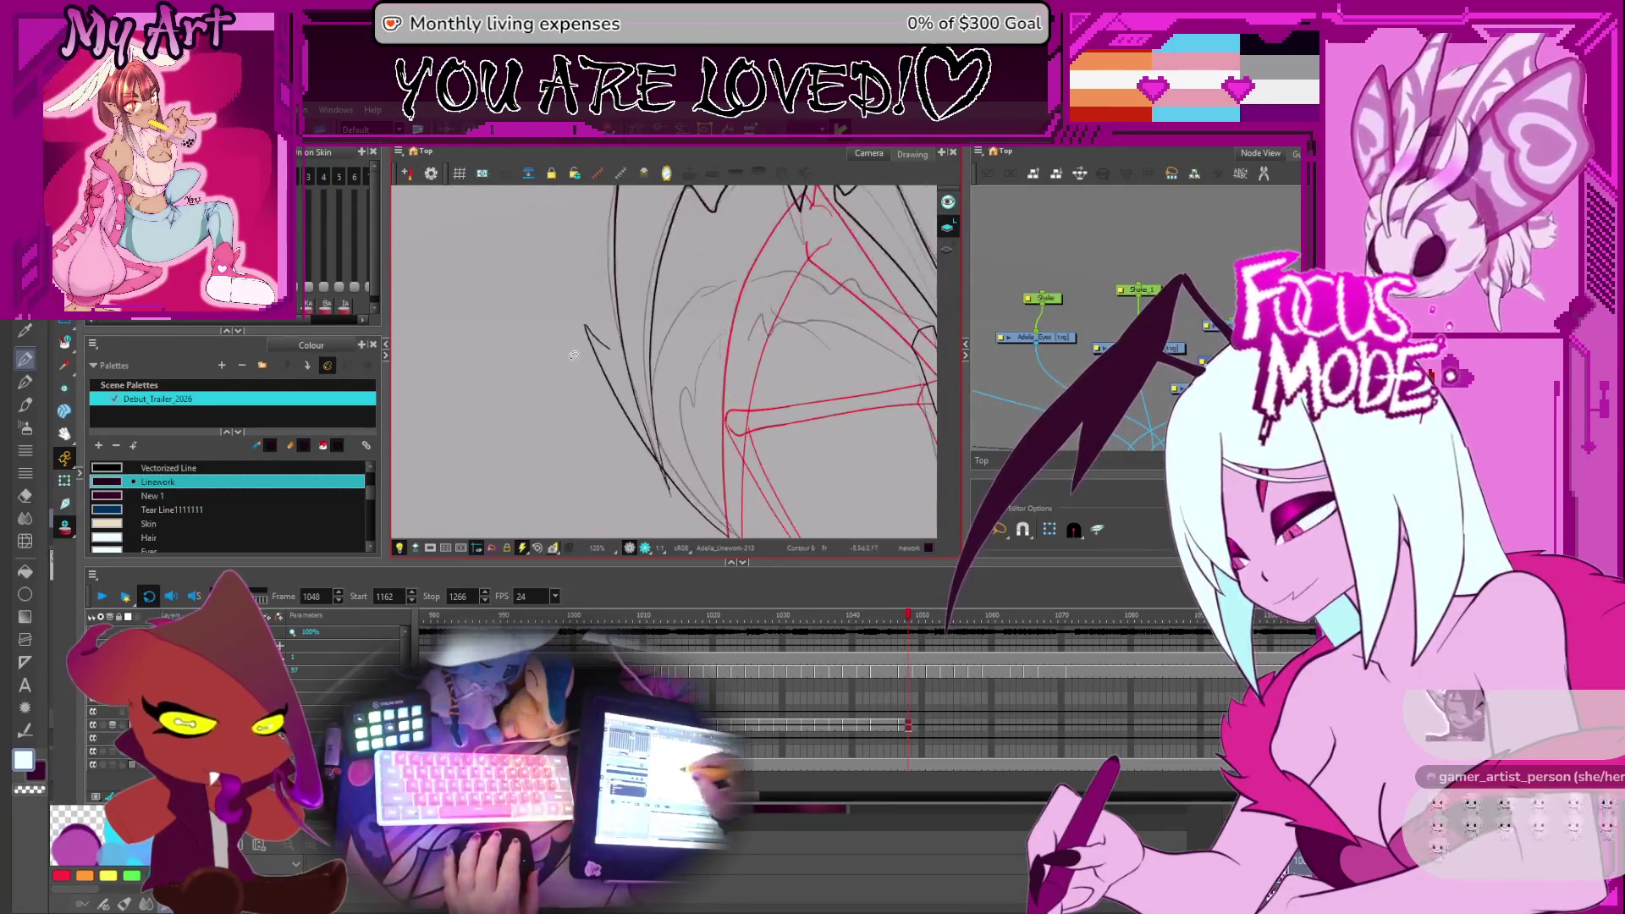
# Select the left wing strand contours: lower, upper-left and inner strokes
pyautogui.click(603, 347)
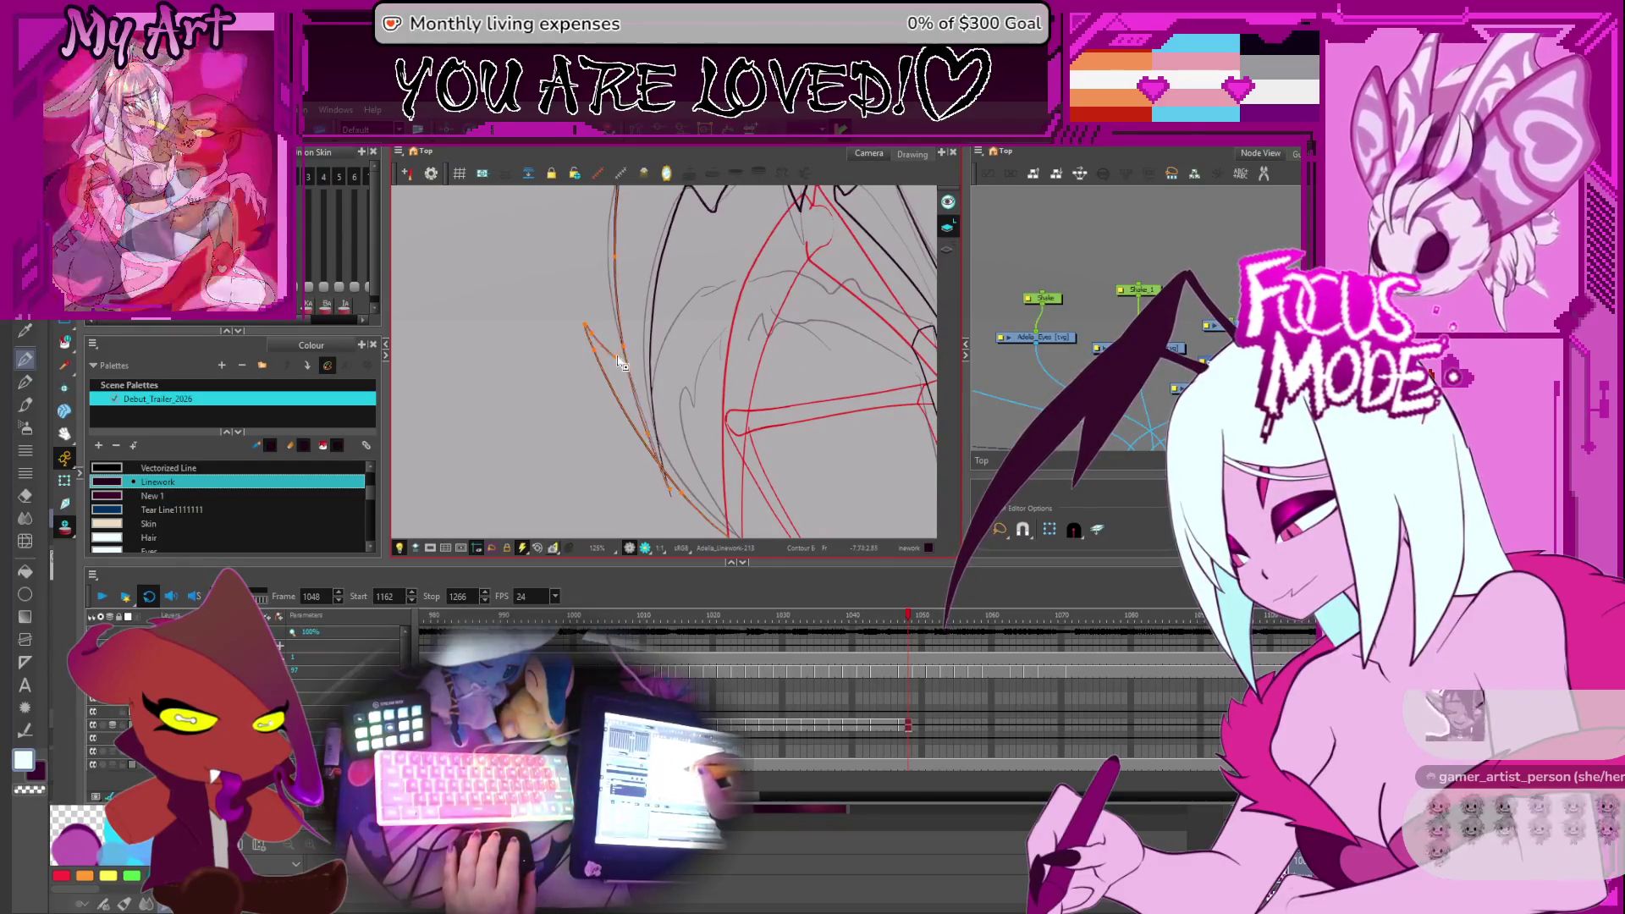
pyautogui.click(623, 357)
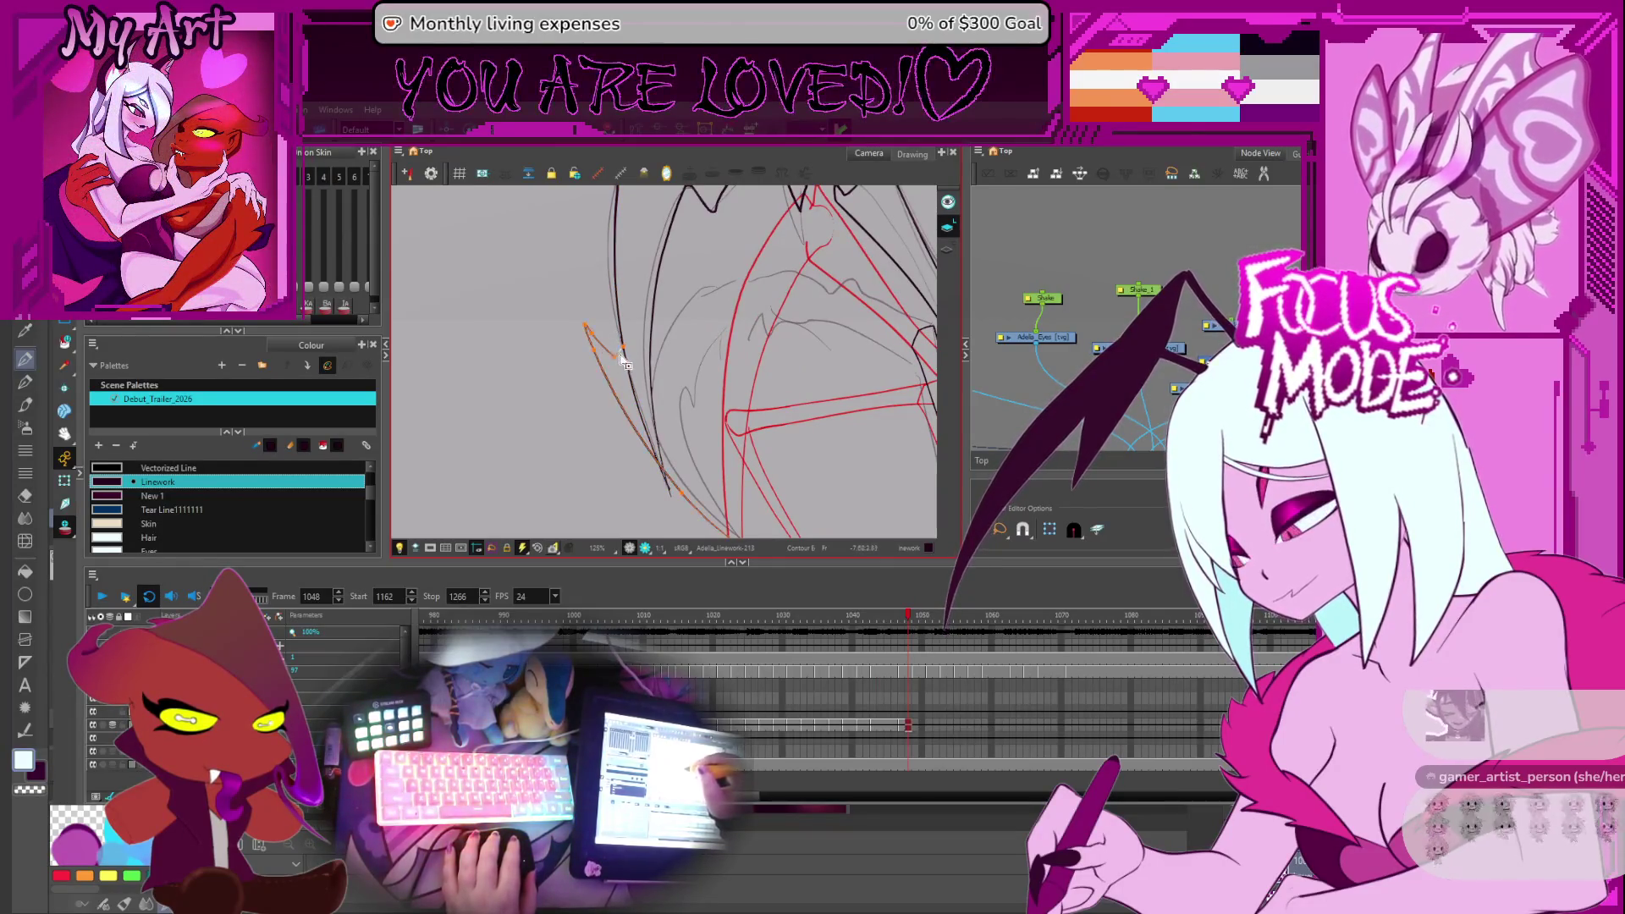
pyautogui.keyDown('shift'); pyautogui.click(620, 367); pyautogui.keyUp('shift')
pyautogui.keyDown('shift'); pyautogui.click(621, 365); pyautogui.keyUp('shift')
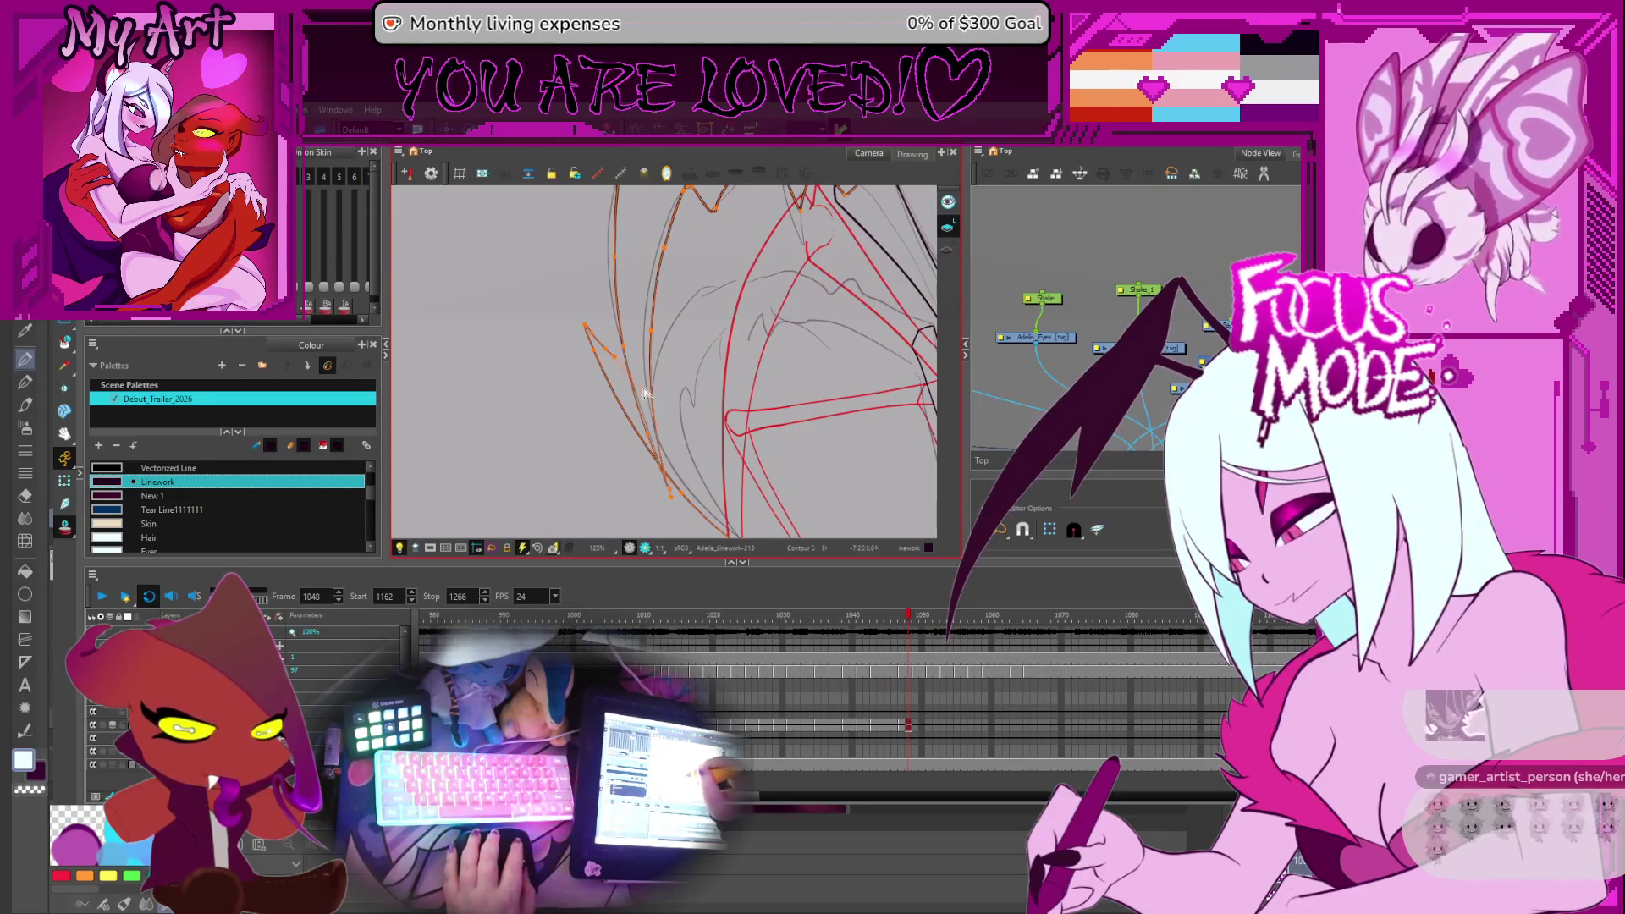
# Extend the strand path with new points down along the wing, then undo the stray dark stroke
pyautogui.click(715, 283)
pyautogui.click(677, 294)
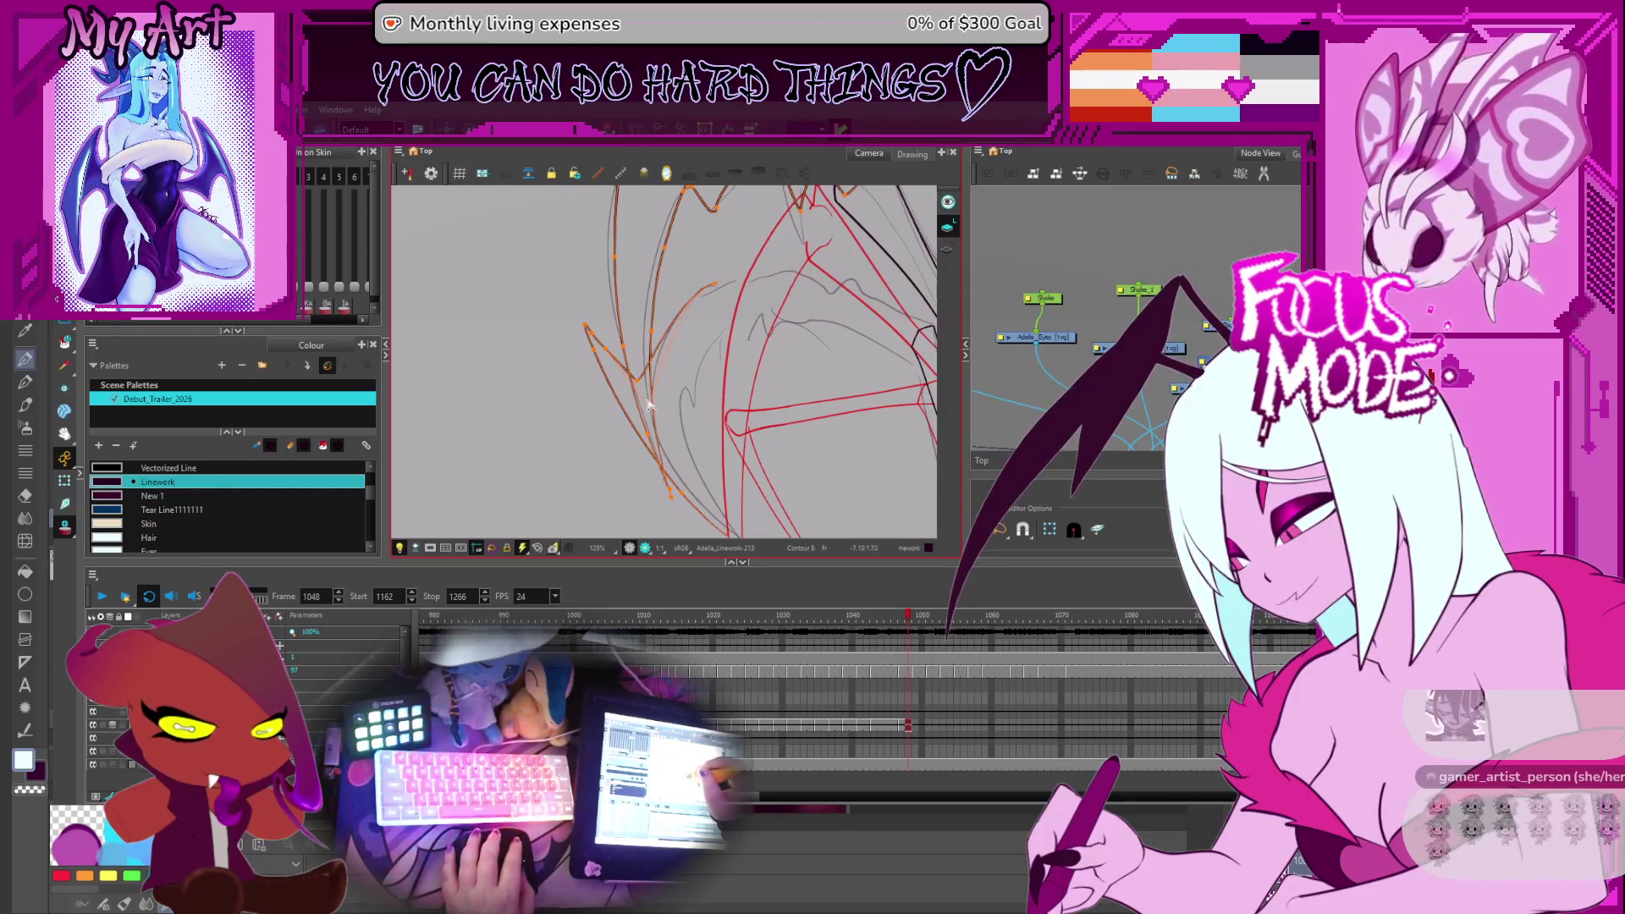
pyautogui.click(648, 407)
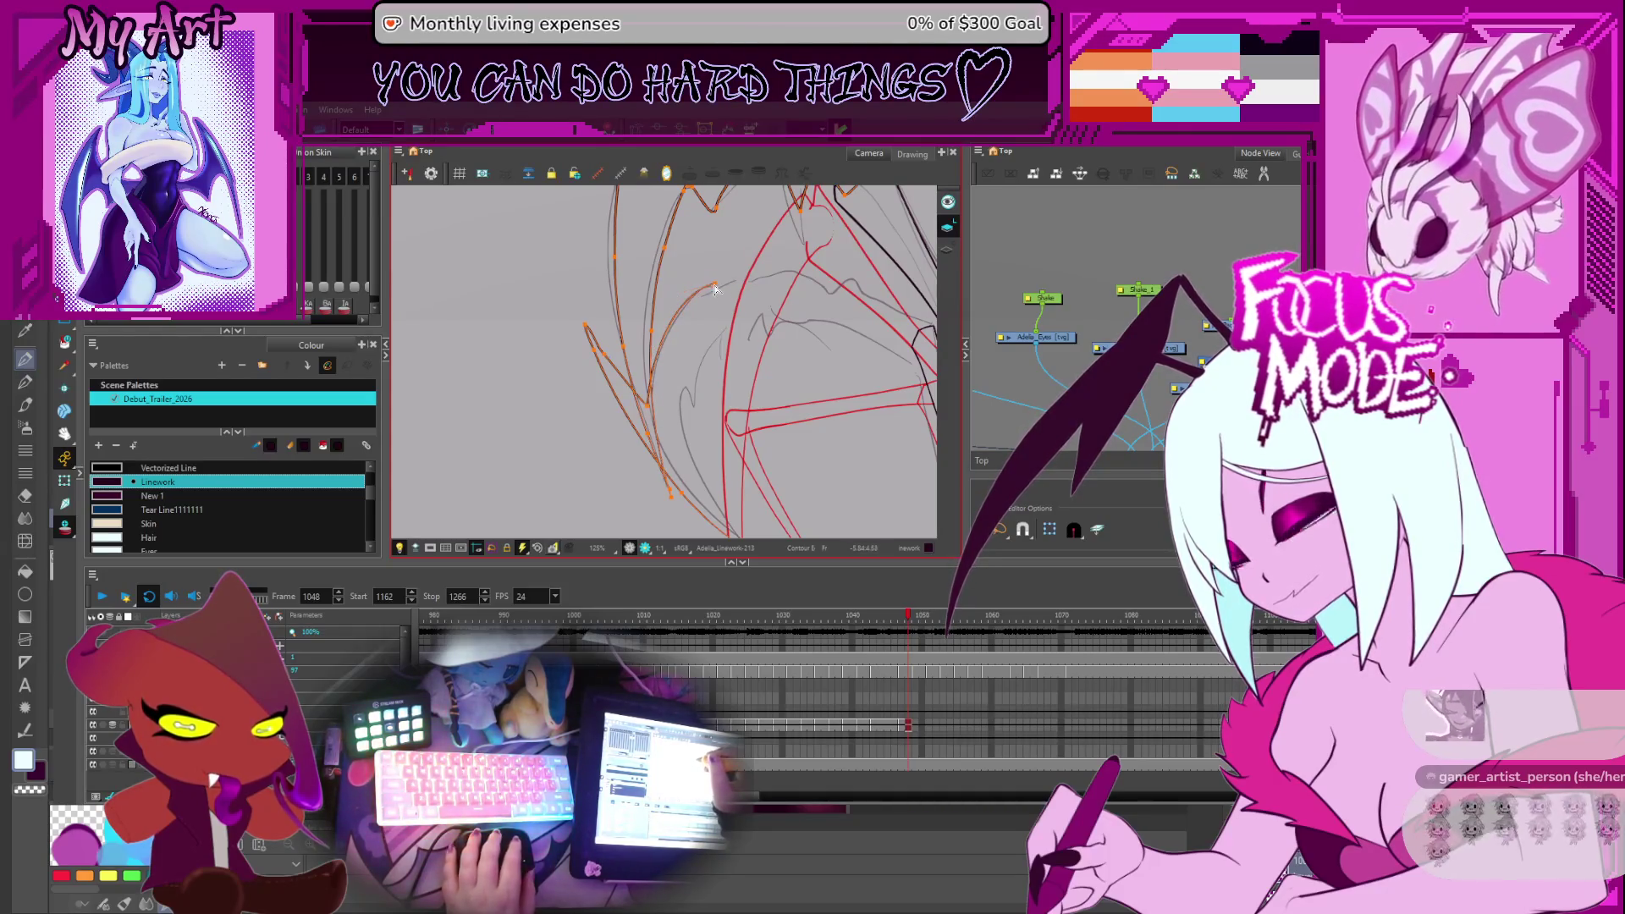
pyautogui.moveTo(715, 292); pyautogui.dragTo(652, 321)
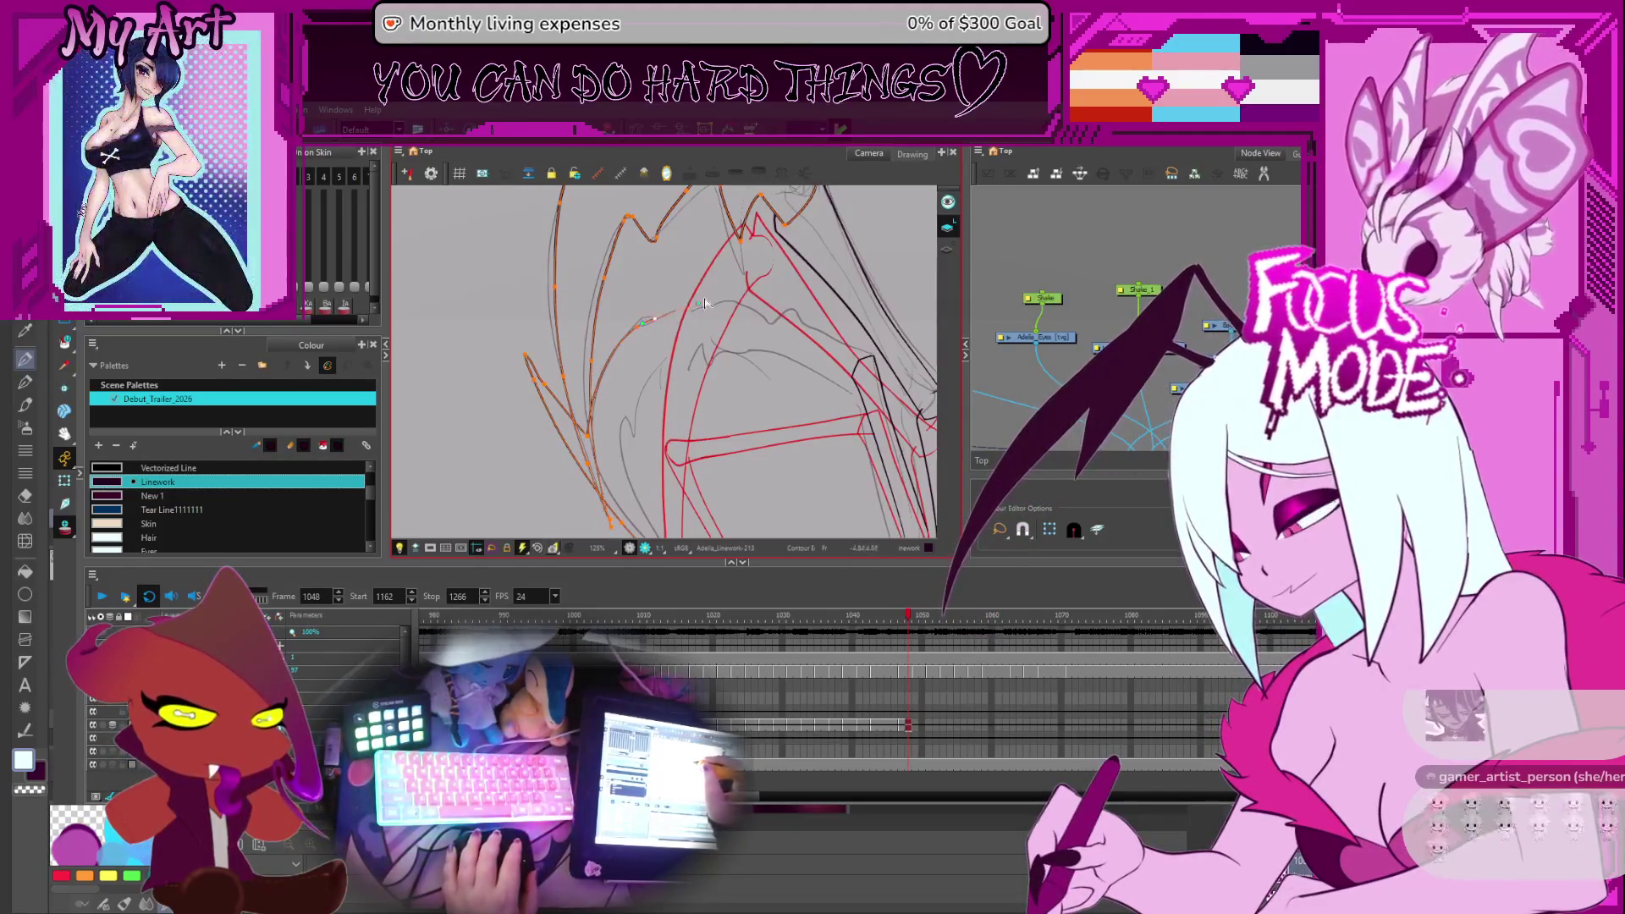
pyautogui.moveTo(699, 302)
pyautogui.mouseDown()
pyautogui.moveTo(776, 456)
pyautogui.moveTo(682, 328)
pyautogui.mouseUp()
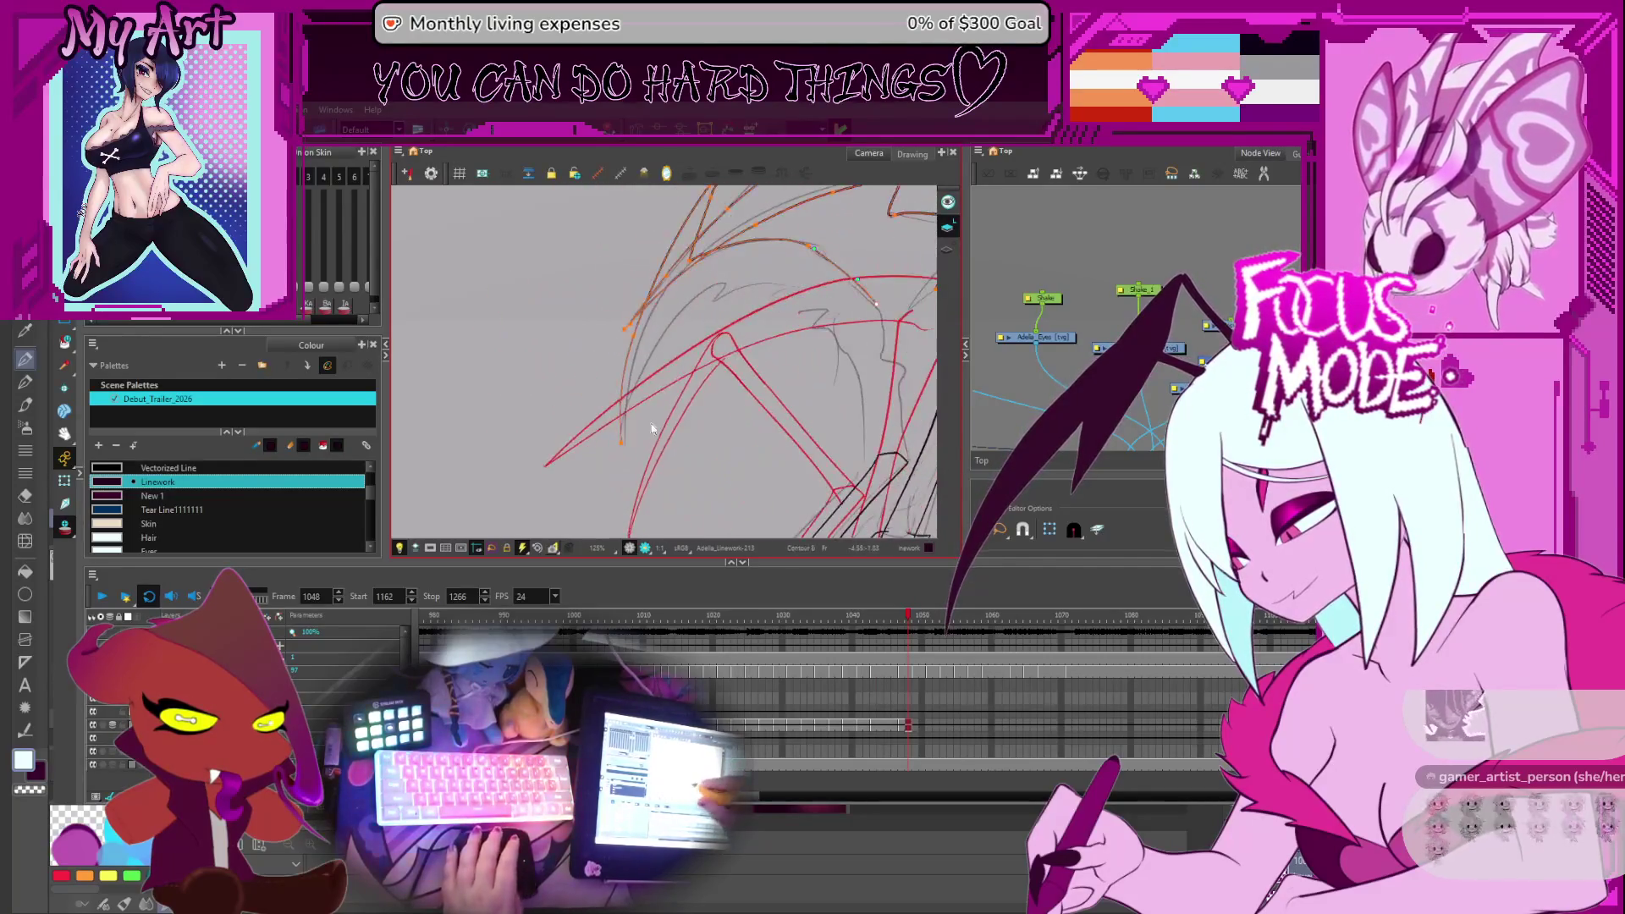
pyautogui.hotkey('ctrl', 'z')
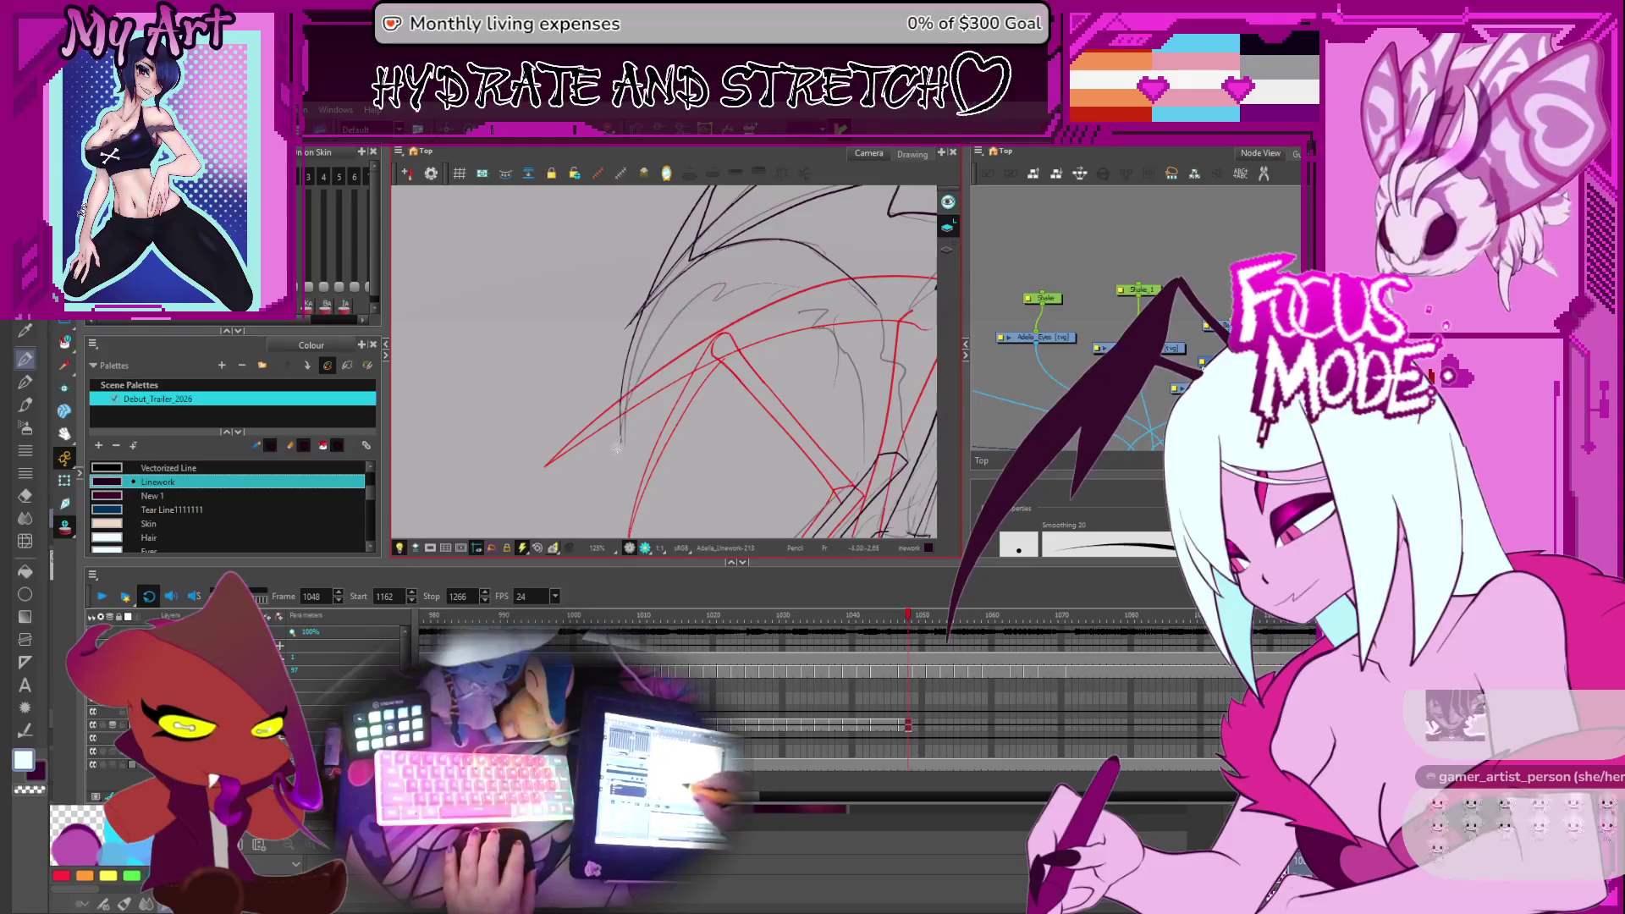
# Drag the small zigzag strand's middle control point upward with the Contour Editor
pyautogui.hotkey('alt', 'q')
pyautogui.click(669, 336)
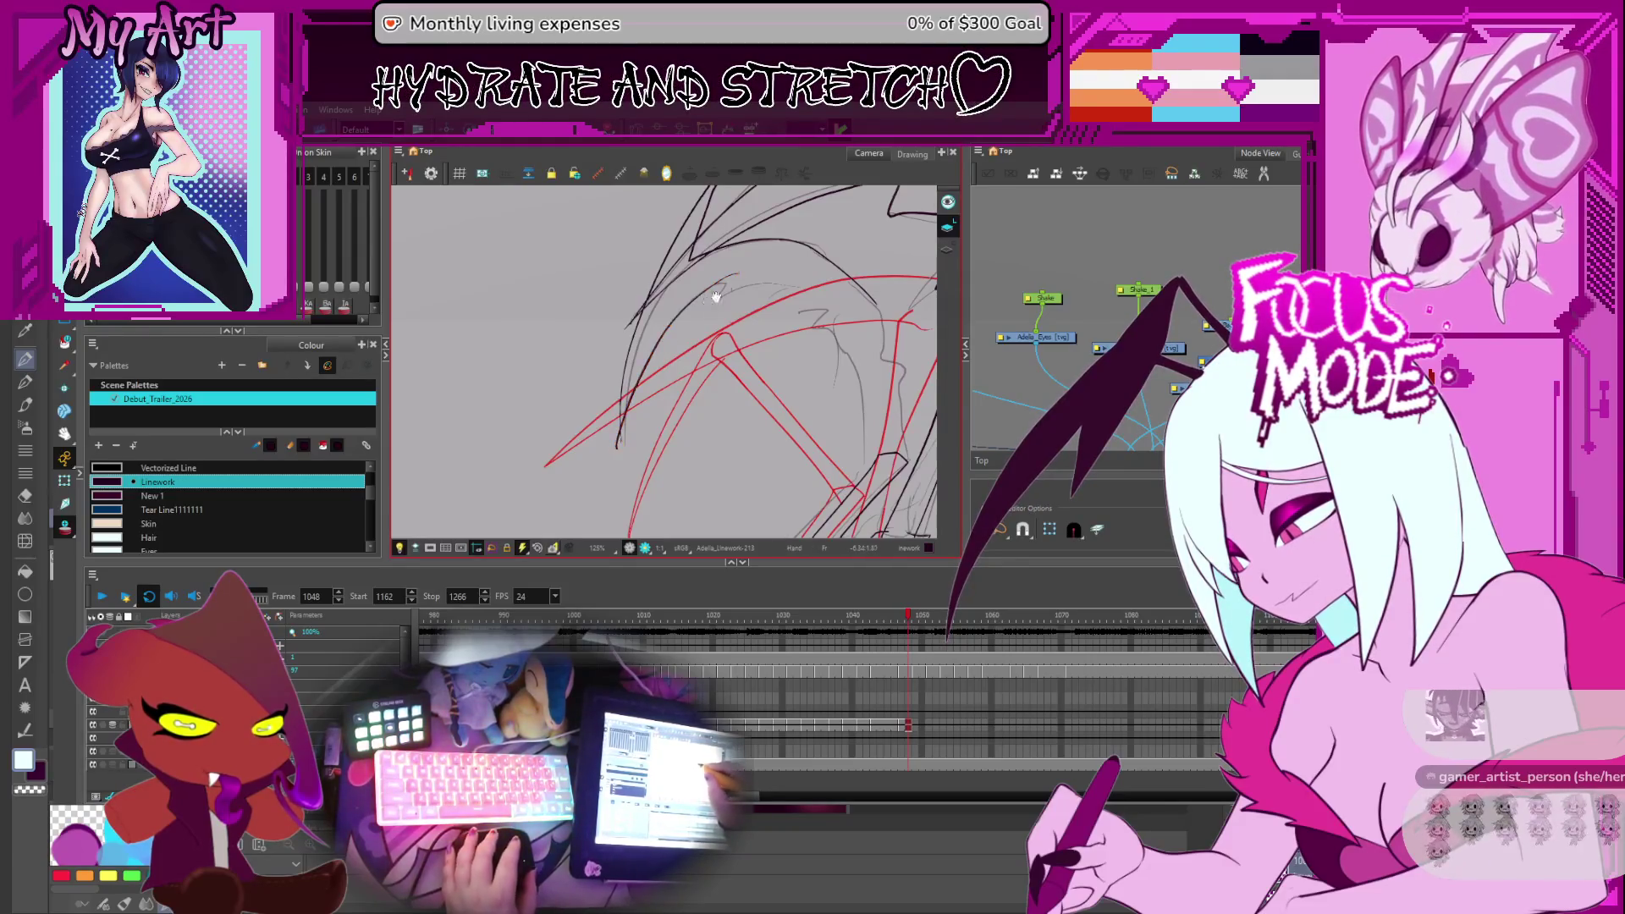
pyautogui.moveTo(707, 302); pyautogui.dragTo(665, 351)
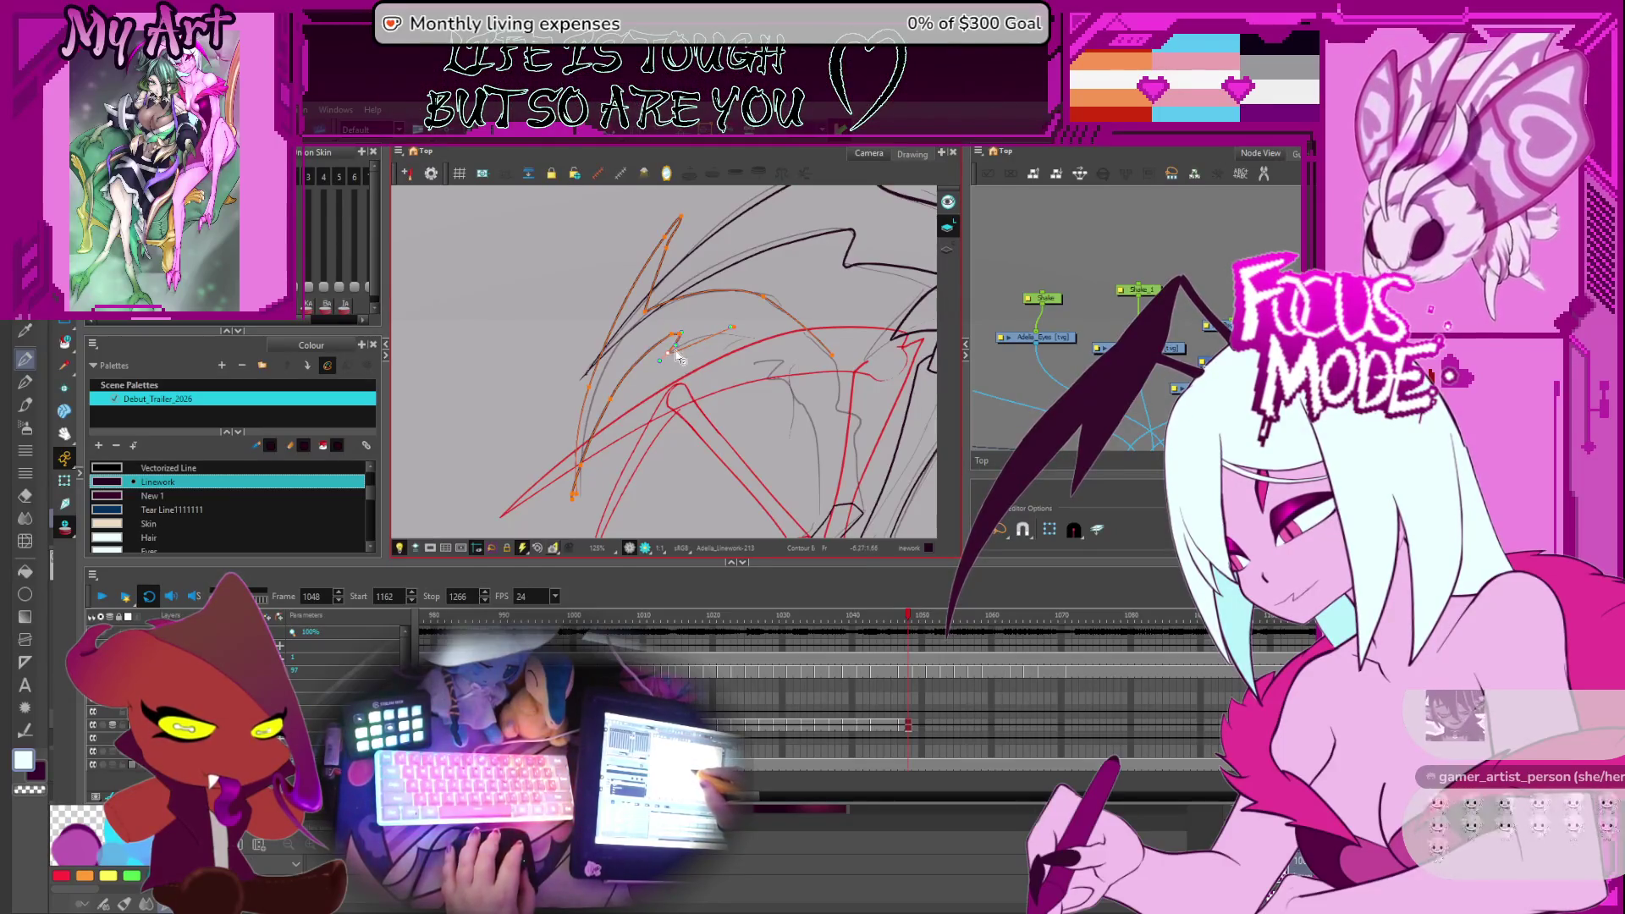
pyautogui.moveTo(703, 342); pyautogui.dragTo(702, 336)
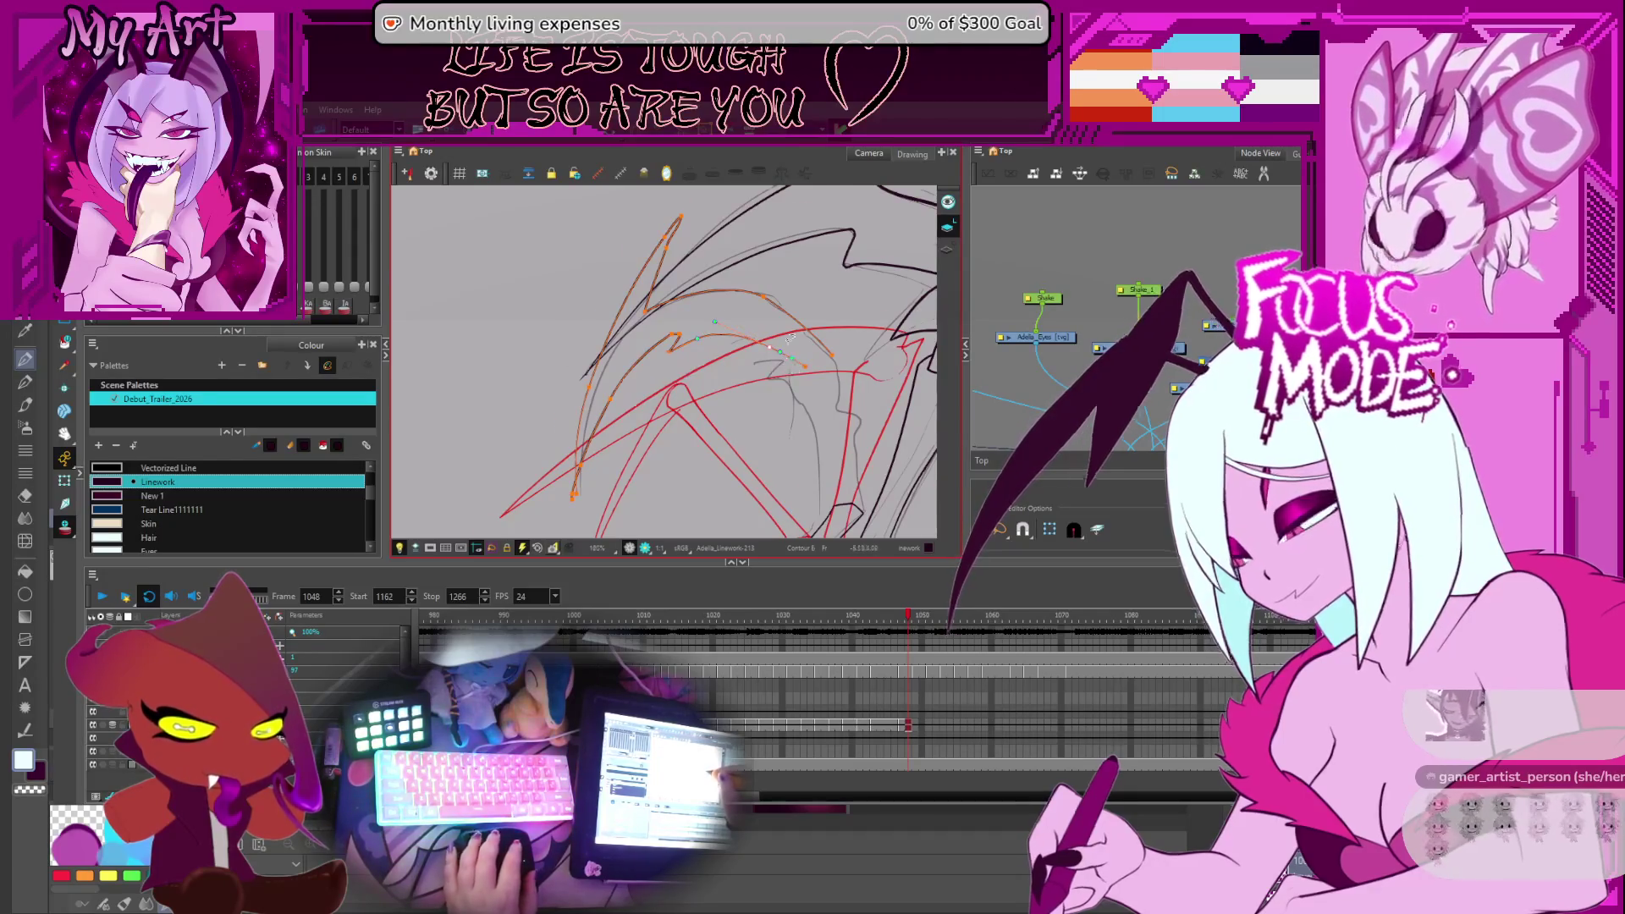
pyautogui.scroll(3, 844, 311)
pyautogui.scroll(3, 845, 312)
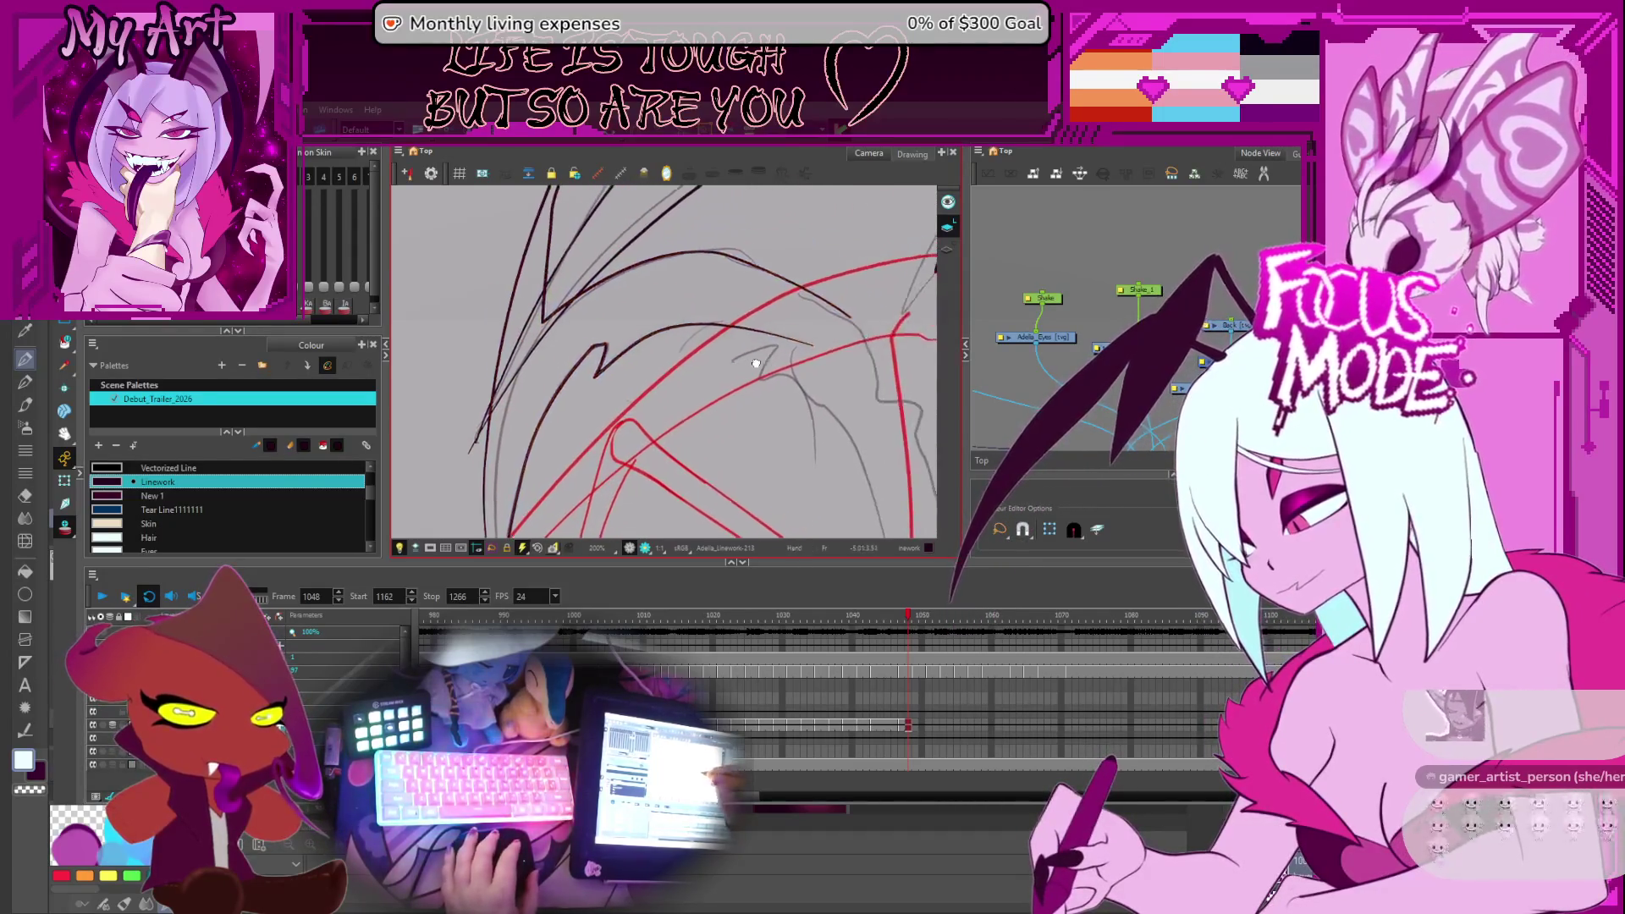
pyautogui.scroll(3, 753, 392)
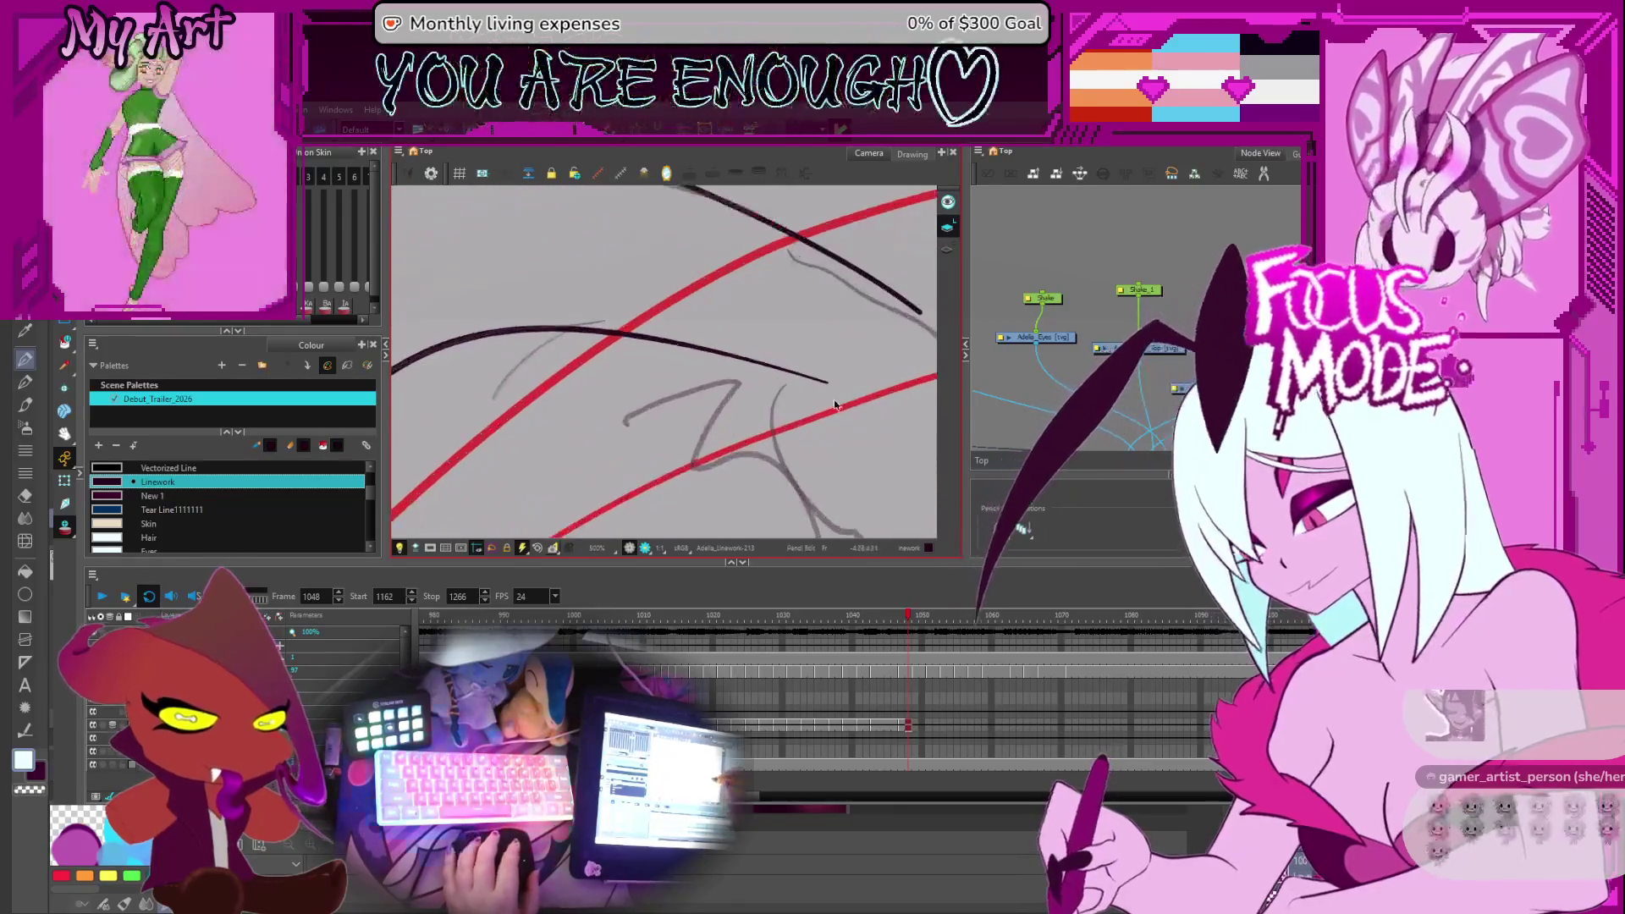
# Pull the stroke's end downward and thicken it near the tip with the Pencil Editor
pyautogui.scroll(1, 754, 357)
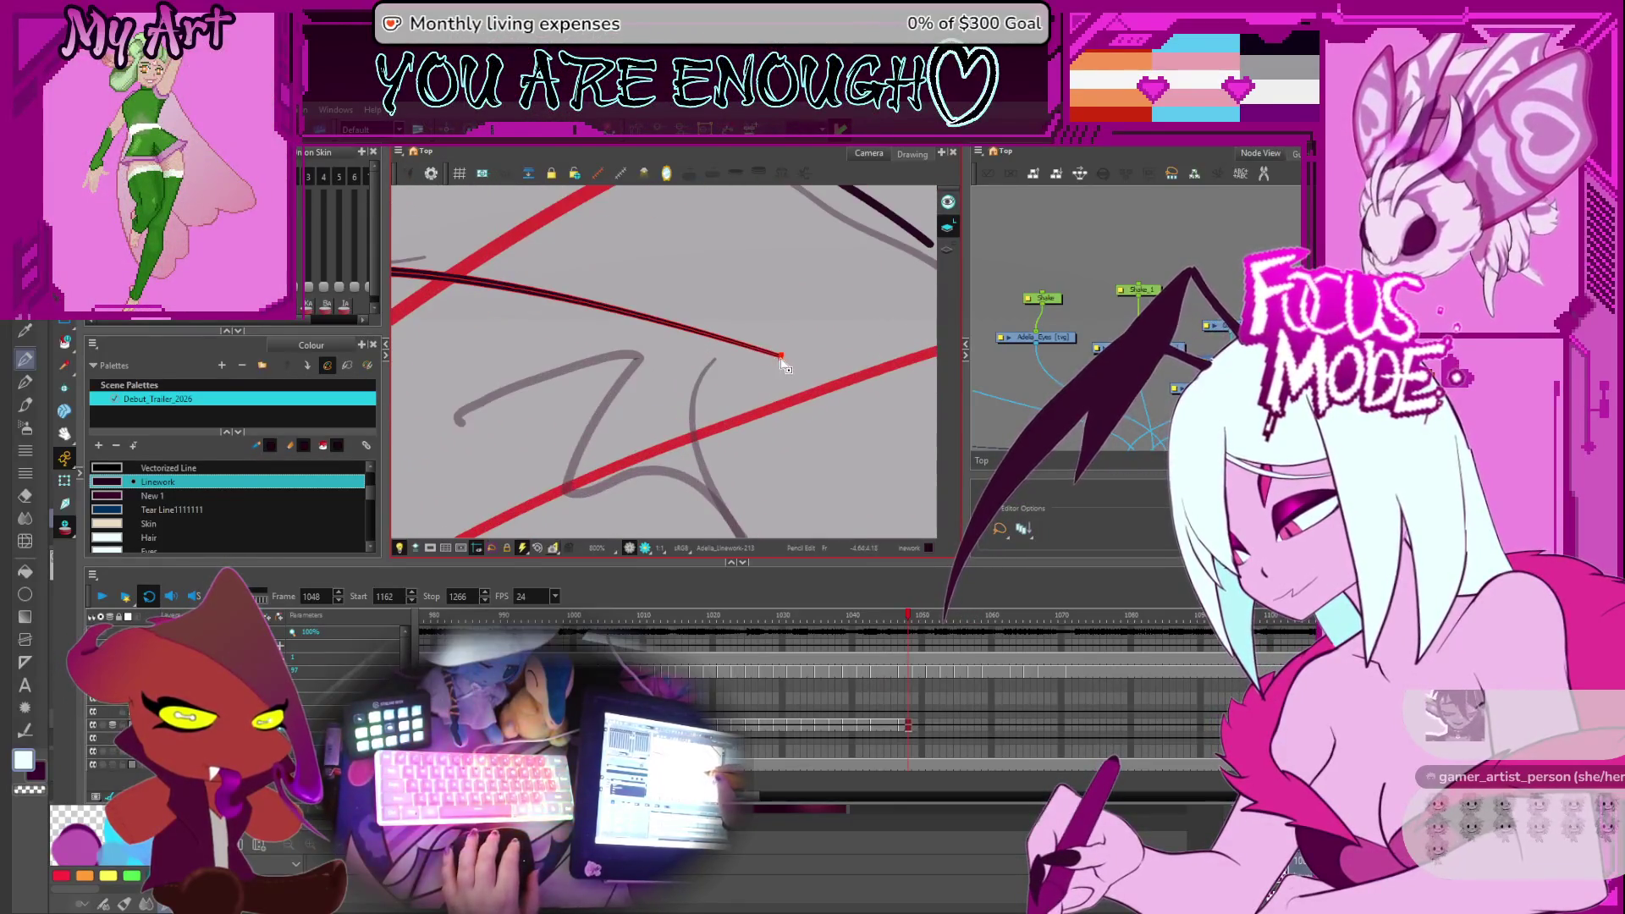
pyautogui.moveTo(779, 364); pyautogui.dragTo(783, 368)
pyautogui.scroll(3, 784, 368)
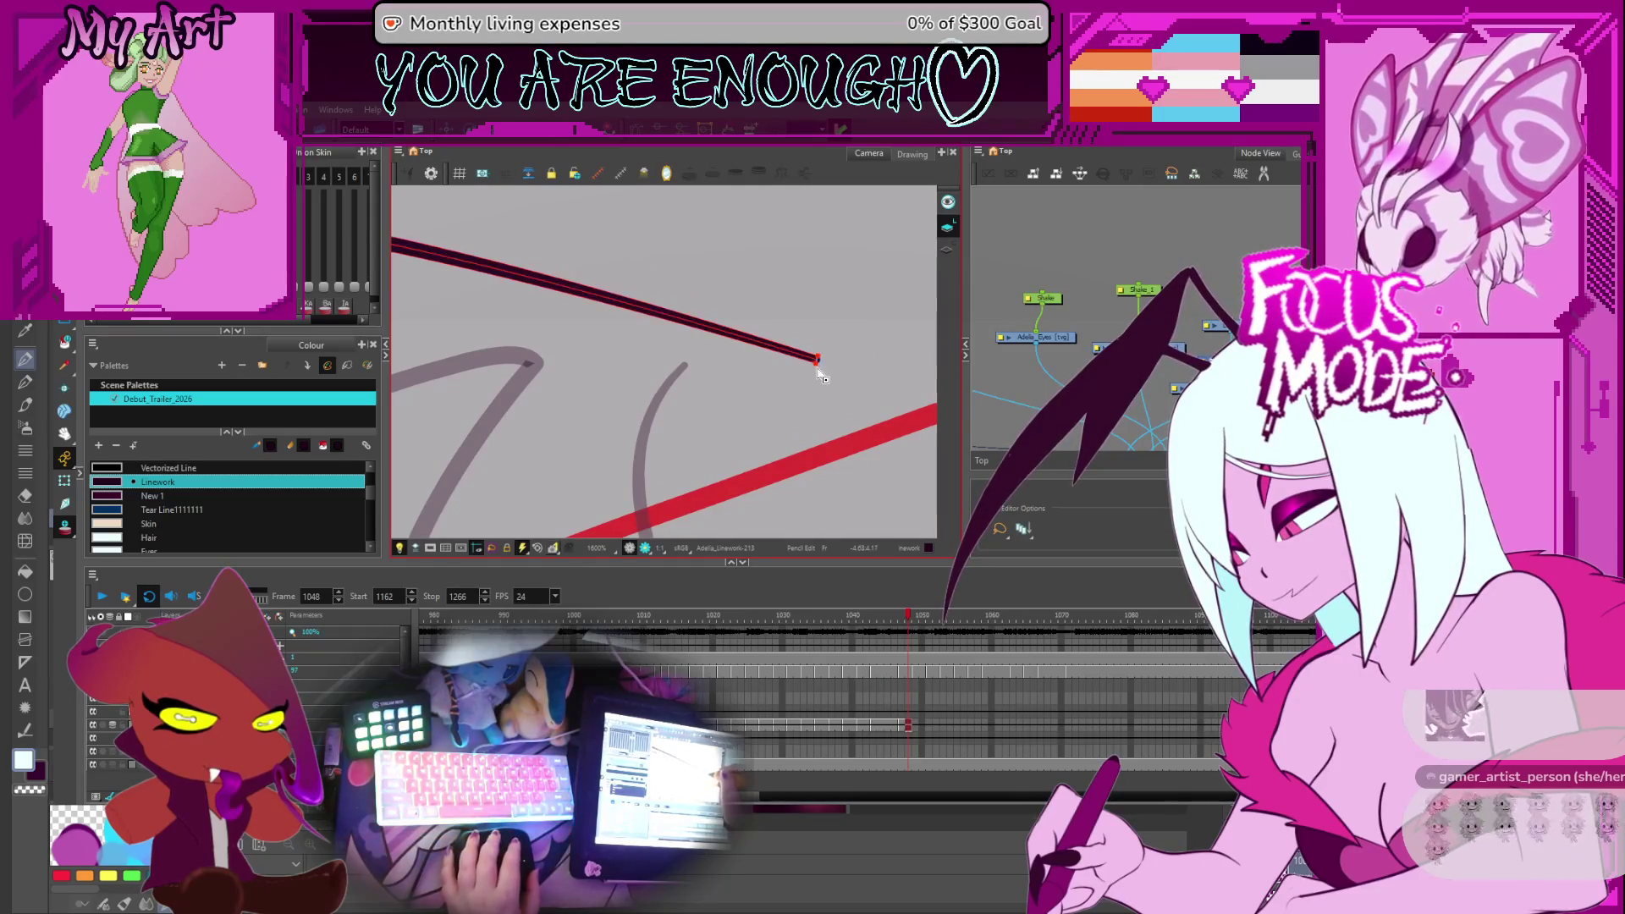
pyautogui.moveTo(817, 369); pyautogui.dragTo(817, 372)
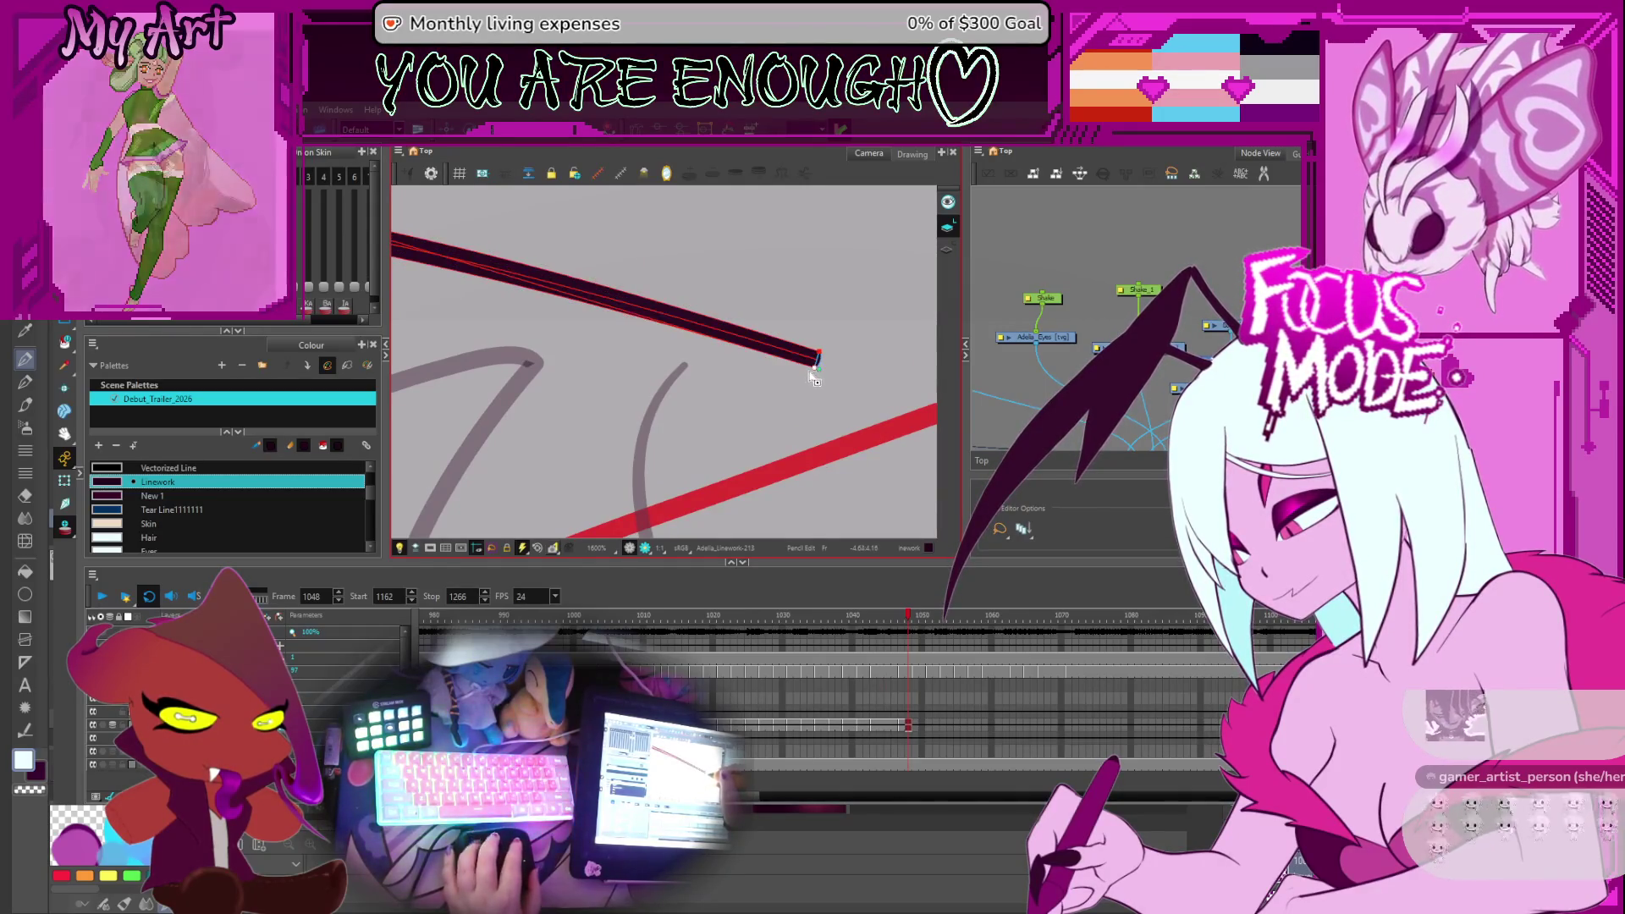
pyautogui.scroll(-10, 762, 372)
# Move the view to the other strand tip and centre the red construction loop
pyautogui.moveTo(590, 368)
pyautogui.mouseDown()
pyautogui.moveTo(657, 370)
pyautogui.moveTo(572, 483)
pyautogui.moveTo(651, 414)
pyautogui.mouseUp()
pyautogui.scroll(2, 657, 371)
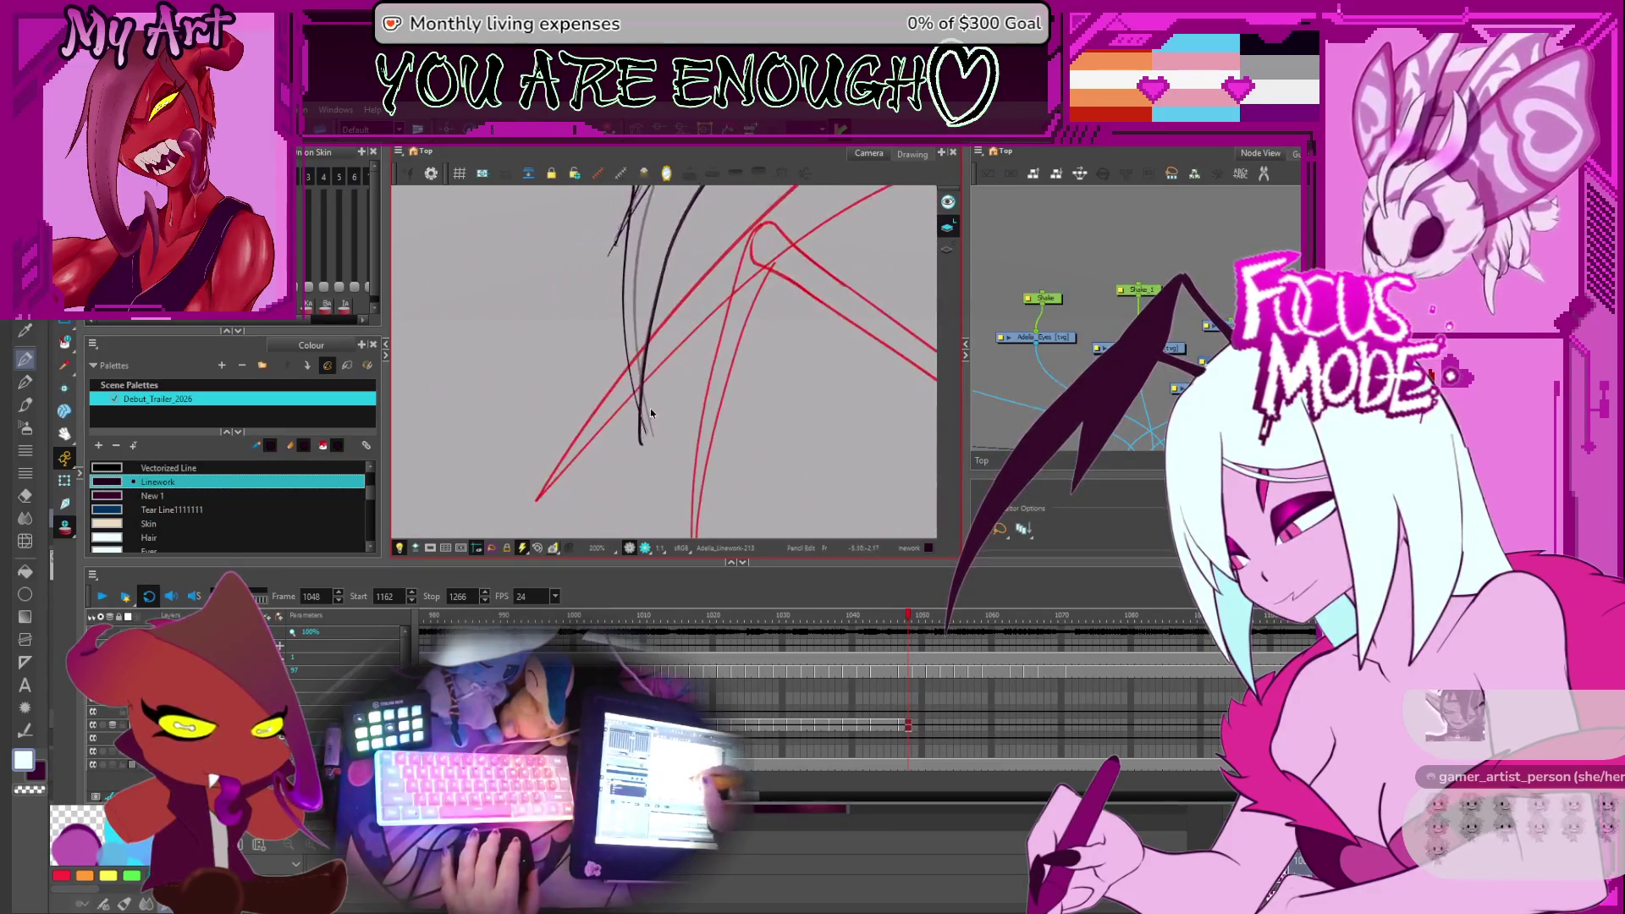
pyautogui.scroll(5, 640, 442)
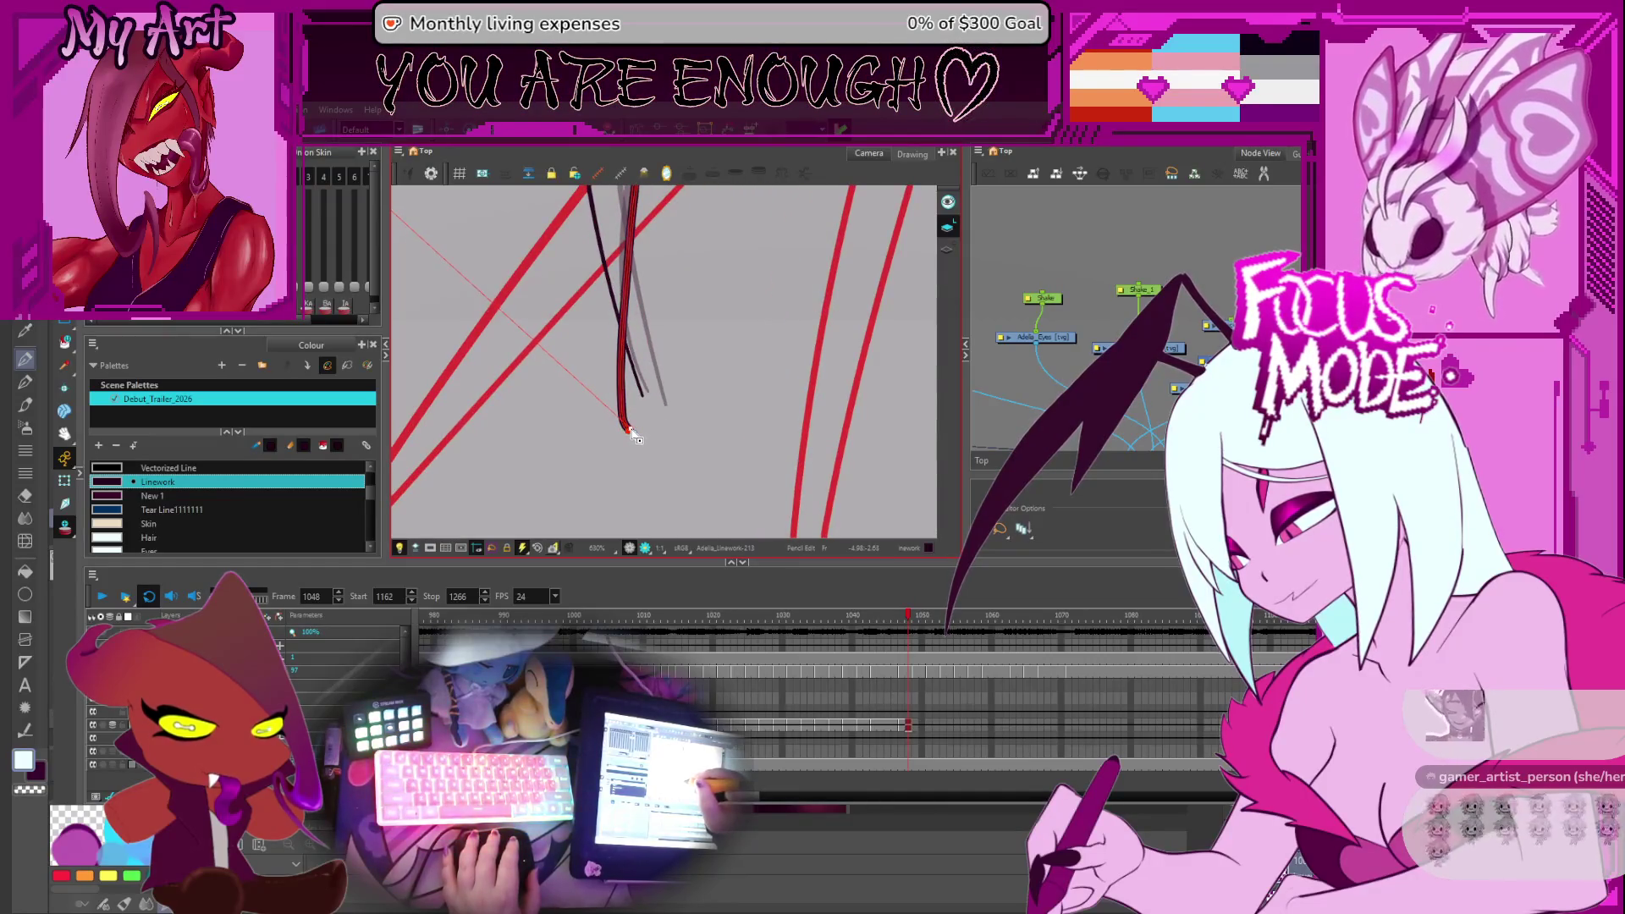
pyautogui.scroll(3, 635, 434)
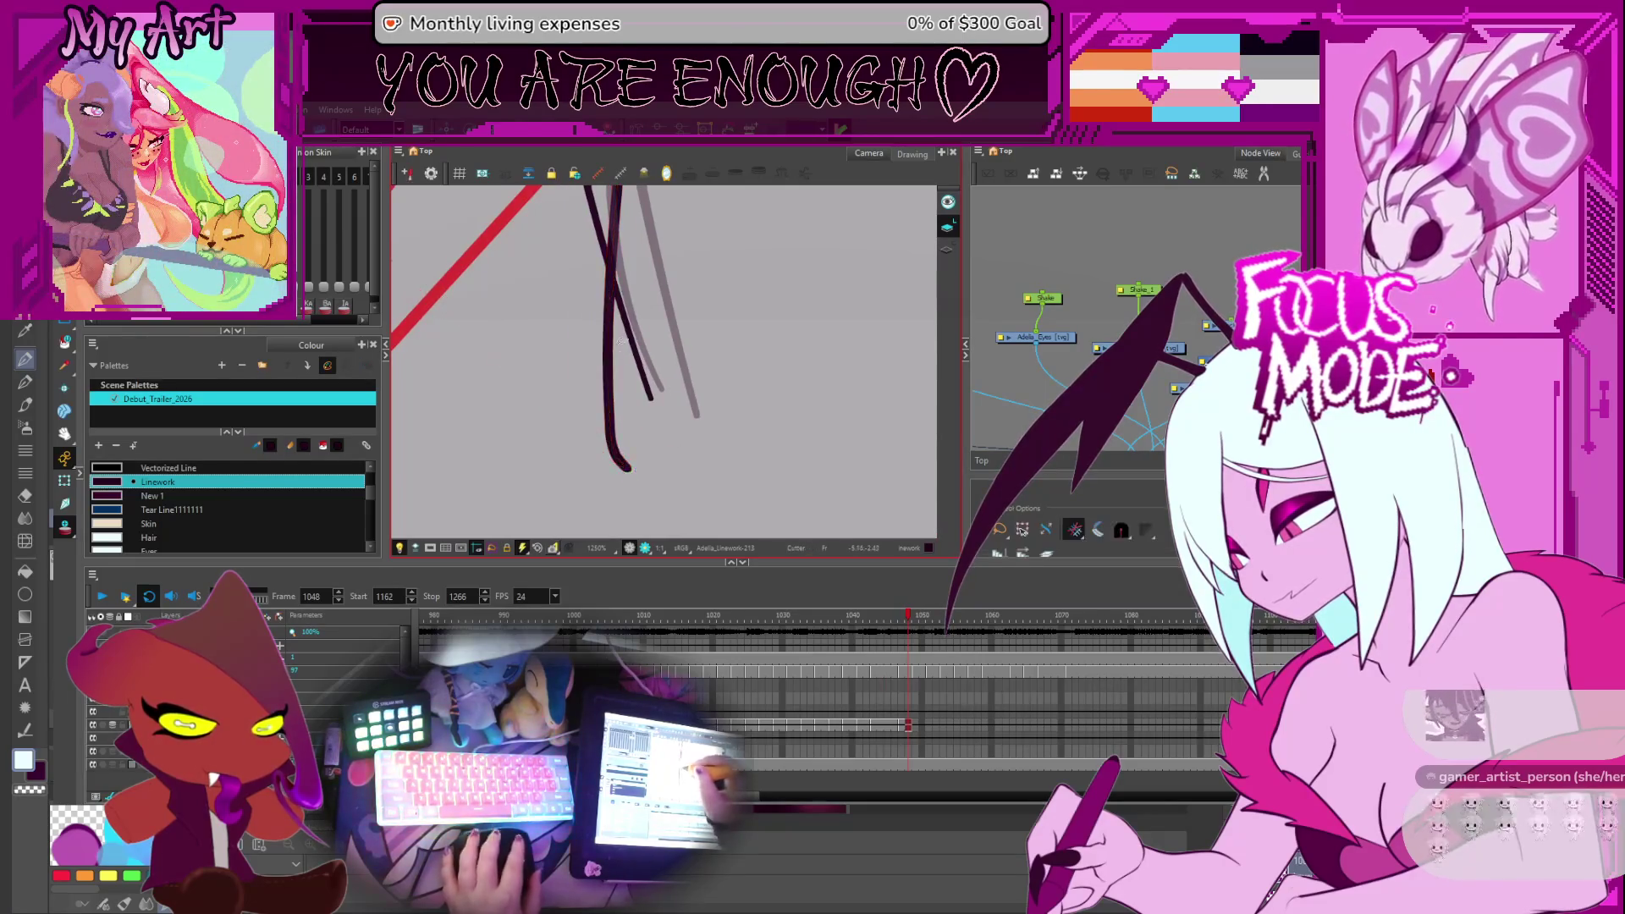
pyautogui.scroll(-6, 620, 287)
pyautogui.moveTo(620, 286); pyautogui.dragTo(625, 440)
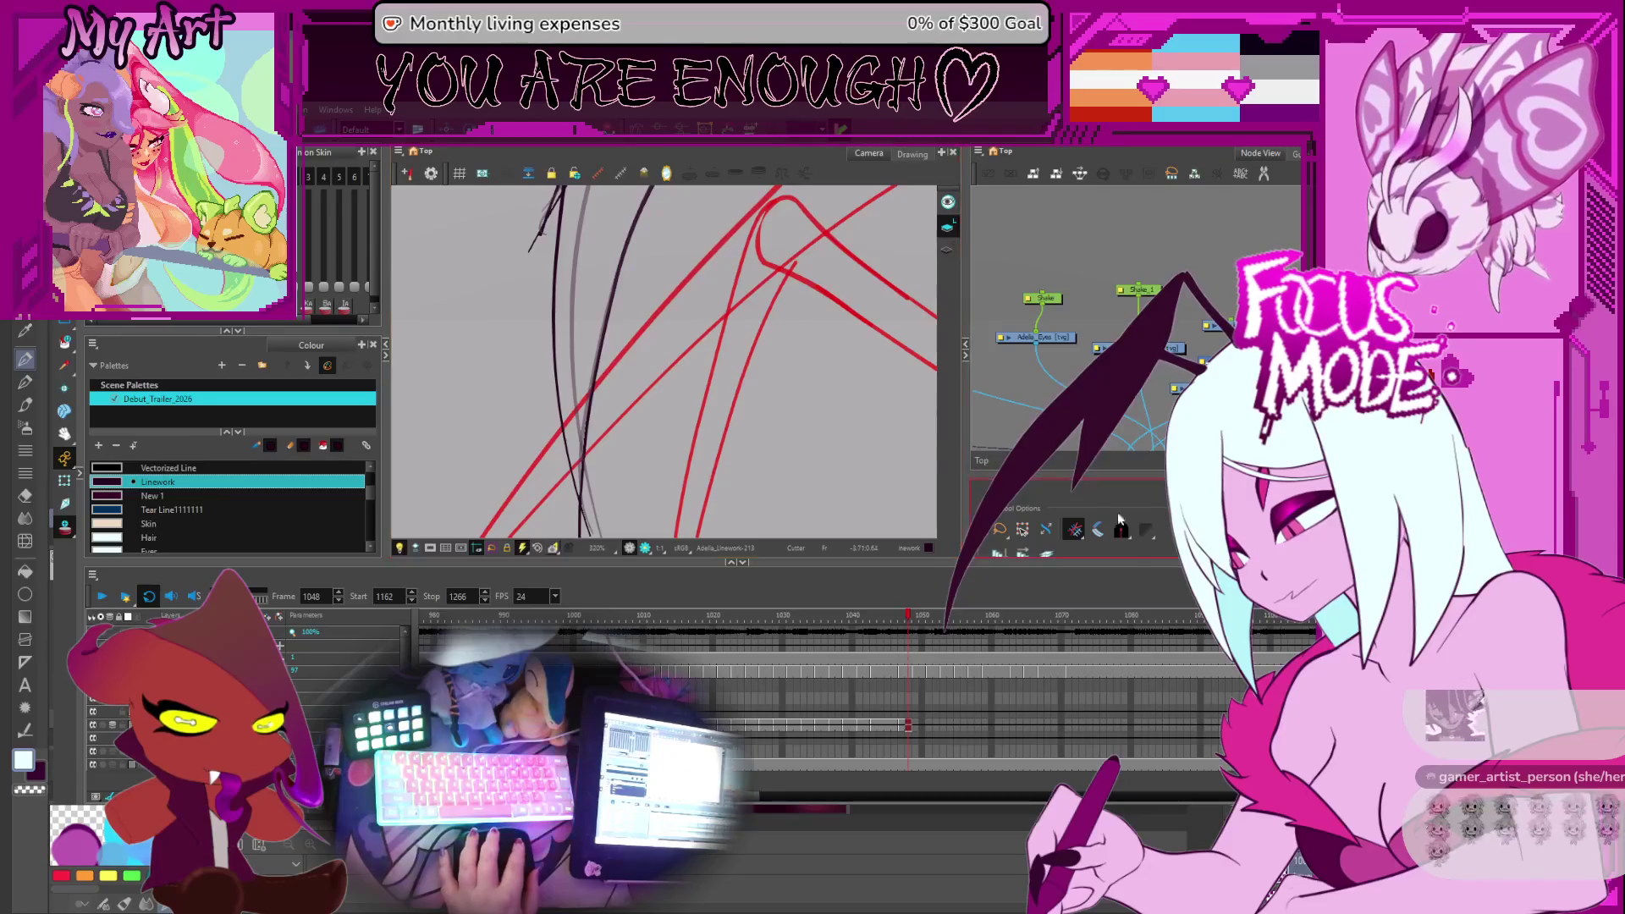
pyautogui.moveTo(583, 507)
pyautogui.mouseDown()
pyautogui.moveTo(549, 495)
pyautogui.moveTo(595, 290)
pyautogui.mouseUp()
# Select the black zigzag strand plus the upper curves and long left diagonal
pyautogui.hotkey('alt', 'q')
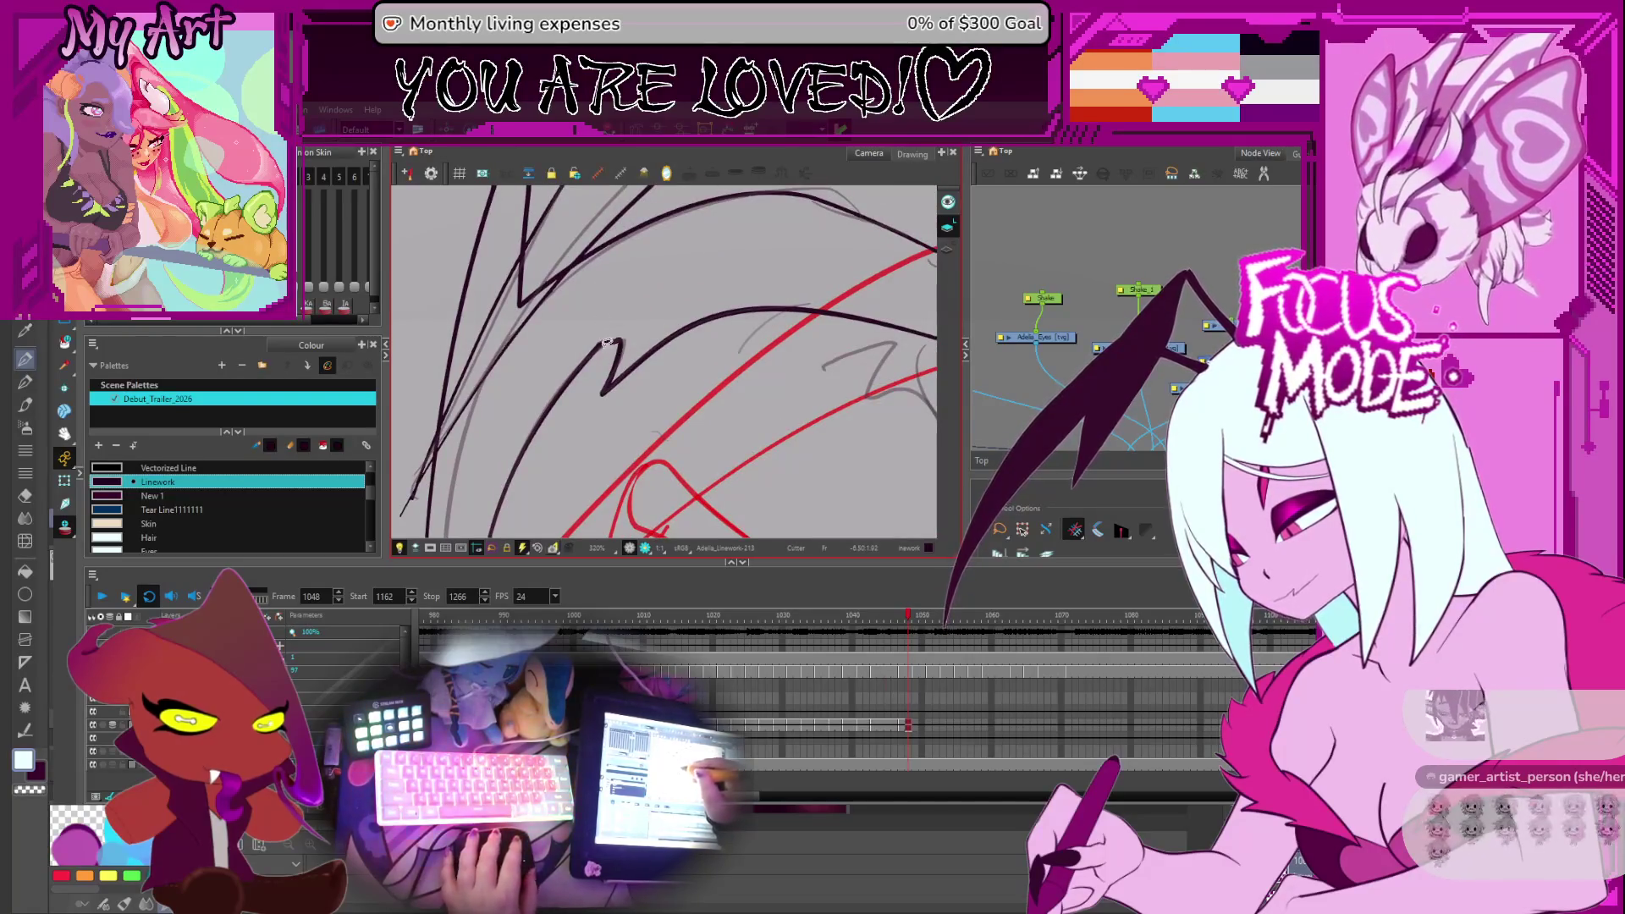
pyautogui.click(606, 356)
pyautogui.hotkey('ctrl', 'a')
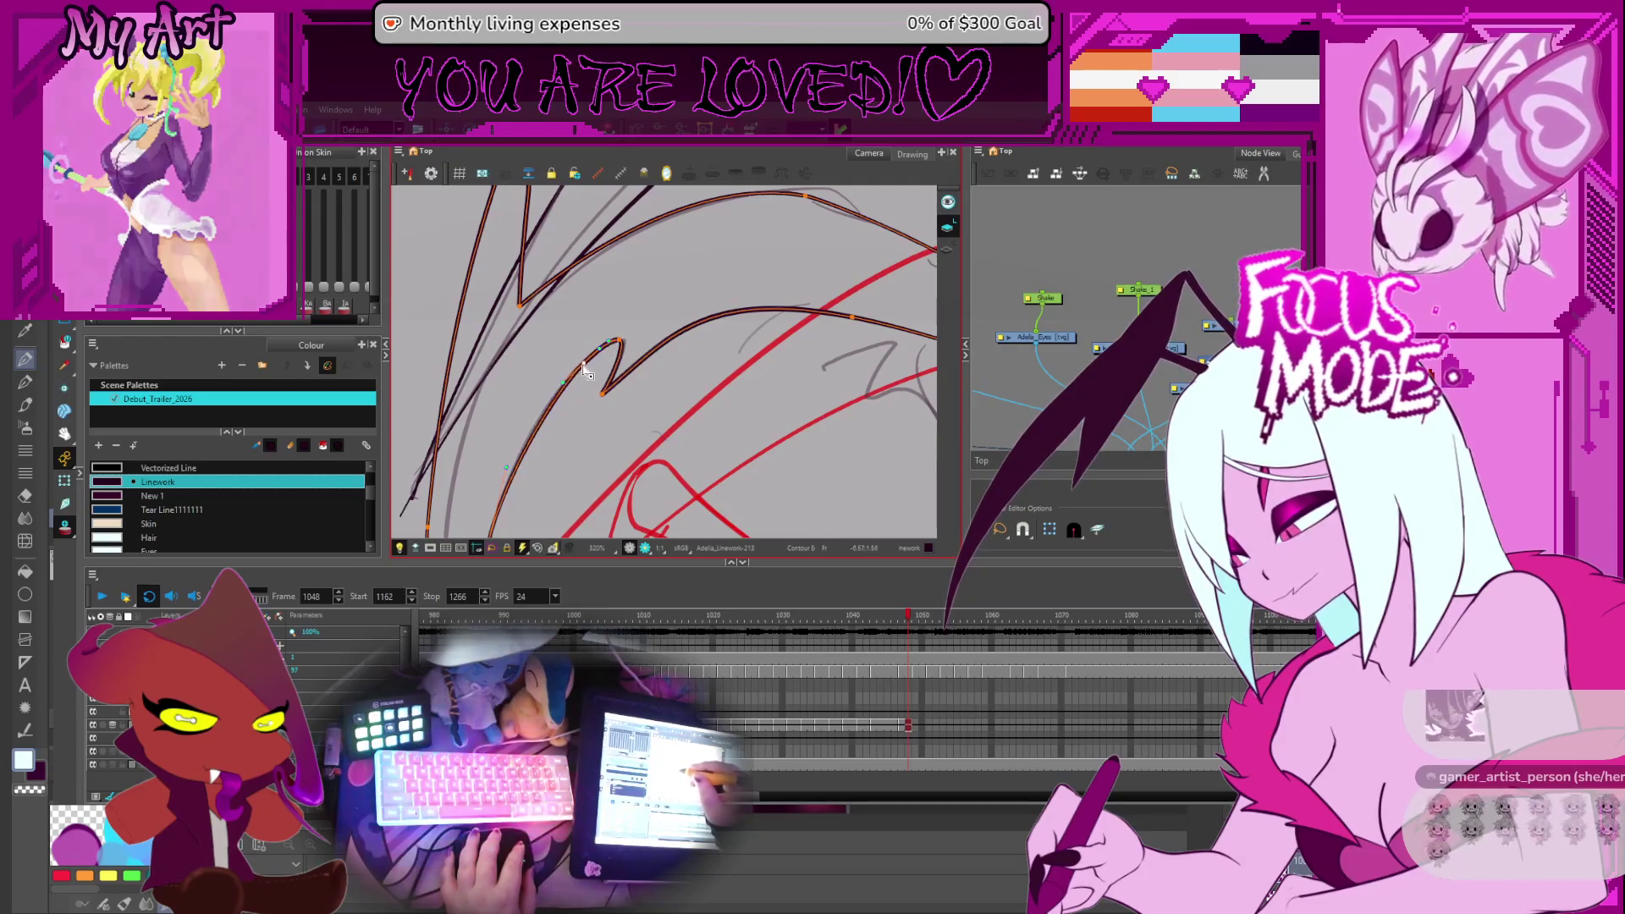
pyautogui.moveTo(582, 404); pyautogui.dragTo(643, 417)
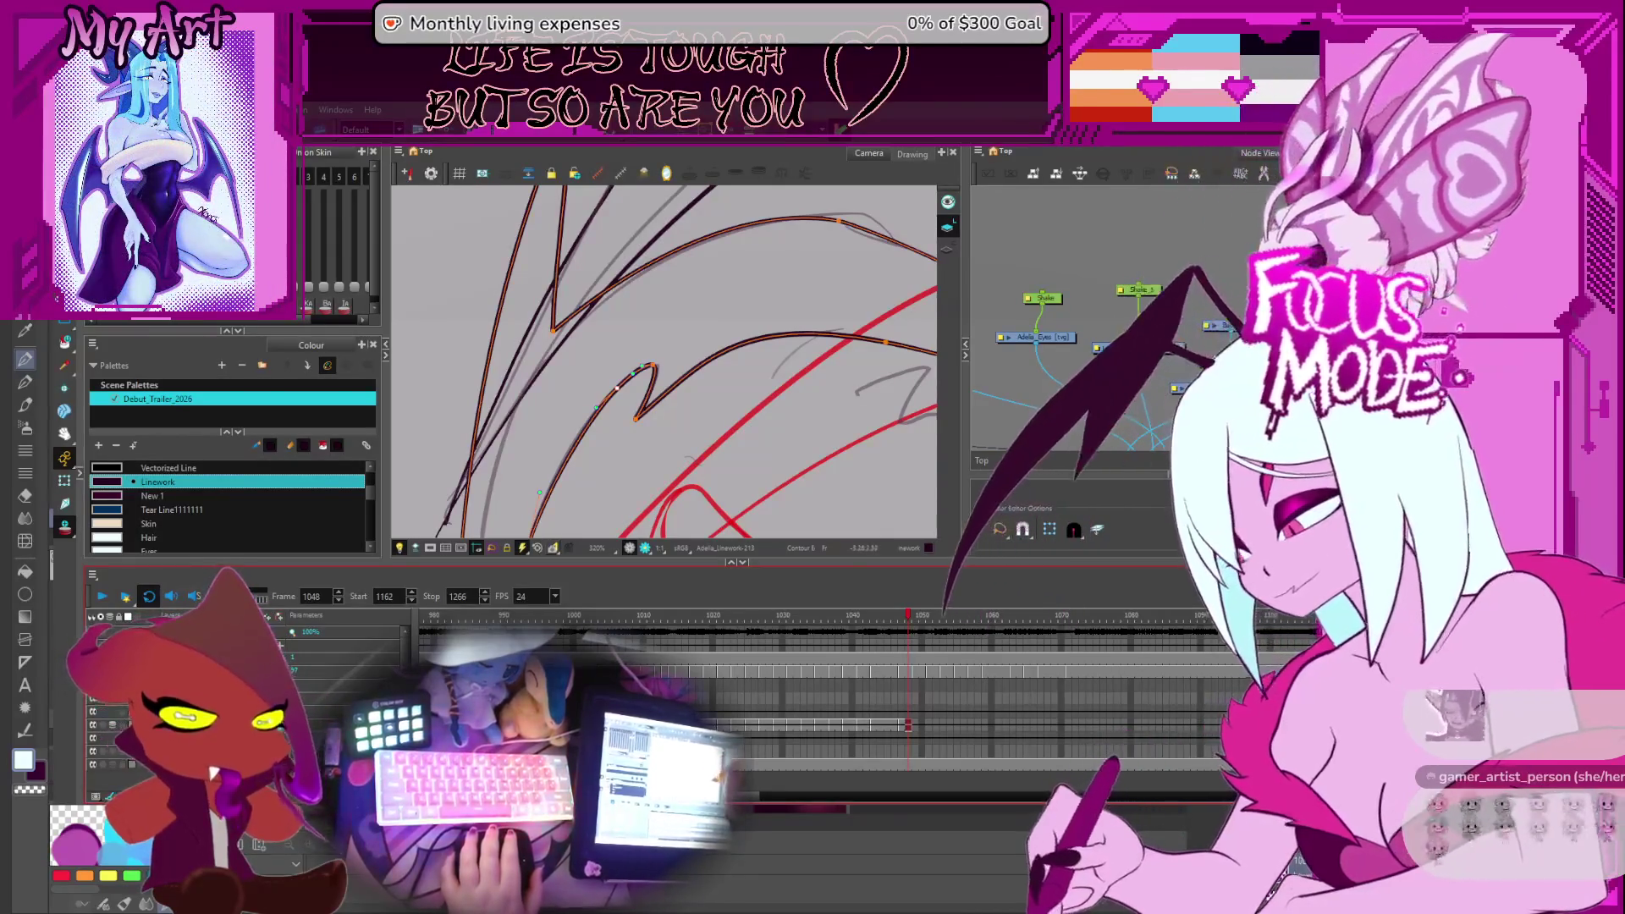
# Reset the selection and select the nearby hair strand strokes
pyautogui.click(840, 375)
pyautogui.scroll(-3, 840, 376)
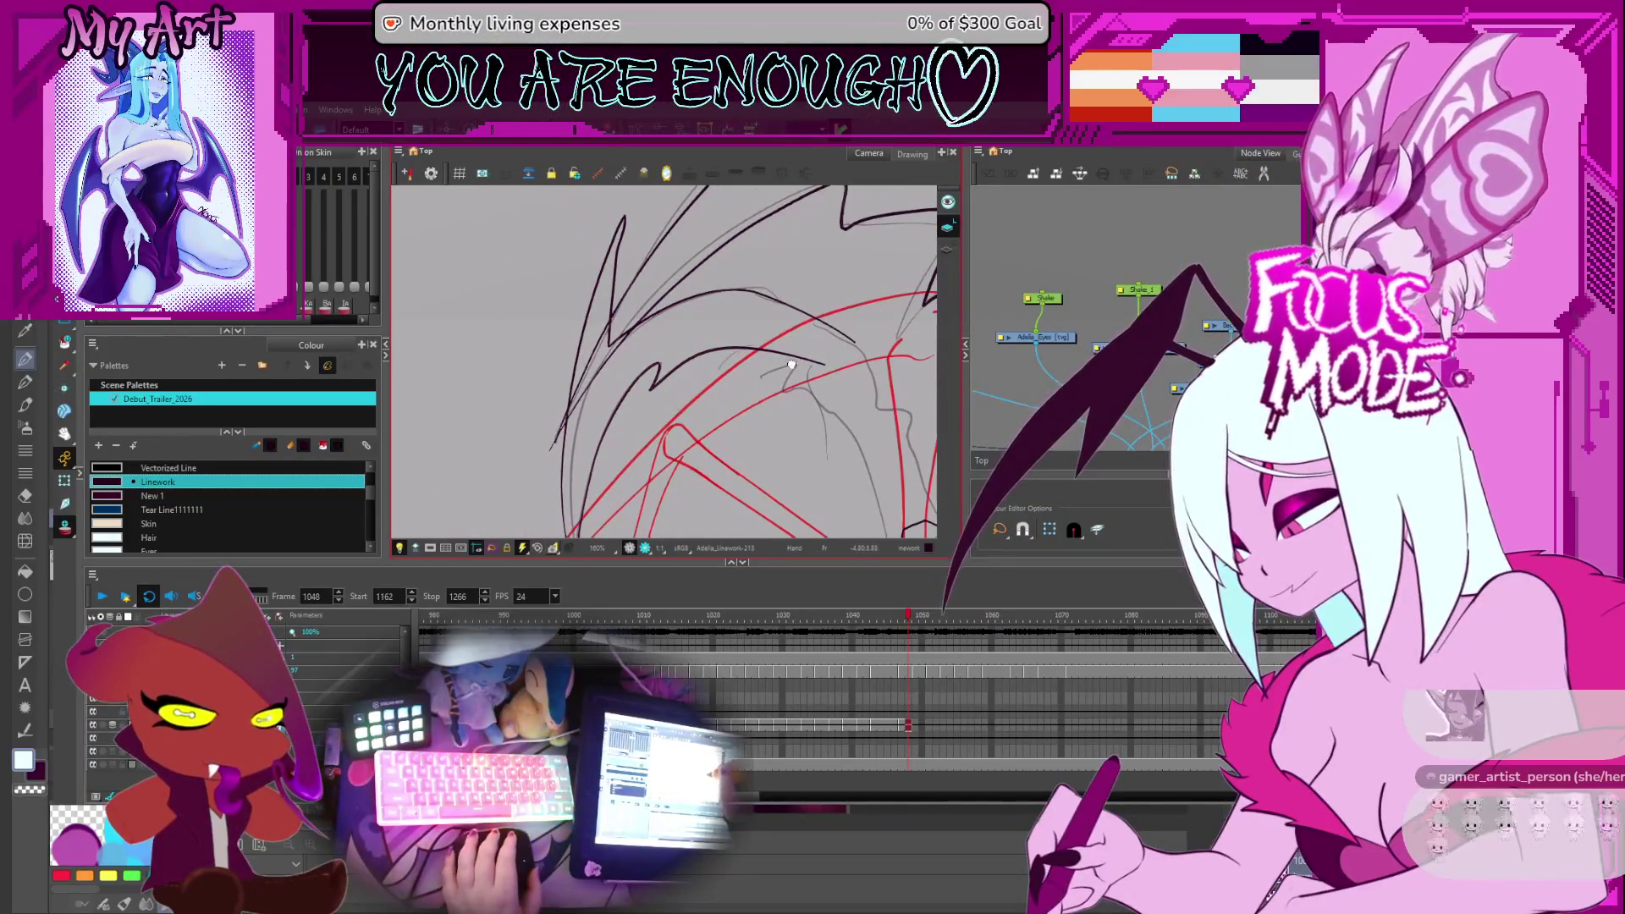
pyautogui.moveTo(800, 370); pyautogui.dragTo(754, 344)
pyautogui.click(748, 340)
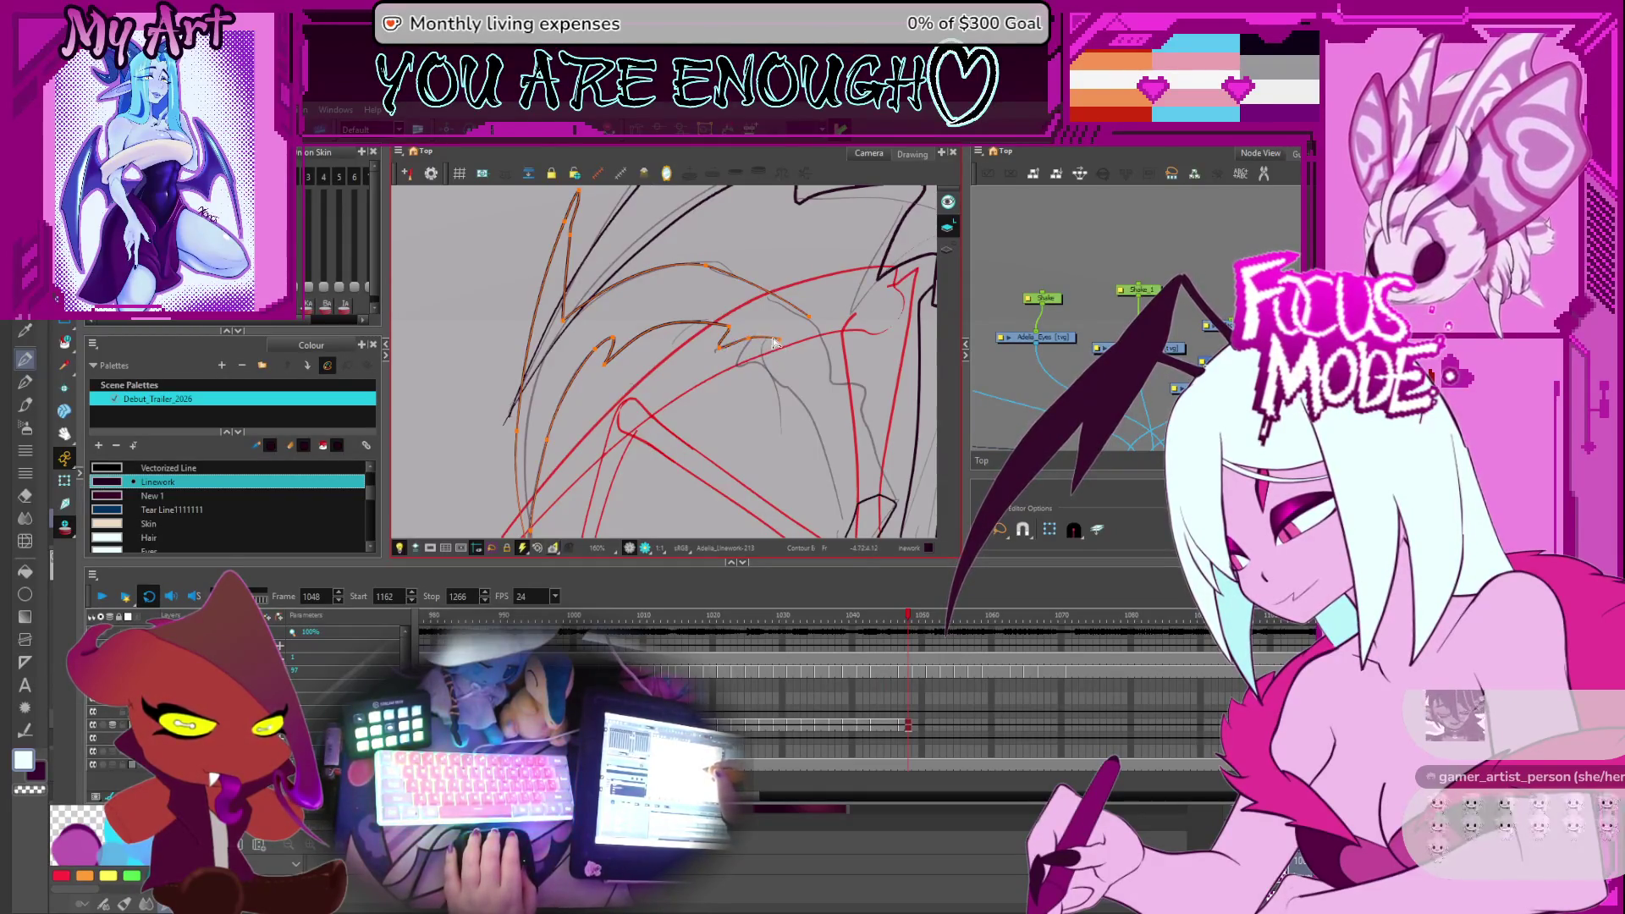
pyautogui.scroll(-2, 770, 346)
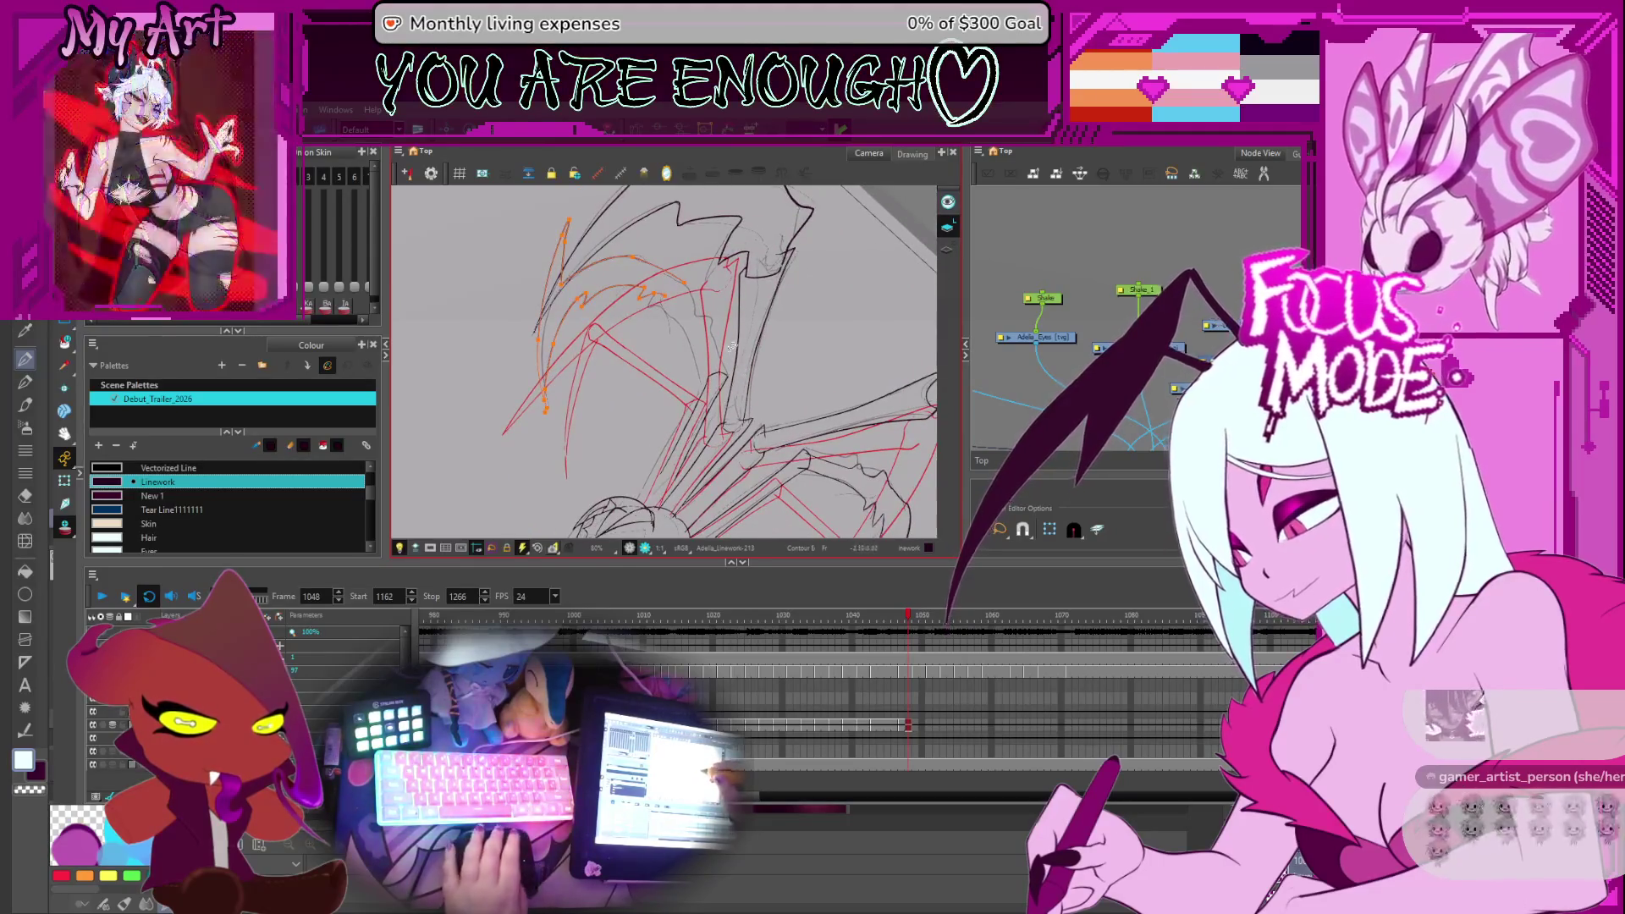
# Ink a dark strand line upward over the red sketch with the Pencil
pyautogui.hotkey('alt', '/')
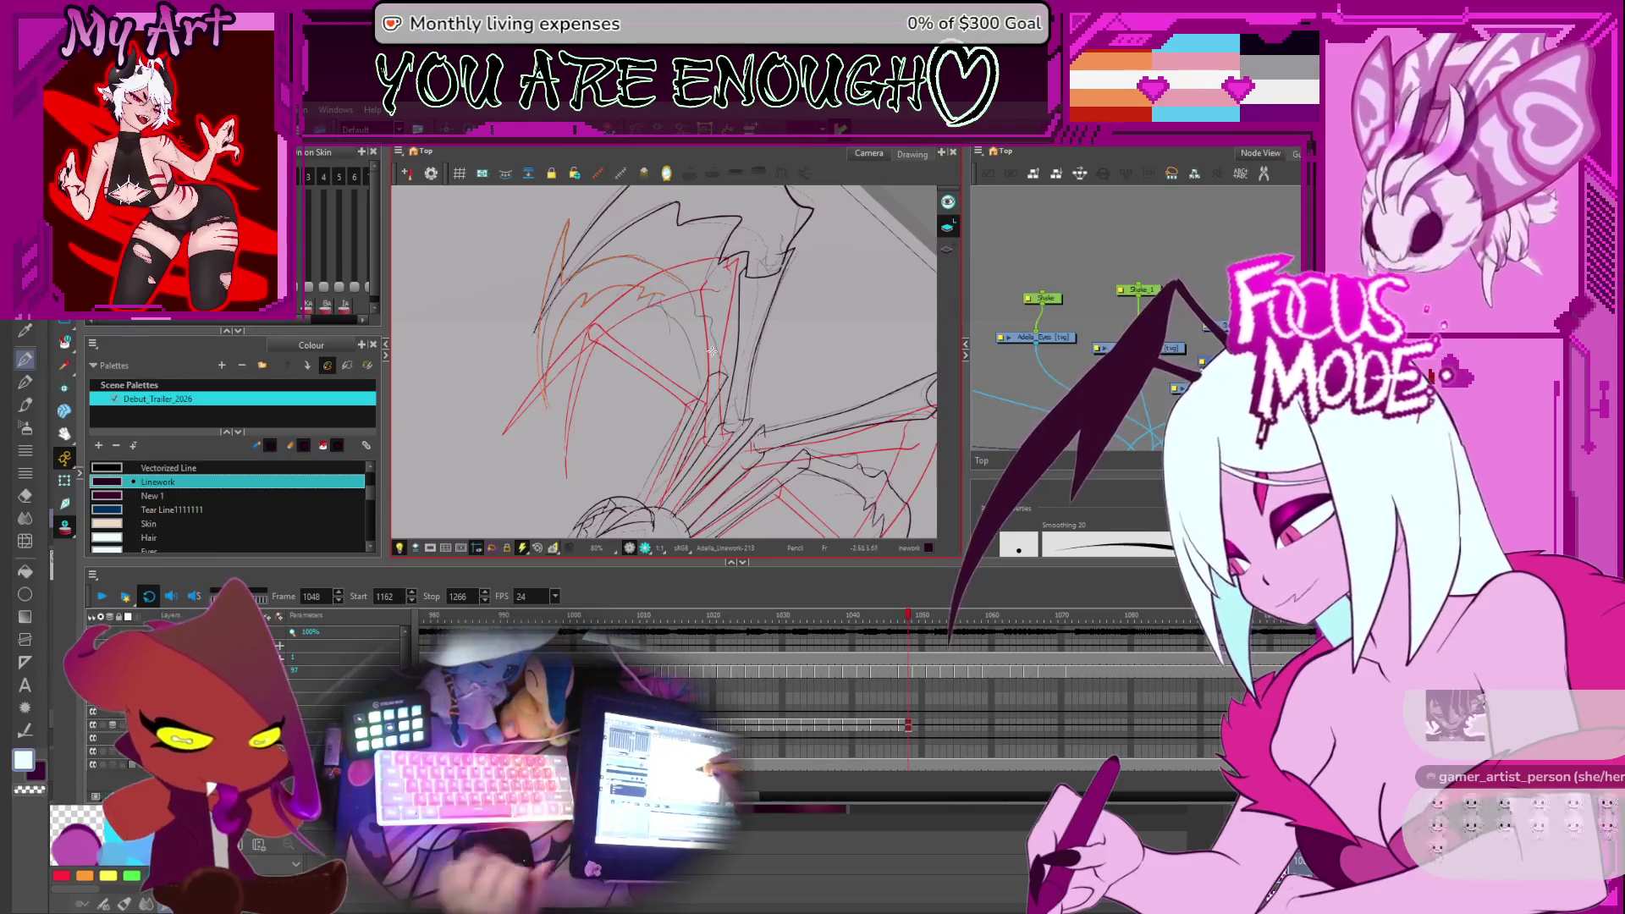
pyautogui.scroll(2, 779, 342)
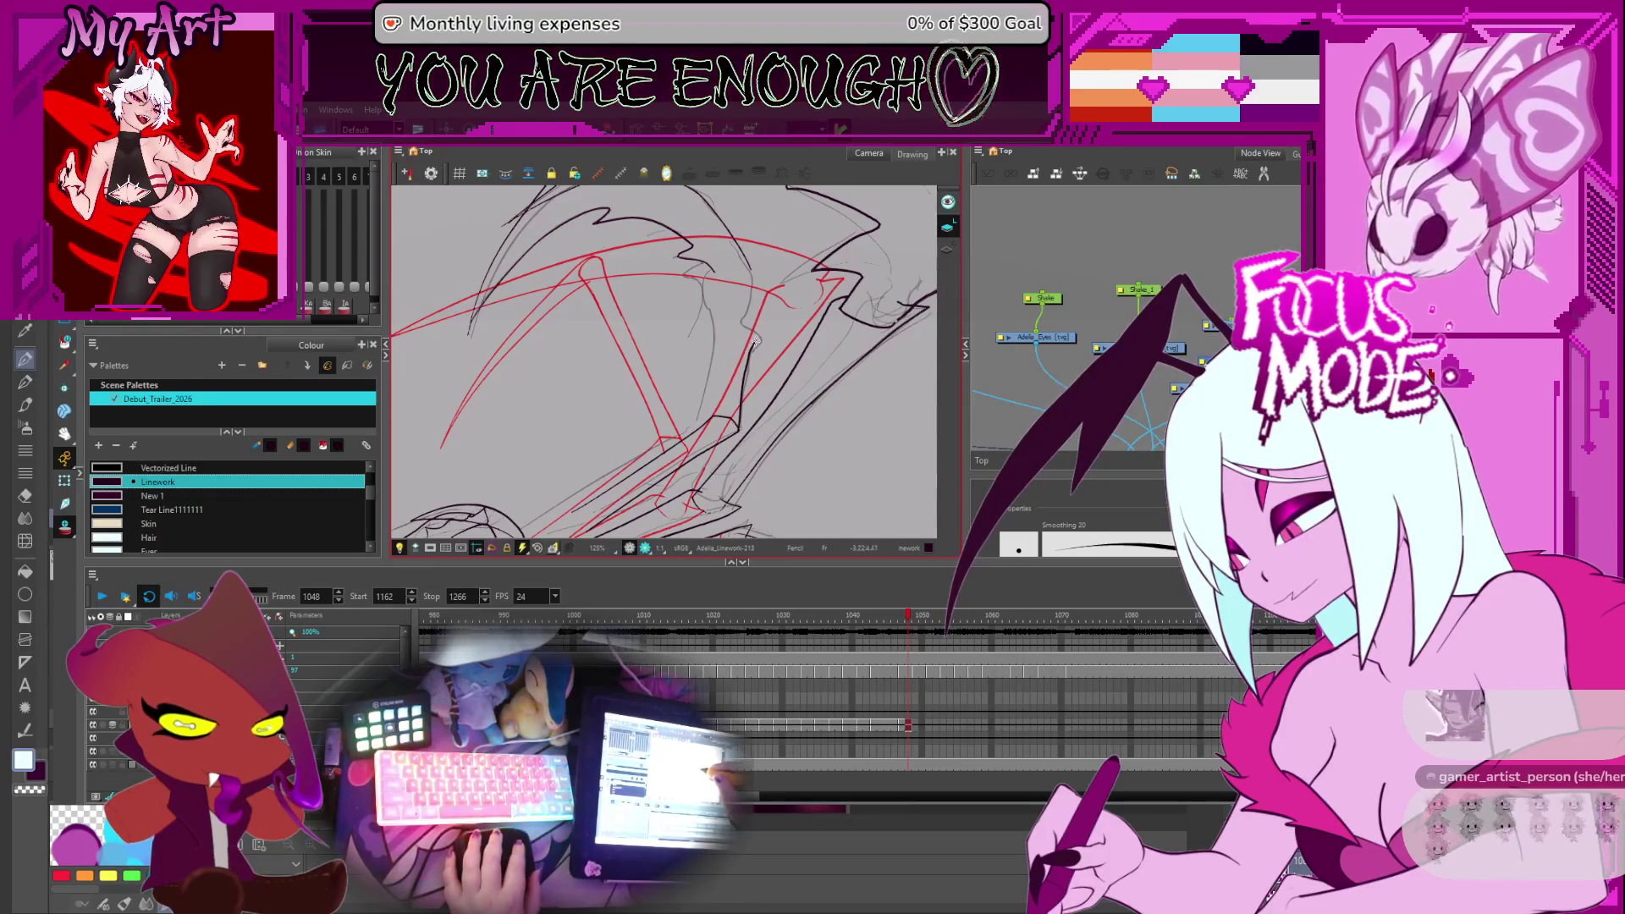
pyautogui.moveTo(746, 310); pyautogui.dragTo(753, 267)
pyautogui.scroll(2, 764, 346)
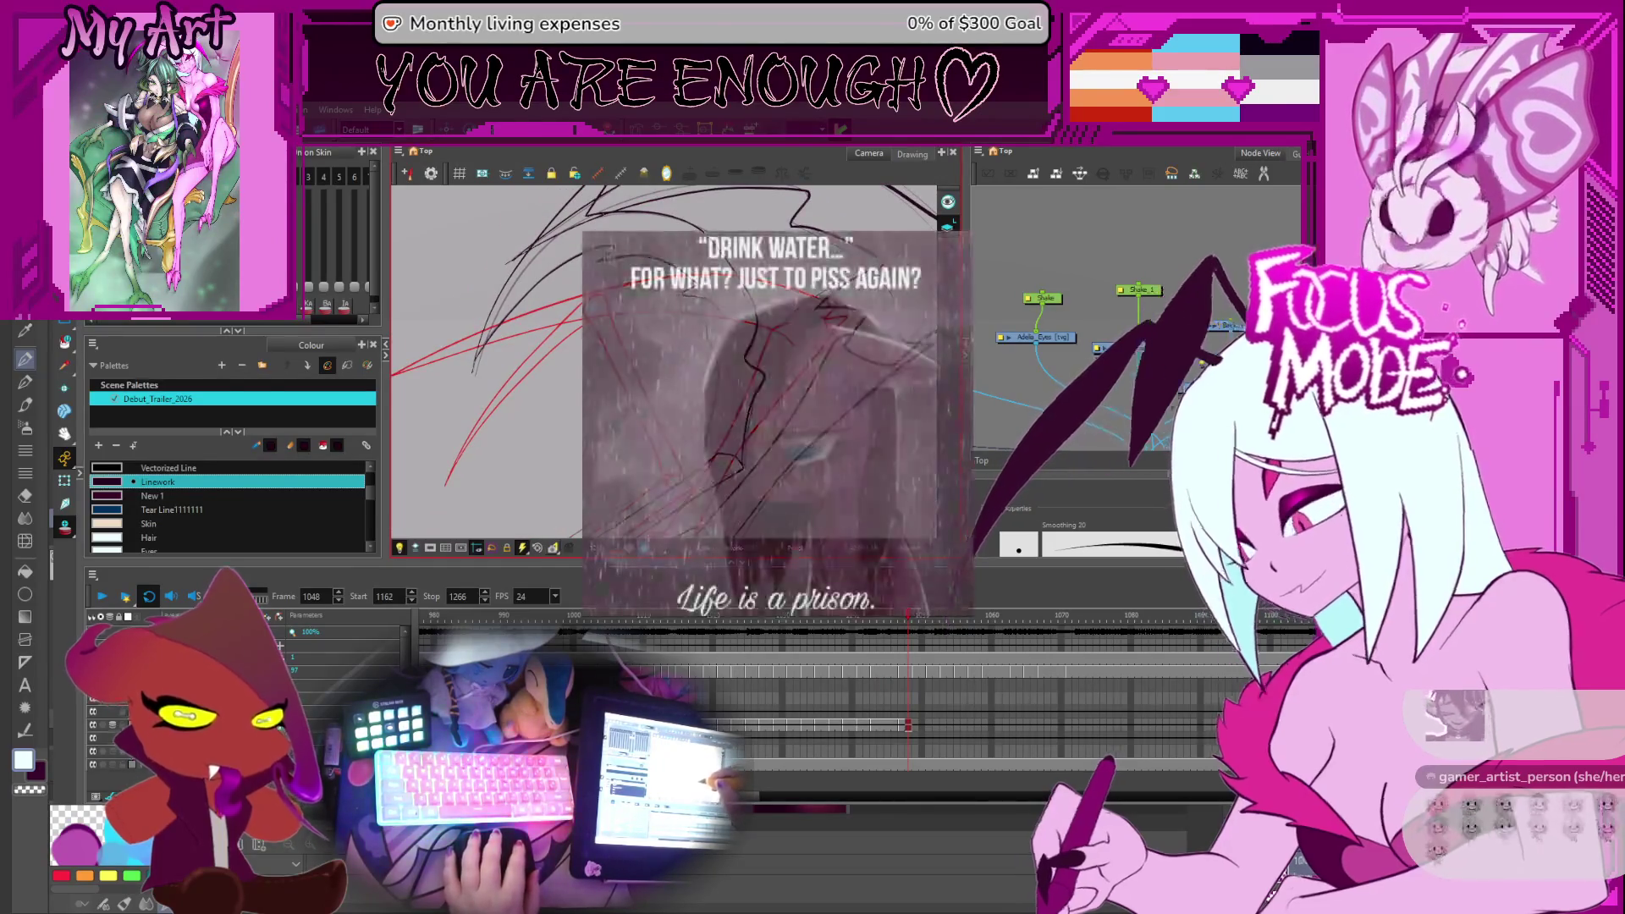
pyautogui.scroll(-3, 618, 225)
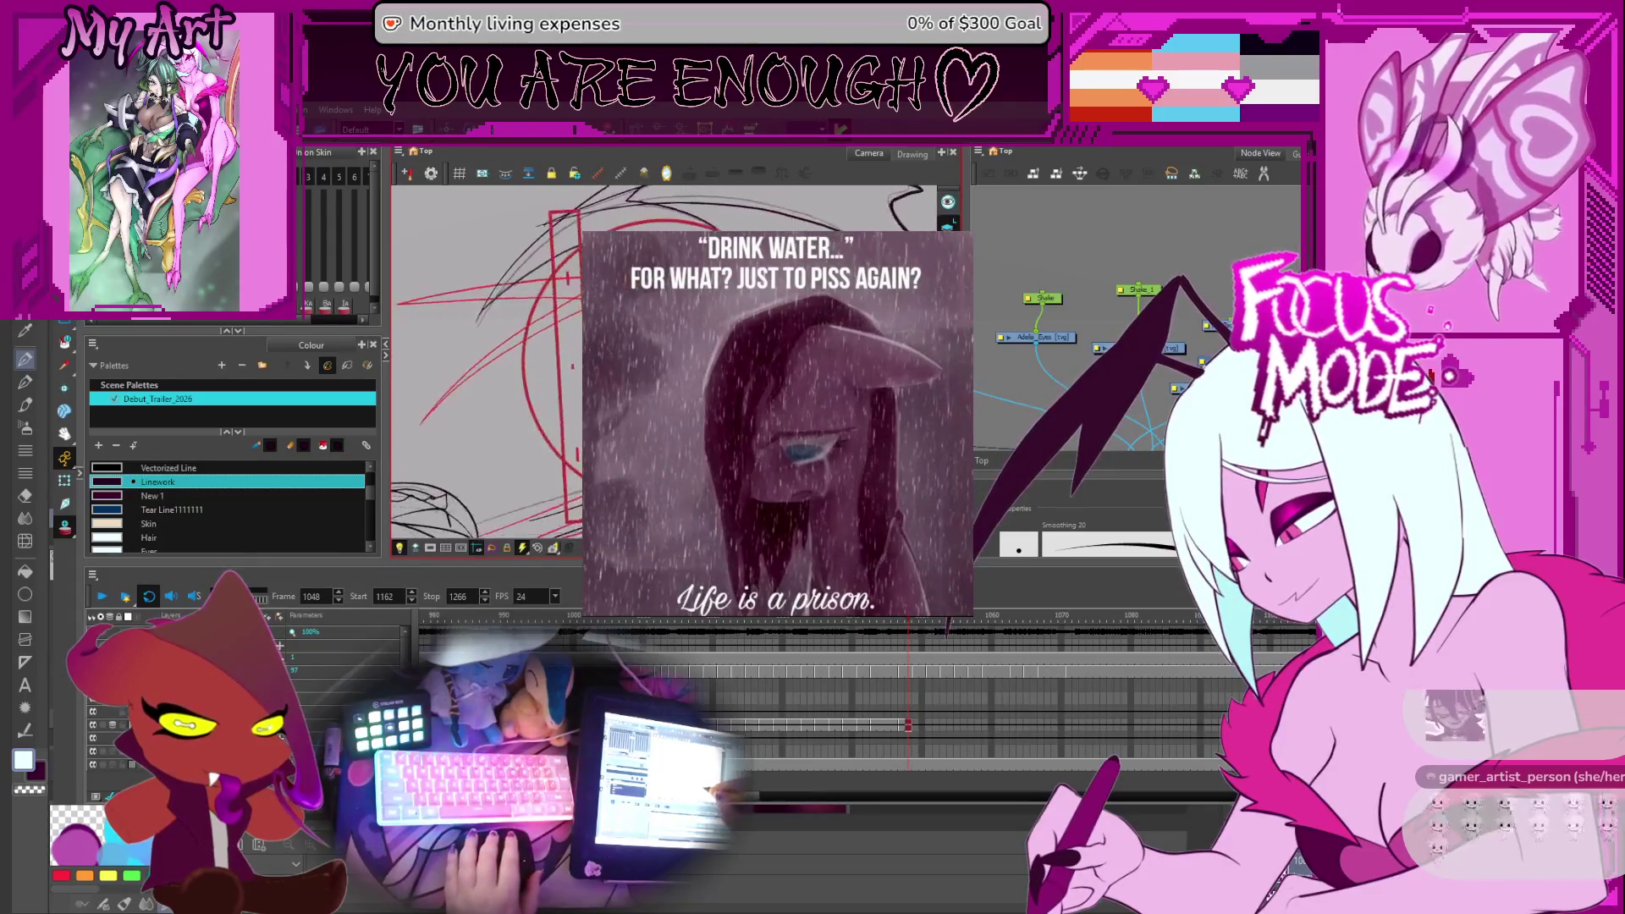
pyautogui.scroll(-5, 618, 224)
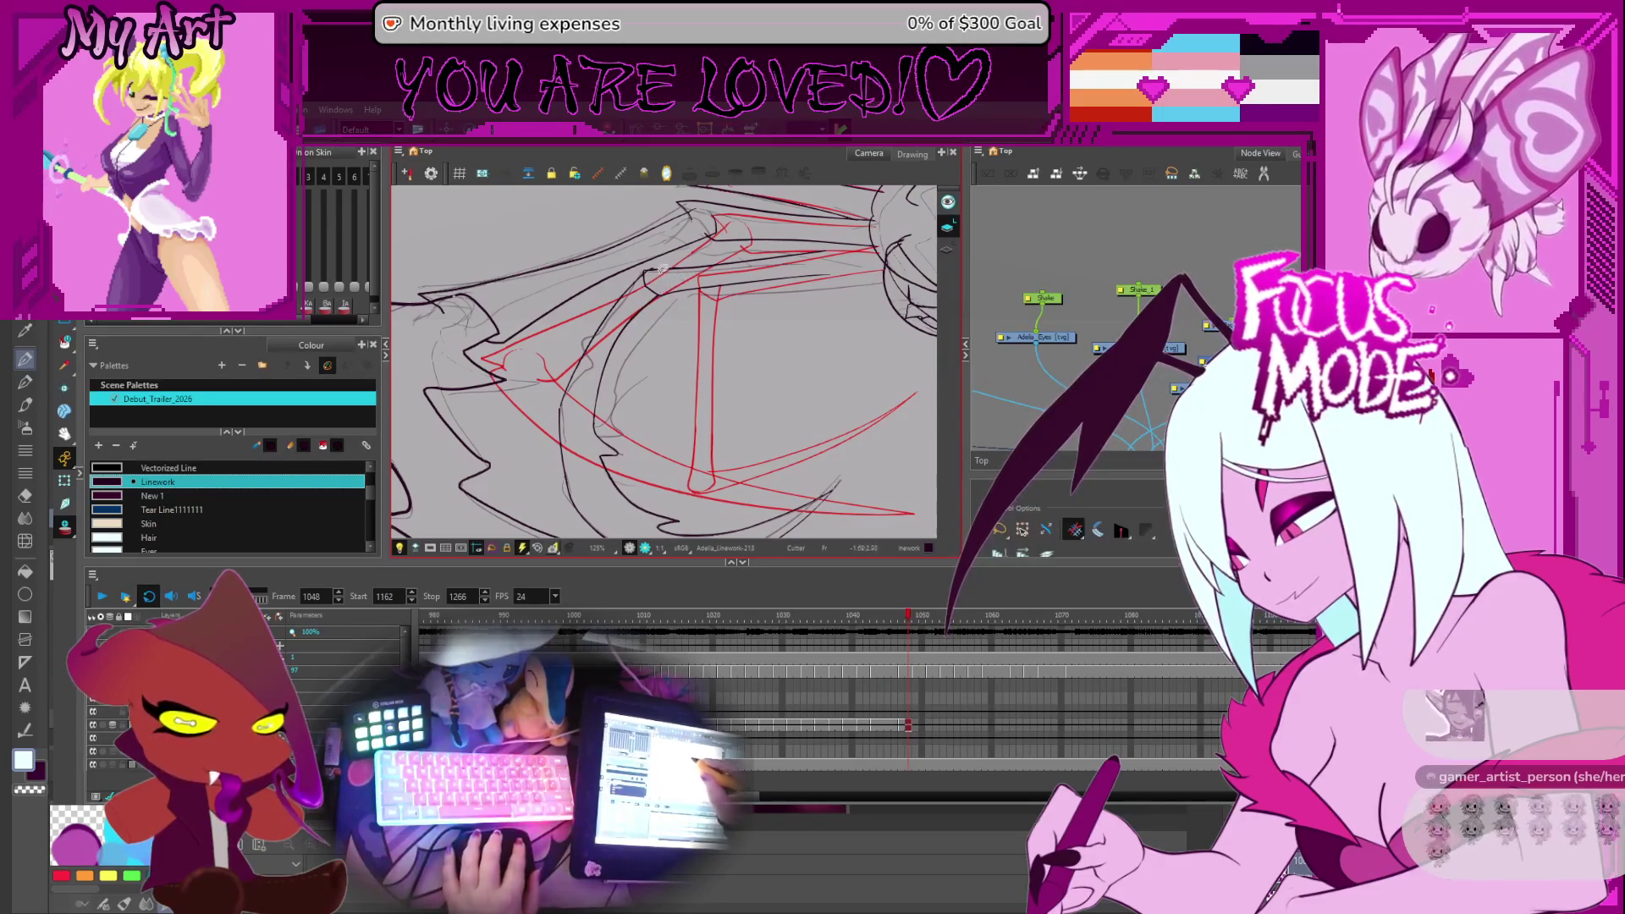
# On drawing Linework-214, notch a V-shaped dip into the lower curve
pyautogui.scroll(1, 660, 269)
pyautogui.scroll(2, 651, 259)
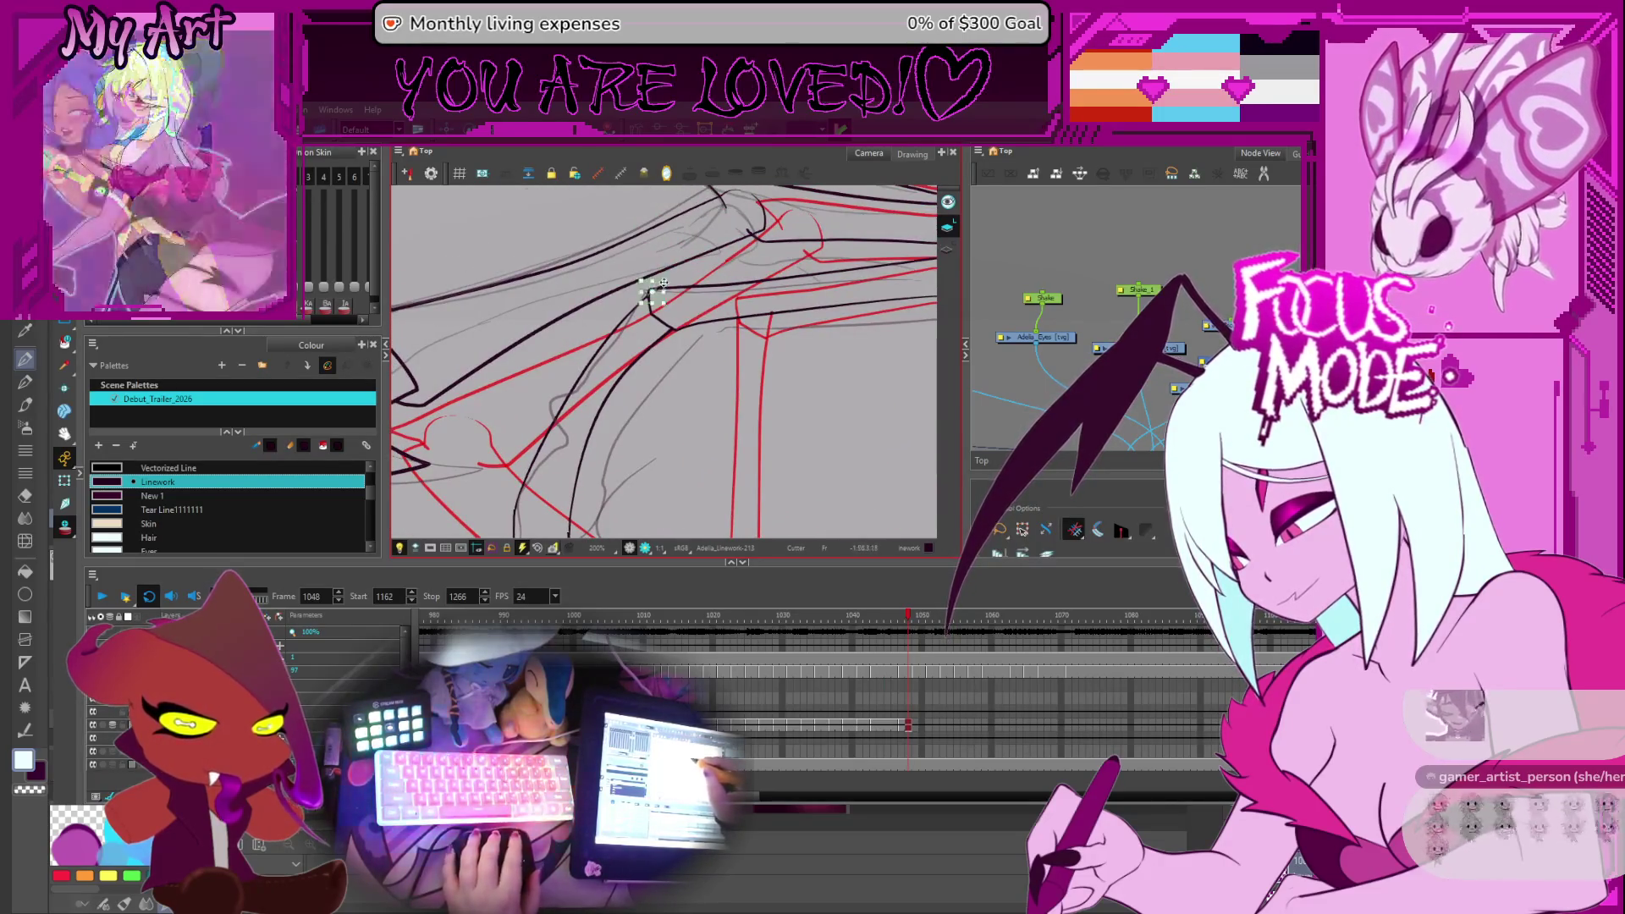
pyautogui.moveTo(669, 288)
pyautogui.mouseDown()
pyautogui.moveTo(712, 330)
pyautogui.moveTo(775, 309)
pyautogui.moveTo(765, 392)
pyautogui.moveTo(673, 390)
pyautogui.mouseUp()
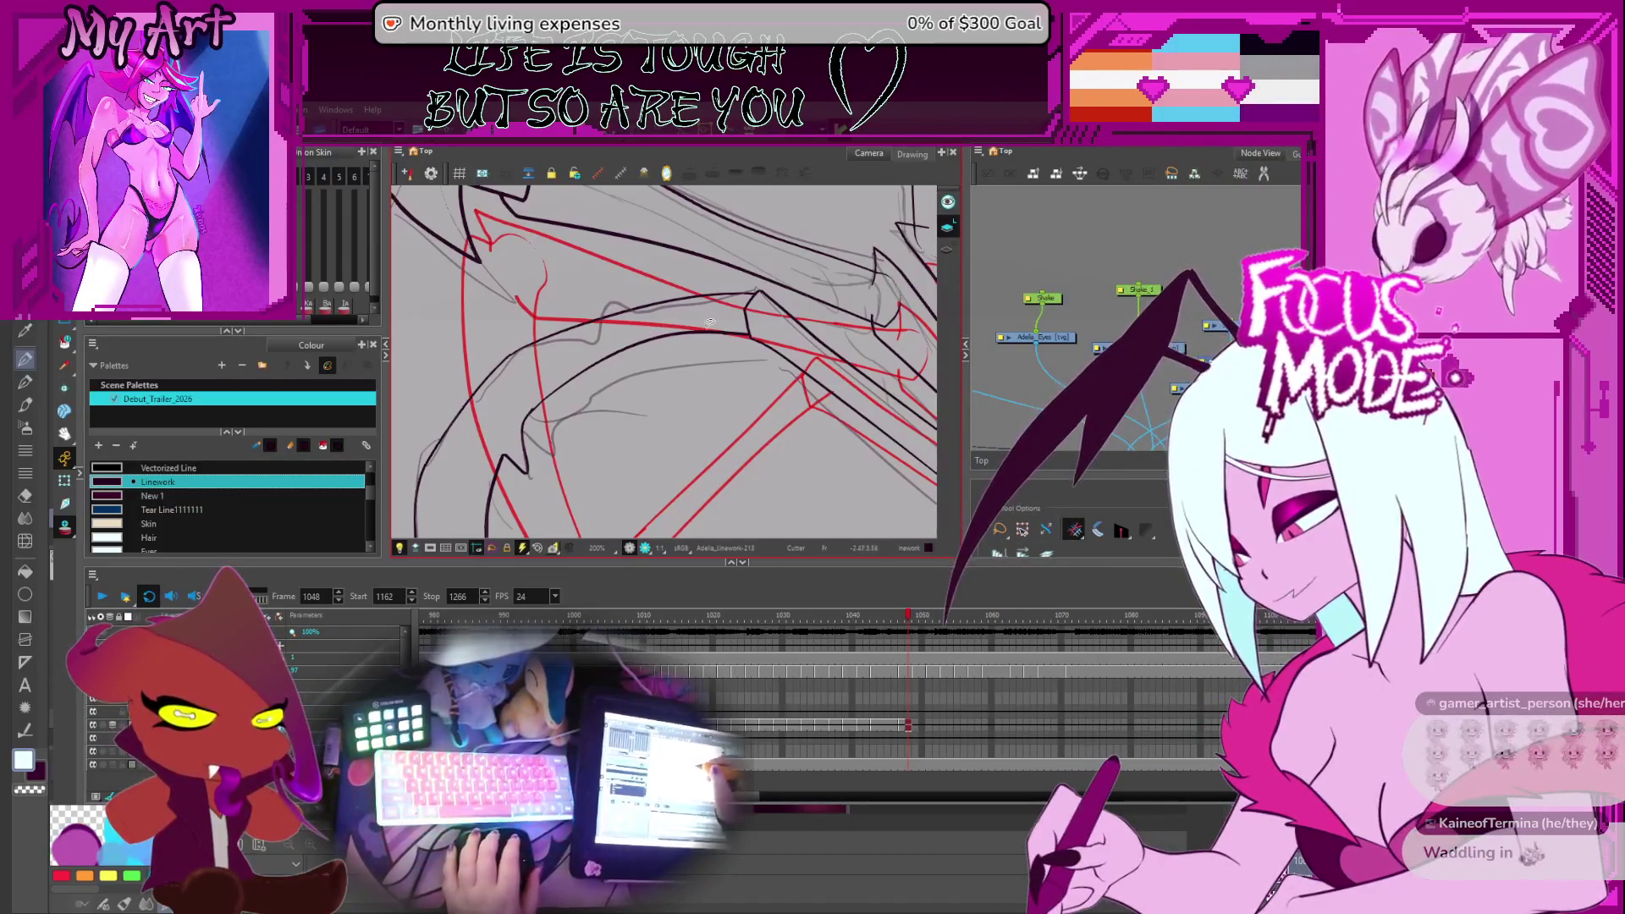
pyautogui.hotkey('alt', 'shift', 'd')
pyautogui.moveTo(758, 386); pyautogui.dragTo(726, 364)
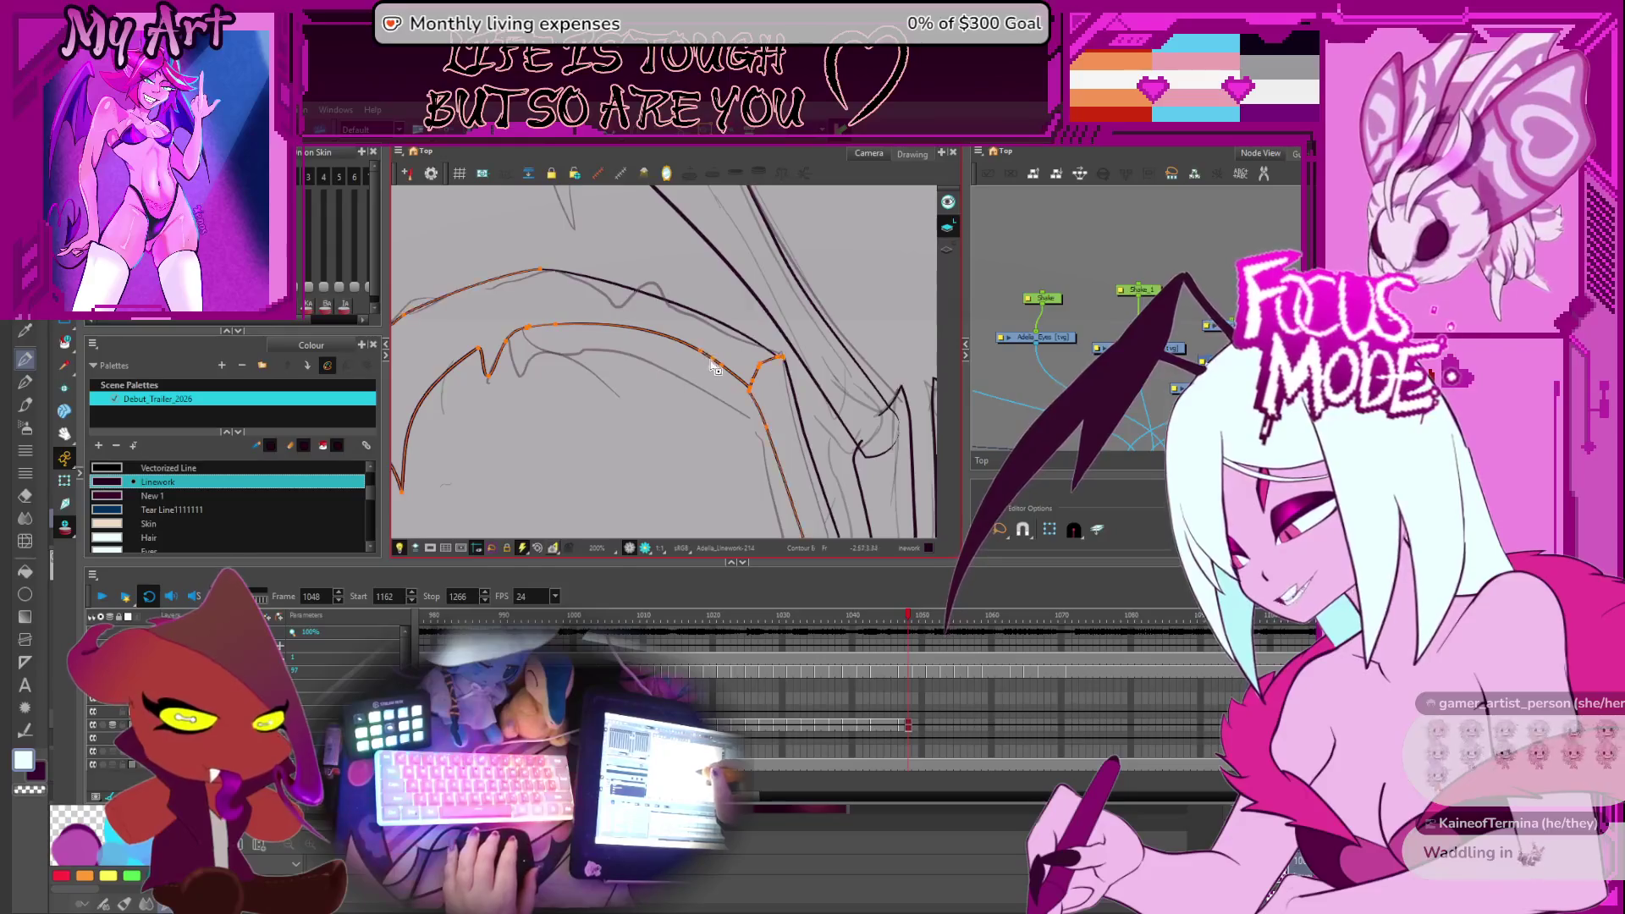
pyautogui.moveTo(713, 362); pyautogui.dragTo(711, 406)
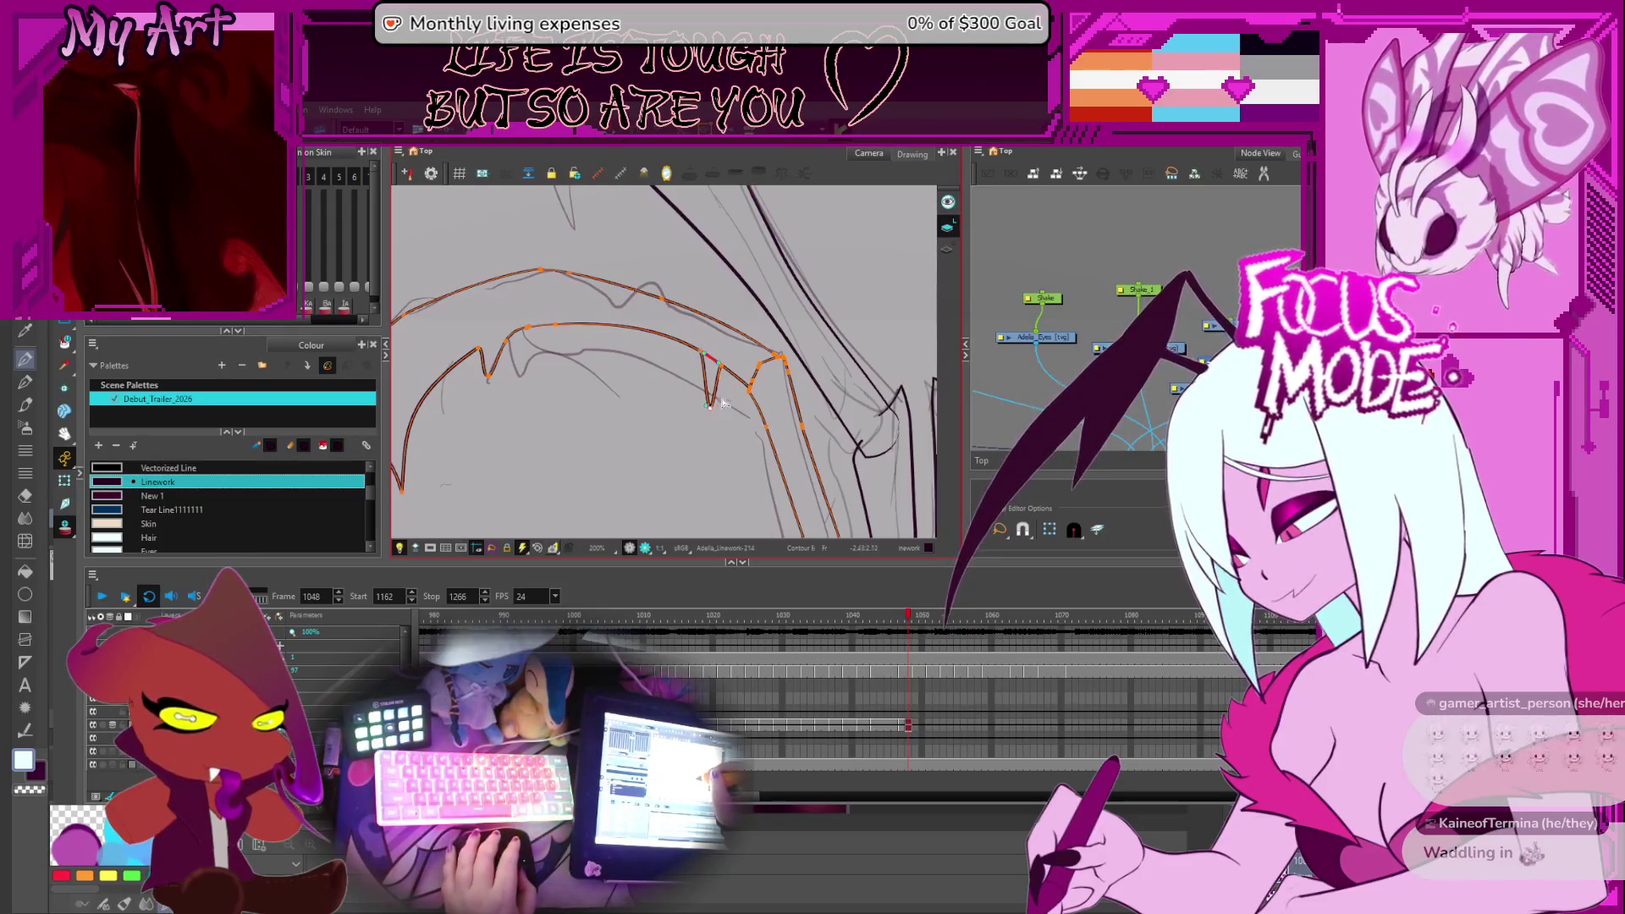
# Draw a new central strand contour reaching down to the head
pyautogui.hotkey('shift', 'm')
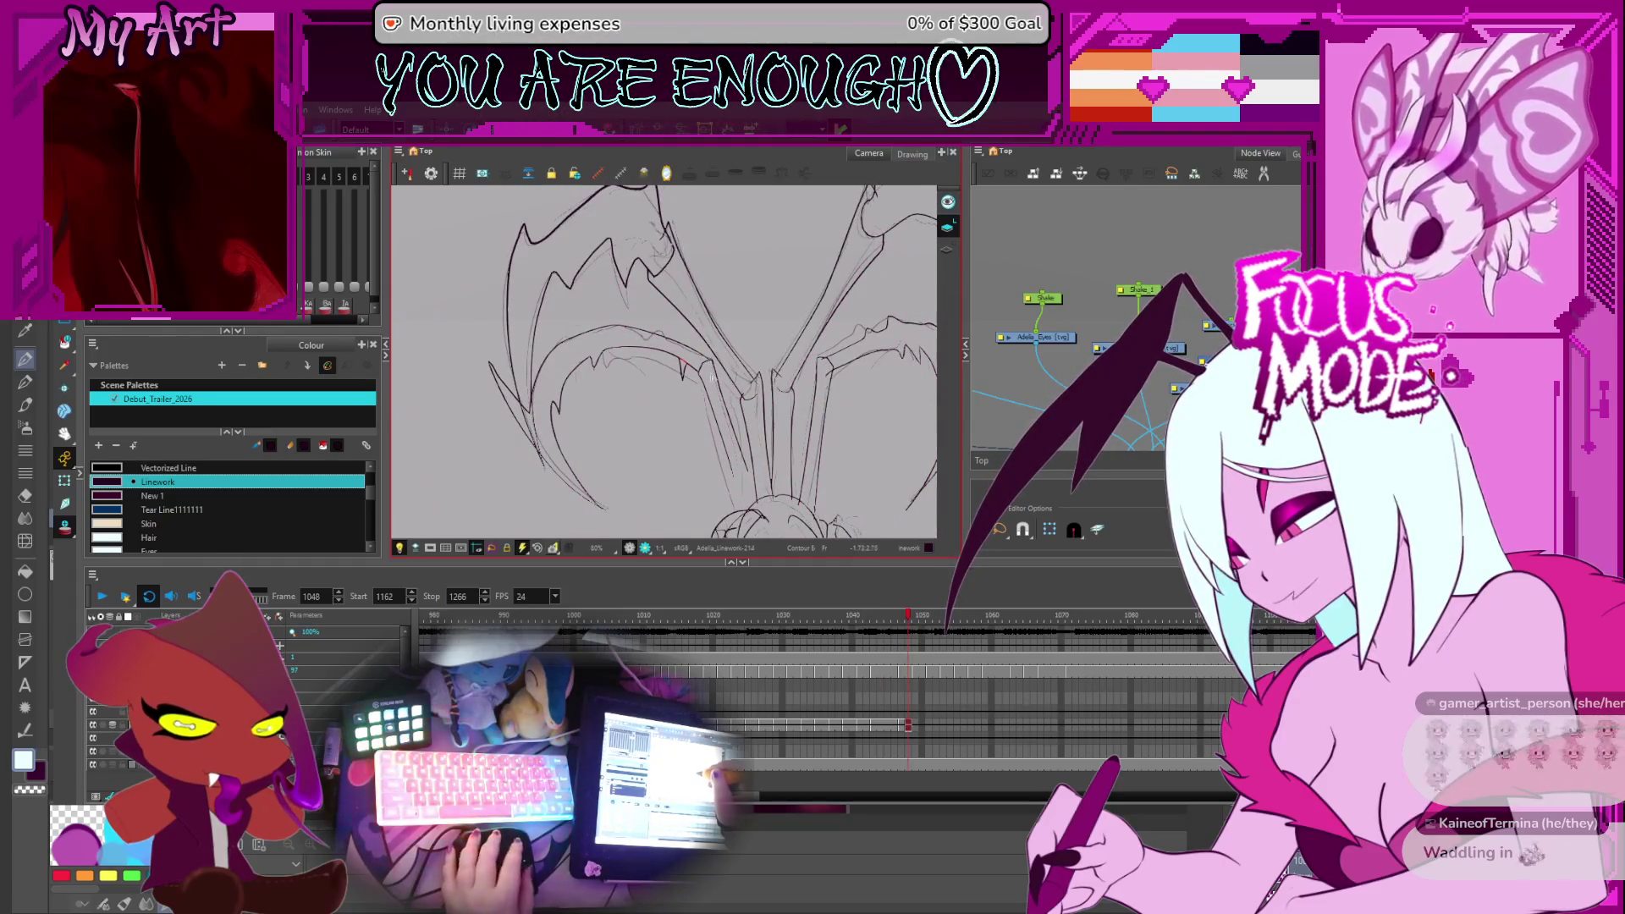
pyautogui.scroll(3, 711, 379)
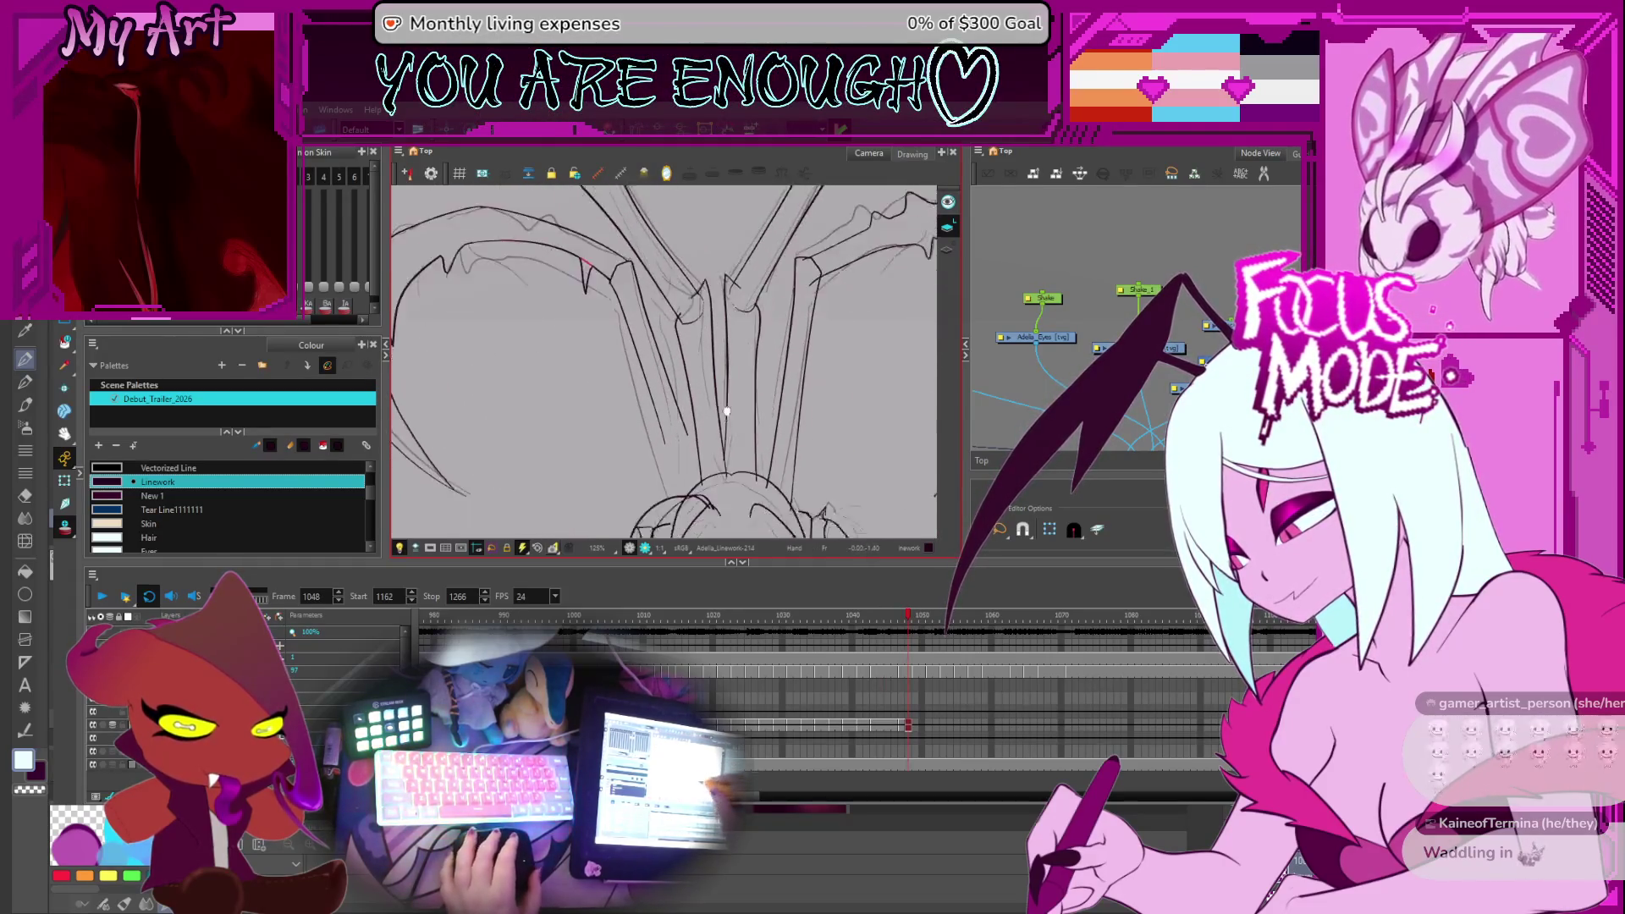
pyautogui.moveTo(726, 412); pyautogui.dragTo(711, 358)
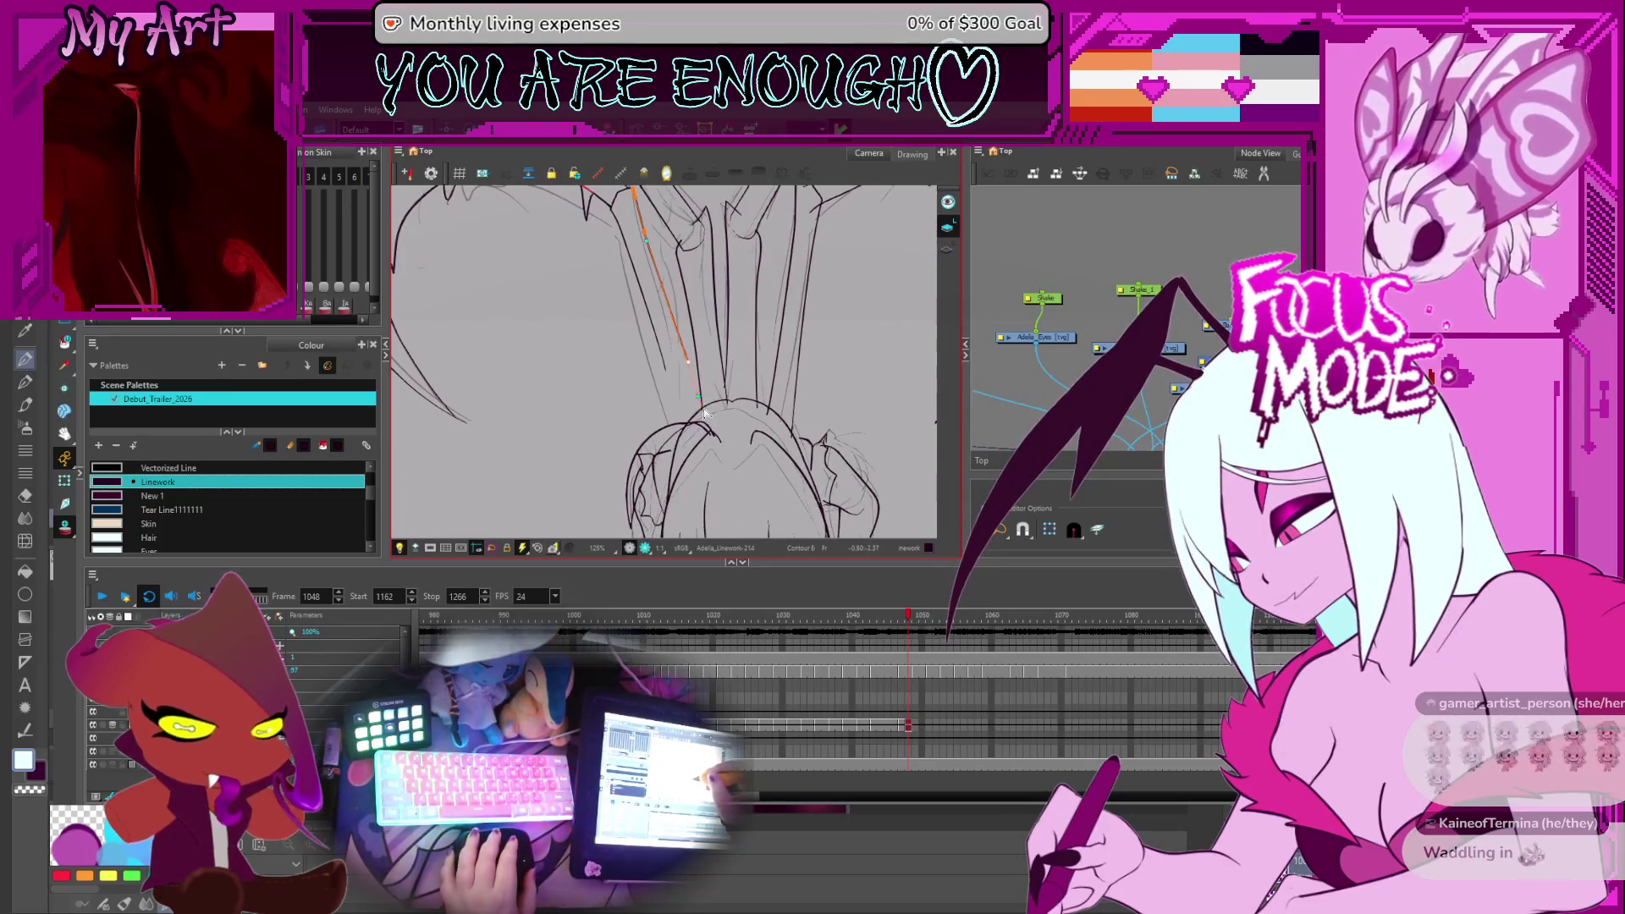
pyautogui.moveTo(668, 373); pyautogui.dragTo(668, 372)
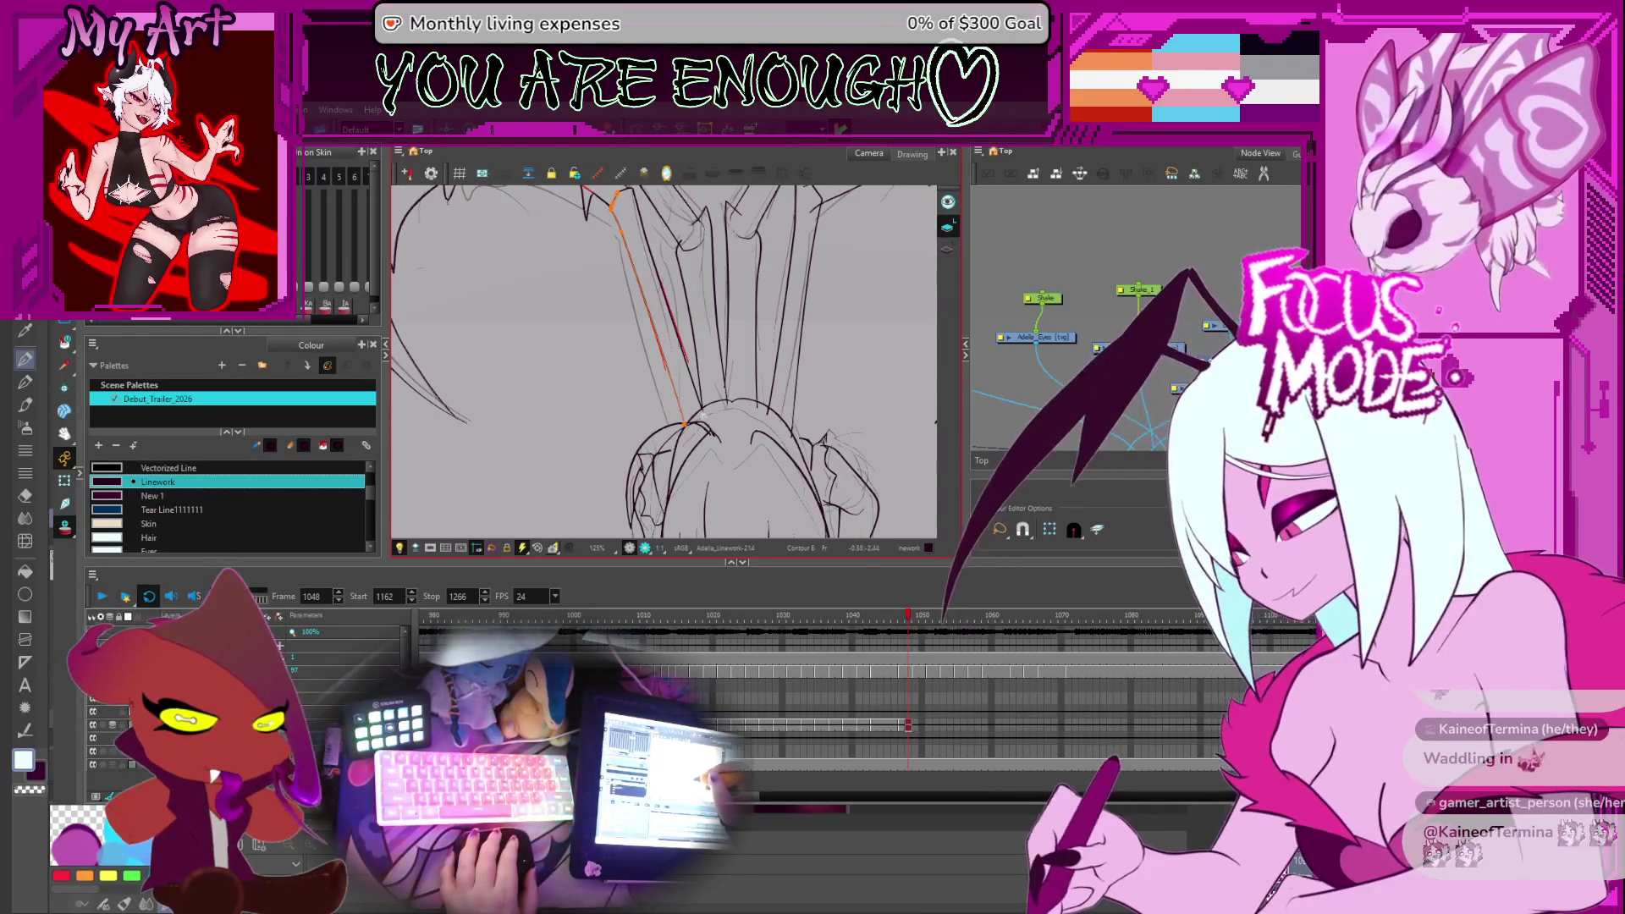
pyautogui.click(703, 408)
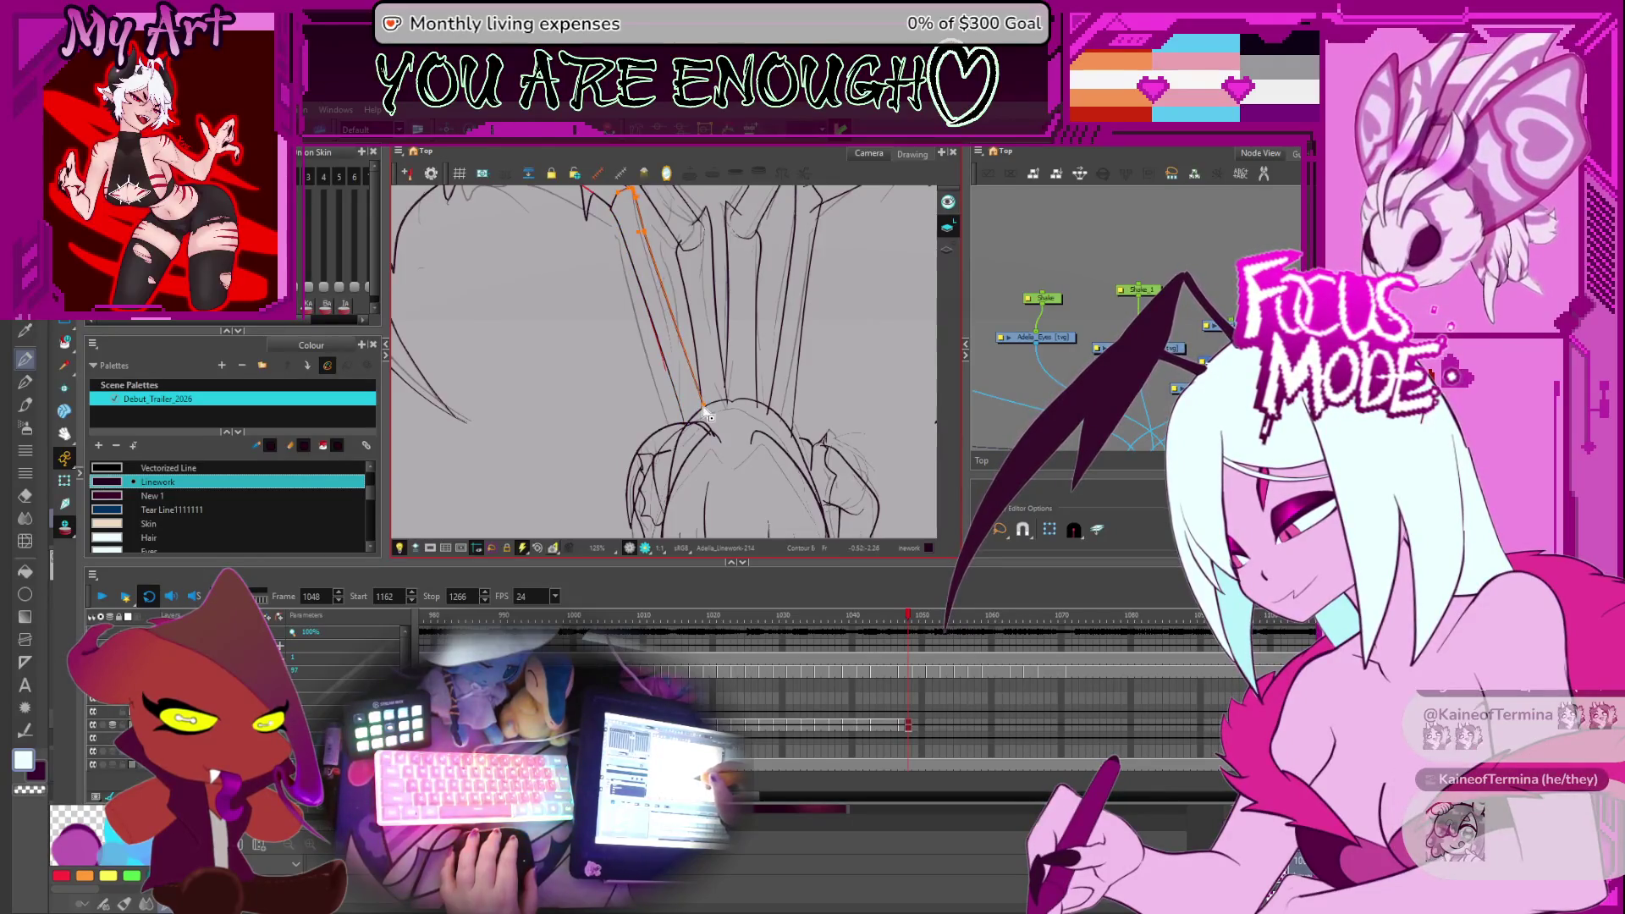
pyautogui.scroll(-2, 702, 408)
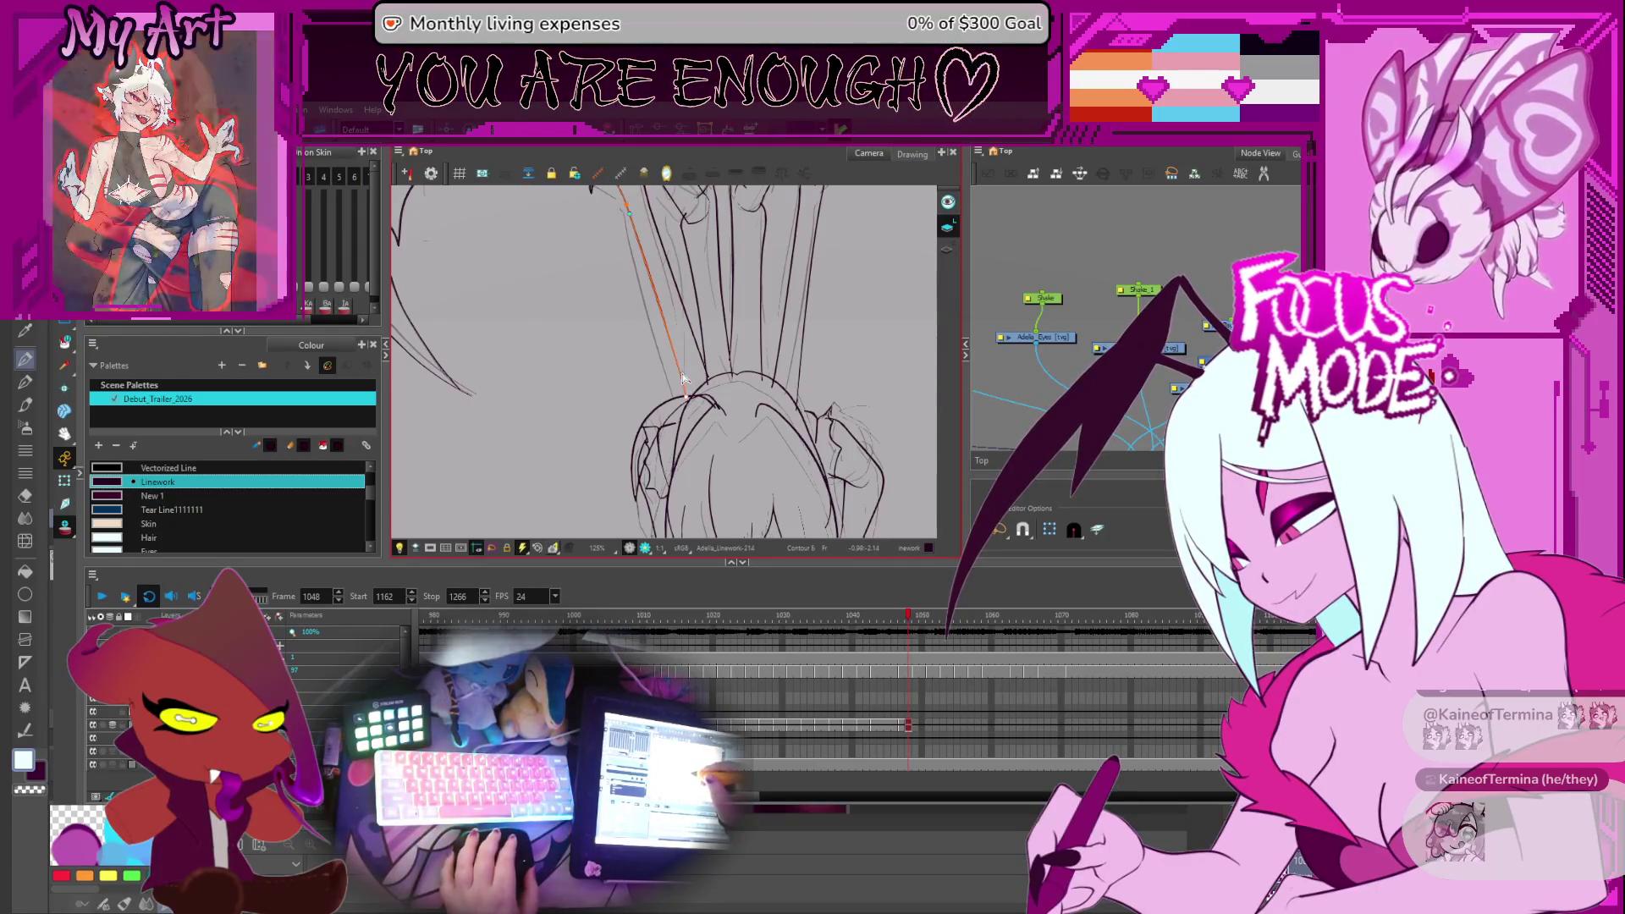
pyautogui.click(676, 359)
# Adjust the upper strand contours and select the frame 1048 cell in the timeline
pyautogui.moveTo(676, 360); pyautogui.dragTo(688, 436)
pyautogui.click(688, 436)
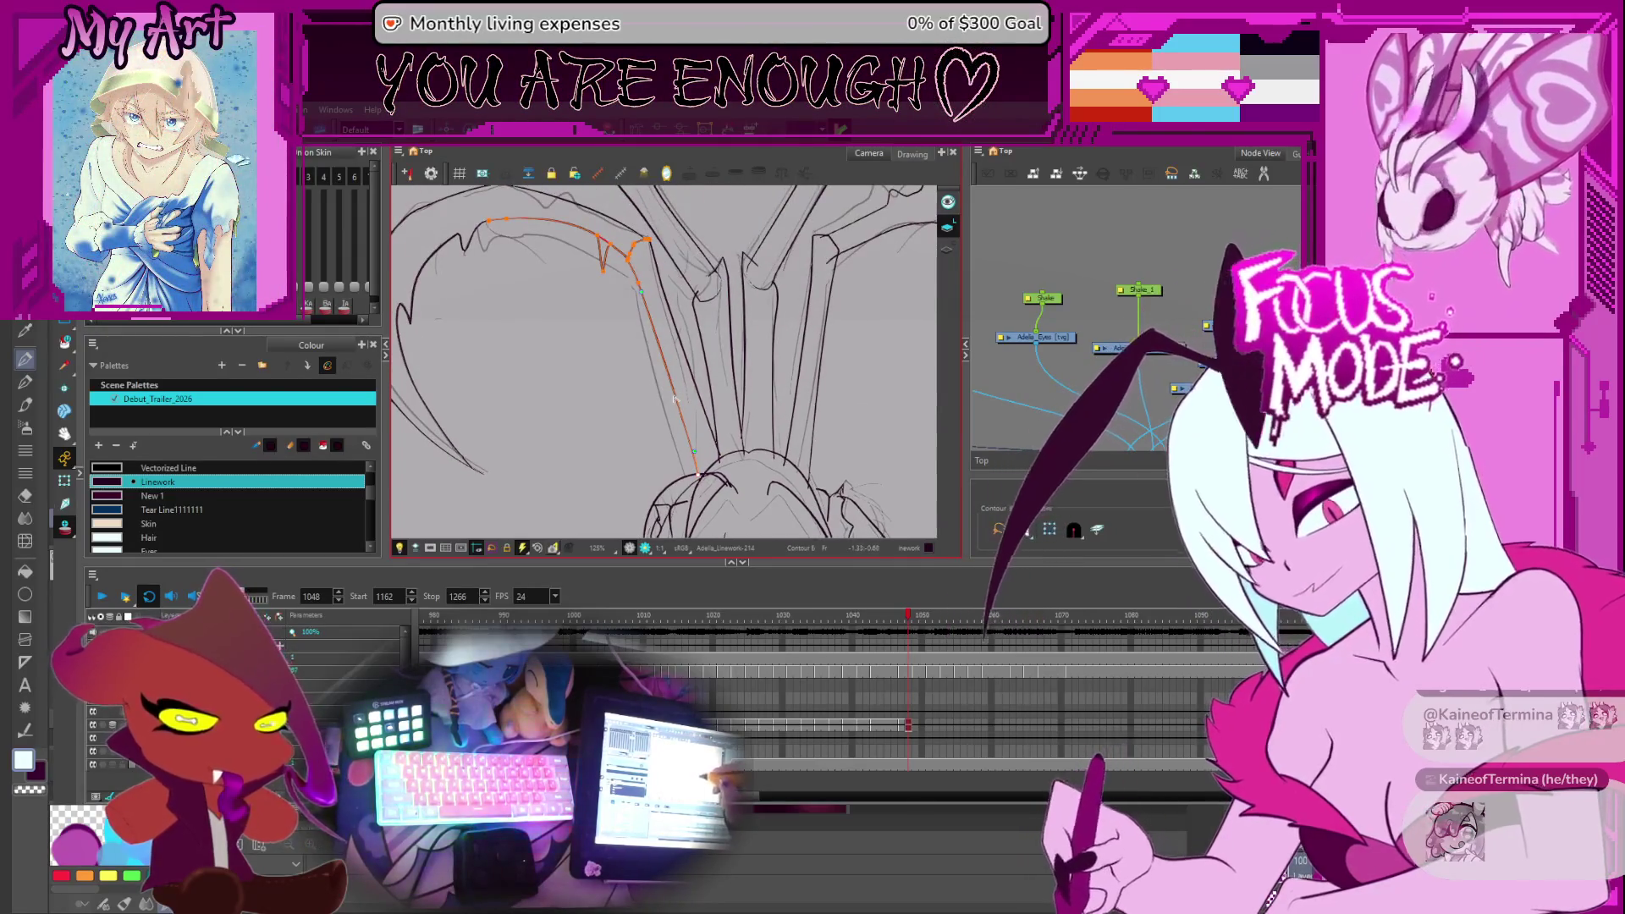
pyautogui.scroll(-2, 756, 373)
pyautogui.moveTo(779, 374)
pyautogui.mouseDown()
pyautogui.moveTo(807, 413)
pyautogui.moveTo(791, 462)
pyautogui.mouseUp()
pyautogui.click(690, 441)
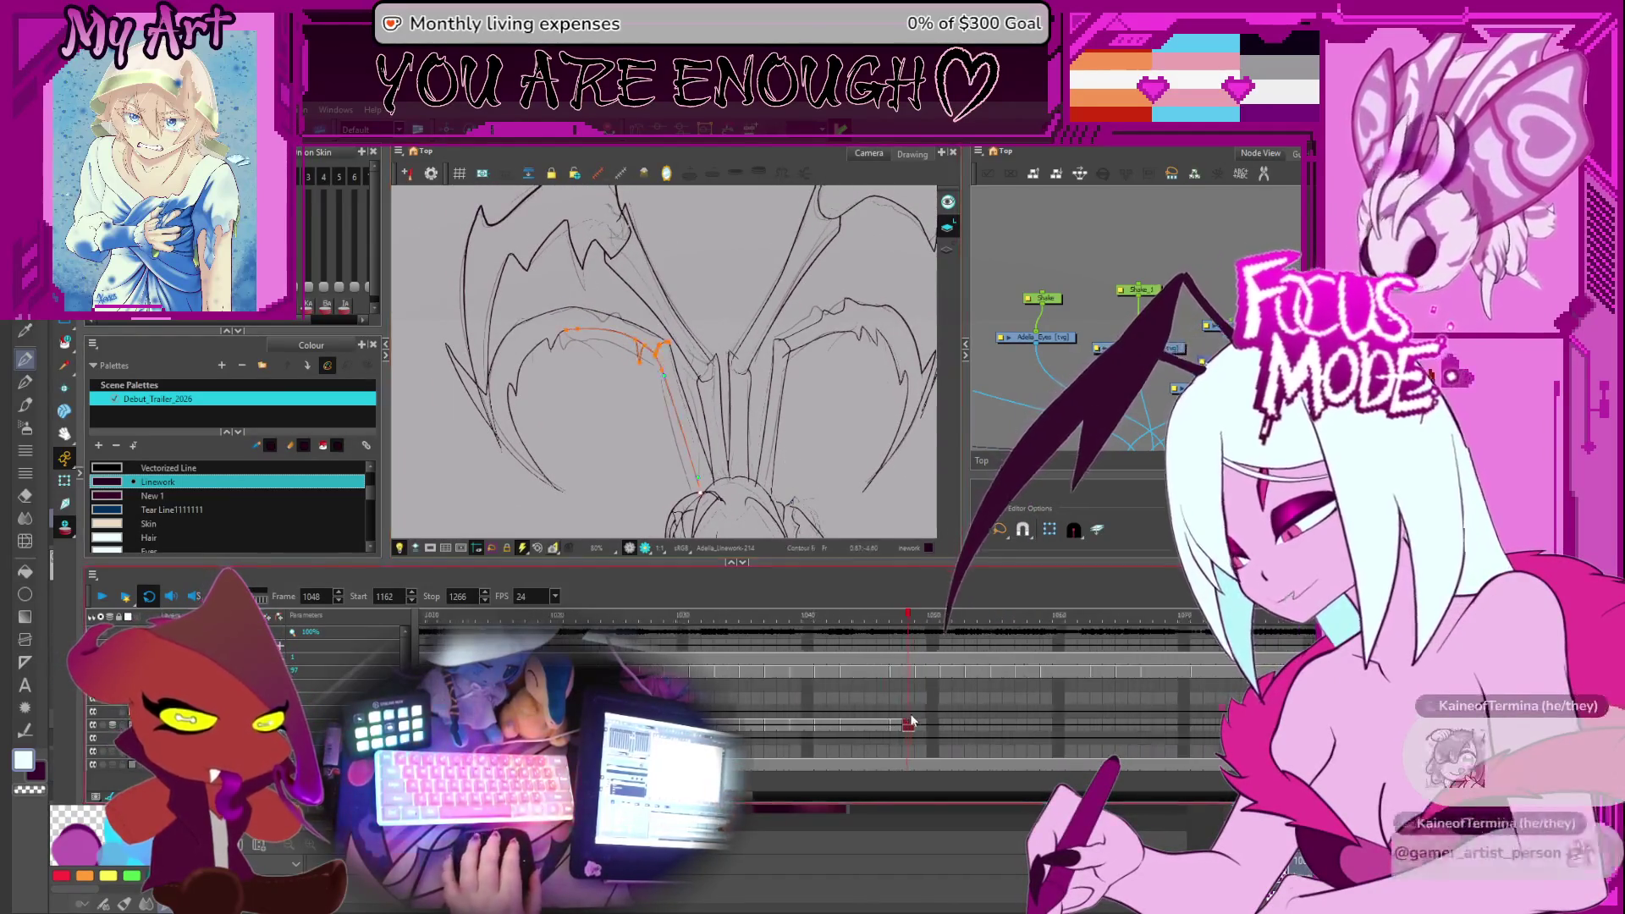
pyautogui.scroll(2, 899, 730)
pyautogui.click(889, 725)
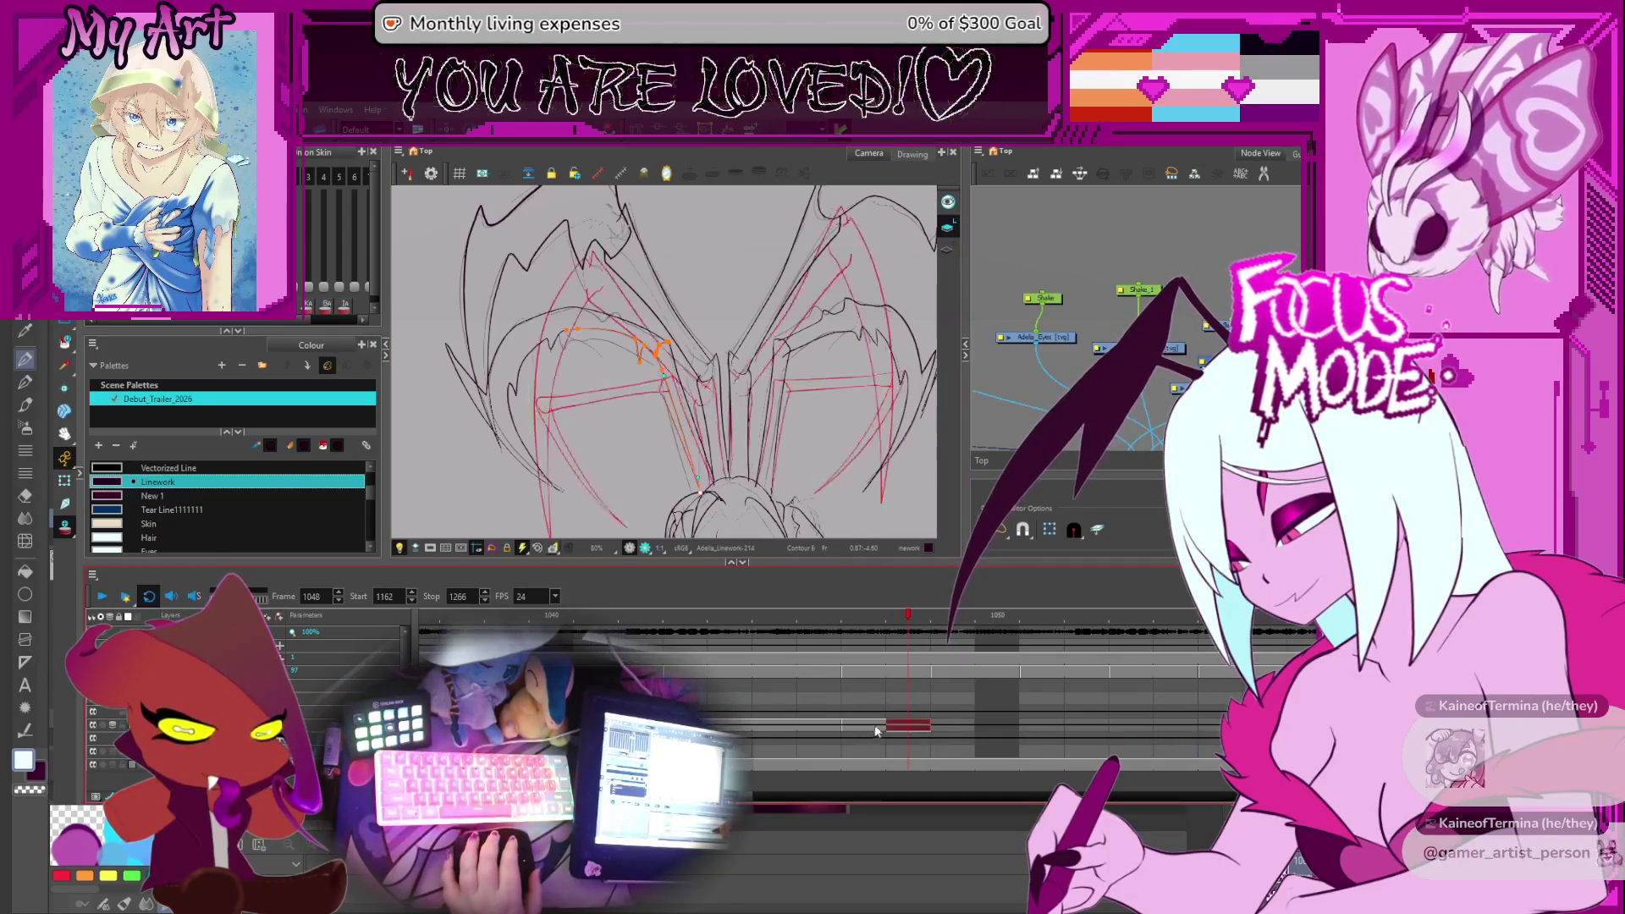
# Flip between frames 1048 and 1049, settling on frame 1049
pyautogui.moveTo(735, 396); pyautogui.dragTo(728, 379)
pyautogui.click(721, 370)
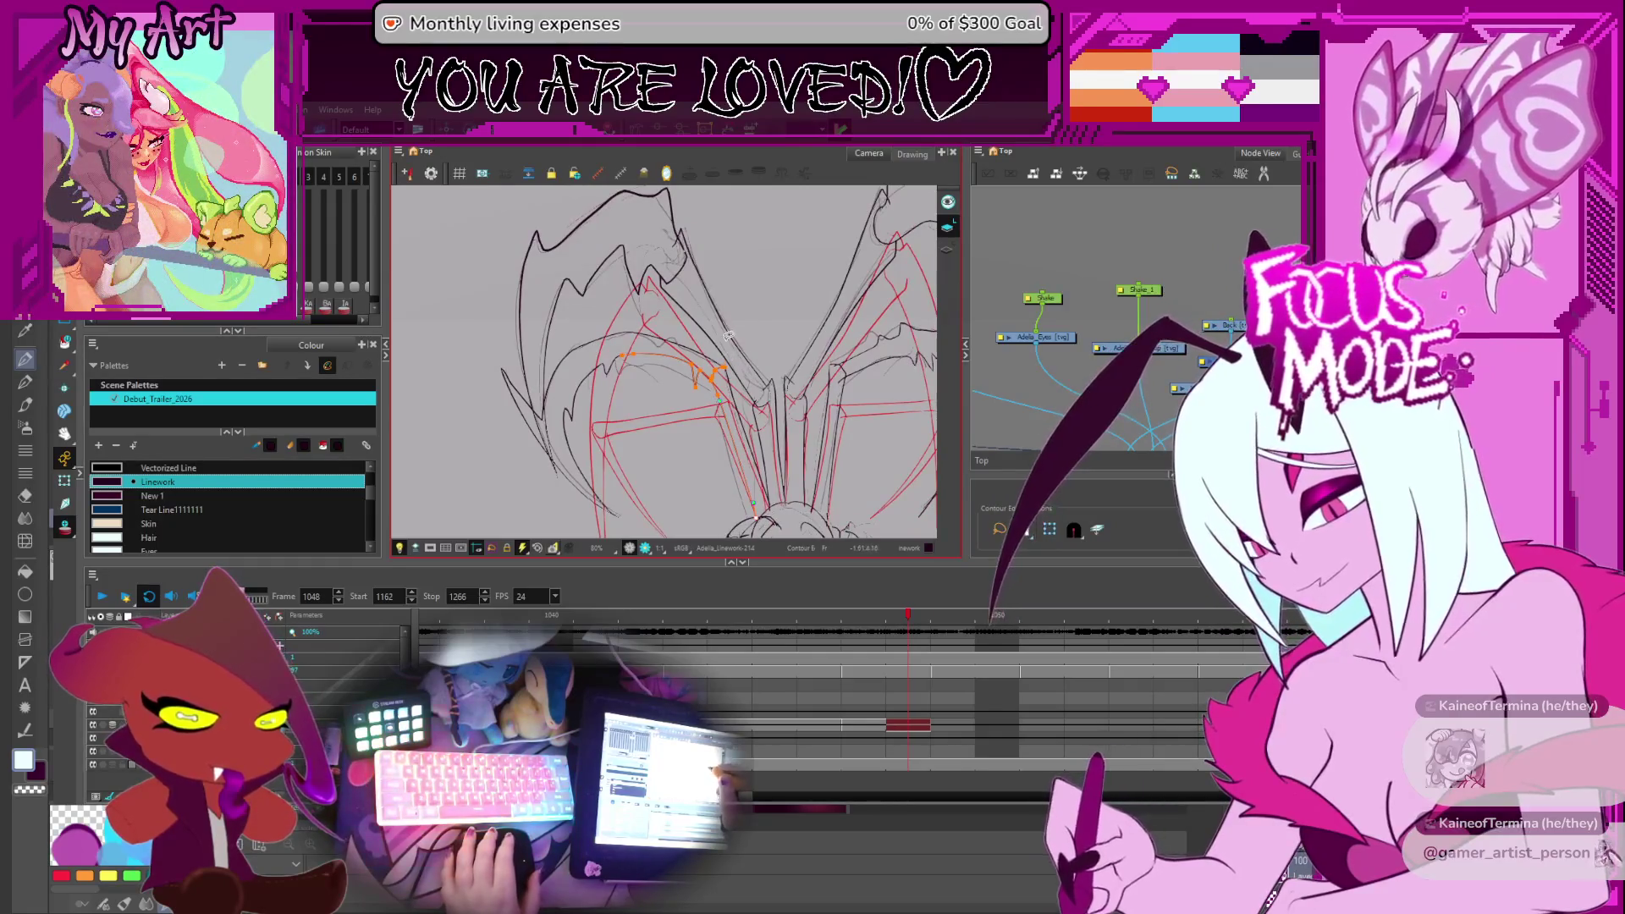
pyautogui.press('.')
pyautogui.press(',')
pyautogui.press('.')
pyautogui.press(',')
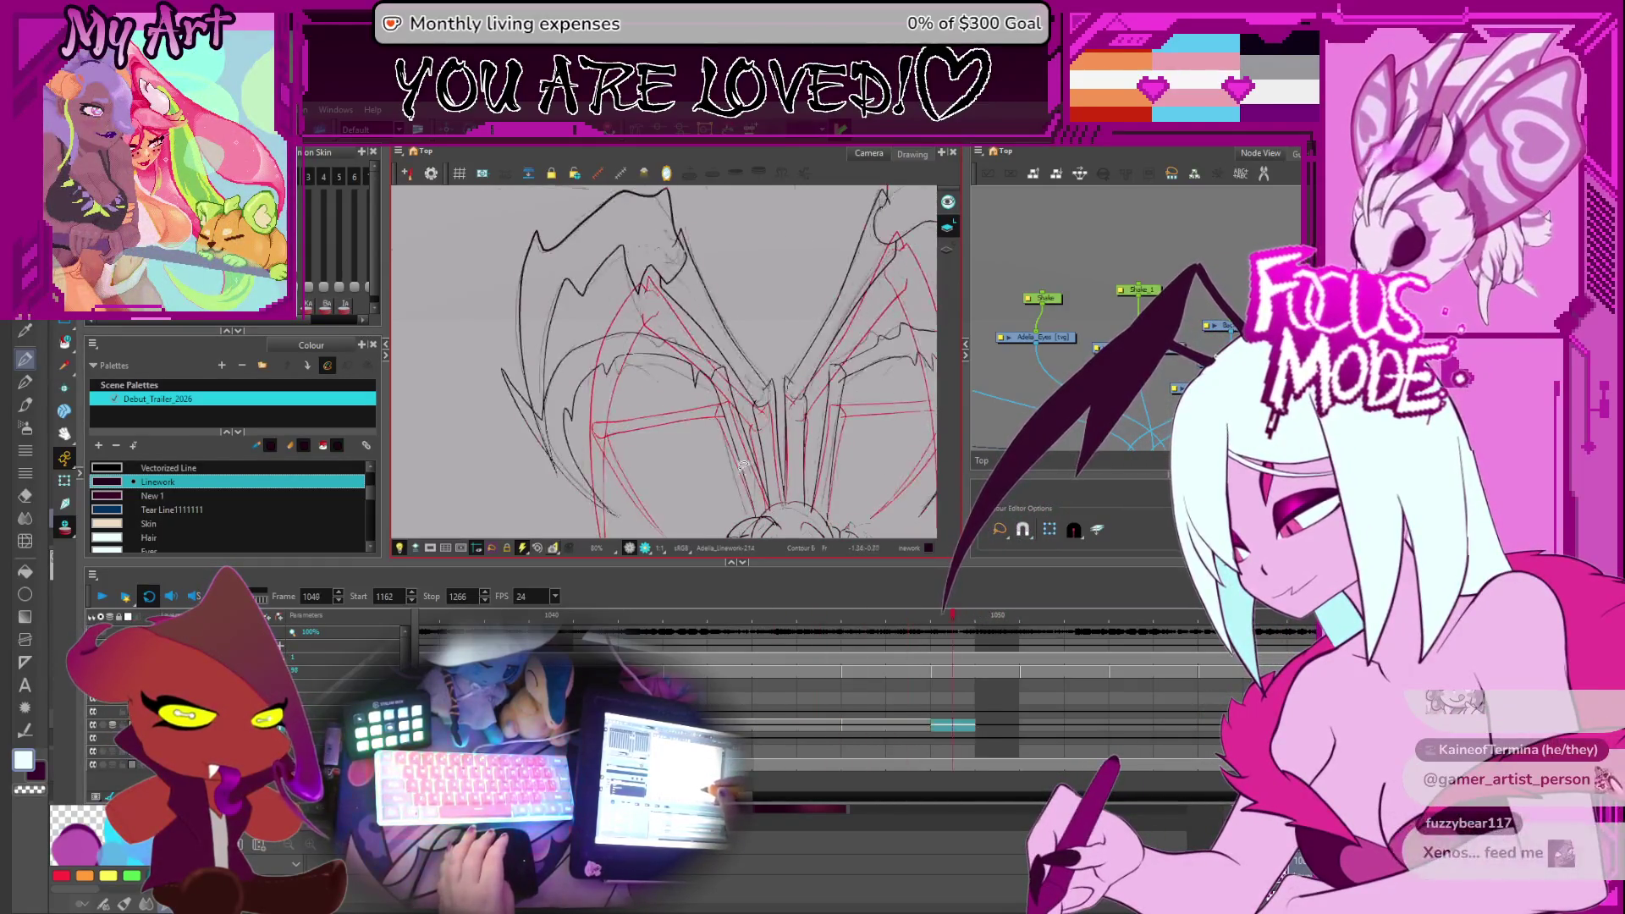
pyautogui.press('.')
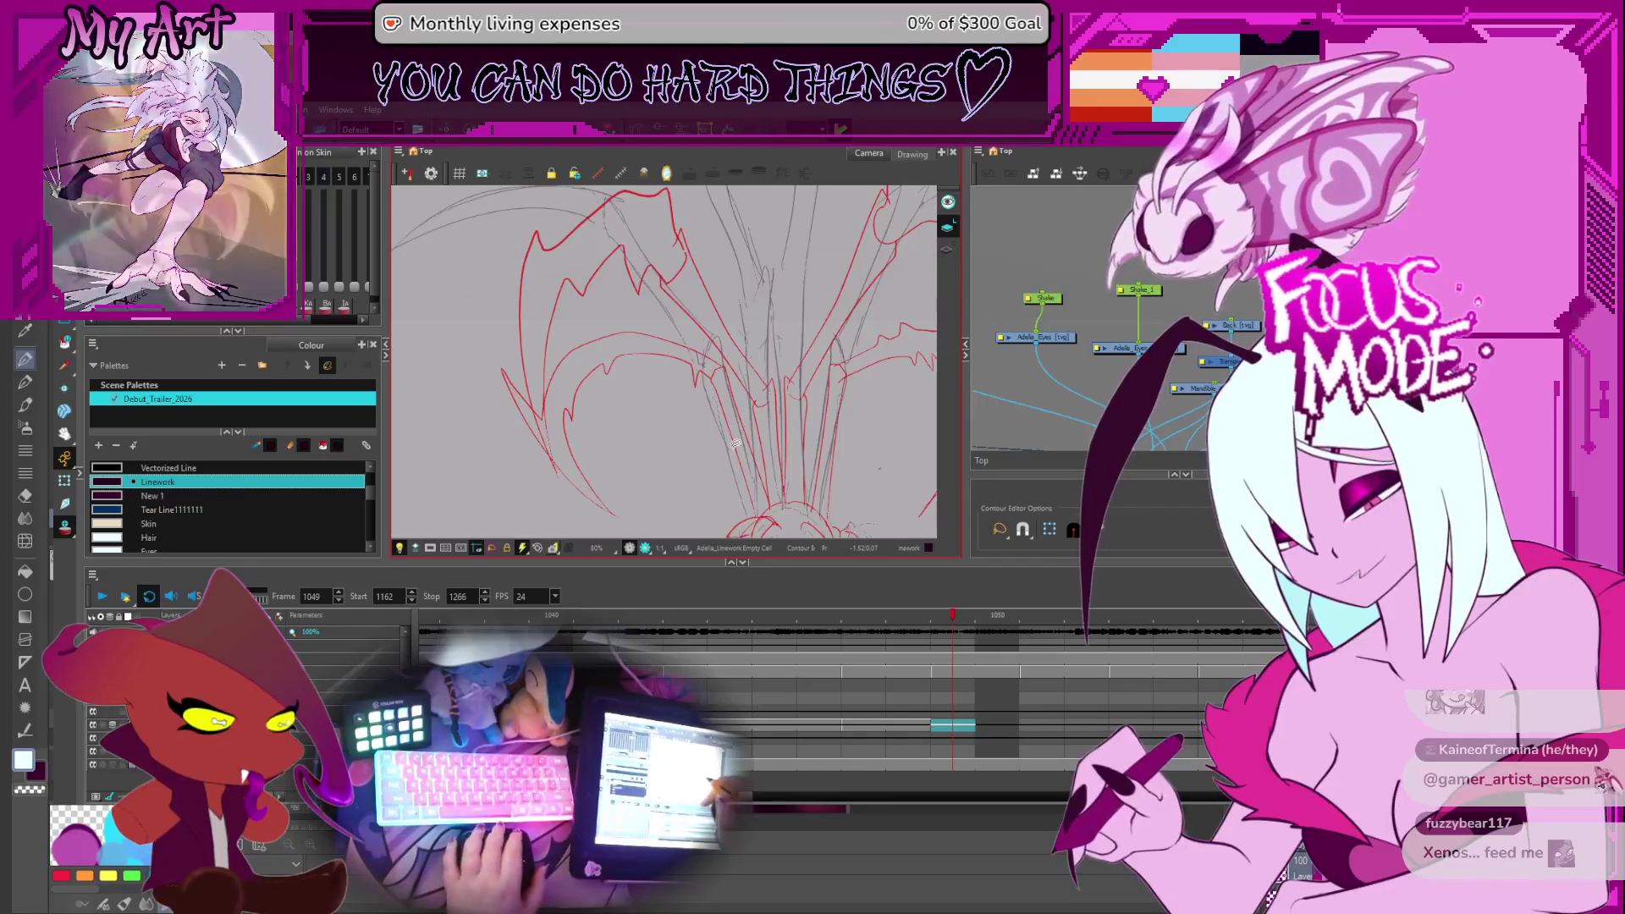
# Lasso the bat-wing strokes on the frame 1049 linework cell and reshape the red wing strokes slightly
pyautogui.scroll(-5, 736, 444)
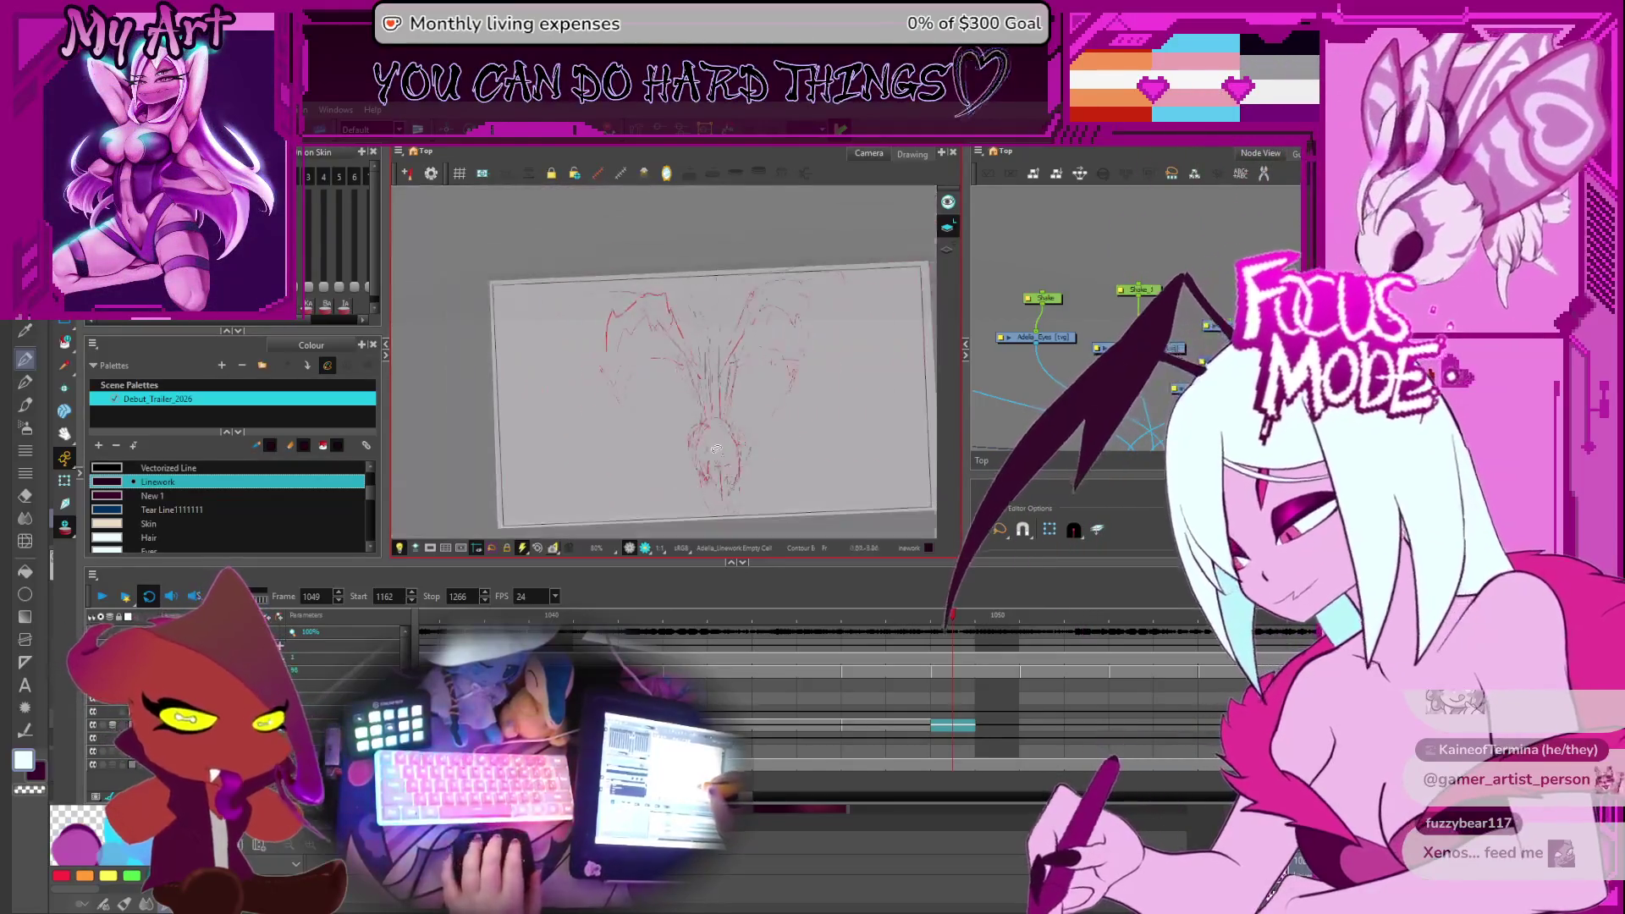
pyautogui.scroll(5, 718, 448)
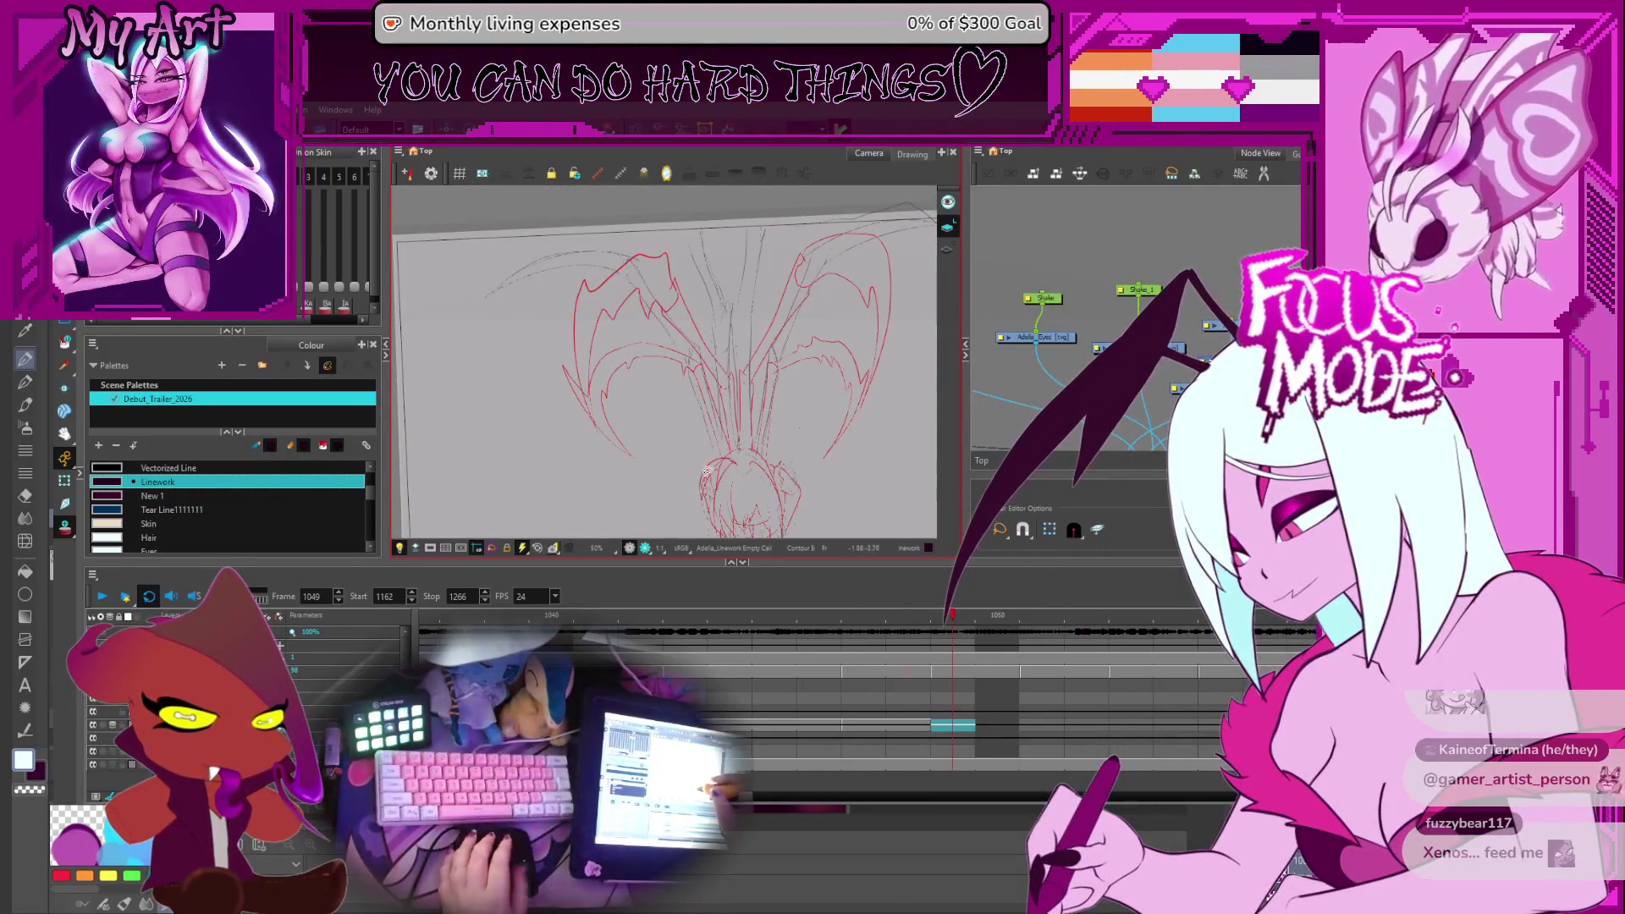
pyautogui.click(950, 726)
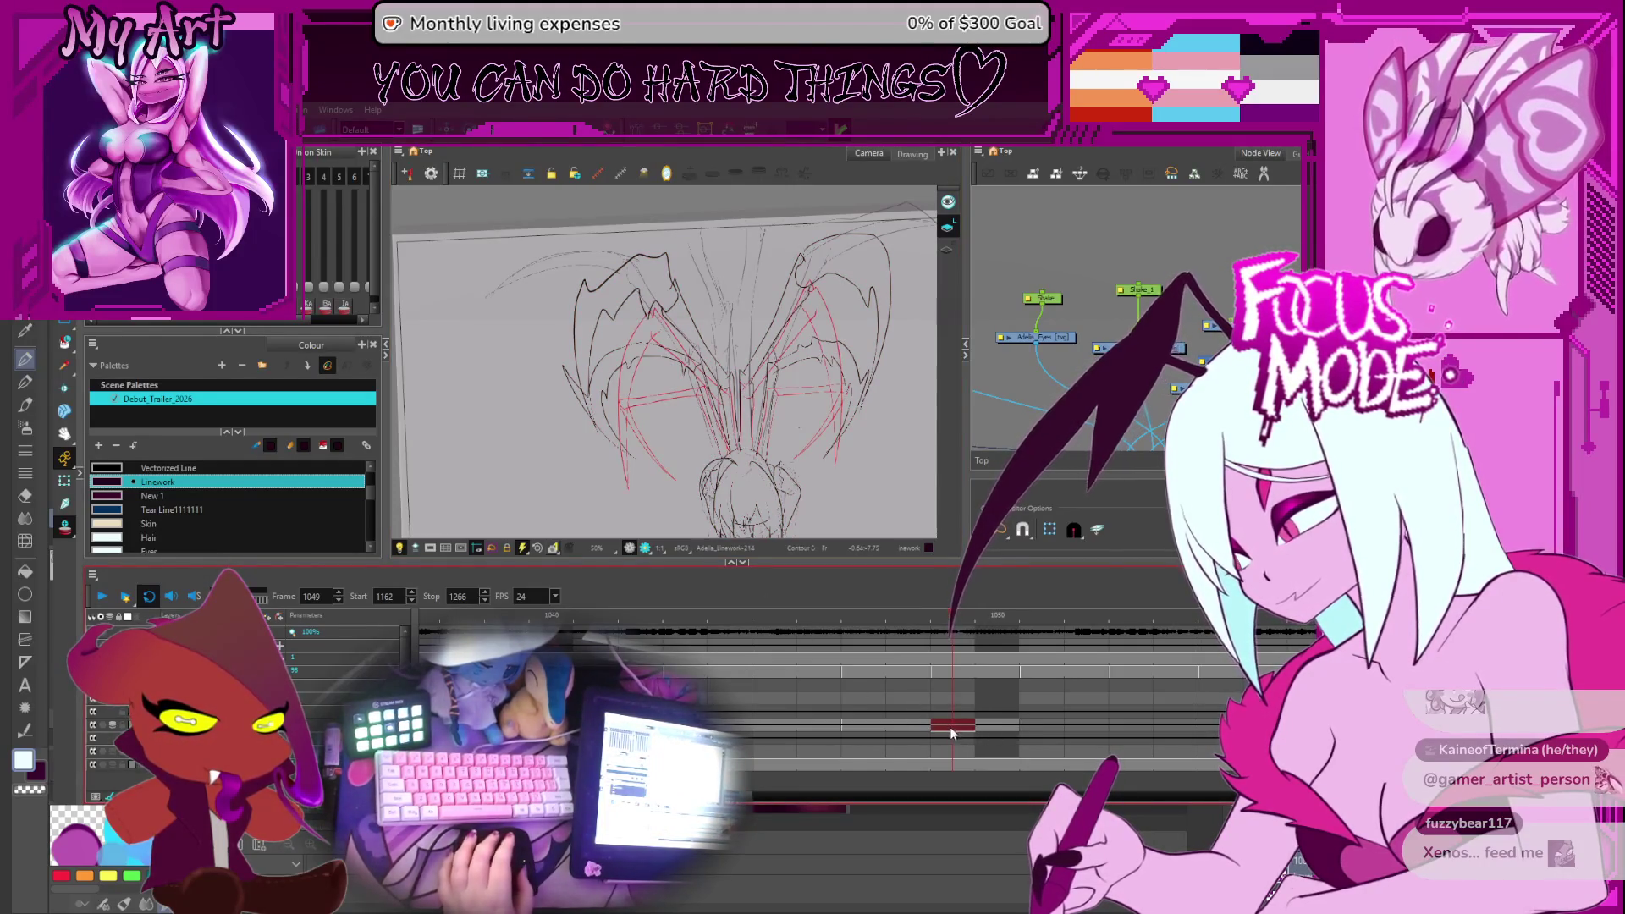
pyautogui.press('space')
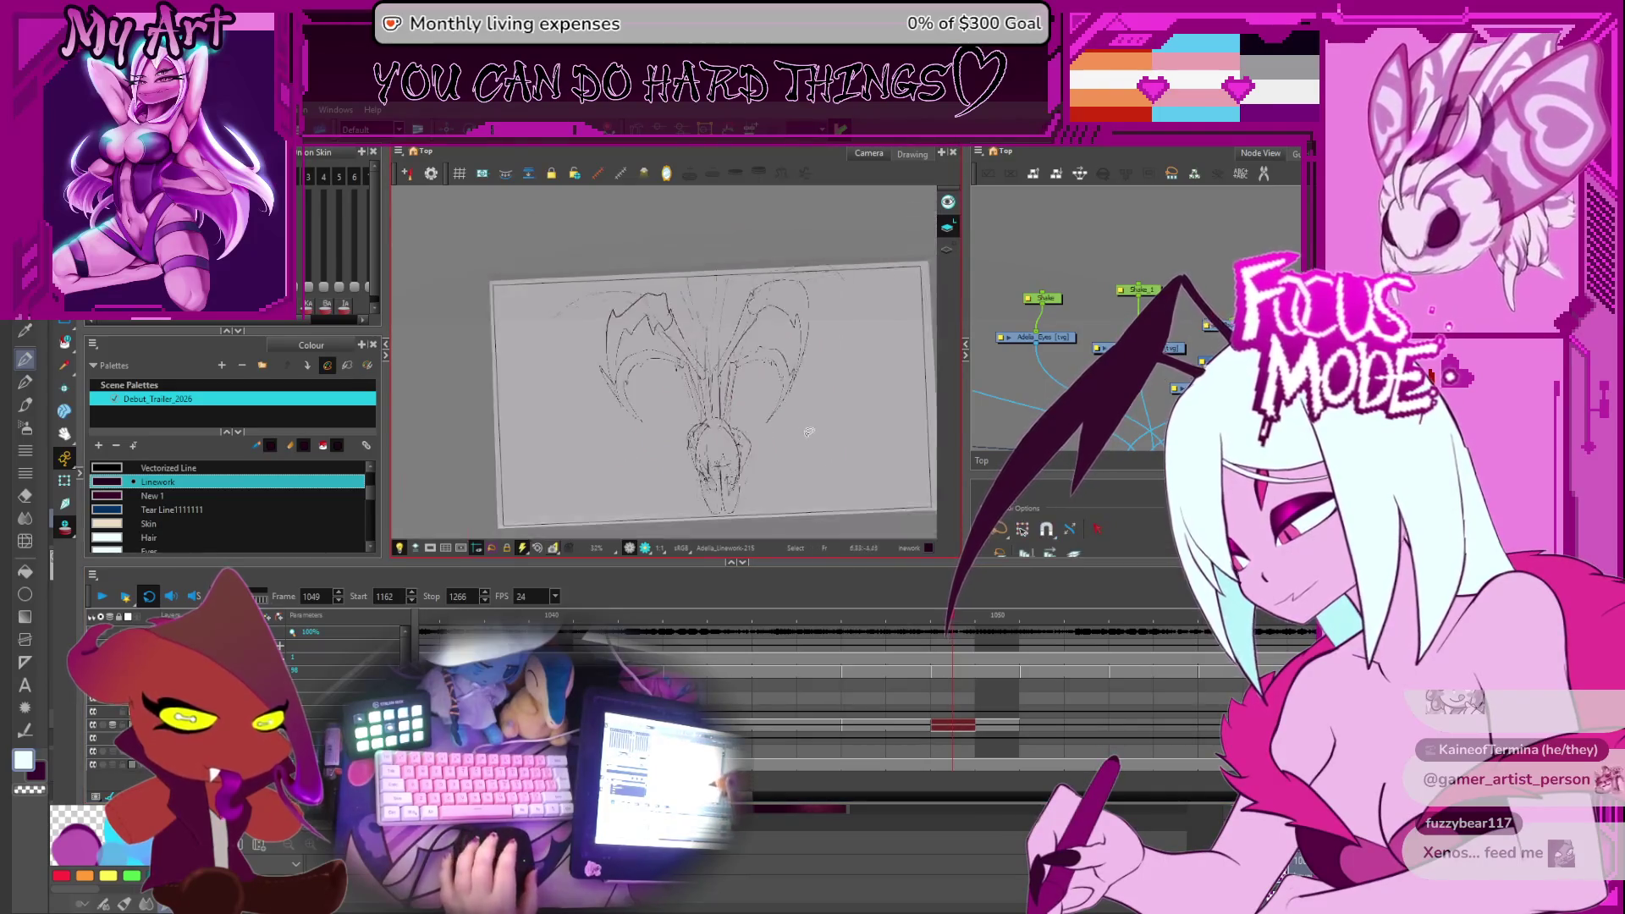
pyautogui.moveTo(806, 435); pyautogui.dragTo(786, 452)
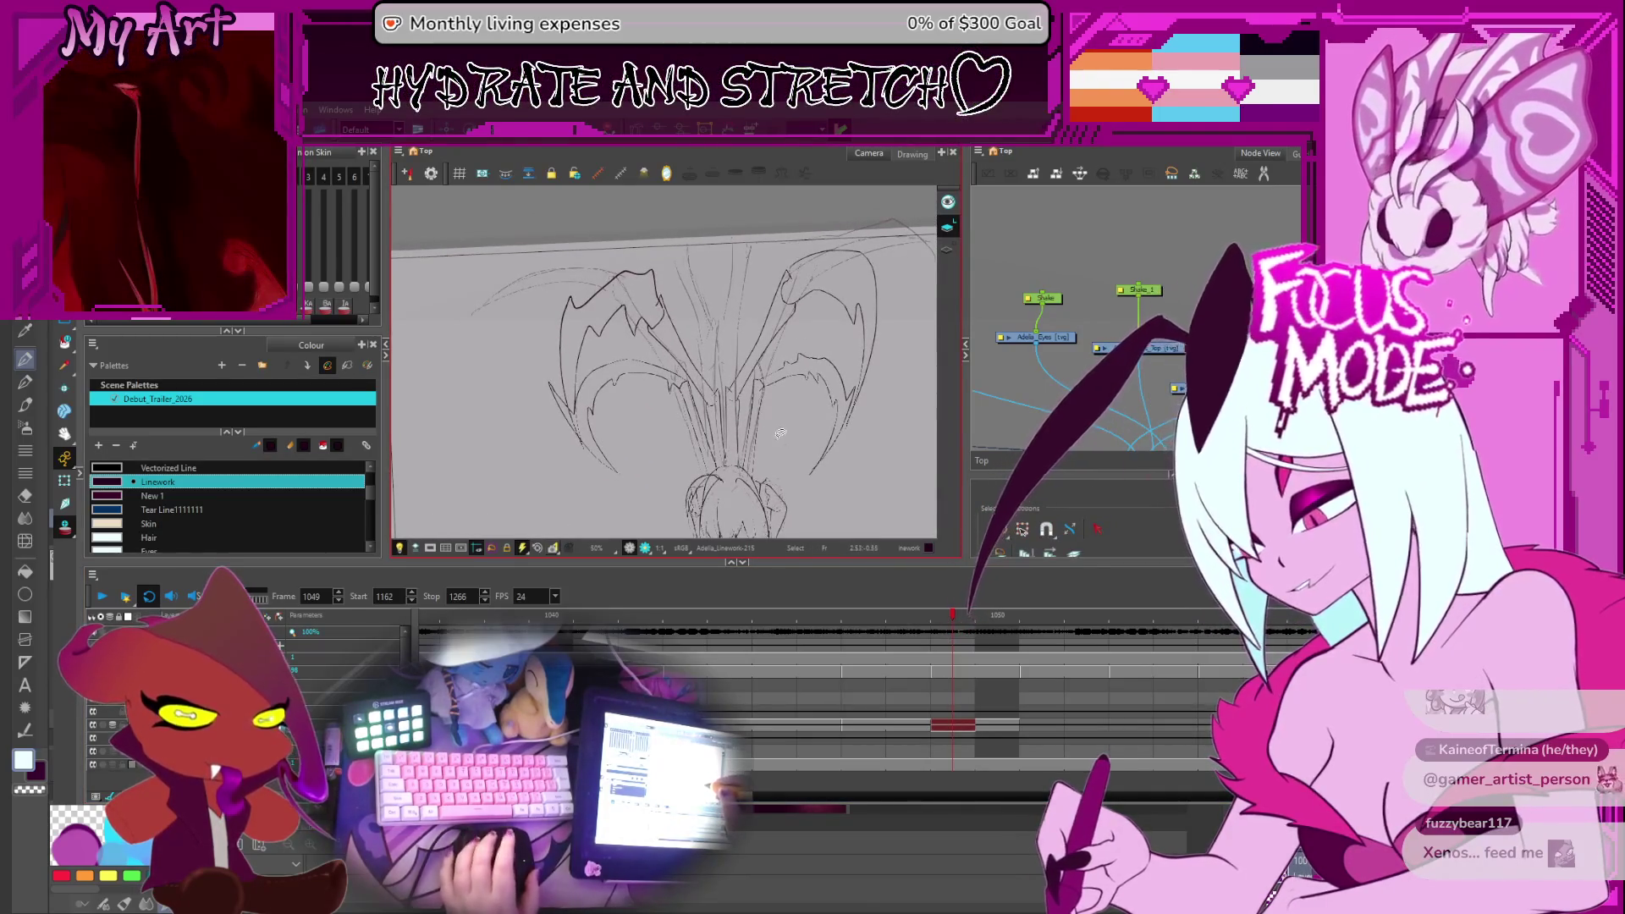
pyautogui.moveTo(610, 250); pyautogui.dragTo(557, 358)
pyautogui.moveTo(870, 264); pyautogui.dragTo(704, 293)
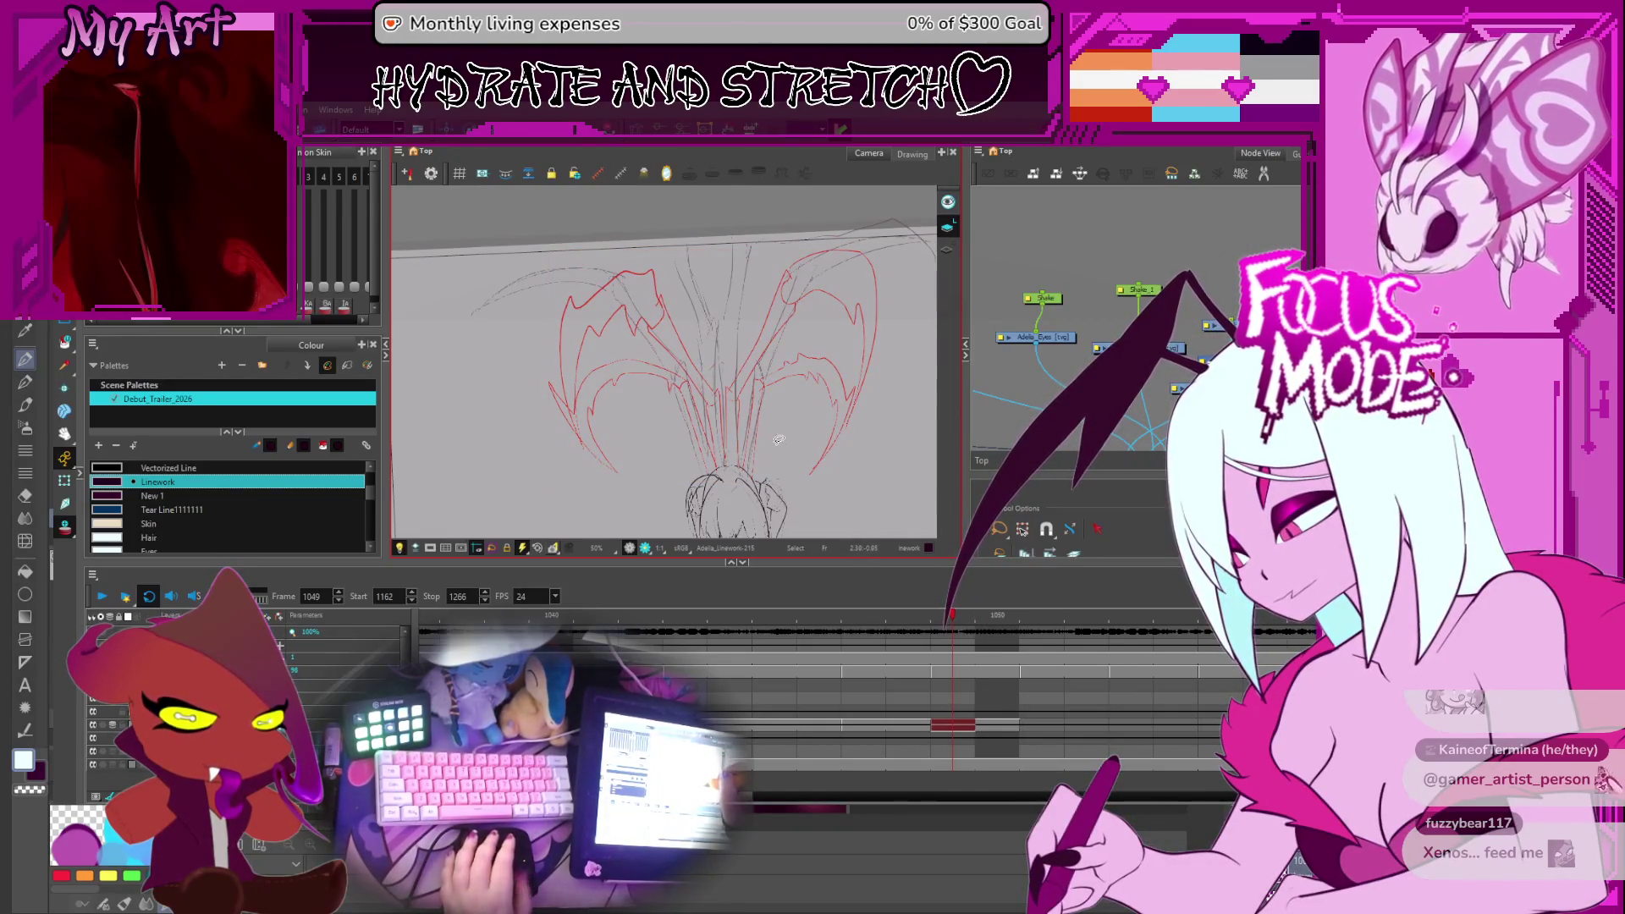
pyautogui.scroll(2, 727, 343)
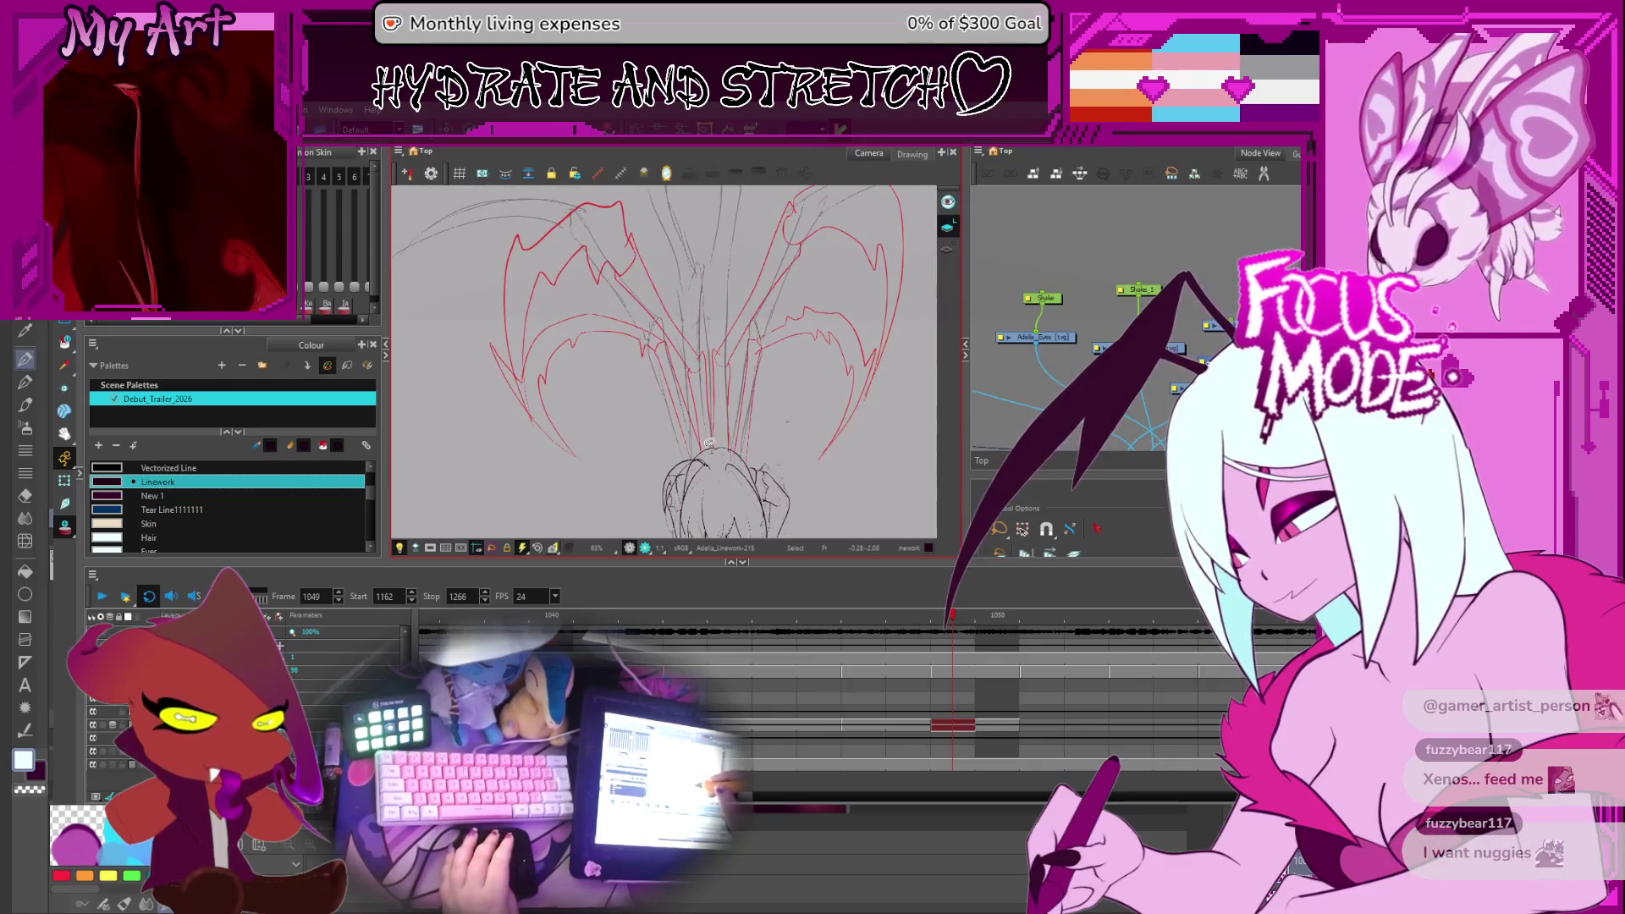
pyautogui.hotkey('ctrl', 'z')
# Return to frame 1048 with the Contour Editor active
pyautogui.press(',')
pyautogui.hotkey('alt', 'q')
pyautogui.scroll(2, 665, 370)
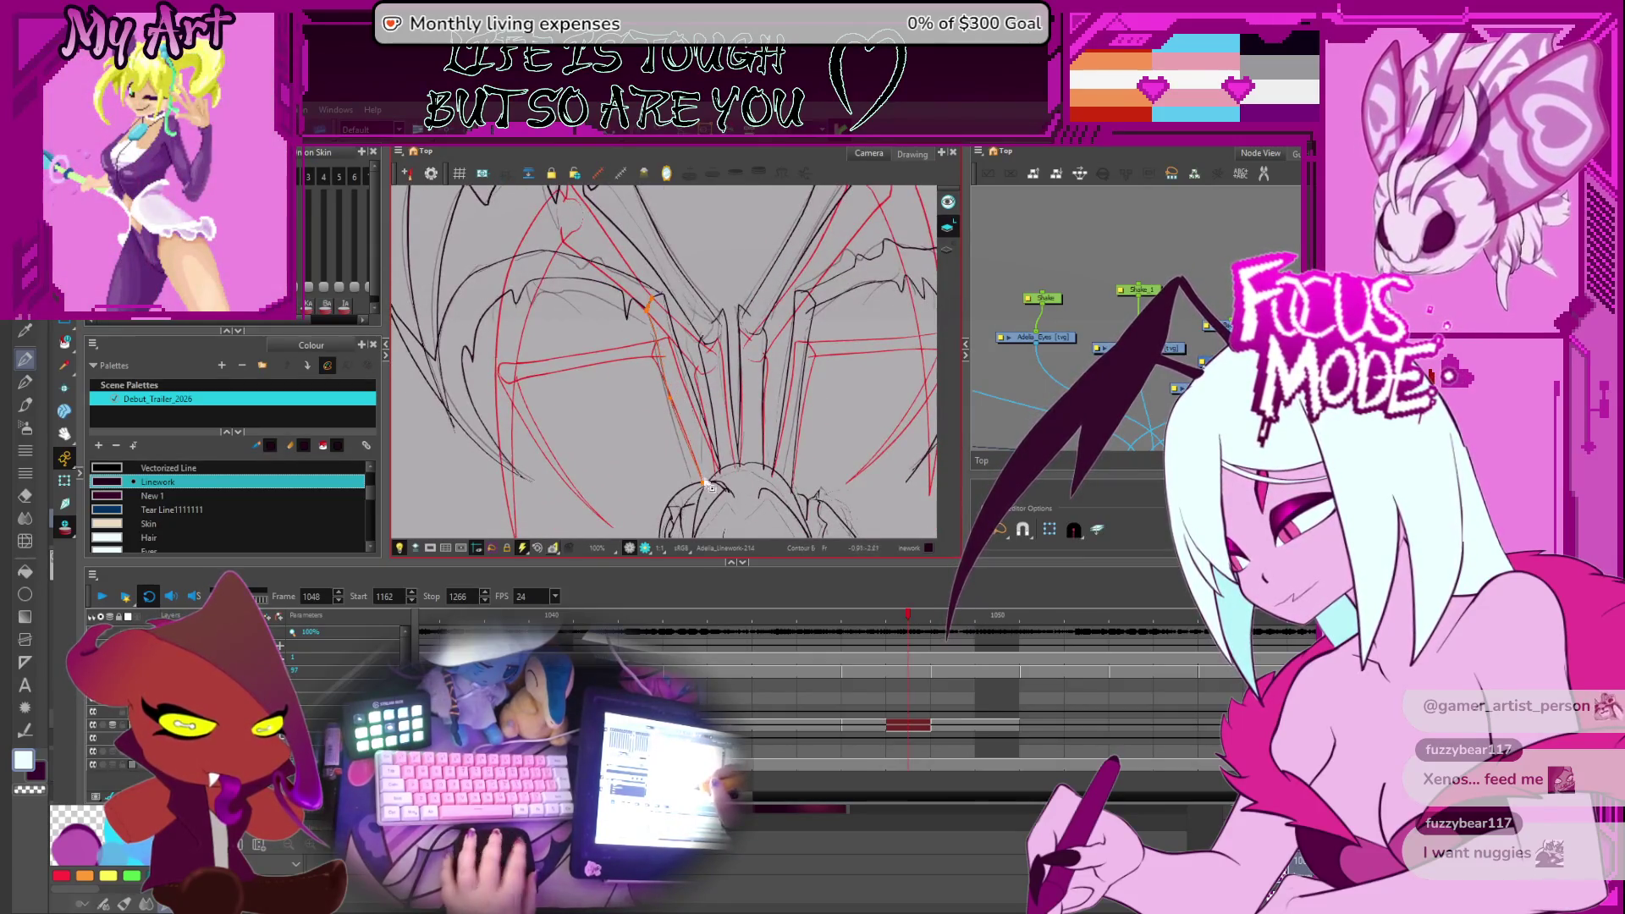
pyautogui.press('.')
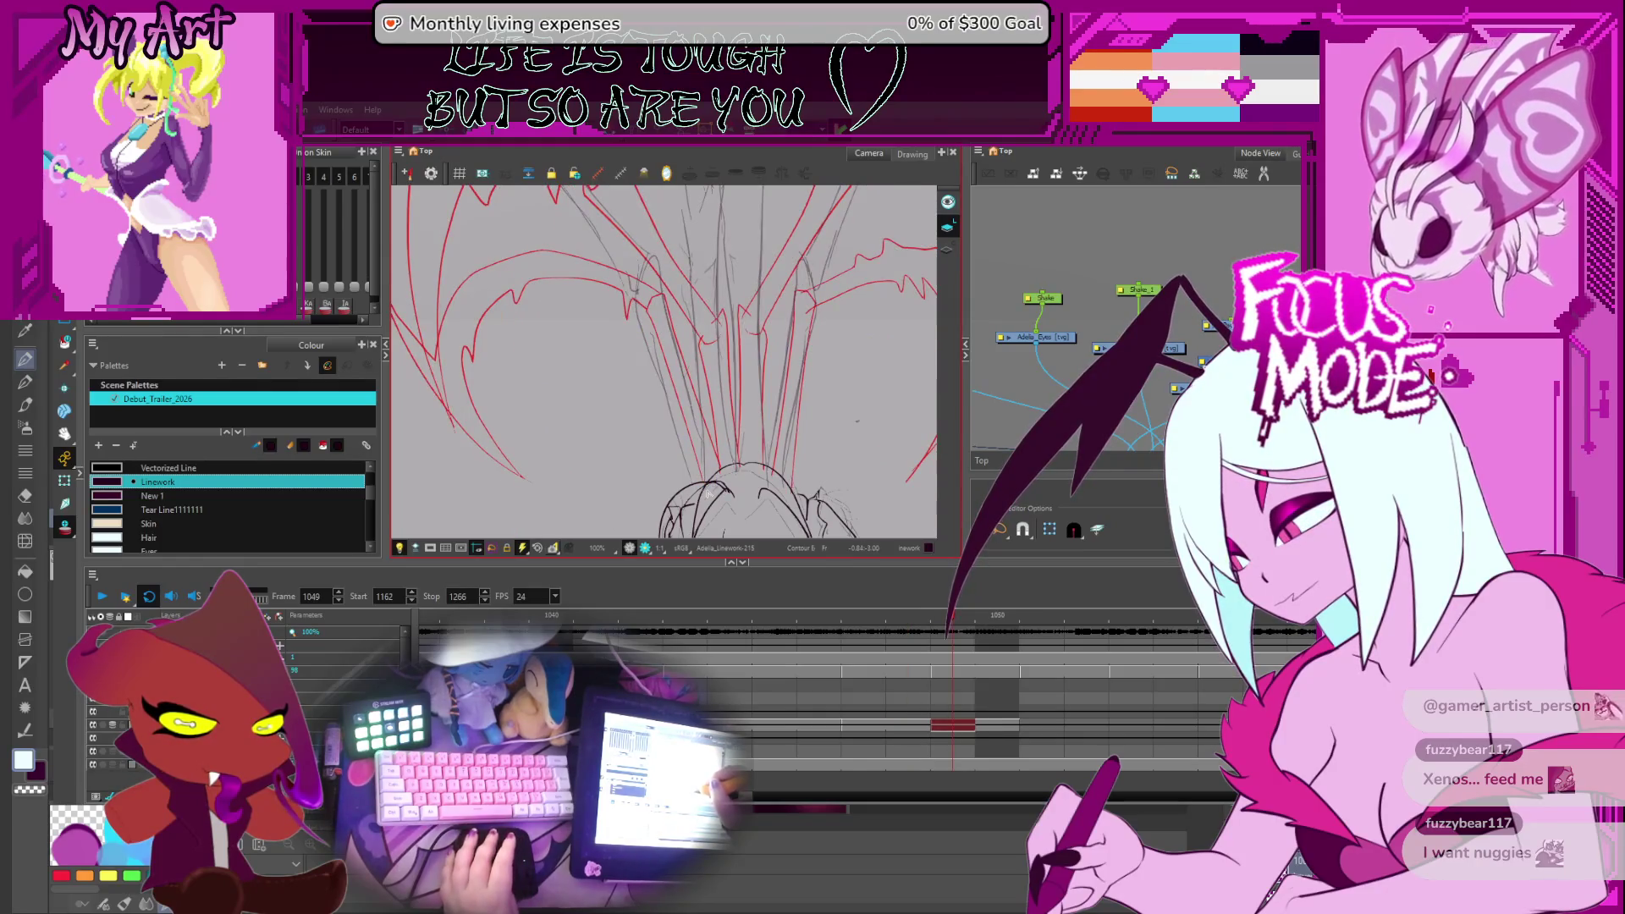
pyautogui.press(',')
pyautogui.press('.')
pyautogui.press('.')
pyautogui.press('.')
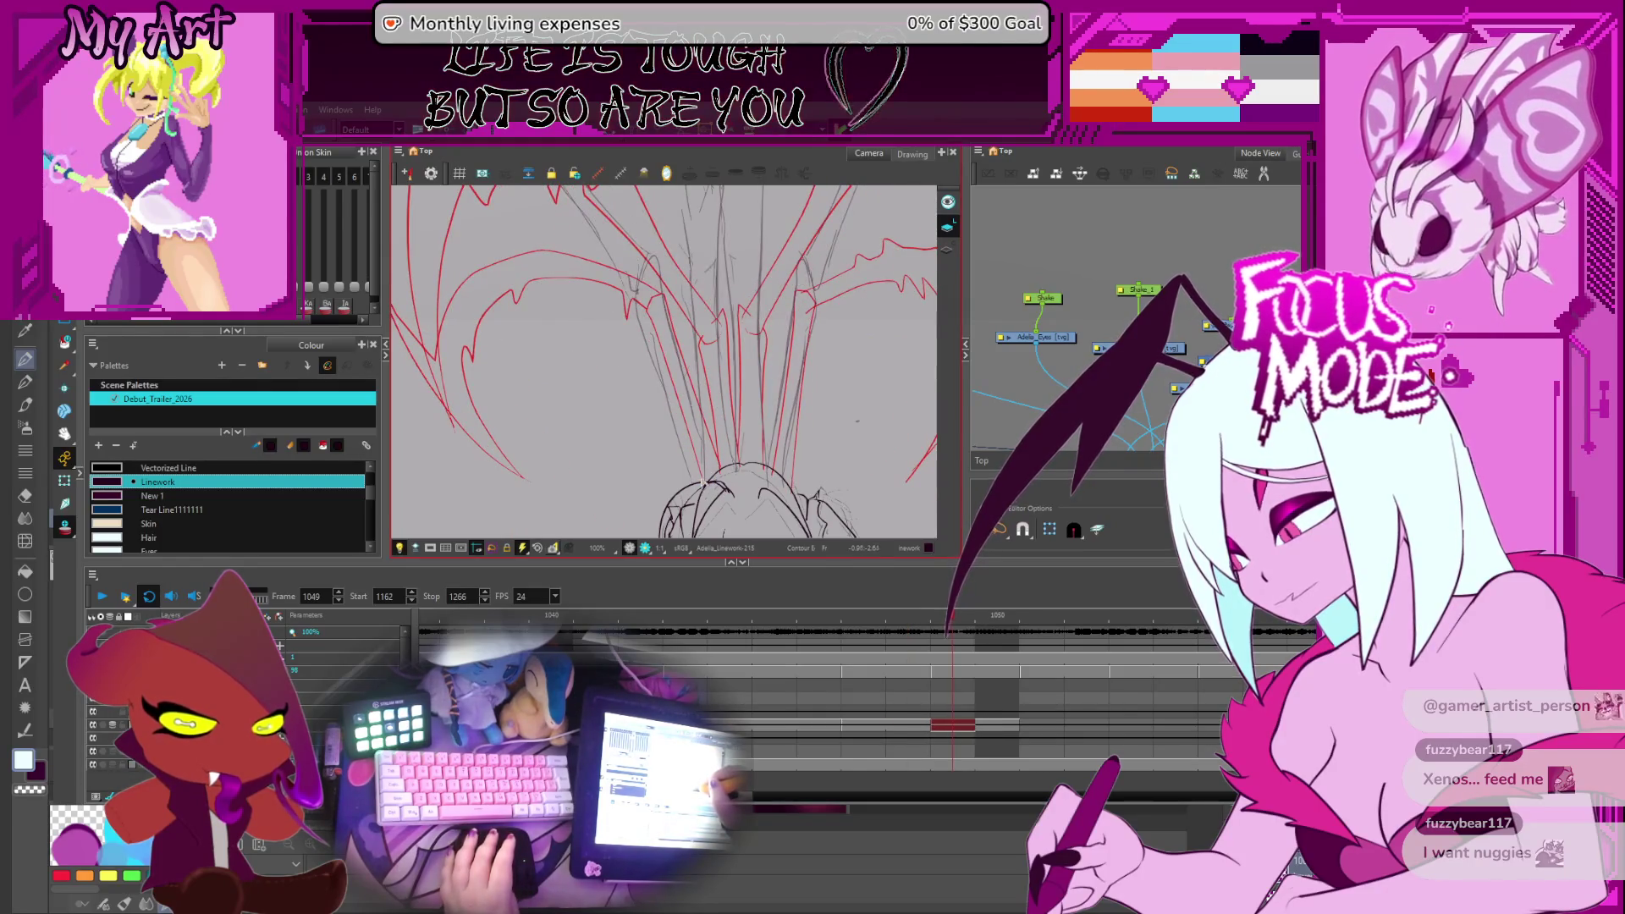
pyautogui.press('.')
pyautogui.press('.')
pyautogui.press('.')
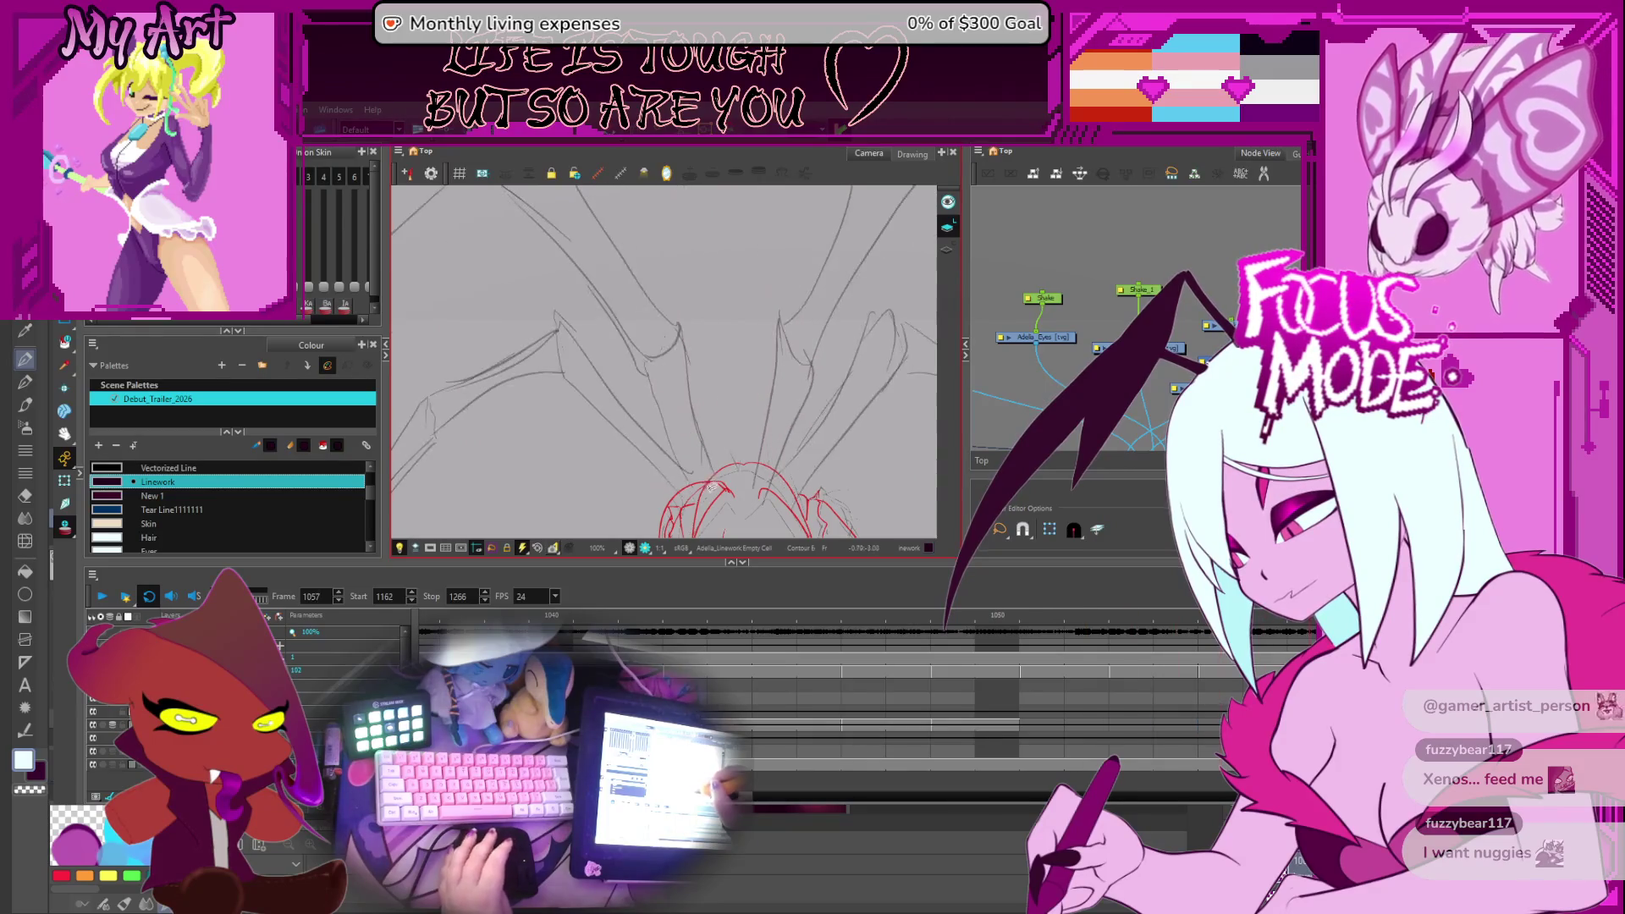
pyautogui.press(',')
pyautogui.press(',')
pyautogui.press(',')
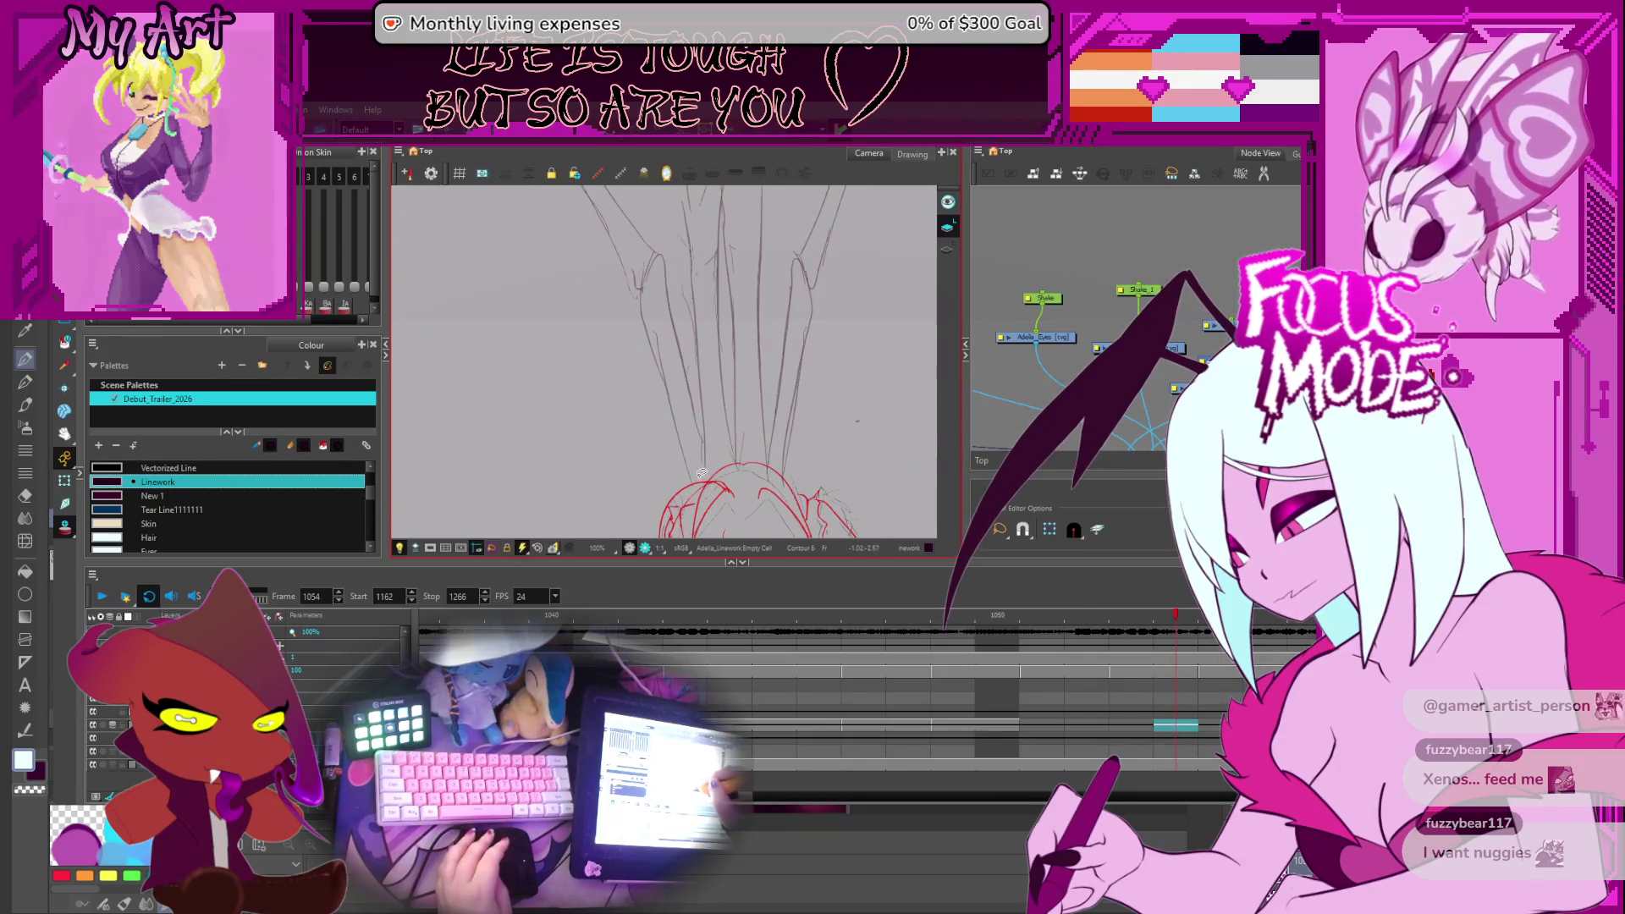
pyautogui.press(',')
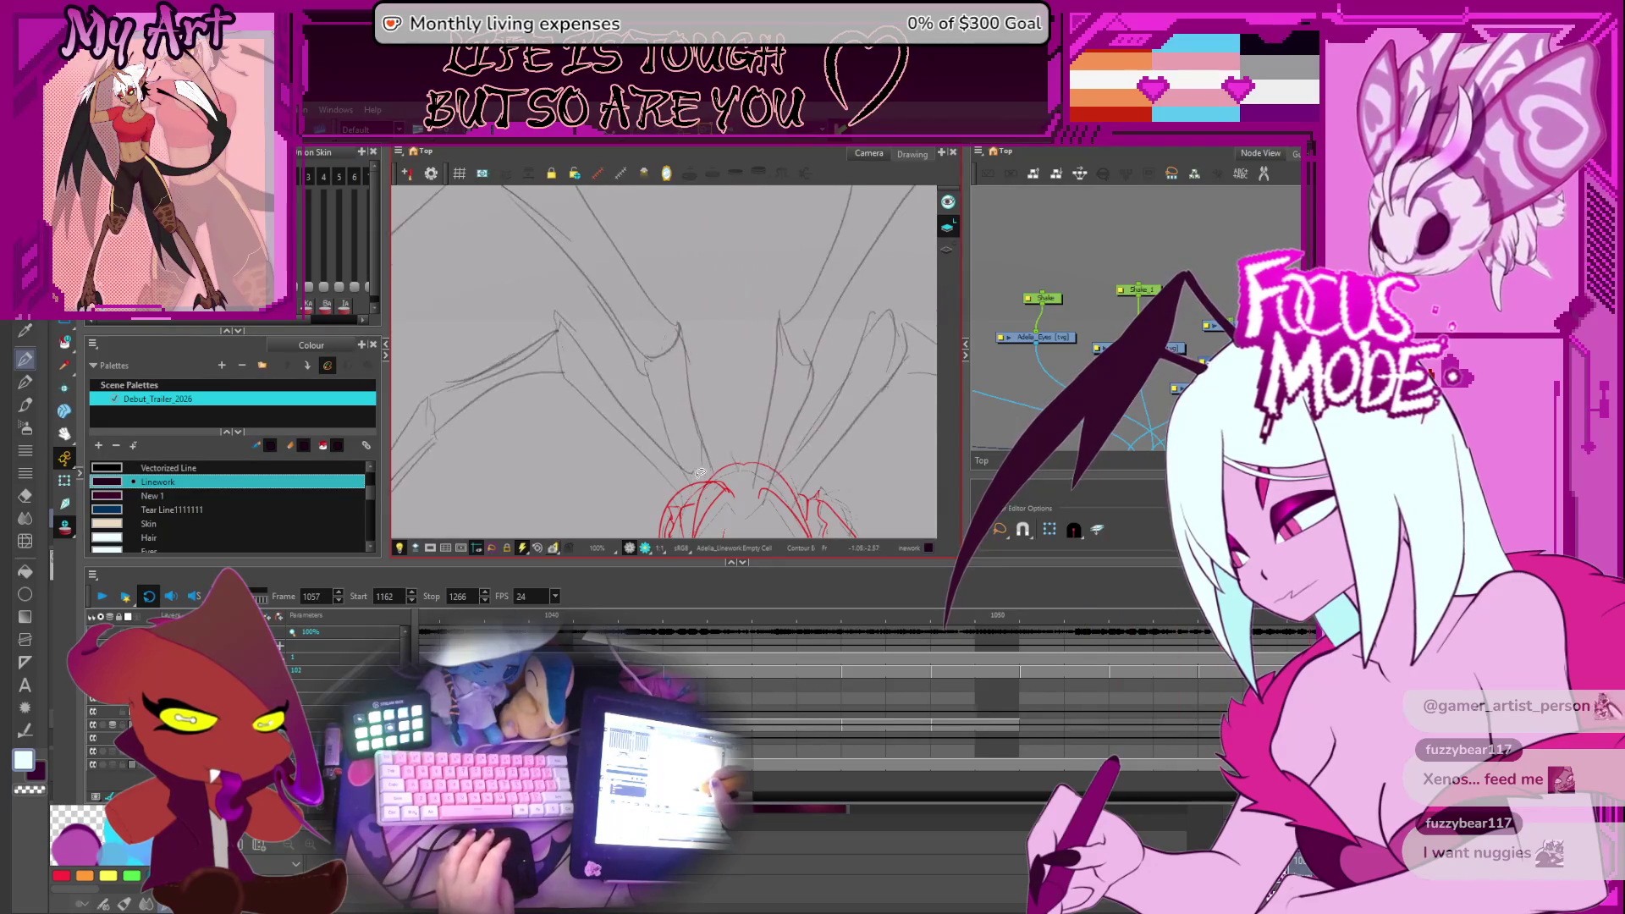
pyautogui.press(',')
pyautogui.press(',')
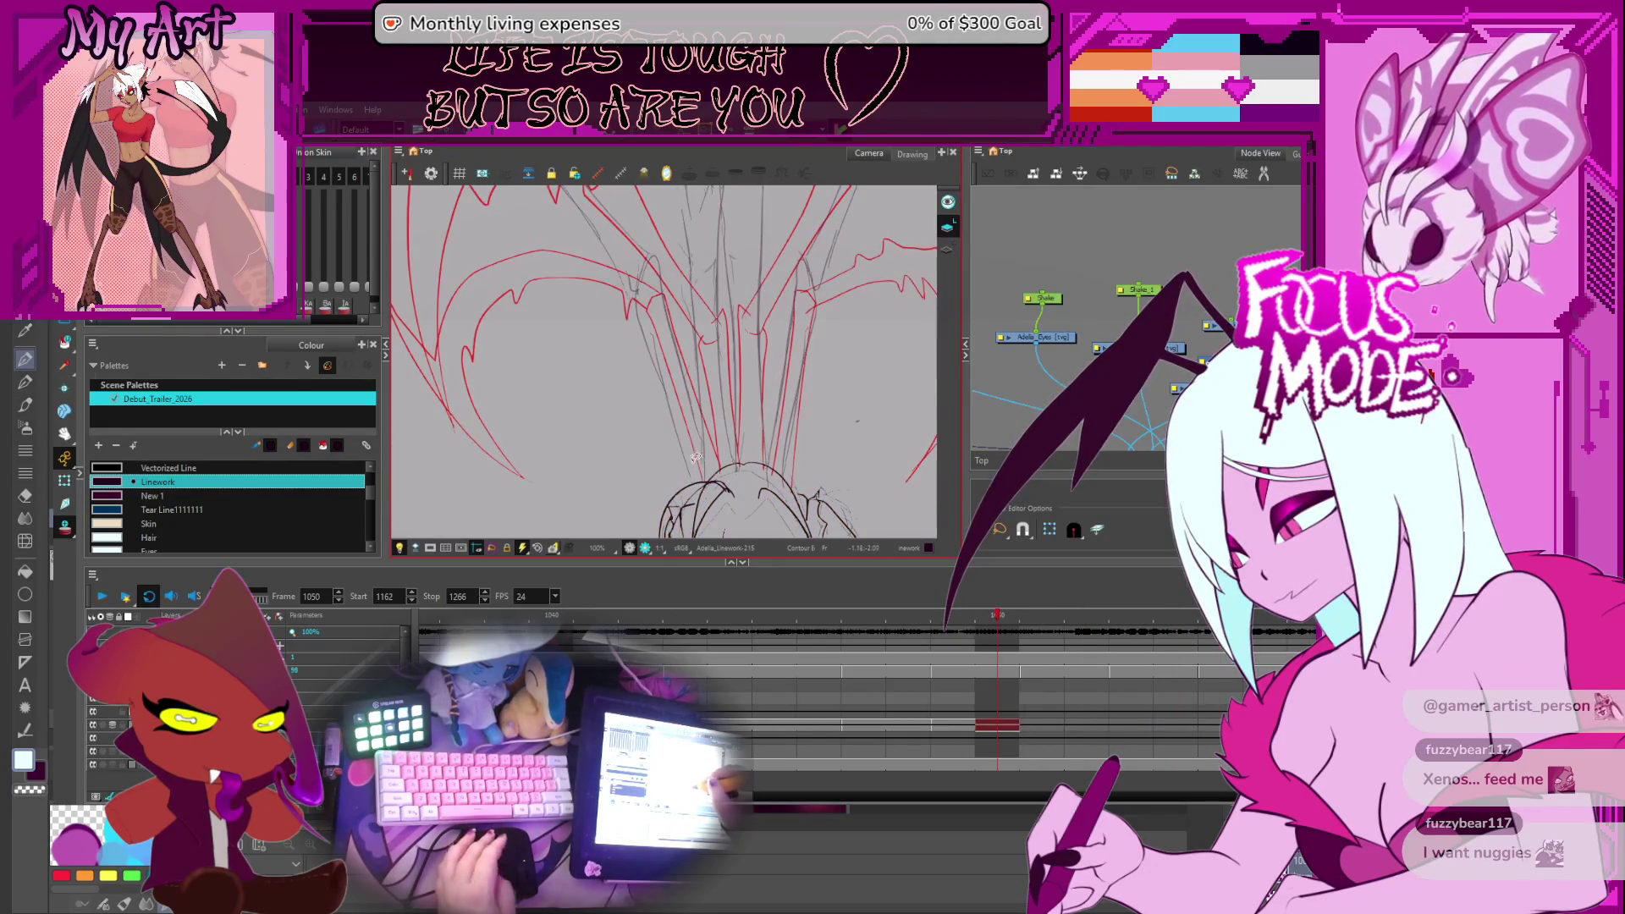
pyautogui.press(',')
pyautogui.press(',')
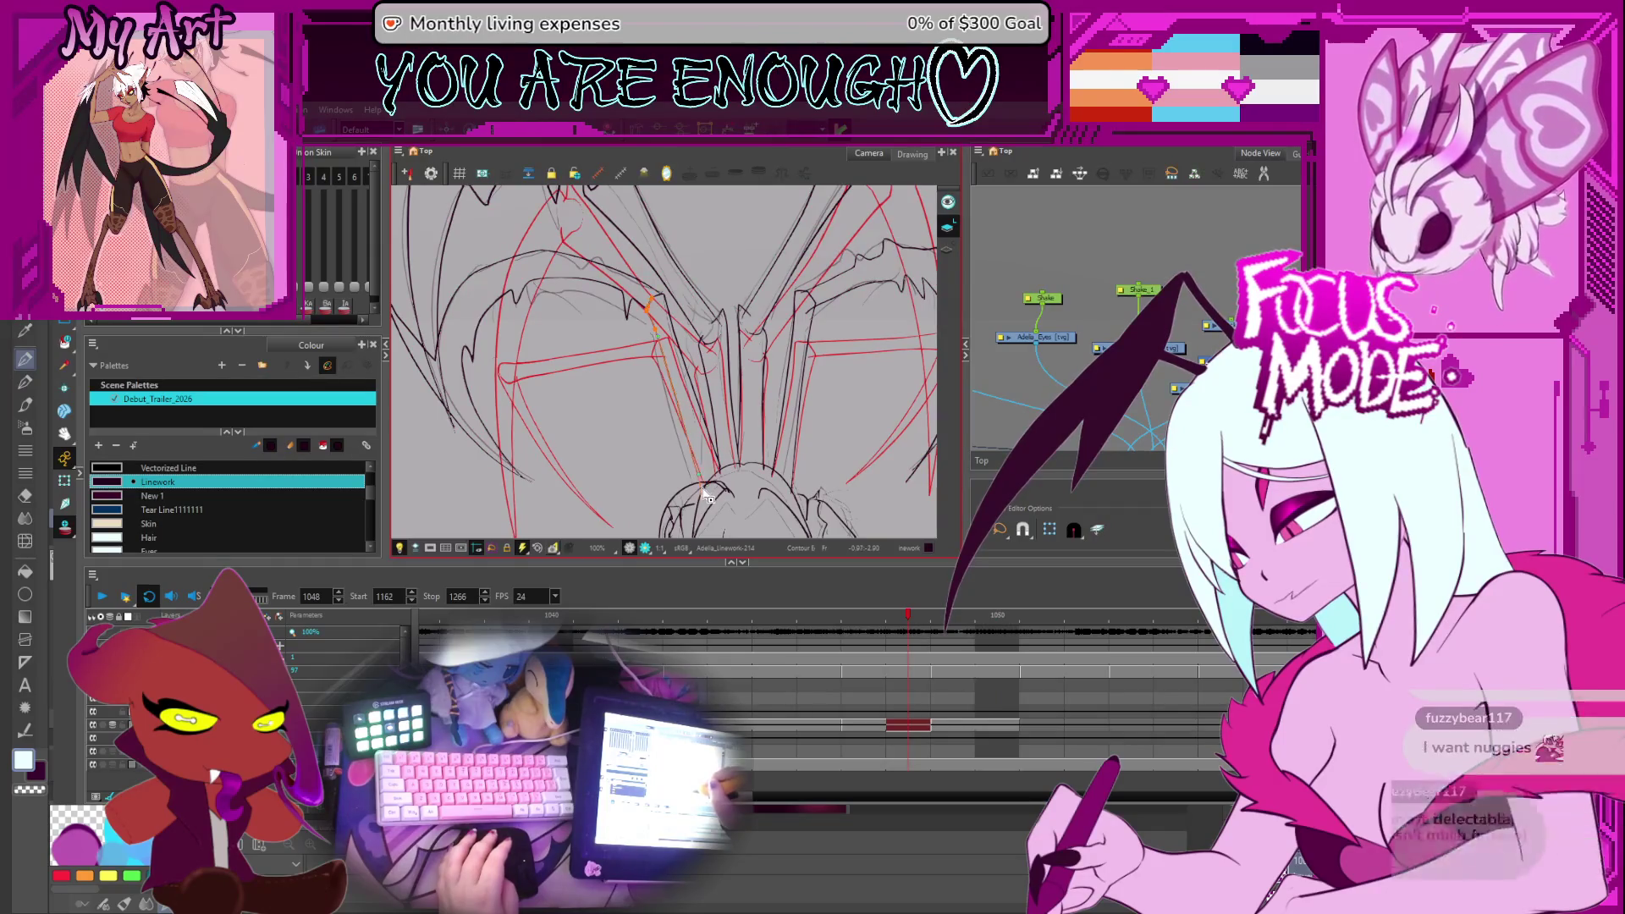
# Deselect the right-side strokes and compare frames 1048 and 1049, ending on drawing 214
pyautogui.moveTo(689, 413); pyautogui.dragTo(690, 436)
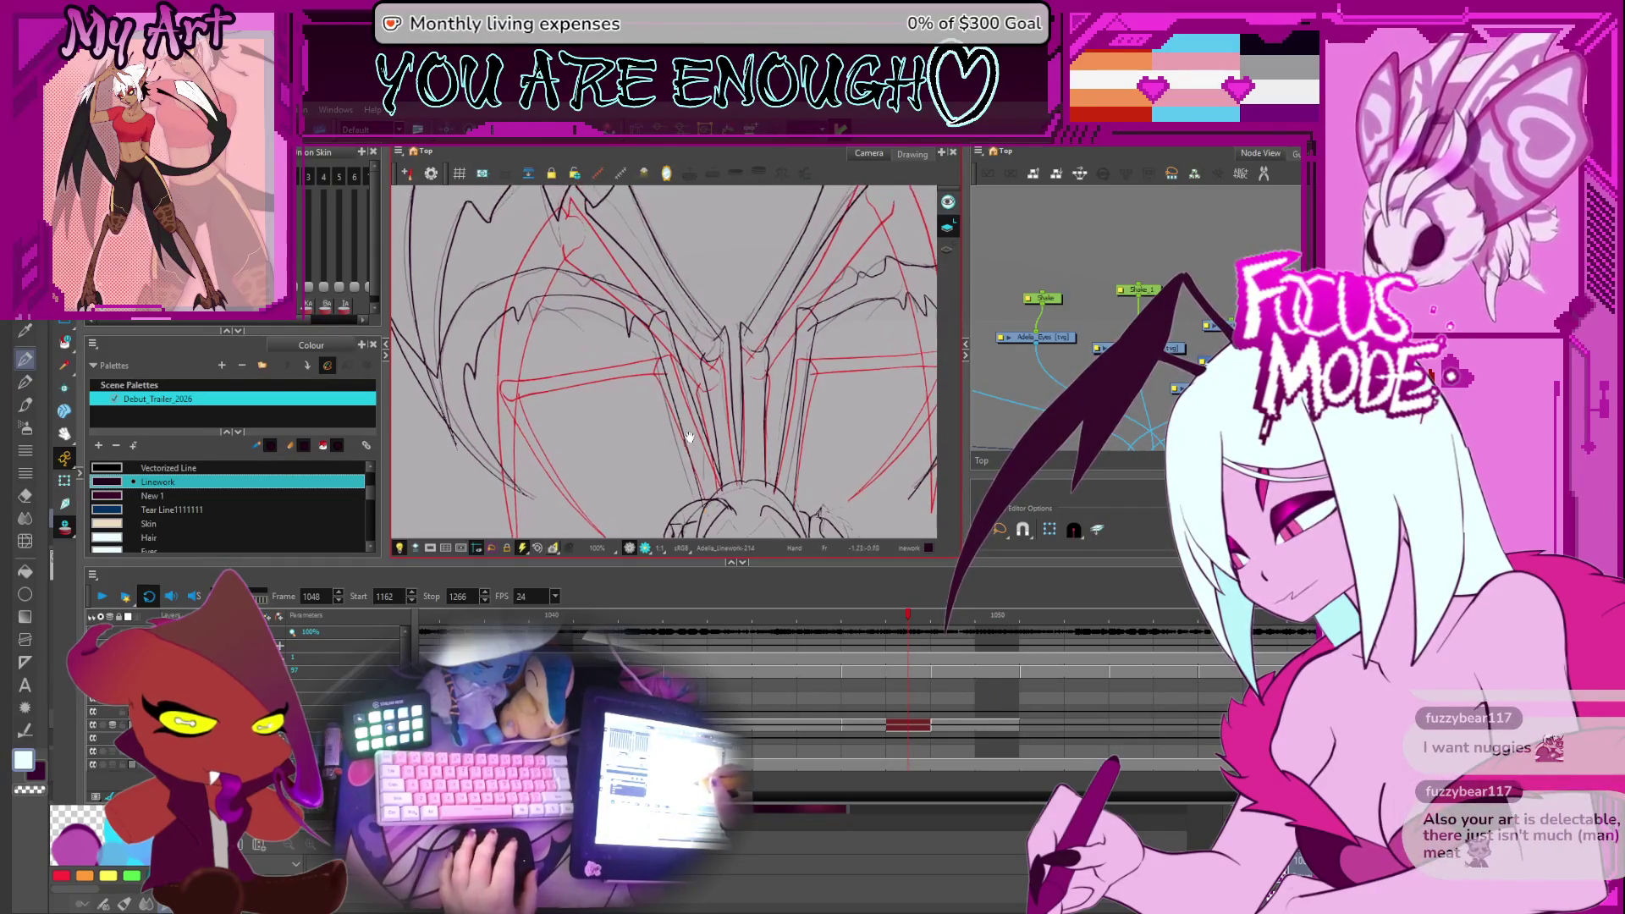
pyautogui.press('.')
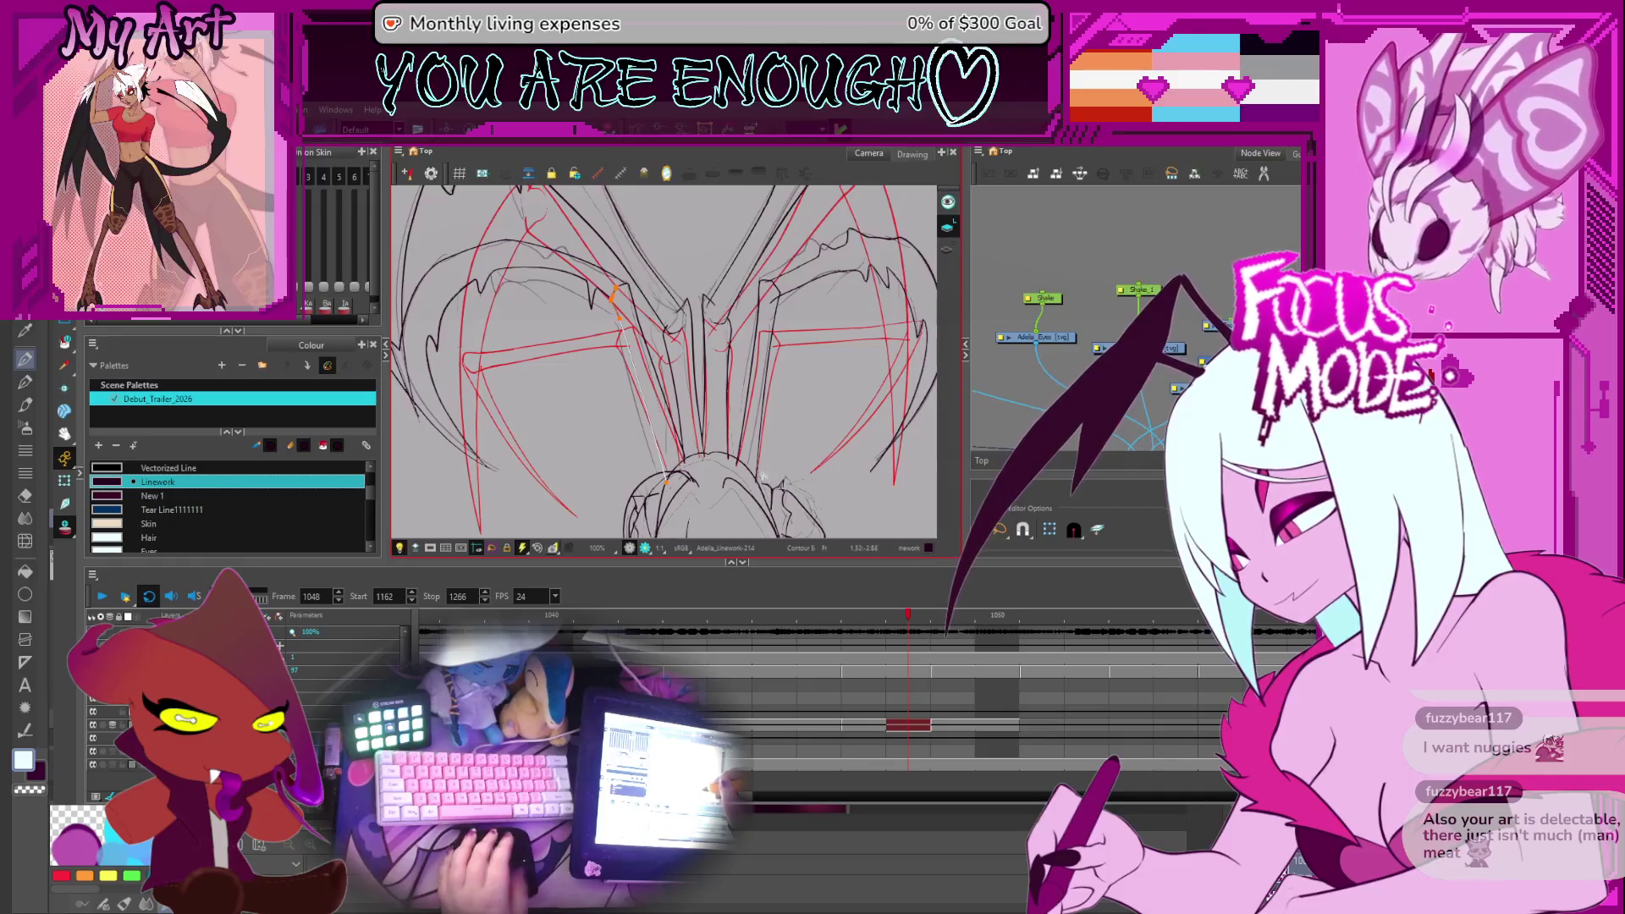
pyautogui.press(',')
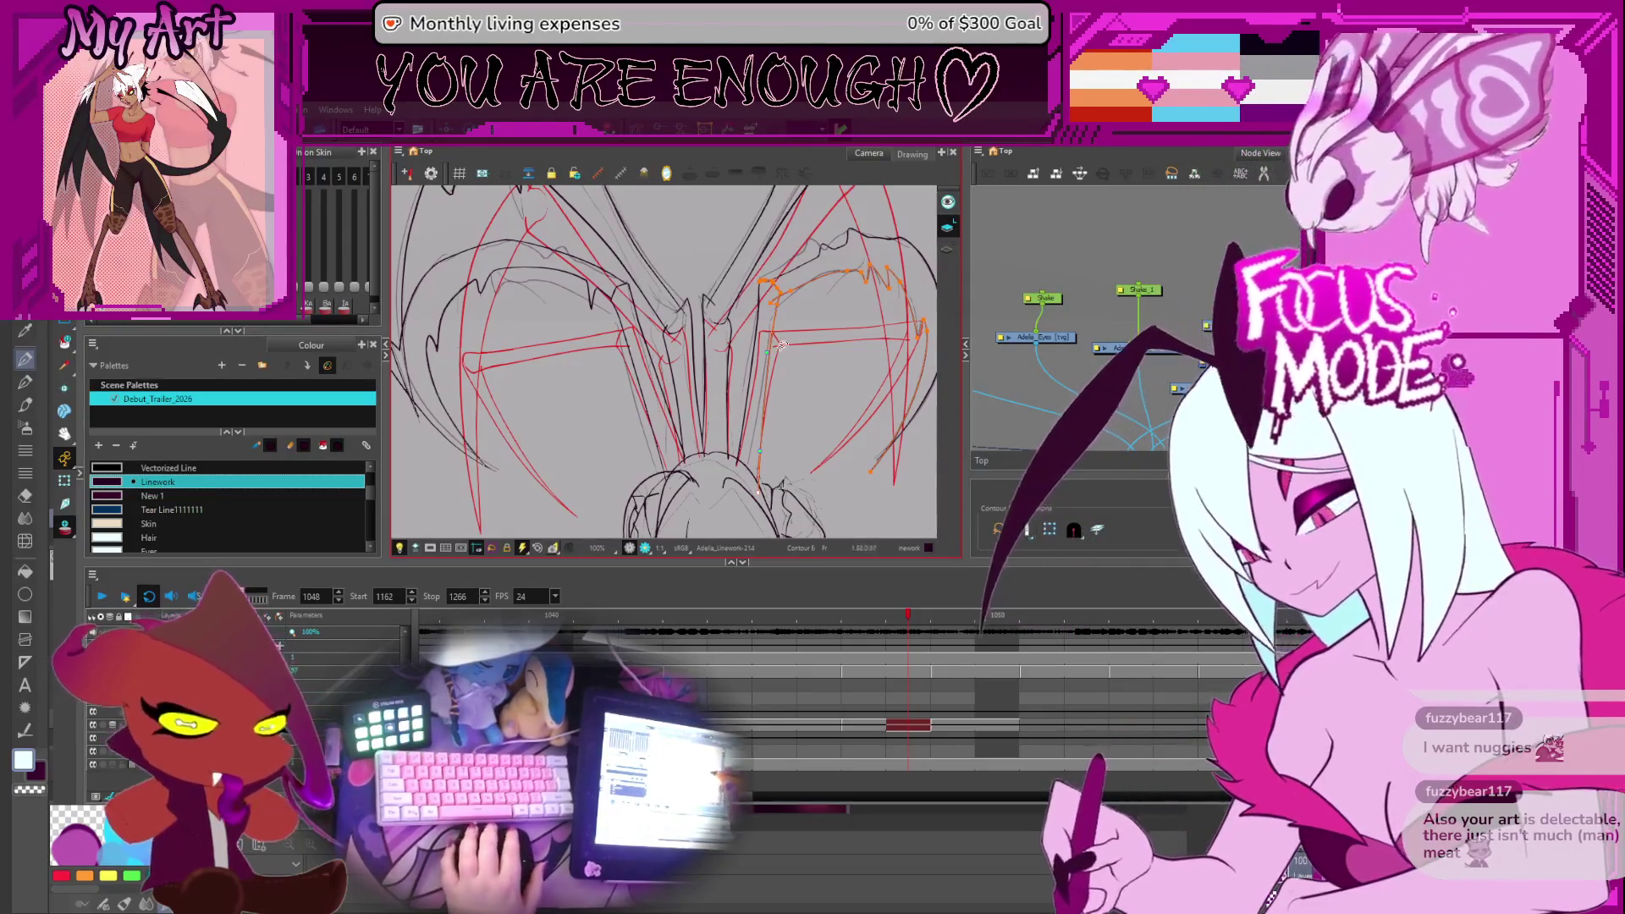
pyautogui.click(814, 390)
pyautogui.press('.')
pyautogui.press(',')
pyautogui.press('.')
pyautogui.press(',')
pyautogui.scroll(-3, 811, 417)
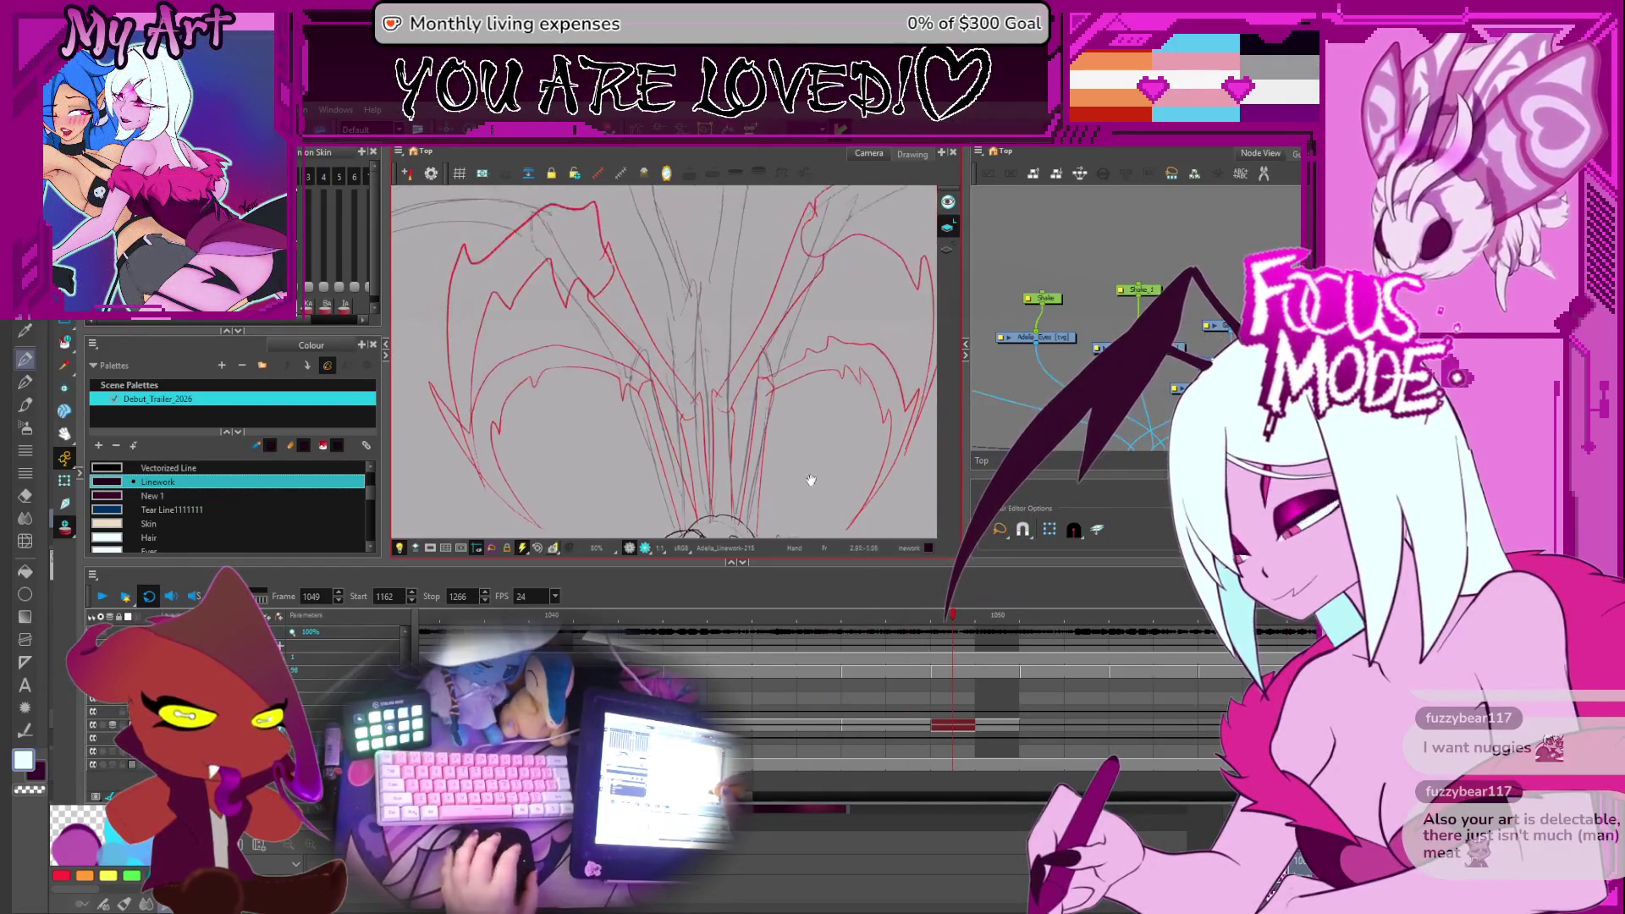
pyautogui.press('.')
pyautogui.press('.')
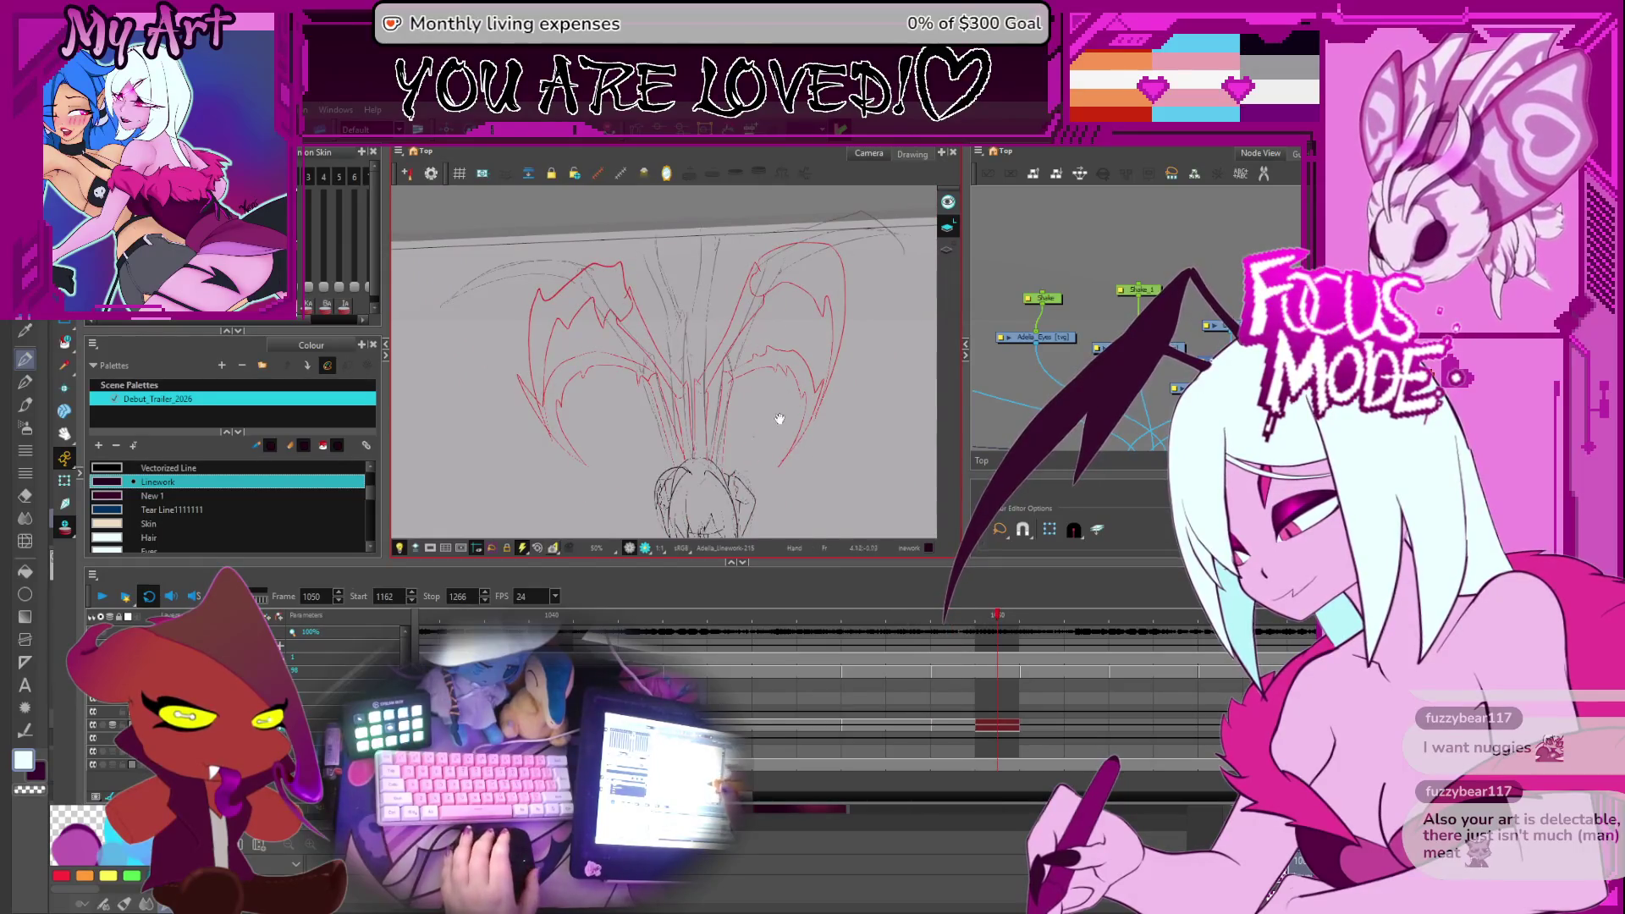
pyautogui.scroll(2, 777, 432)
pyautogui.press(',')
pyautogui.press(',')
pyautogui.press(',')
pyautogui.press('.')
pyautogui.press('.')
pyautogui.press('.')
pyautogui.press(',')
pyautogui.press(',')
pyautogui.press('.')
pyautogui.press('.')
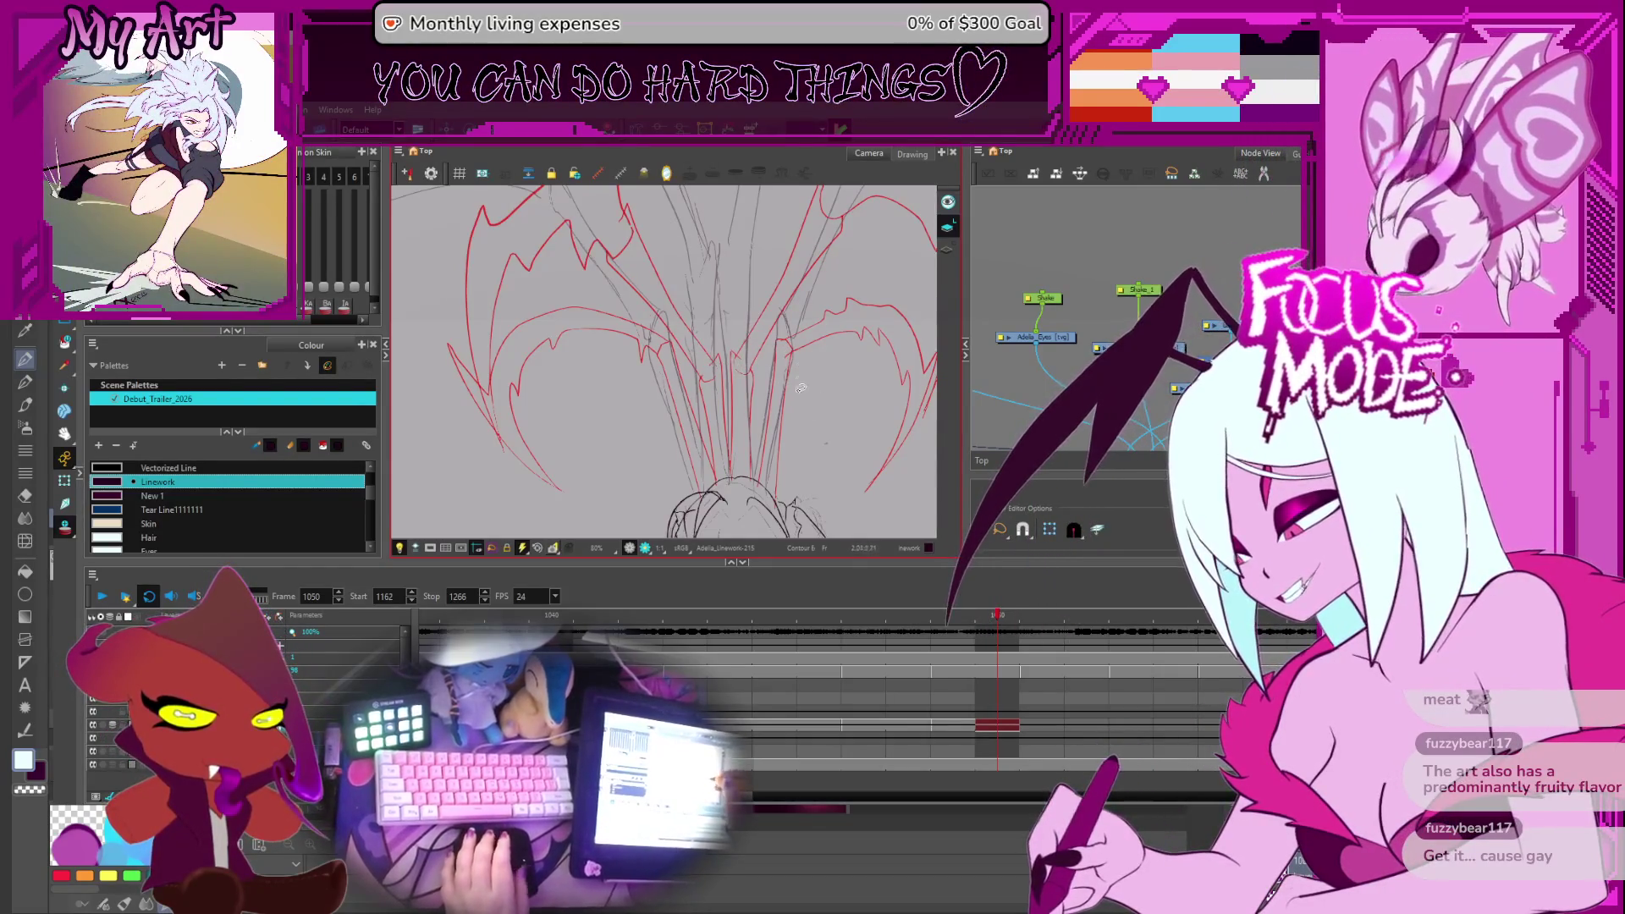
pyautogui.press(',')
pyautogui.press(',')
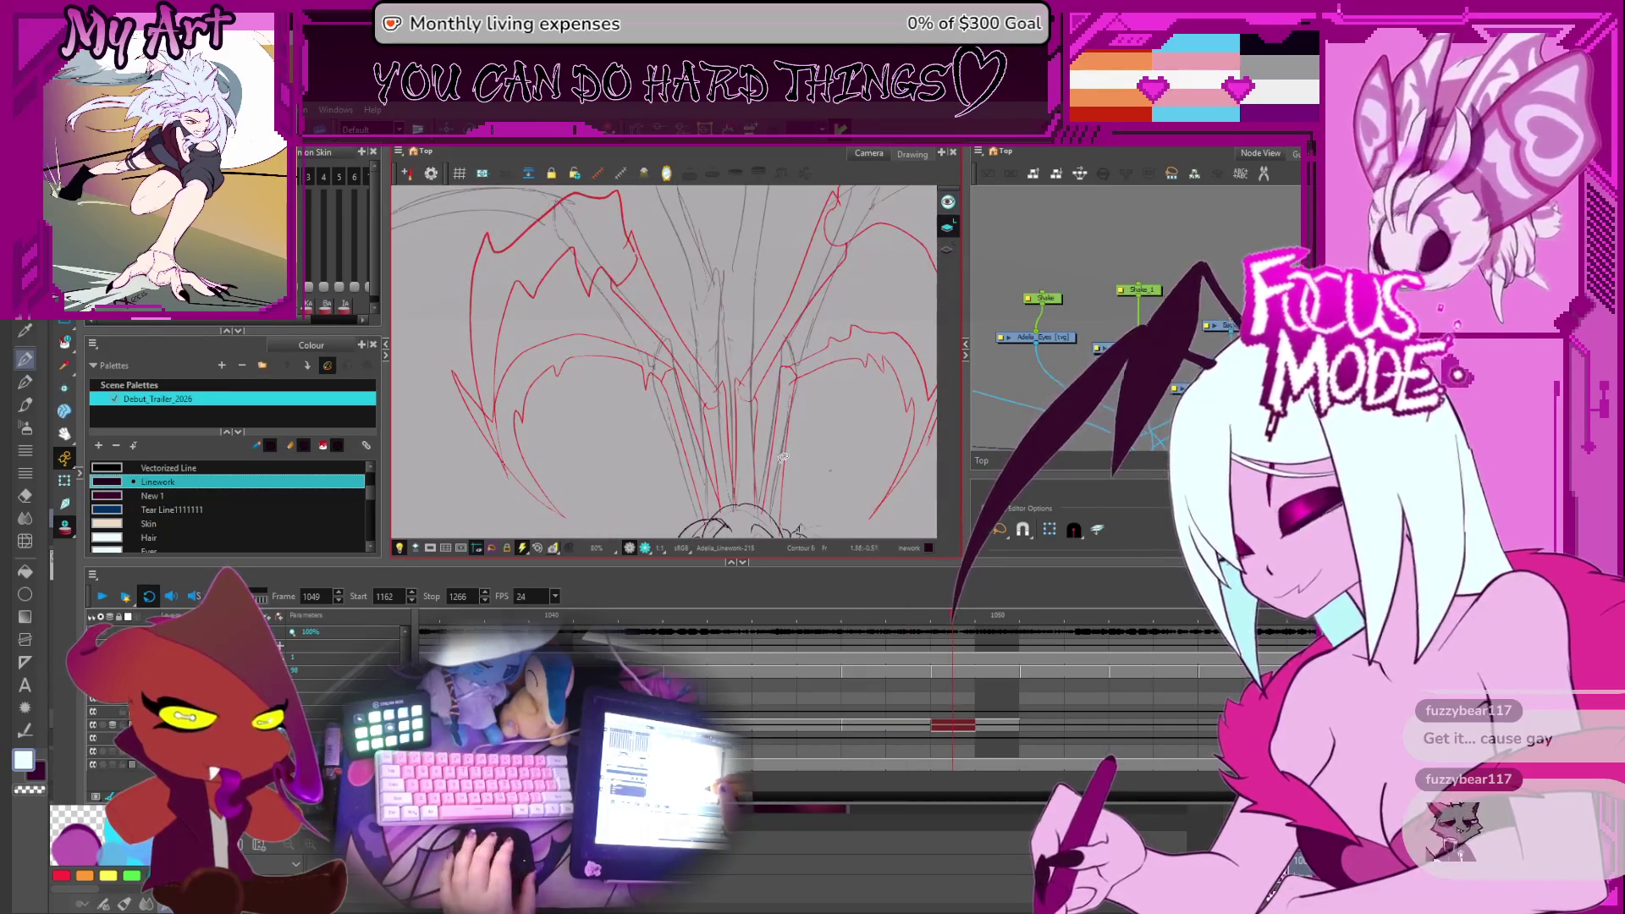
pyautogui.scroll(-3, 791, 440)
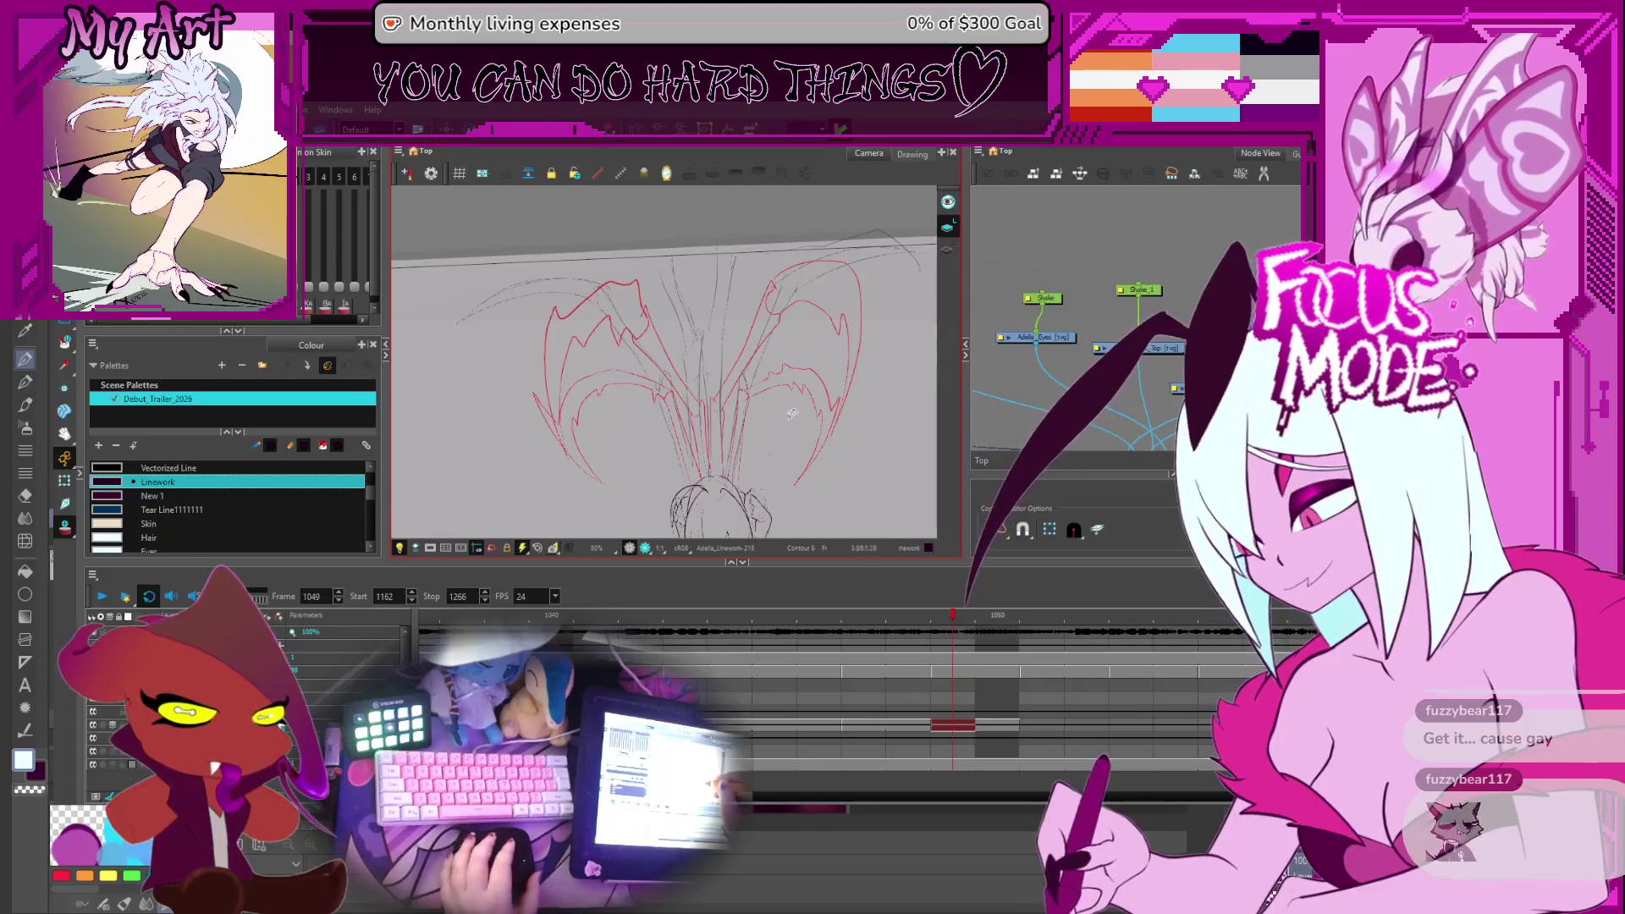
pyautogui.press('.')
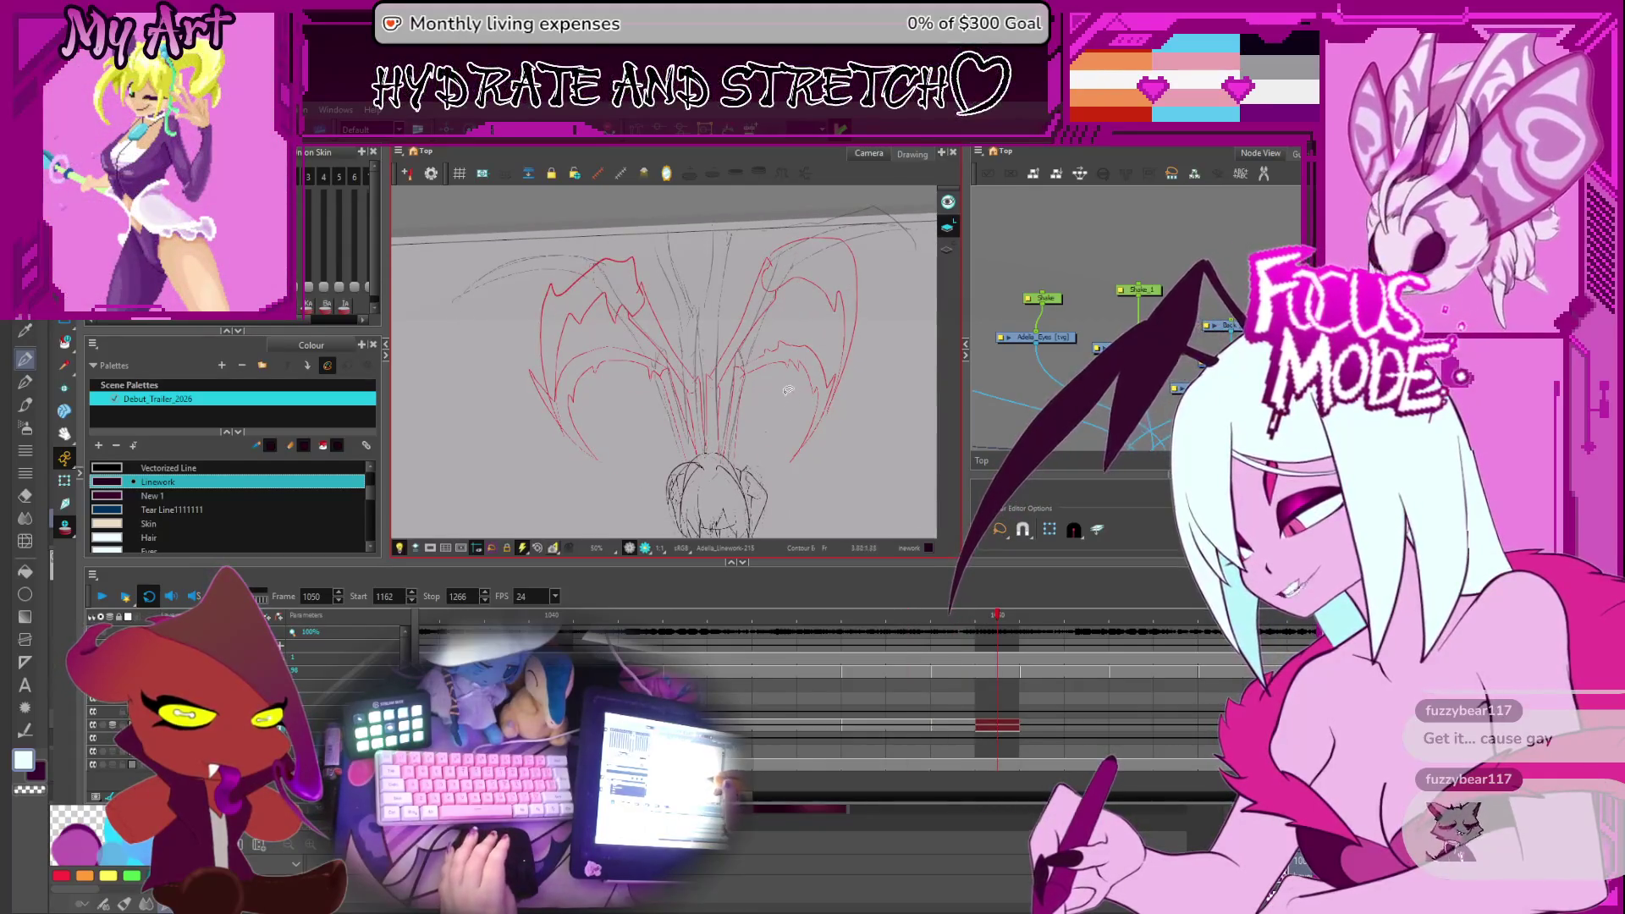
pyautogui.press(',')
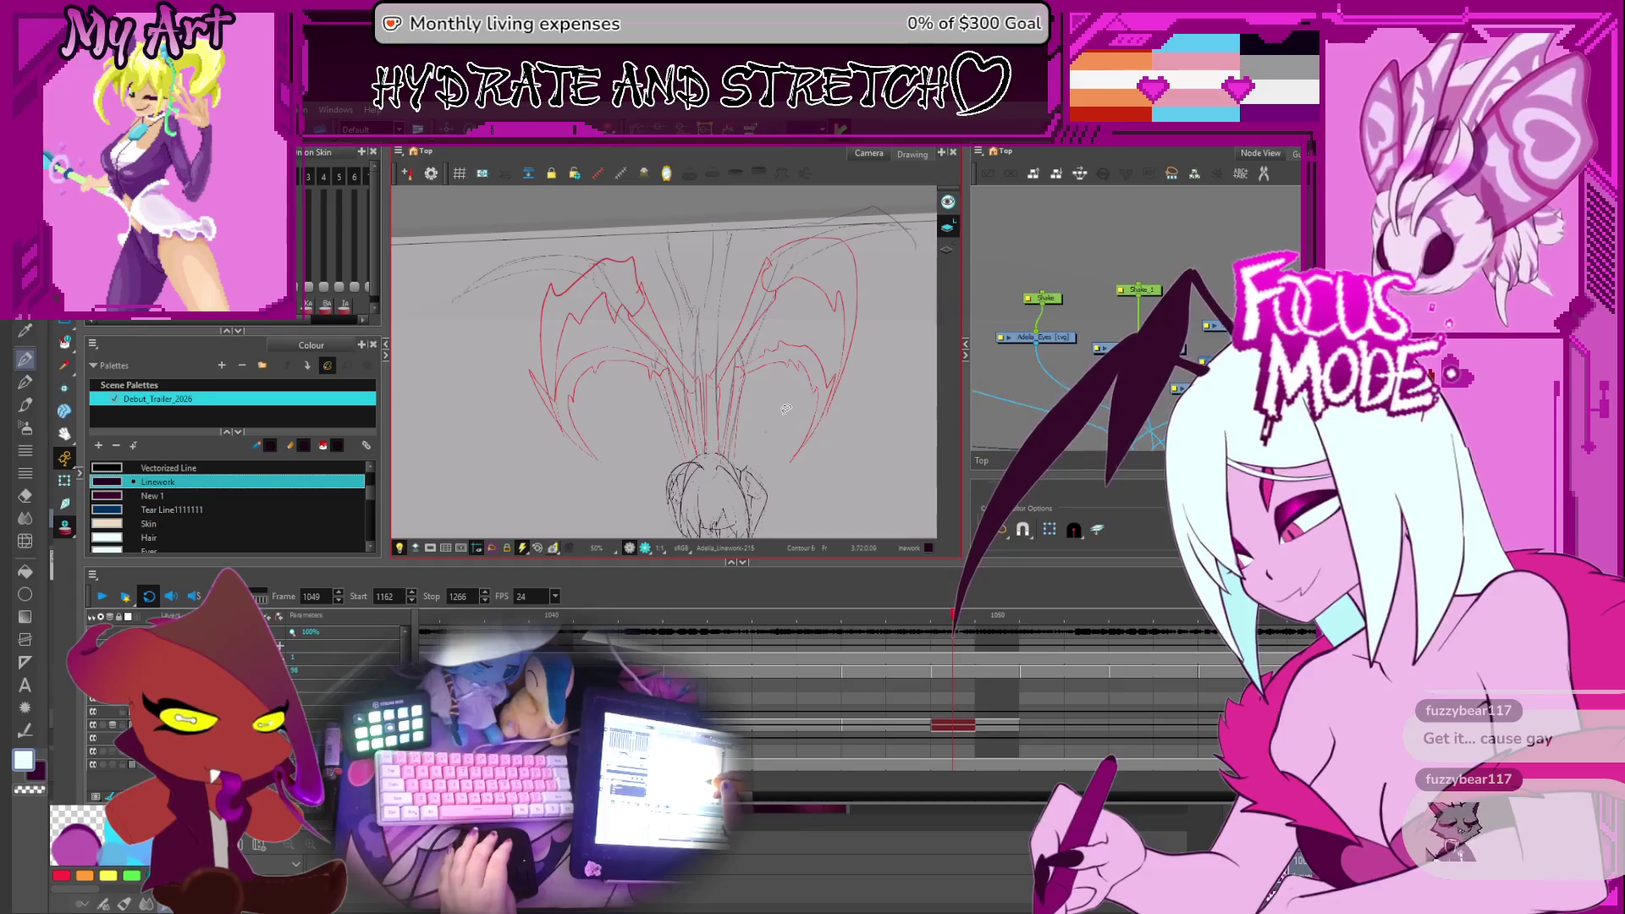
pyautogui.press('.')
pyautogui.press(',')
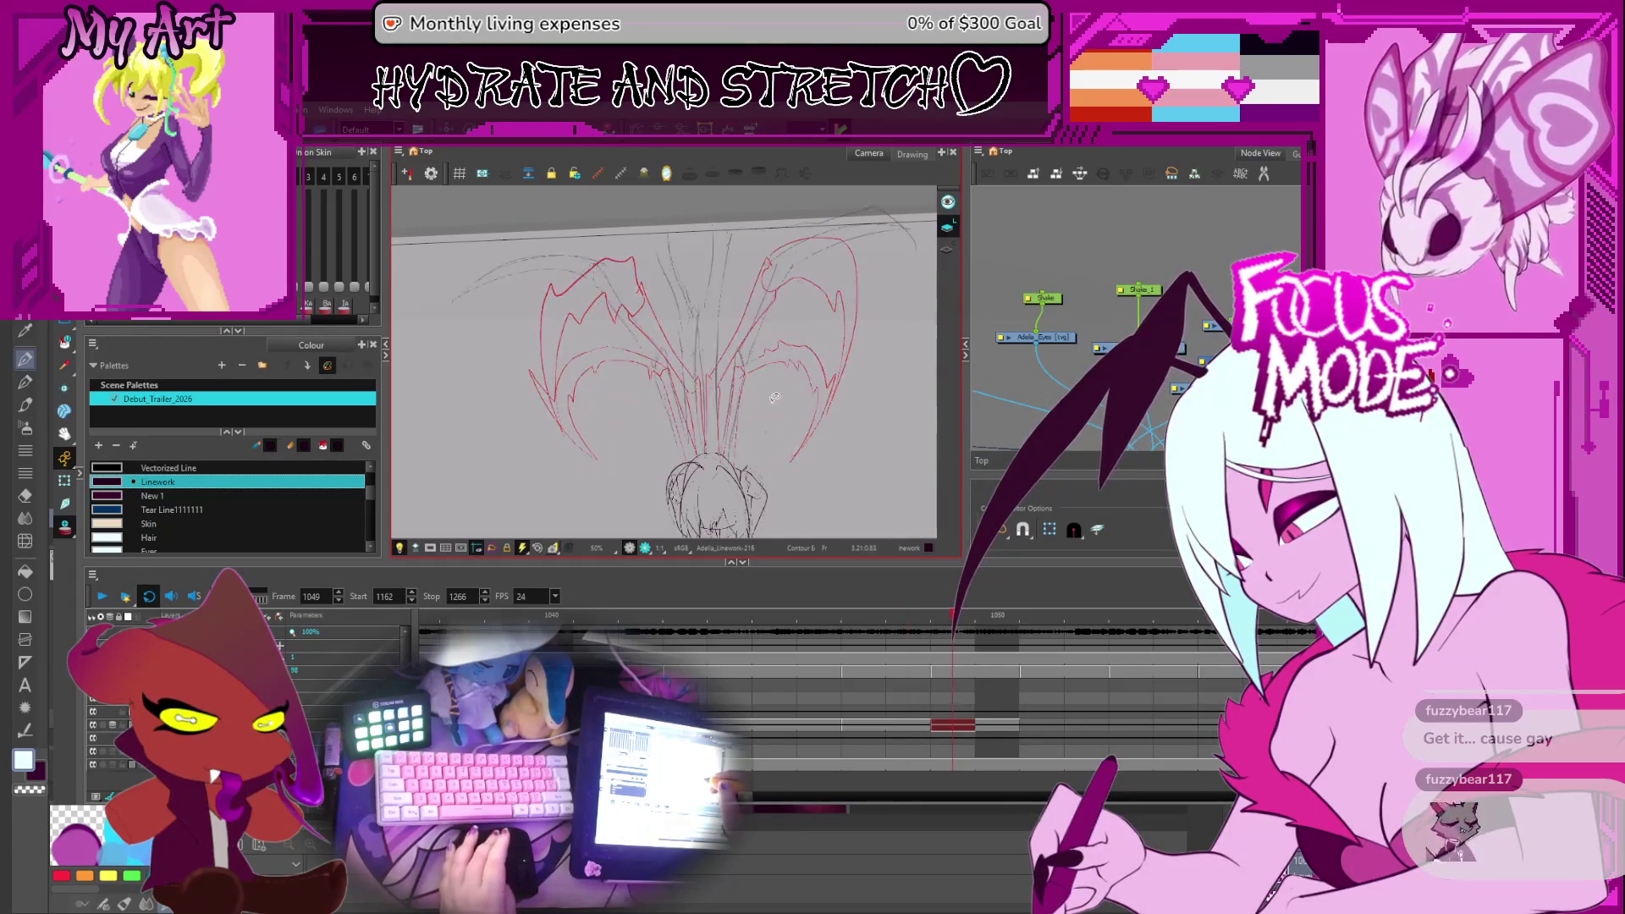
pyautogui.press('.')
pyautogui.press(',')
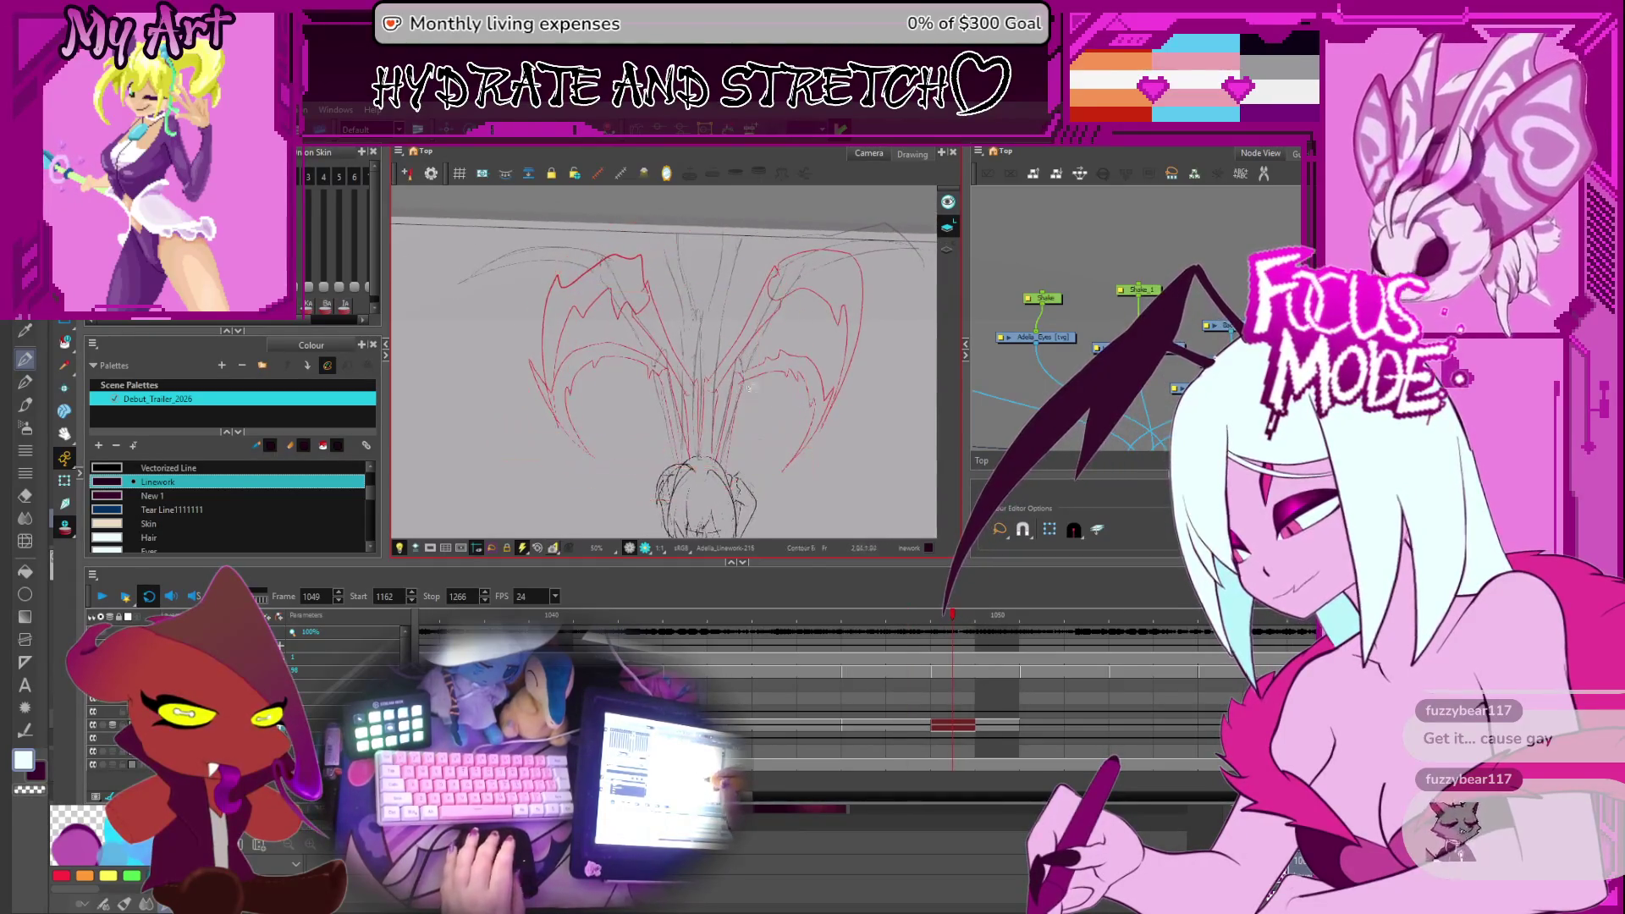
pyautogui.press('.')
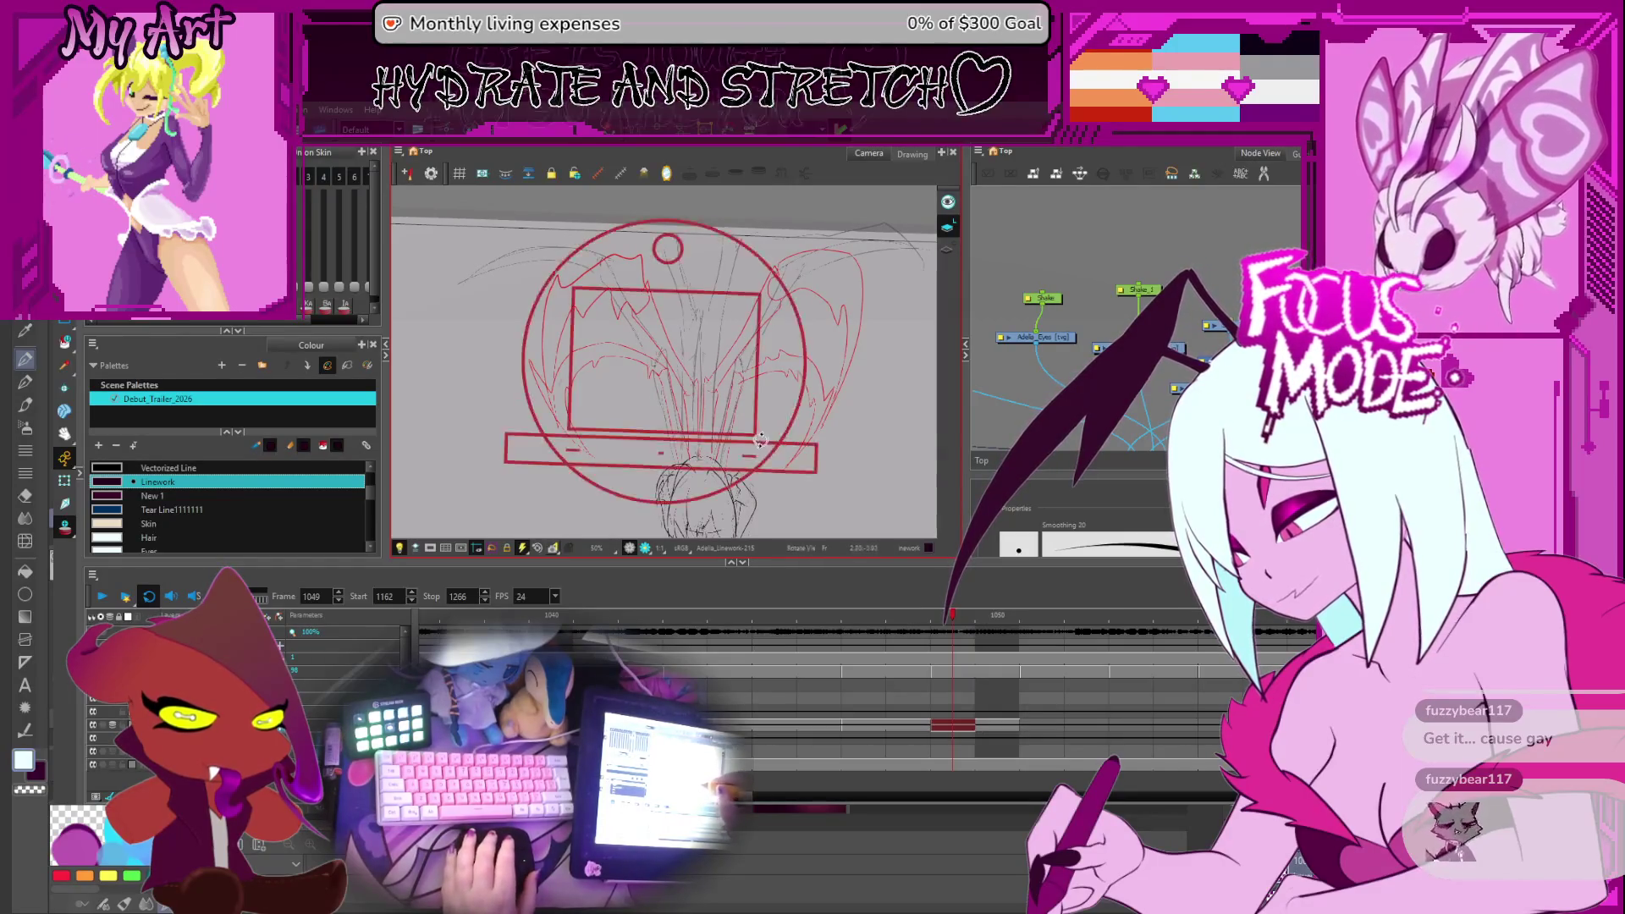
# Undo the last ink stroke and redraw the central strand along the red guide line
pyautogui.press(',')
pyautogui.press('.')
pyautogui.scroll(3, 677, 457)
pyautogui.press(',')
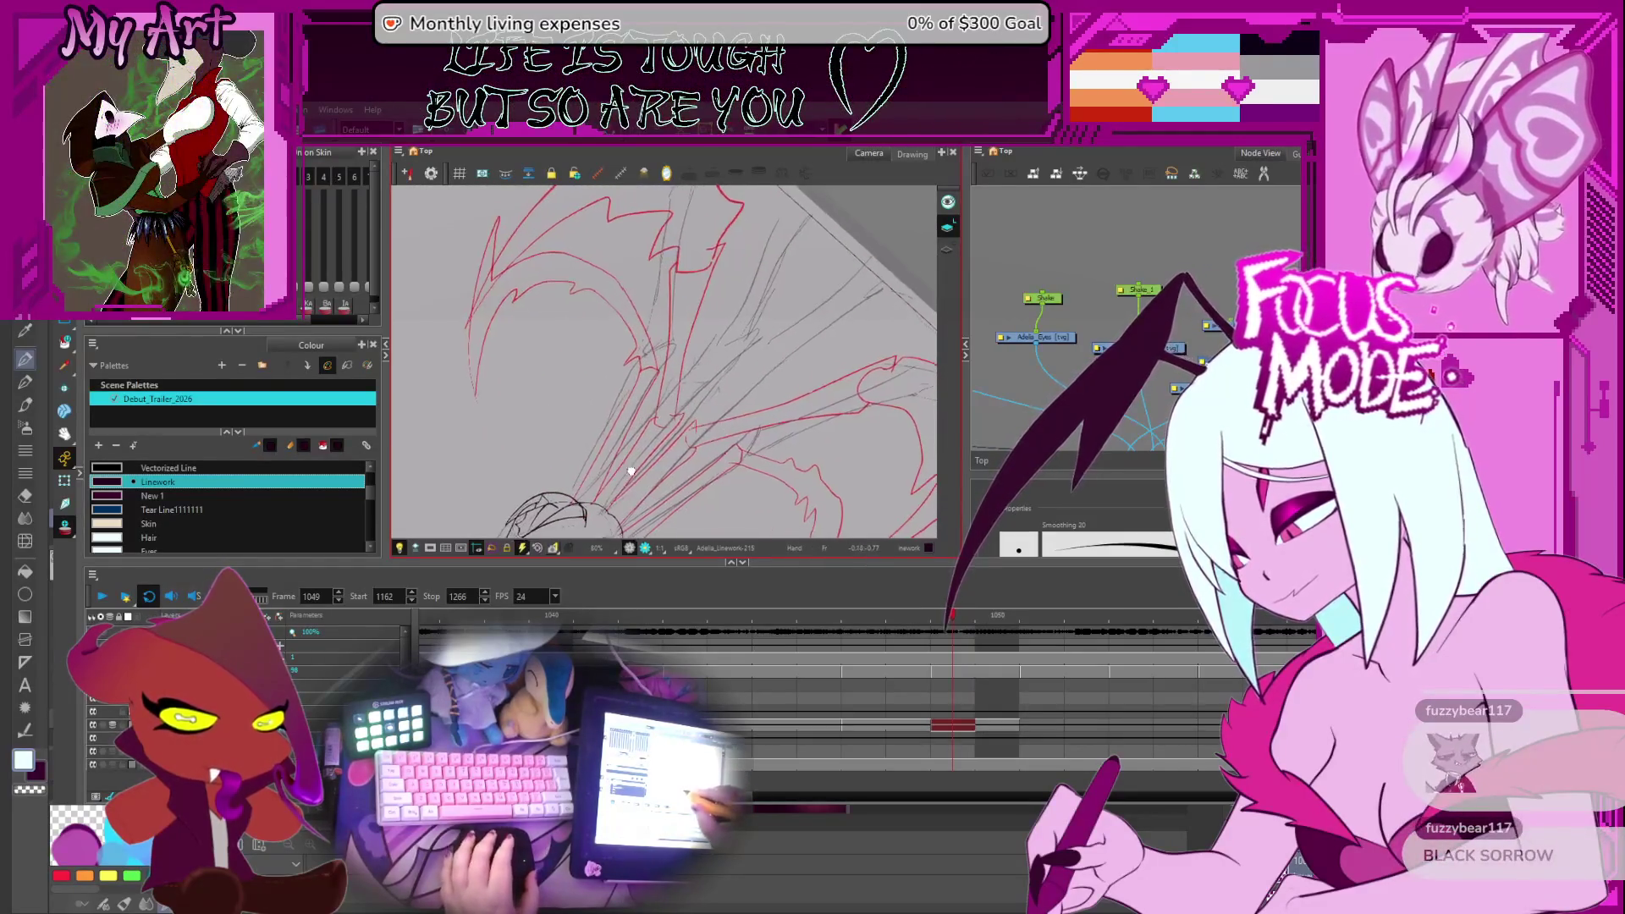
pyautogui.scroll(2, 644, 467)
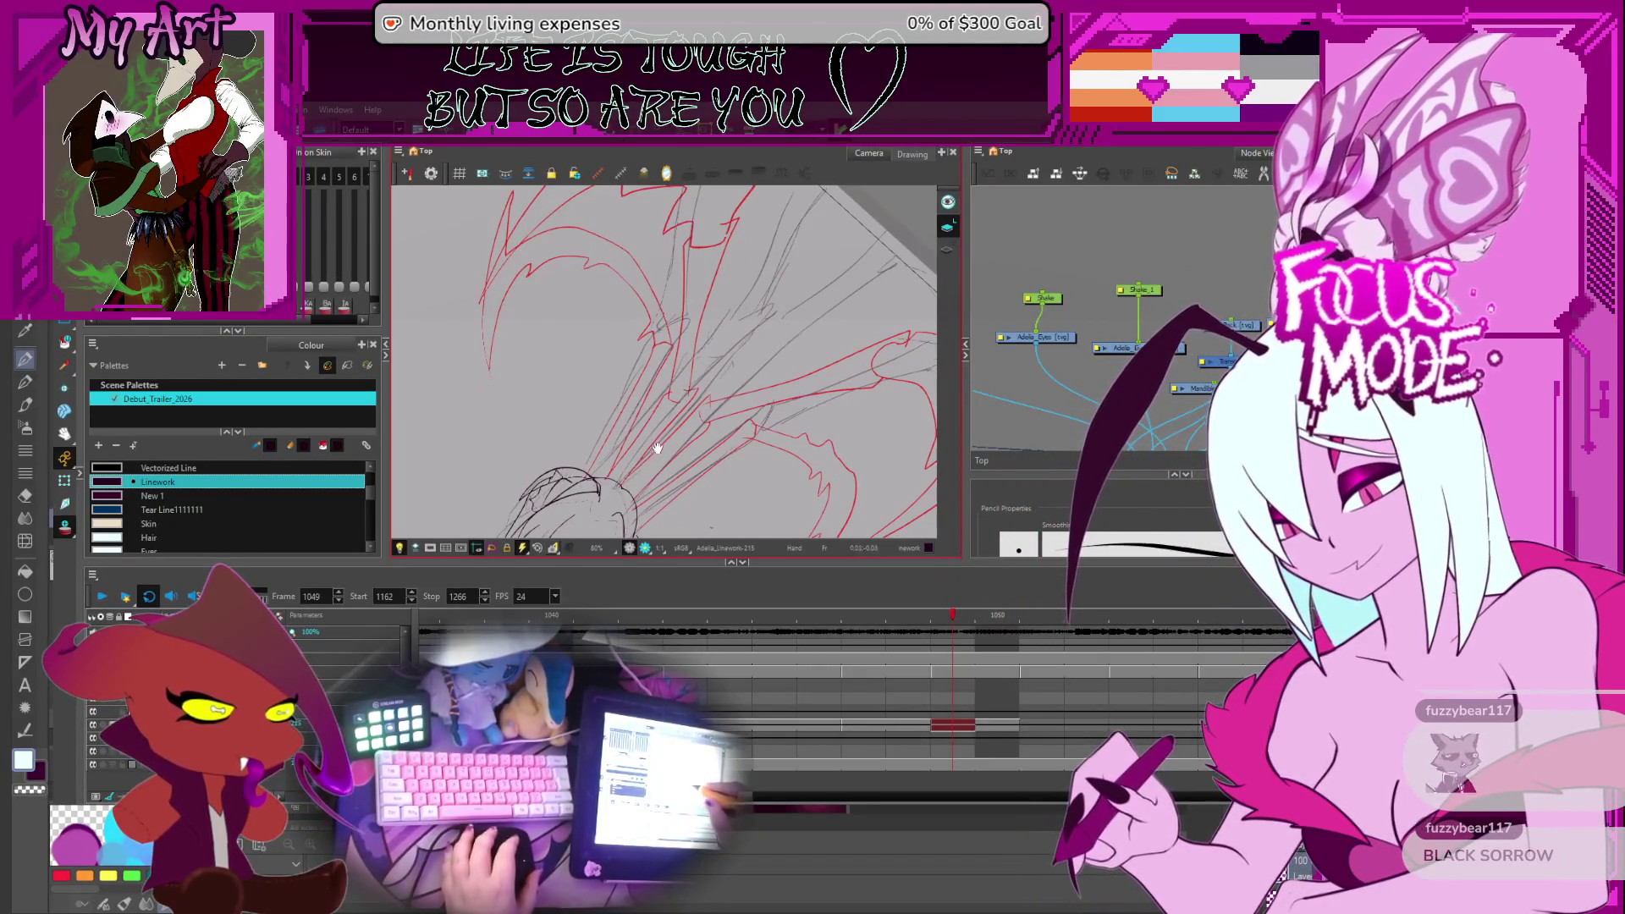
pyautogui.scroll(2, 612, 470)
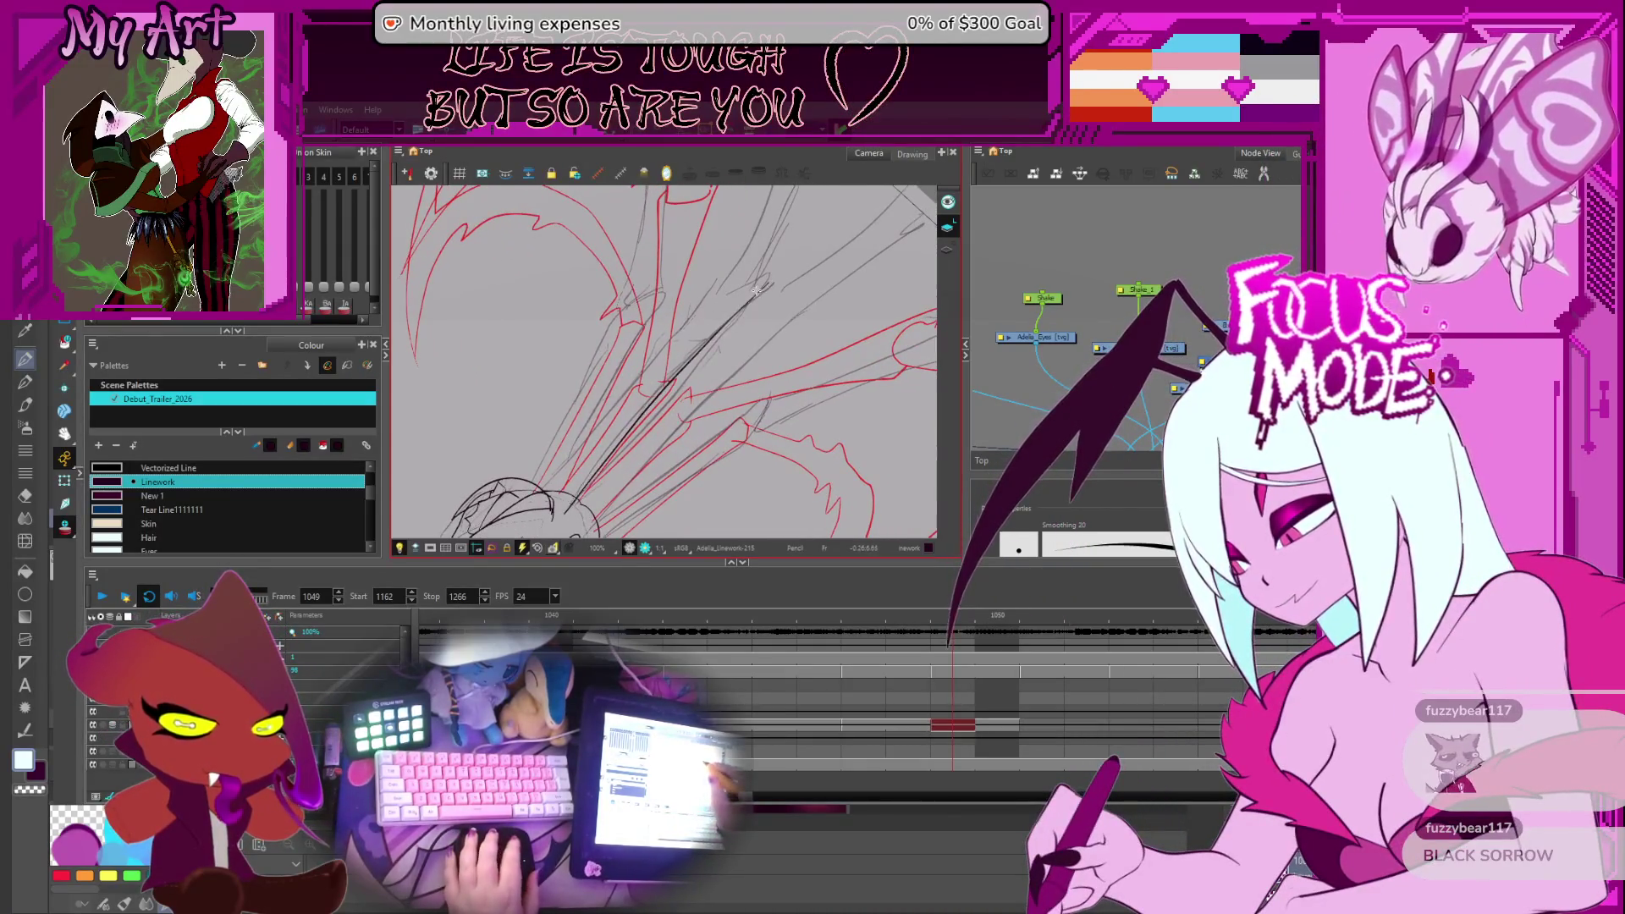
pyautogui.hotkey('ctrl', 'z')
pyautogui.moveTo(595, 468); pyautogui.dragTo(795, 272)
pyautogui.moveTo(609, 473)
pyautogui.mouseDown()
pyautogui.moveTo(624, 485)
pyautogui.moveTo(724, 289)
pyautogui.mouseUp()
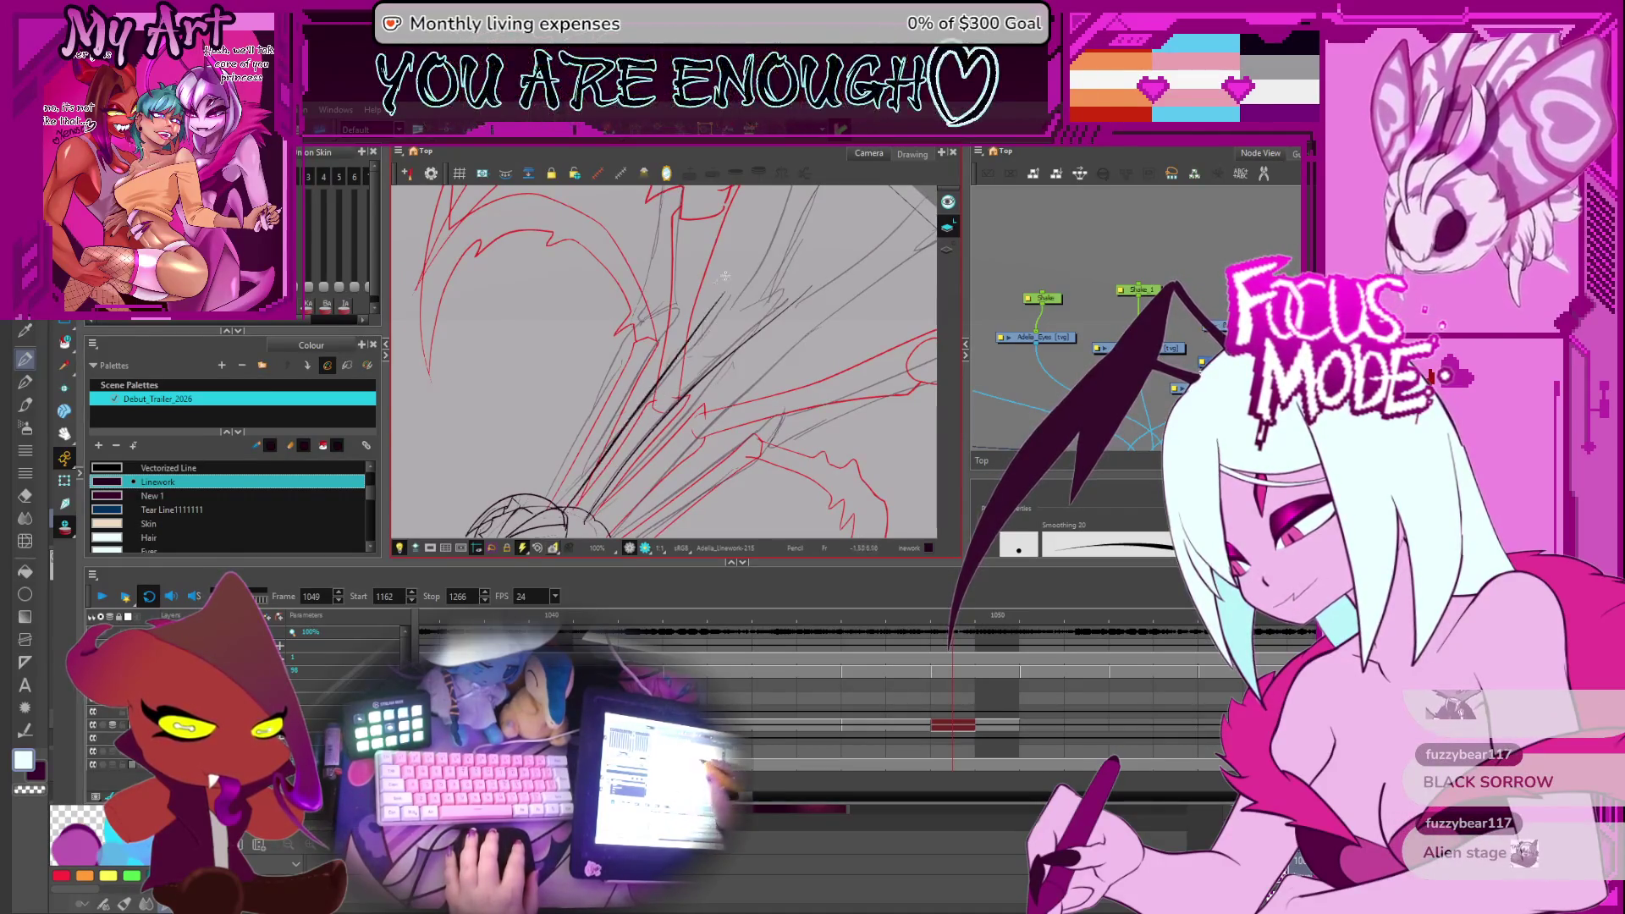
# Reshape the new strand stroke with the Contour and Pencil Editors, tilting the canvas
pyautogui.hotkey('alt', 'q')
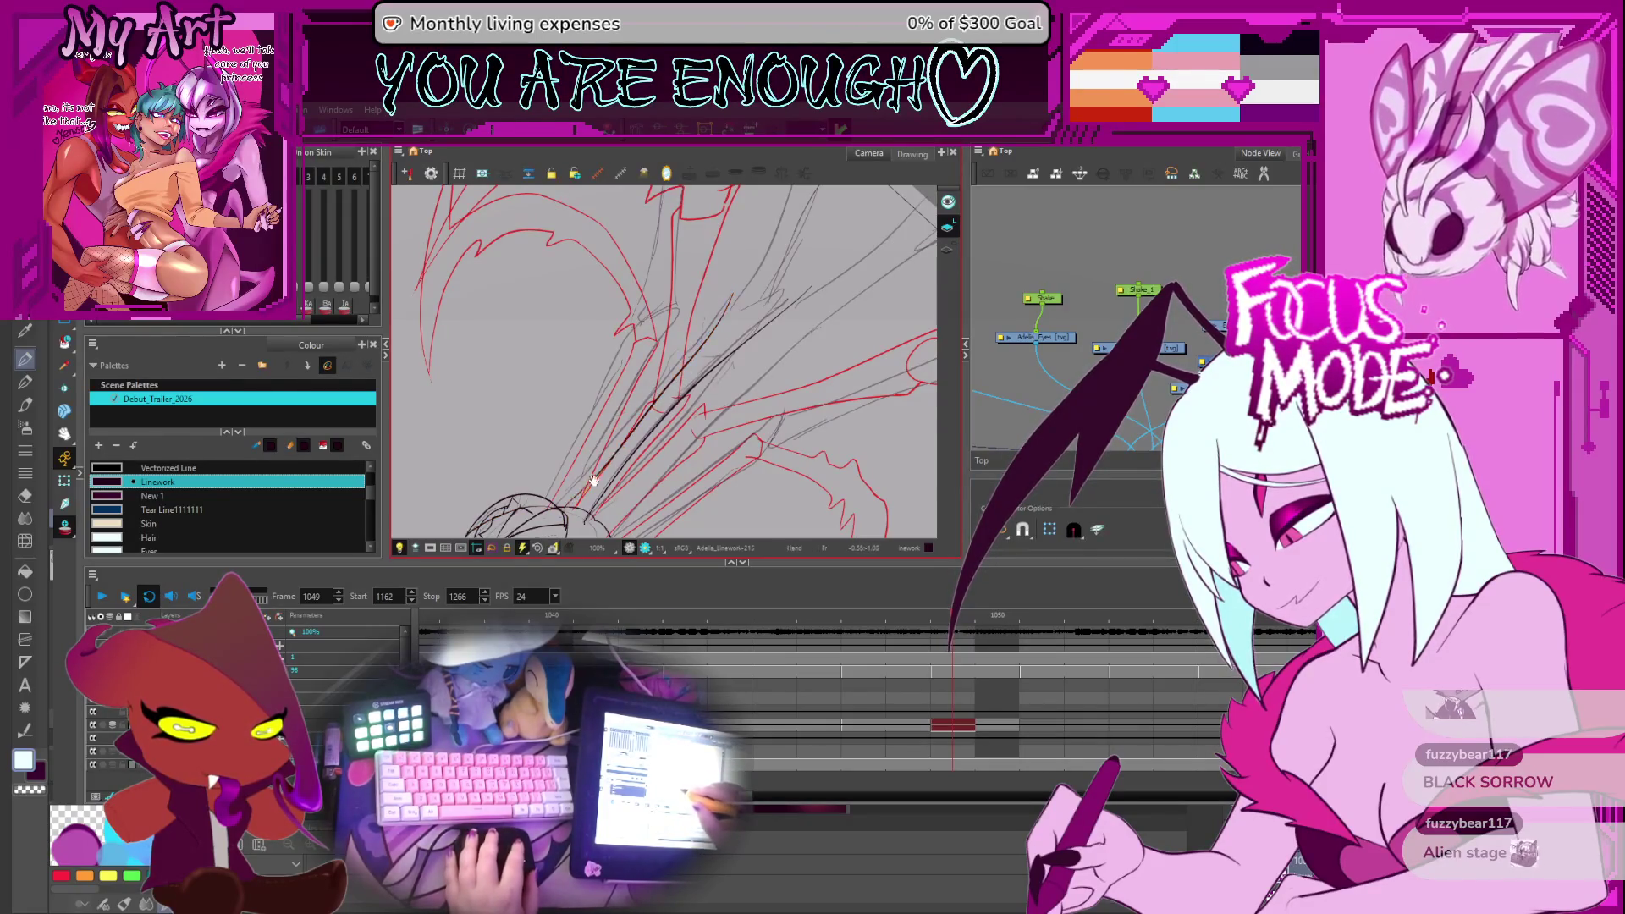
pyautogui.scroll(5, 592, 480)
pyautogui.click(659, 418)
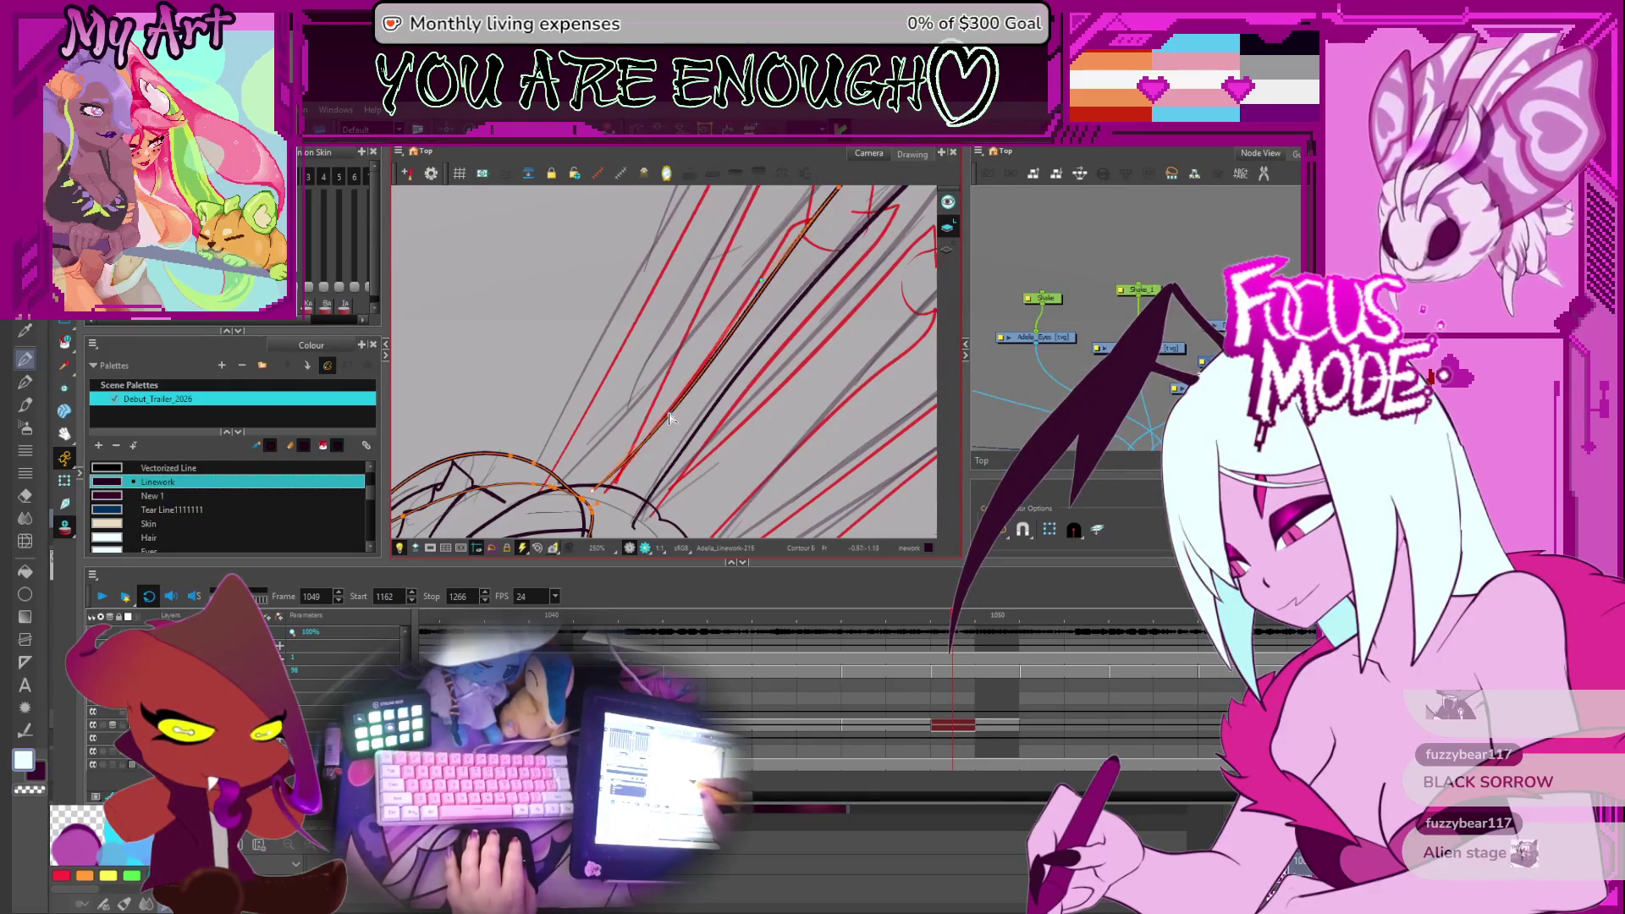
pyautogui.hotkey('alt', 'shift', 'q')
pyautogui.scroll(2, 666, 414)
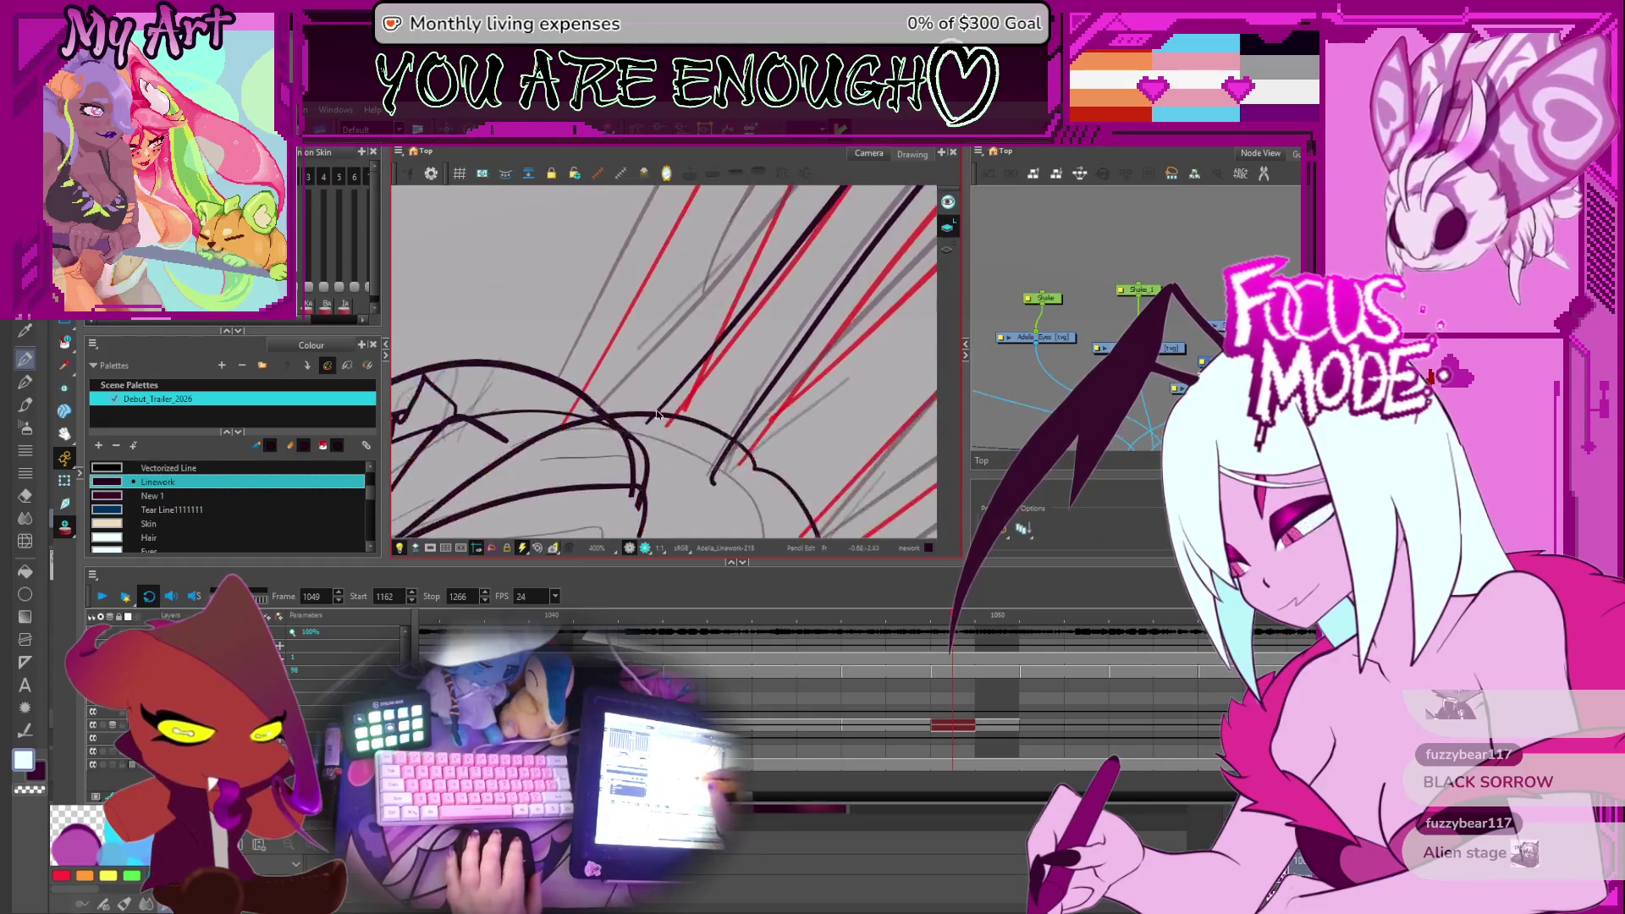
pyautogui.scroll(2, 650, 429)
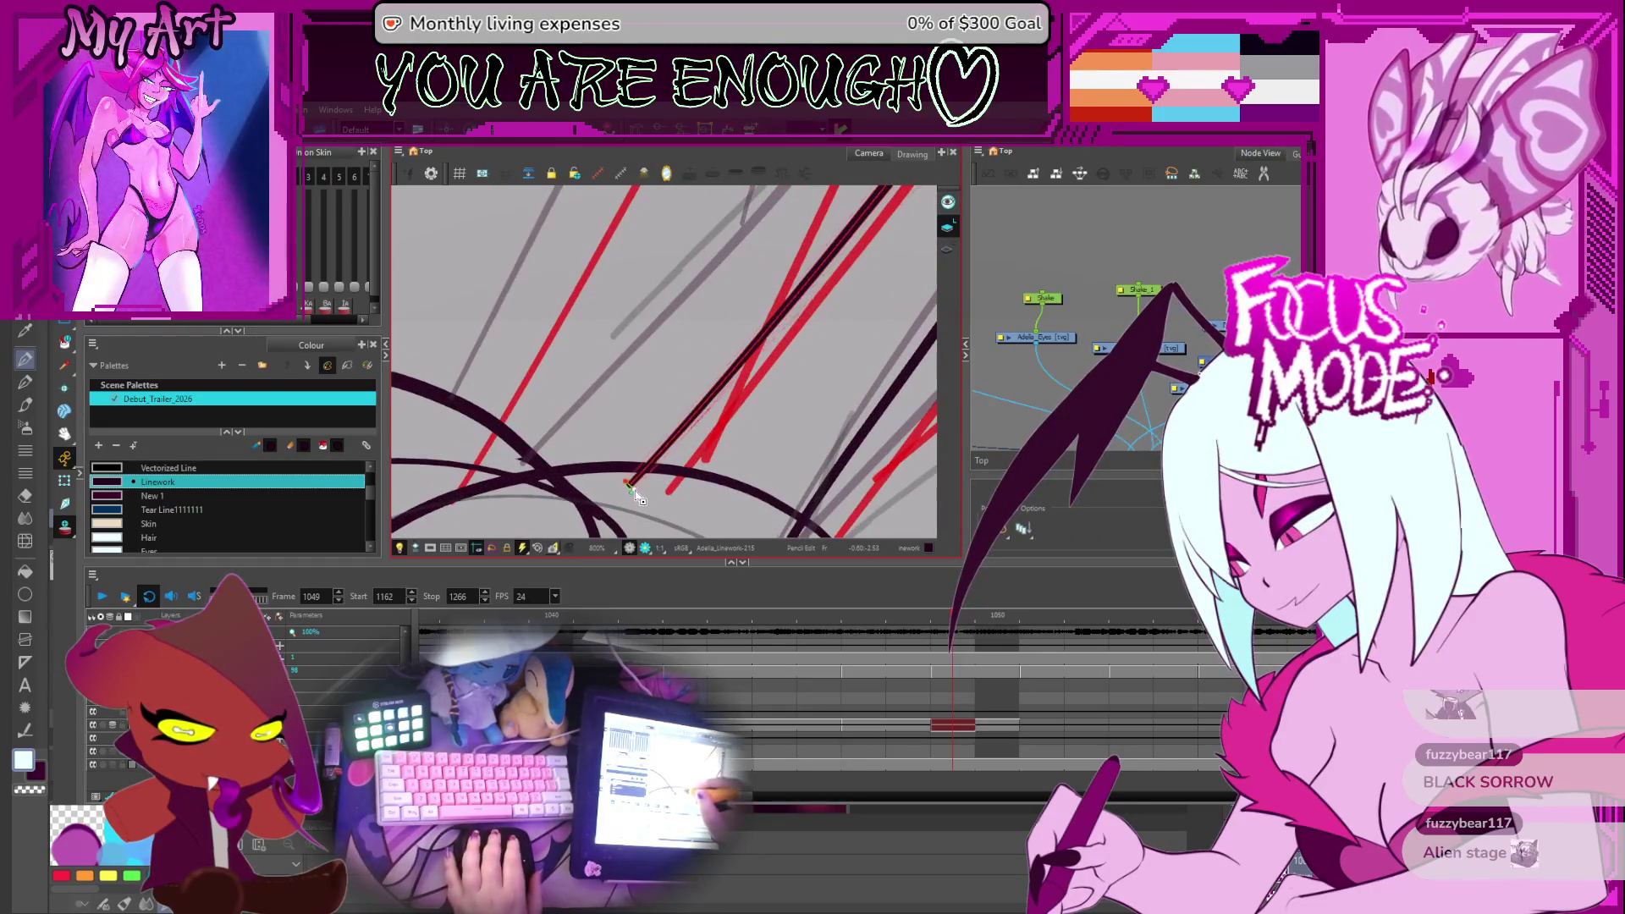
pyautogui.scroll(-8, 691, 371)
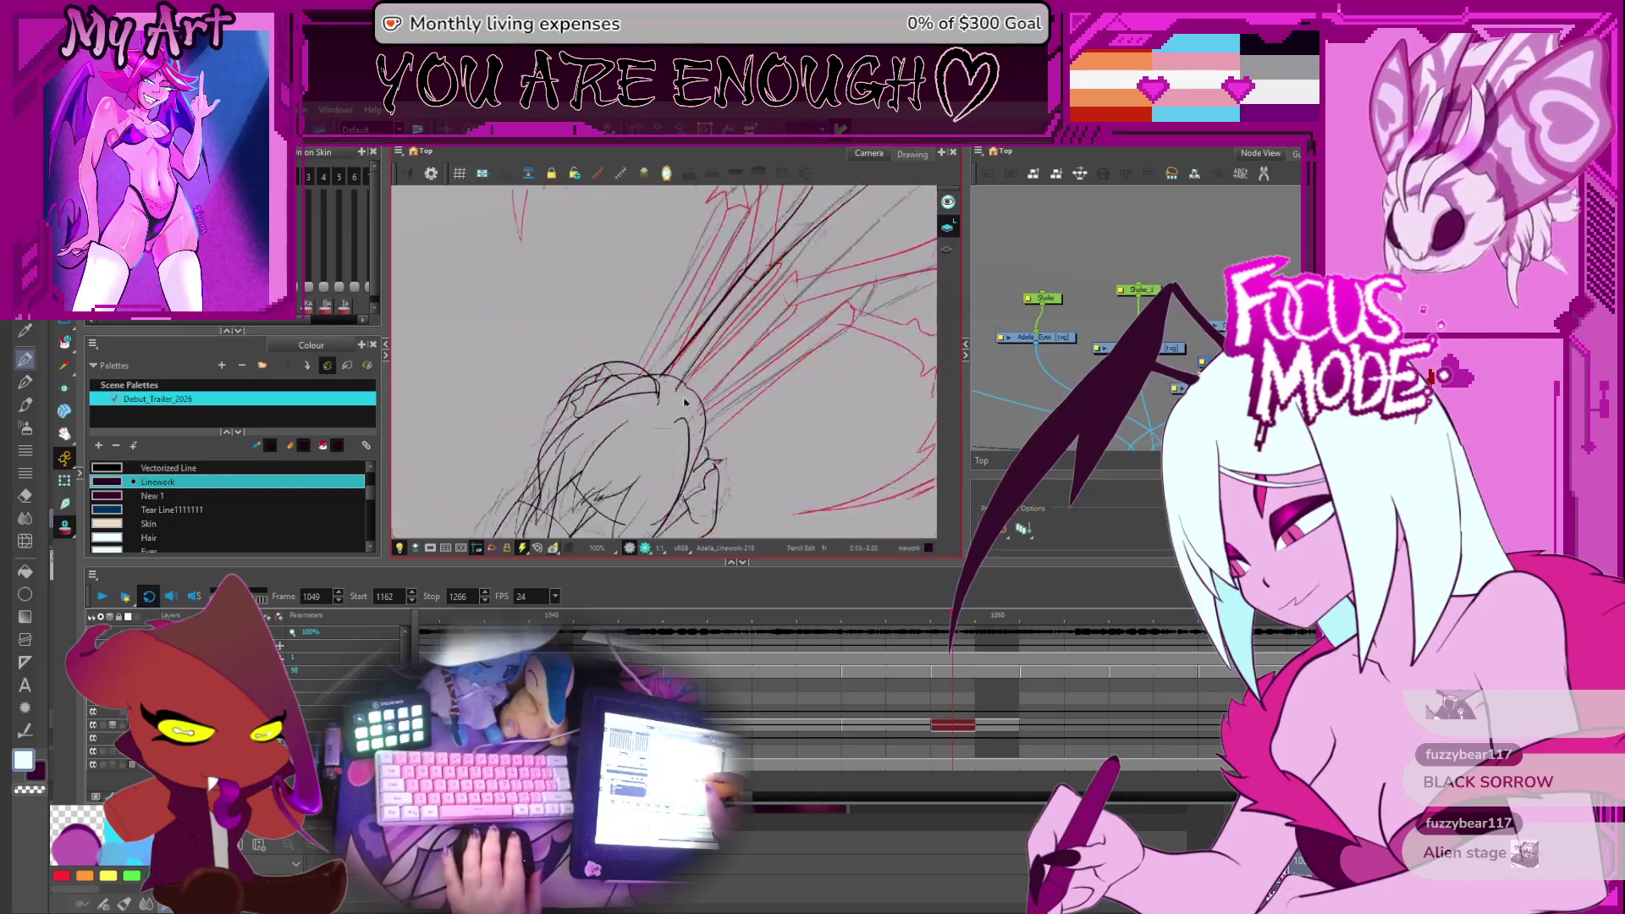
pyautogui.scroll(5, 691, 371)
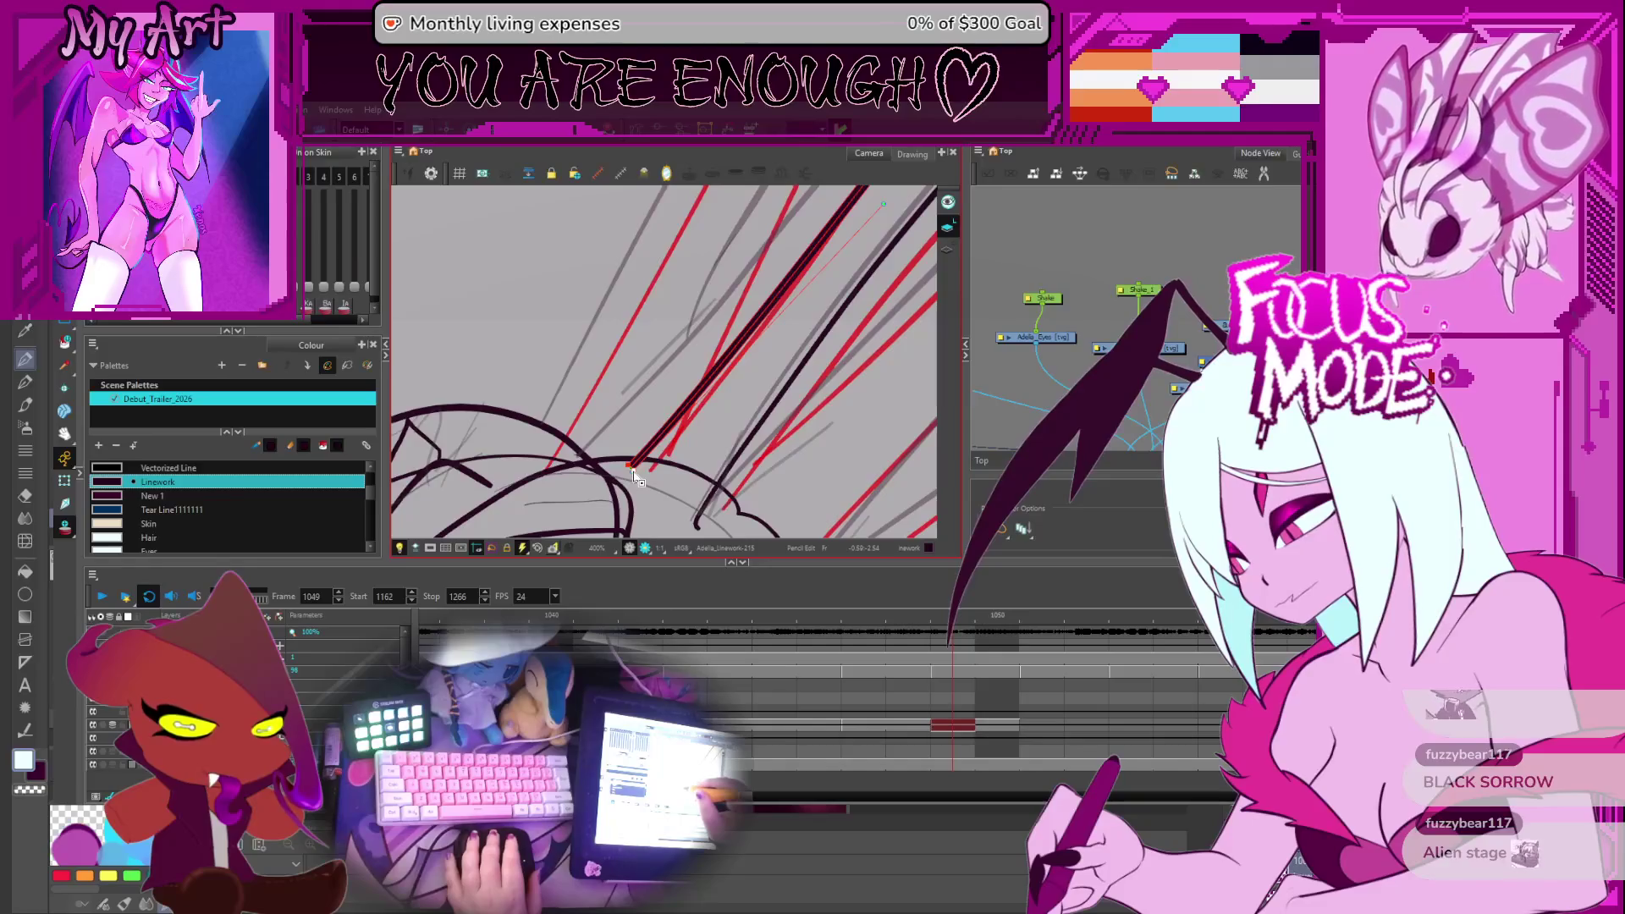
pyautogui.scroll(-4, 649, 477)
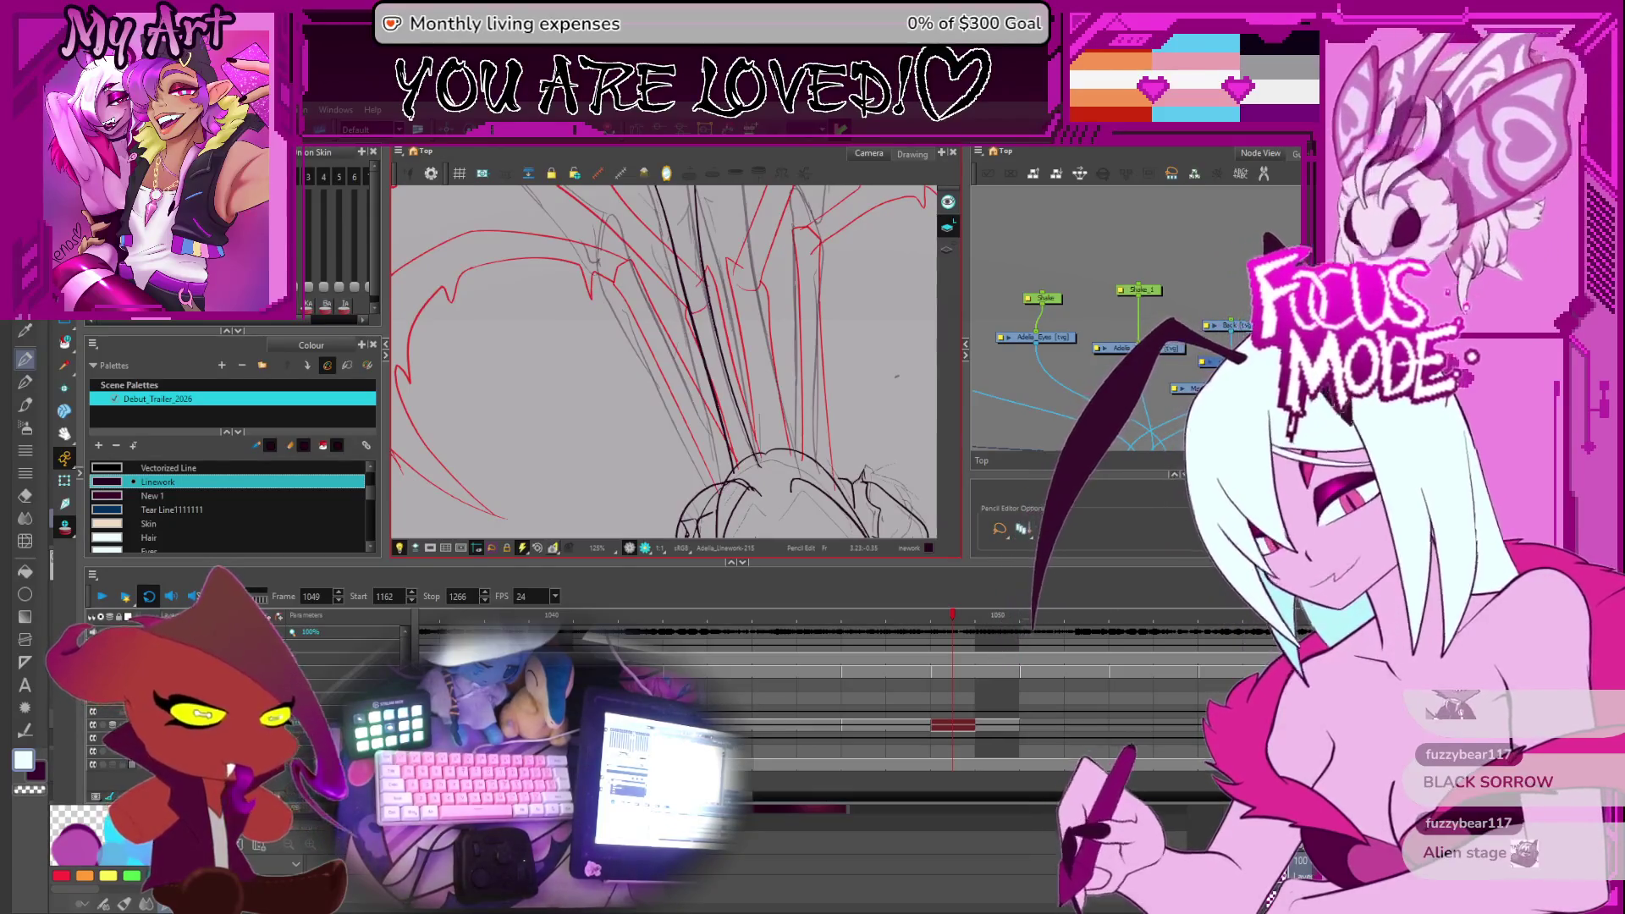
pyautogui.moveTo(897, 376)
pyautogui.mouseDown()
pyautogui.moveTo(706, 407)
pyautogui.moveTo(700, 366)
pyautogui.mouseUp()
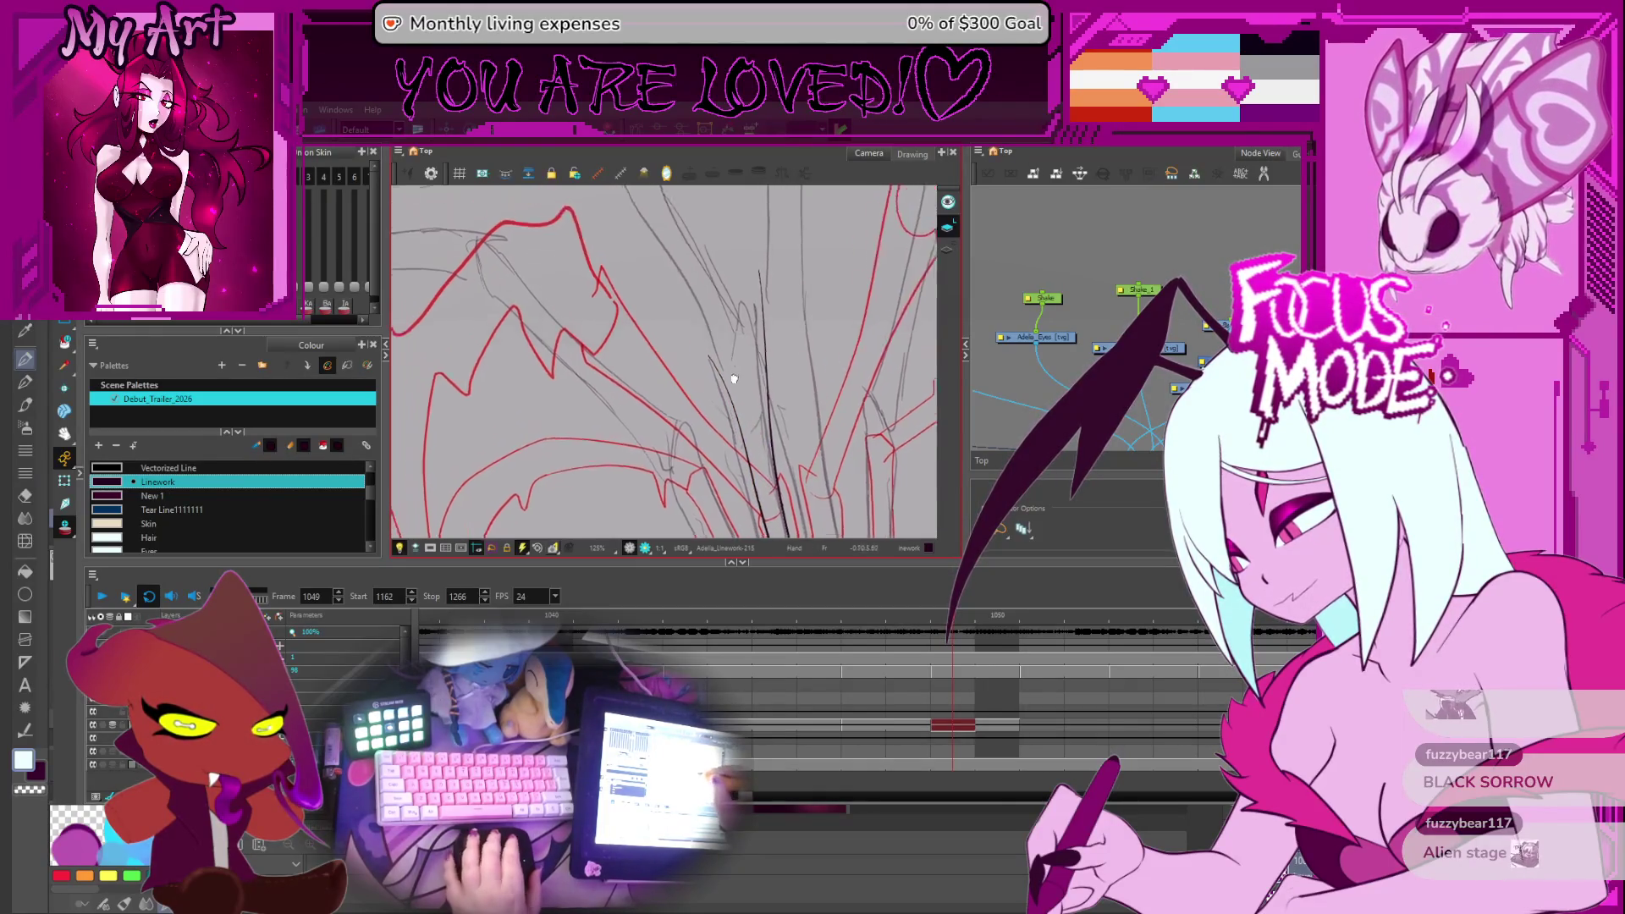
# Ink a dark strand up along the red wing line, undoing the stray attempts
pyautogui.scroll(4, 756, 460)
pyautogui.scroll(3, 814, 363)
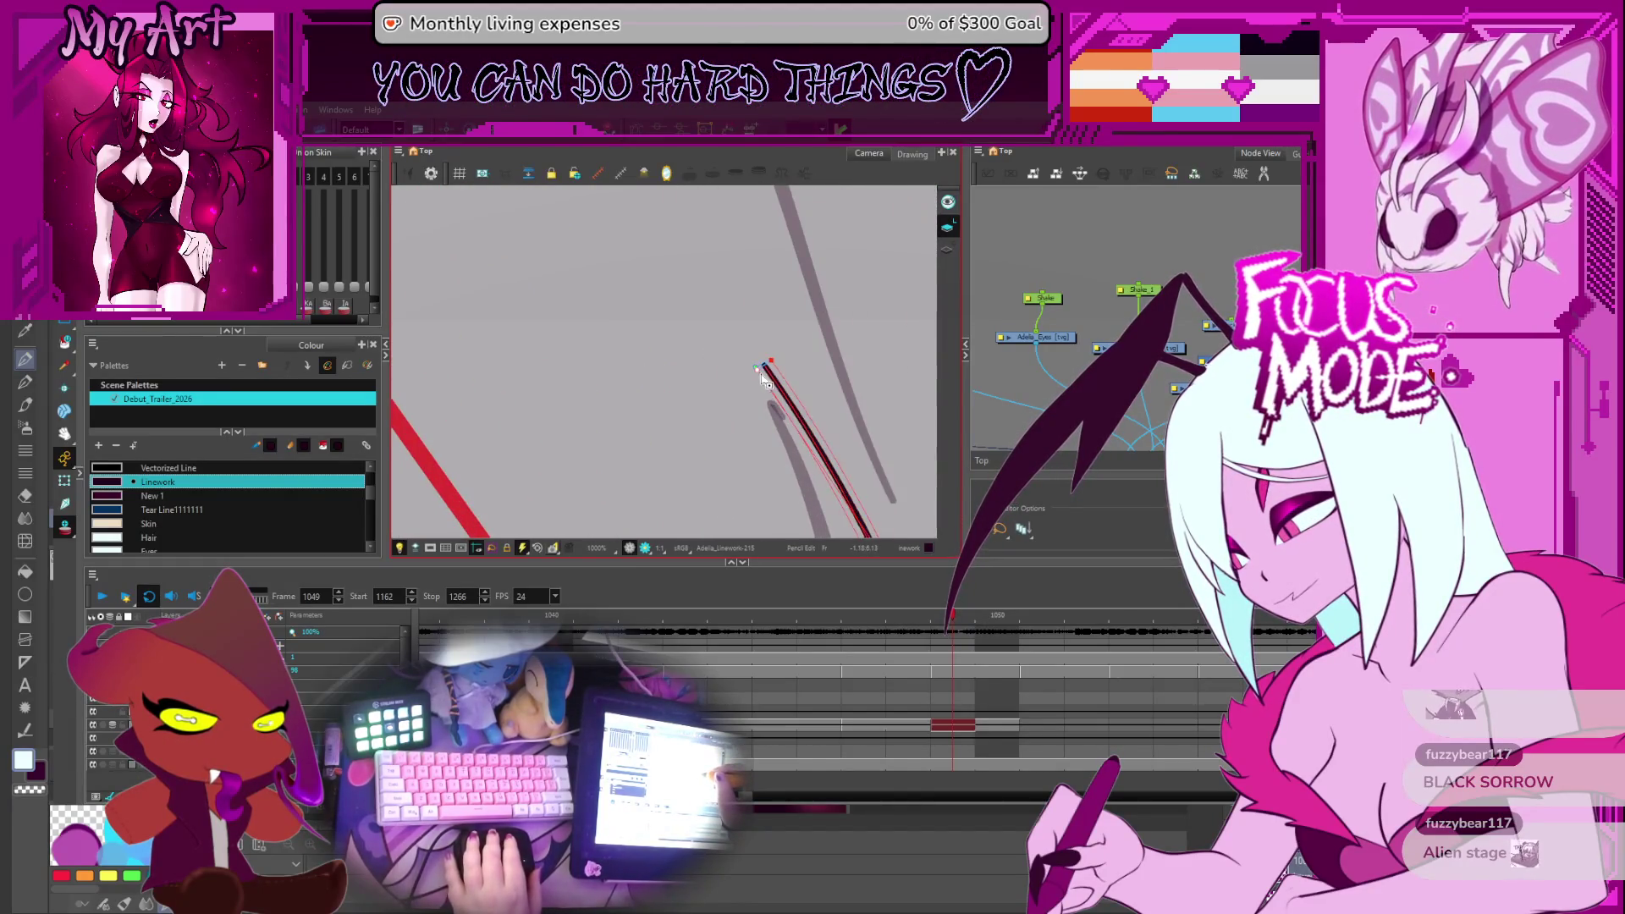
pyautogui.scroll(3, 762, 366)
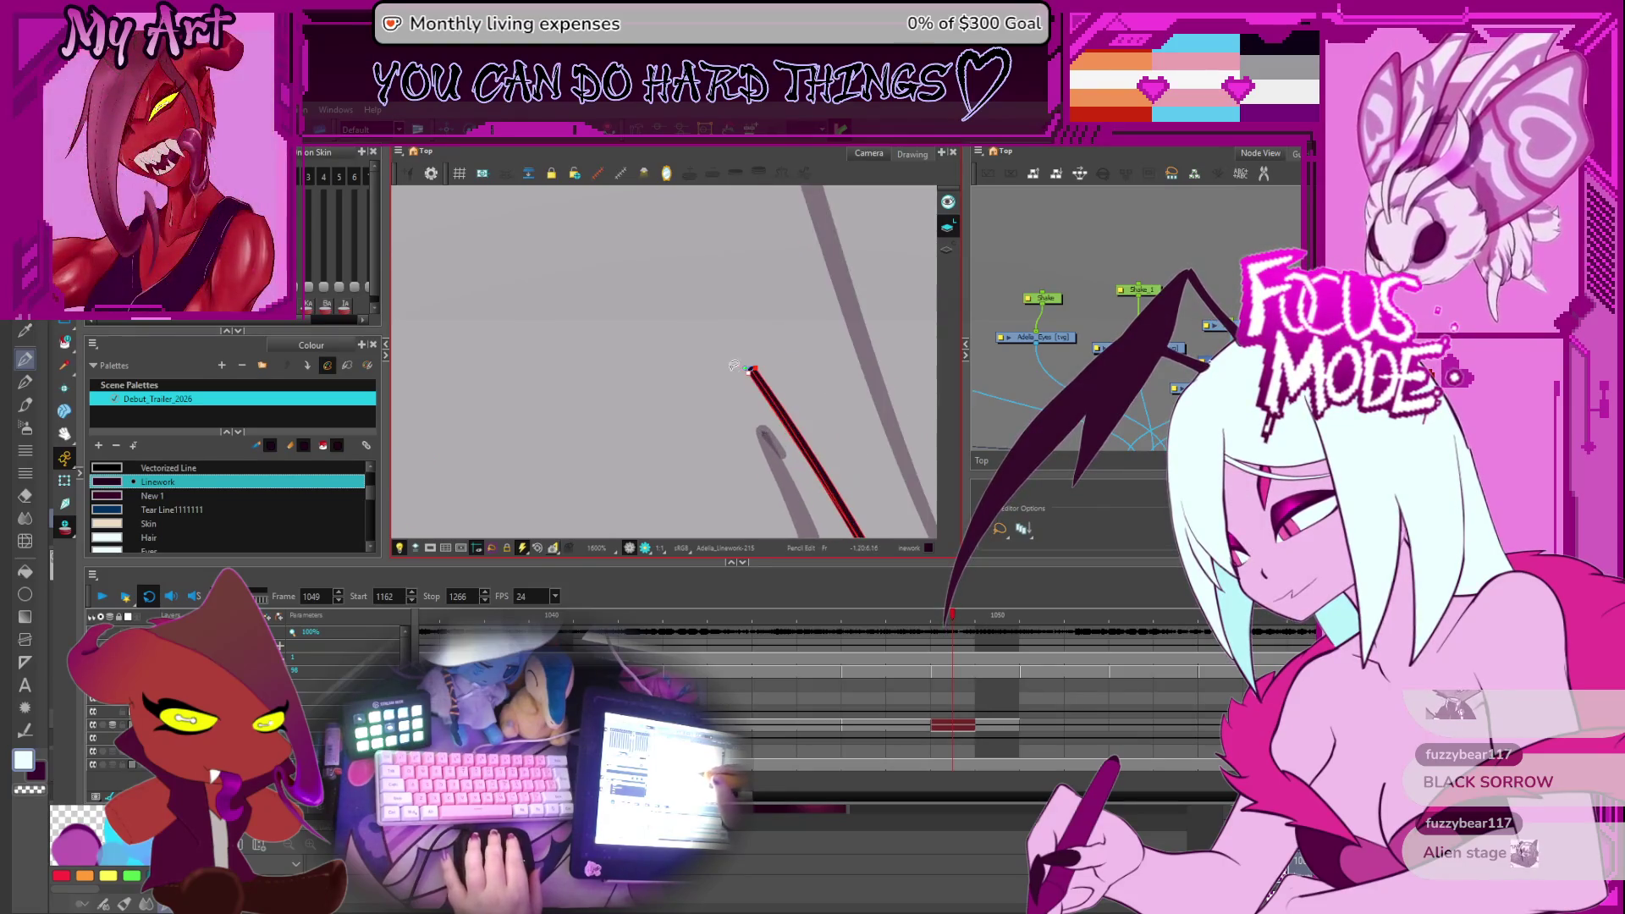
pyautogui.click(750, 379)
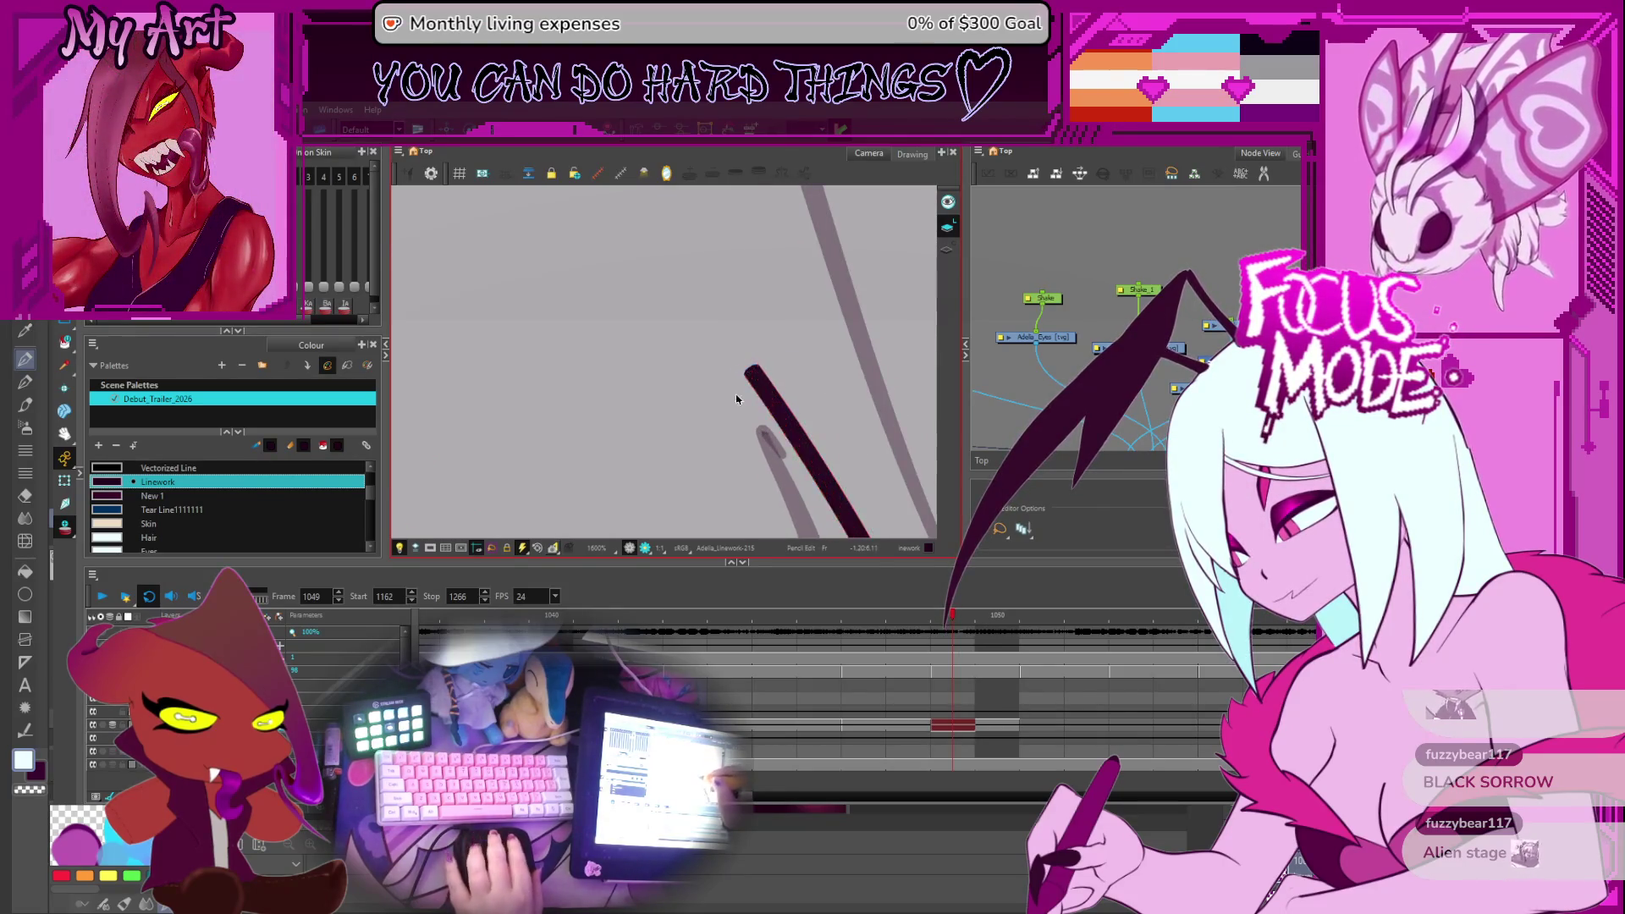
pyautogui.scroll(-9, 752, 355)
pyautogui.scroll(3, 750, 325)
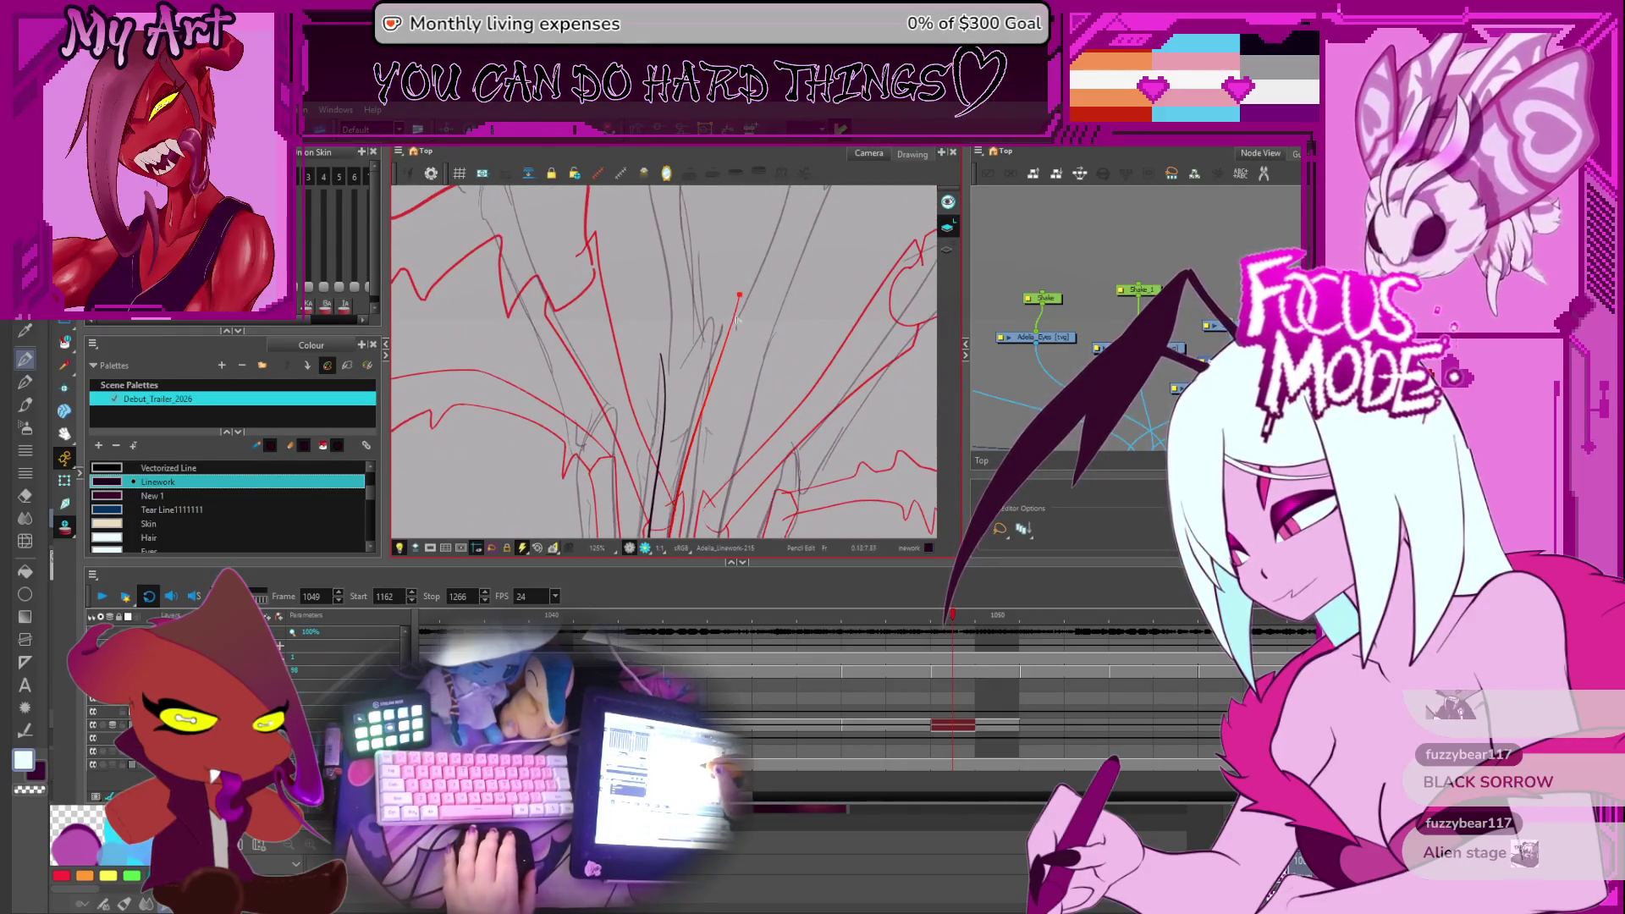
pyautogui.scroll(-5, 737, 320)
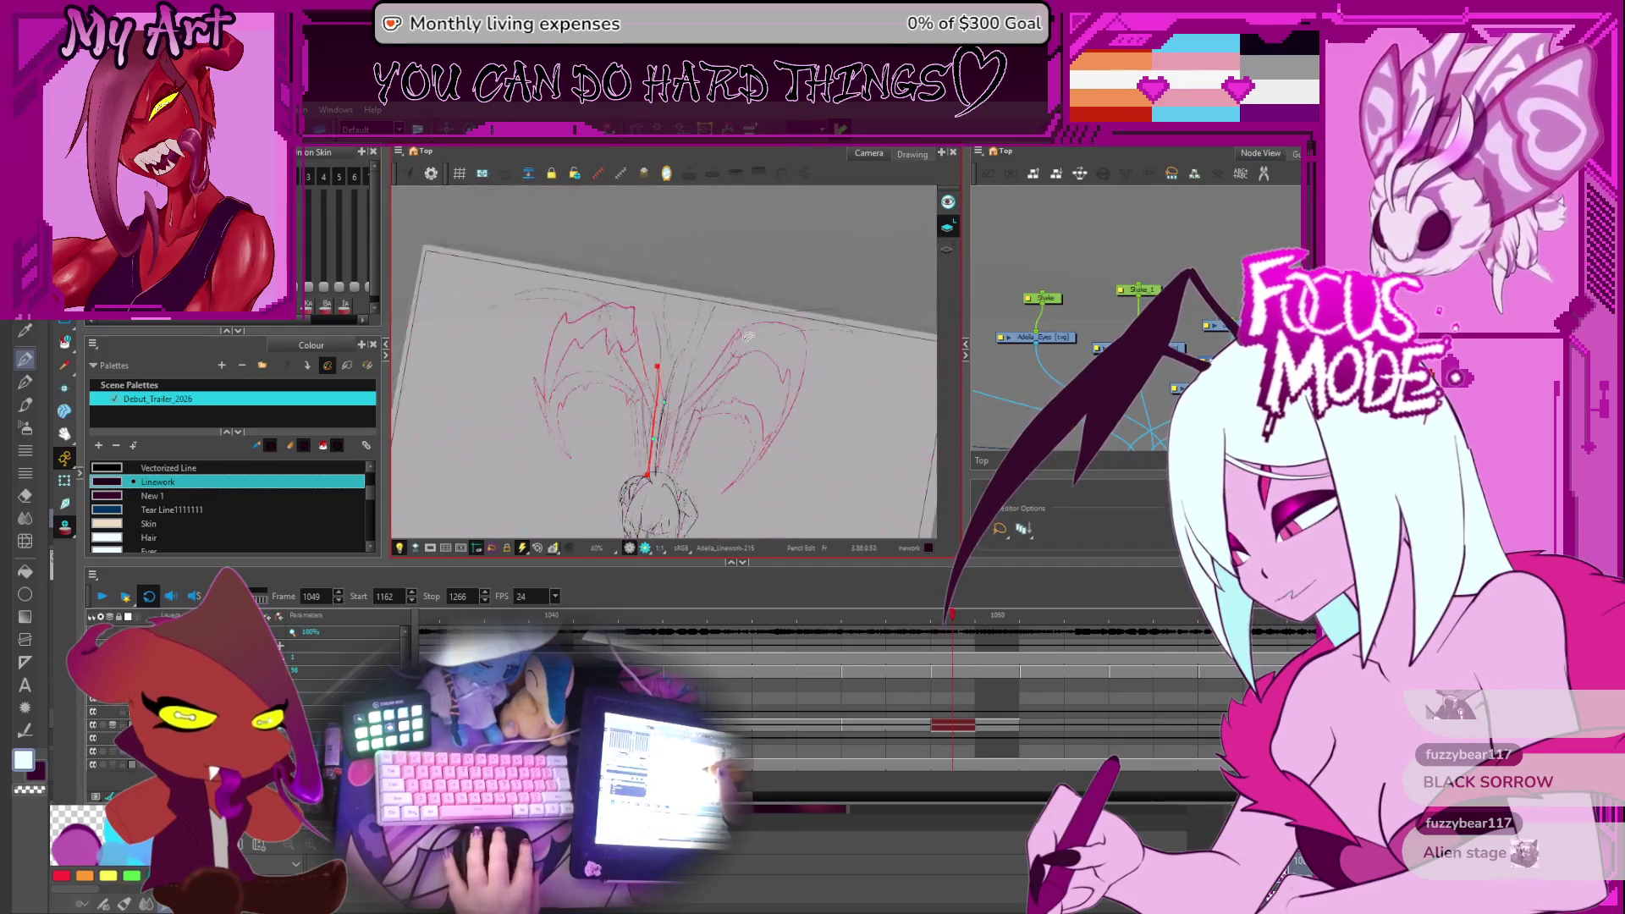
pyautogui.scroll(4, 703, 348)
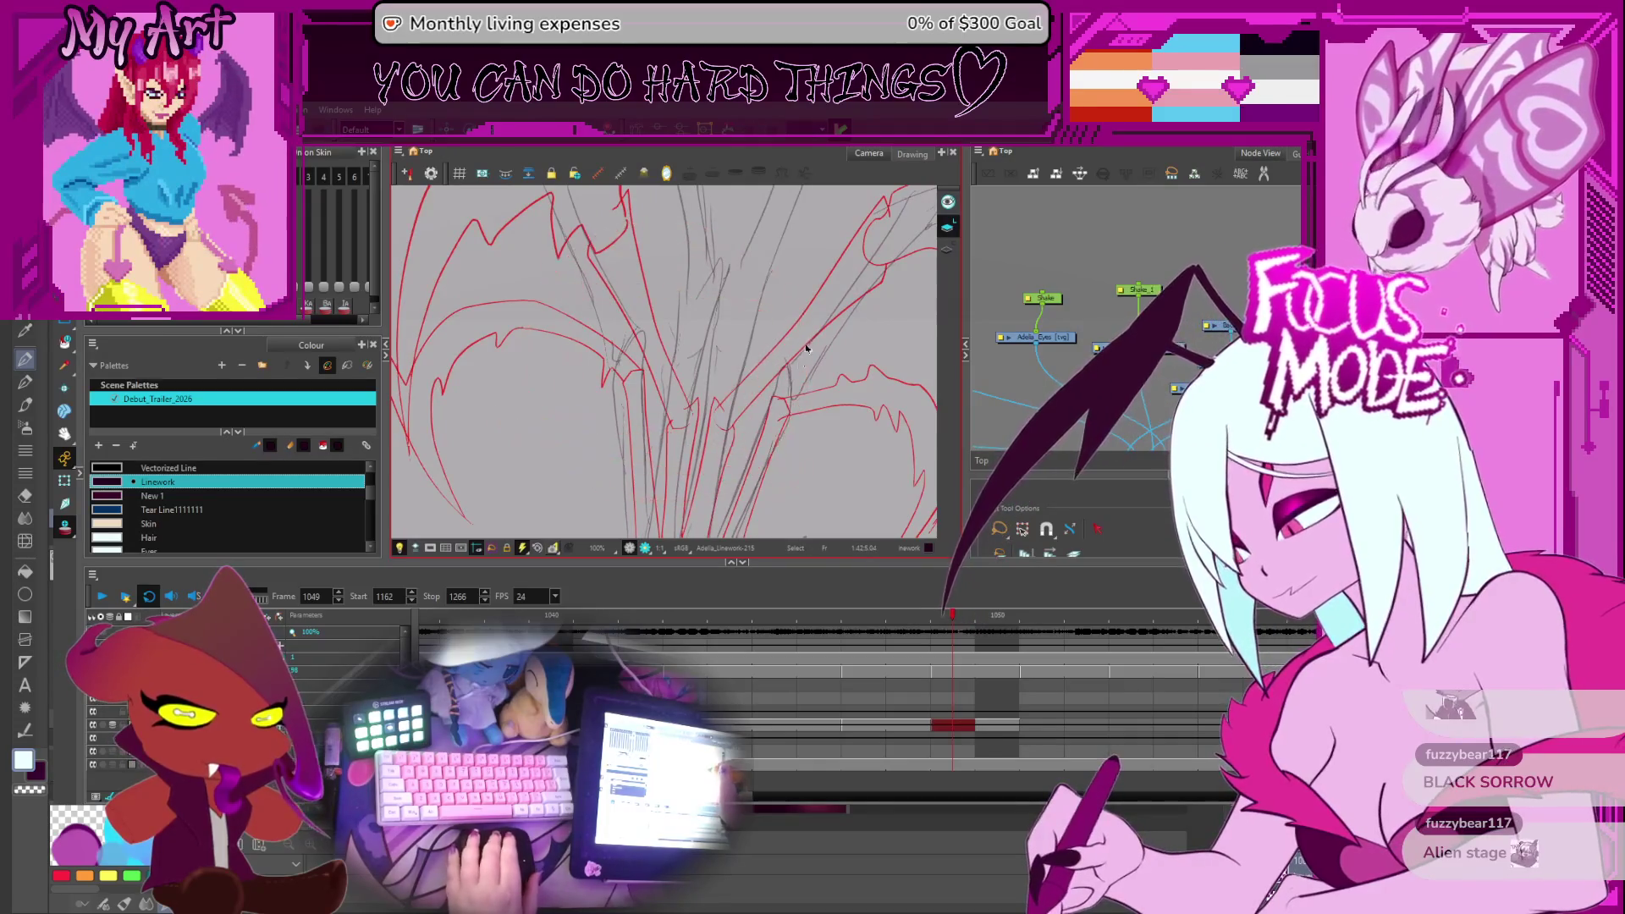
pyautogui.scroll(-1, 772, 362)
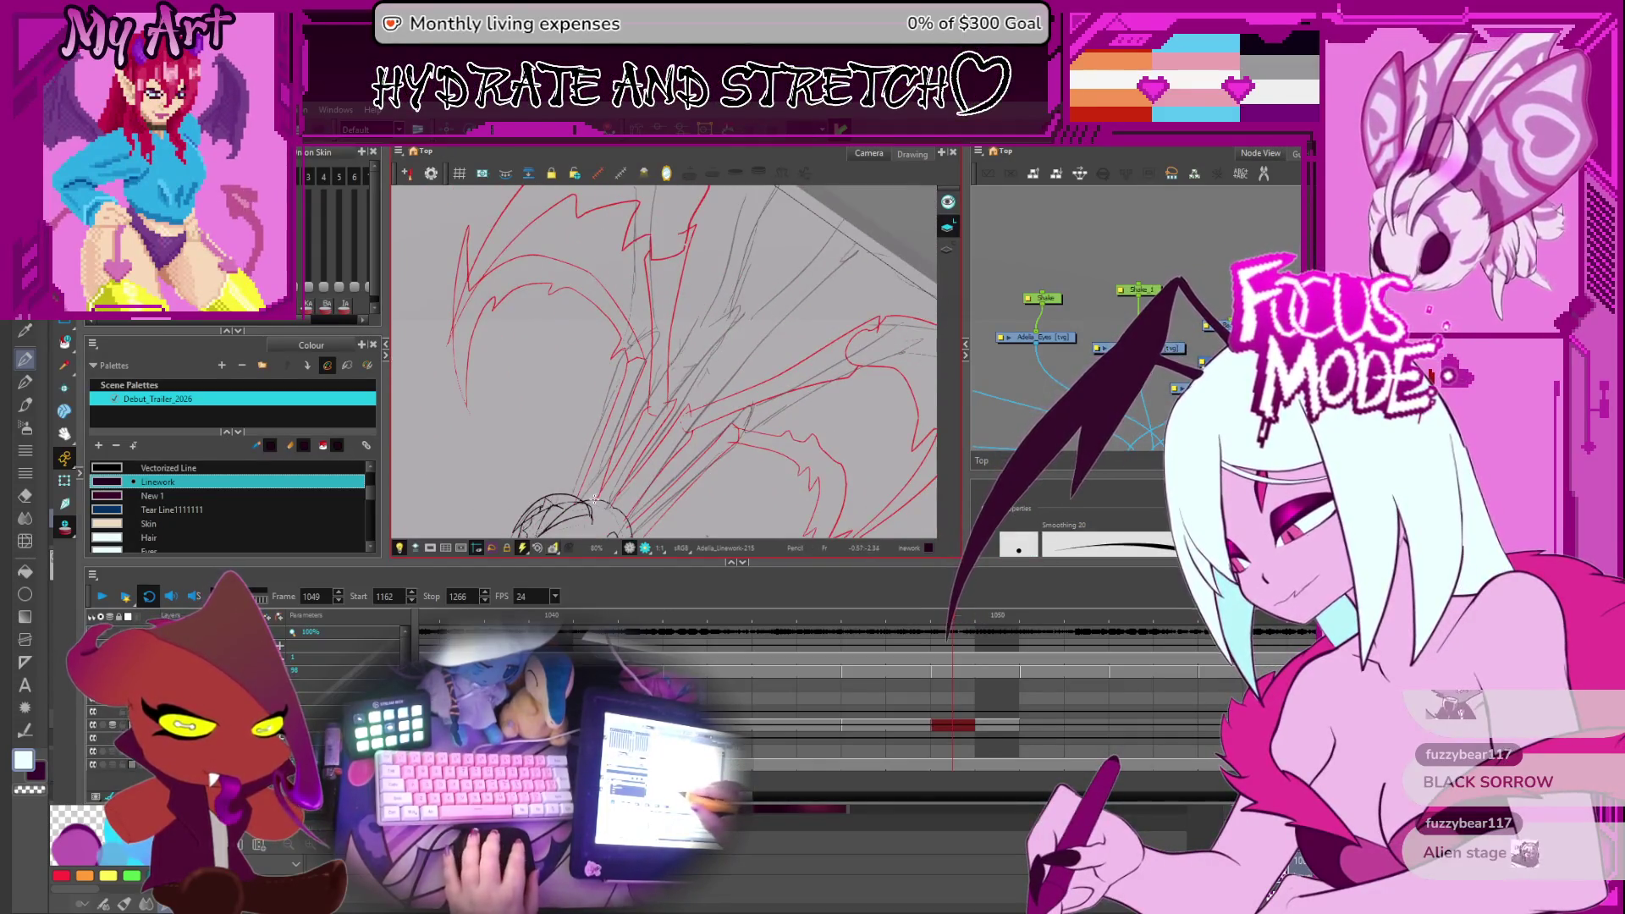
pyautogui.moveTo(595, 506); pyautogui.dragTo(714, 315)
pyautogui.hotkey('ctrl', 'z')
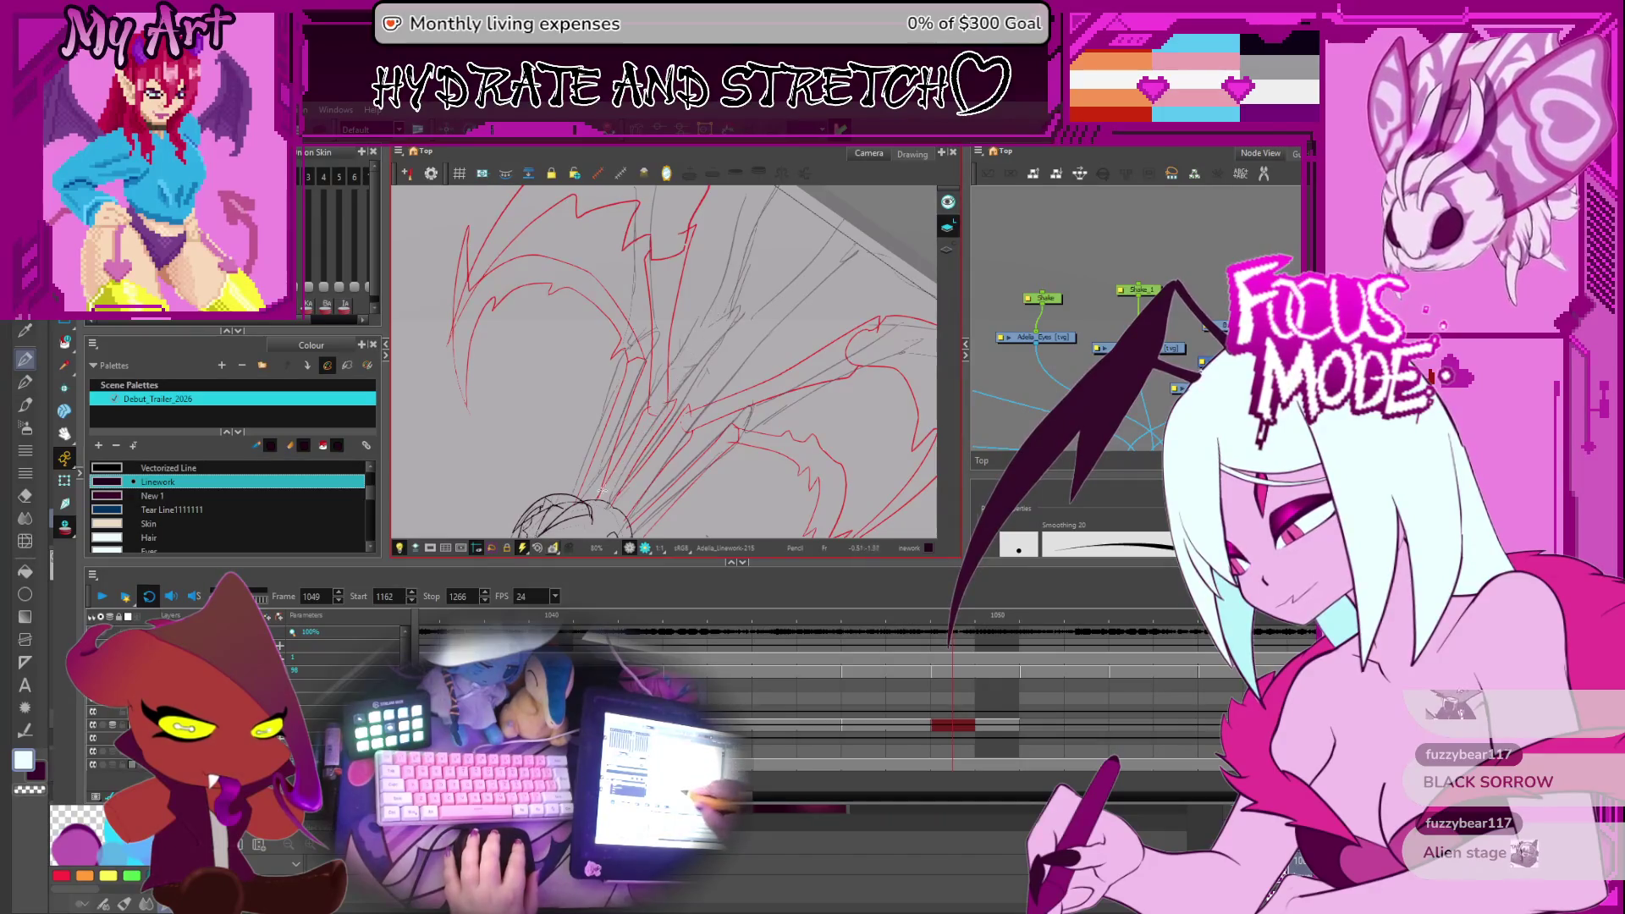
pyautogui.moveTo(594, 505); pyautogui.dragTo(705, 300)
pyautogui.moveTo(607, 508); pyautogui.dragTo(771, 301)
pyautogui.hotkey('ctrl', 'z')
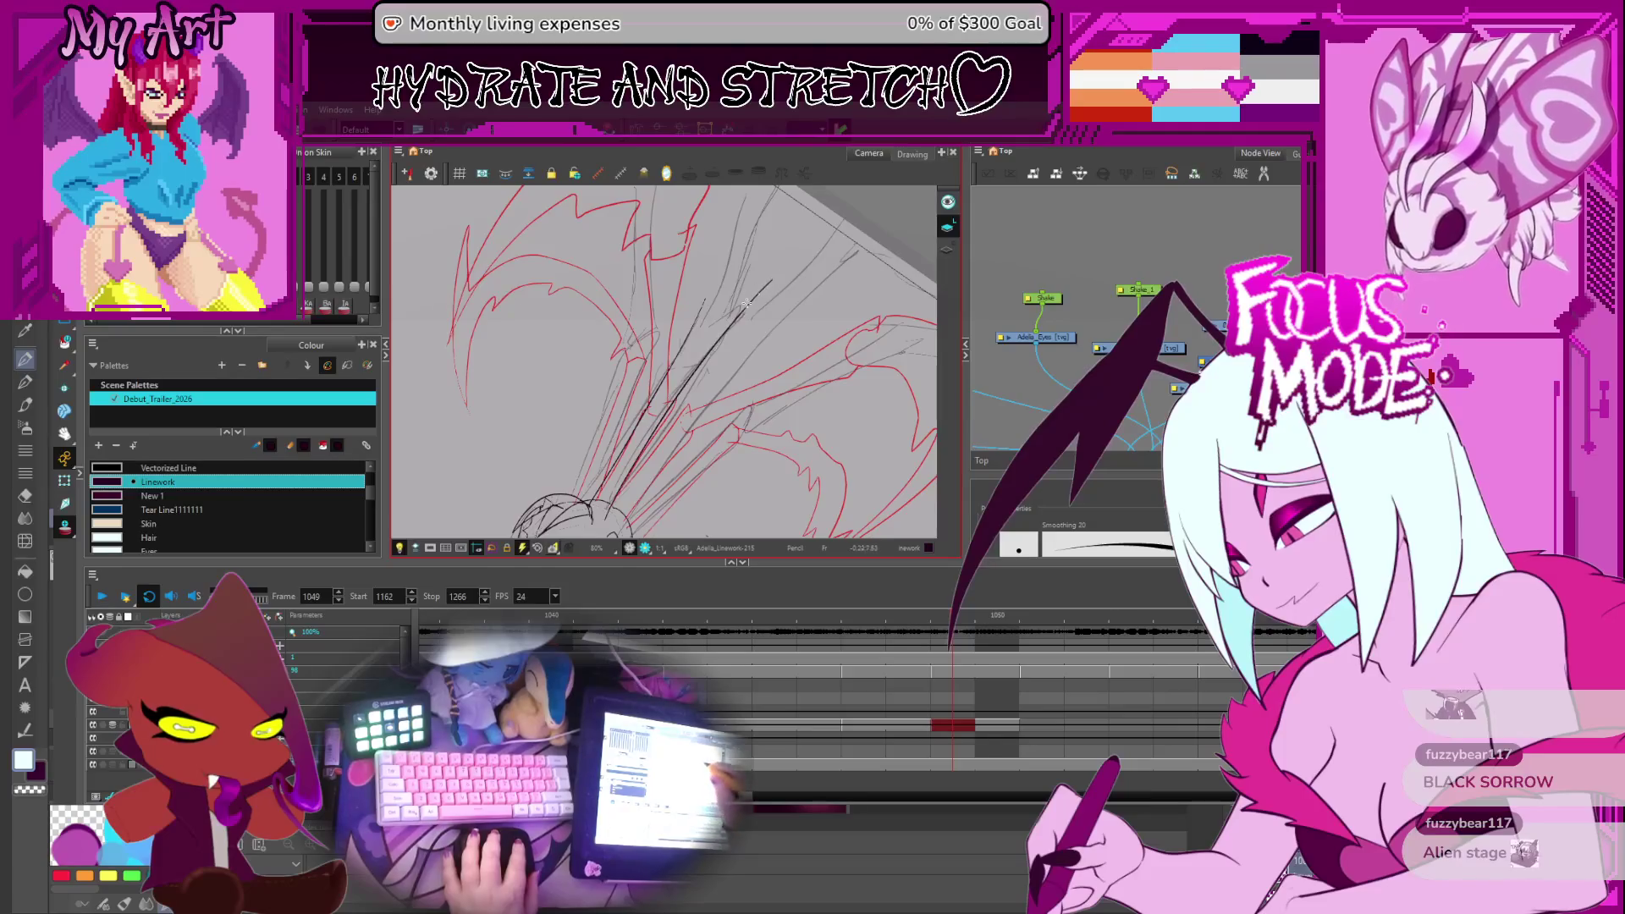
# Reshape the new strand's curve with the Contour Editor, then step ahead to frame 1050
pyautogui.scroll(2, 753, 294)
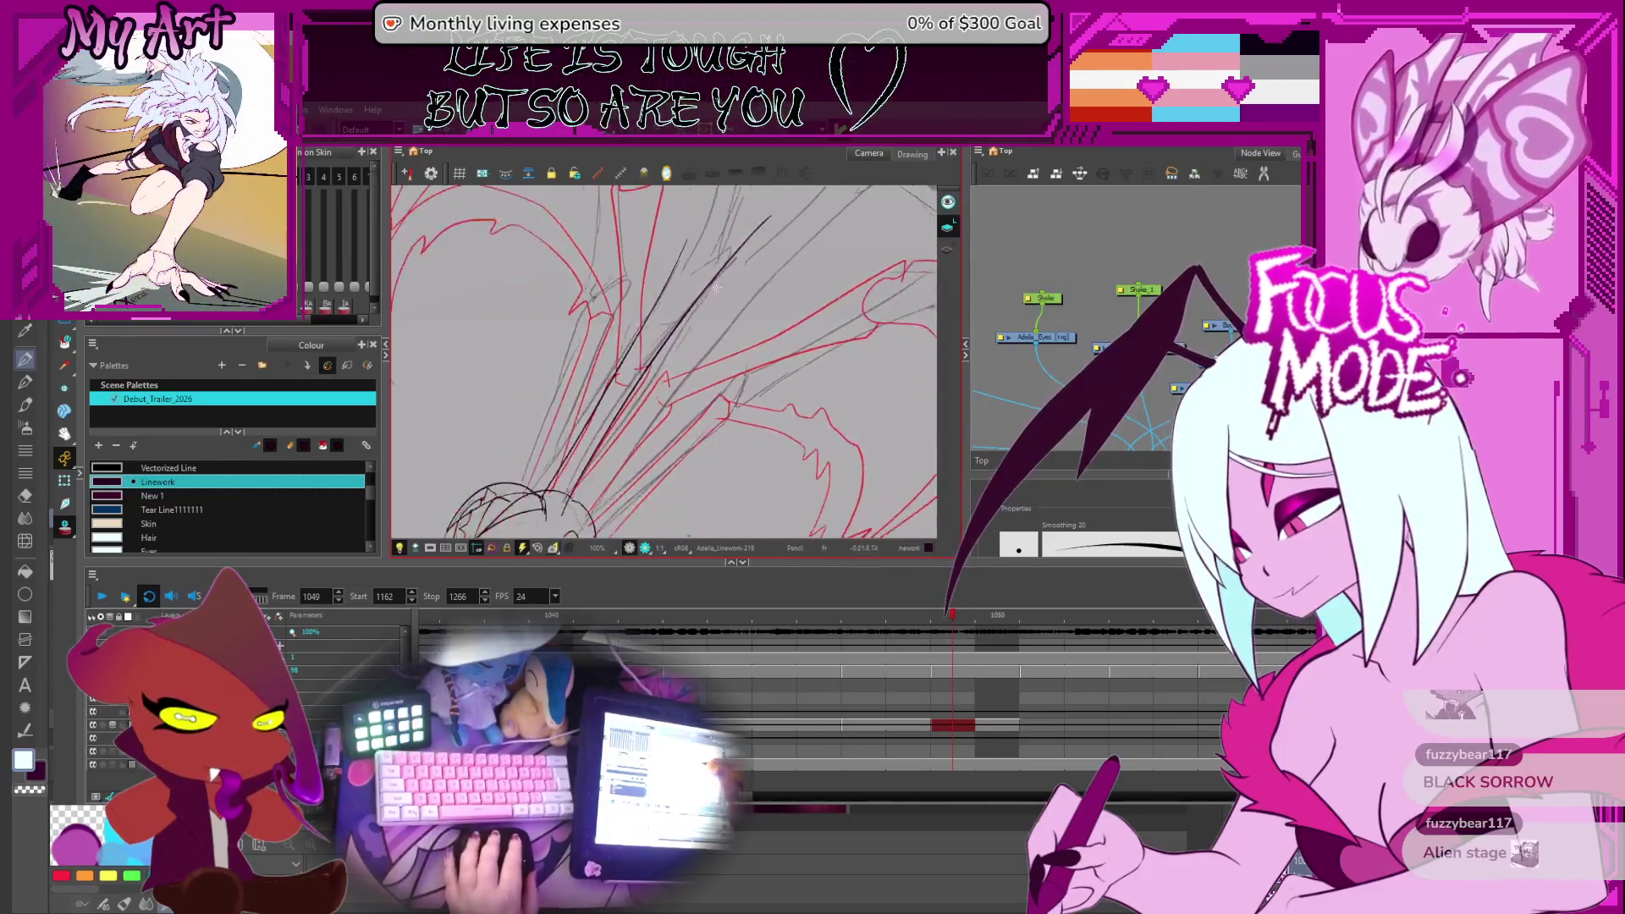
pyautogui.scroll(1, 716, 288)
pyautogui.hotkey('alt', 'q')
pyautogui.scroll(1, 661, 357)
pyautogui.click(661, 358)
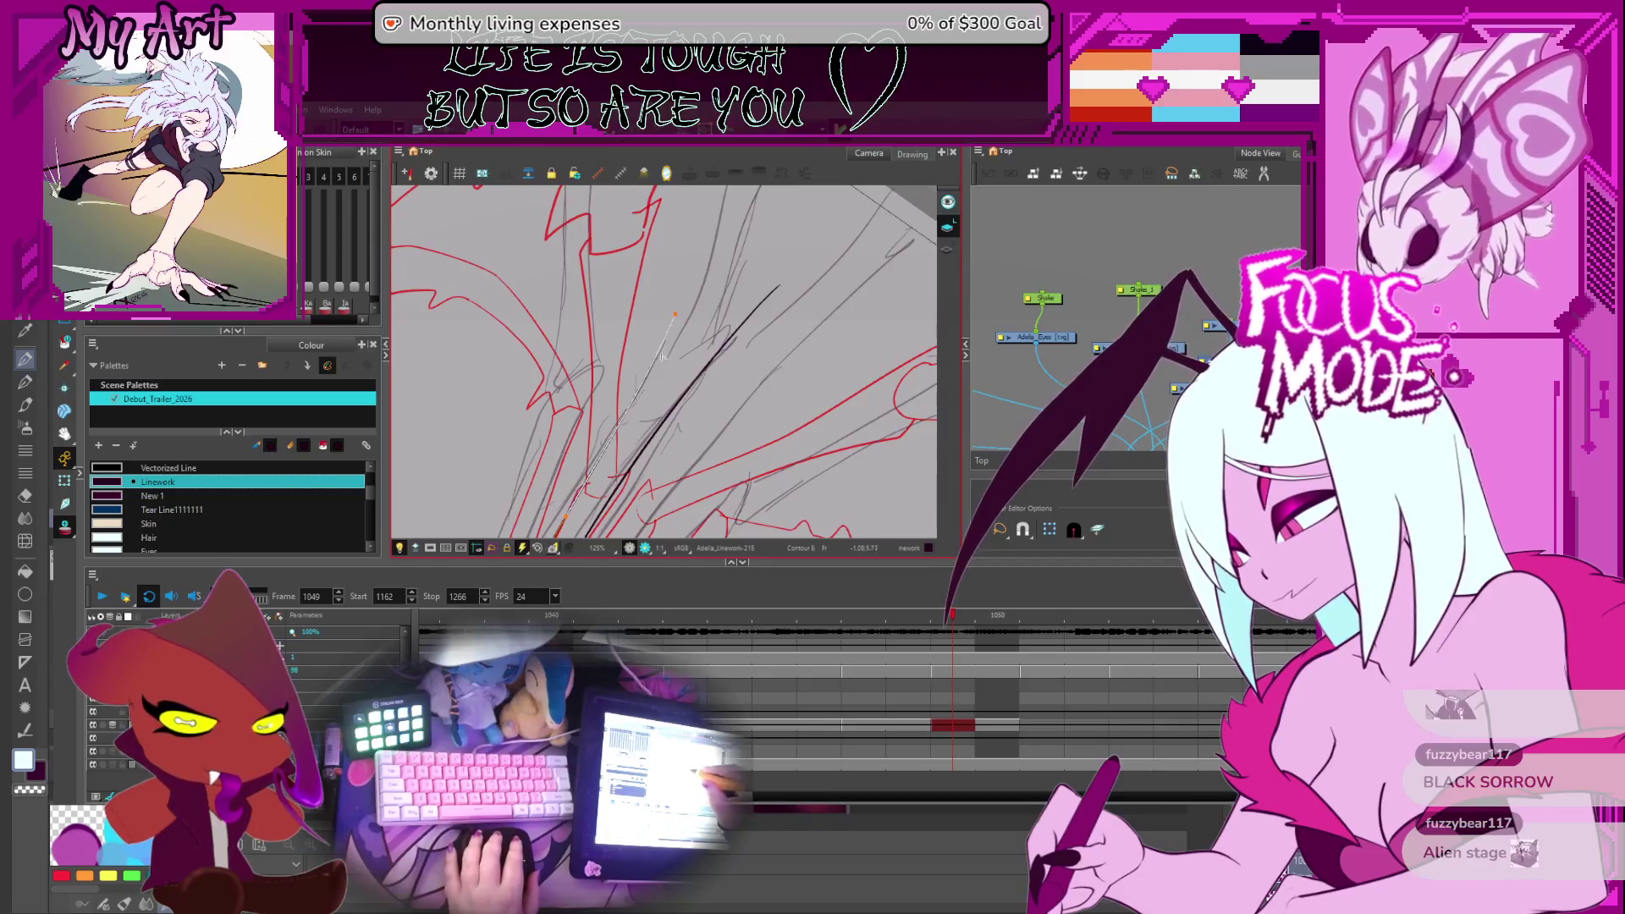
pyautogui.scroll(3, 662, 355)
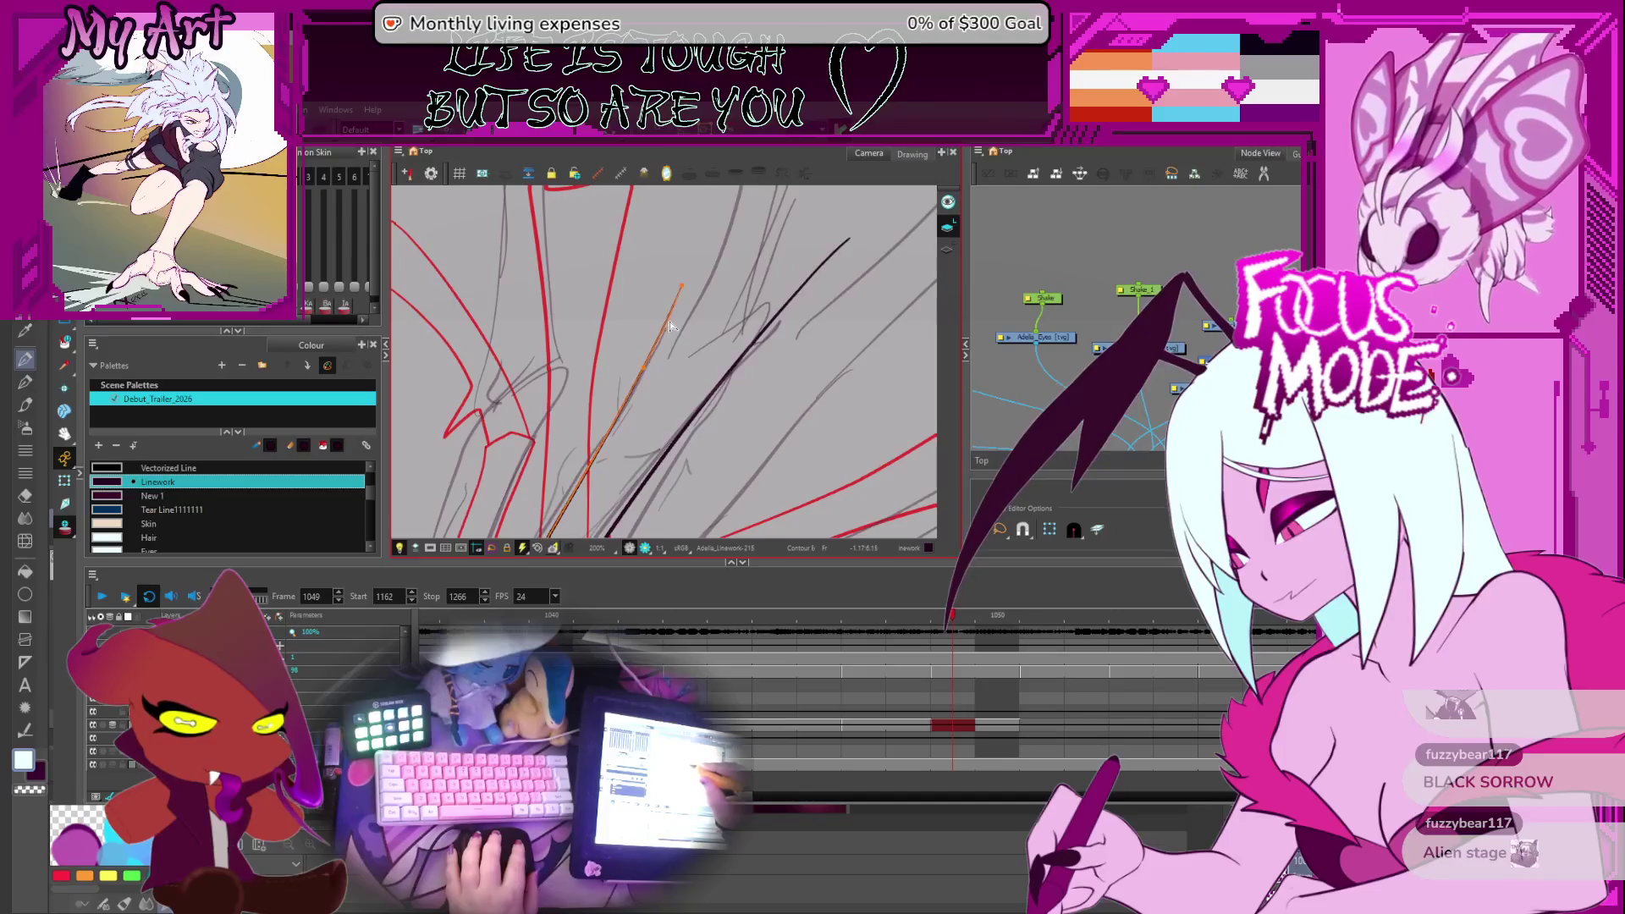
pyautogui.moveTo(677, 326); pyautogui.dragTo(687, 292)
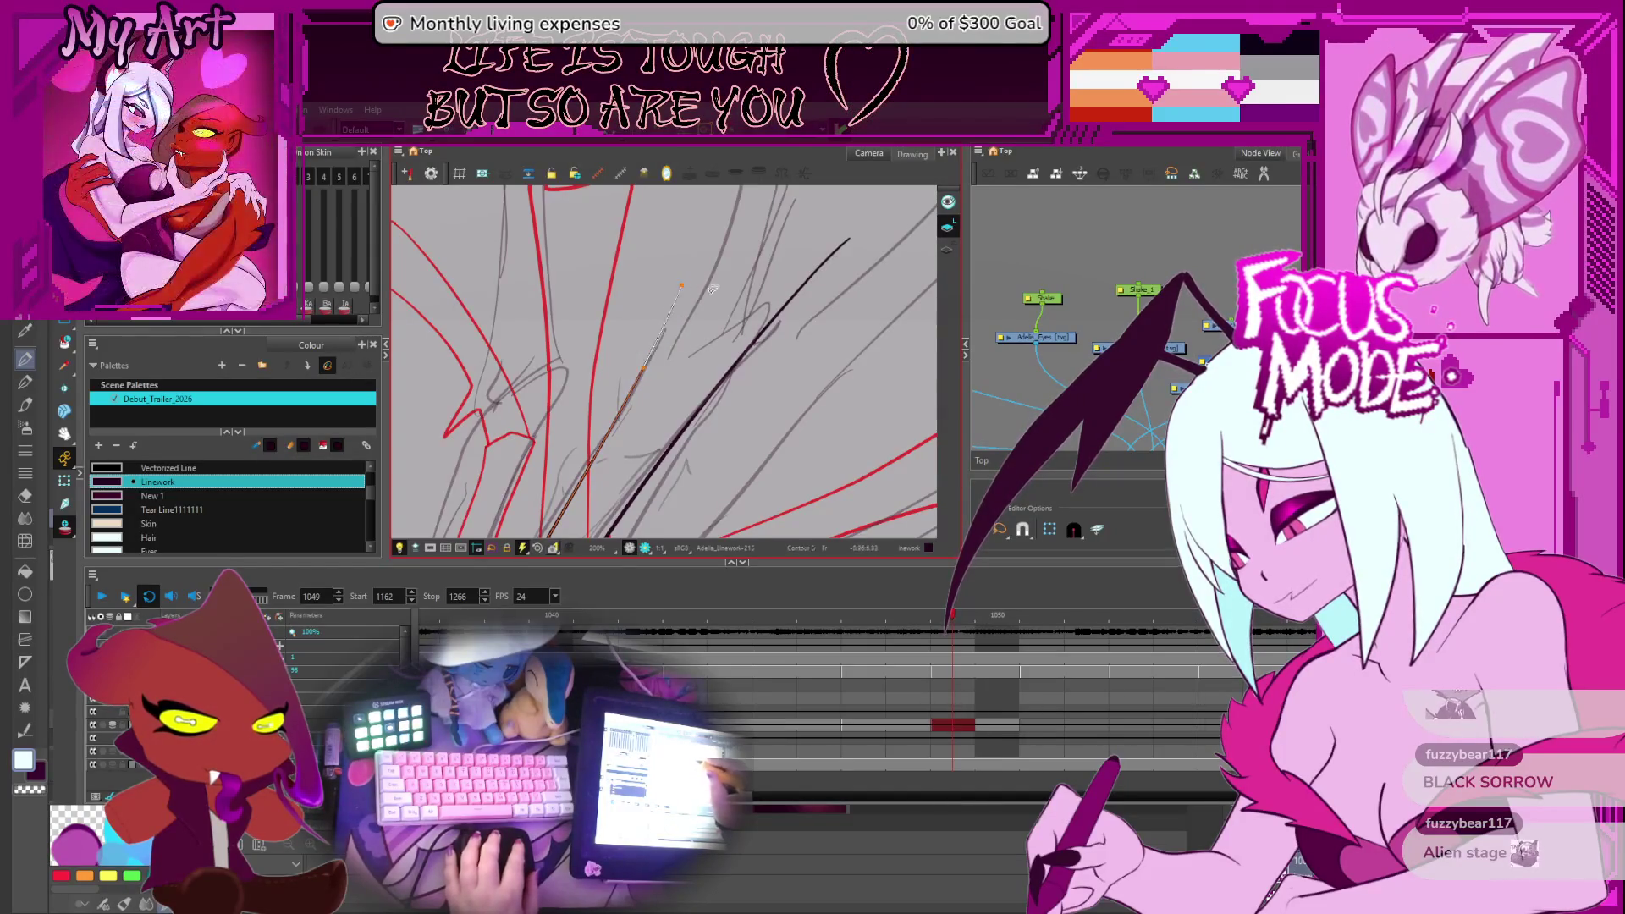
pyautogui.scroll(-4, 655, 361)
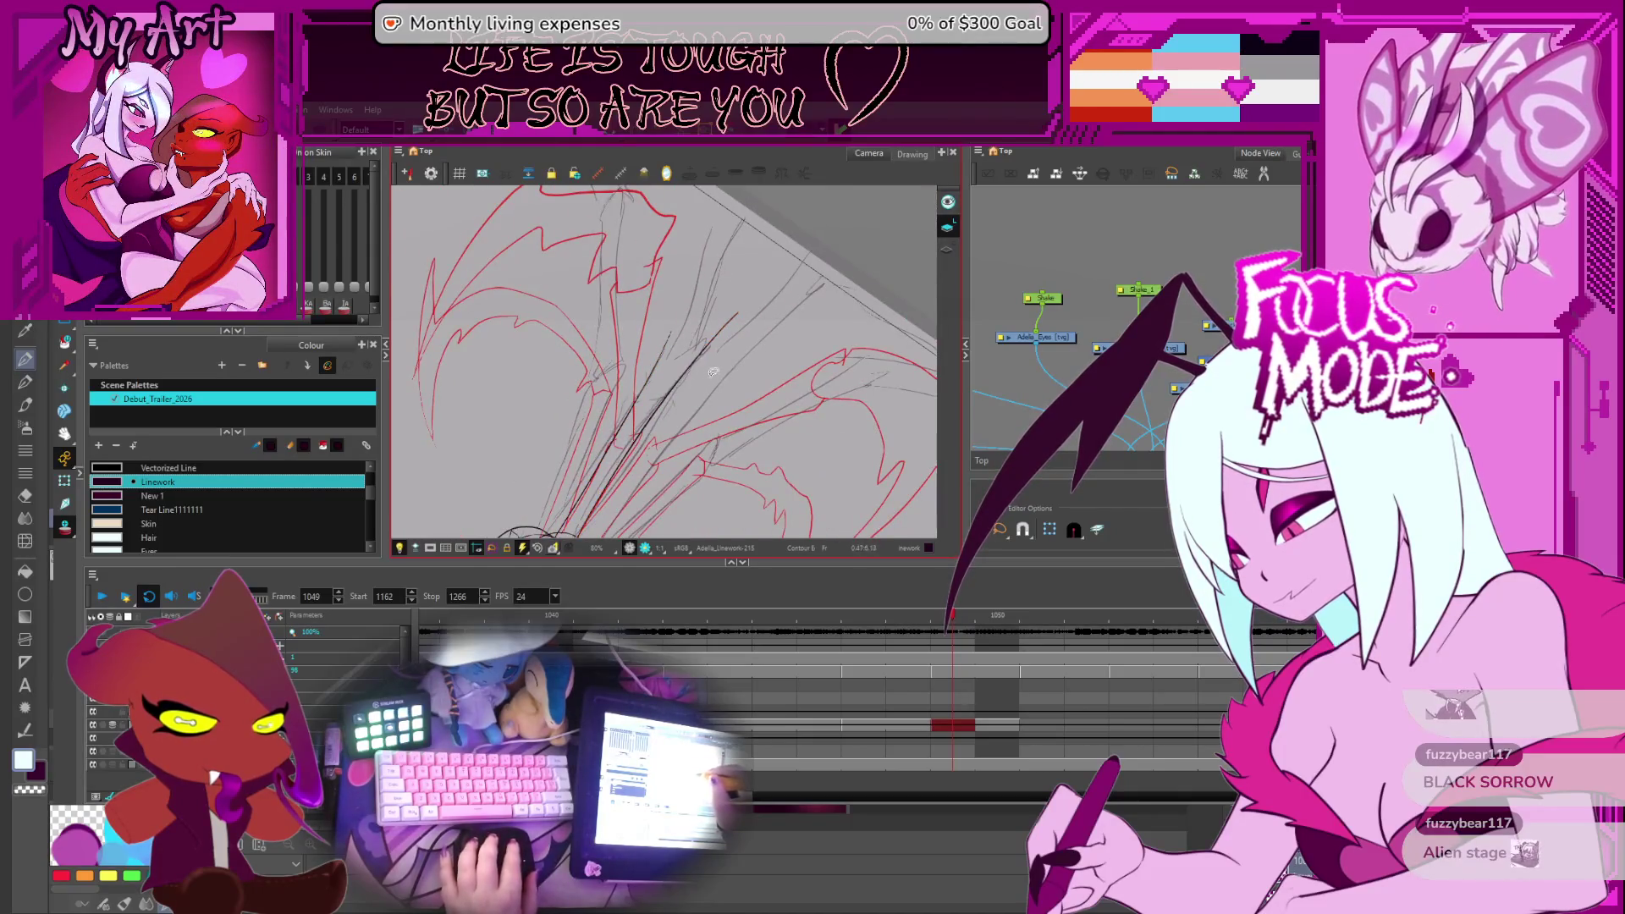
pyautogui.scroll(3, 713, 372)
pyautogui.moveTo(758, 362); pyautogui.dragTo(665, 347)
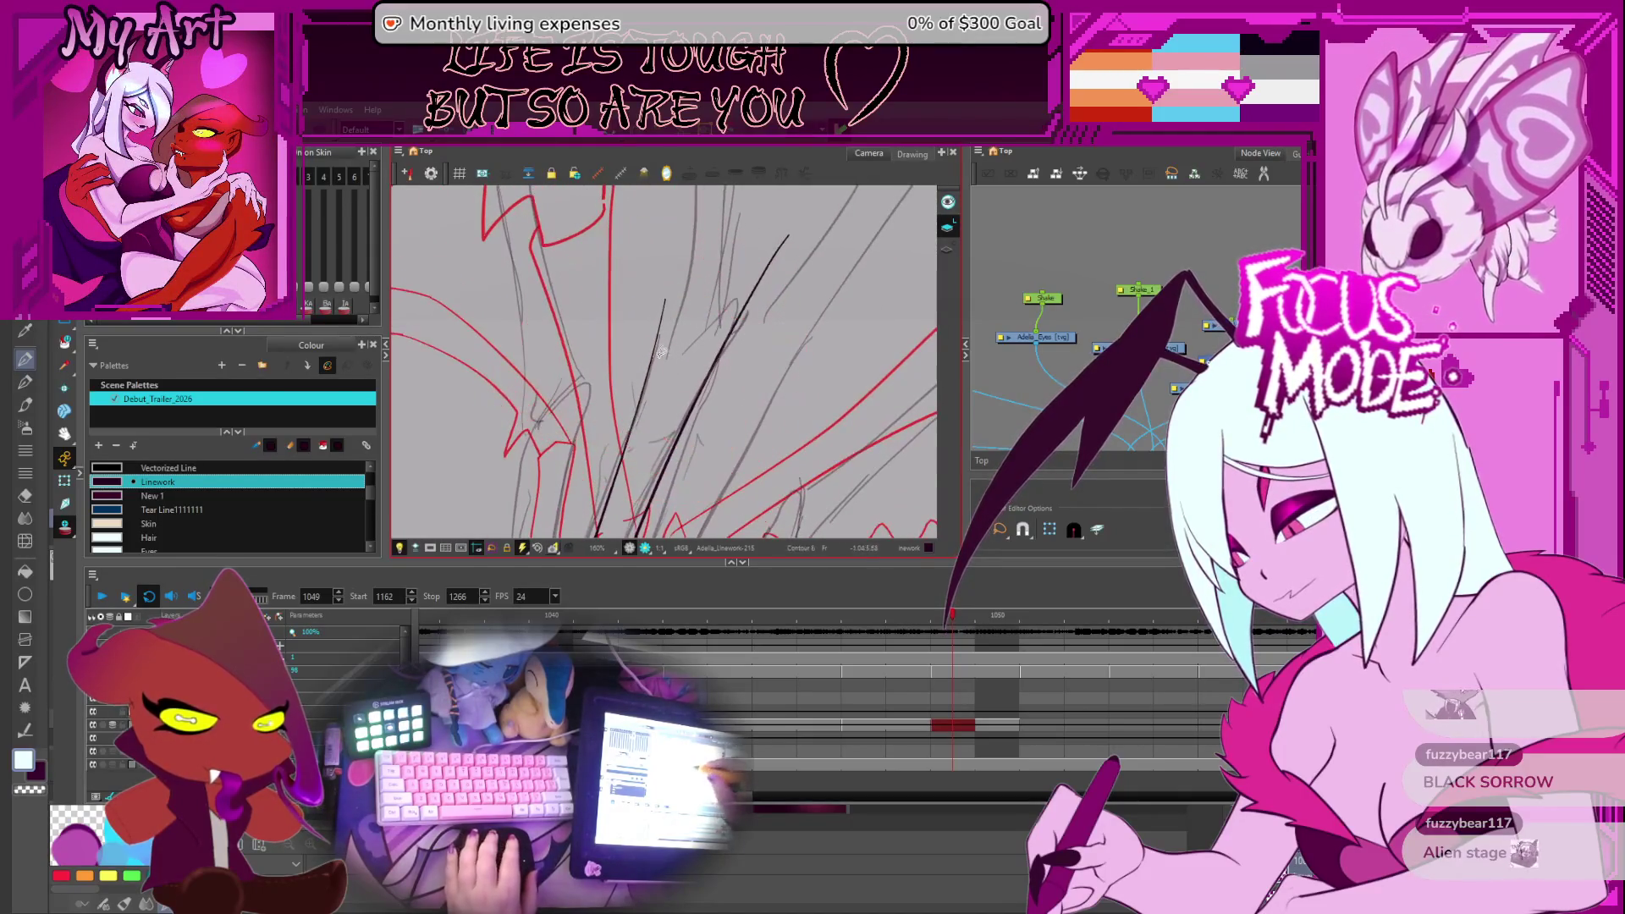
pyautogui.scroll(-1, 663, 375)
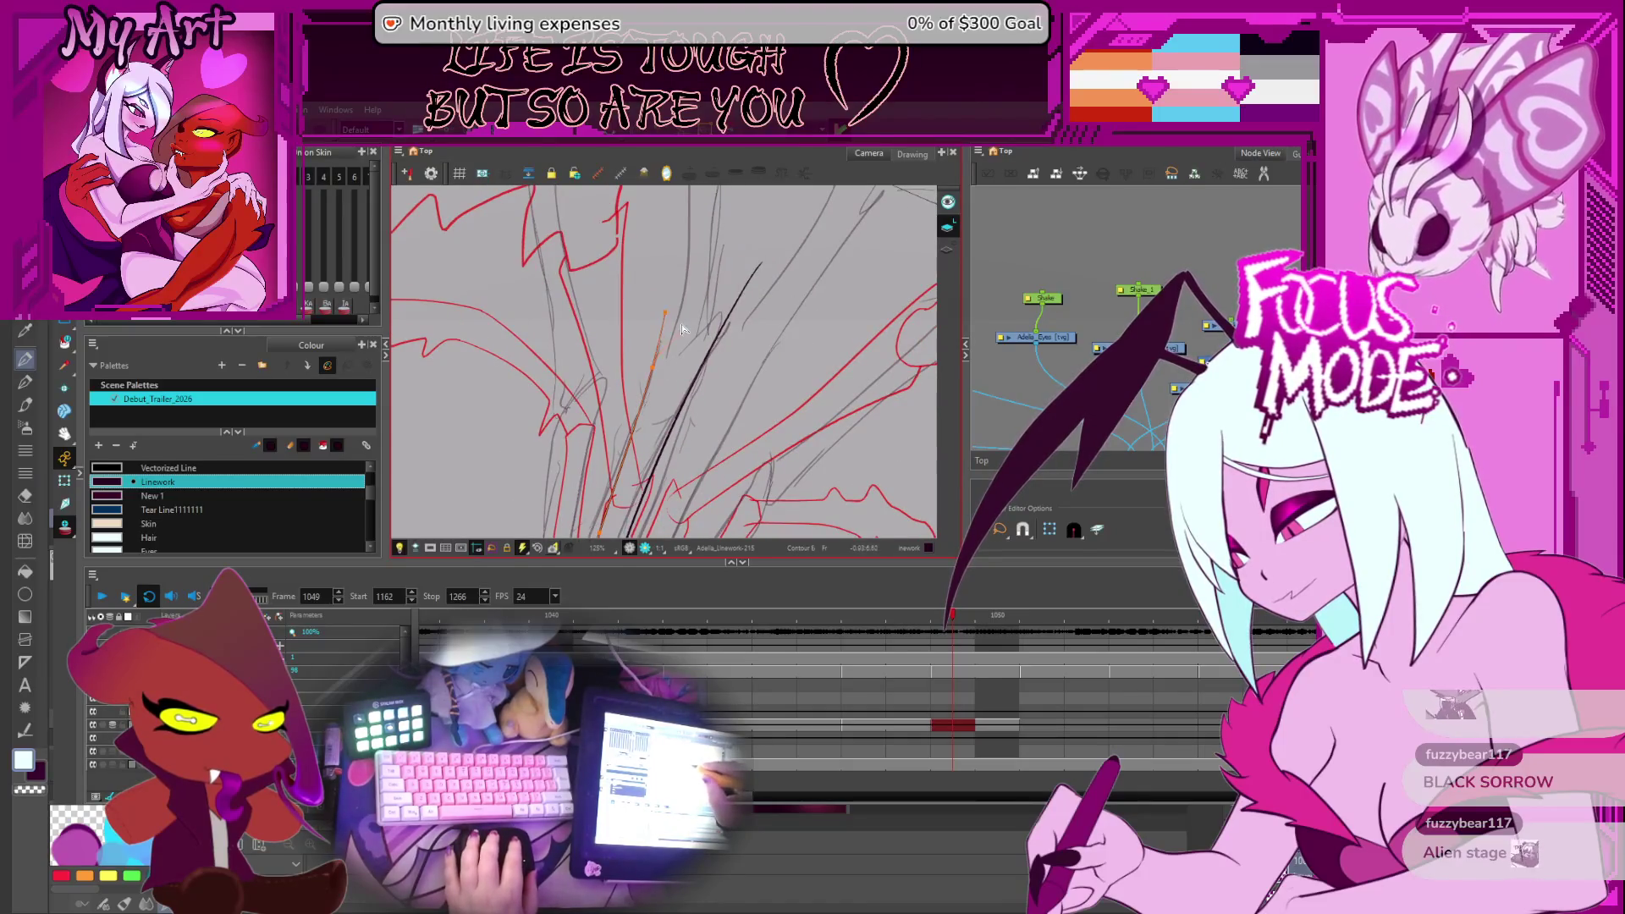
pyautogui.scroll(-1, 685, 338)
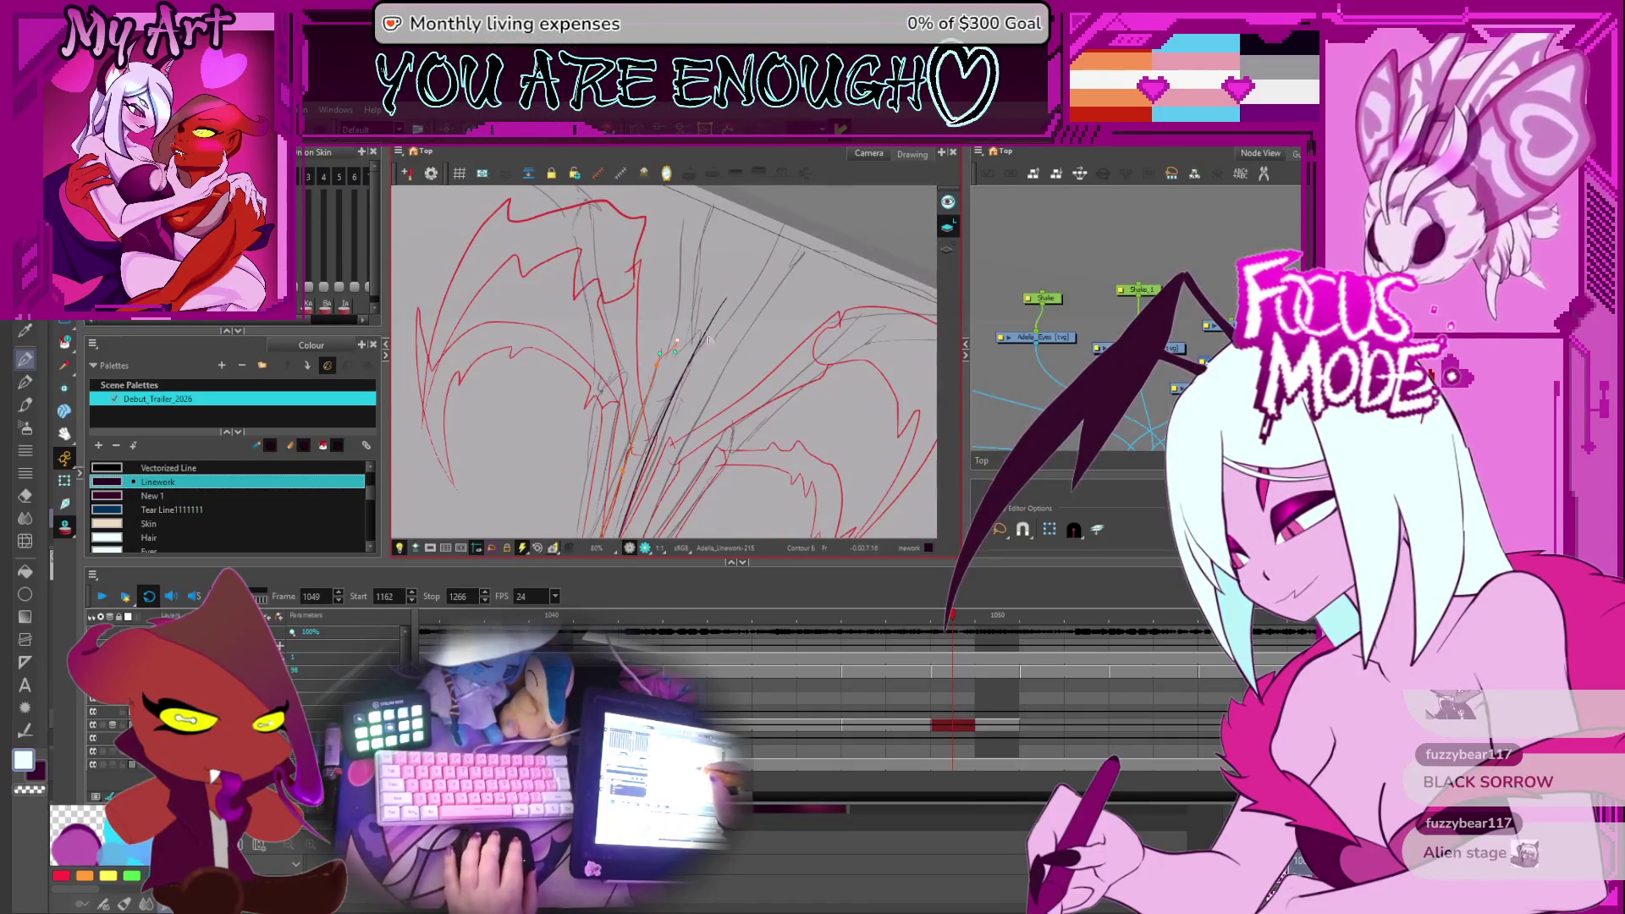
pyautogui.scroll(2, 709, 339)
pyautogui.press(',')
pyautogui.press(',')
pyautogui.press('.')
pyautogui.press('.')
pyautogui.press('.')
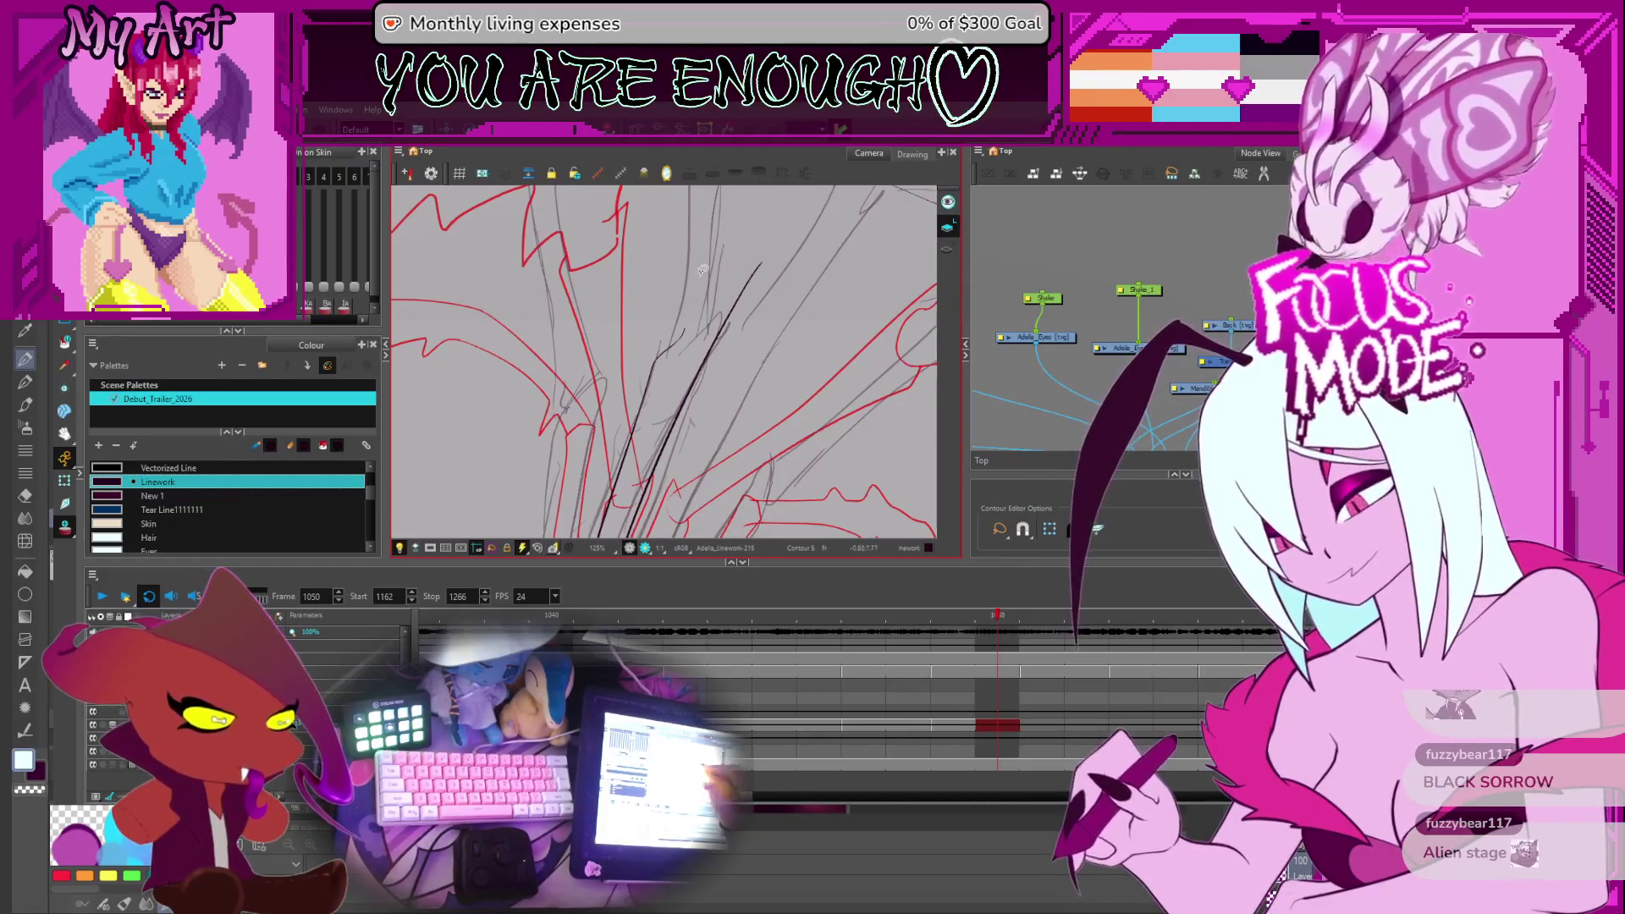
# Pull the curved strand's tip up to meet its neighbour in a sharp point
pyautogui.moveTo(702, 270)
pyautogui.mouseDown()
pyautogui.moveTo(737, 362)
pyautogui.moveTo(692, 383)
pyautogui.mouseUp()
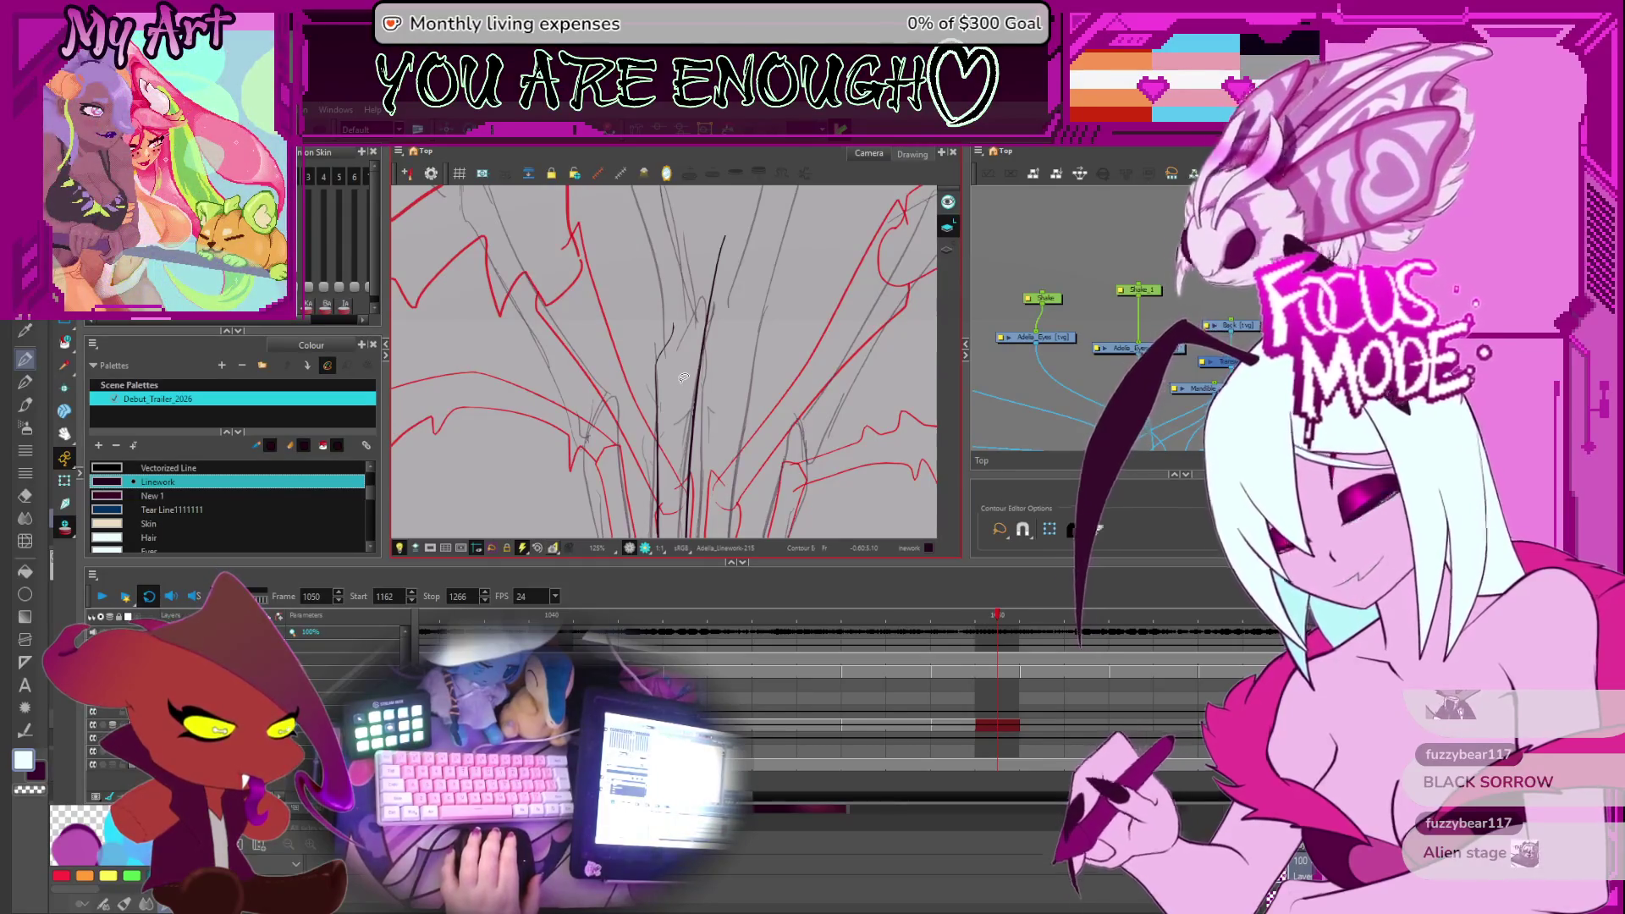
pyautogui.scroll(5, 705, 312)
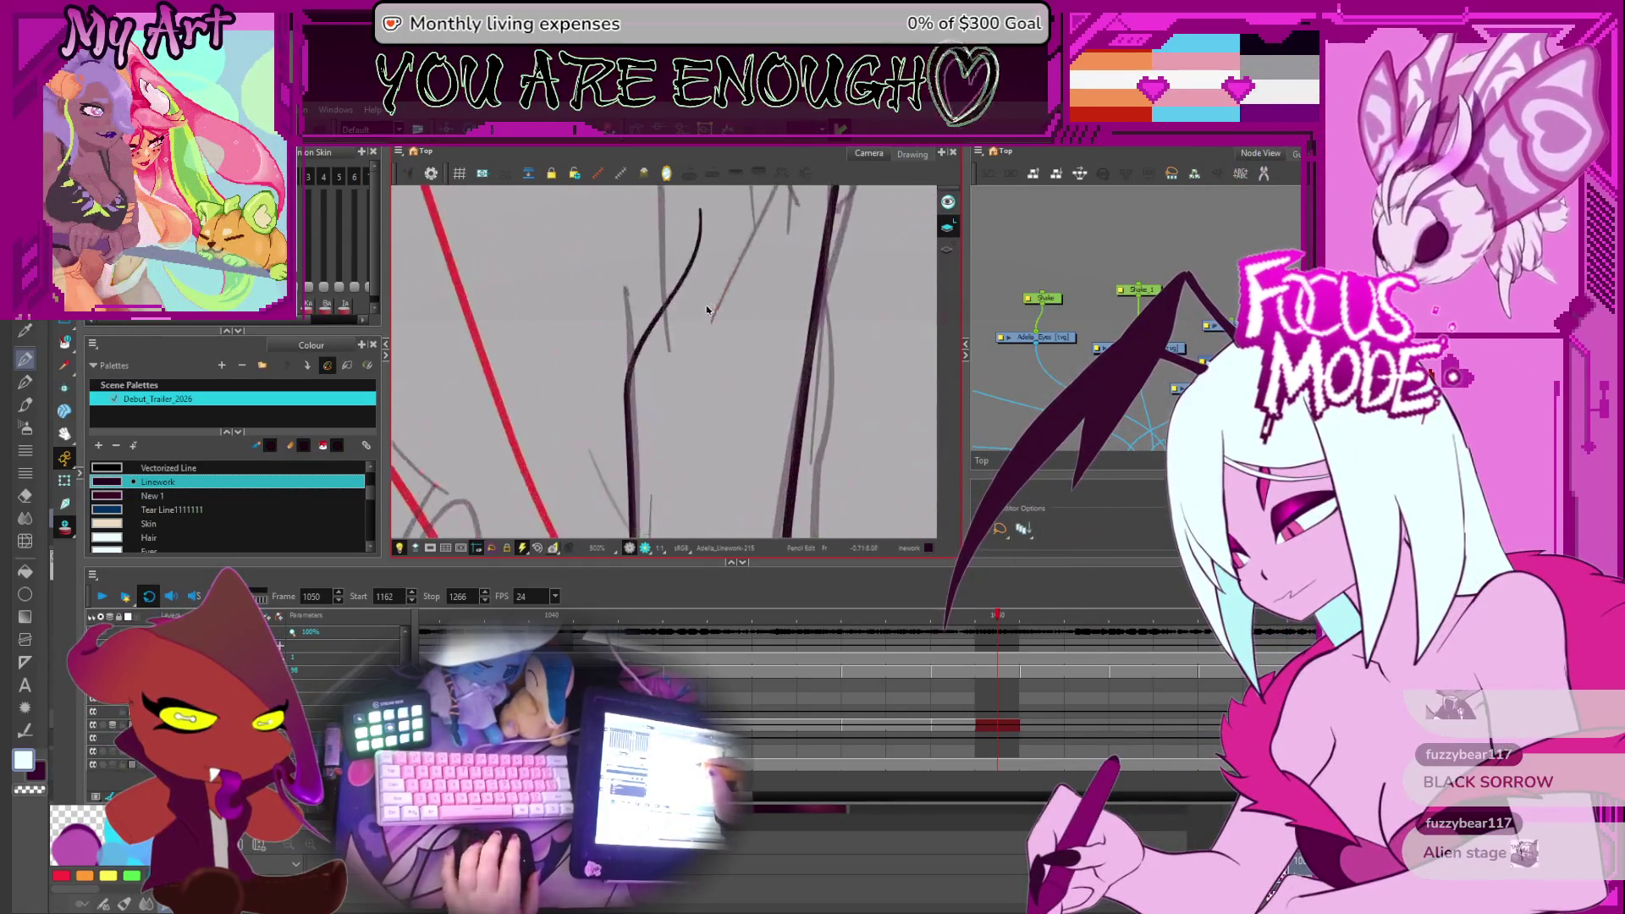
pyautogui.scroll(3, 706, 313)
pyautogui.click(690, 292)
pyautogui.scroll(1, 692, 294)
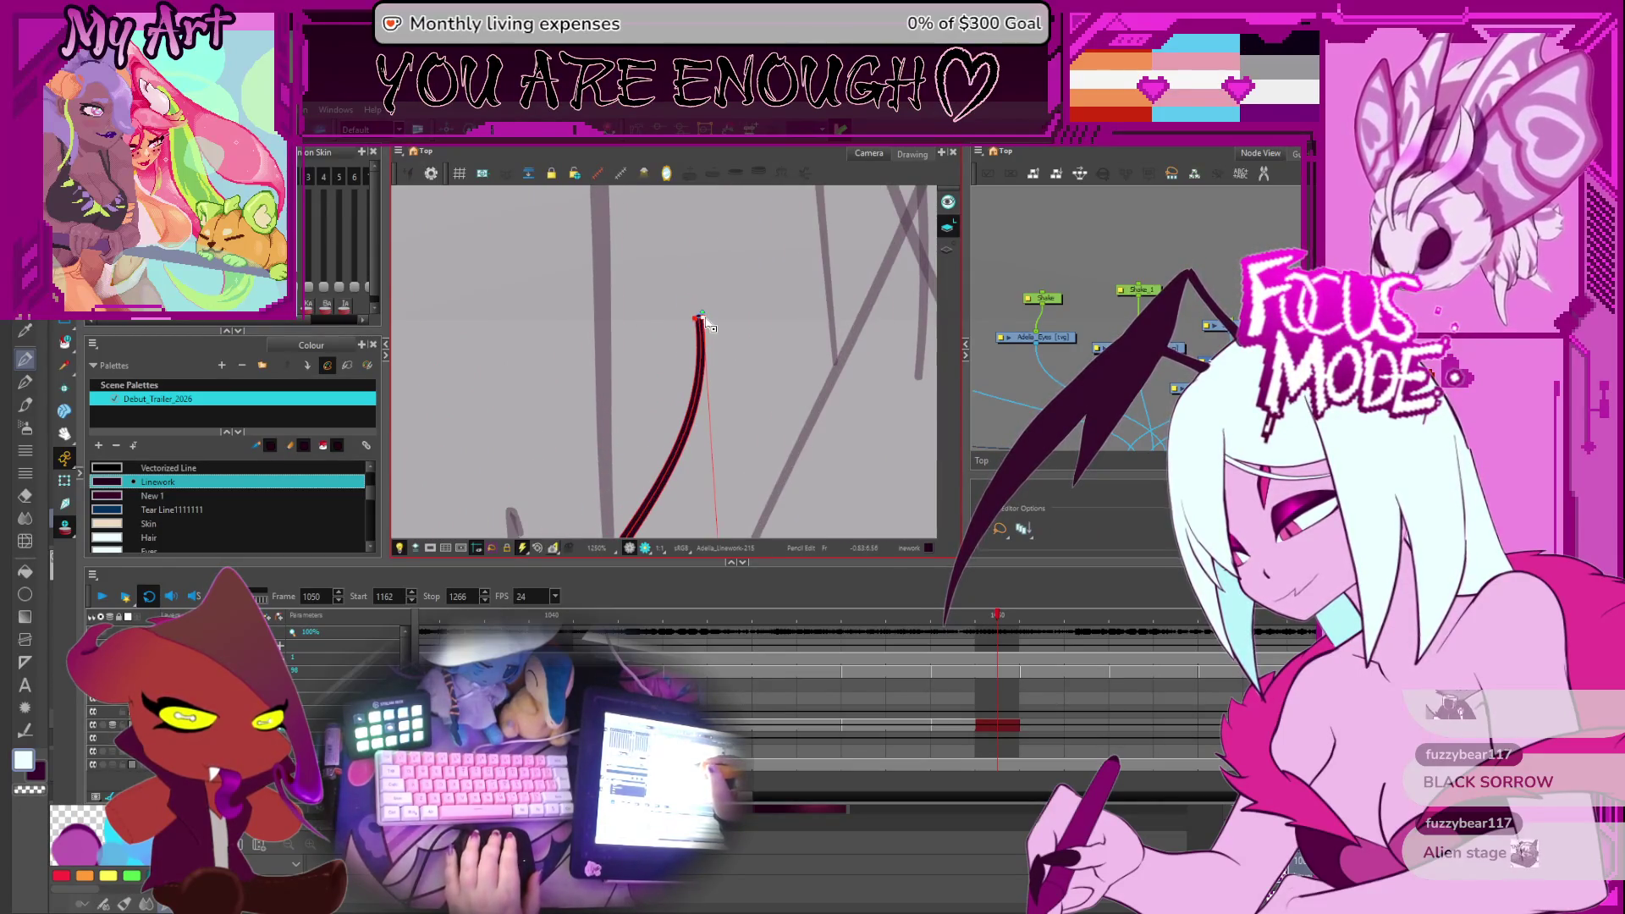
pyautogui.scroll(-8, 709, 324)
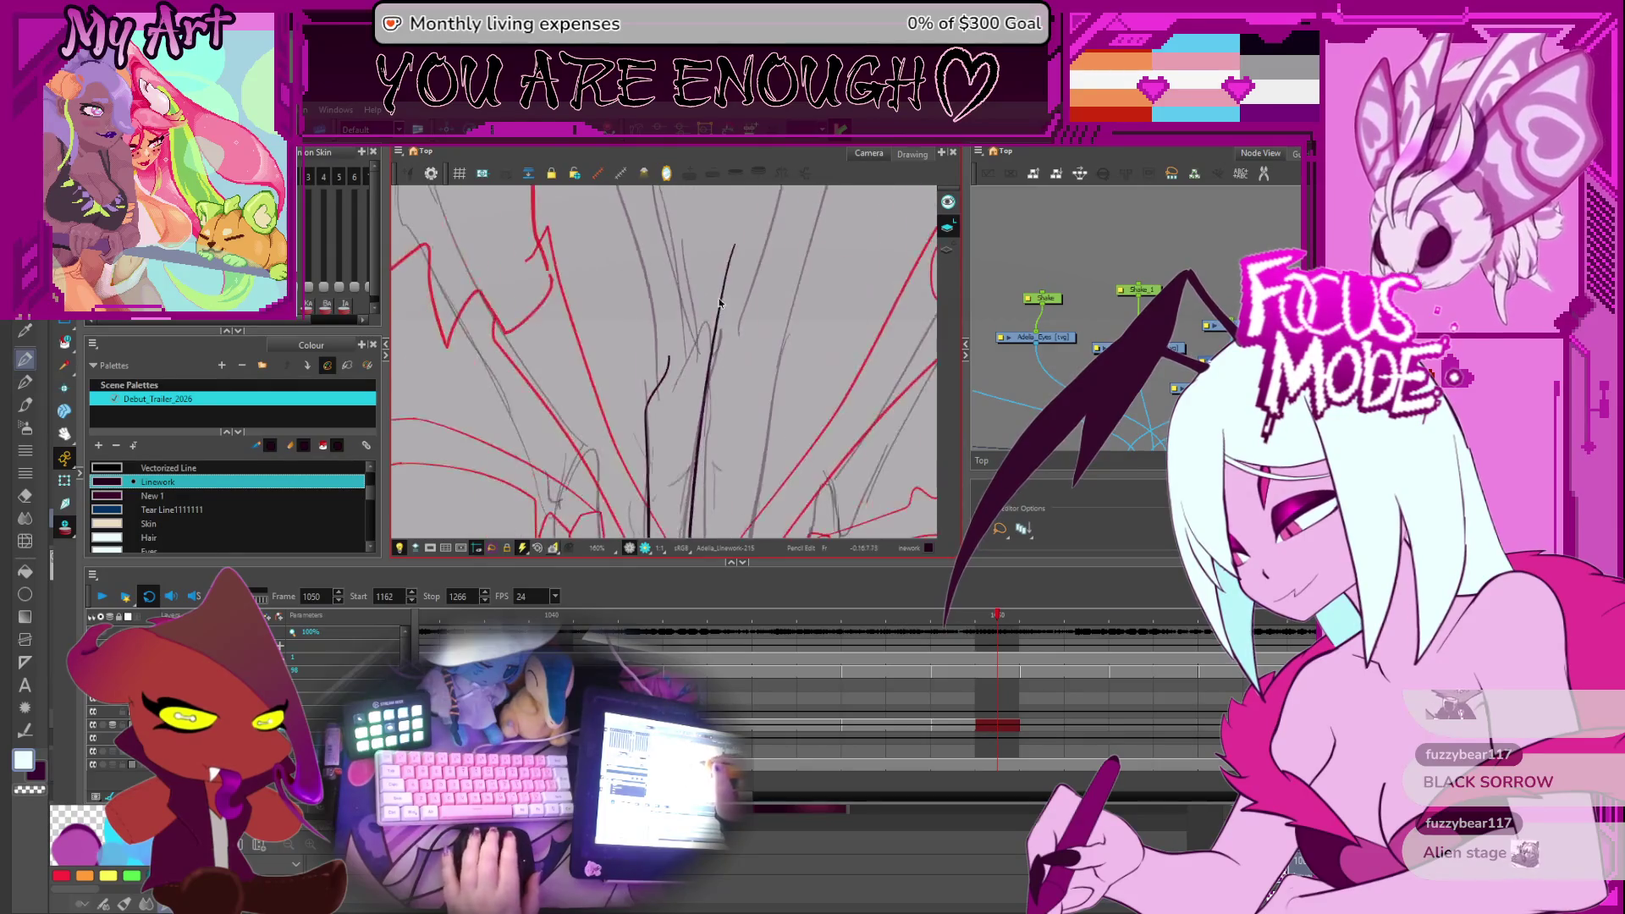
pyautogui.hotkey('alt', 'q')
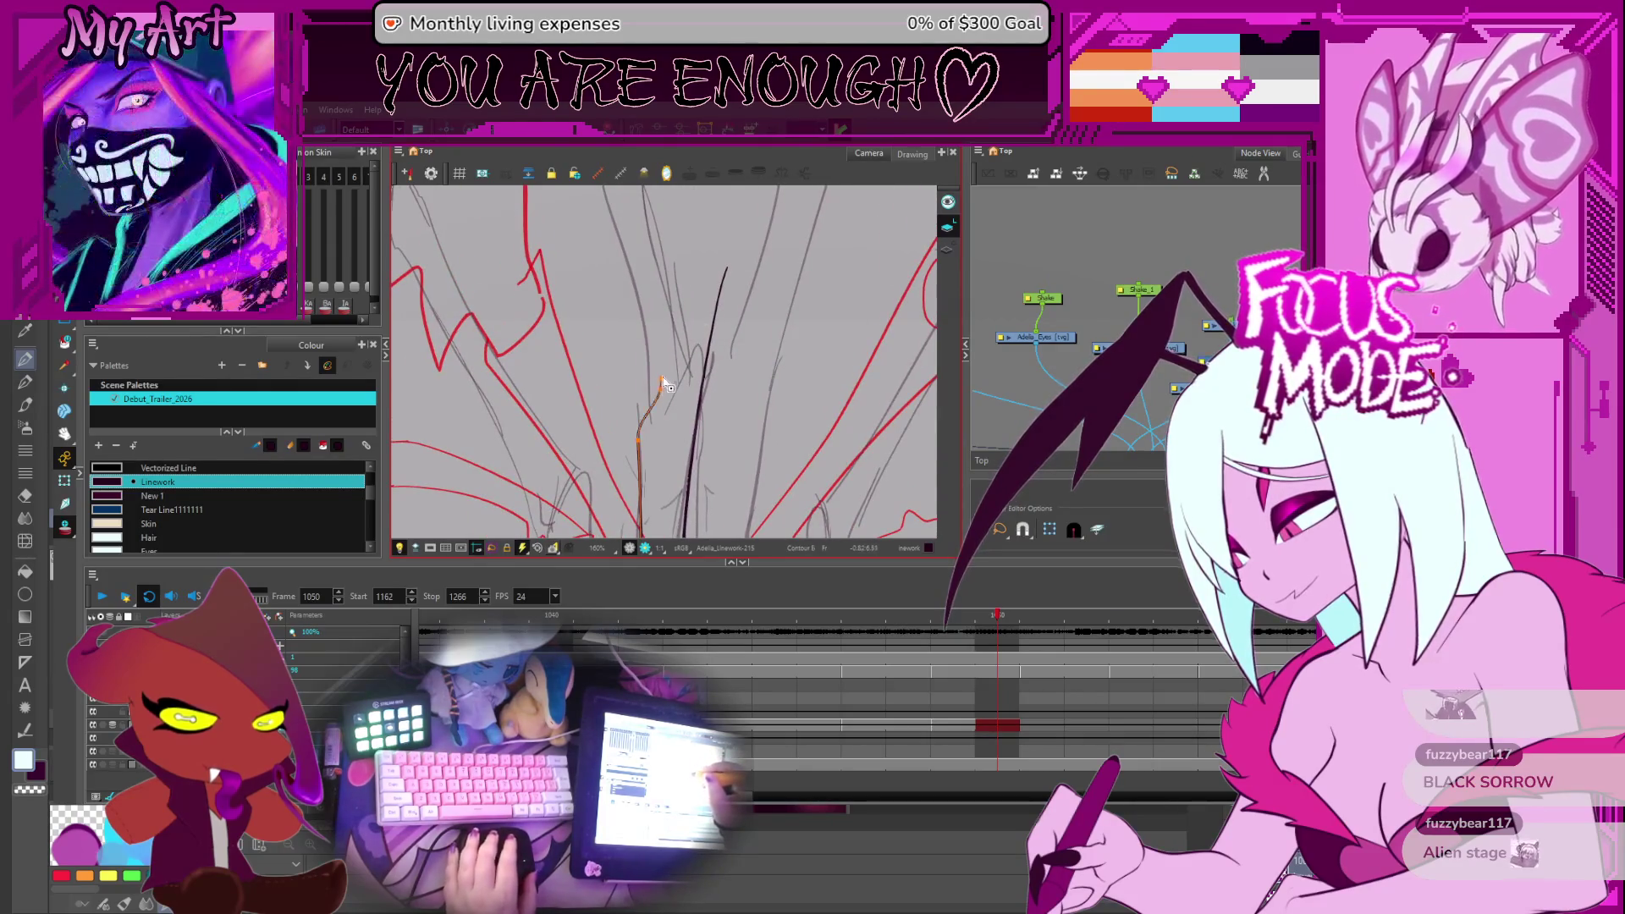
pyautogui.moveTo(663, 382); pyautogui.dragTo(709, 345)
pyautogui.scroll(1, 719, 347)
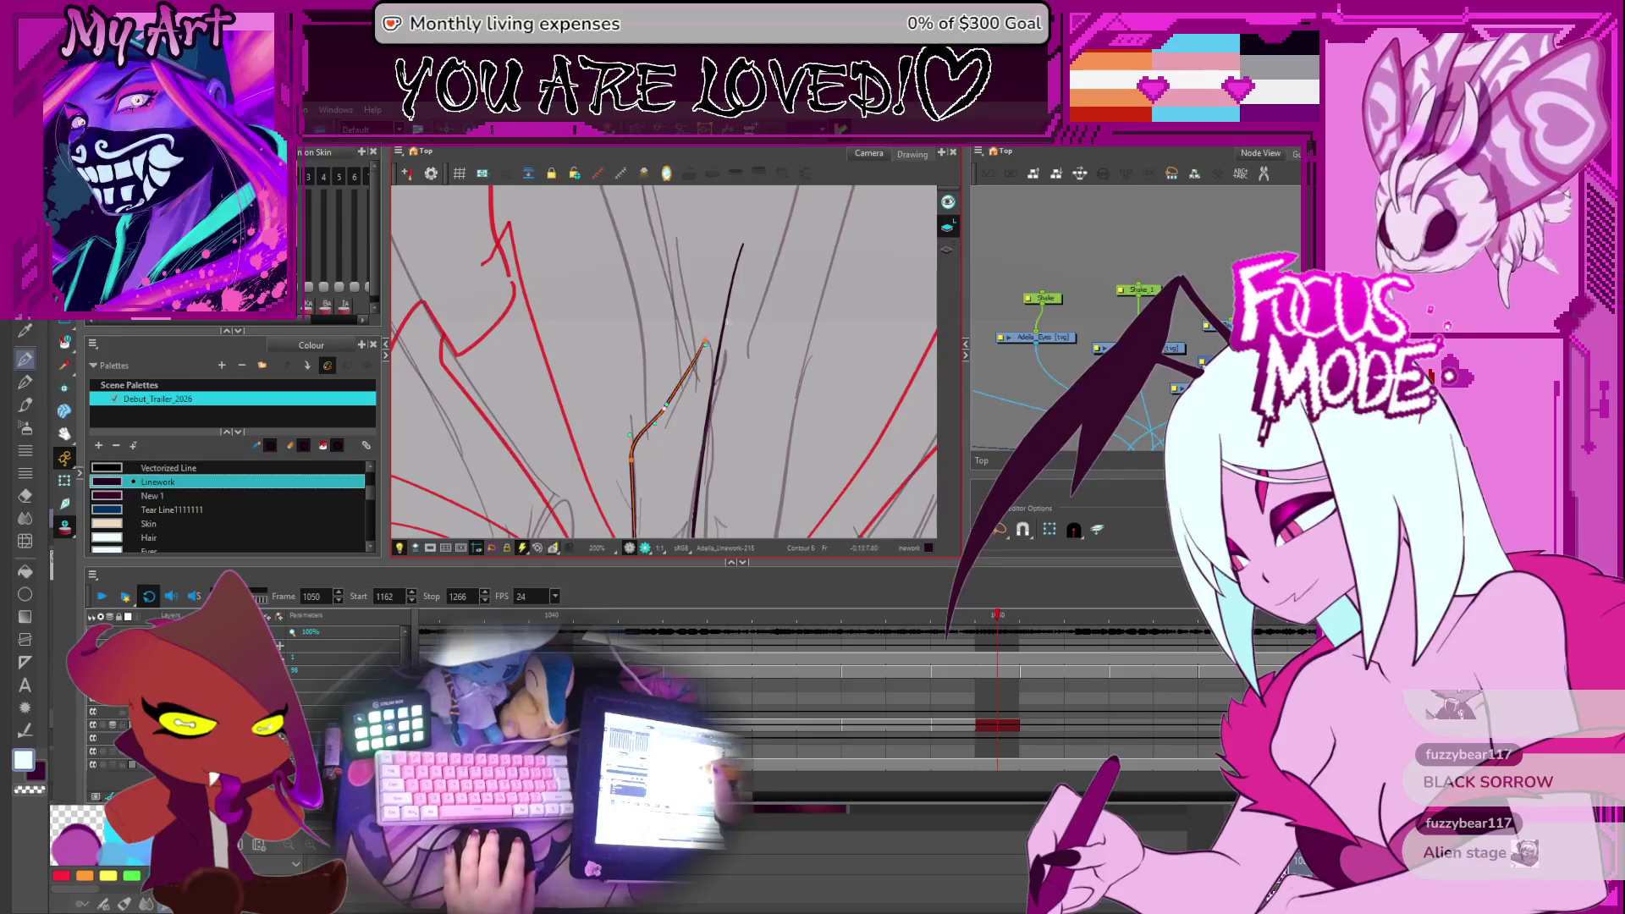
pyautogui.moveTo(696, 334)
pyautogui.mouseDown()
pyautogui.moveTo(722, 356)
pyautogui.moveTo(696, 335)
pyautogui.moveTo(711, 318)
pyautogui.mouseUp()
# Trim the strand's overshooting upper end with the Cutter, then return to Select
pyautogui.hotkey('alt', 't')
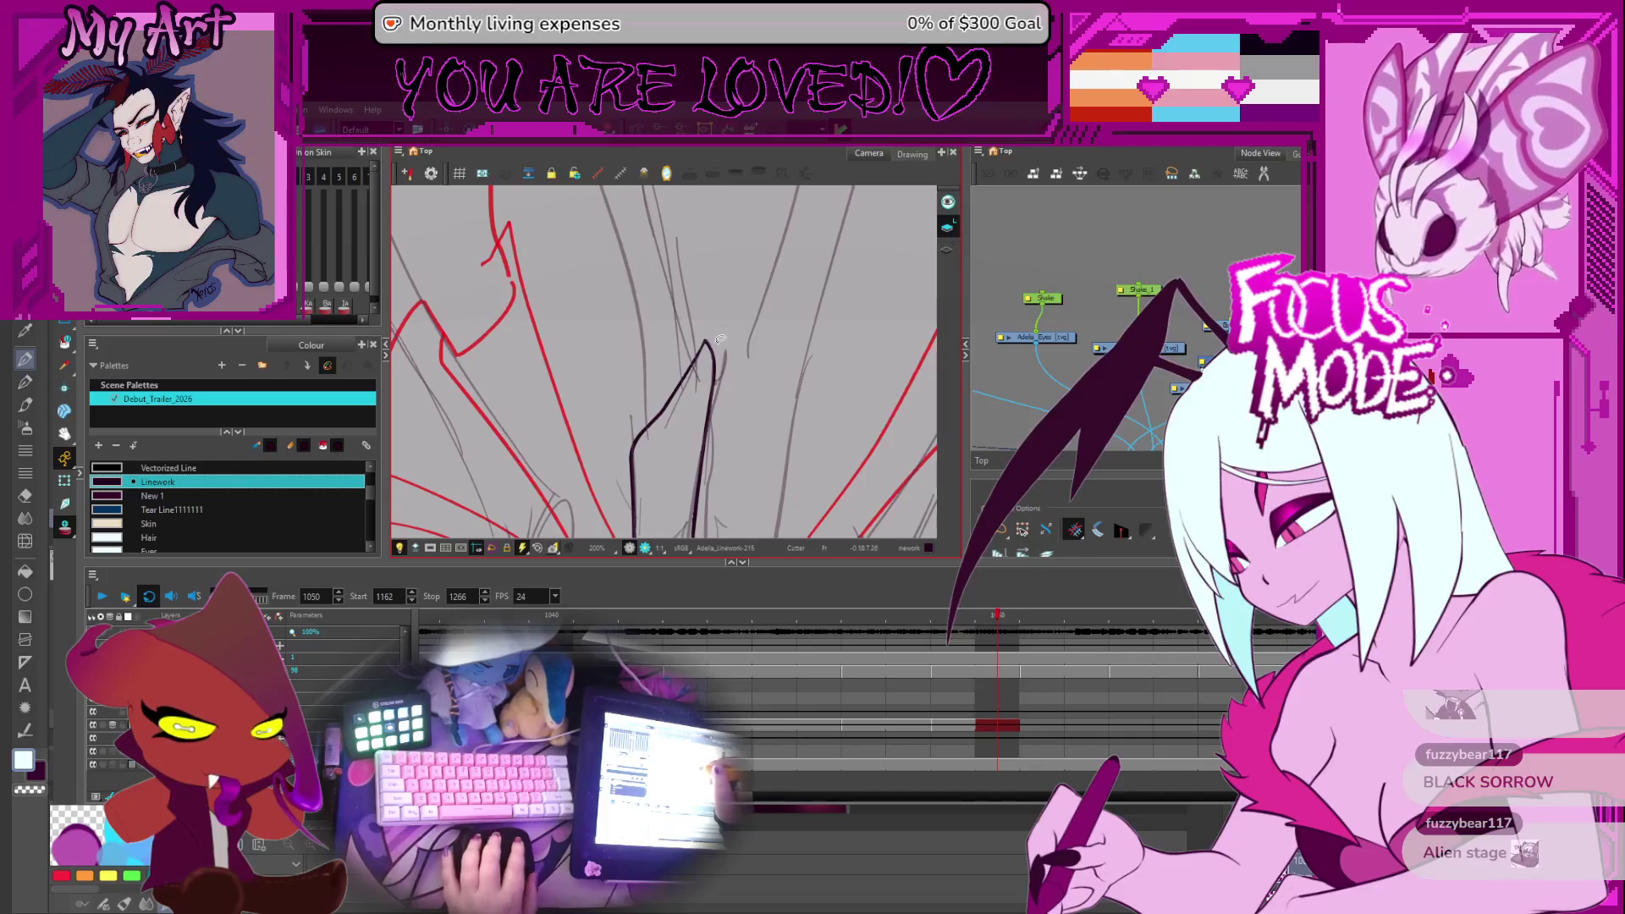
pyautogui.hotkey('alt', 'q')
pyautogui.scroll(-4, 715, 351)
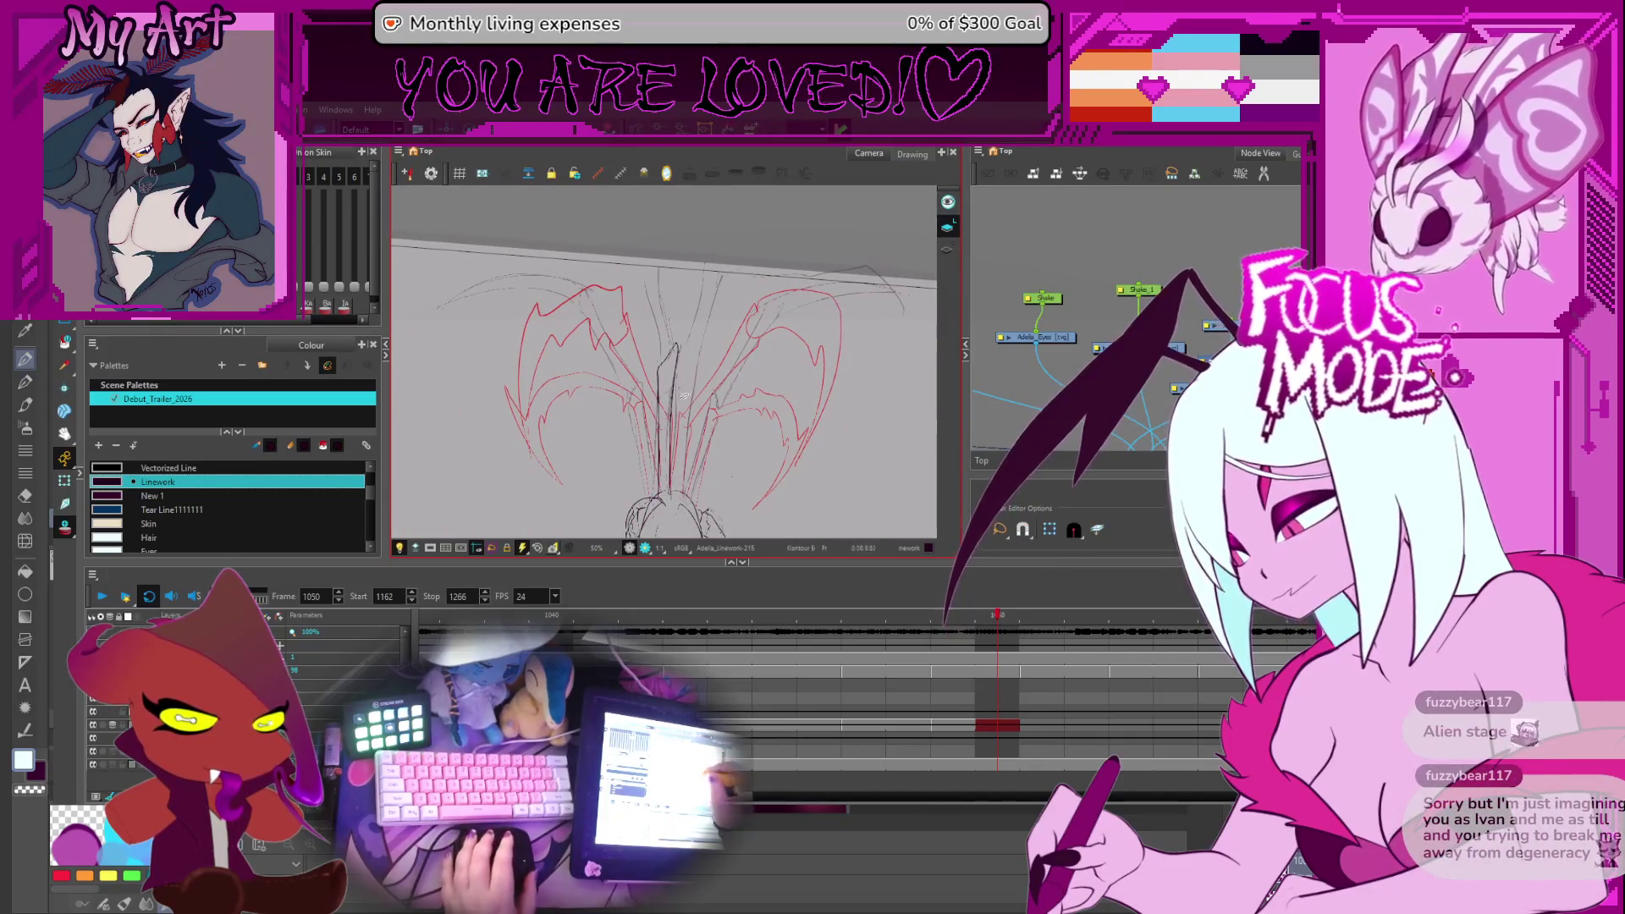
pyautogui.hotkey('alt', 's')
pyautogui.scroll(4, 702, 451)
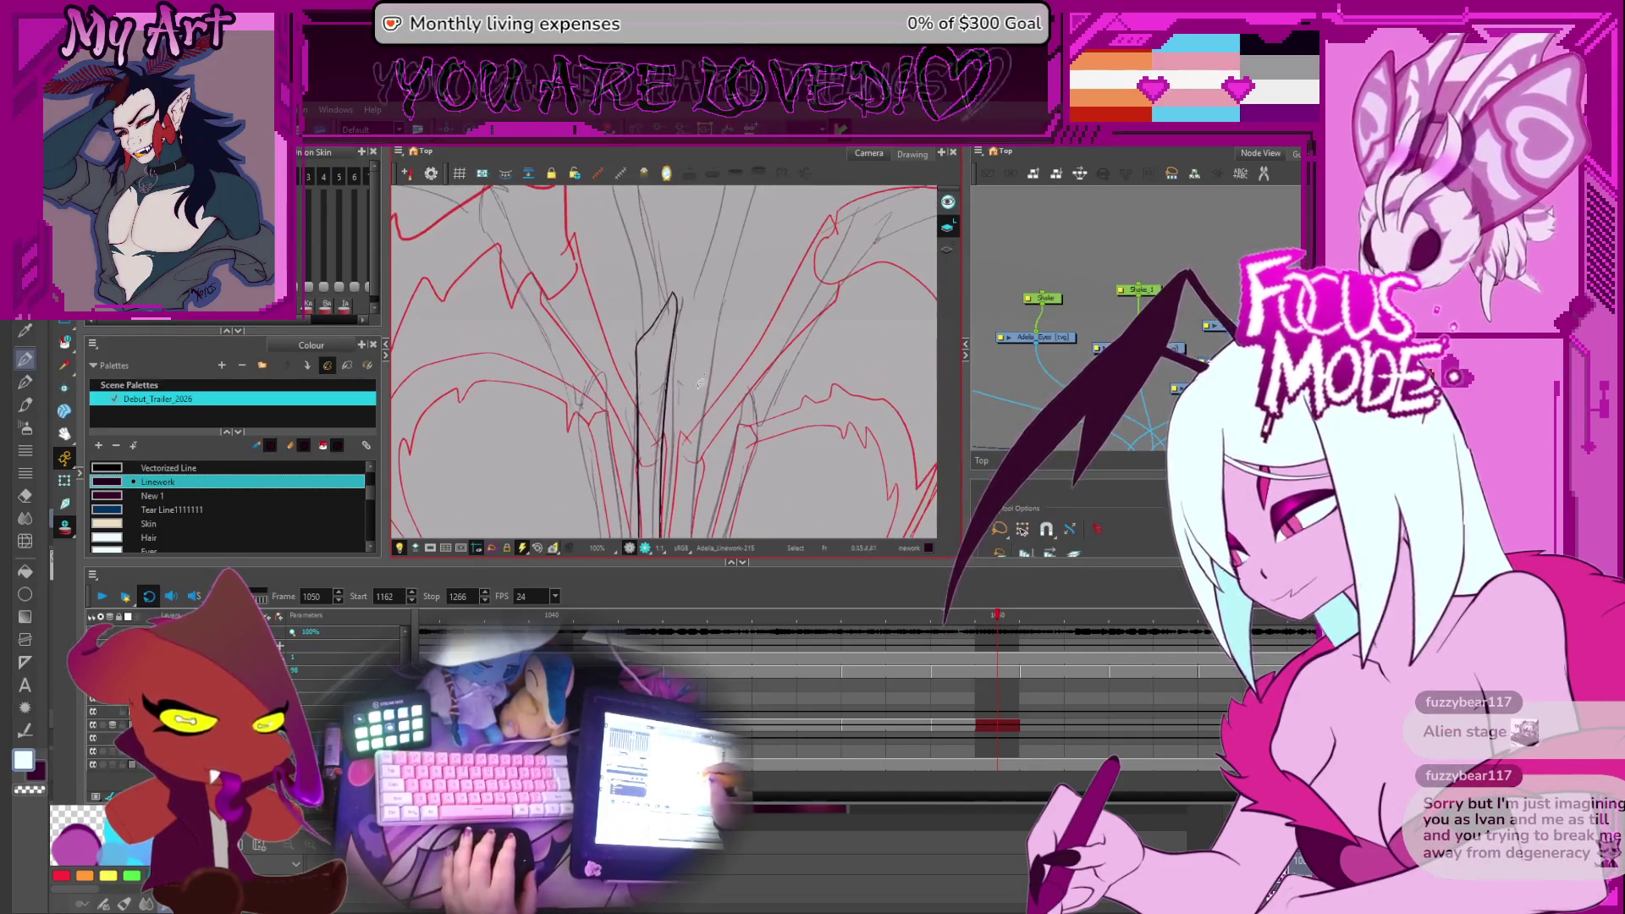
# Pan and tilt the canvas to frame the wing sketch above the head
pyautogui.moveTo(709, 375); pyautogui.dragTo(688, 341)
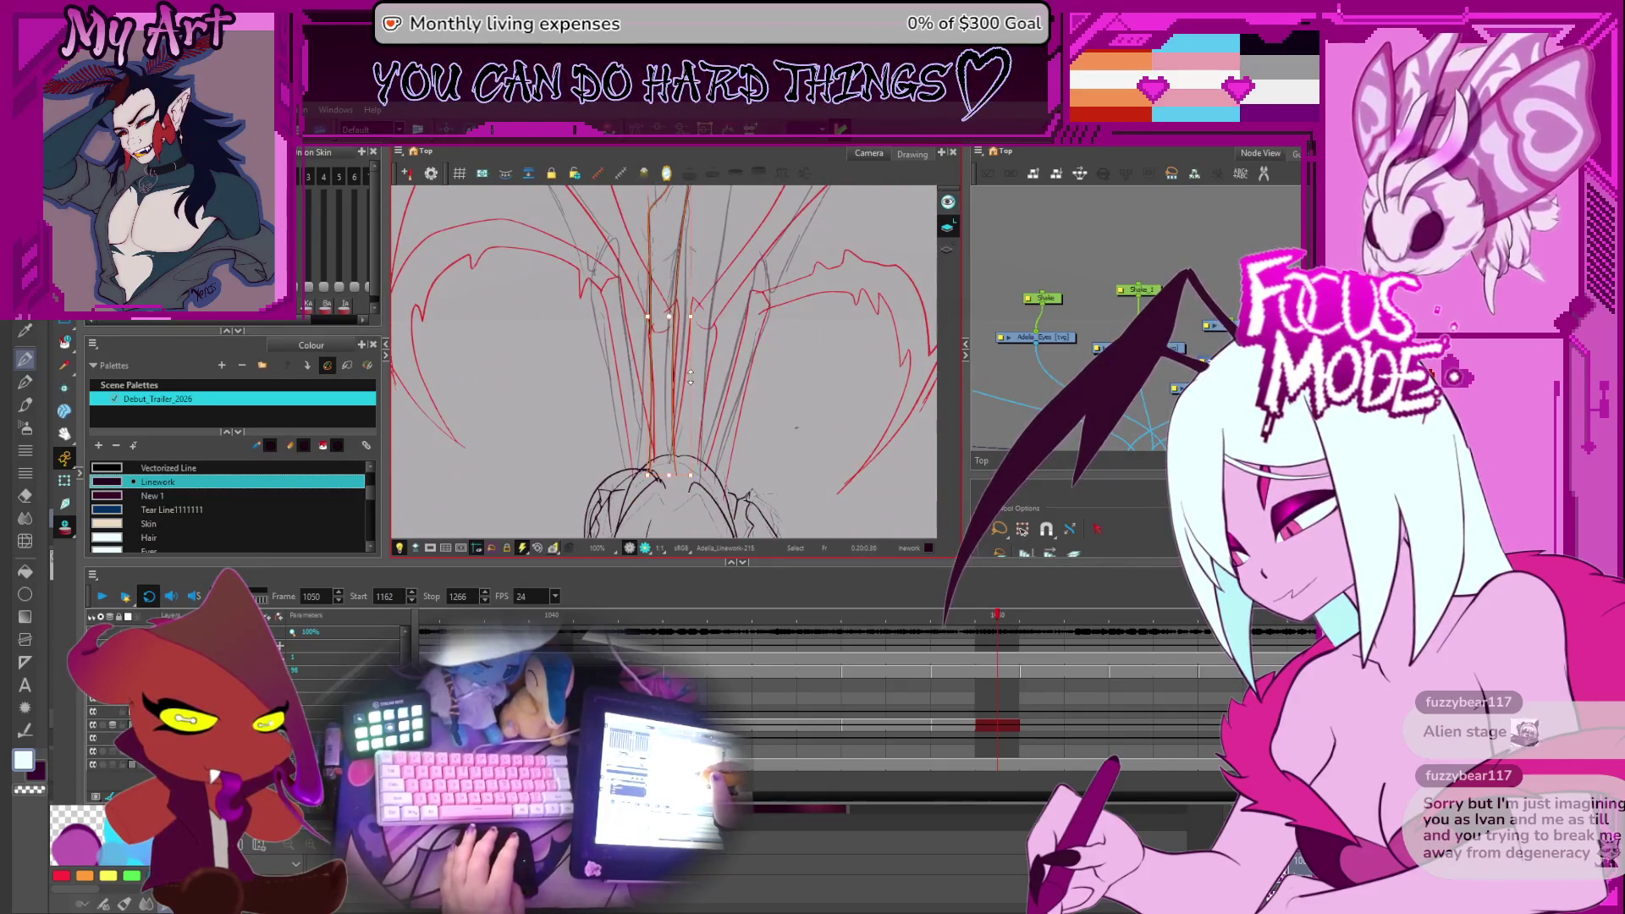
pyautogui.hotkey('ctrl', 'alt')
pyautogui.moveTo(746, 282); pyautogui.dragTo(731, 322)
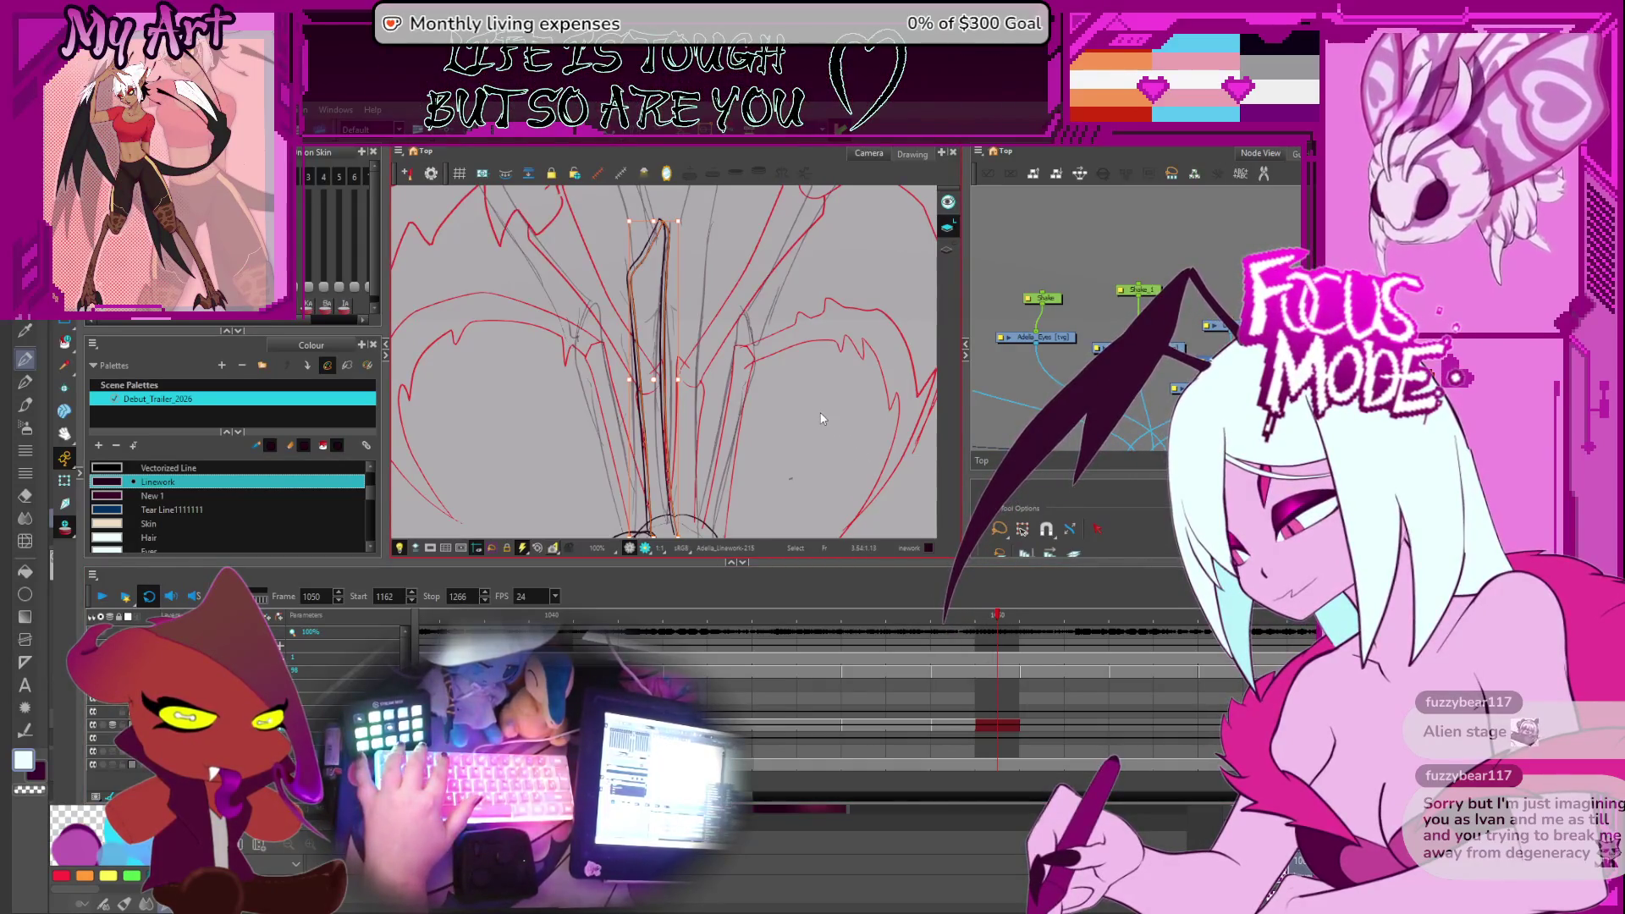
pyautogui.moveTo(721, 406); pyautogui.dragTo(724, 426)
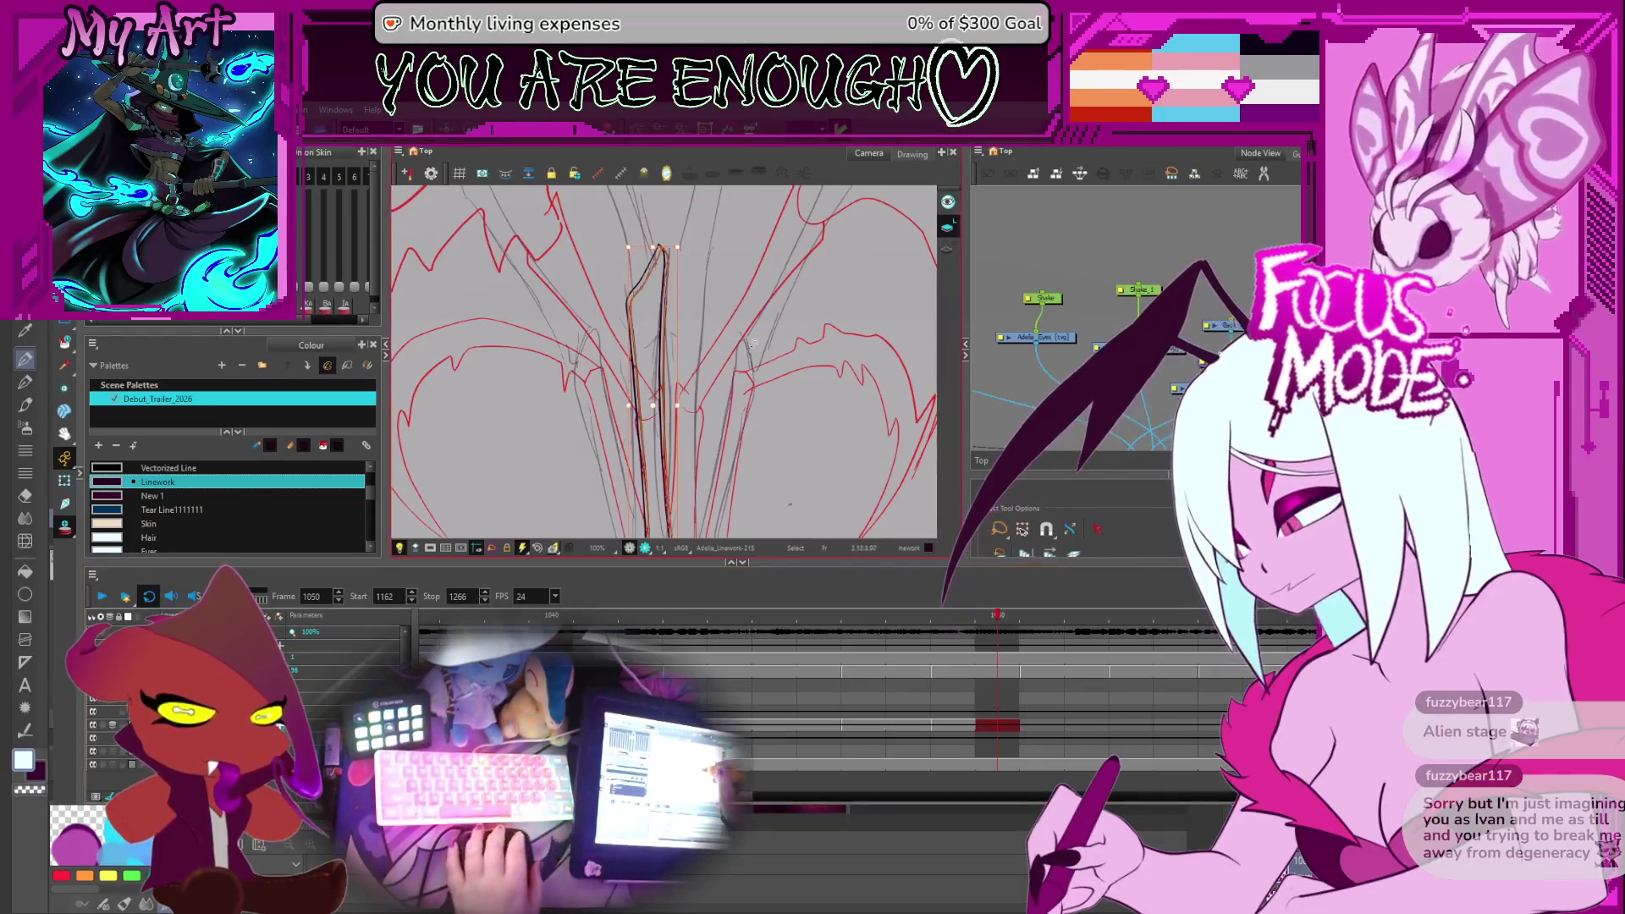
pyautogui.moveTo(782, 352); pyautogui.dragTo(771, 330)
pyautogui.press('space')
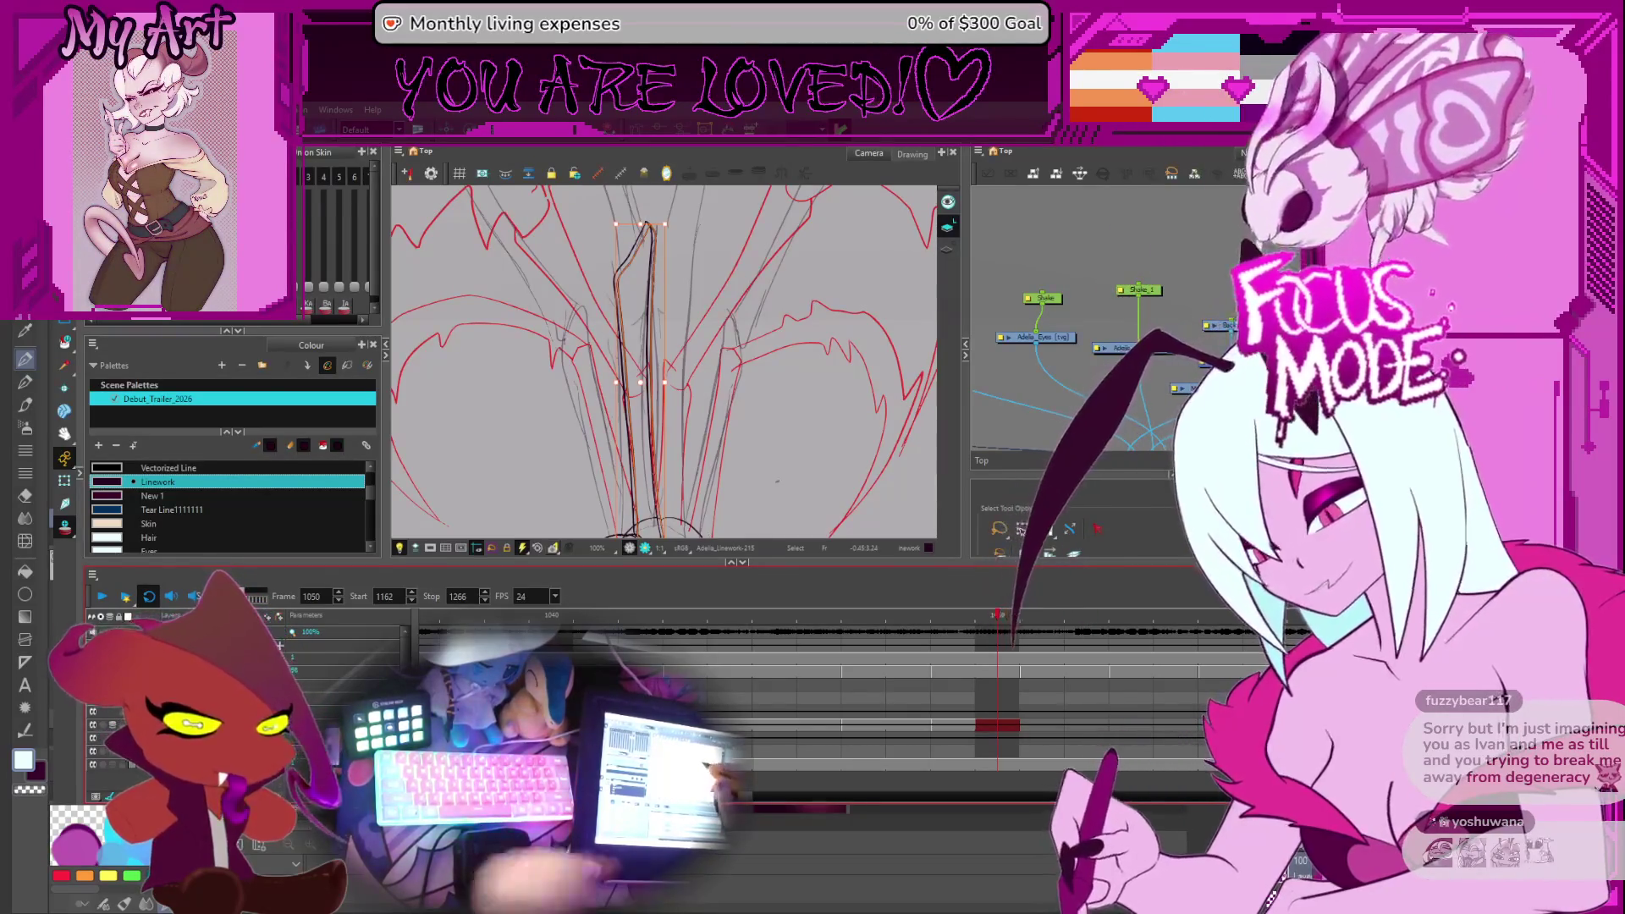
# Select and reshape the central strands, including the one right of centre
pyautogui.click(713, 323)
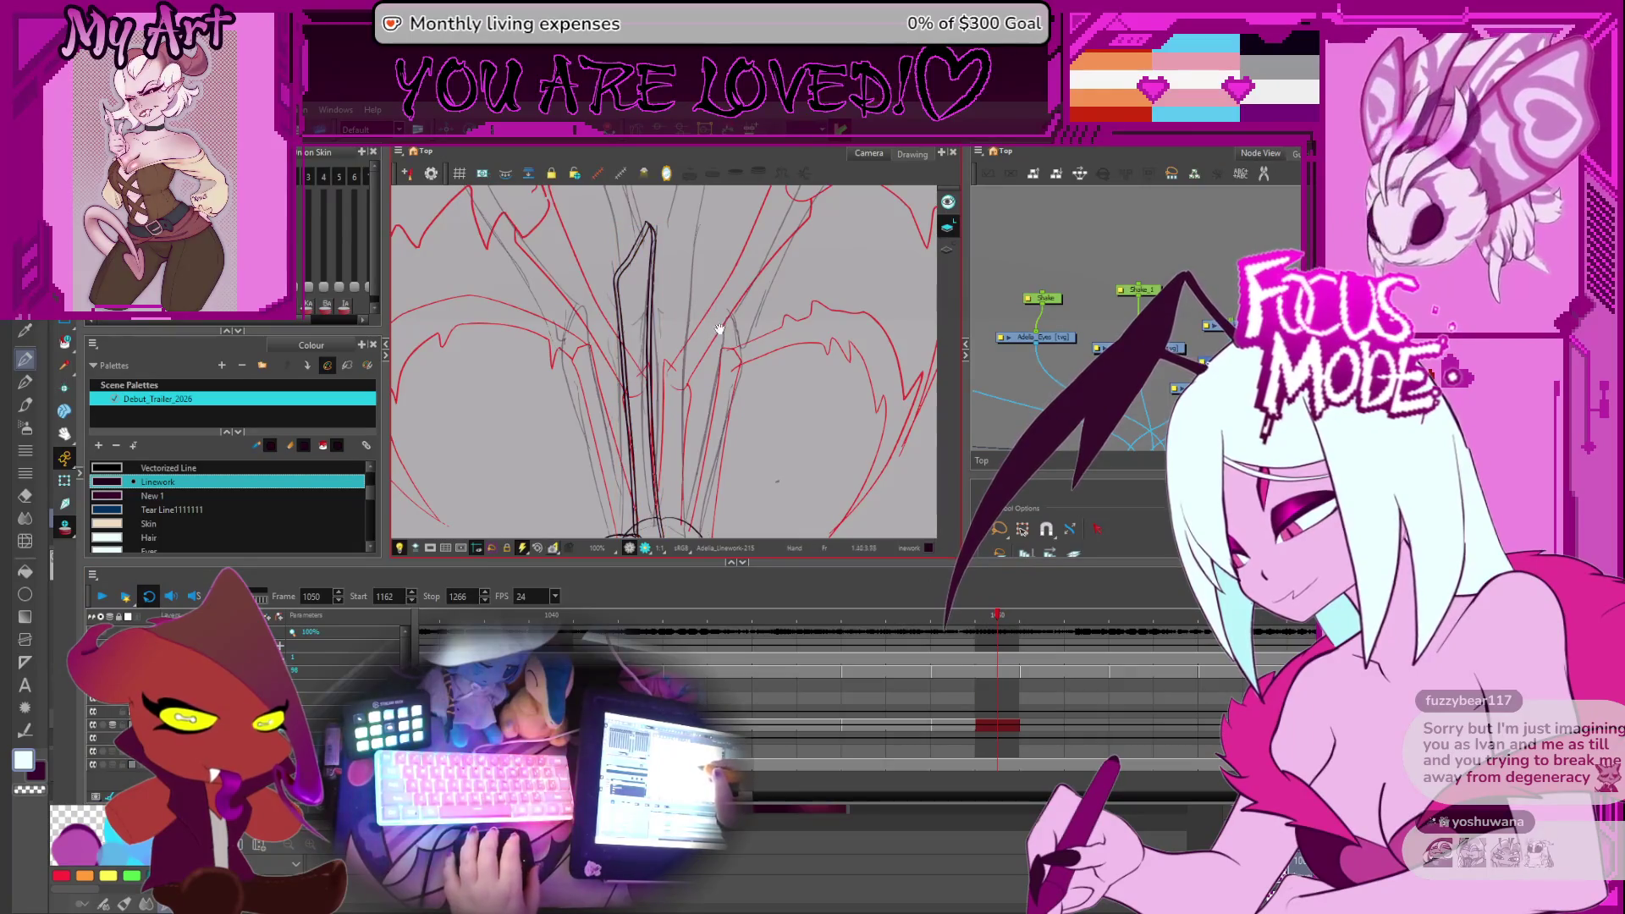
pyautogui.moveTo(719, 330); pyautogui.dragTo(684, 354)
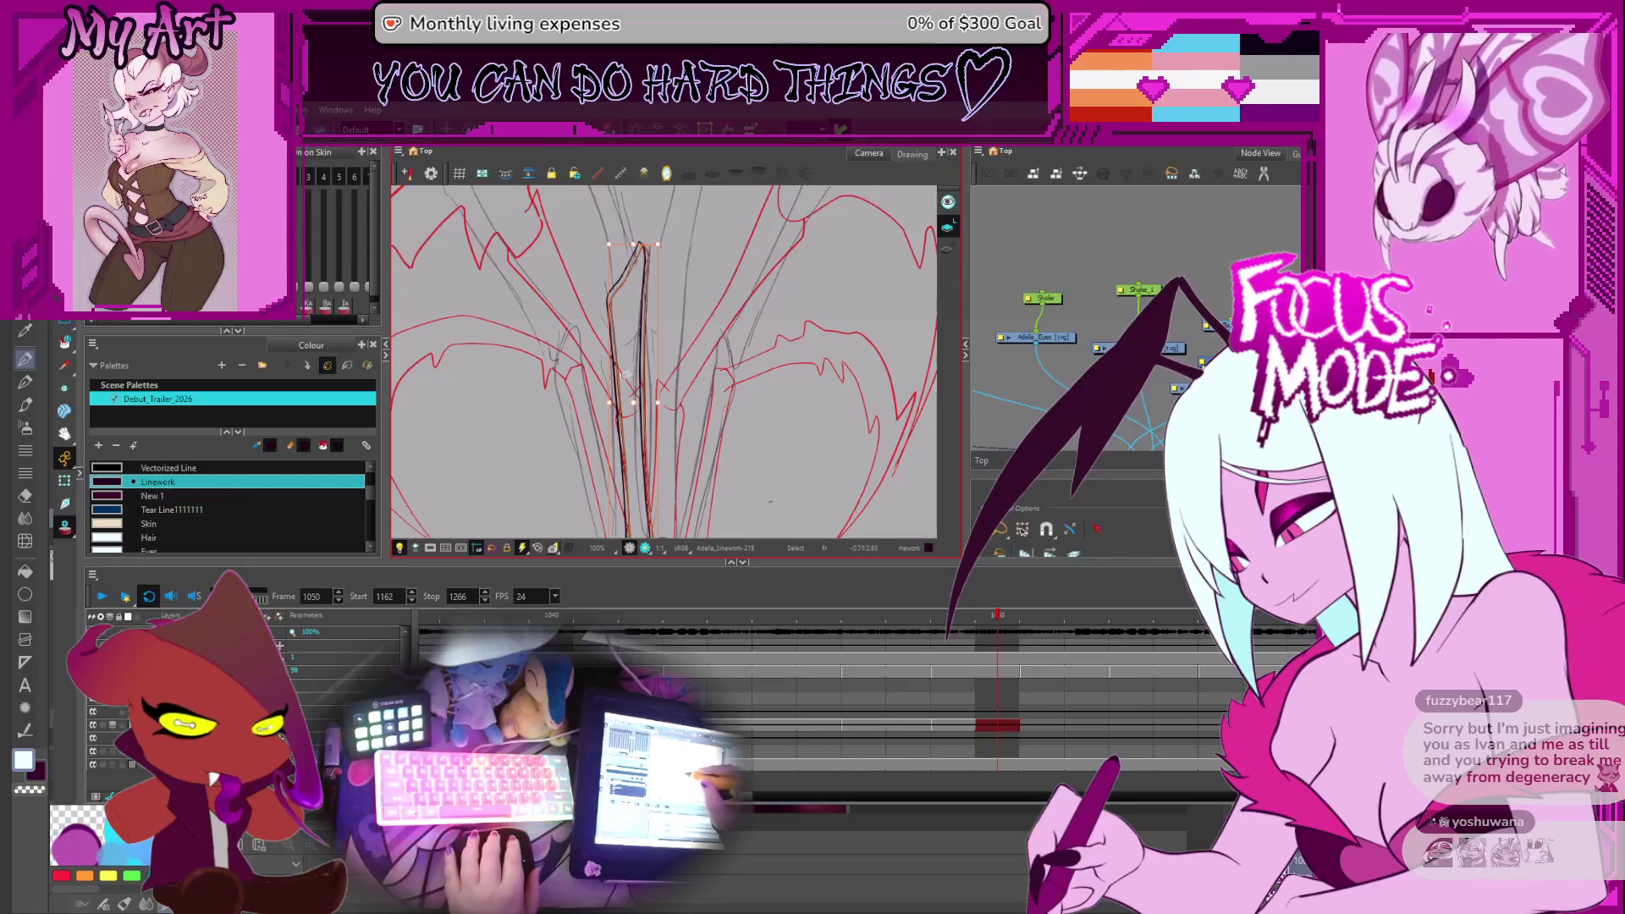
pyautogui.click(669, 405)
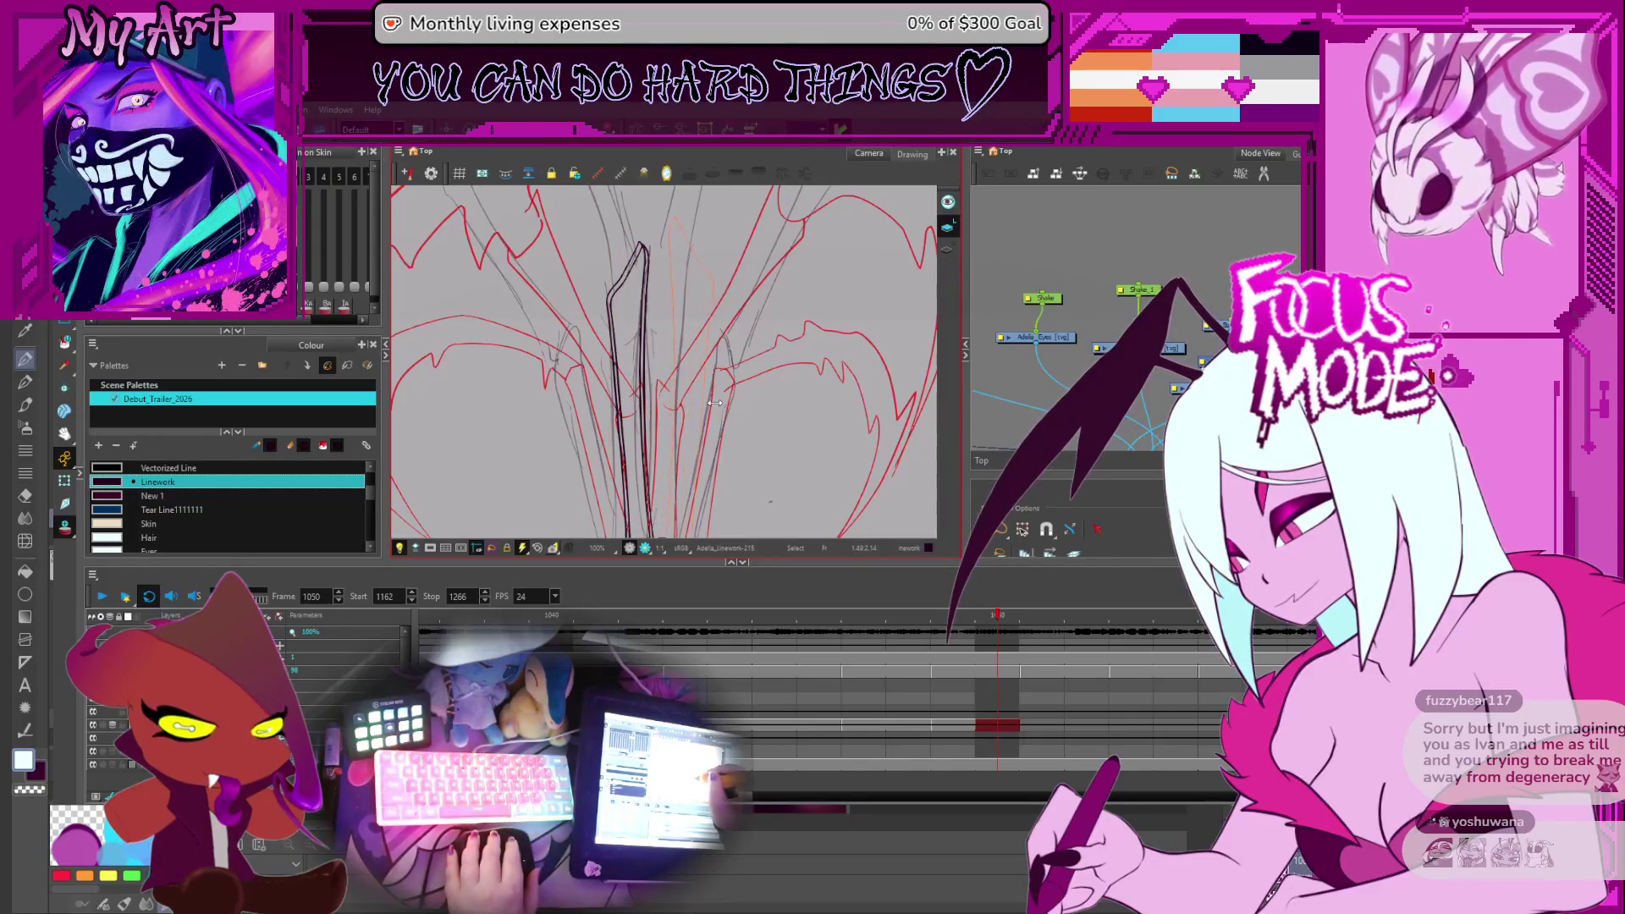
pyautogui.click(706, 404)
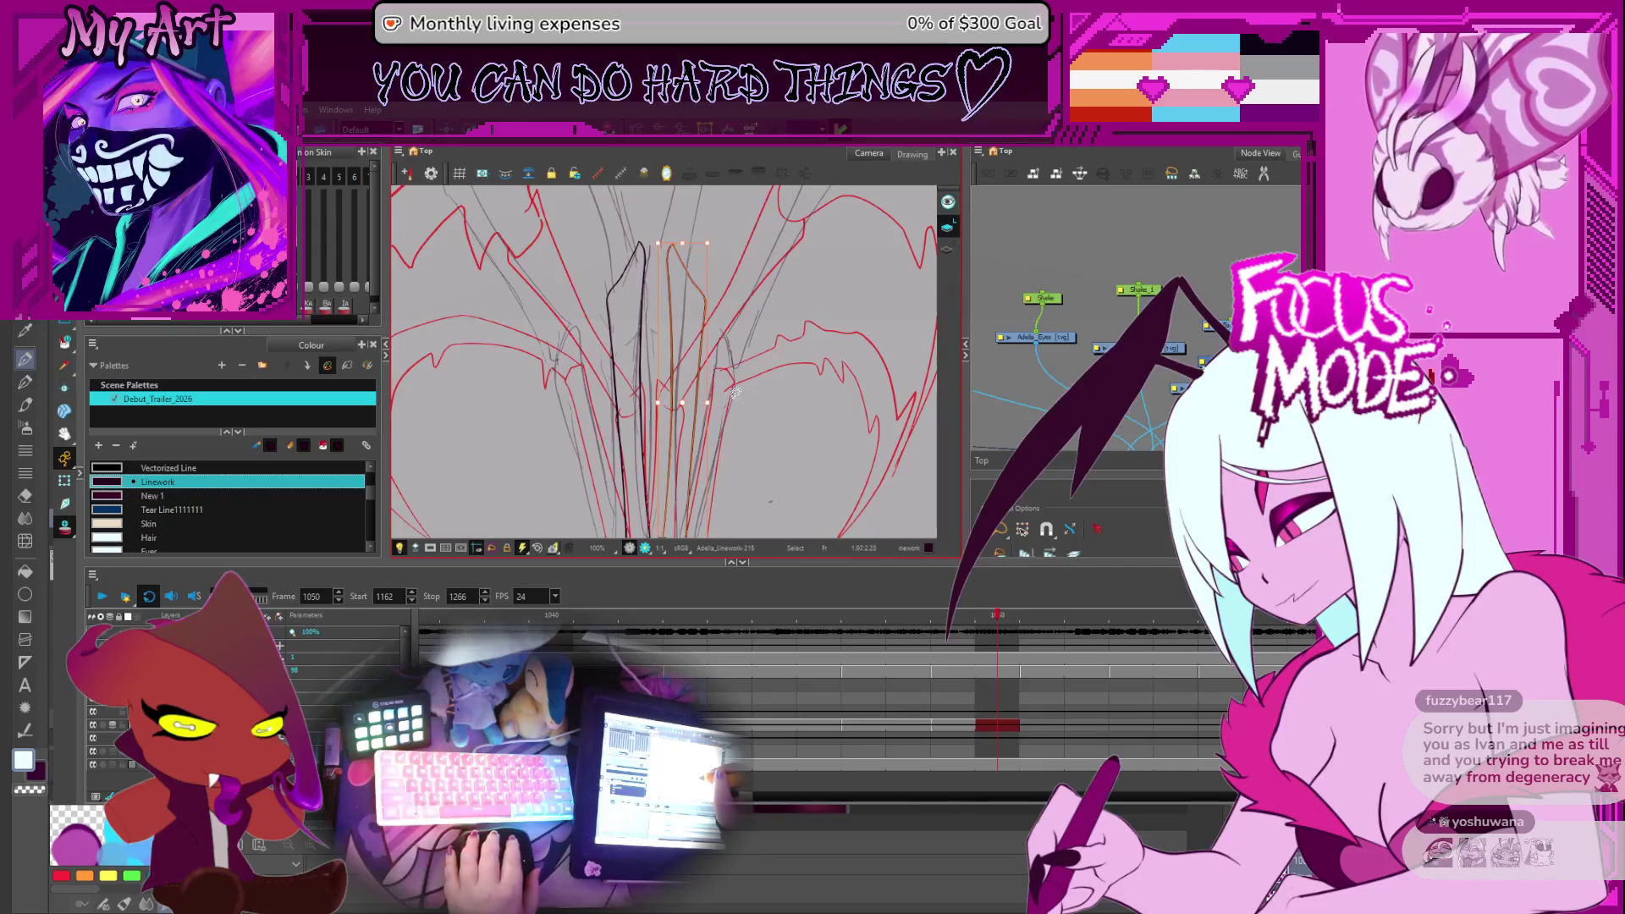
pyautogui.press('2')
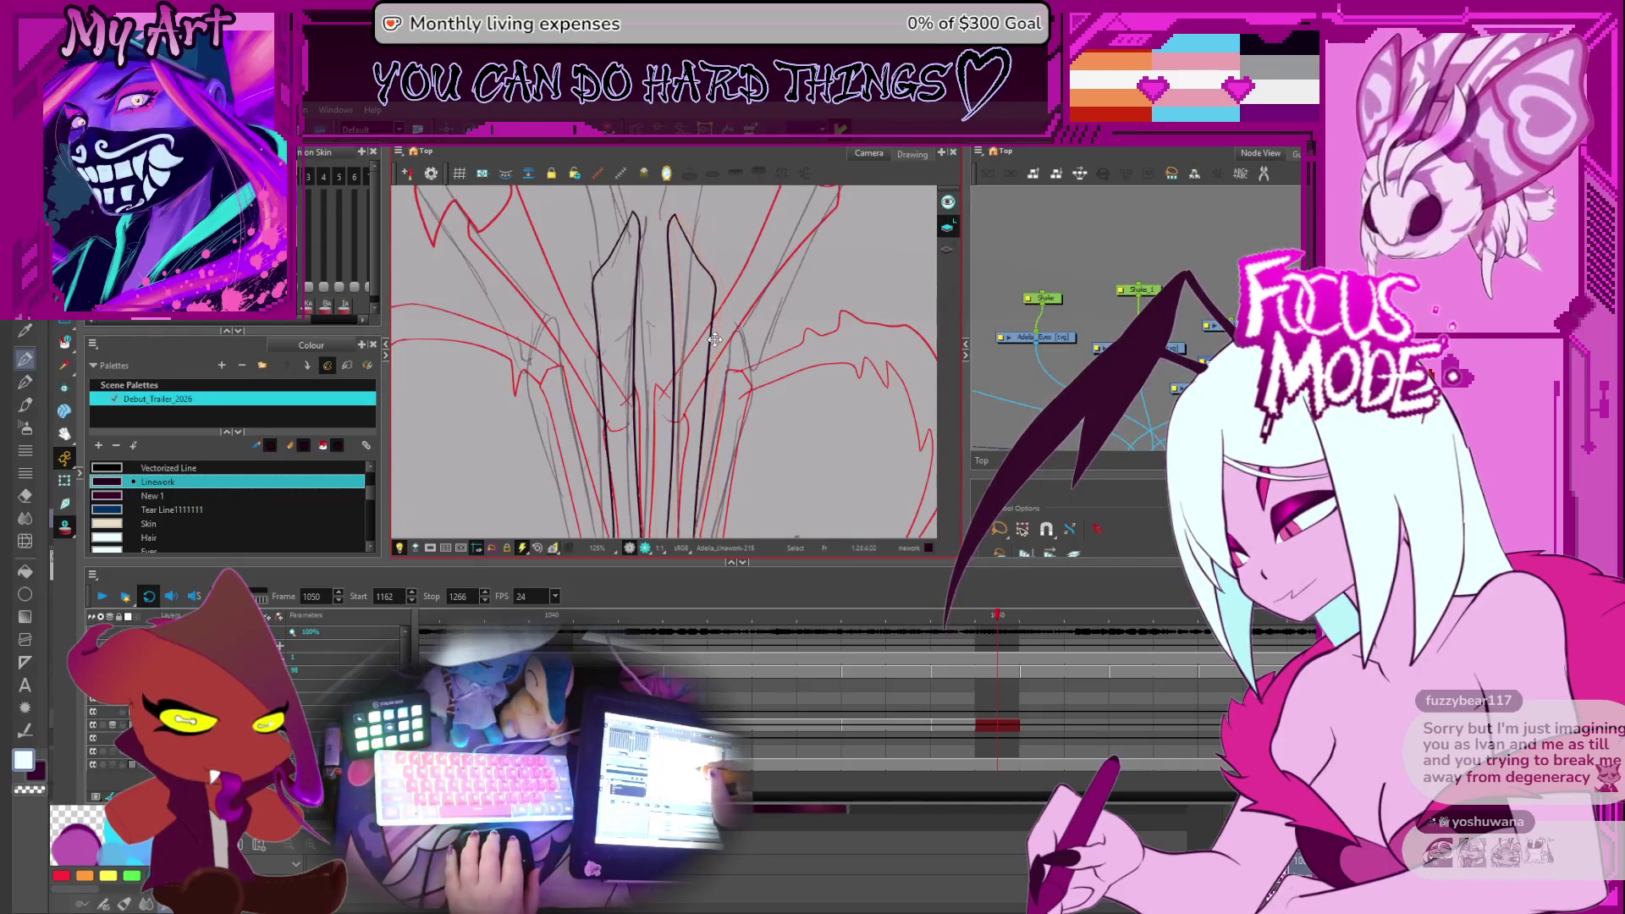
pyautogui.press('1')
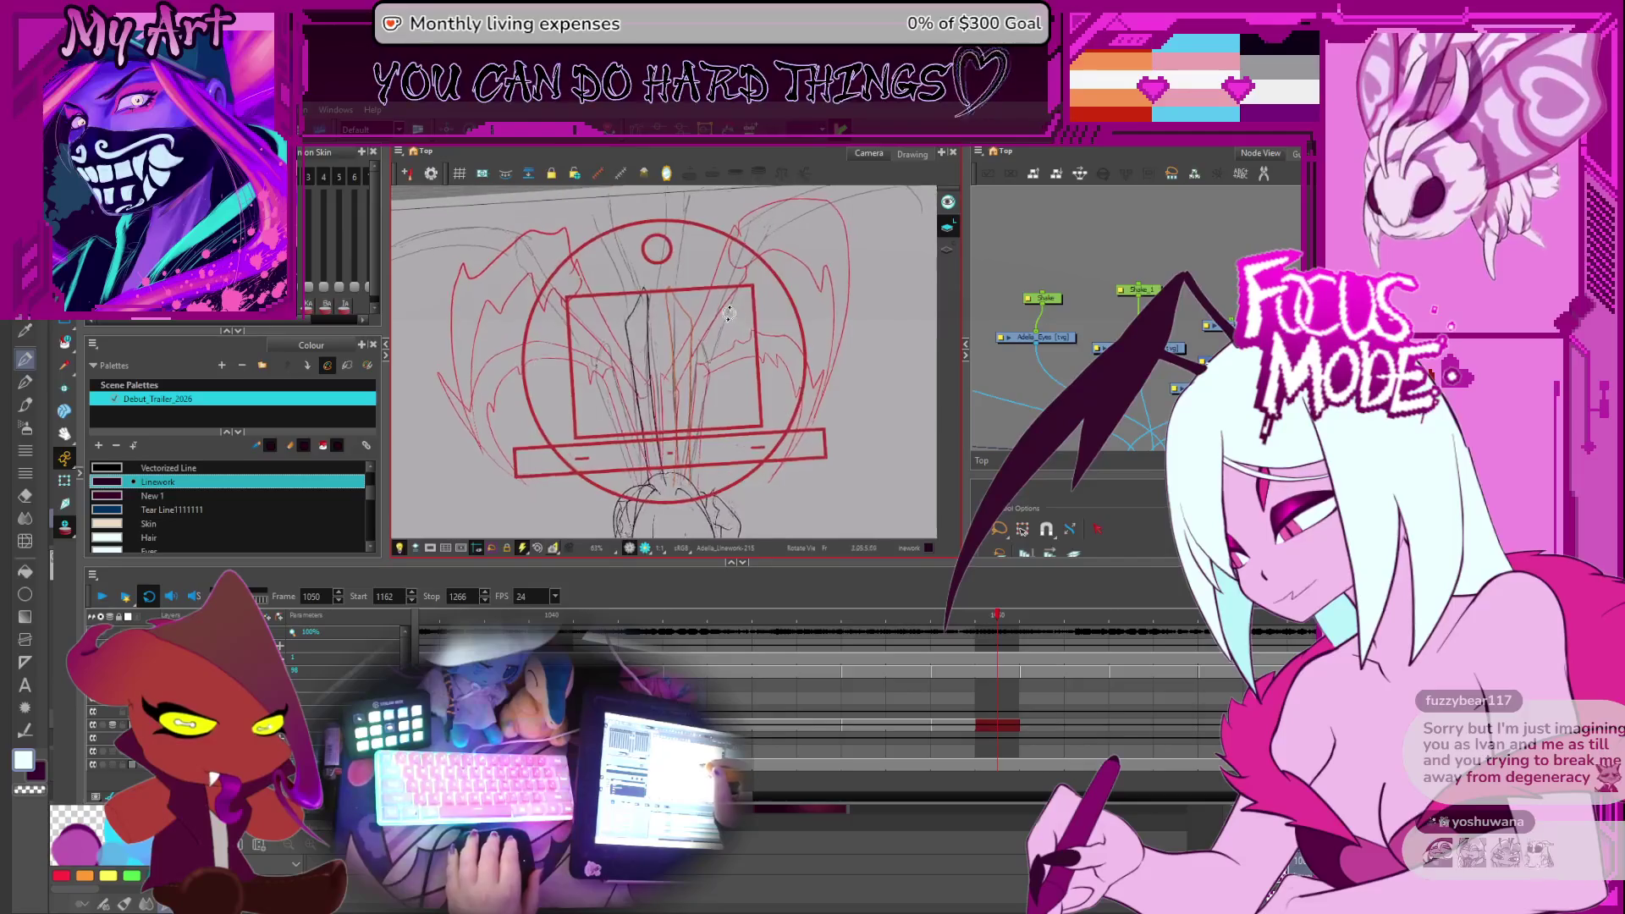
pyautogui.moveTo(669, 327)
pyautogui.mouseDown()
pyautogui.moveTo(742, 345)
pyautogui.moveTo(717, 380)
pyautogui.mouseUp()
pyautogui.click(723, 369)
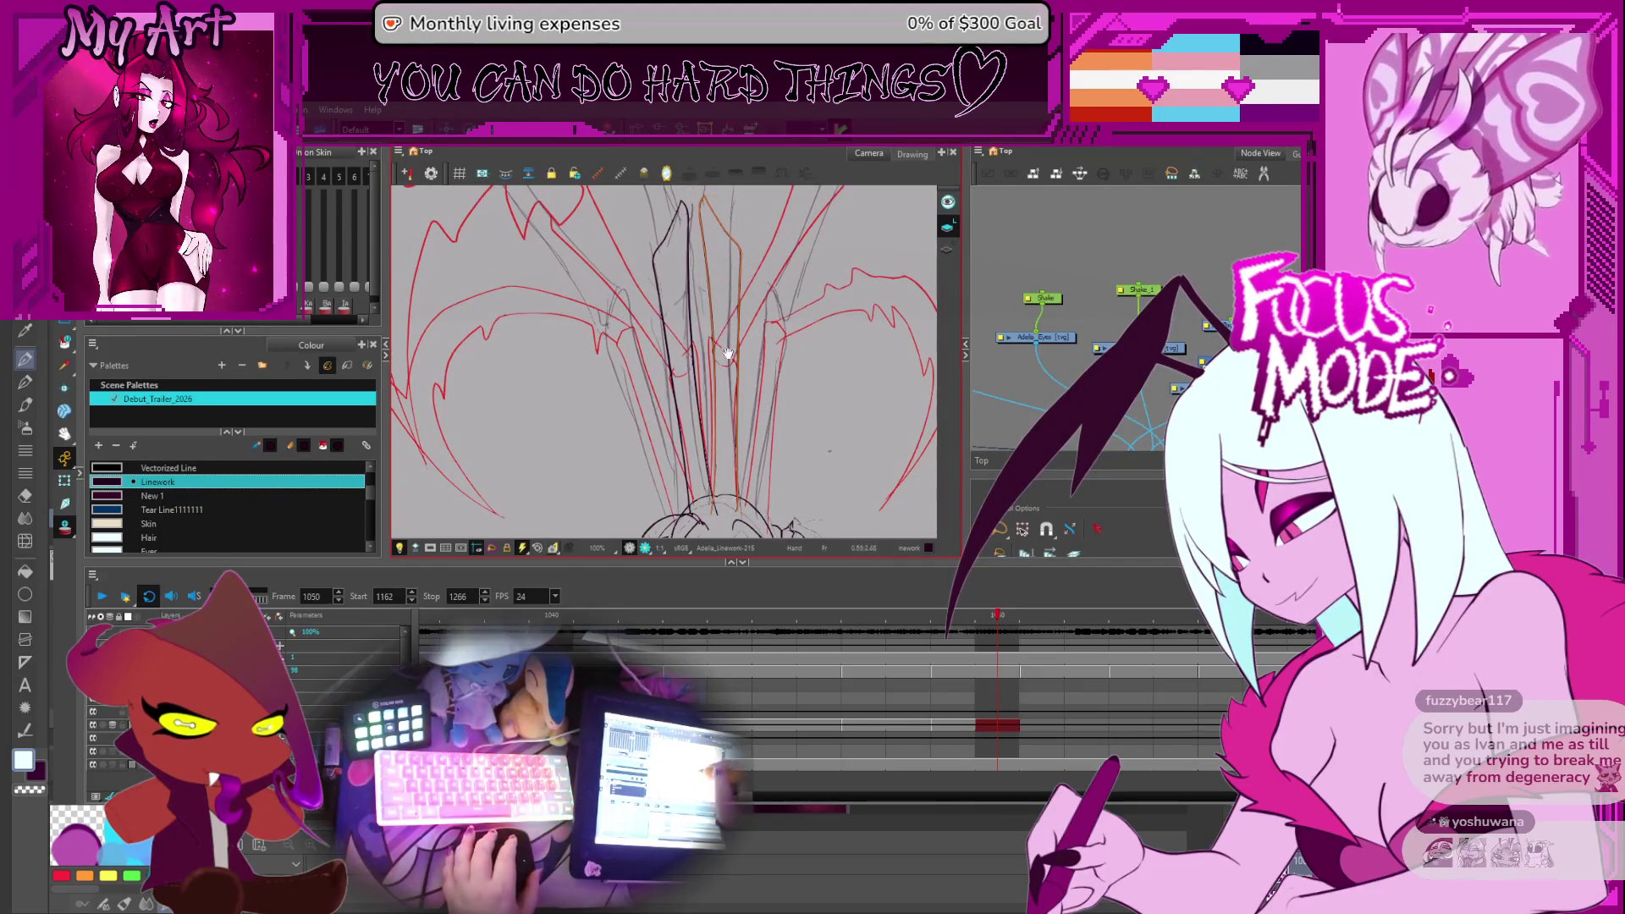
pyautogui.scroll(-2, 733, 345)
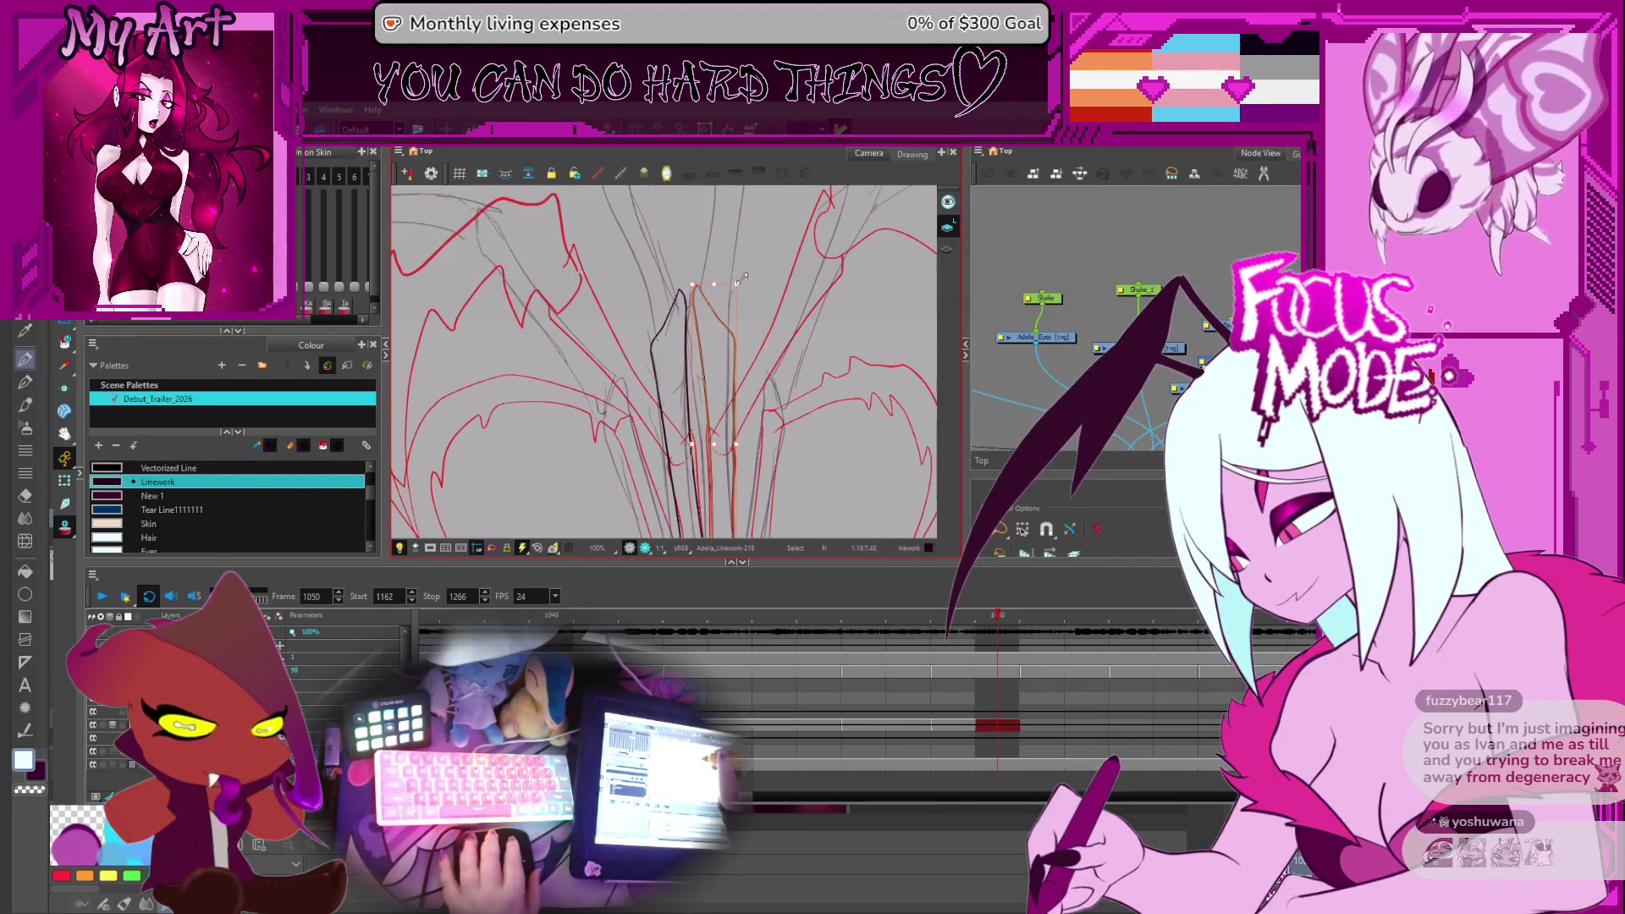
pyautogui.scroll(-2, 739, 292)
pyautogui.scroll(4, 739, 298)
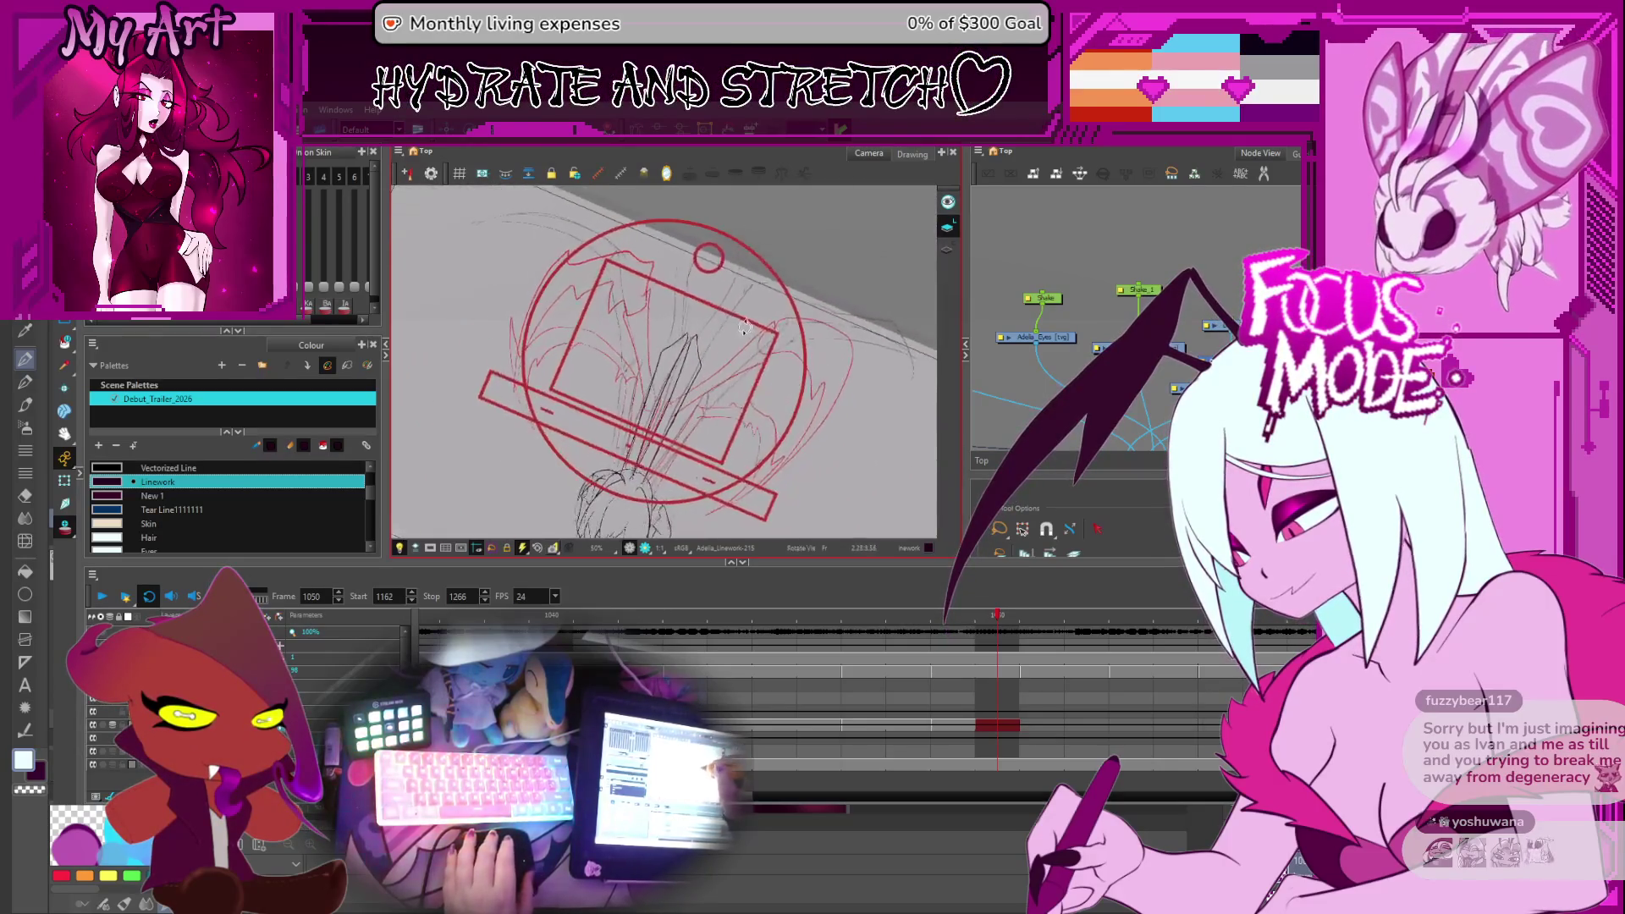
pyautogui.hotkey('alt', '/')
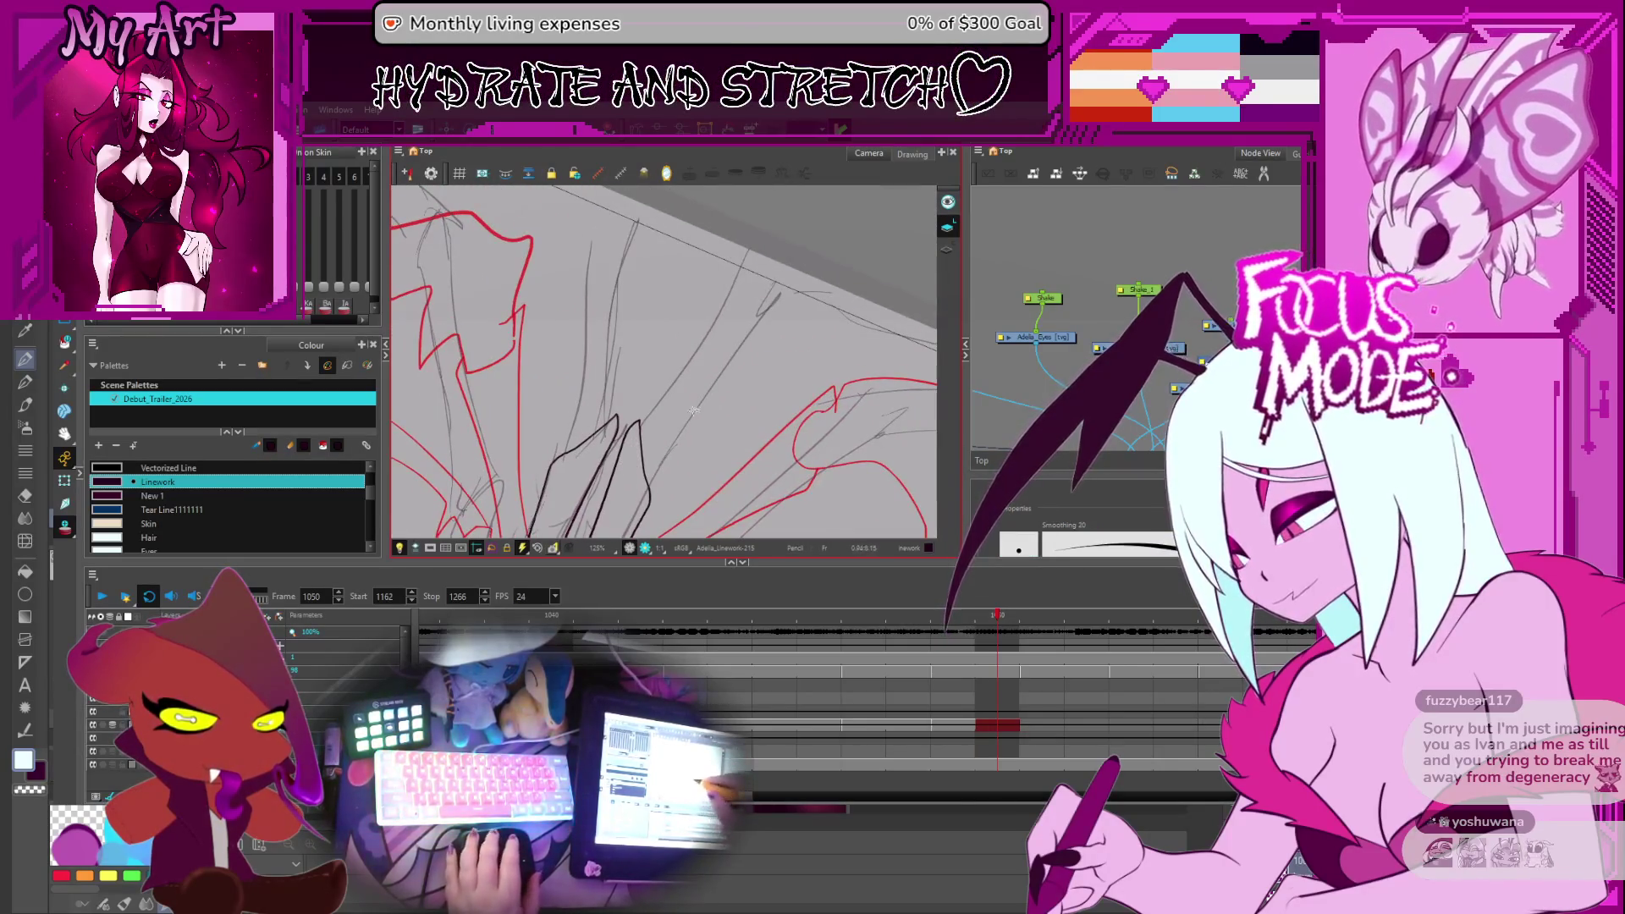
# Edit the long diagonal strand's points so it curves down into a rounded hooked tip
pyautogui.scroll(-1, 693, 411)
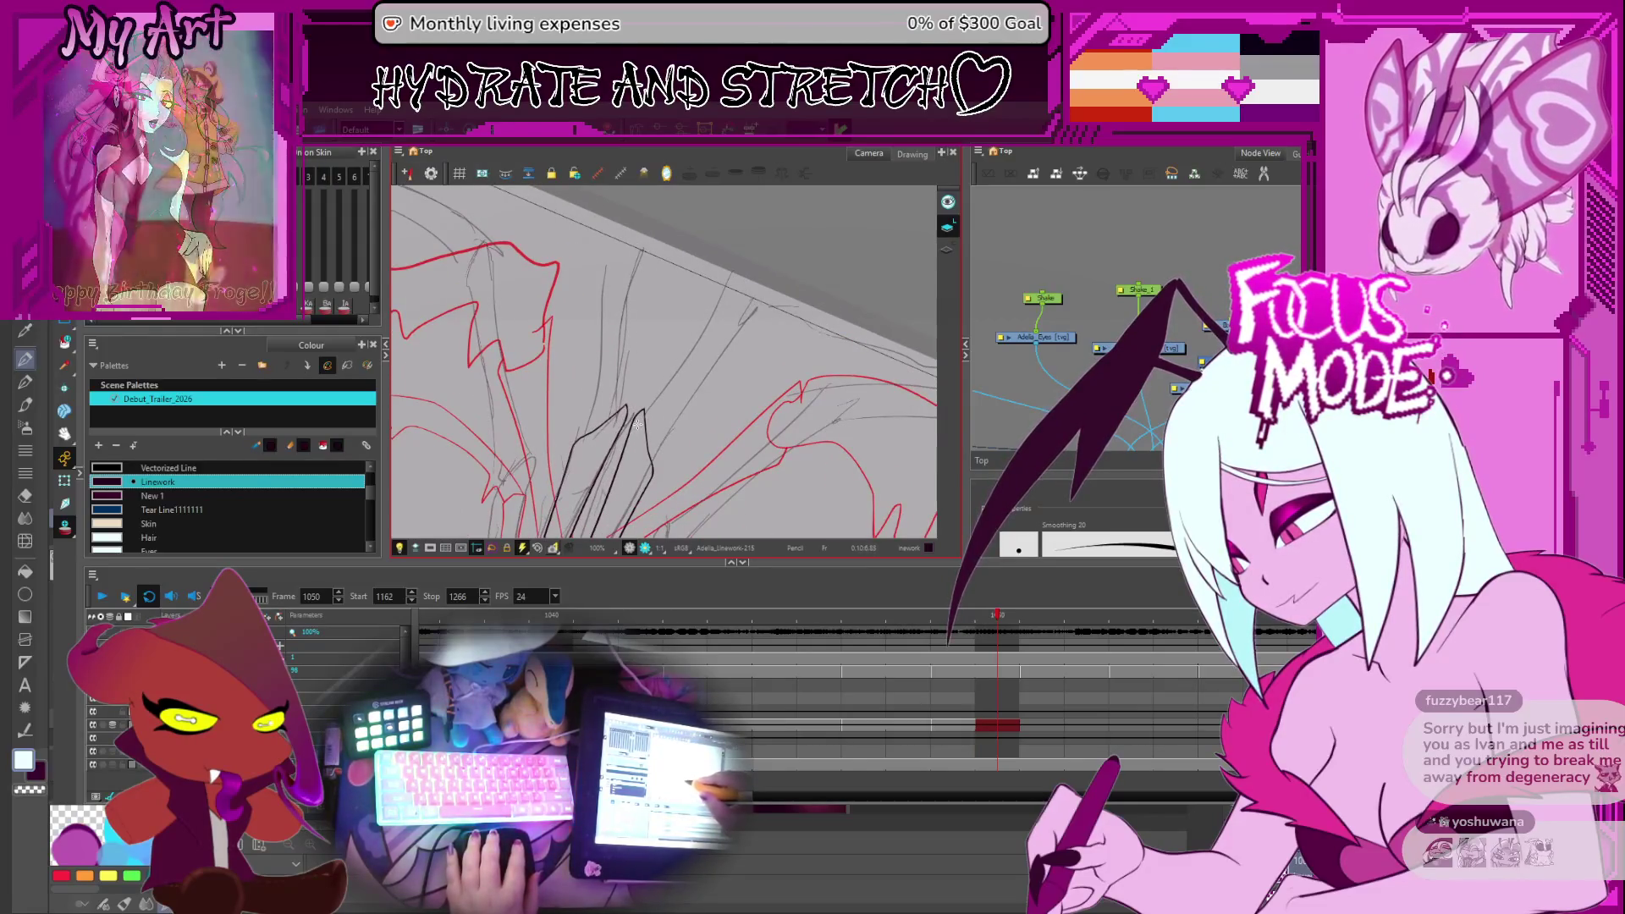
pyautogui.moveTo(636, 434)
pyautogui.mouseDown()
pyautogui.moveTo(662, 388)
pyautogui.moveTo(669, 420)
pyautogui.moveTo(633, 458)
pyautogui.moveTo(762, 264)
pyautogui.mouseUp()
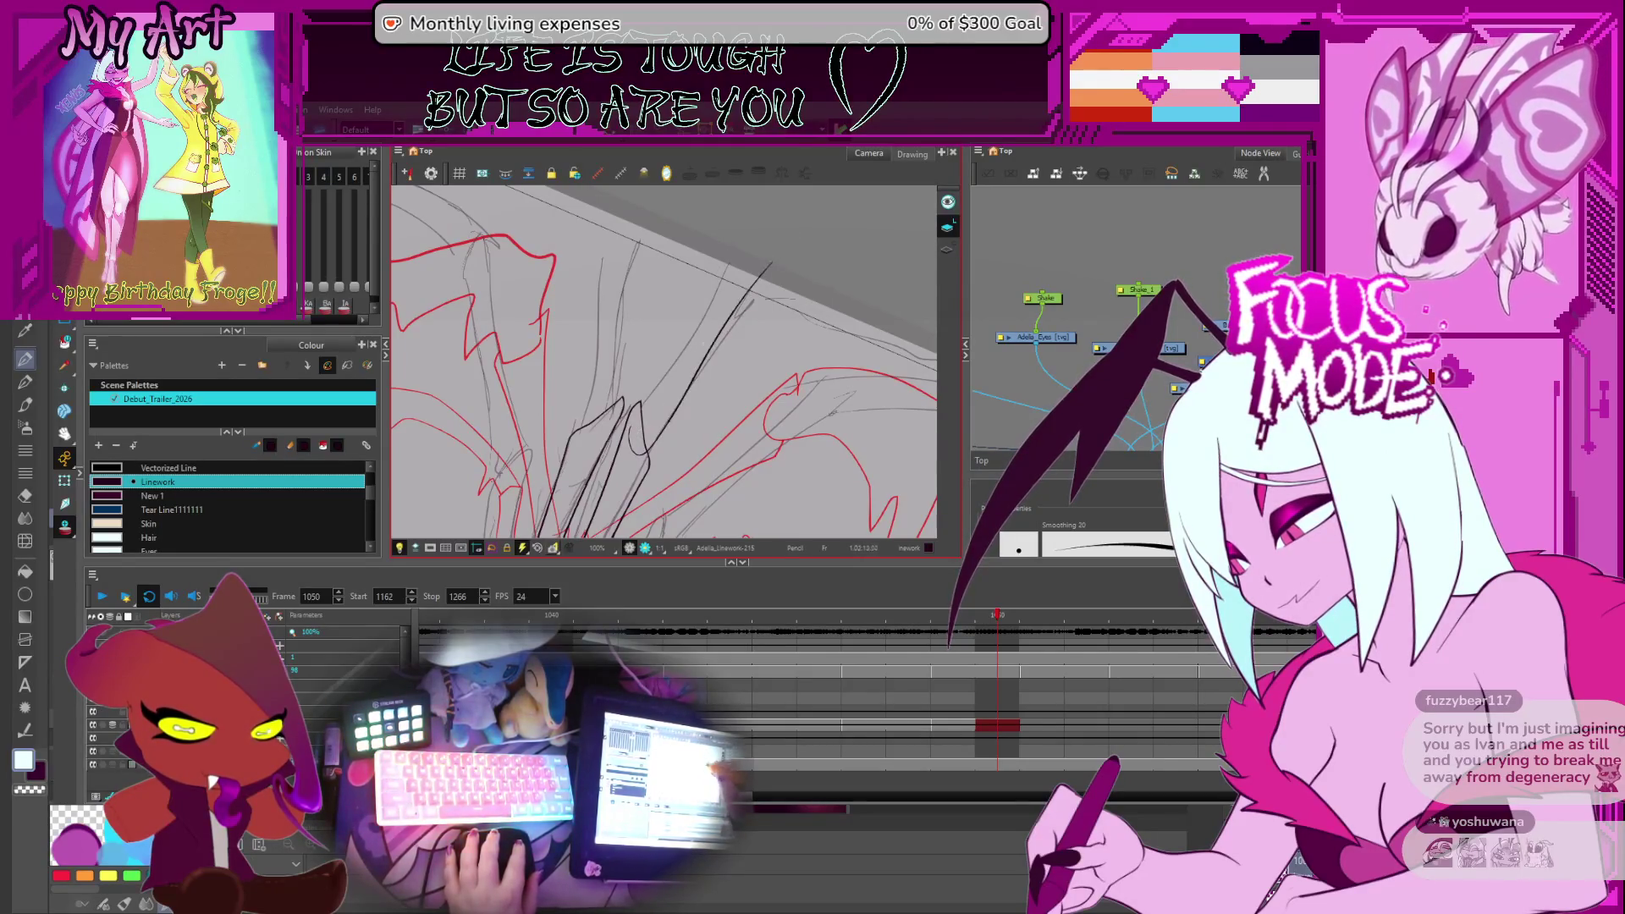
pyautogui.moveTo(733, 307)
pyautogui.mouseDown()
pyautogui.moveTo(703, 271)
pyautogui.moveTo(627, 398)
pyautogui.mouseUp()
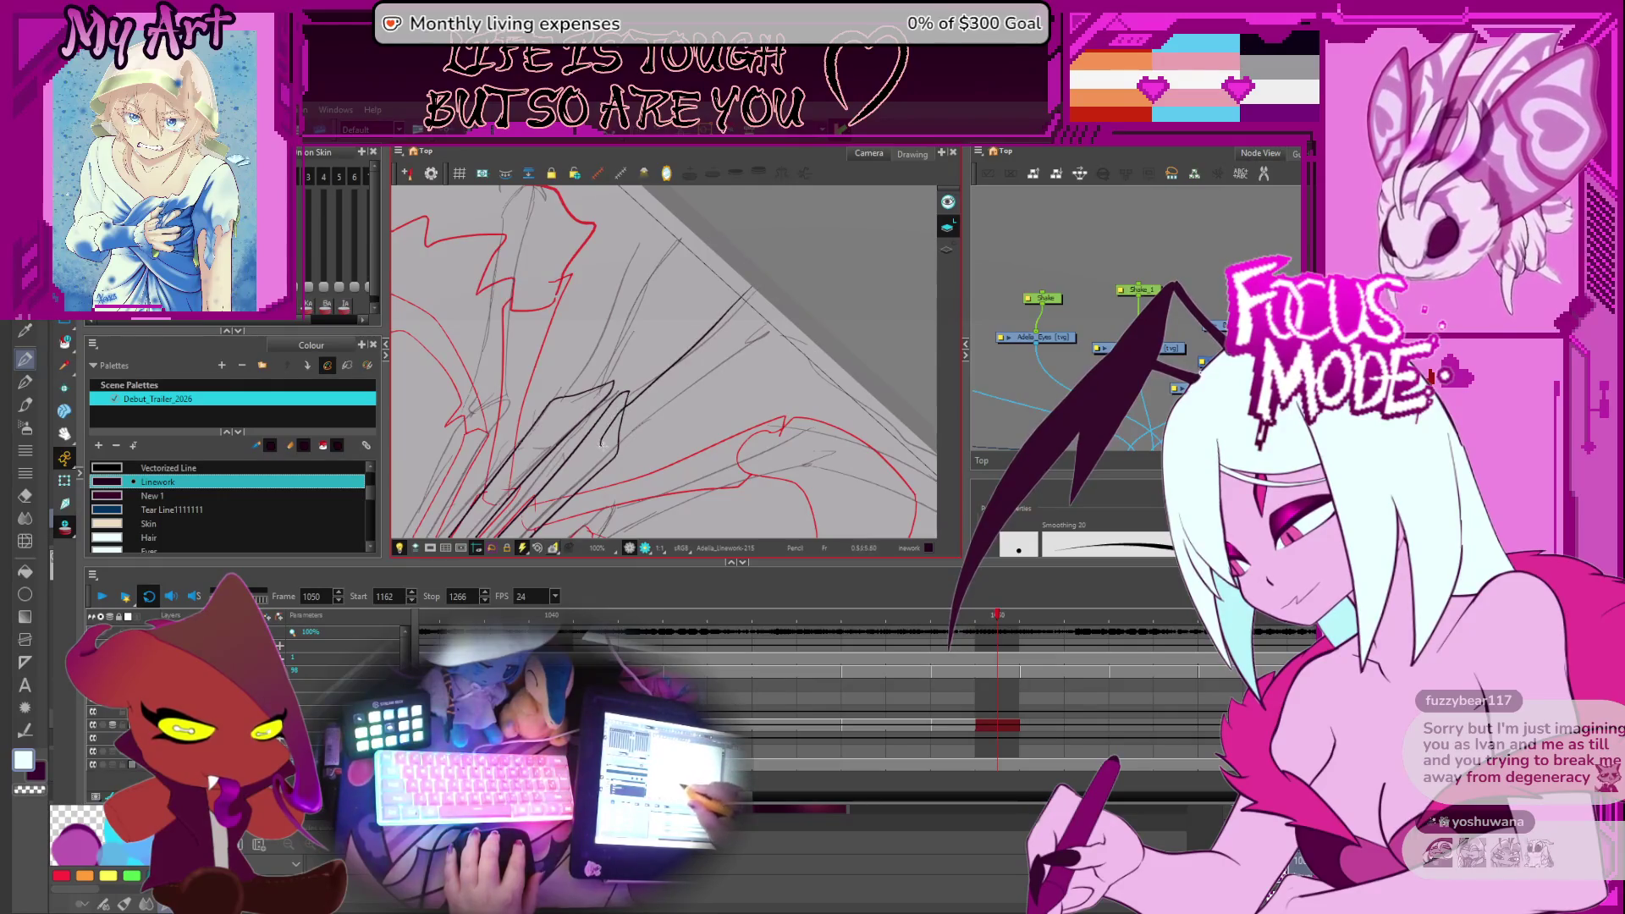
pyautogui.hotkey('alt', 'q')
pyautogui.click(667, 407)
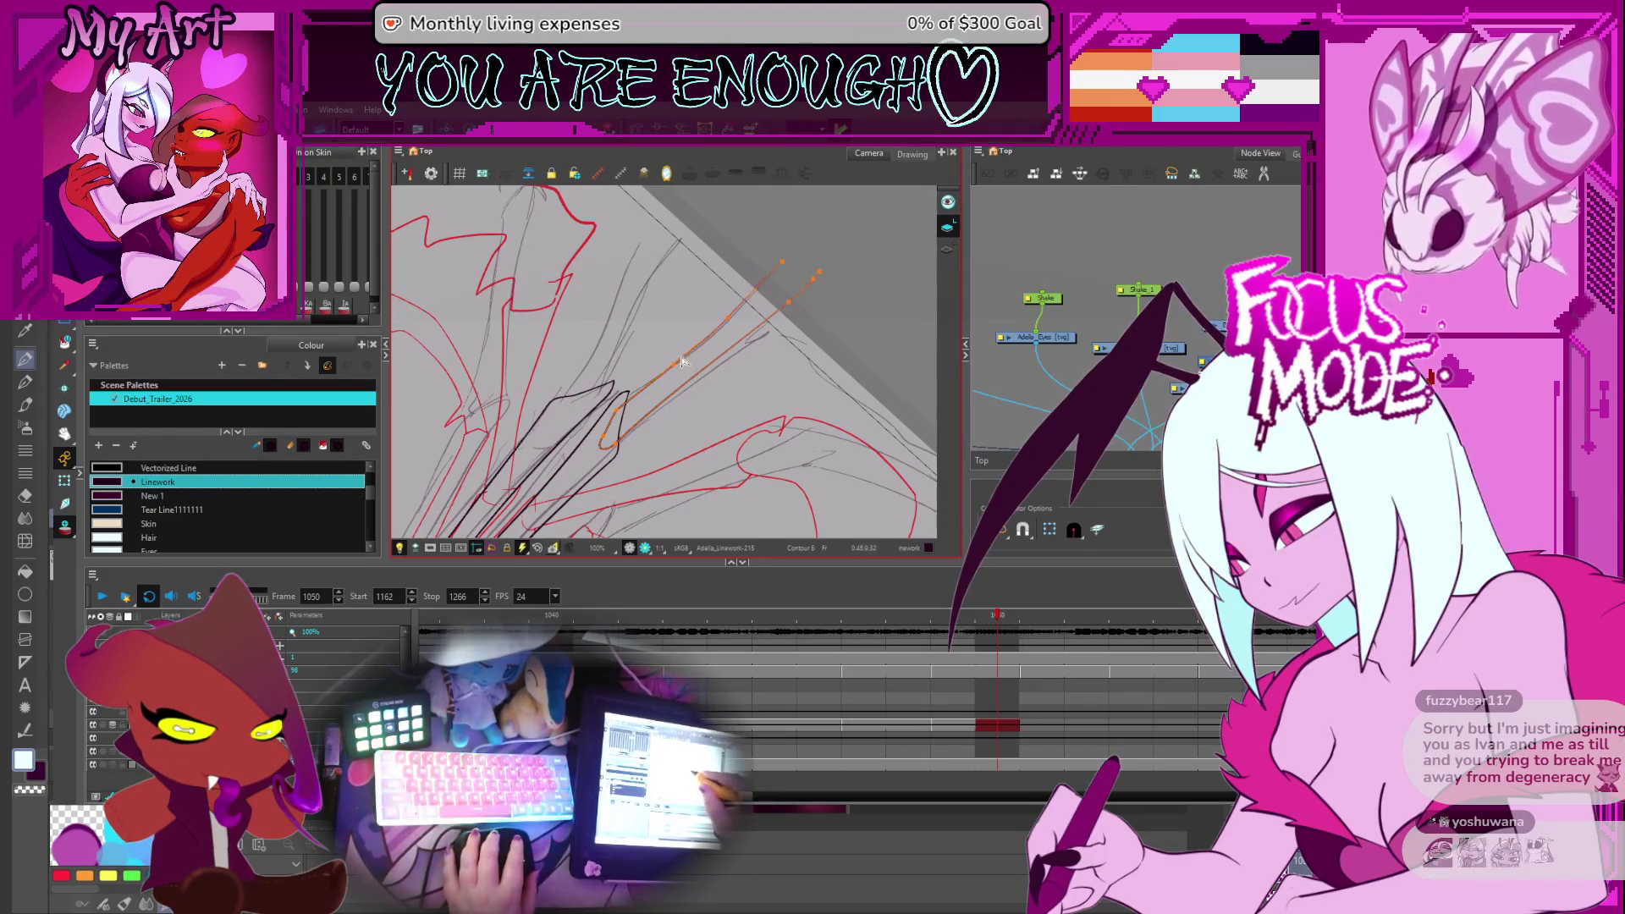
pyautogui.scroll(5, 658, 408)
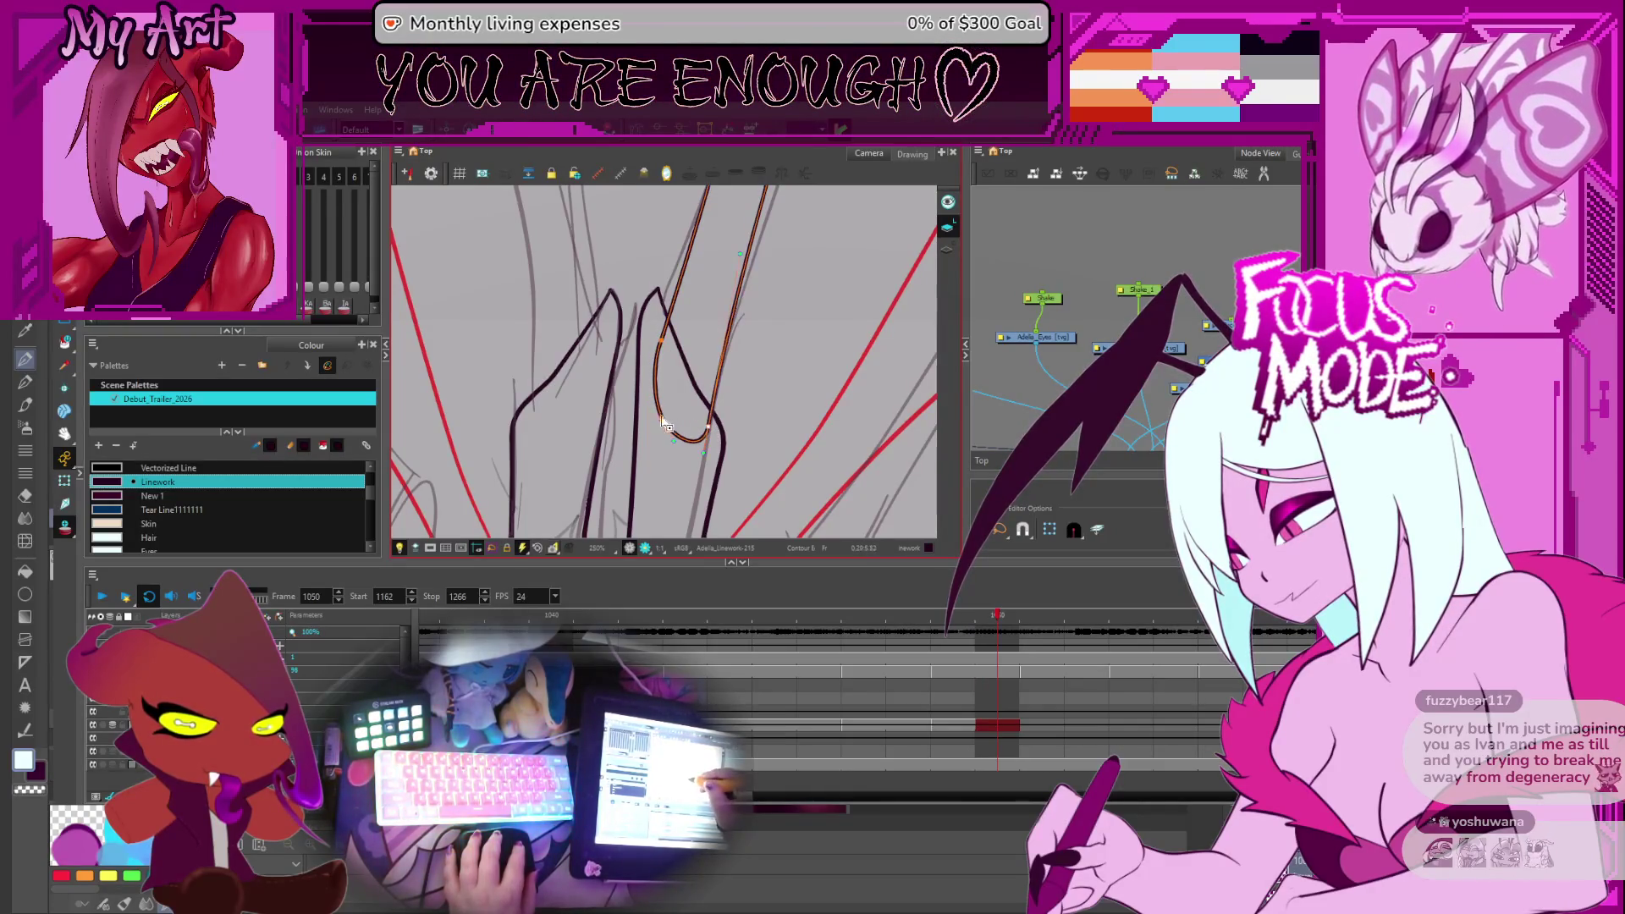
# Select the long upper strands, rotate the view upright, and transform them onto the central tips
pyautogui.hotkey('alt', 'shift', 'q')
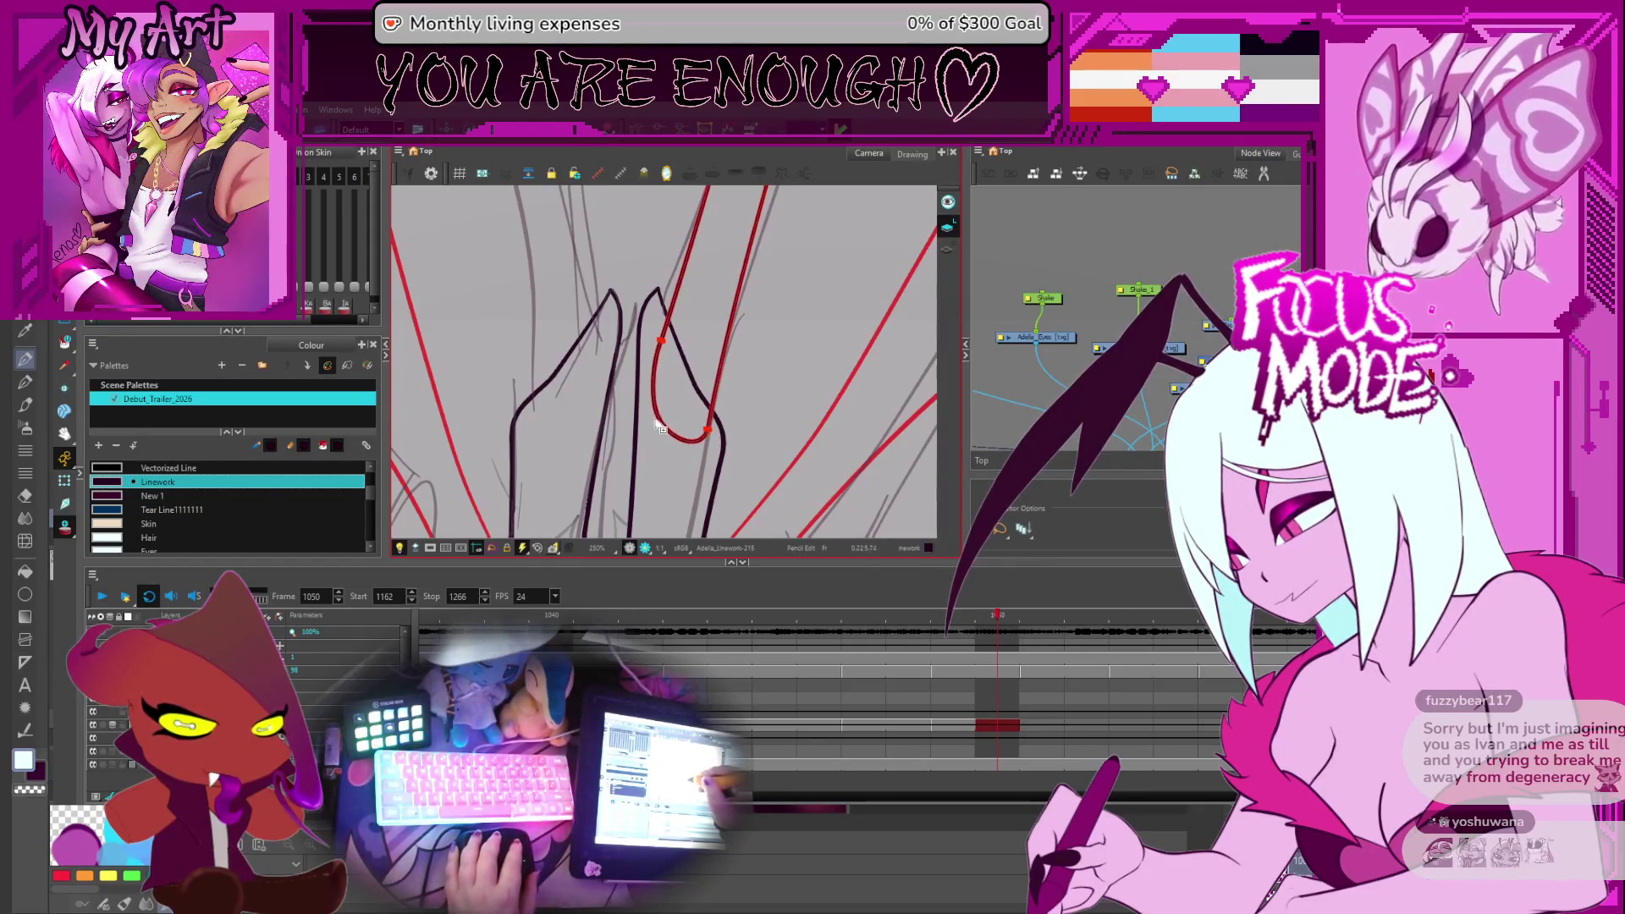
pyautogui.scroll(-4, 679, 387)
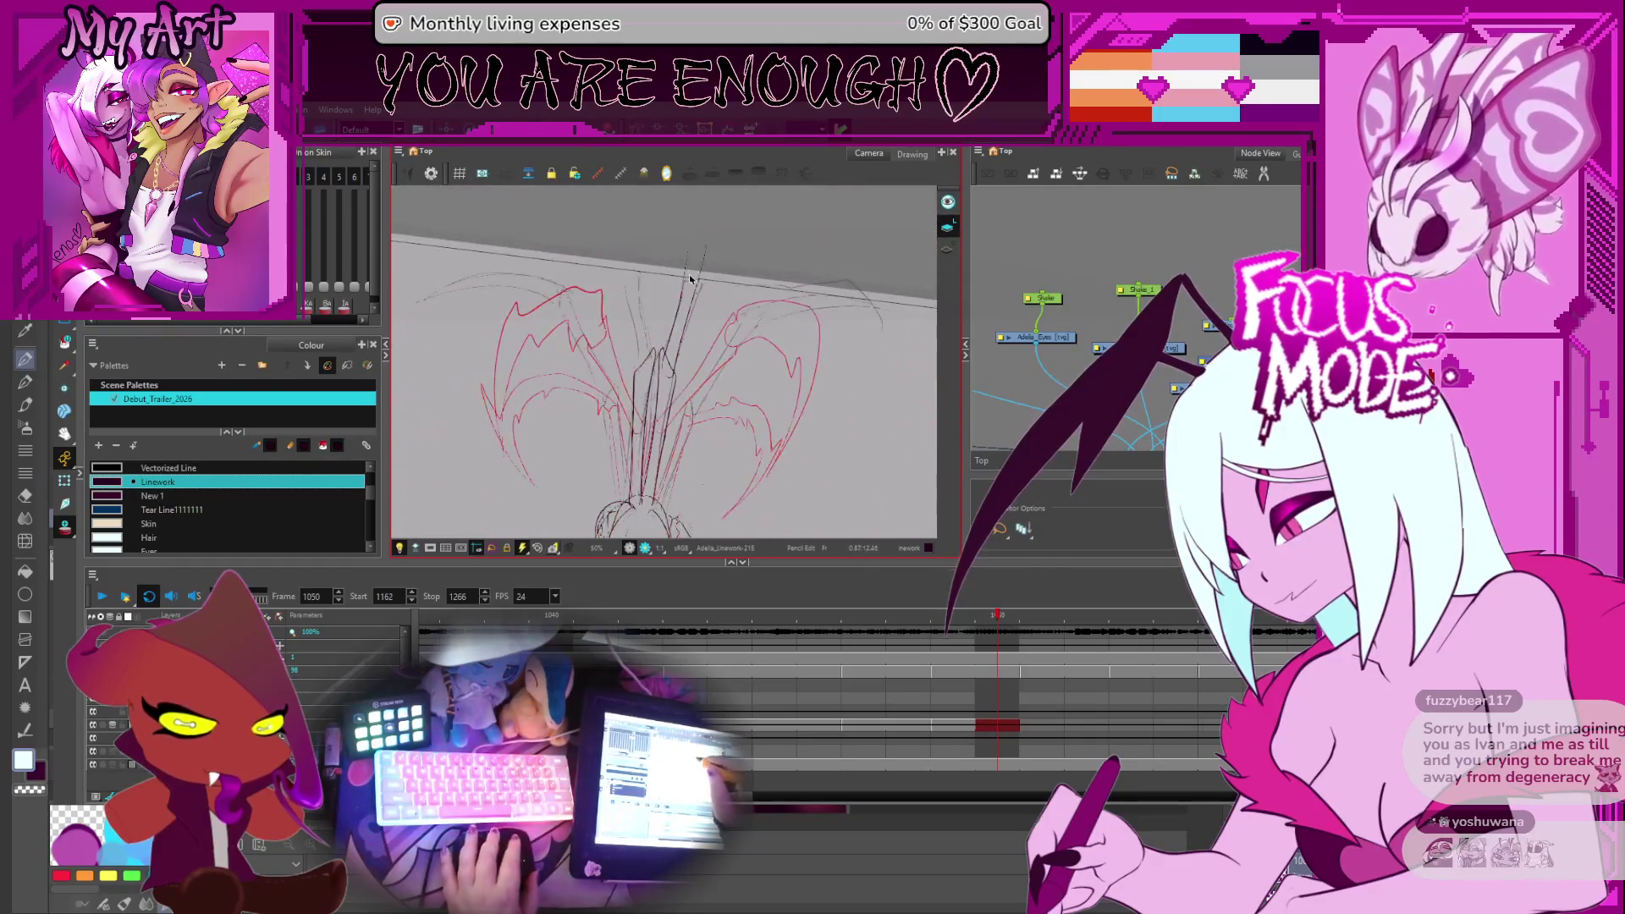
pyautogui.hotkey('alt', 's')
pyautogui.click(720, 294)
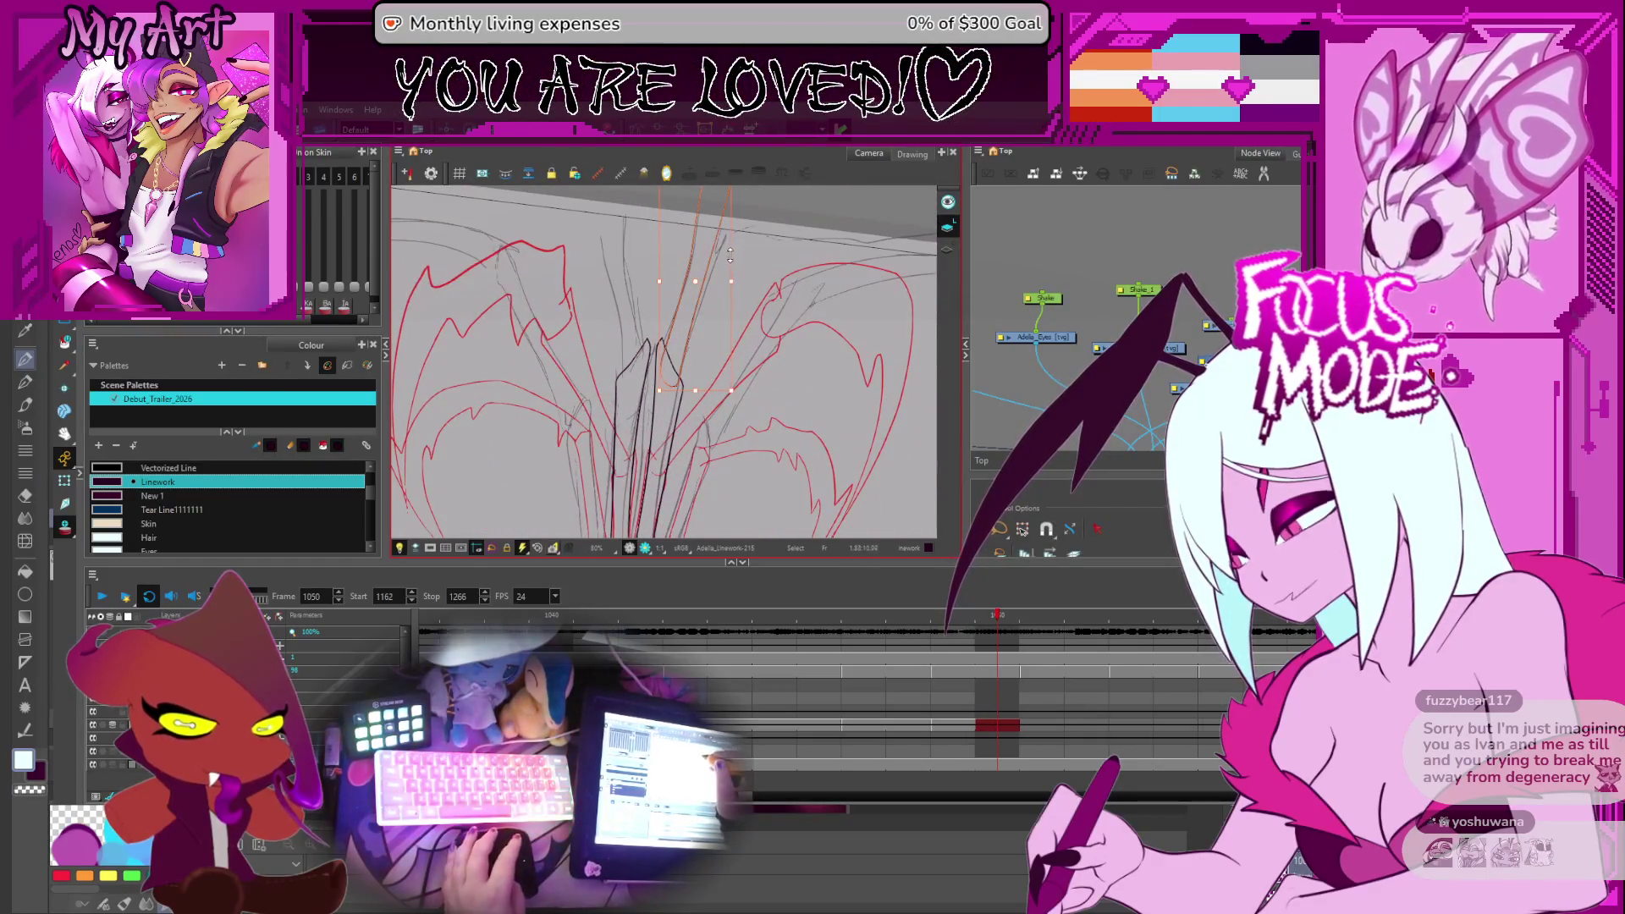
pyautogui.moveTo(779, 245)
pyautogui.mouseDown()
pyautogui.moveTo(772, 285)
pyautogui.moveTo(733, 319)
pyautogui.moveTo(616, 319)
pyautogui.mouseUp()
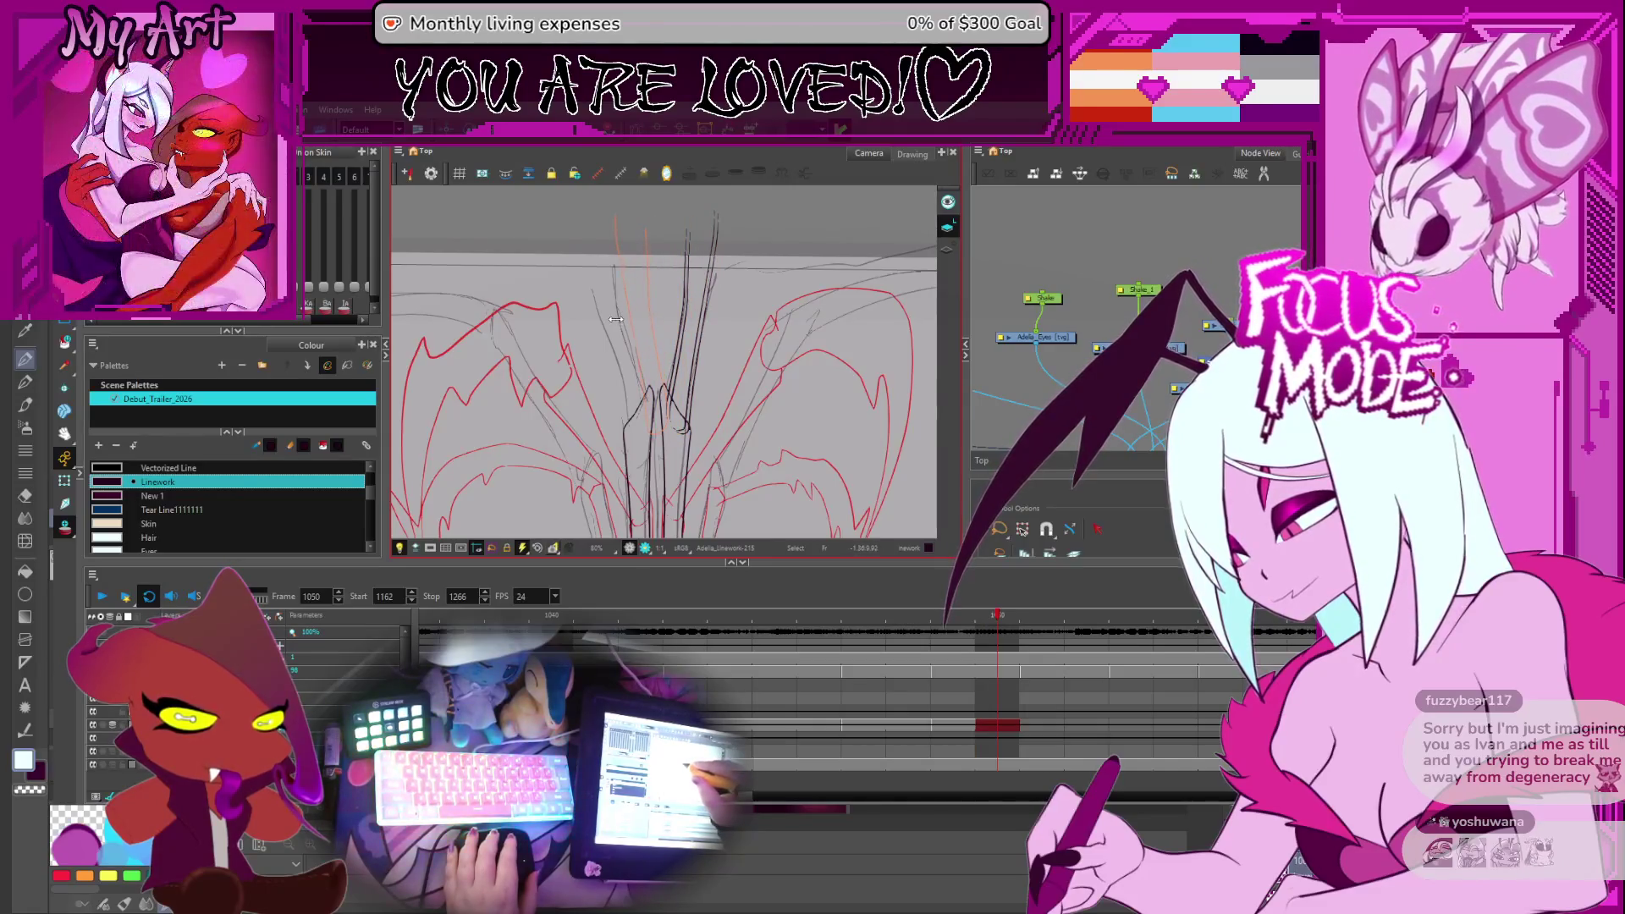
pyautogui.click(663, 378)
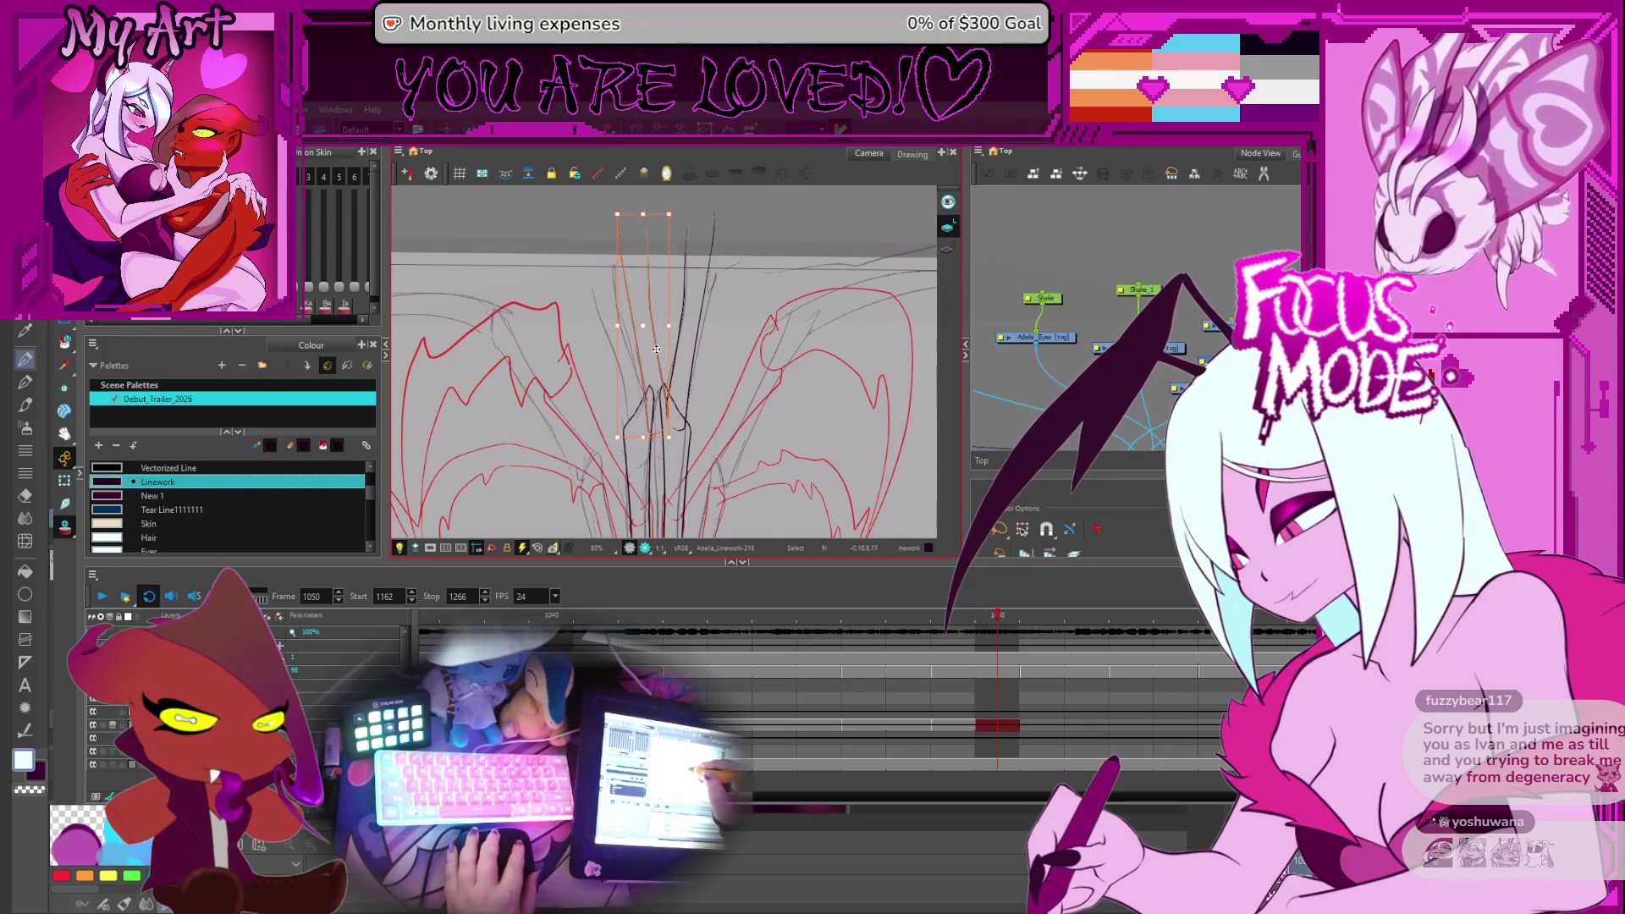
pyautogui.scroll(4, 641, 341)
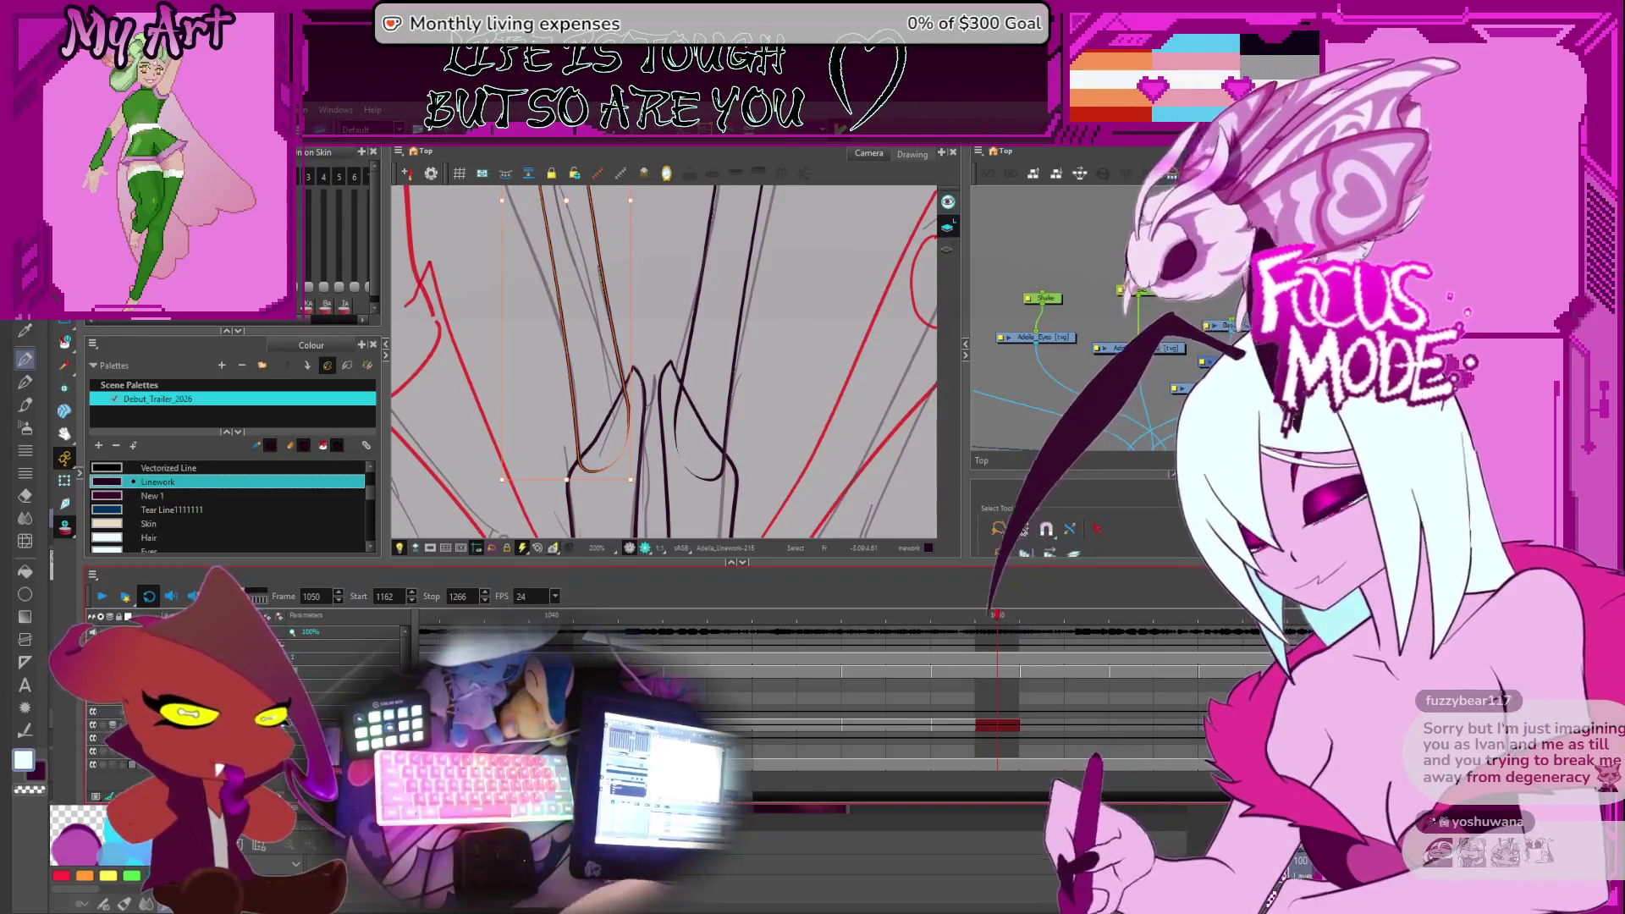
pyautogui.scroll(-2, 802, 350)
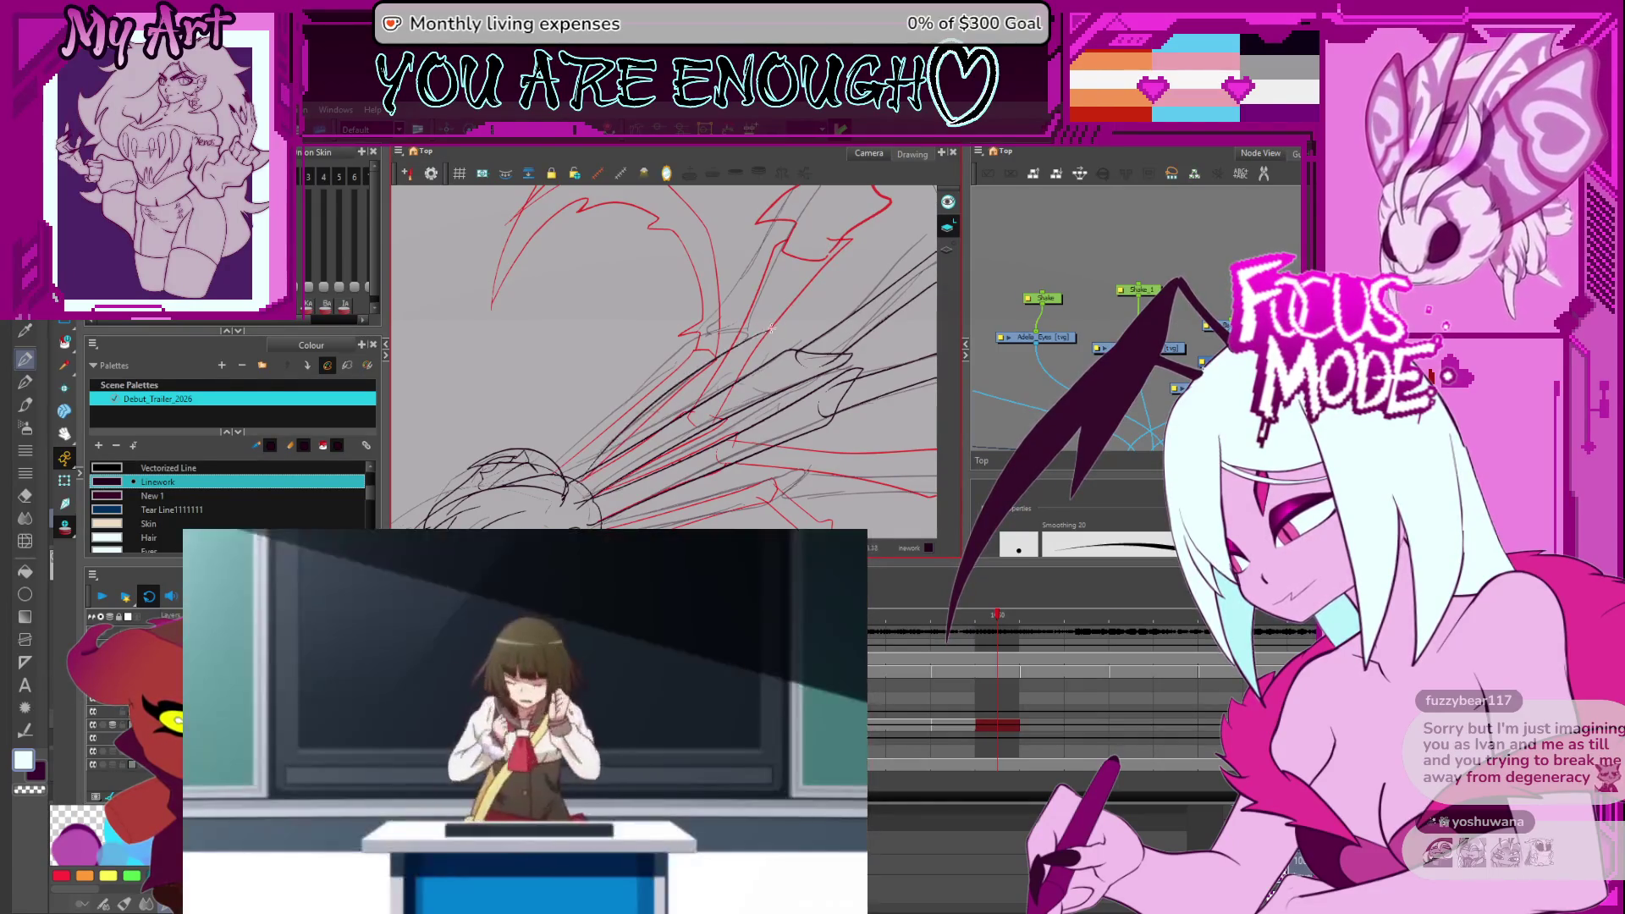
# Draw a new diagonal strand and pull its point onto the red guide
pyautogui.moveTo(610, 444); pyautogui.dragTo(733, 351)
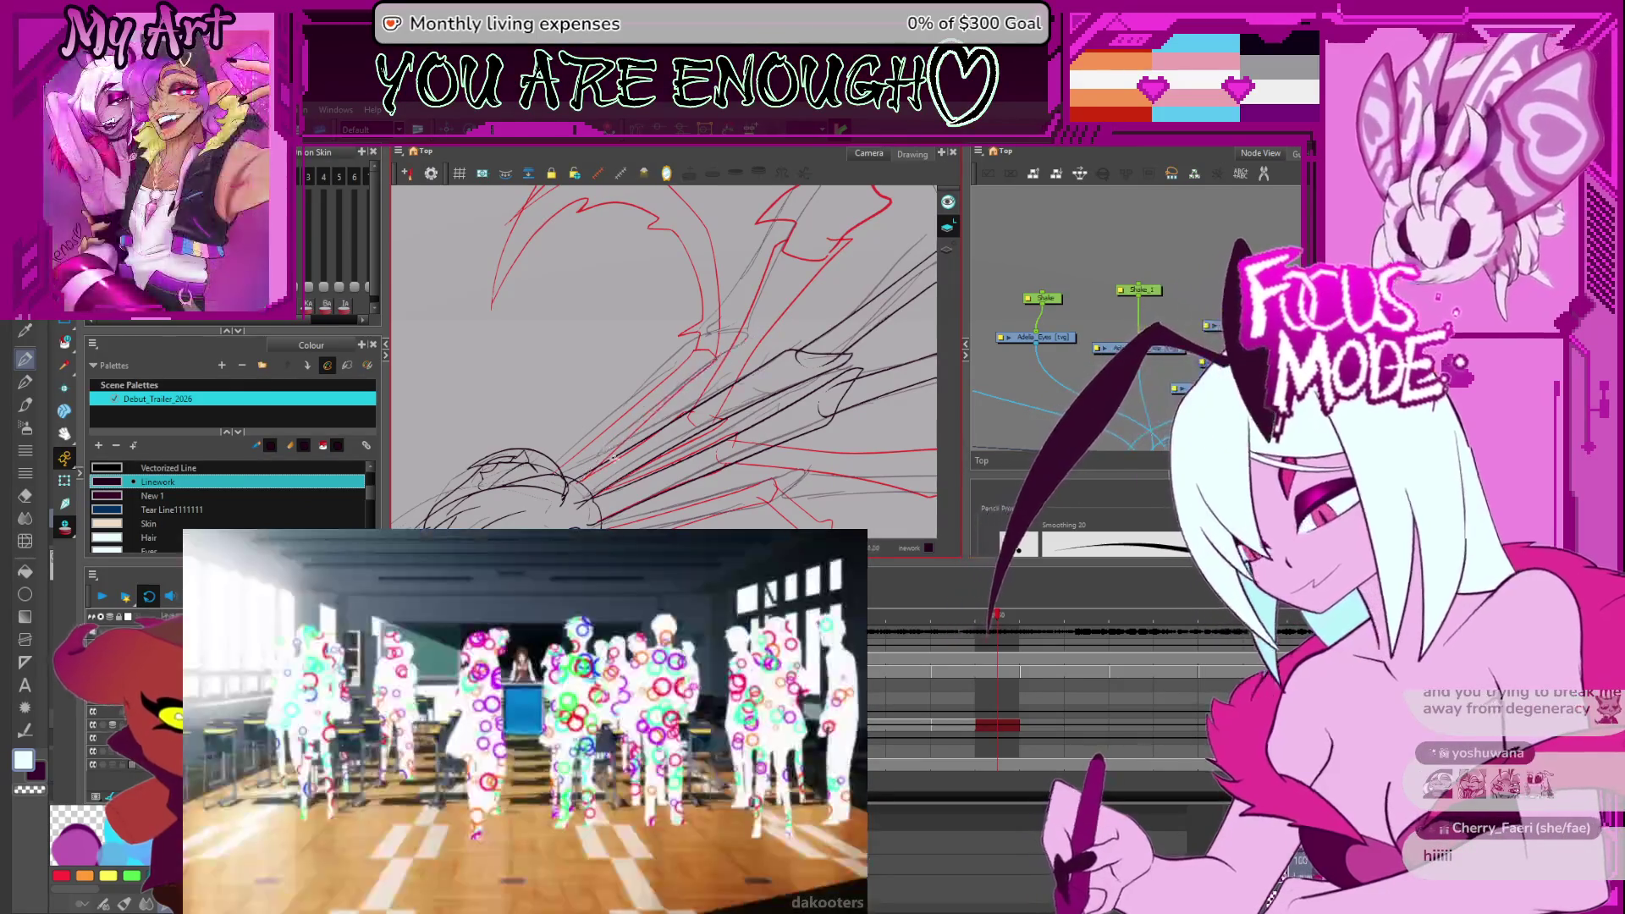
pyautogui.hotkey('alt', 'q')
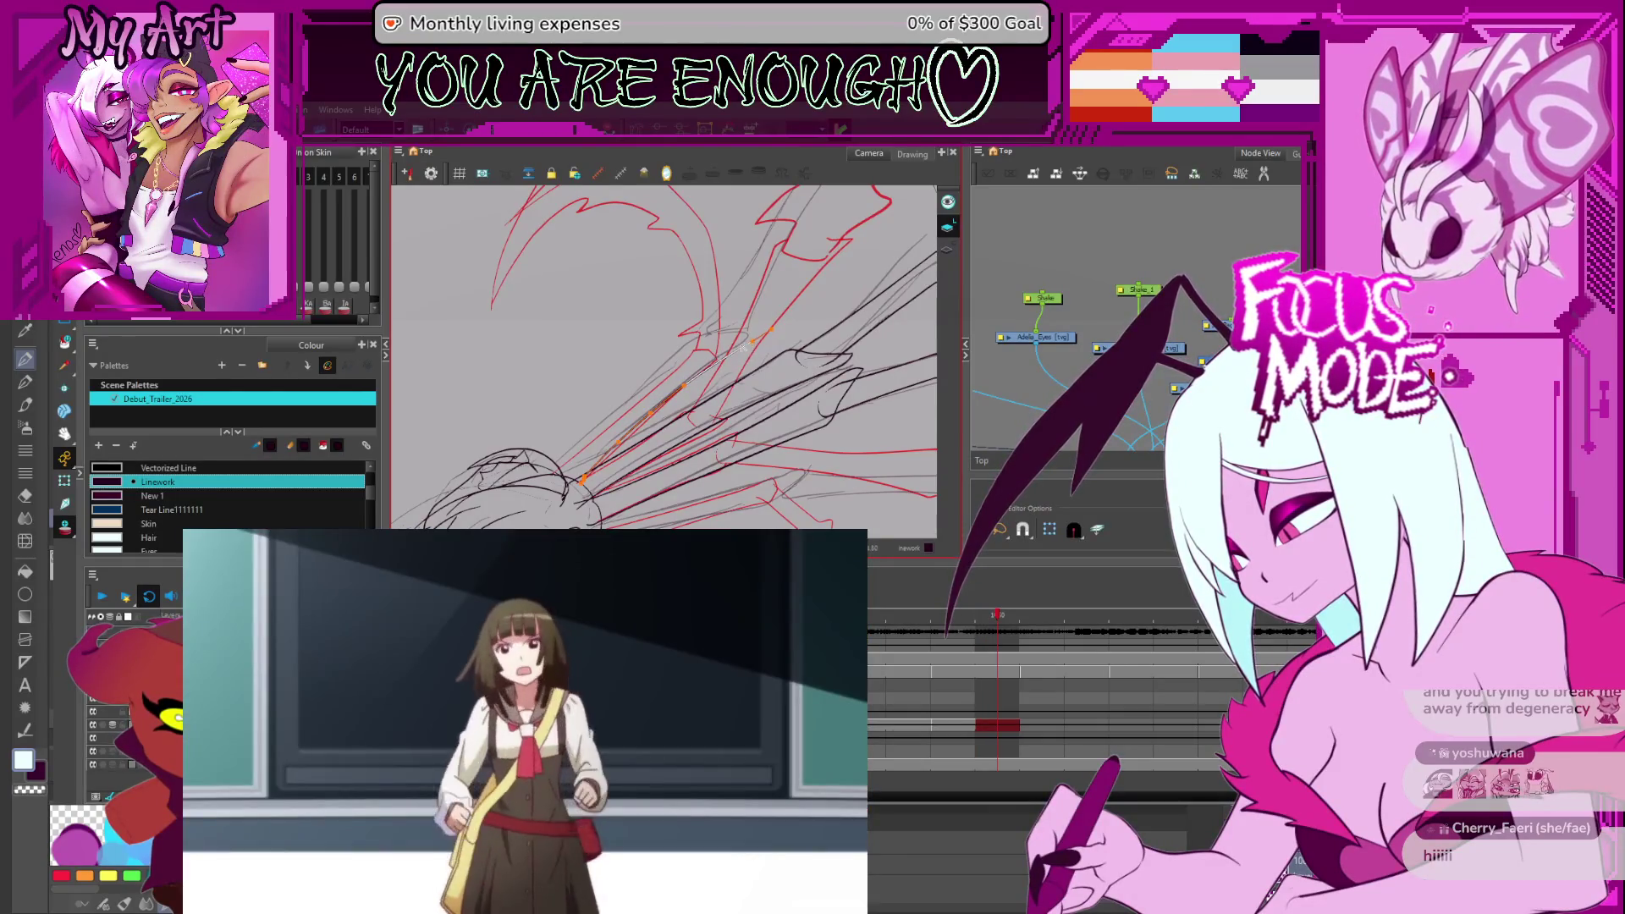
pyautogui.click(743, 355)
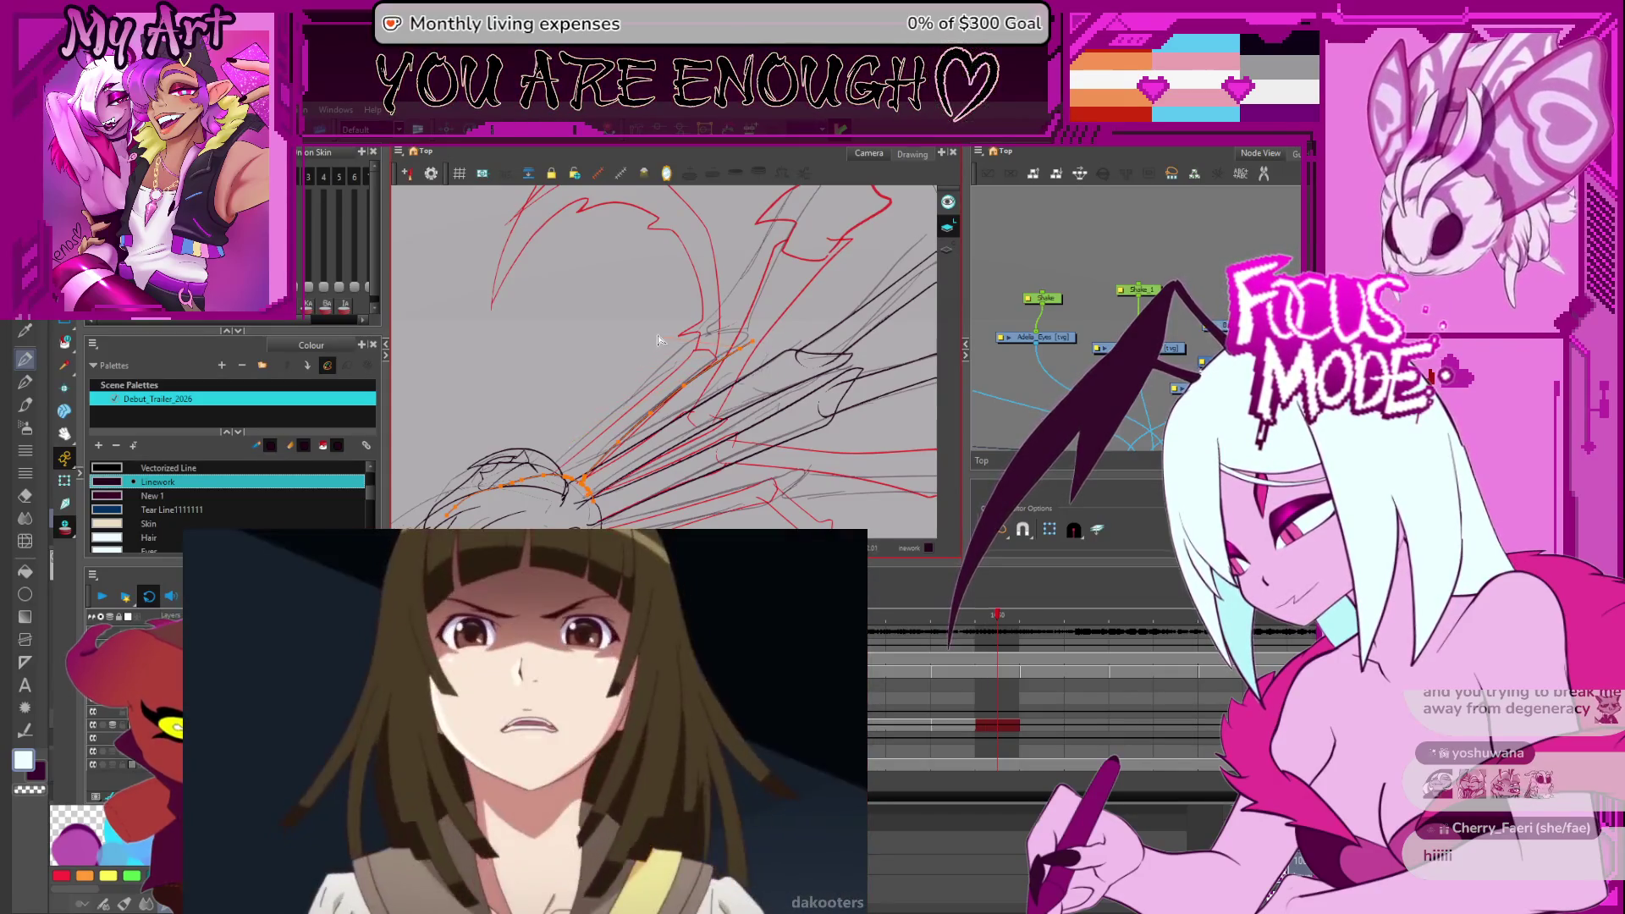
pyautogui.click(701, 341)
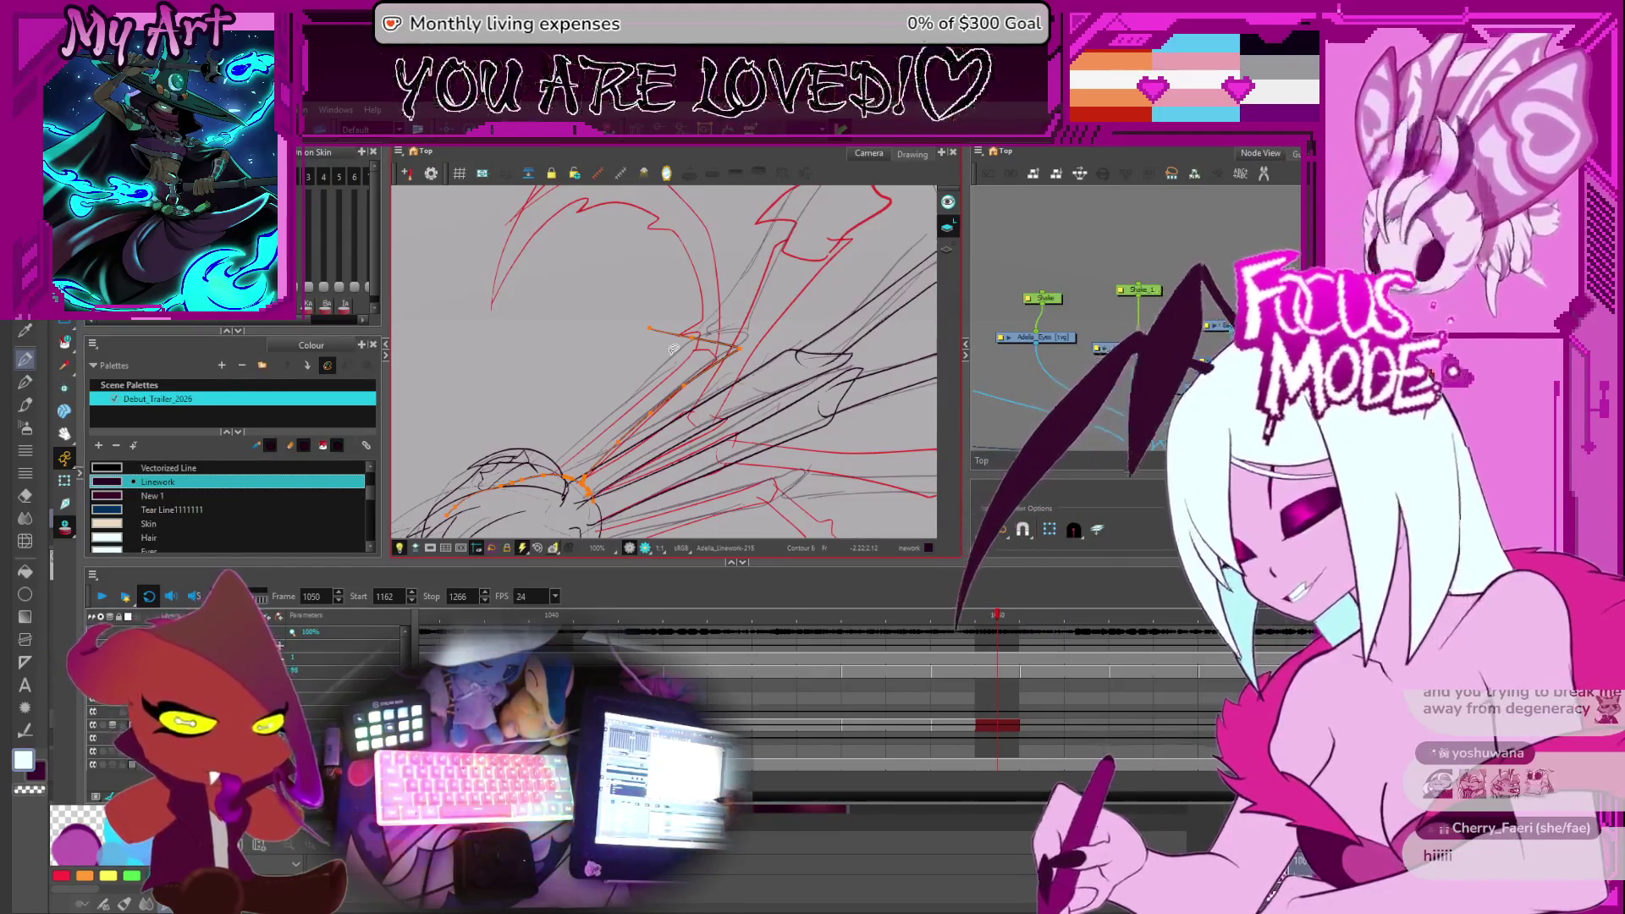
pyautogui.press('2')
pyautogui.press('2')
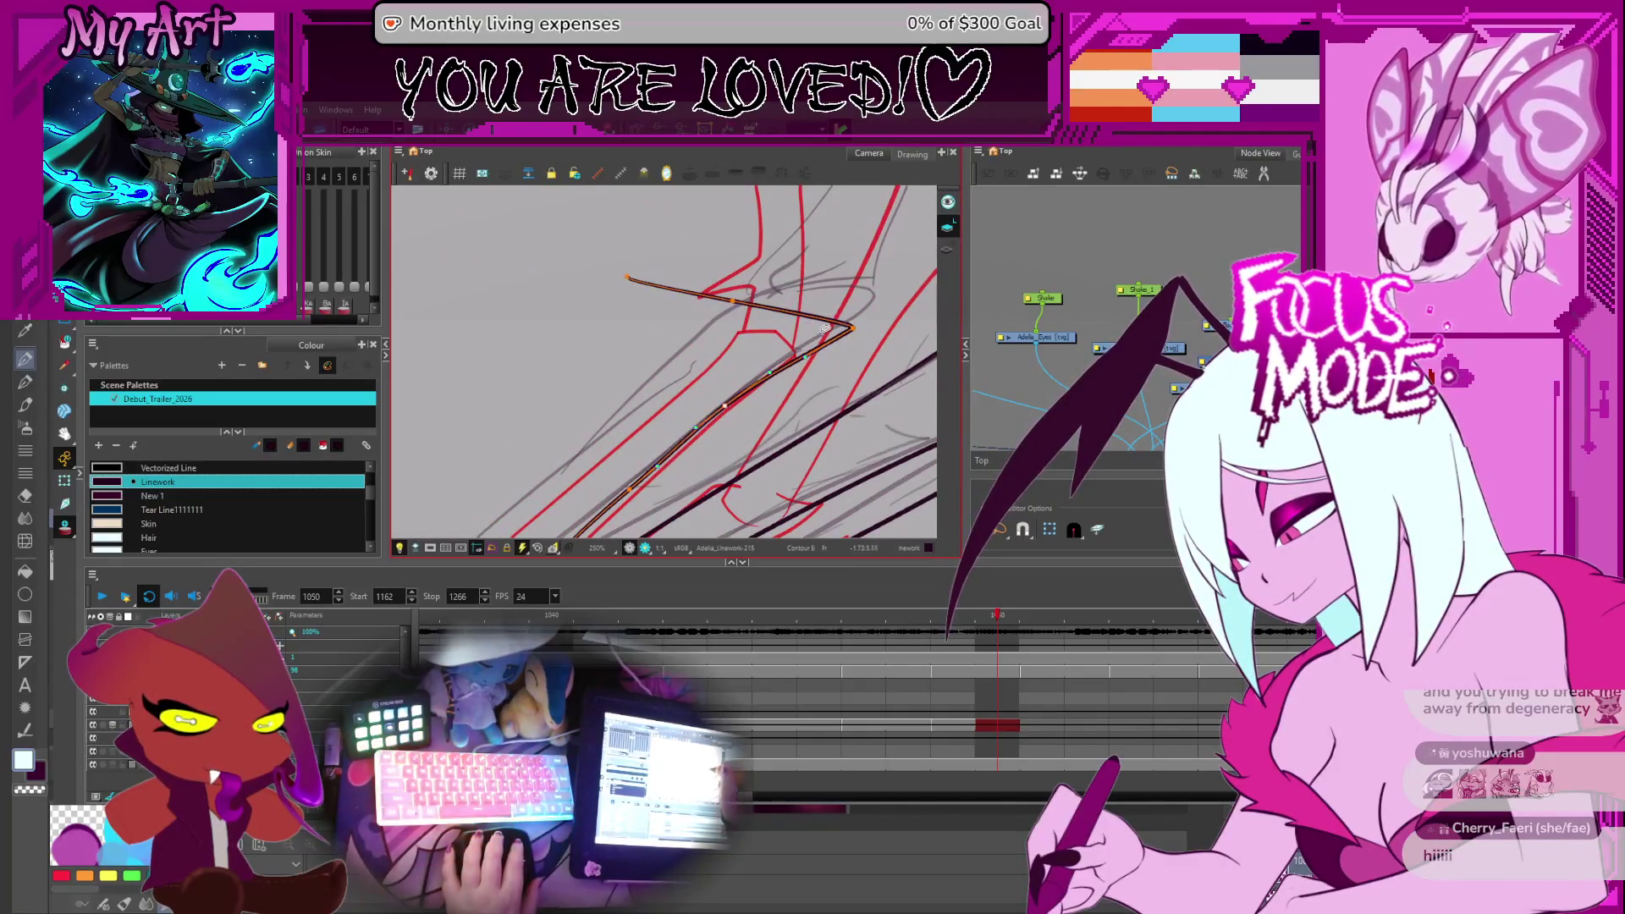
pyautogui.moveTo(853, 327); pyautogui.dragTo(896, 280)
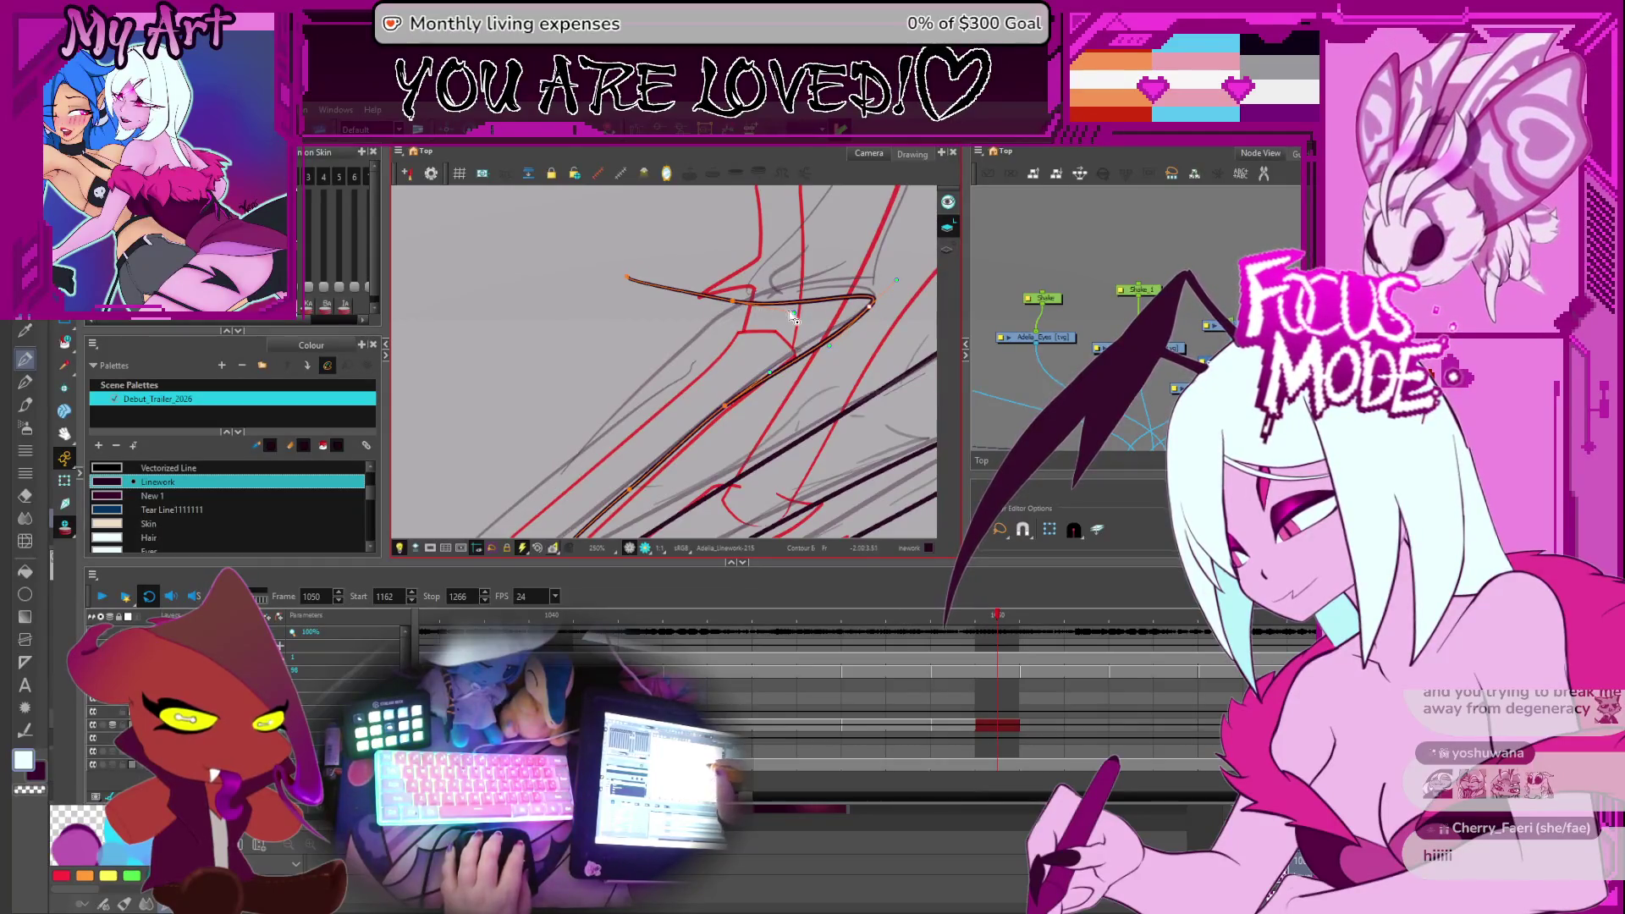
pyautogui.scroll(-3, 678, 322)
pyautogui.moveTo(631, 326); pyautogui.dragTo(711, 275)
# Adjust the lower strand contours along the guides, then step back to frame 1046
pyautogui.click(706, 291)
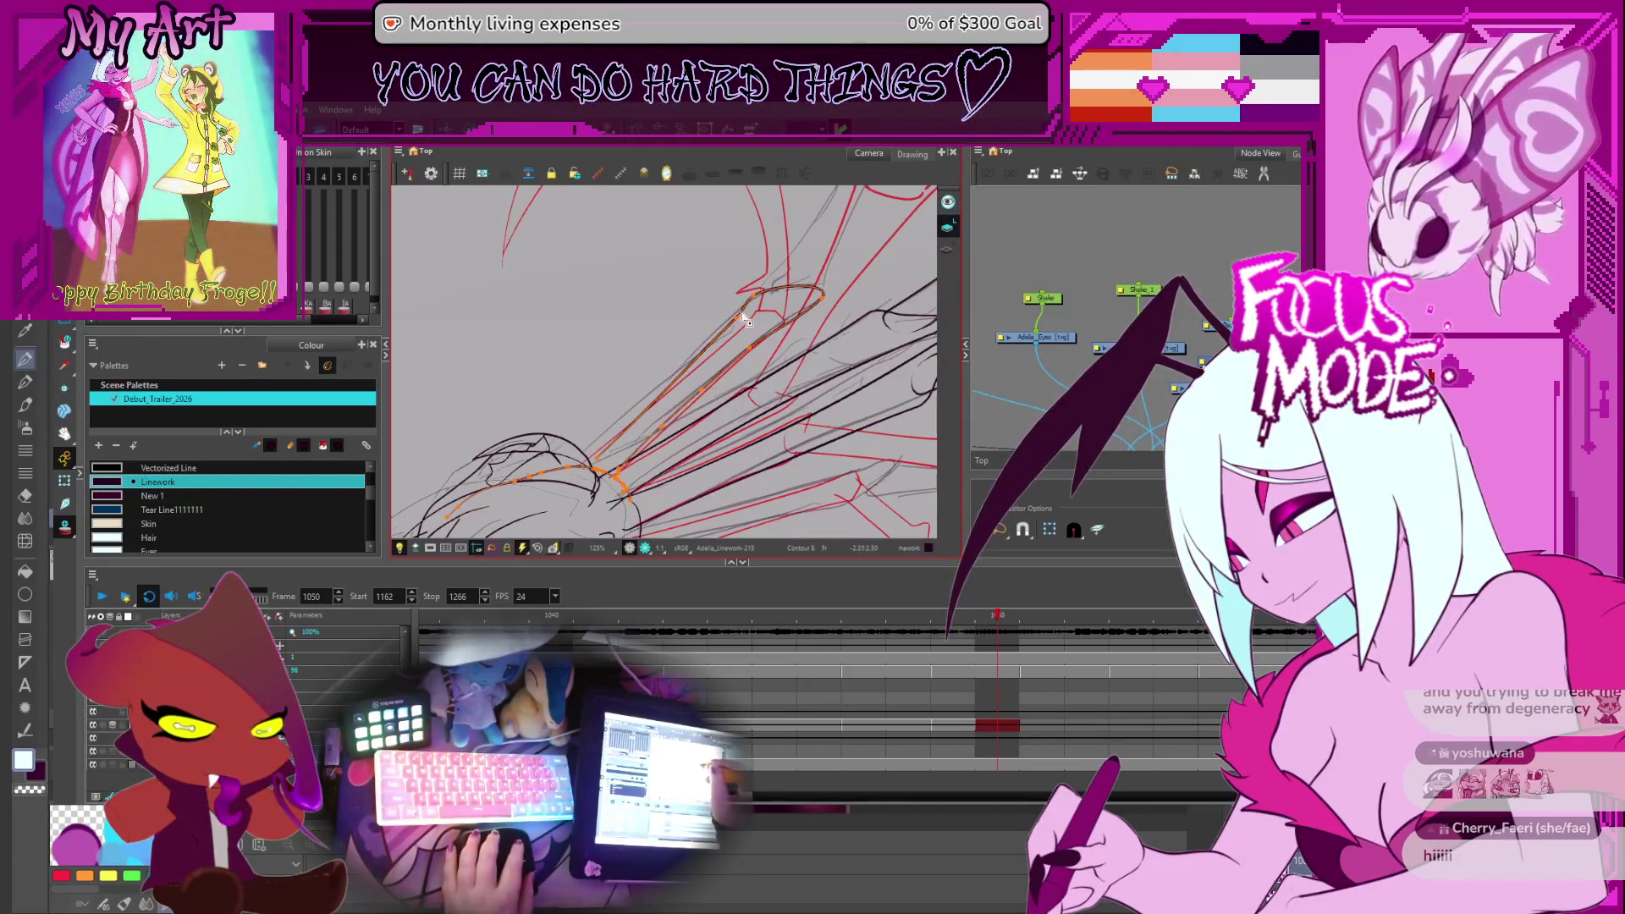
pyautogui.moveTo(748, 315); pyautogui.dragTo(617, 399)
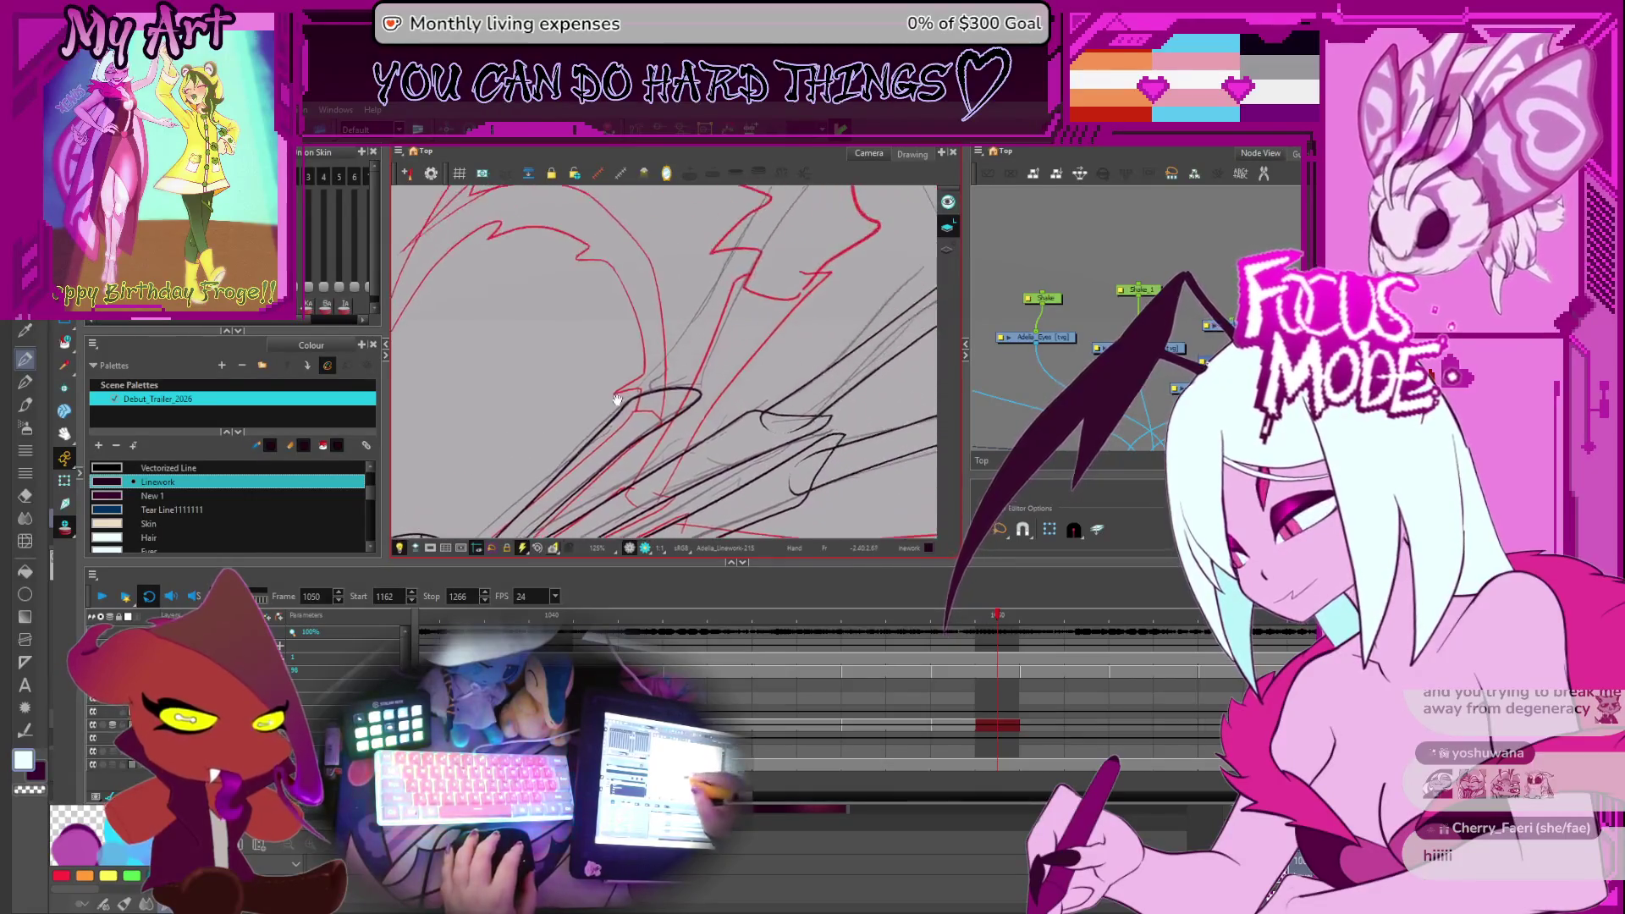
pyautogui.scroll(3, 565, 465)
pyautogui.click(665, 385)
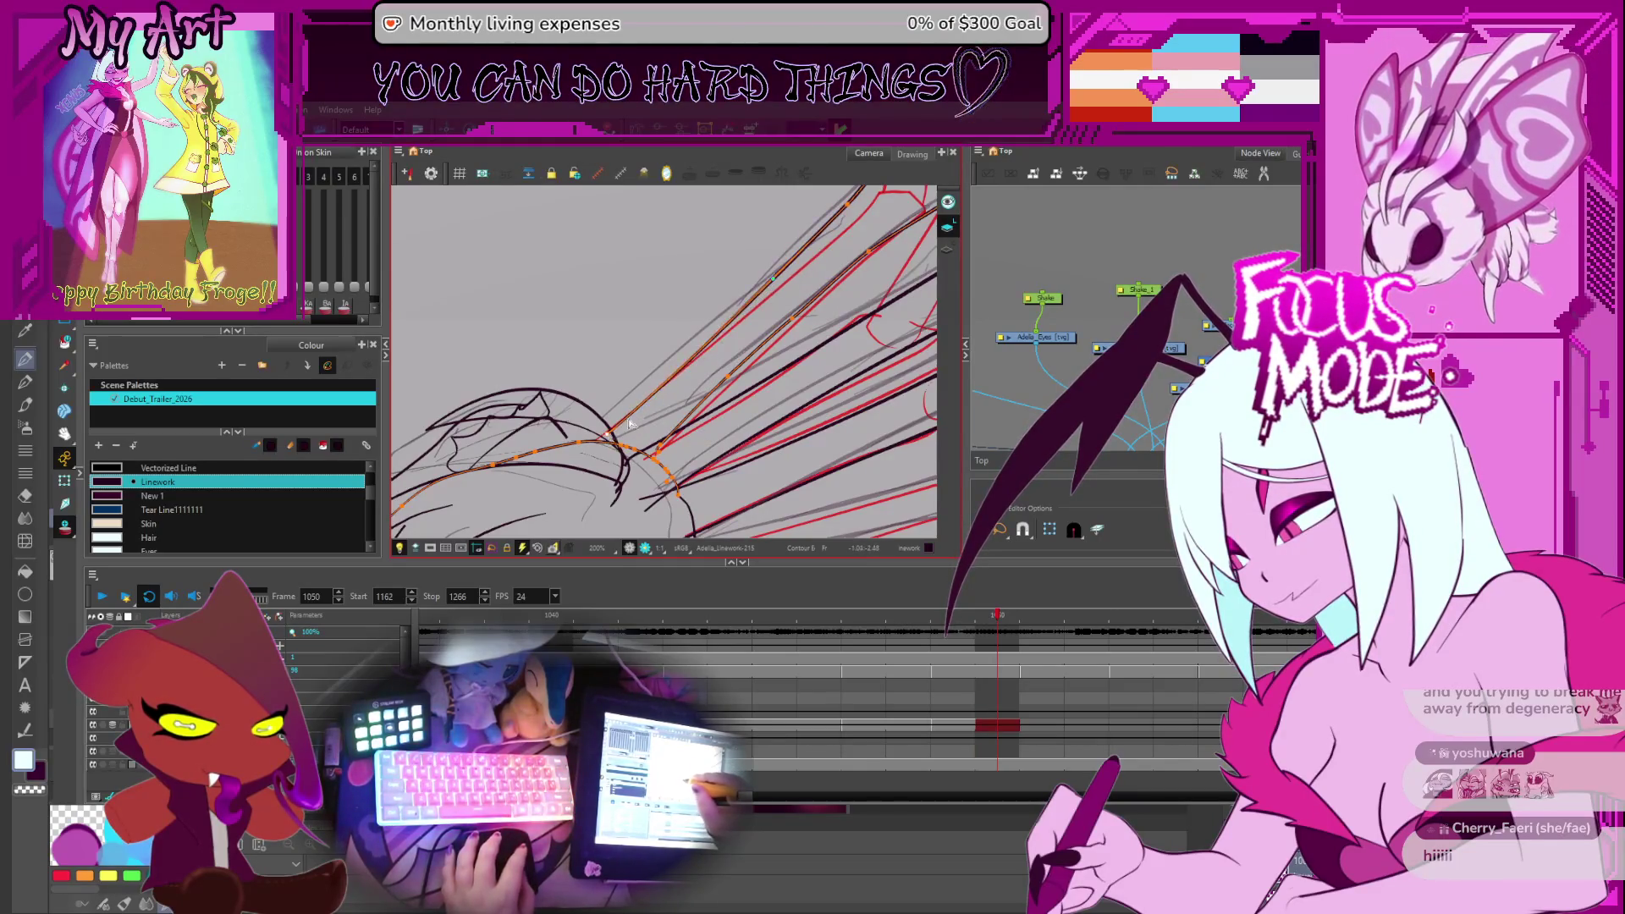
pyautogui.moveTo(845, 213)
pyautogui.mouseDown()
pyautogui.moveTo(718, 324)
pyautogui.moveTo(693, 370)
pyautogui.mouseUp()
pyautogui.click(664, 387)
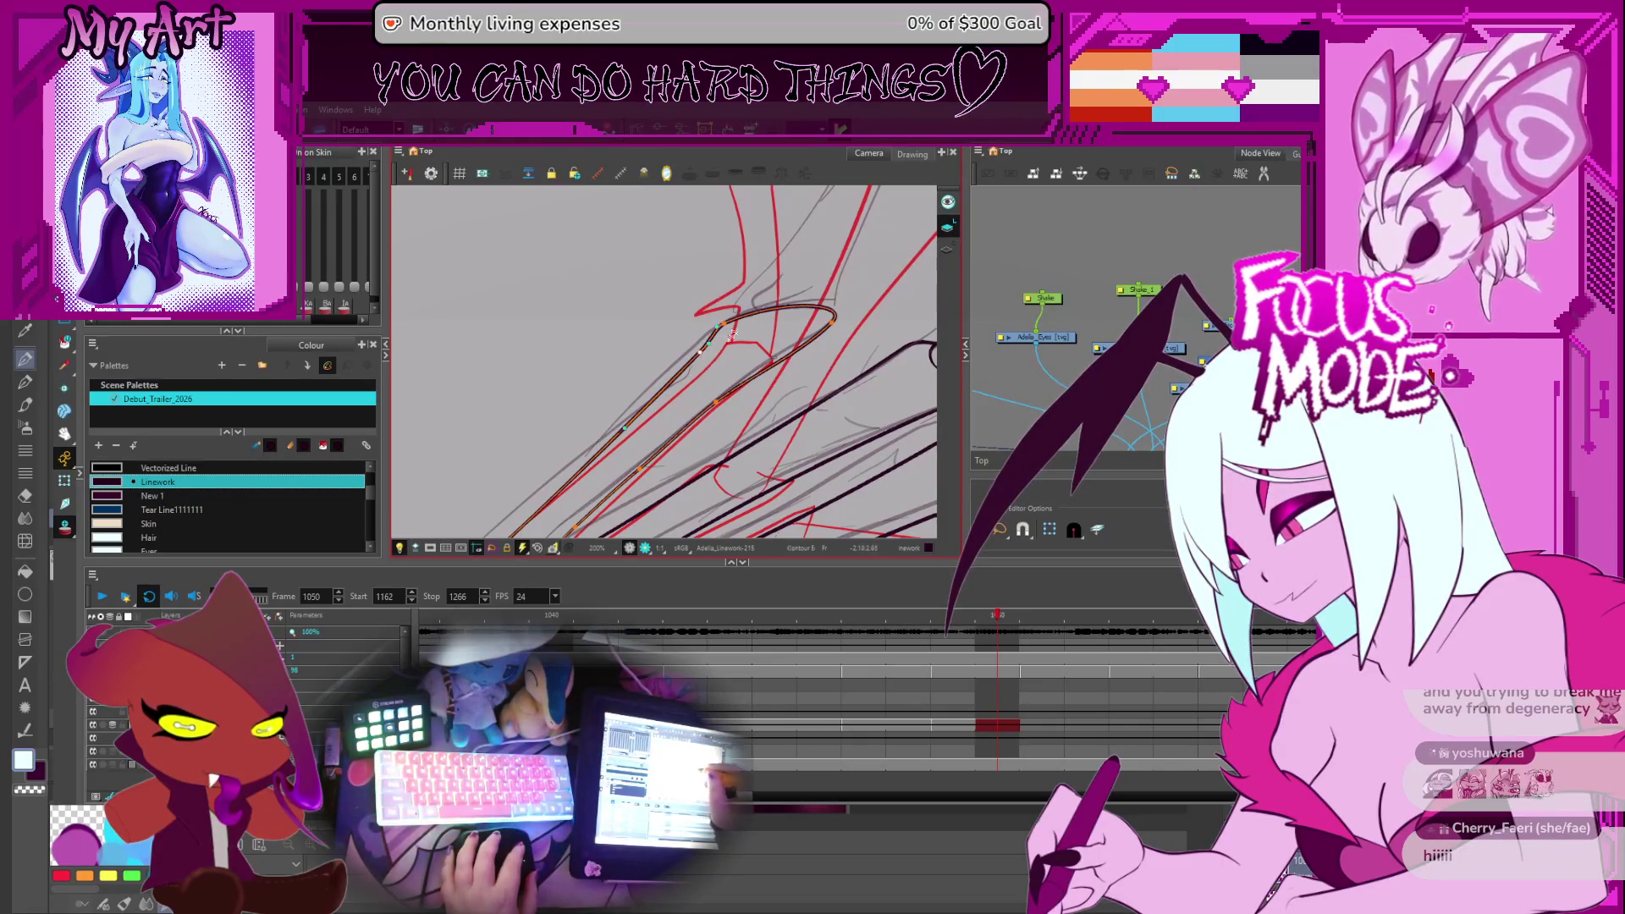
pyautogui.scroll(-5, 727, 337)
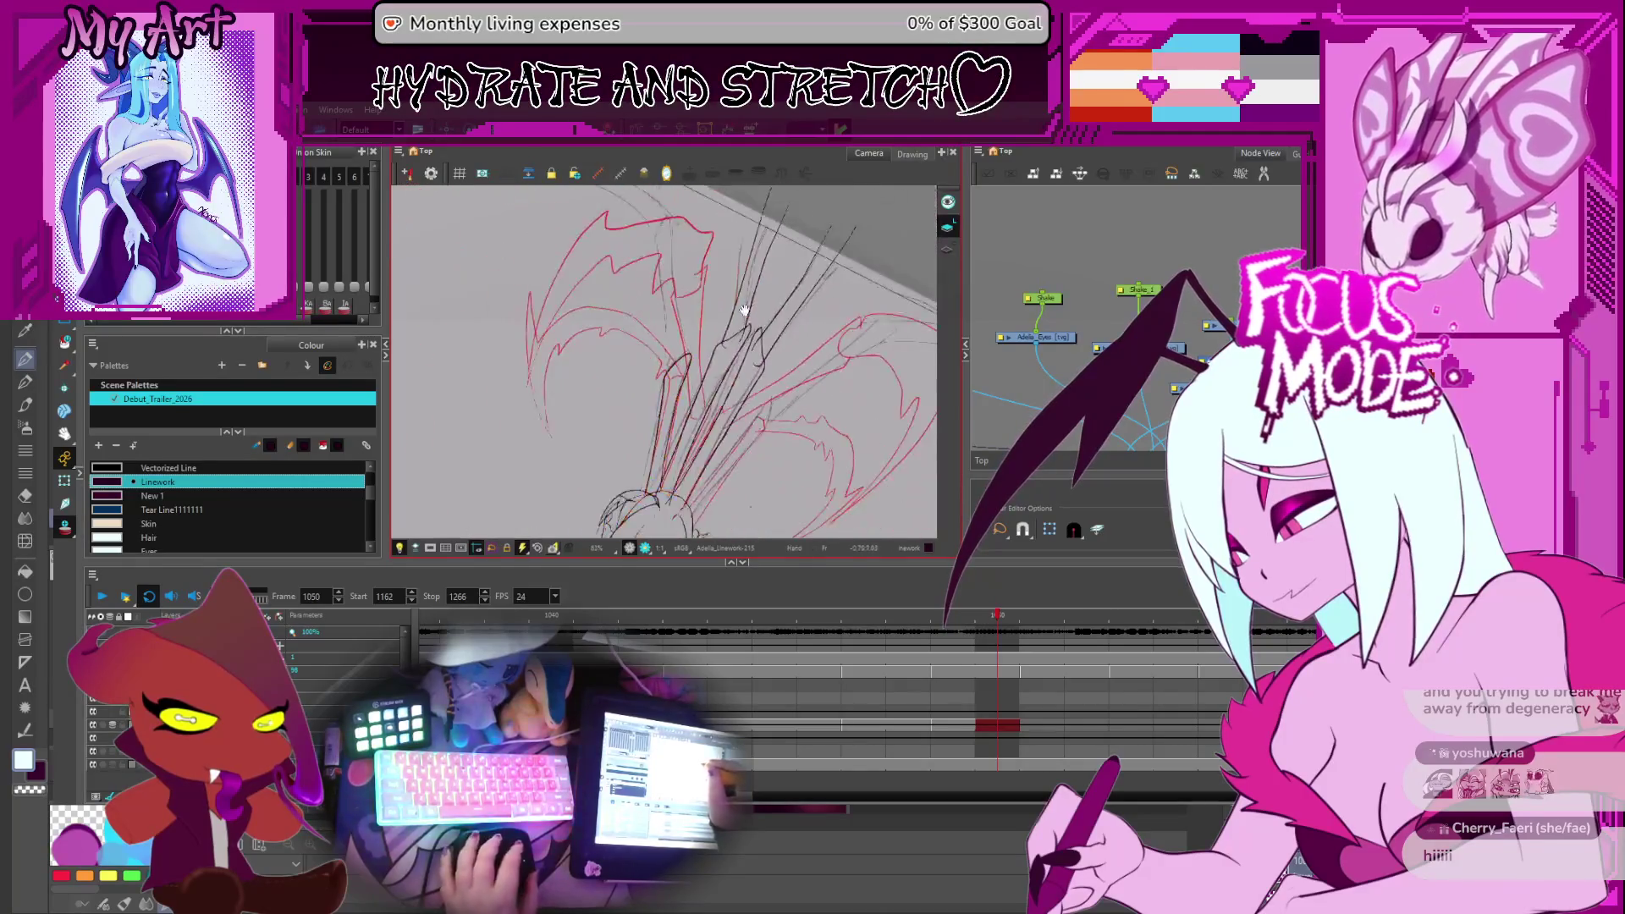
pyautogui.scroll(1, 690, 381)
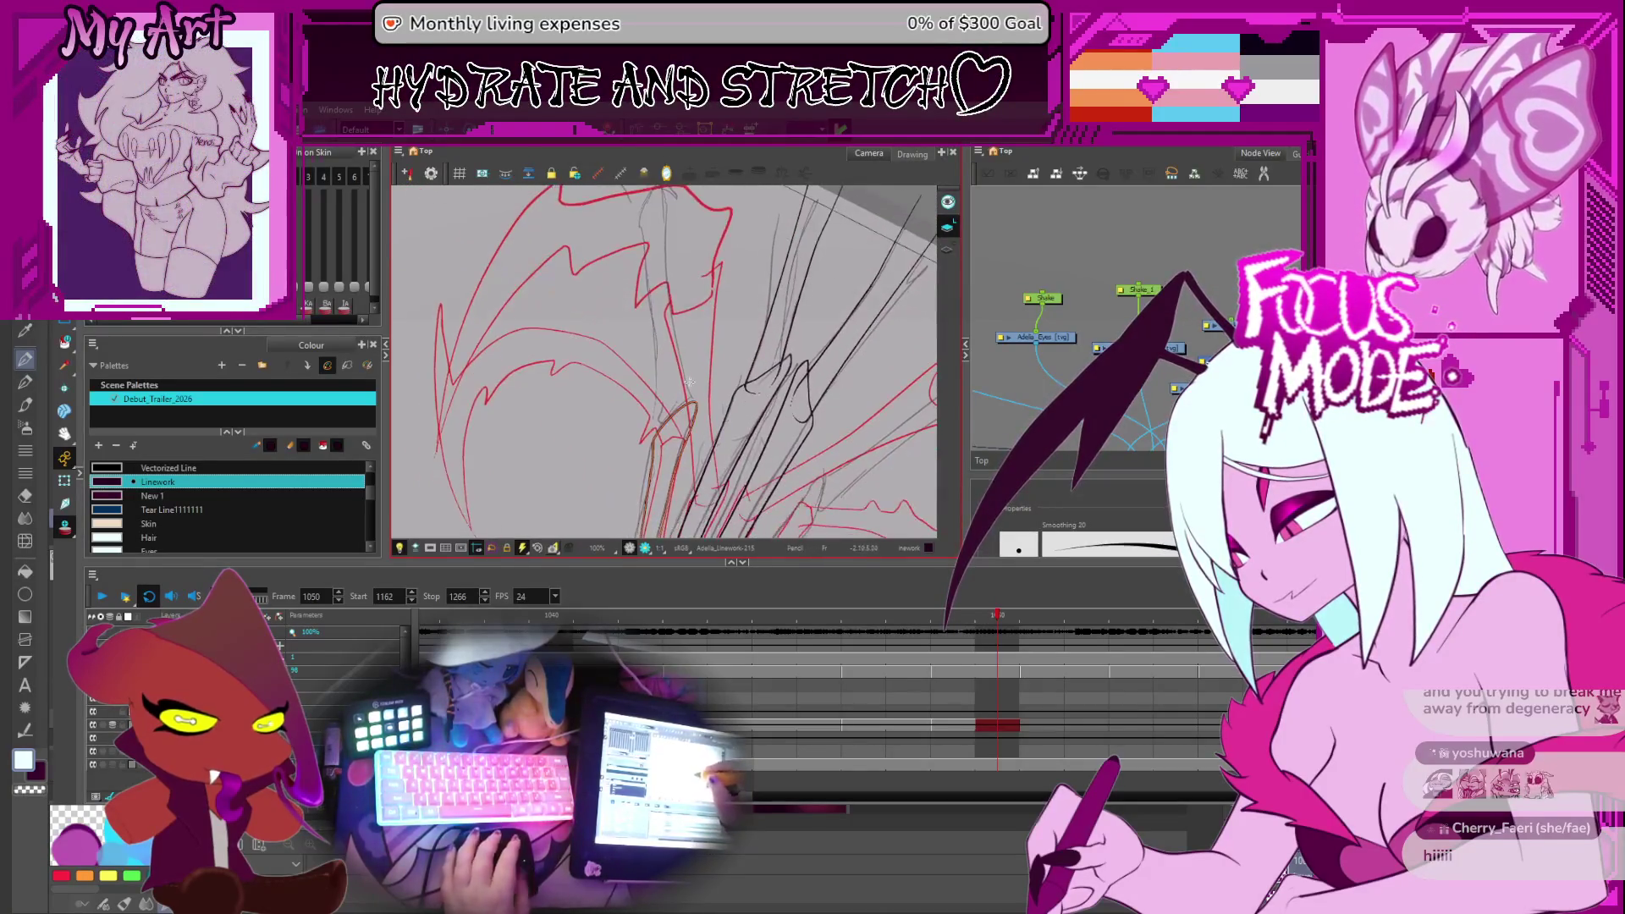
pyautogui.press(',')
pyautogui.press(',')
pyautogui.press(',')
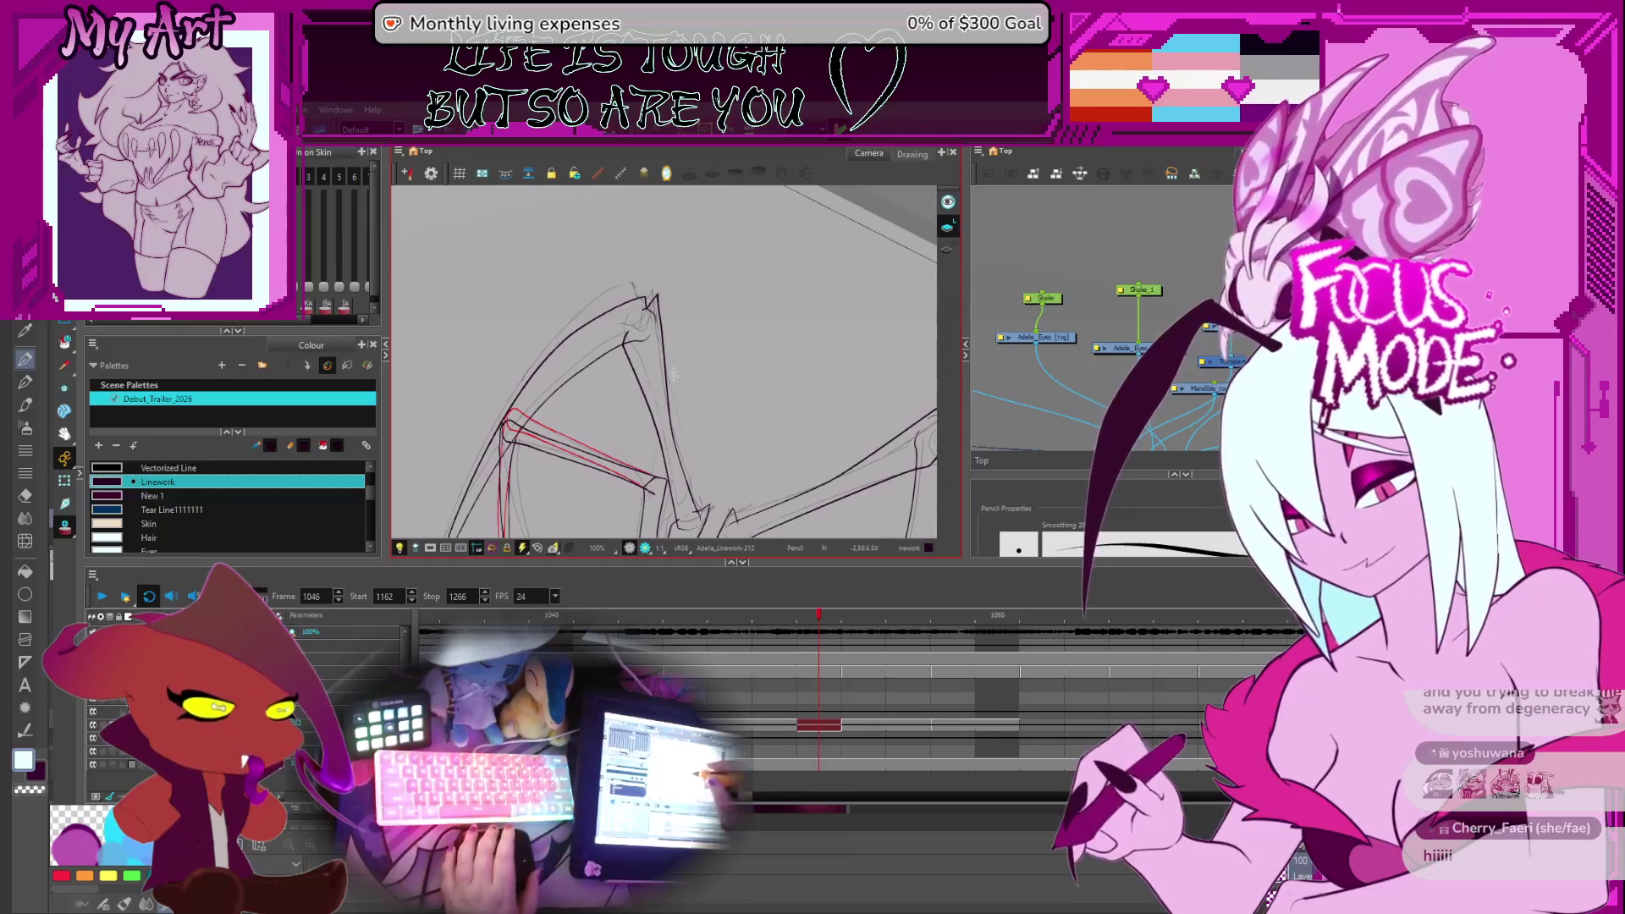
pyautogui.moveTo(652, 392); pyautogui.dragTo(715, 349)
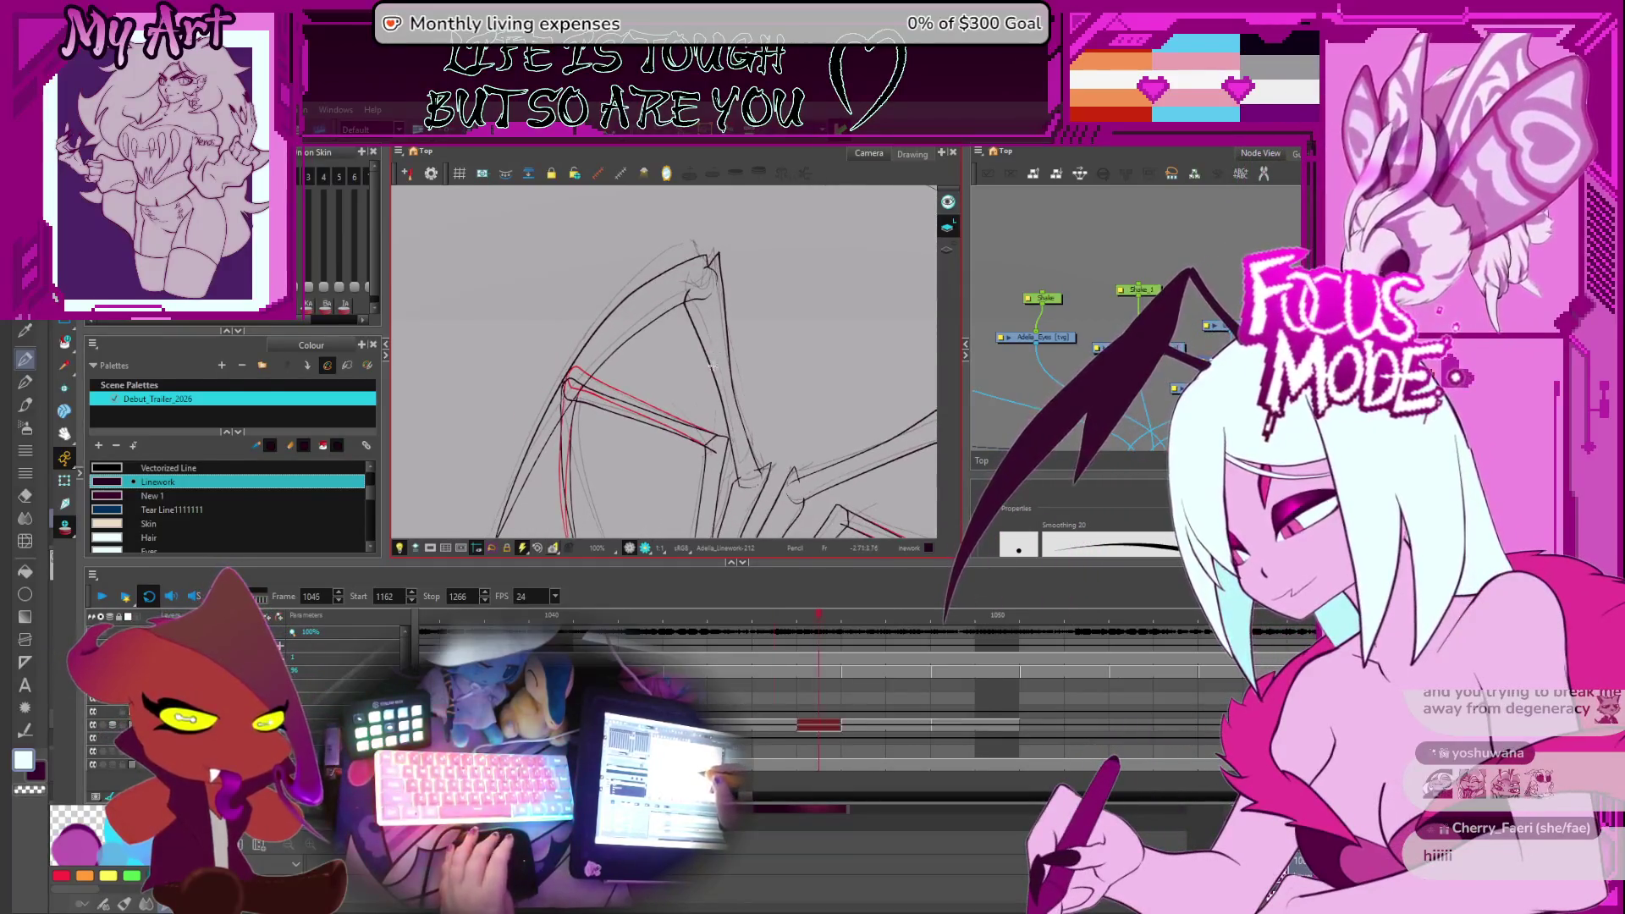
# Advance to frame 1049 after briefly comparing neighbouring drawings
pyautogui.press('.')
pyautogui.press(',')
pyautogui.press('.')
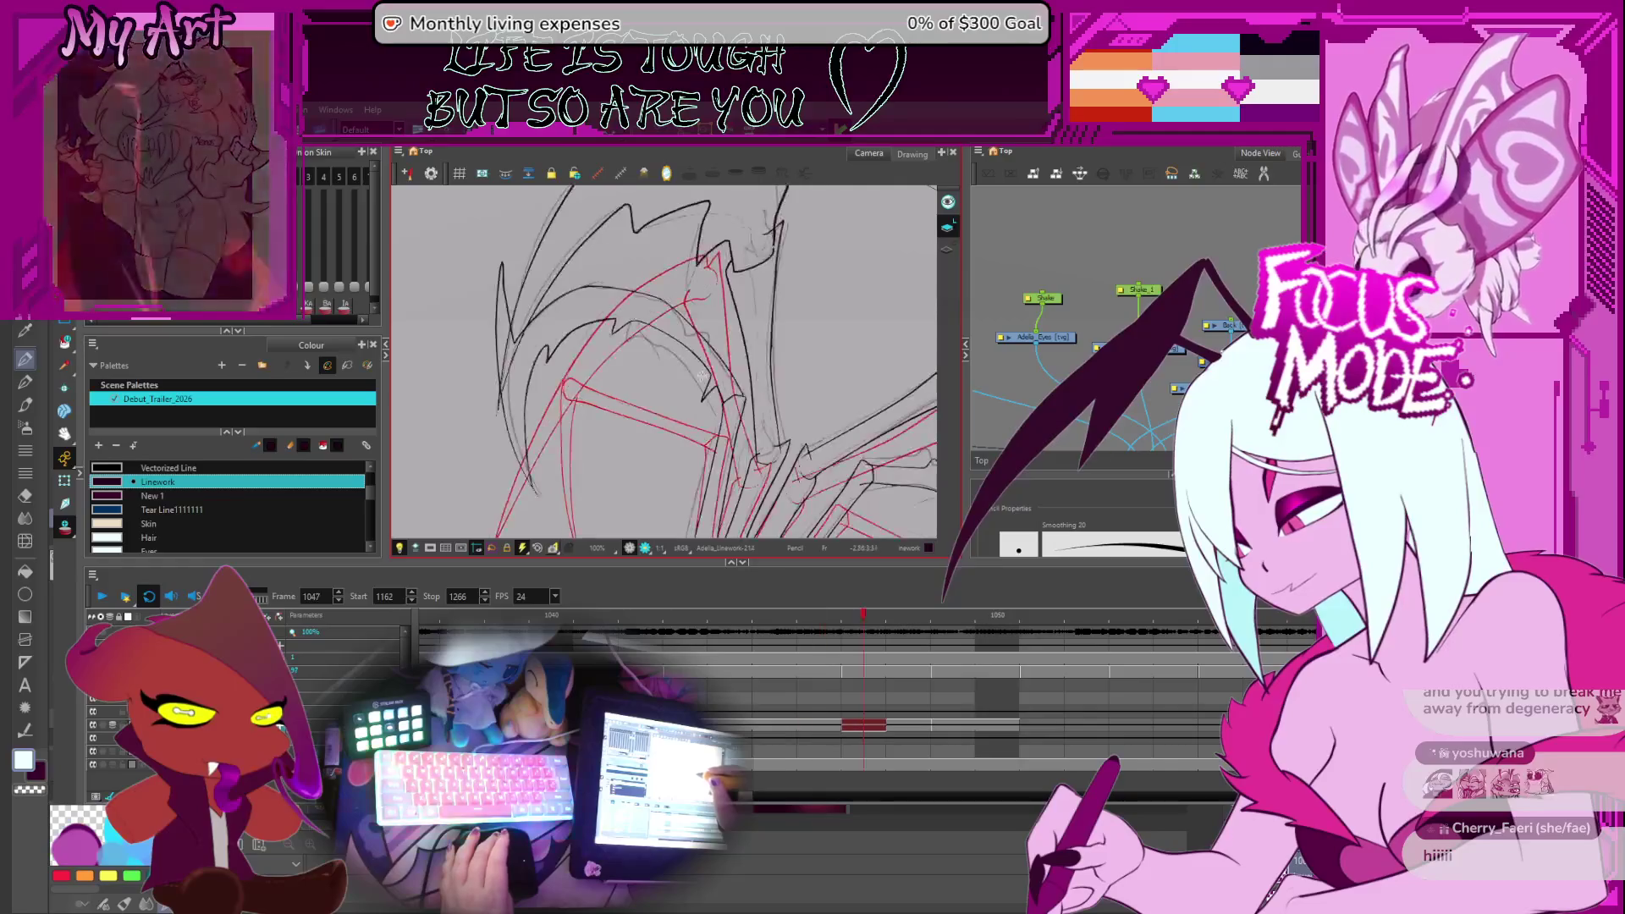
pyautogui.press('.')
pyautogui.press('.')
pyautogui.moveTo(787, 318)
pyautogui.mouseDown()
pyautogui.moveTo(667, 426)
pyautogui.moveTo(684, 432)
pyautogui.mouseUp()
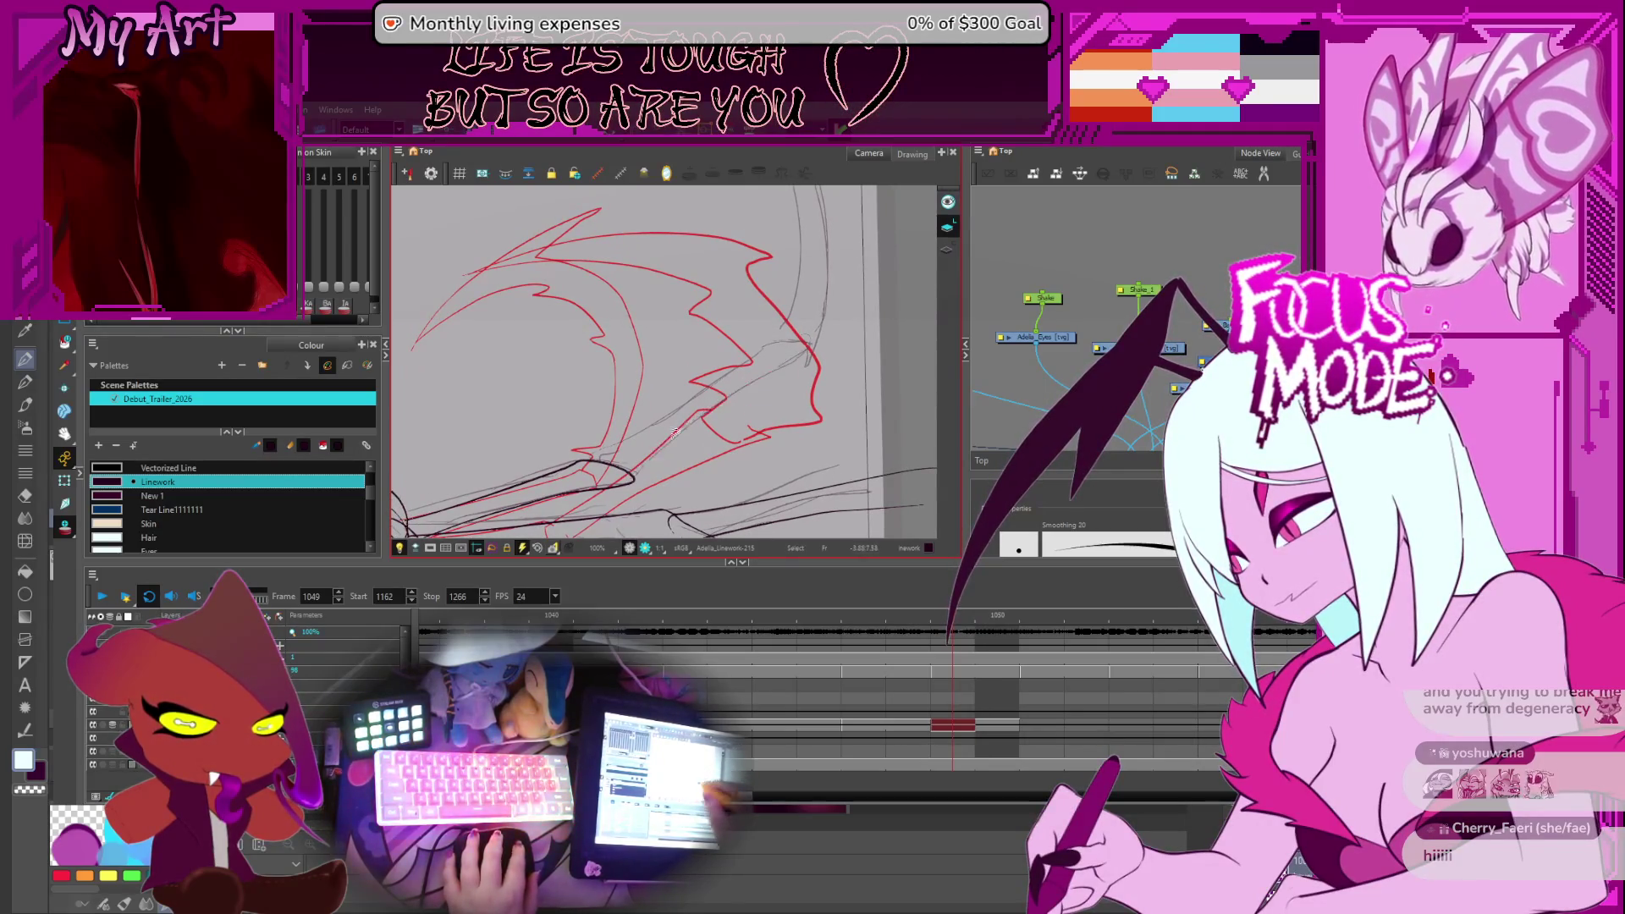
# Reshape the strand's upper end into a pointed peak with the Contour Editor
pyautogui.hotkey('alt', 'q')
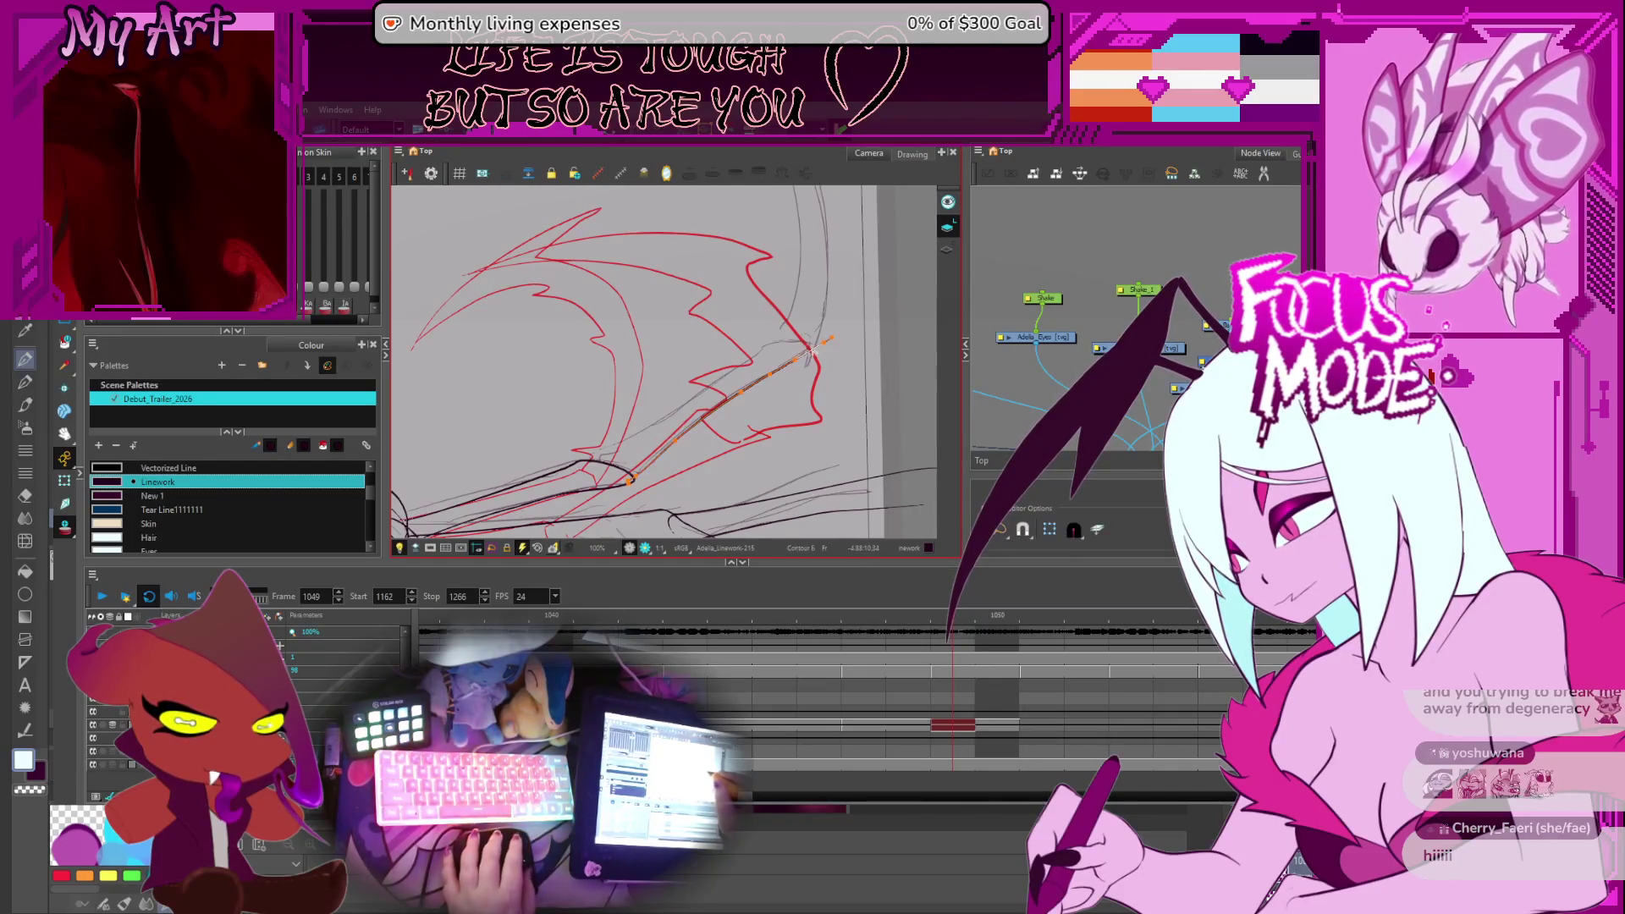
pyautogui.click(793, 364)
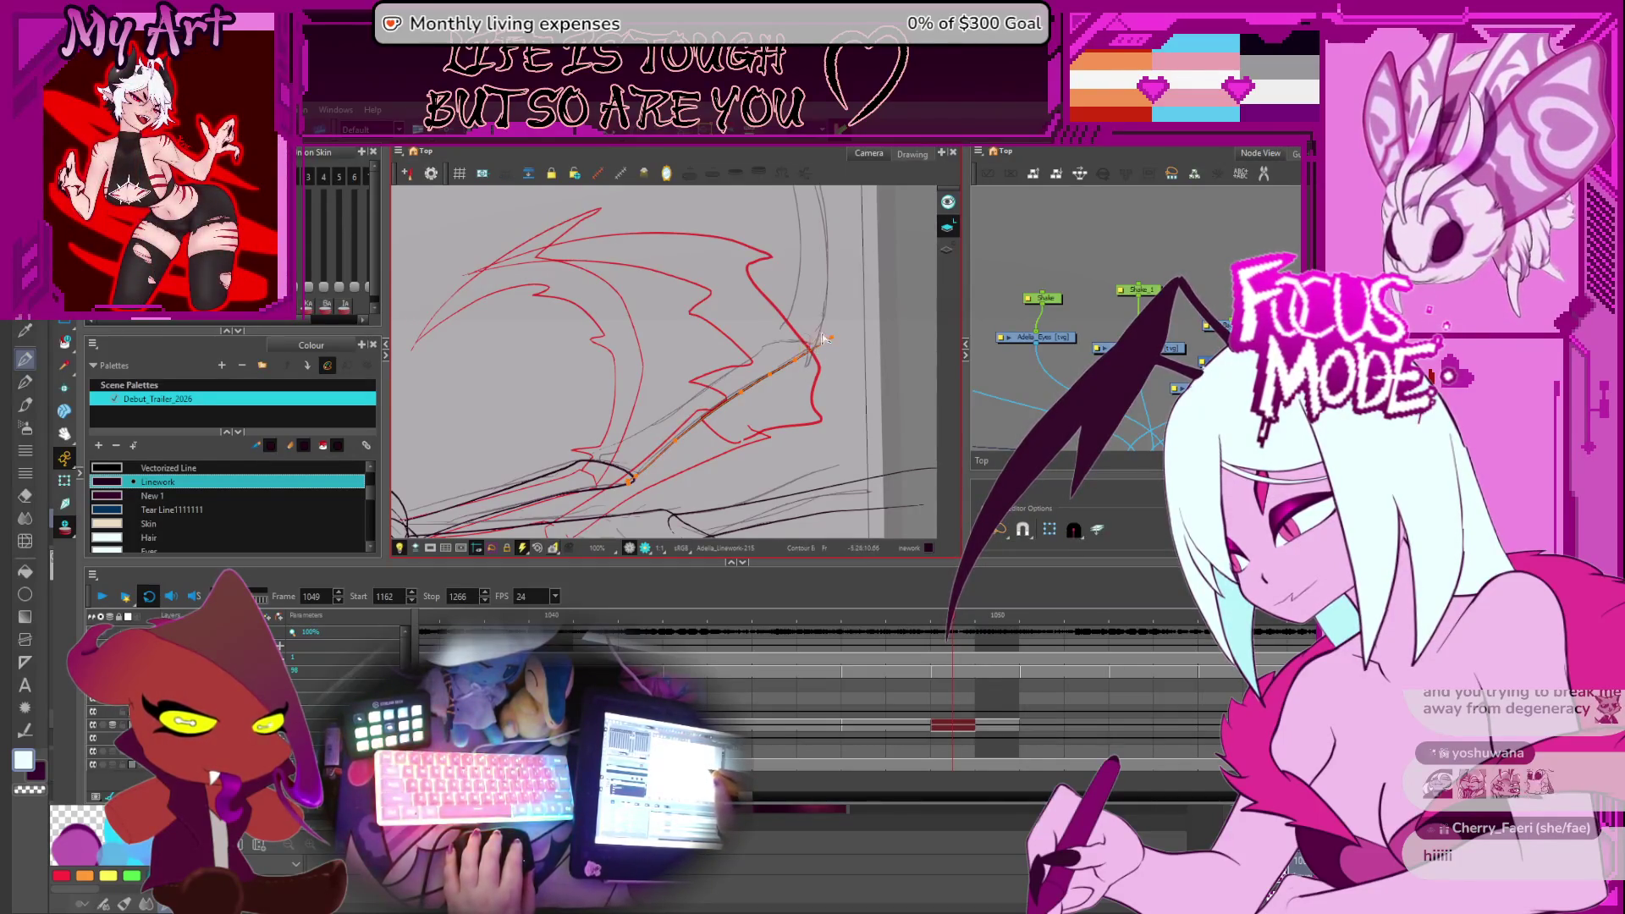
pyautogui.hotkey('ctrl', 'a')
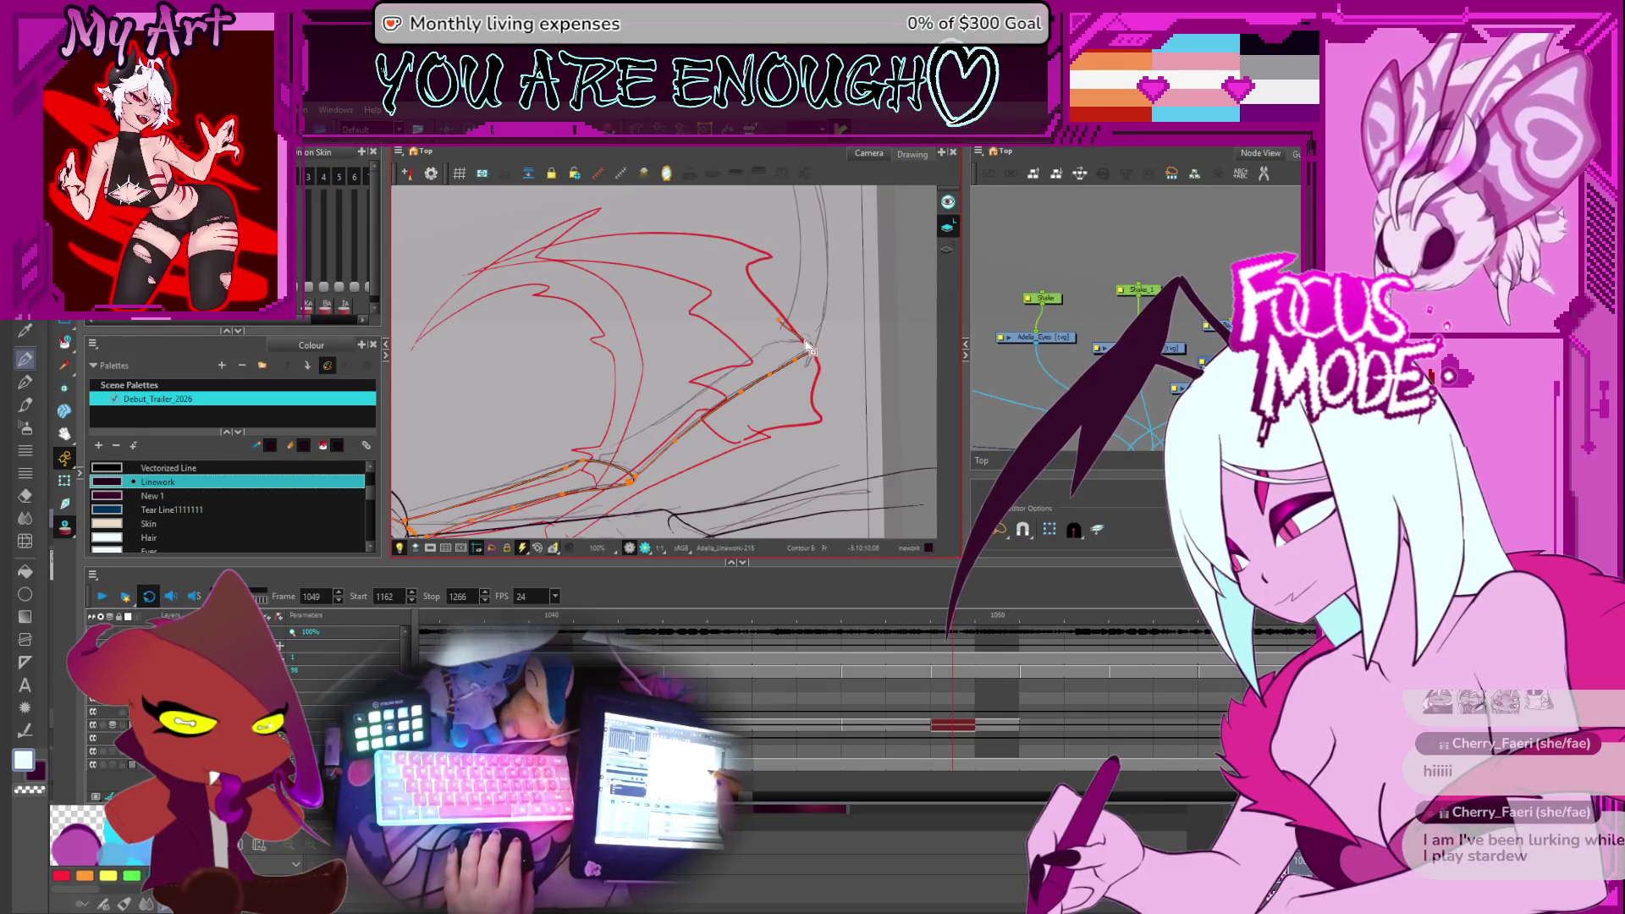
pyautogui.press('2')
pyautogui.moveTo(808, 355); pyautogui.dragTo(771, 382)
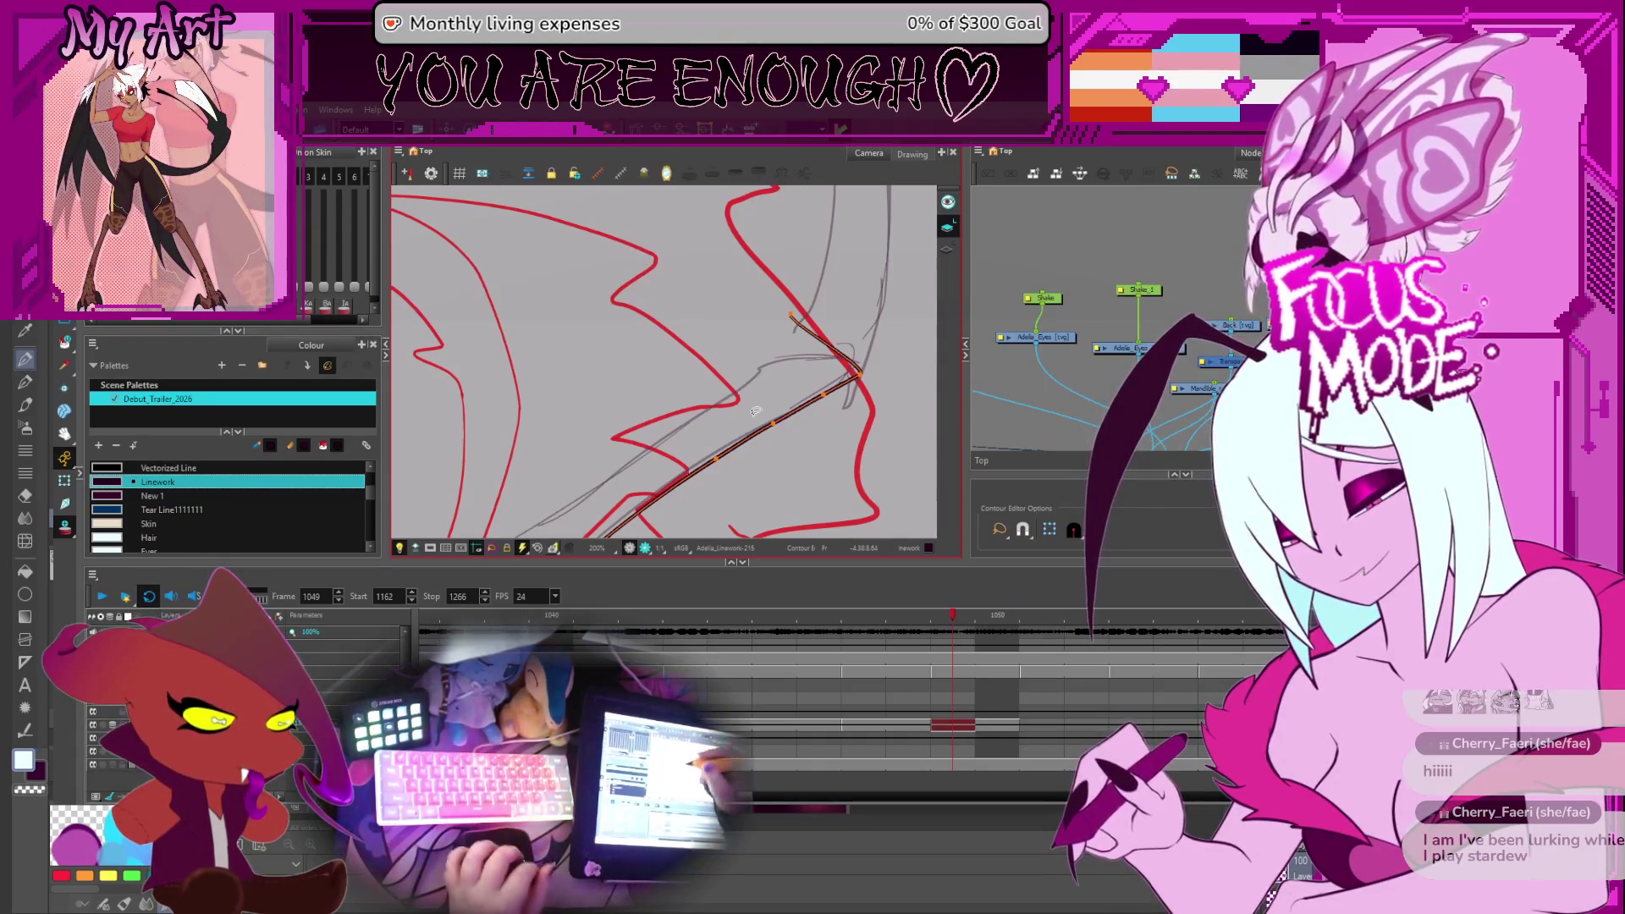
pyautogui.click(794, 321)
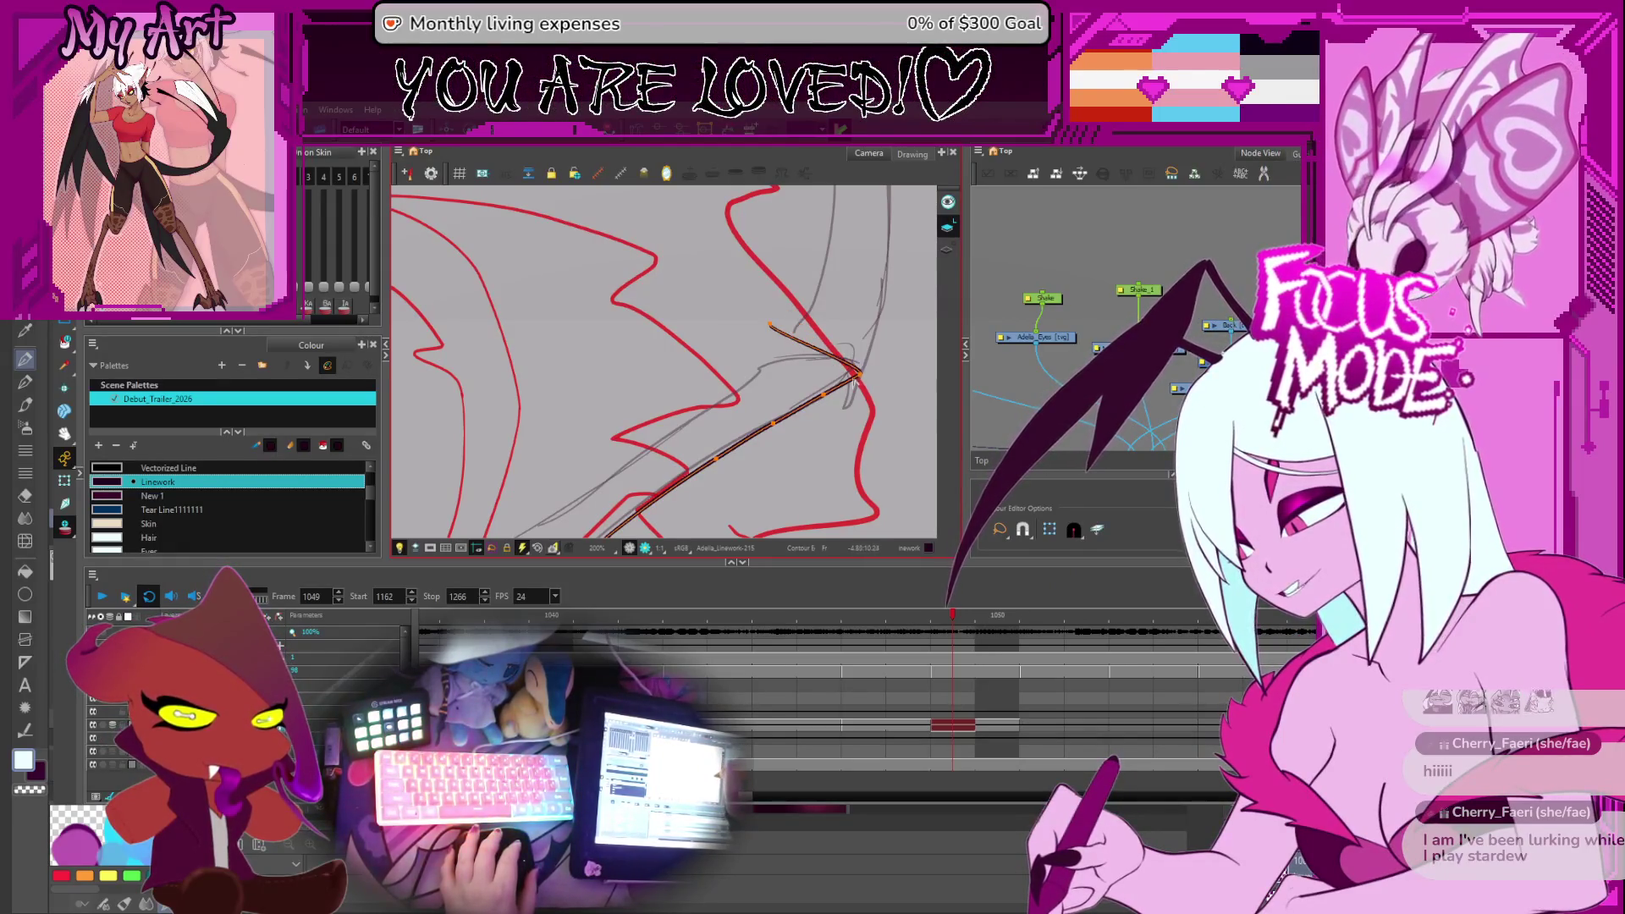
pyautogui.scroll(-3, 855, 383)
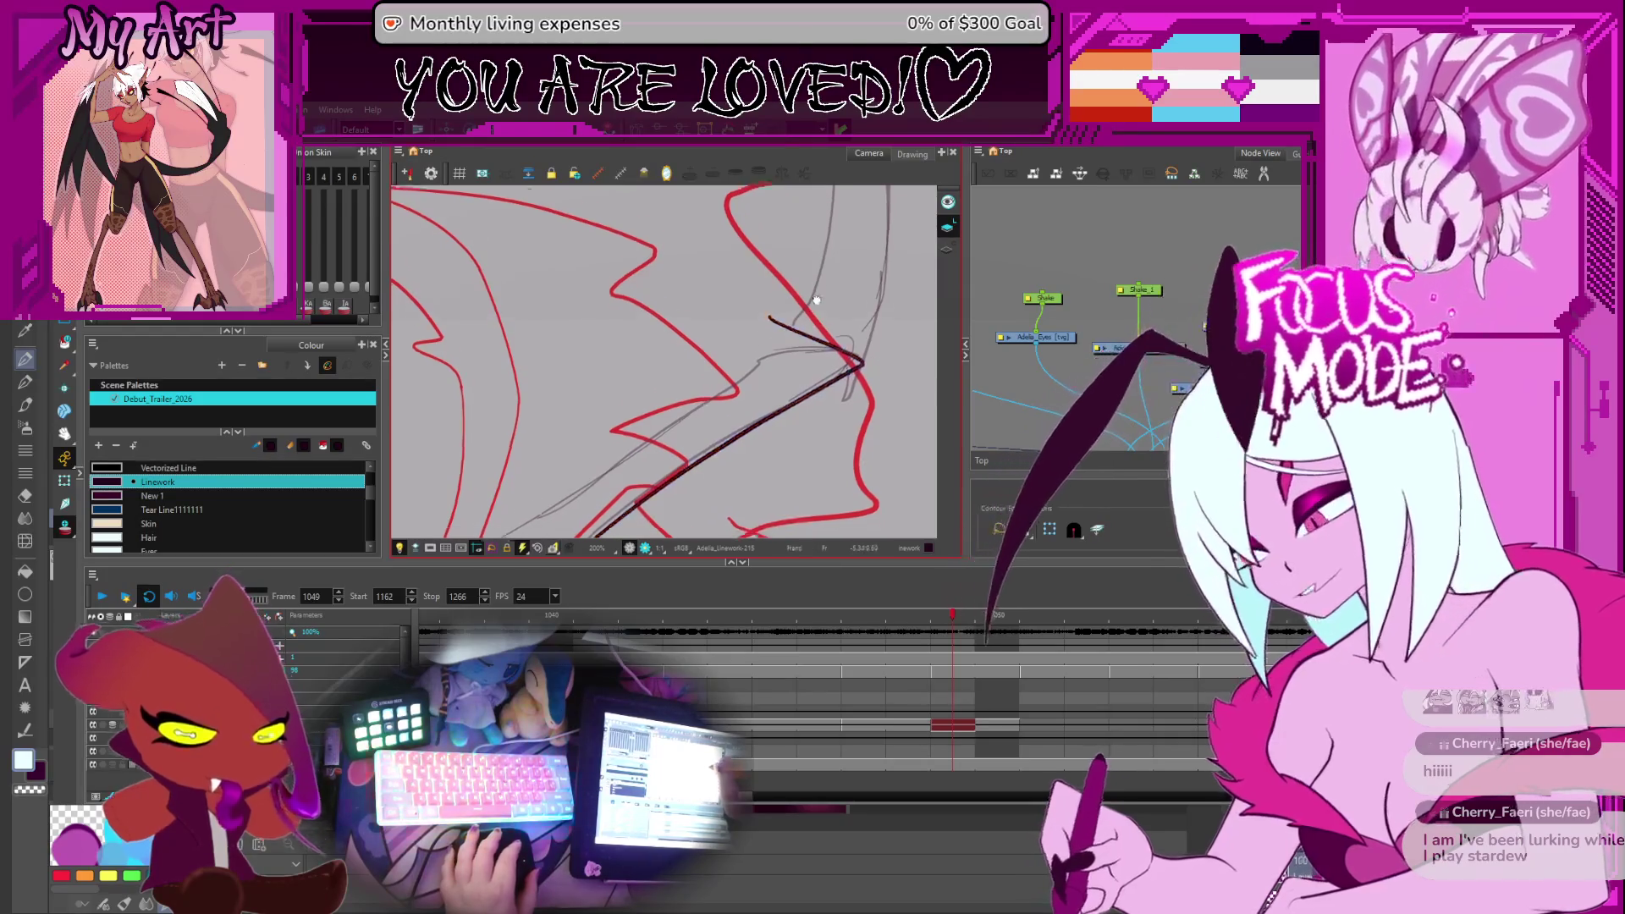
pyautogui.moveTo(797, 309); pyautogui.dragTo(721, 338)
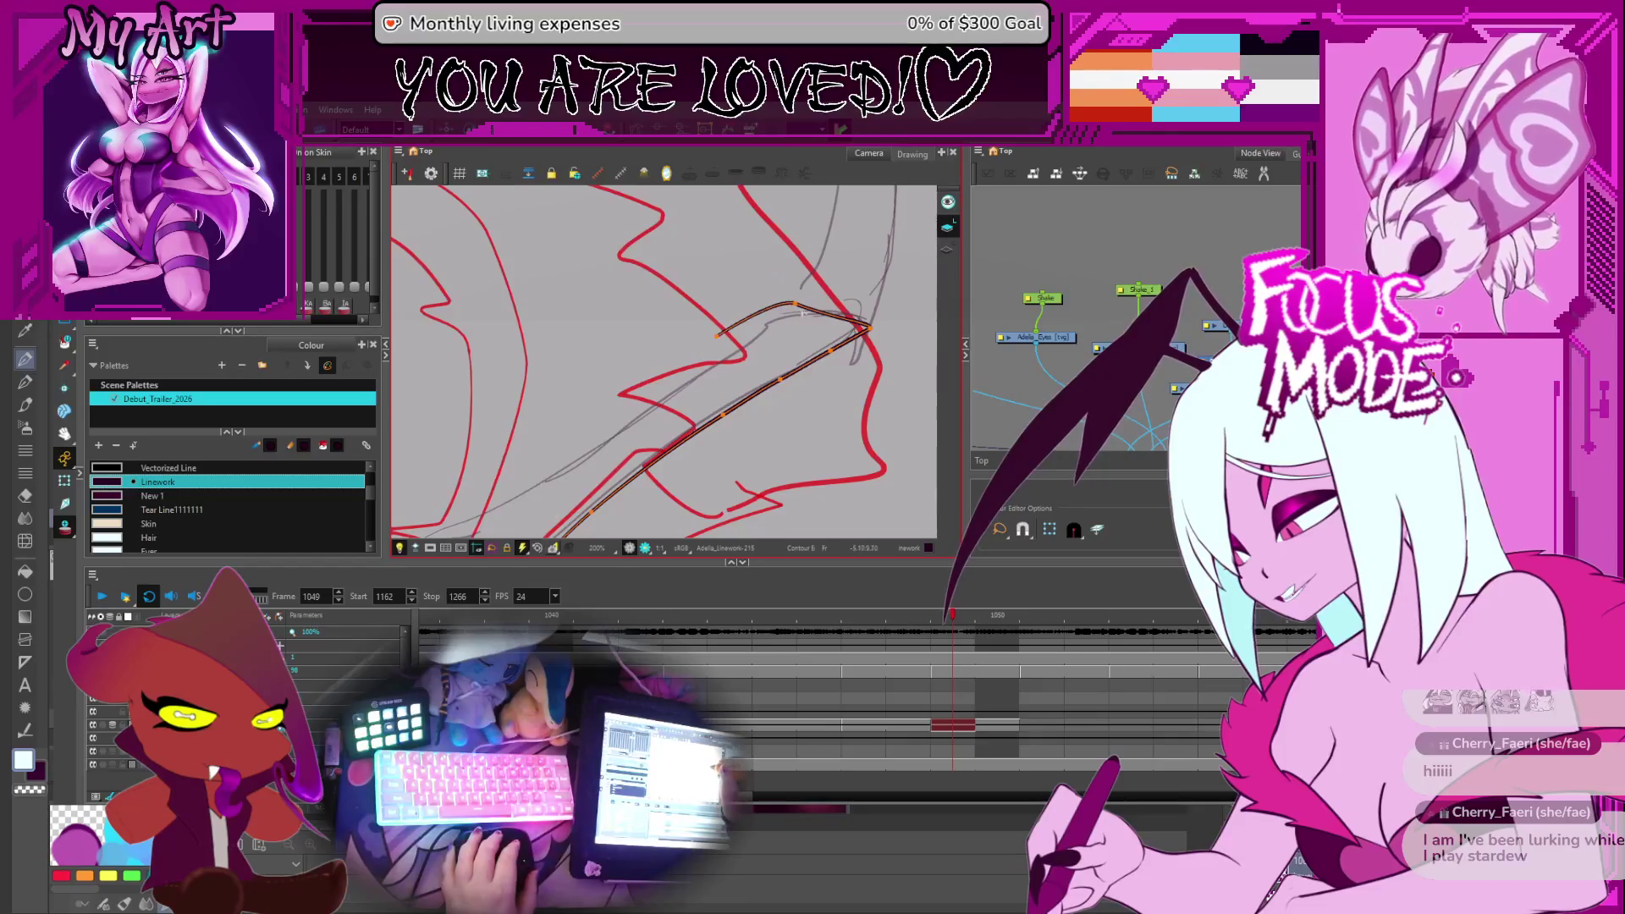
pyautogui.moveTo(772, 322); pyautogui.dragTo(790, 326)
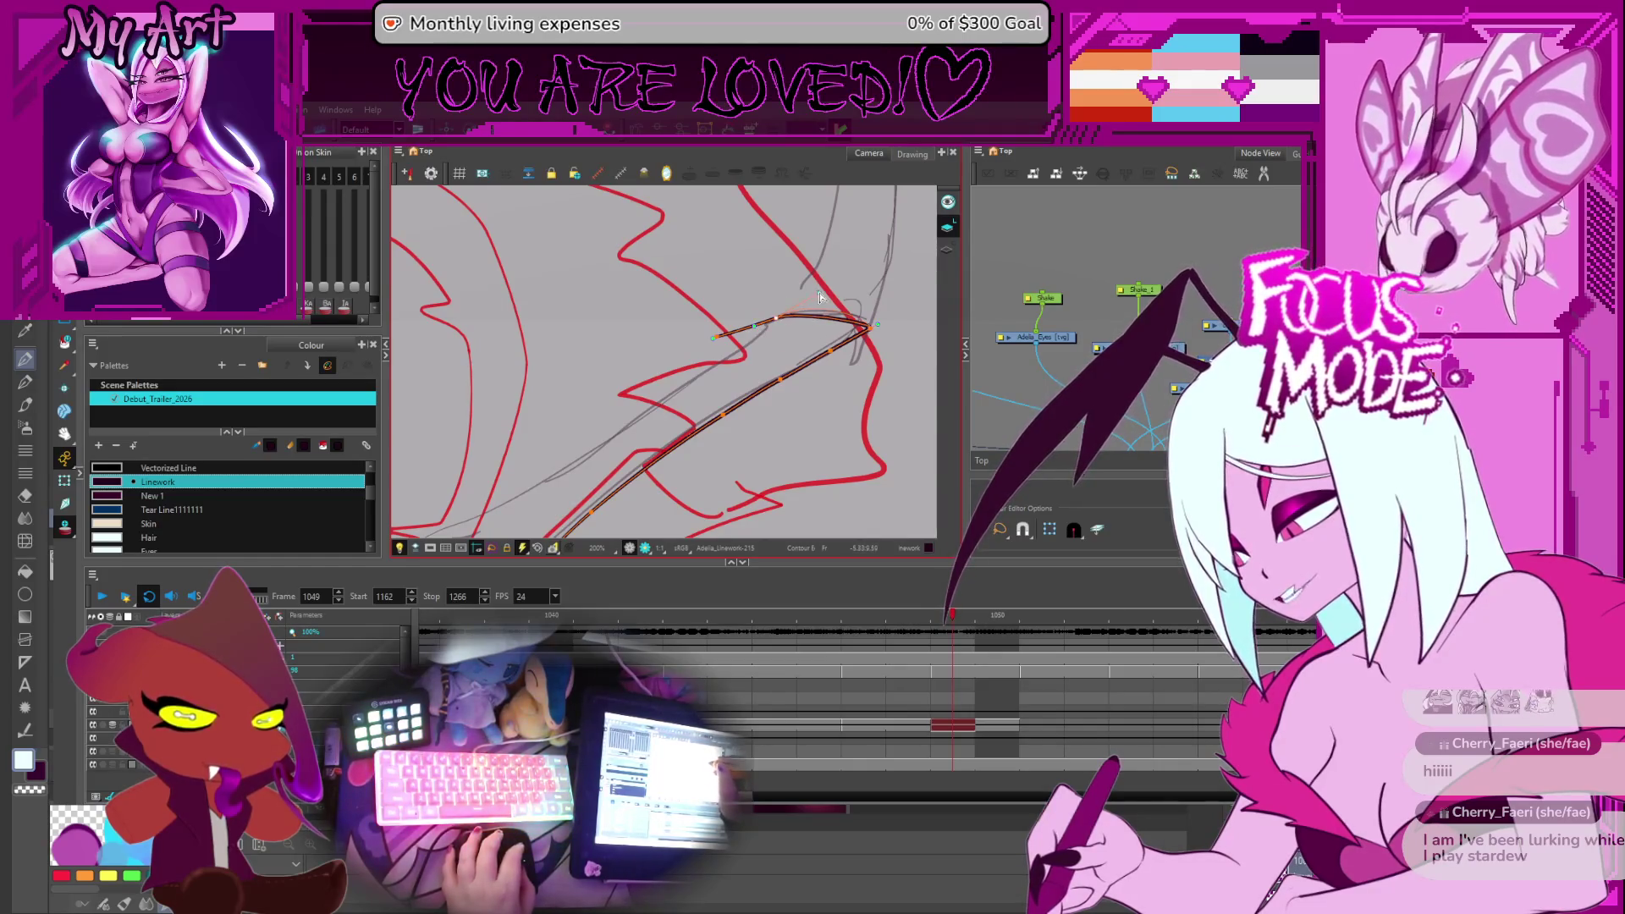
pyautogui.moveTo(778, 326)
pyautogui.mouseDown()
pyautogui.moveTo(855, 322)
pyautogui.moveTo(902, 256)
pyautogui.mouseUp()
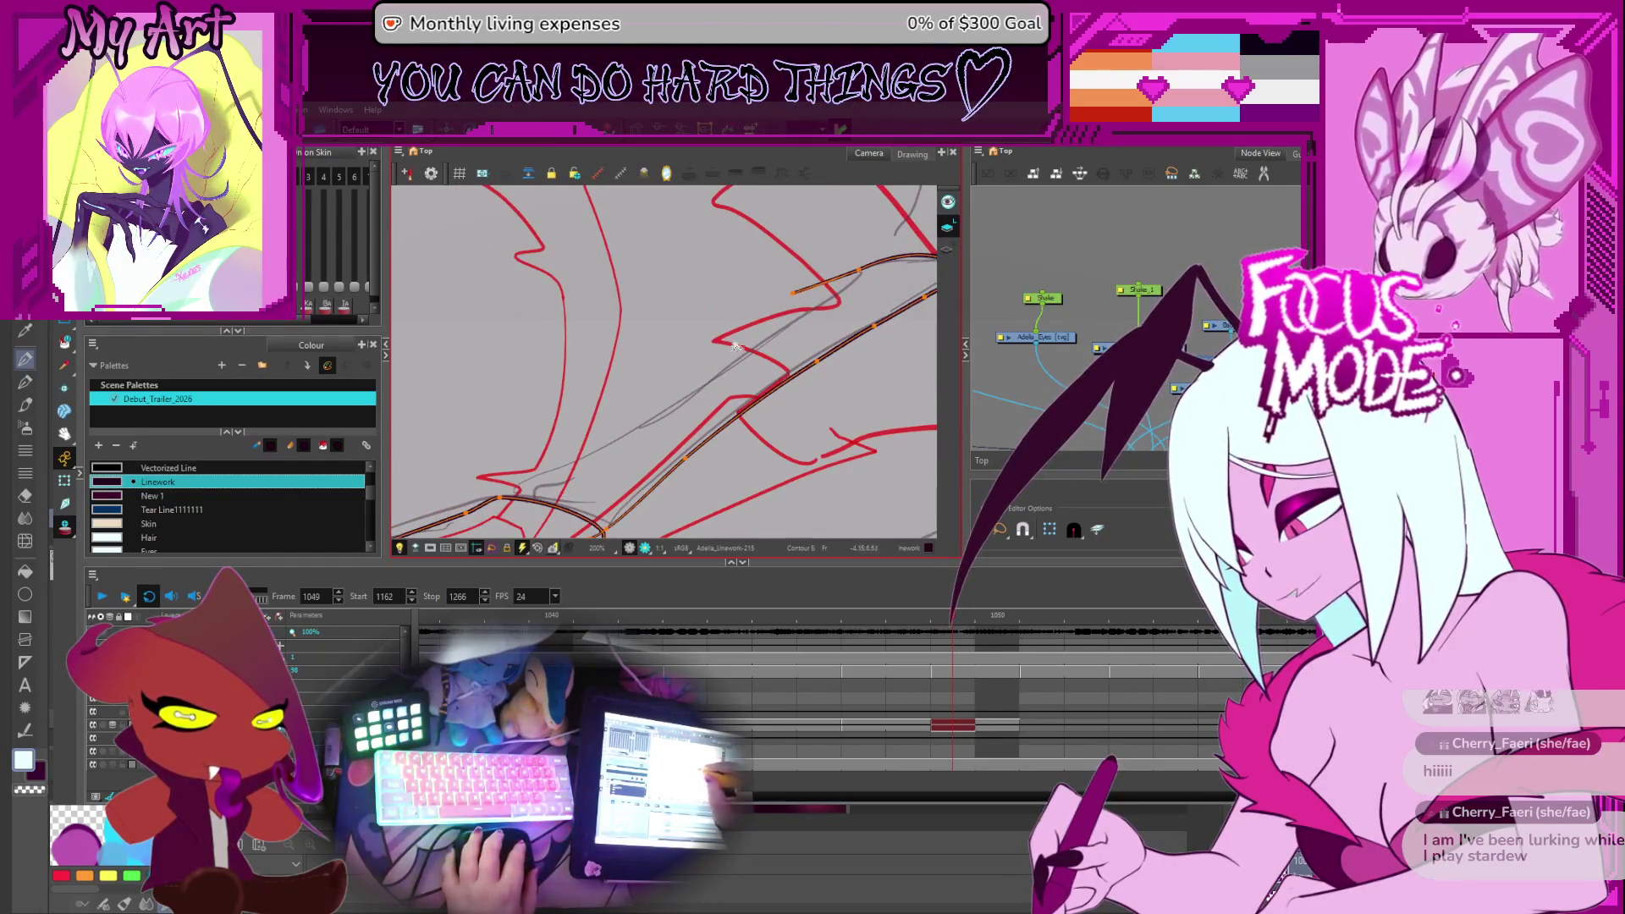
# Draw a long strand joining the lower strokes up to the existing segment
pyautogui.moveTo(531, 476); pyautogui.dragTo(796, 292)
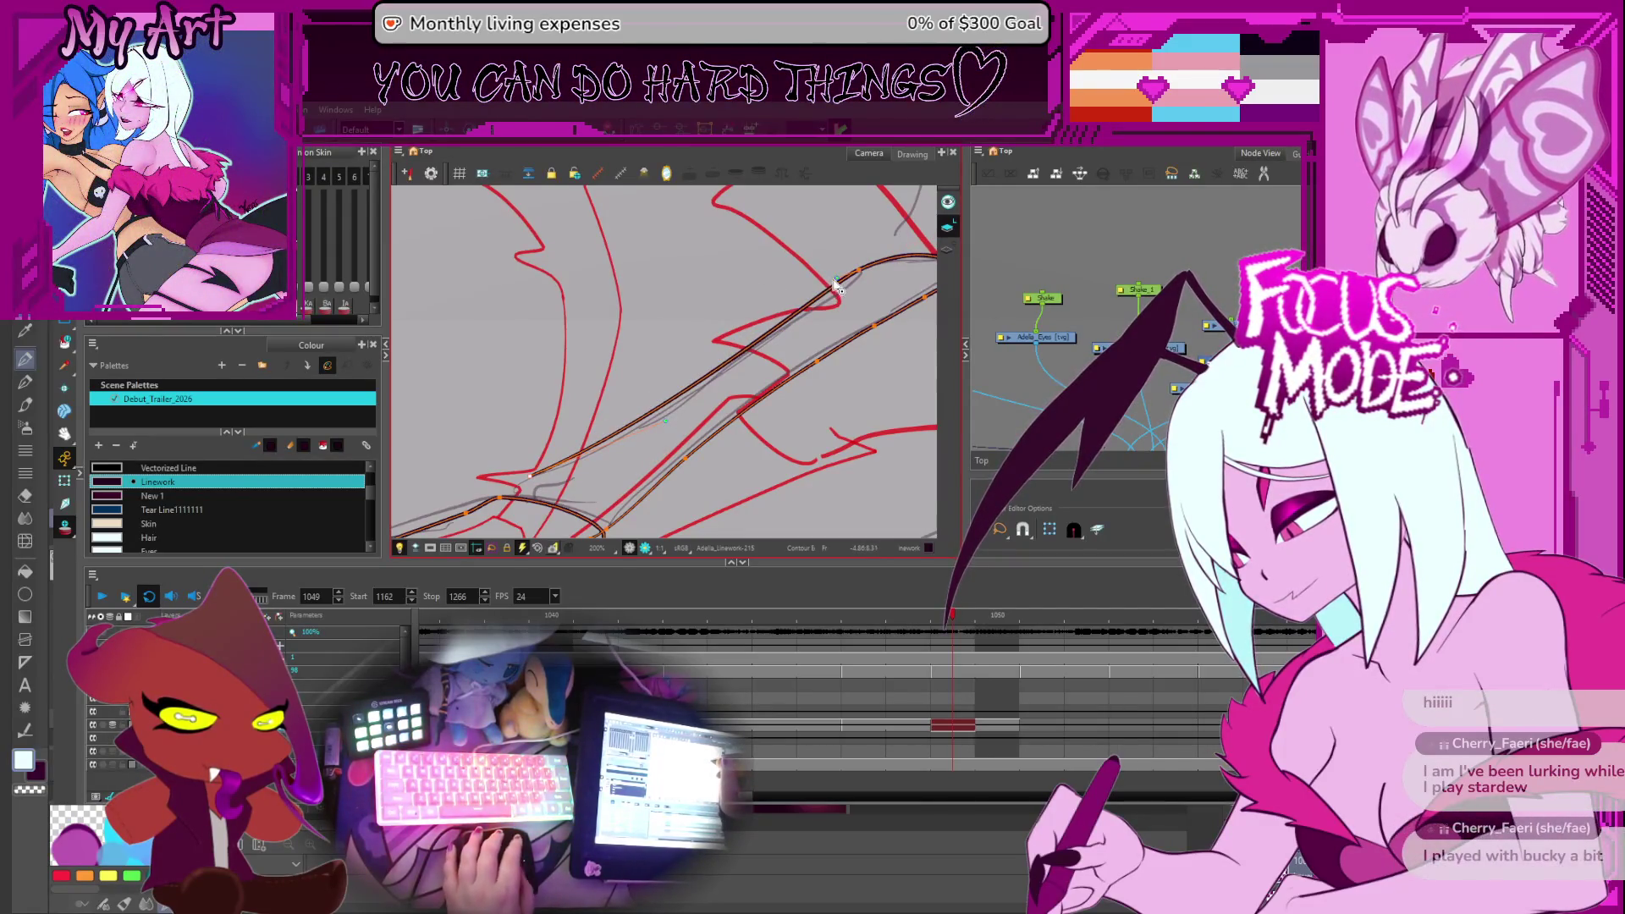
pyautogui.moveTo(849, 282)
pyautogui.mouseDown()
pyautogui.moveTo(743, 344)
pyautogui.moveTo(765, 345)
pyautogui.moveTo(785, 332)
pyautogui.moveTo(703, 355)
pyautogui.mouseUp()
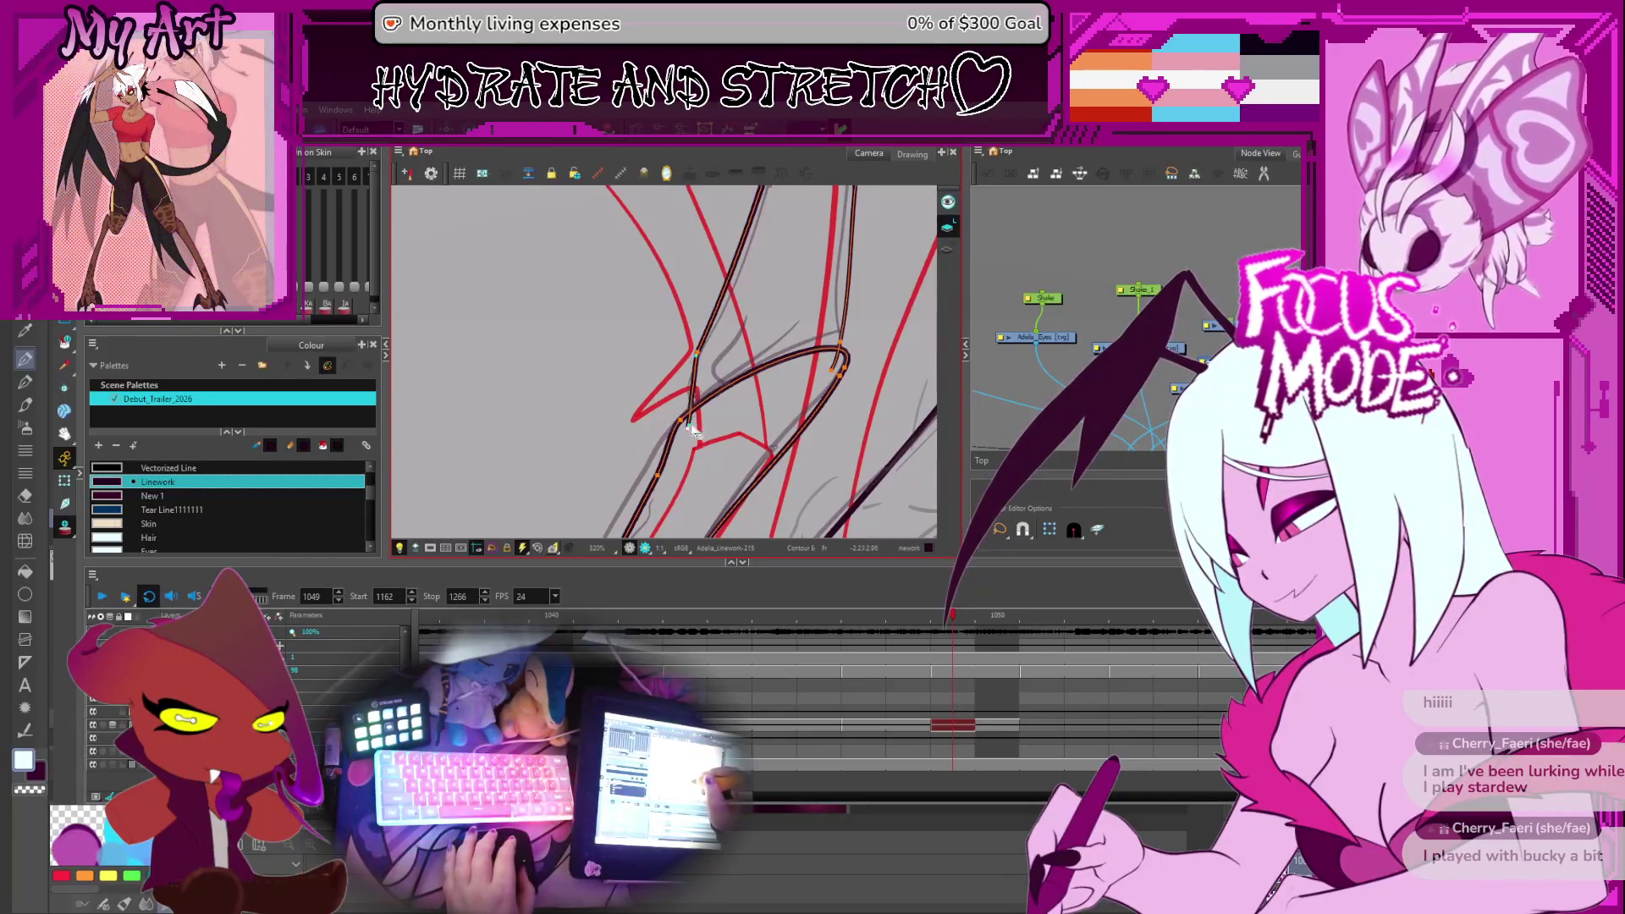
pyautogui.moveTo(703, 360); pyautogui.dragTo(602, 436)
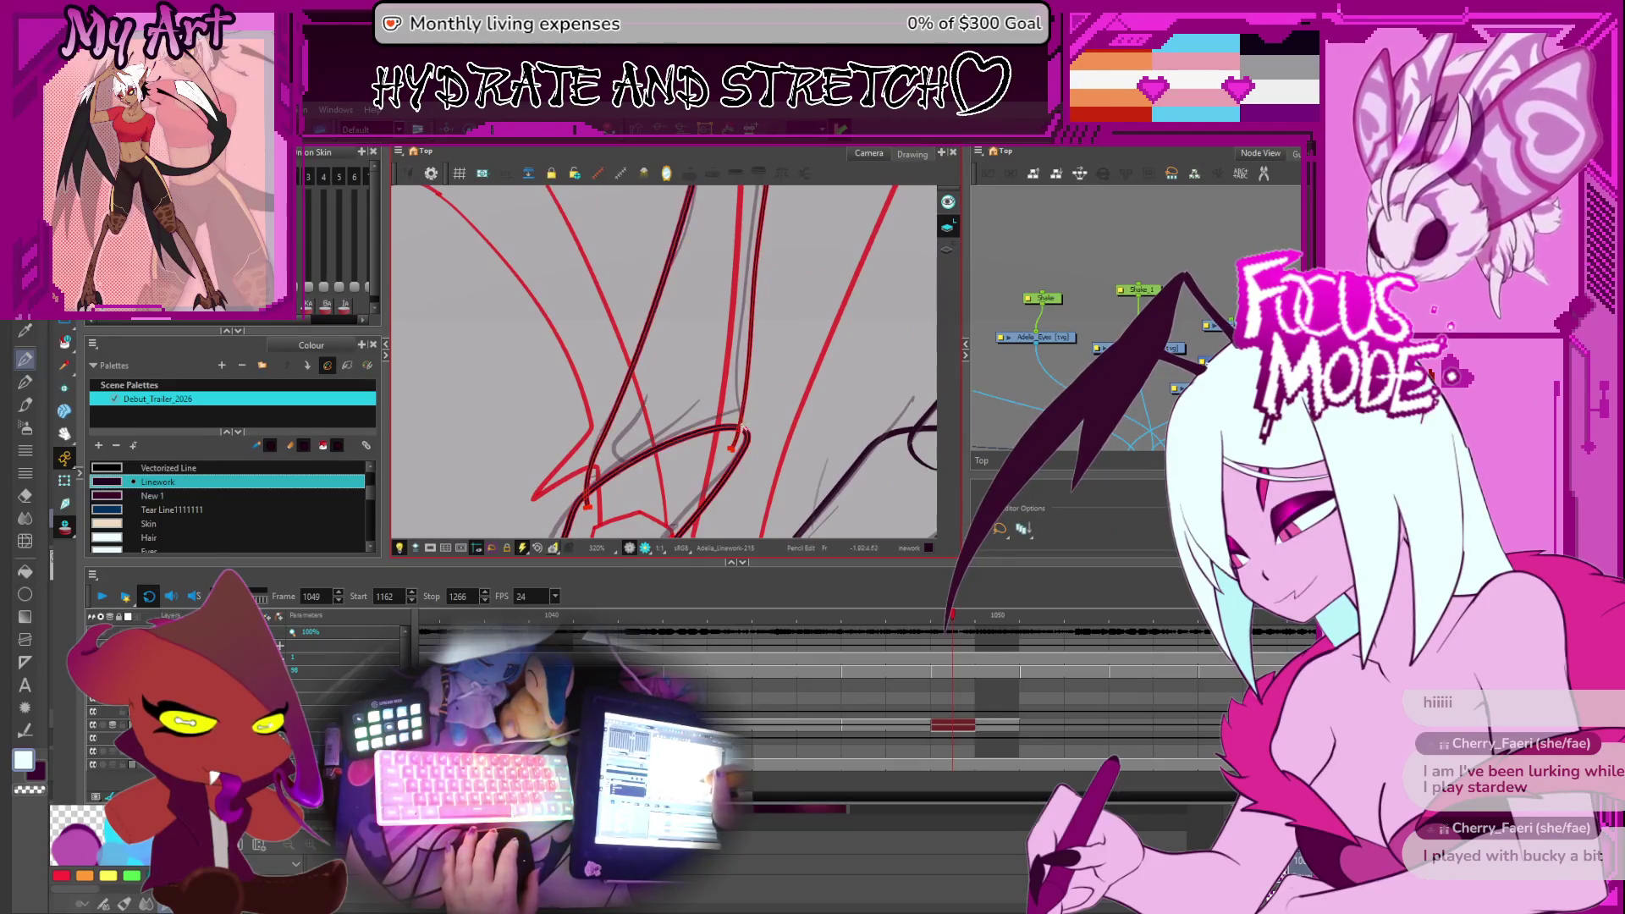
pyautogui.scroll(3, 743, 414)
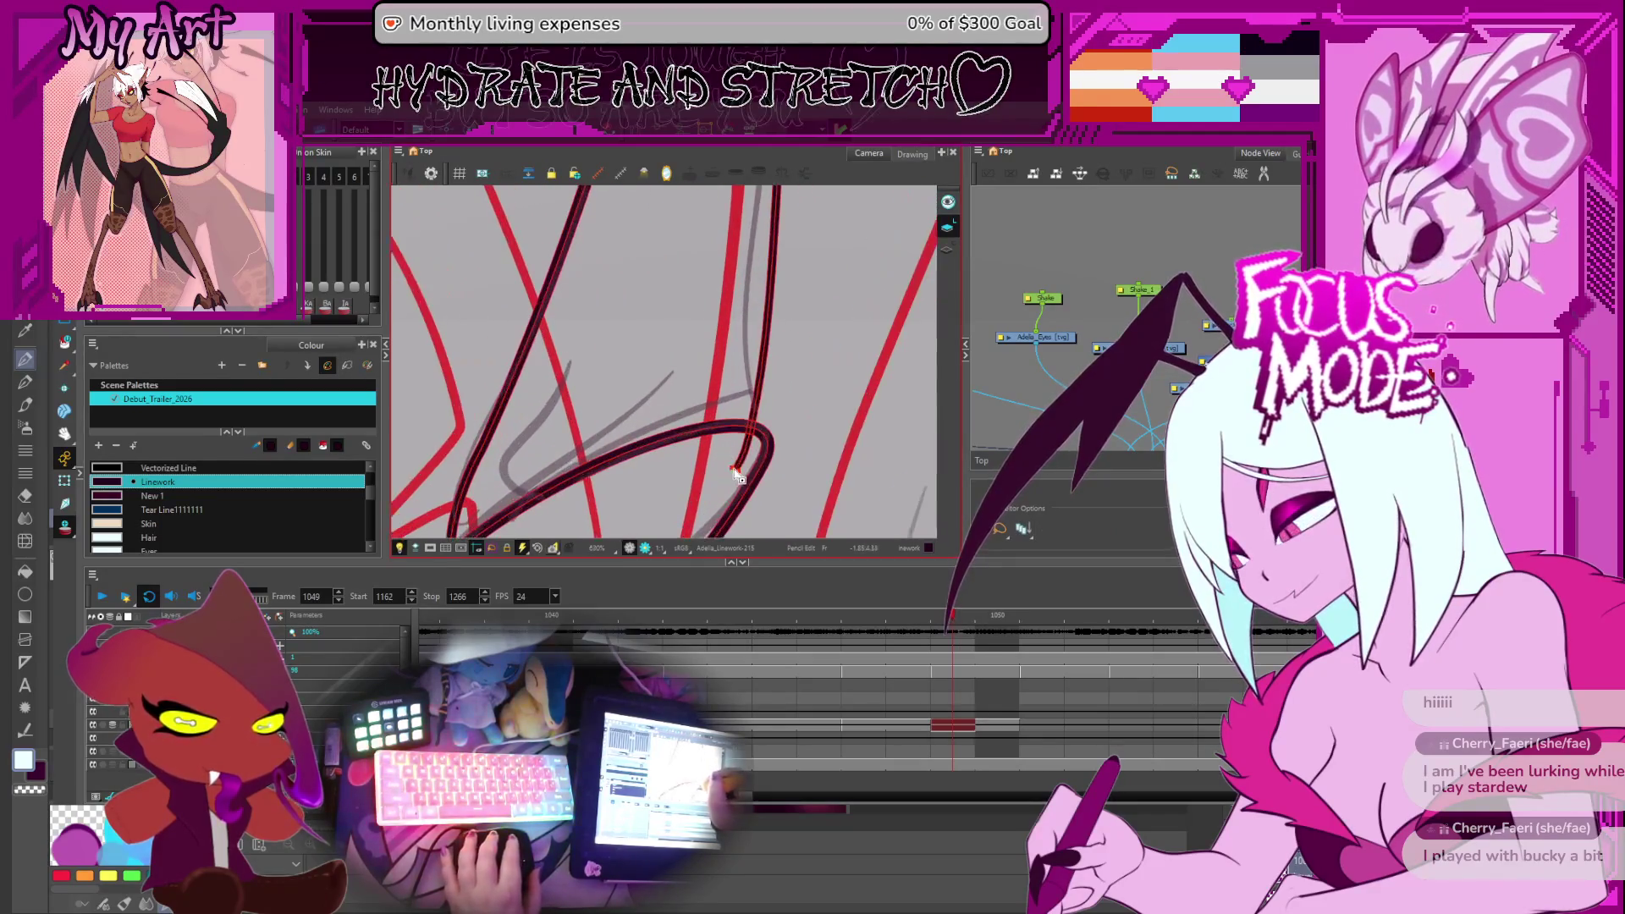
pyautogui.scroll(4, 716, 449)
pyautogui.moveTo(648, 328); pyautogui.dragTo(592, 244)
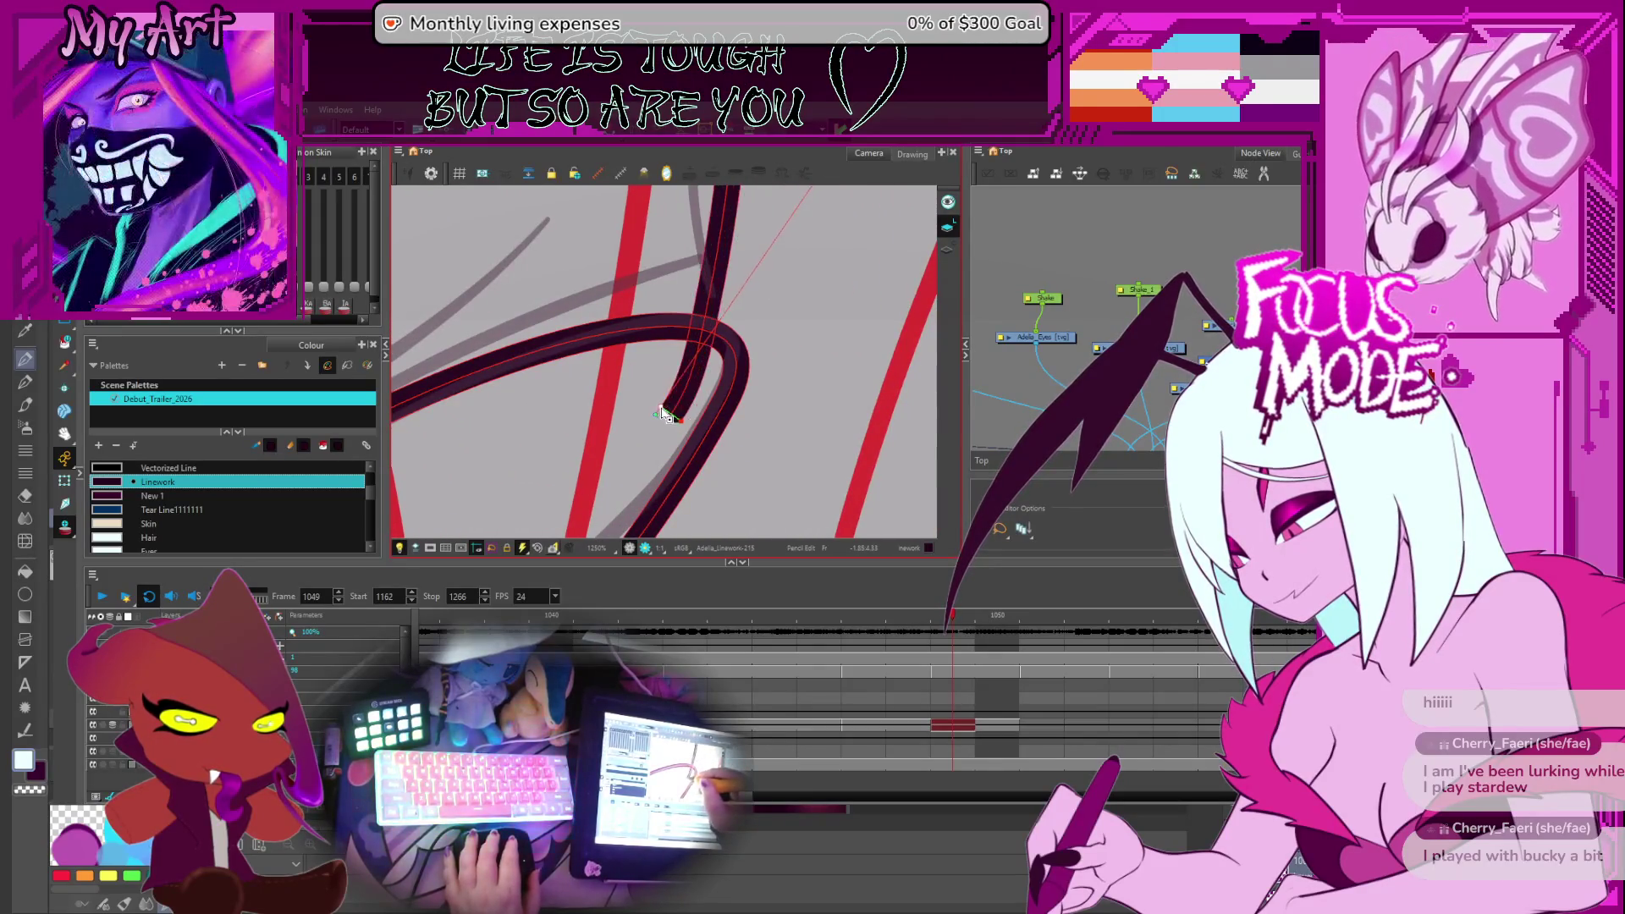
# Pan and rotate the canvas to line up the wing strands, then advance to frame 1050
pyautogui.scroll(-5, 693, 292)
pyautogui.scroll(-2, 692, 293)
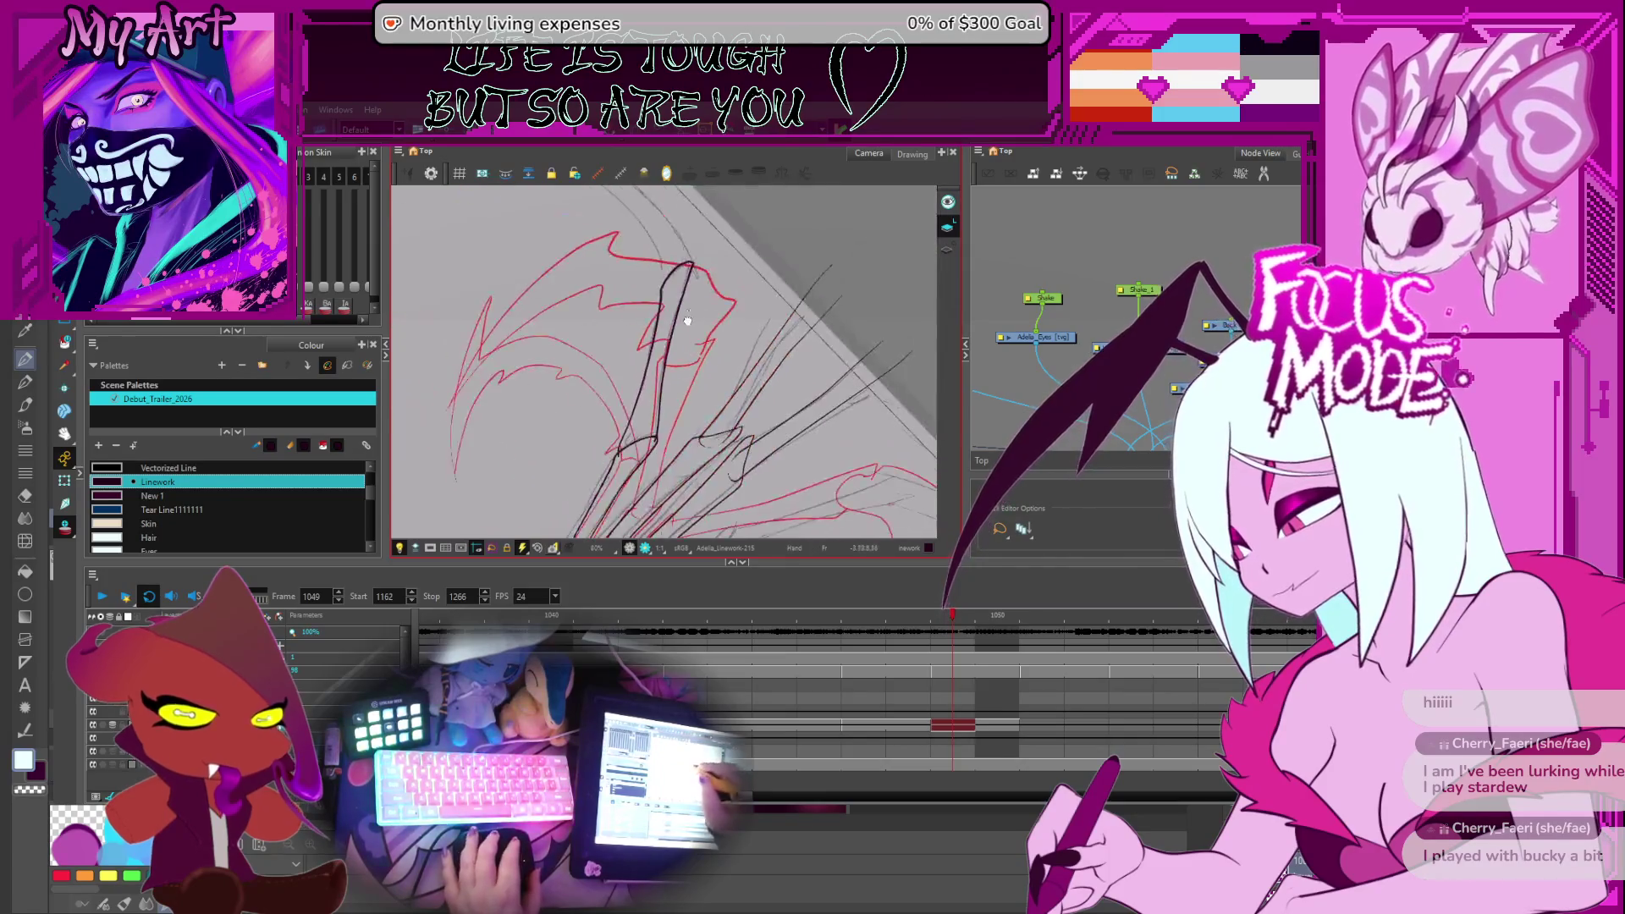
pyautogui.moveTo(675, 359); pyautogui.dragTo(692, 377)
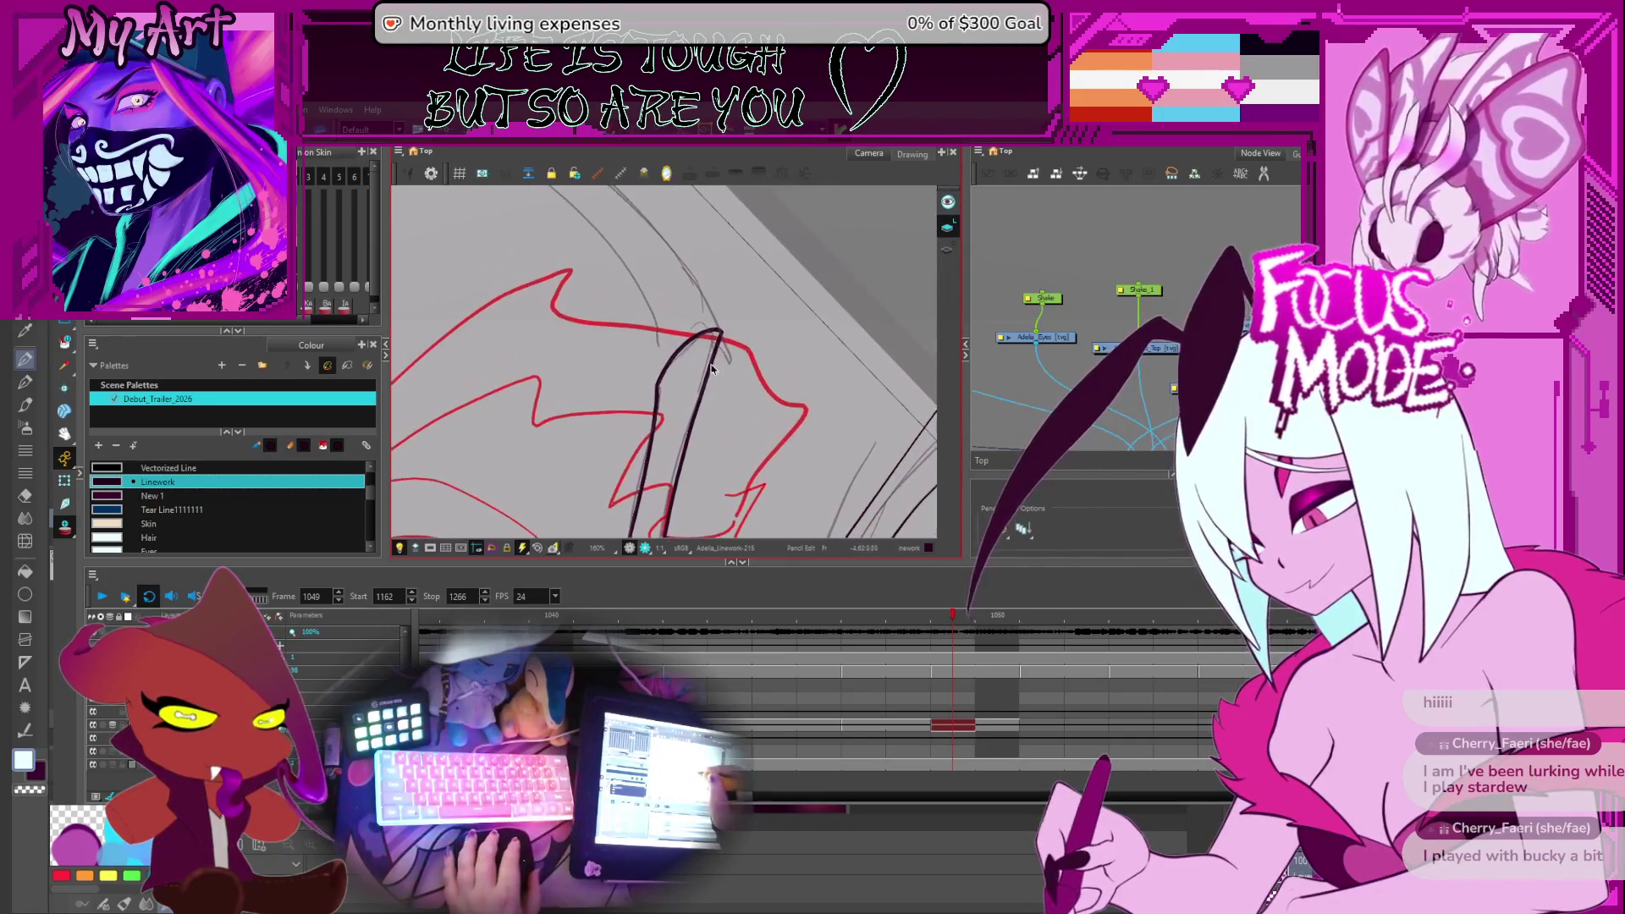
pyautogui.scroll(-3, 691, 378)
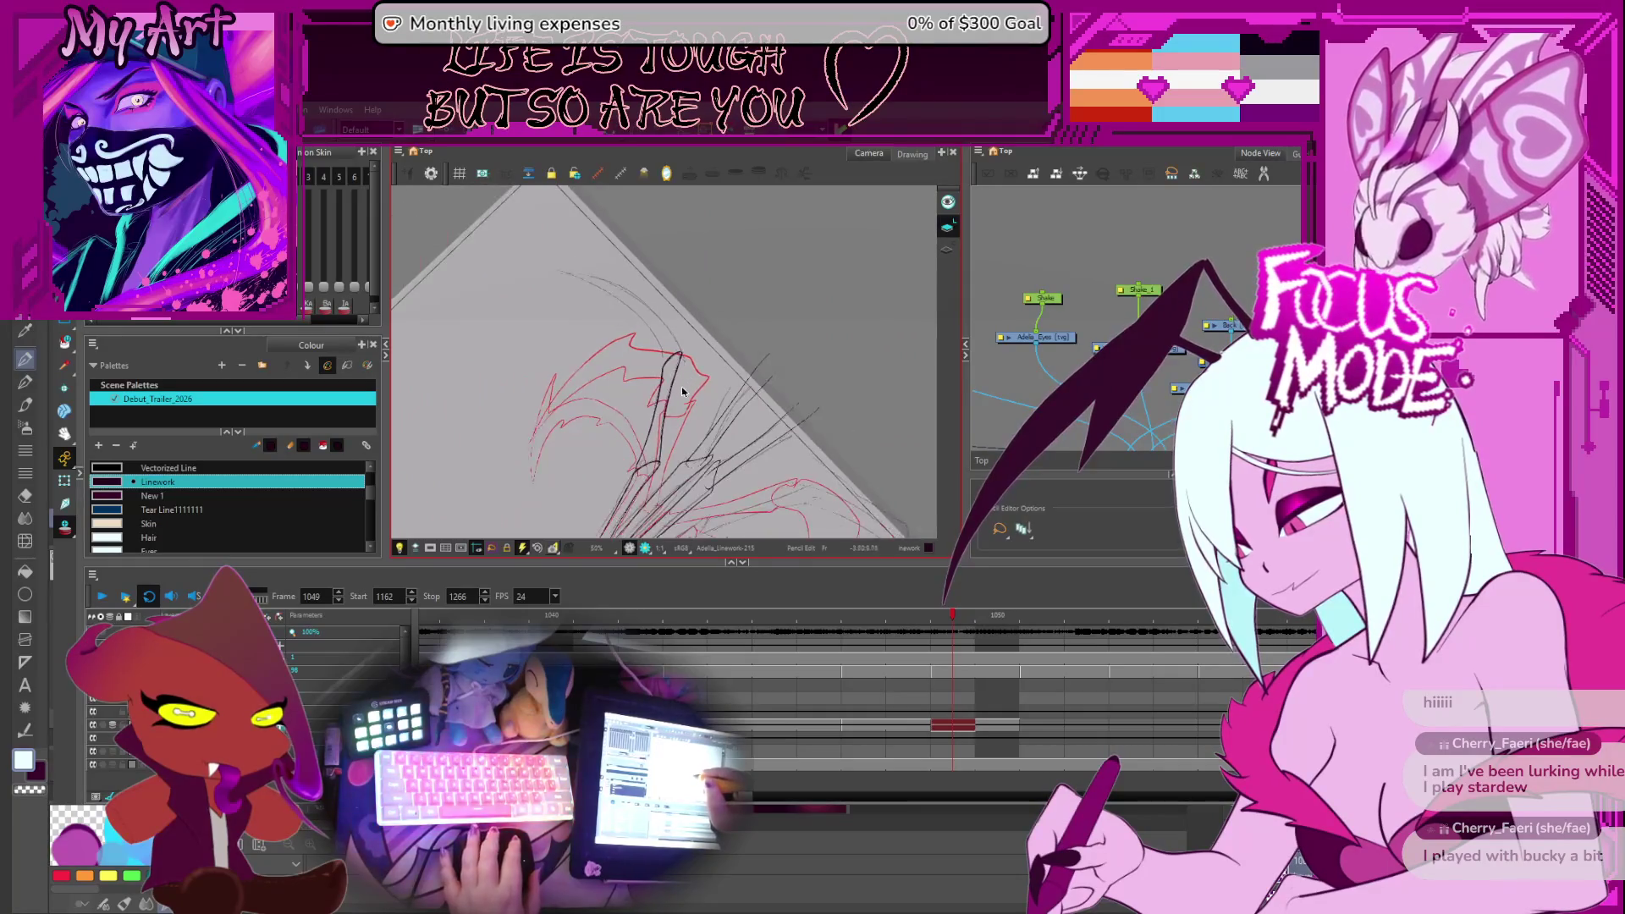
pyautogui.scroll(2, 682, 380)
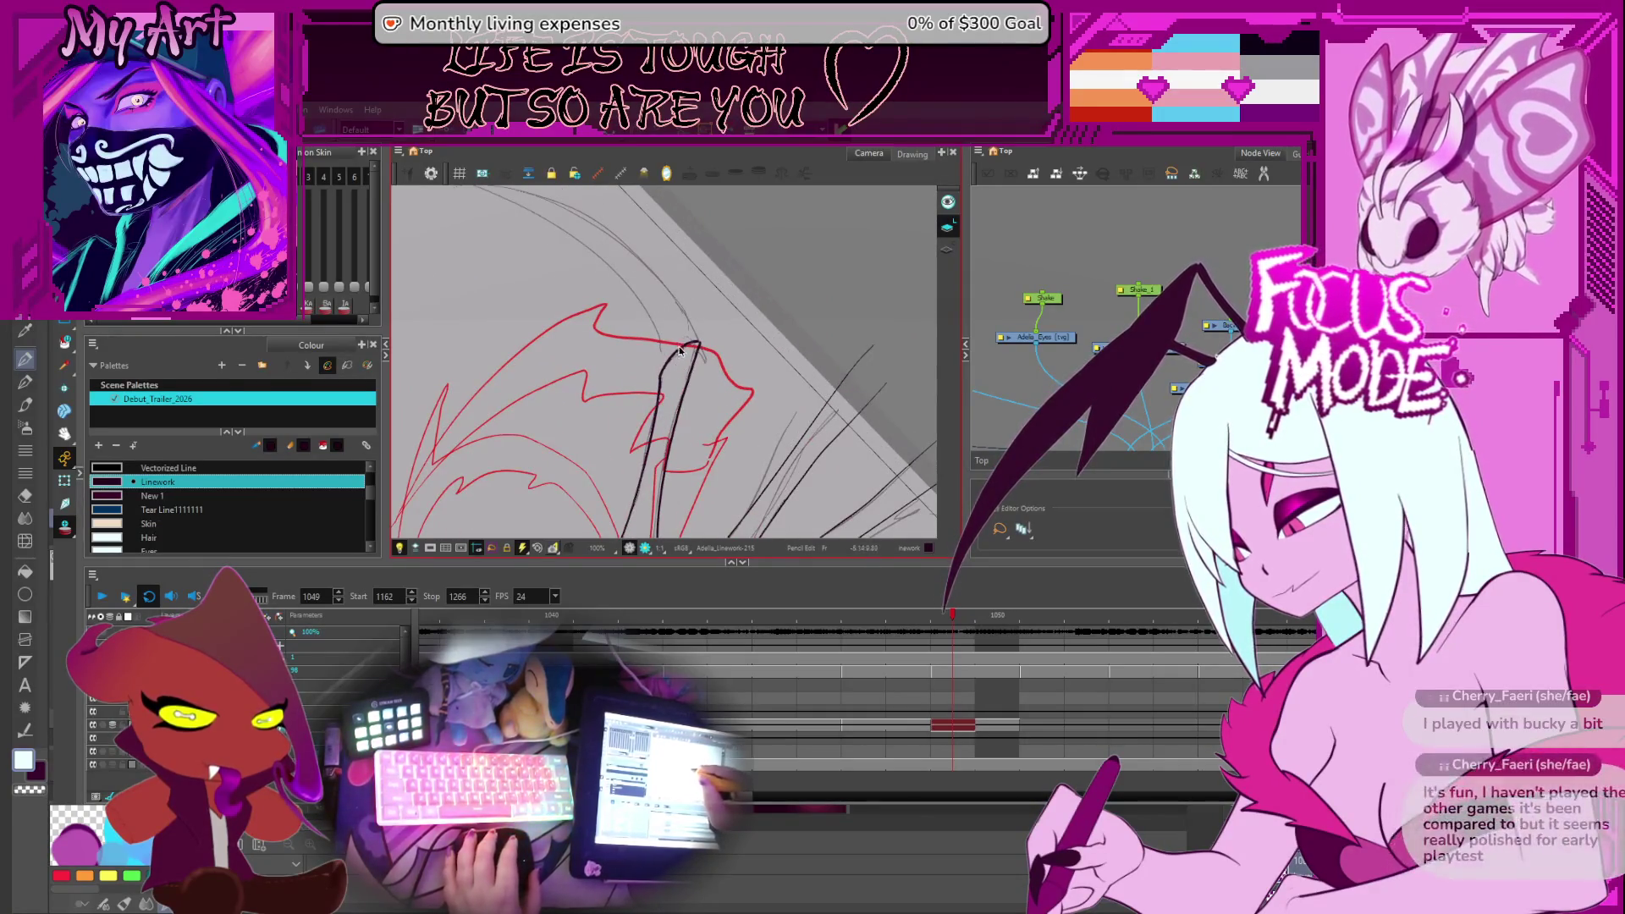
pyautogui.scroll(-3, 673, 430)
pyautogui.scroll(1, 660, 433)
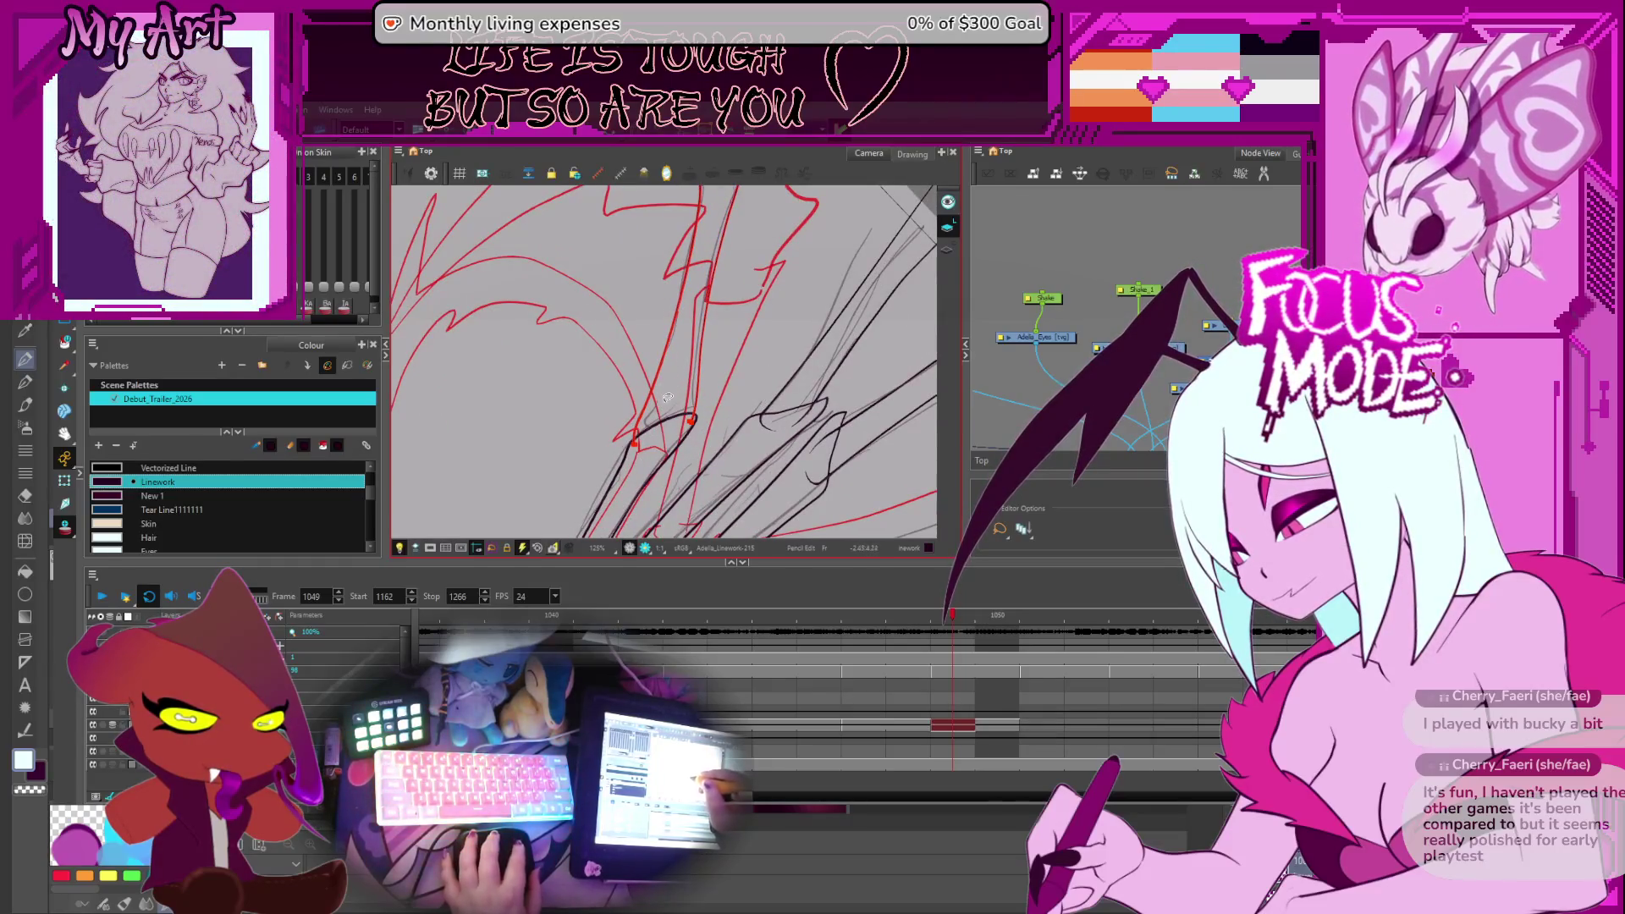
pyautogui.moveTo(643, 451); pyautogui.dragTo(668, 417)
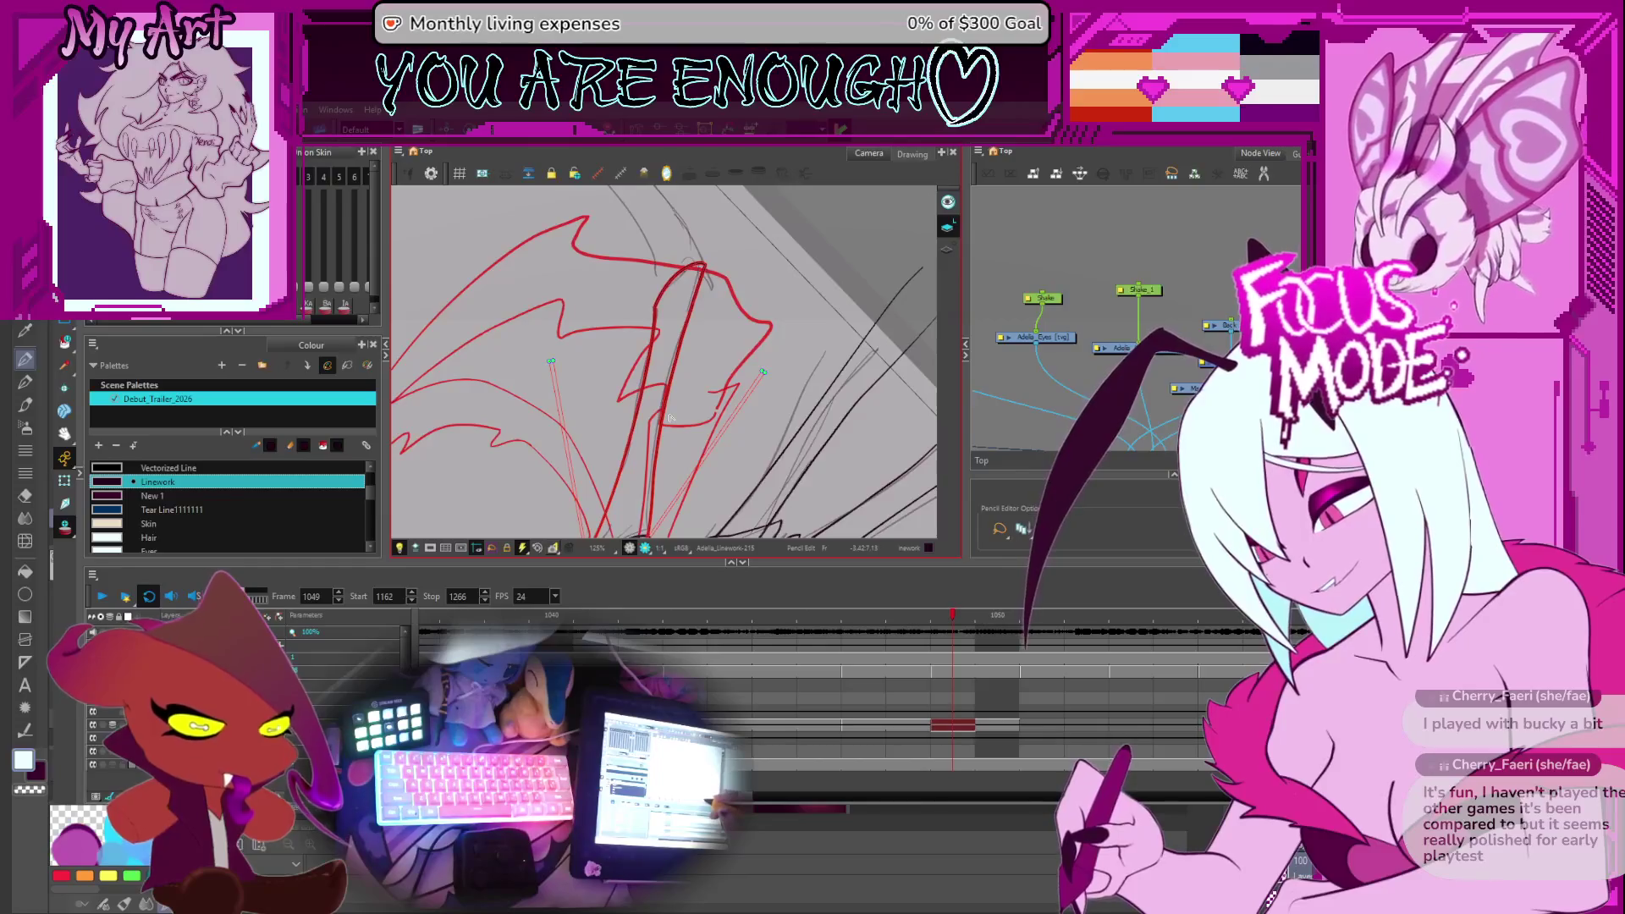
pyautogui.moveTo(729, 445)
pyautogui.mouseDown()
pyautogui.moveTo(751, 365)
pyautogui.moveTo(720, 280)
pyautogui.mouseUp()
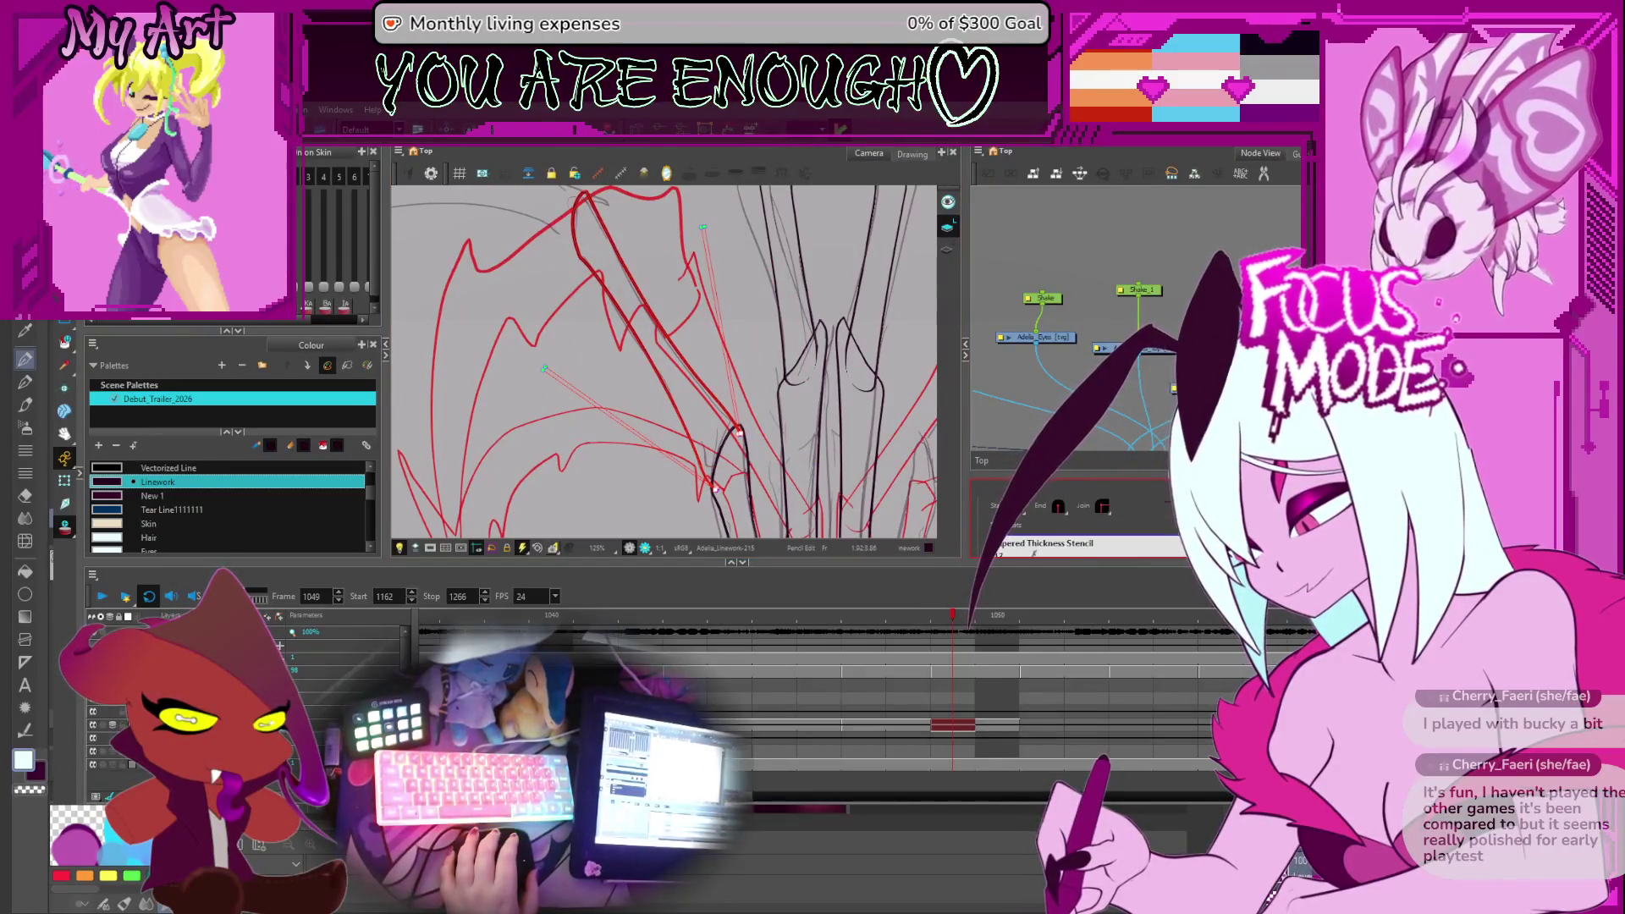
pyautogui.scroll(-3, 1075, 521)
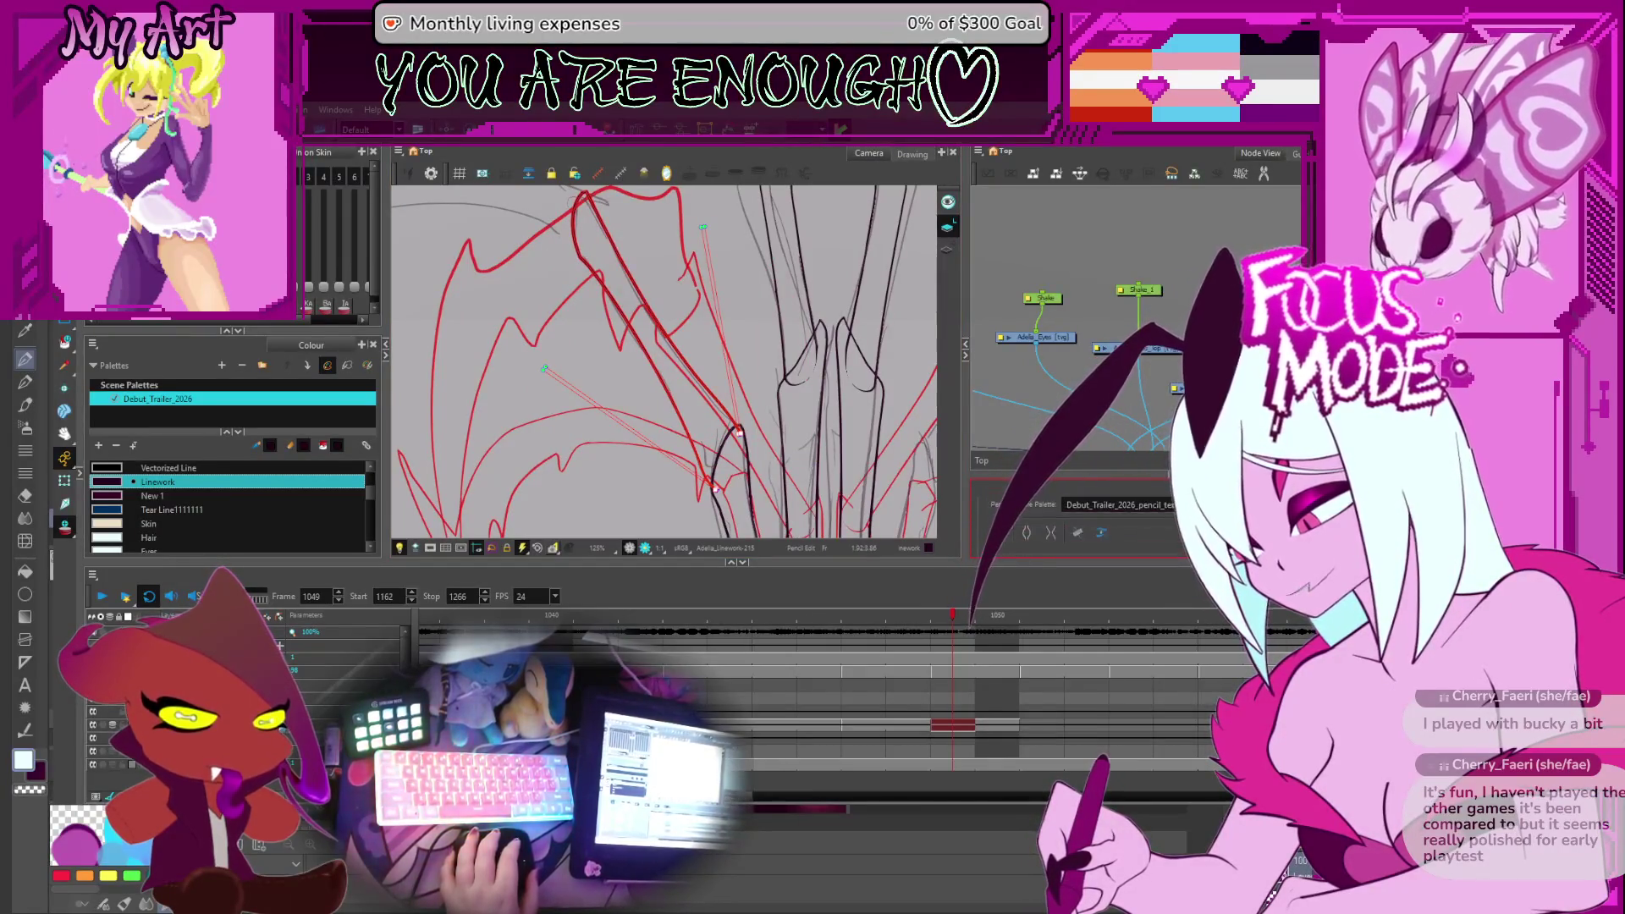
pyautogui.press('.')
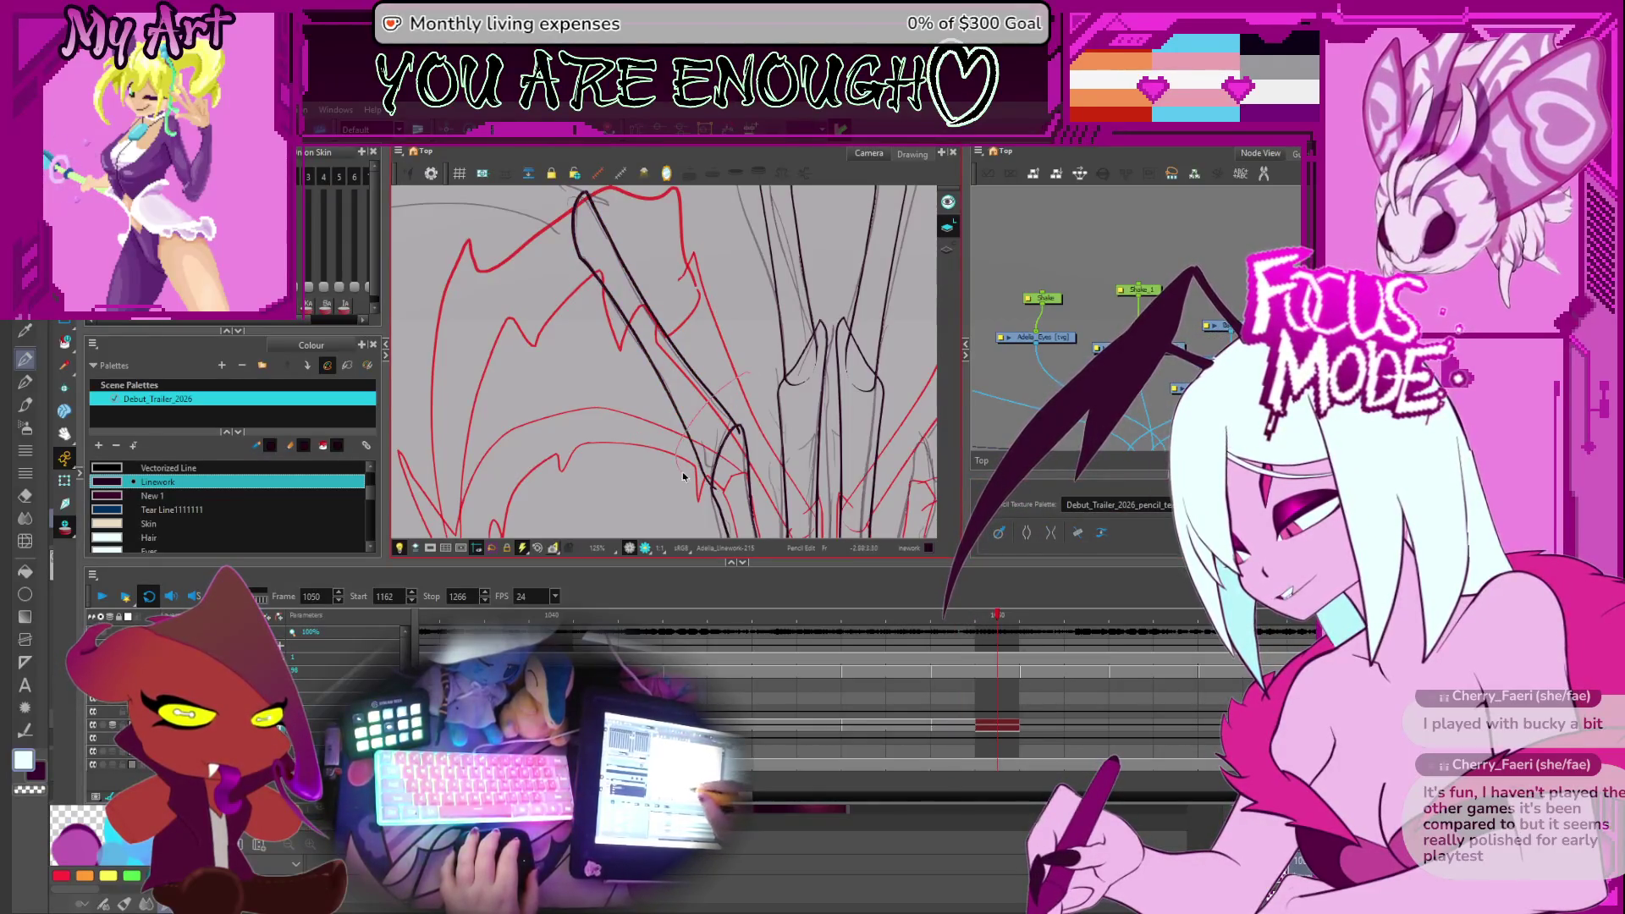
# Rotate the canvas about 45° and zoom in on the left wing of hair
pyautogui.click(746, 466)
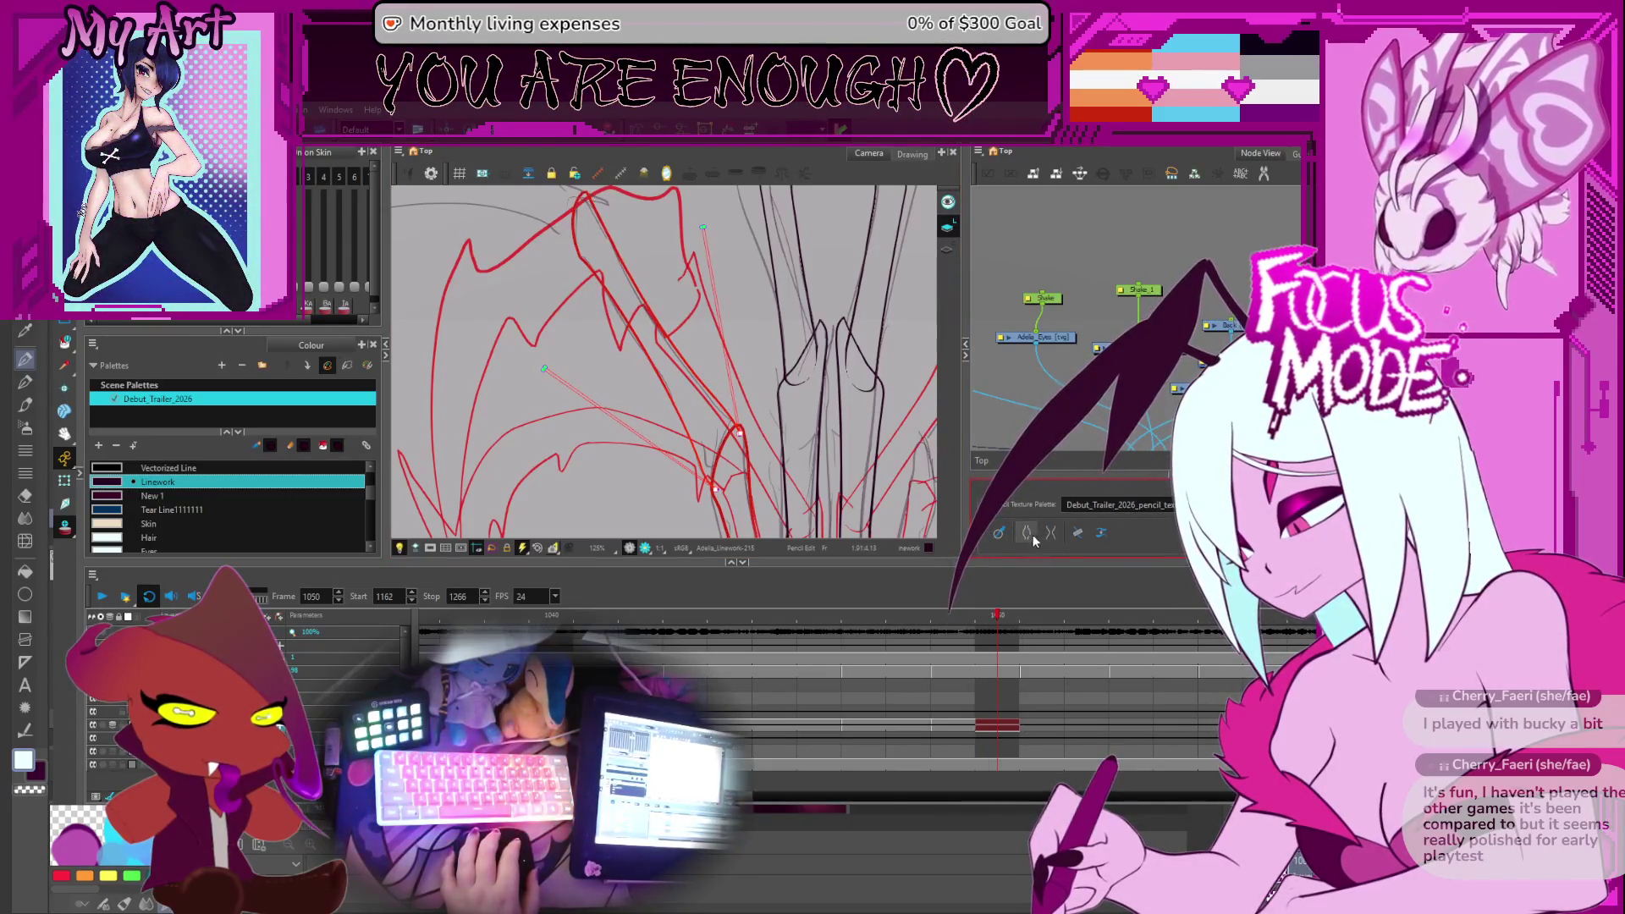
pyautogui.press('space')
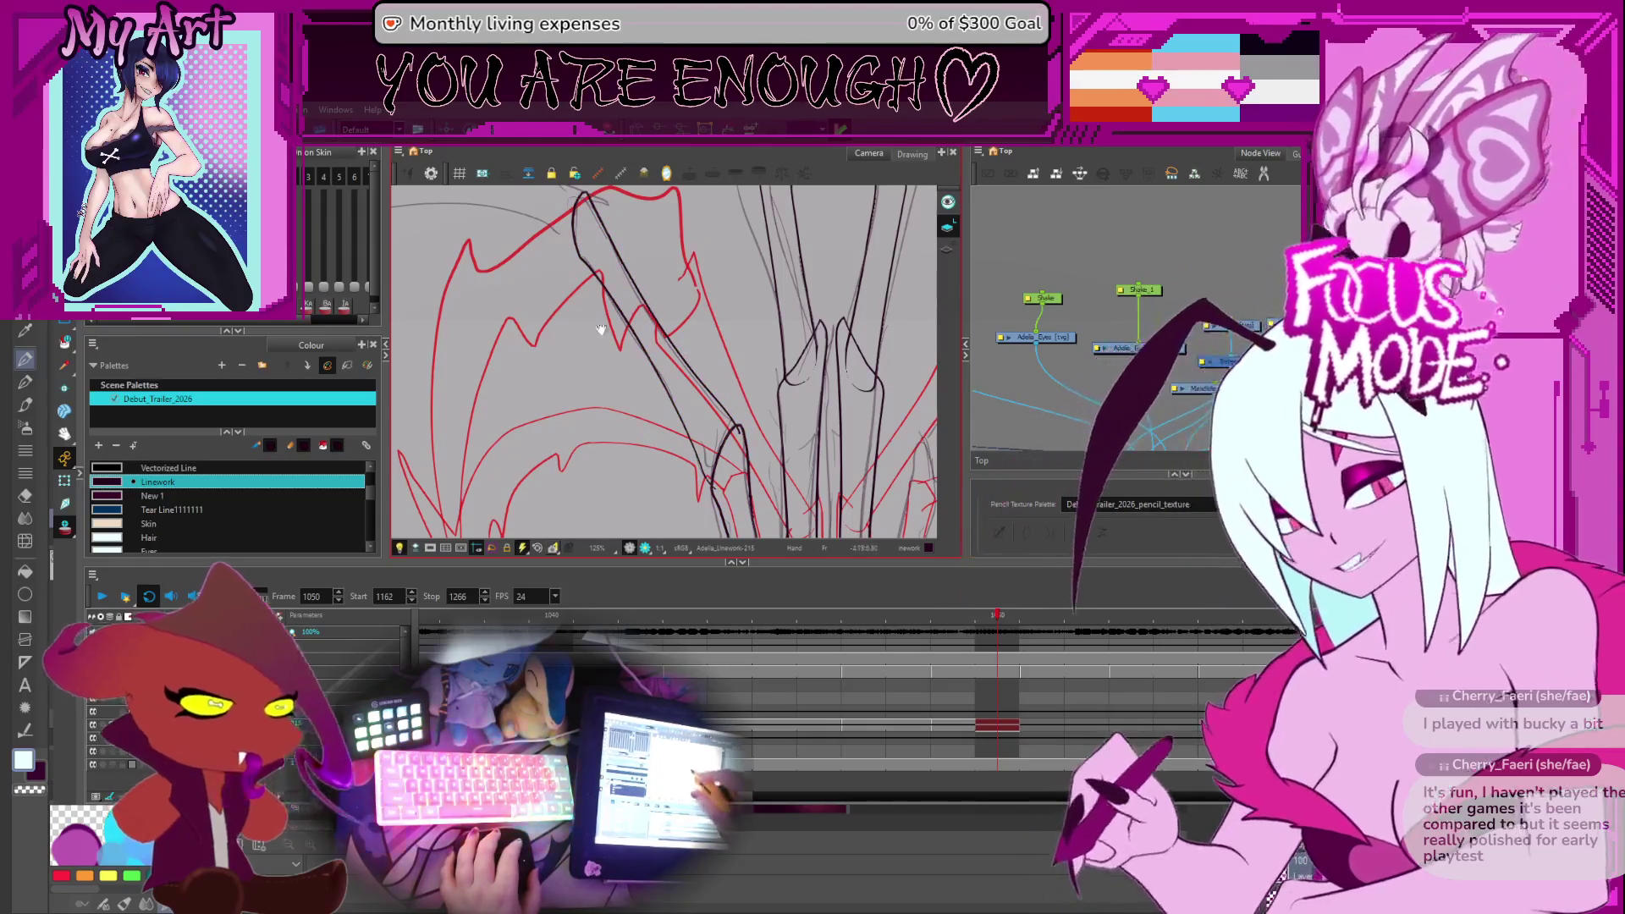
pyautogui.moveTo(594, 340)
pyautogui.mouseDown()
pyautogui.moveTo(638, 373)
pyautogui.moveTo(672, 366)
pyautogui.moveTo(651, 384)
pyautogui.mouseUp()
pyautogui.press('2')
pyautogui.press('2')
pyautogui.press('2')
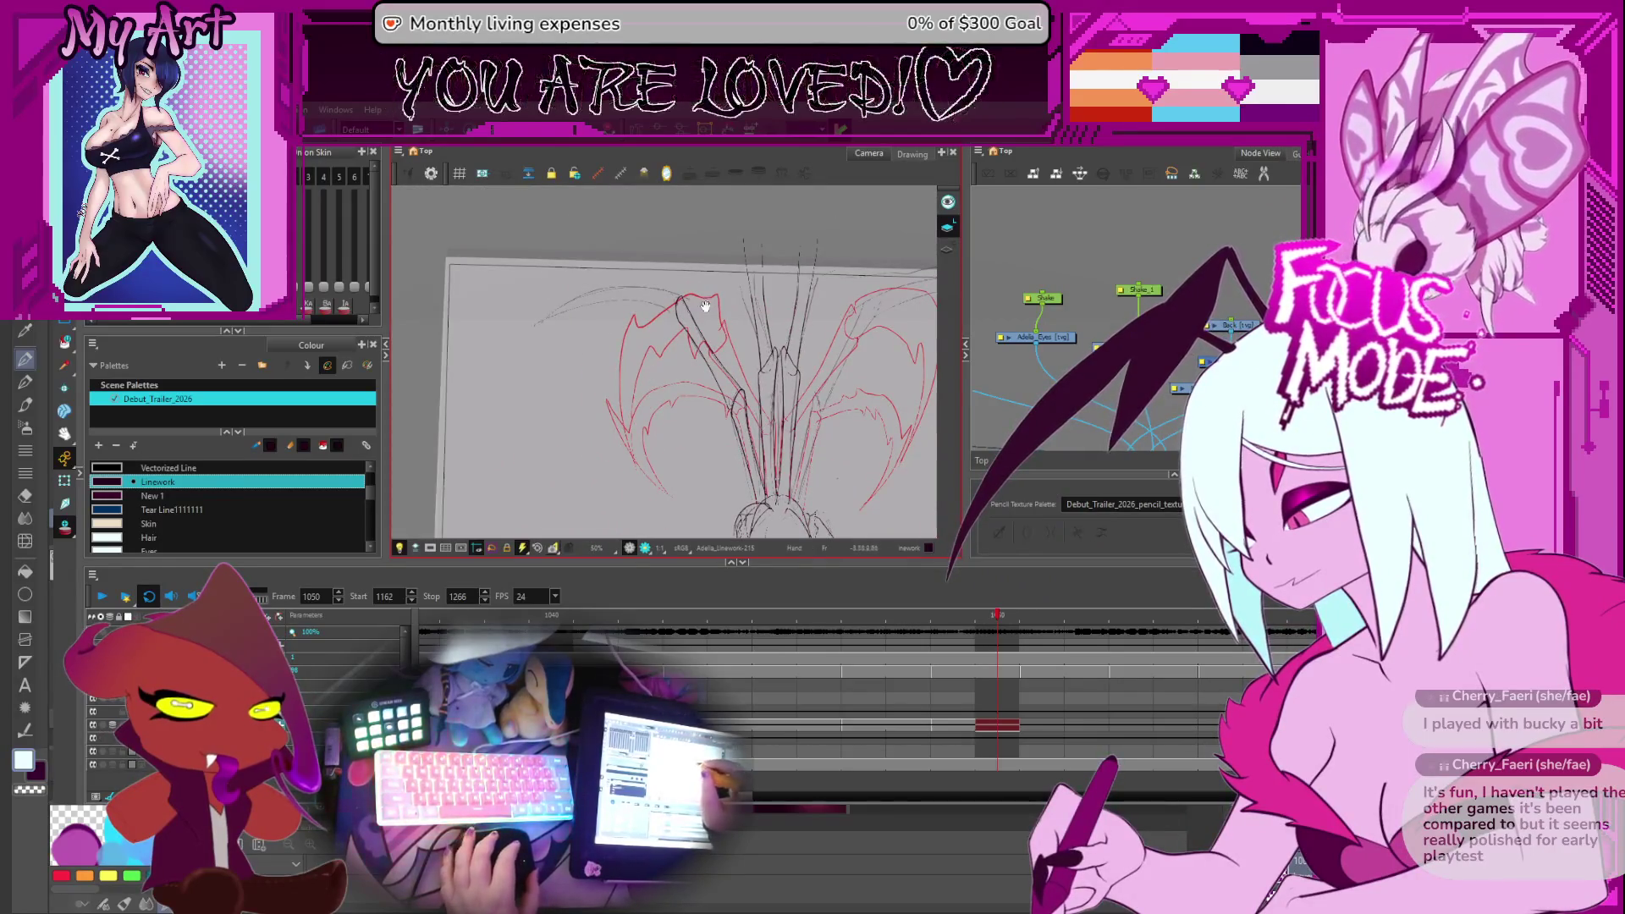
pyautogui.moveTo(668, 334)
pyautogui.mouseDown()
pyautogui.moveTo(656, 359)
pyautogui.moveTo(705, 357)
pyautogui.mouseUp()
pyautogui.press('1')
pyautogui.press('1')
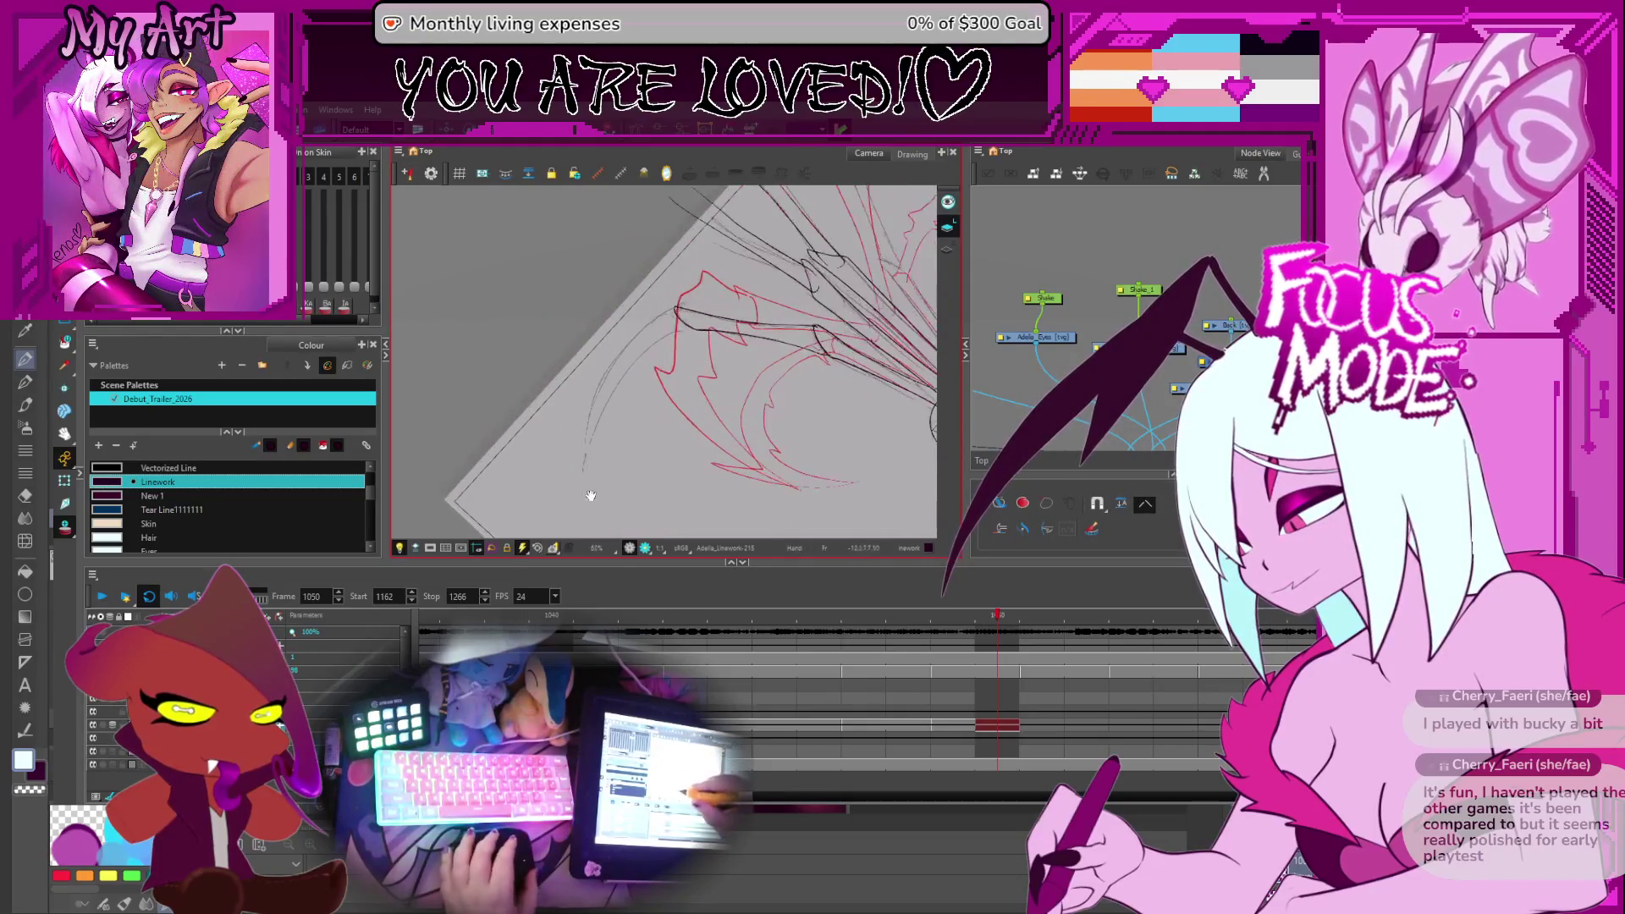
# Ink a dark strand in several strokes up the left red curve
pyautogui.moveTo(565, 485); pyautogui.dragTo(570, 460)
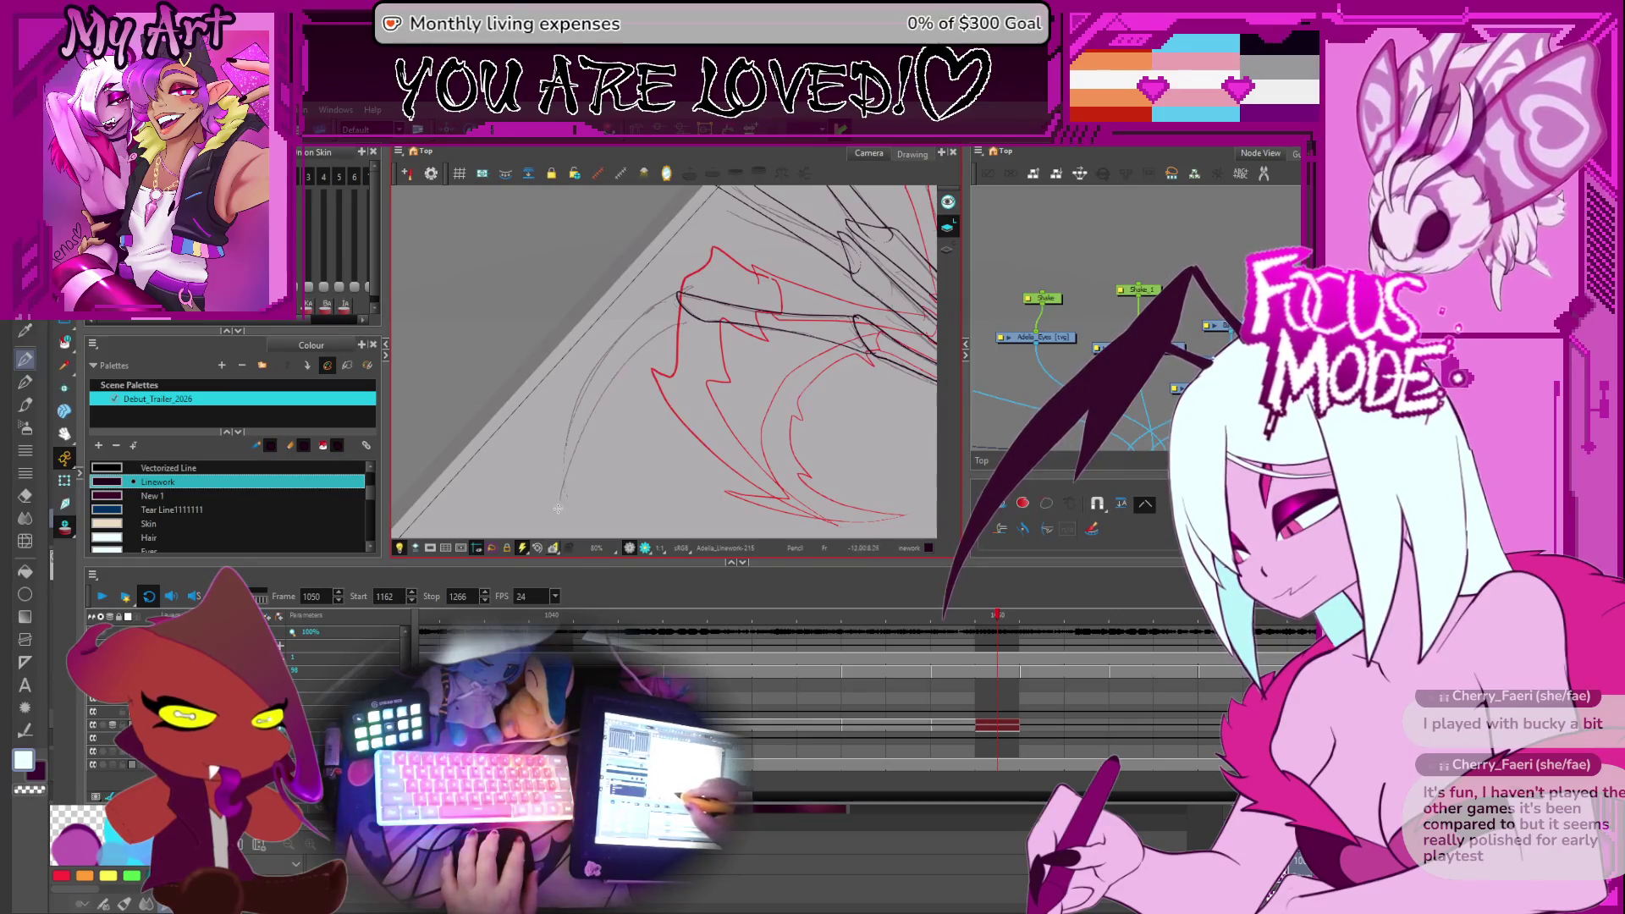
pyautogui.moveTo(558, 508); pyautogui.dragTo(585, 441)
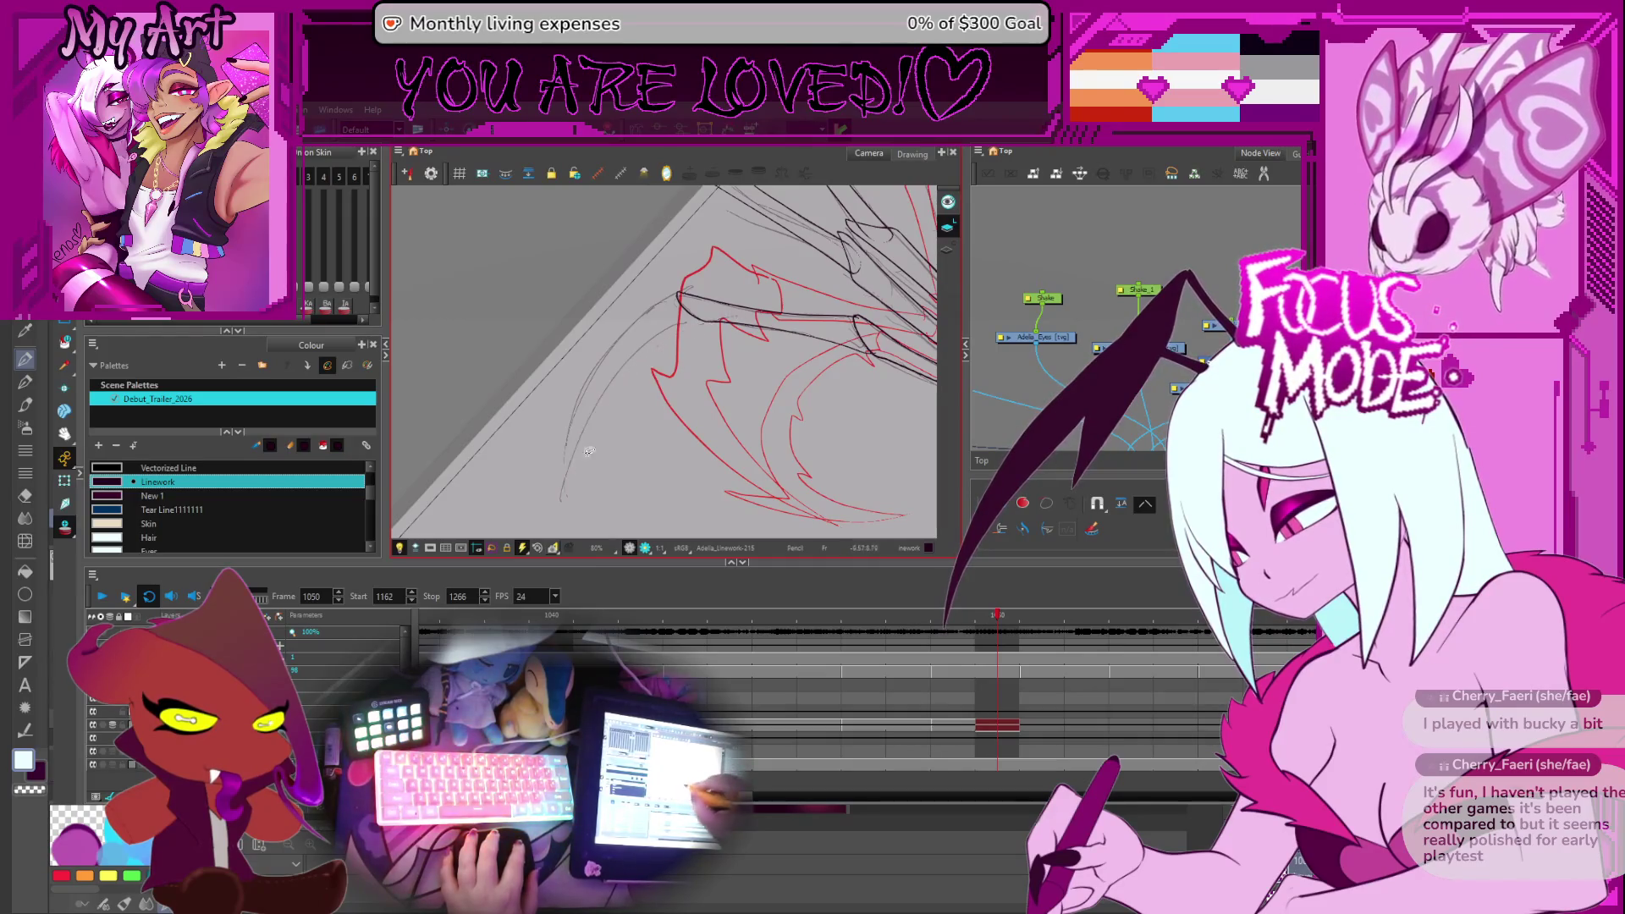
pyautogui.moveTo(562, 499); pyautogui.dragTo(692, 317)
pyautogui.moveTo(592, 407); pyautogui.dragTo(653, 335)
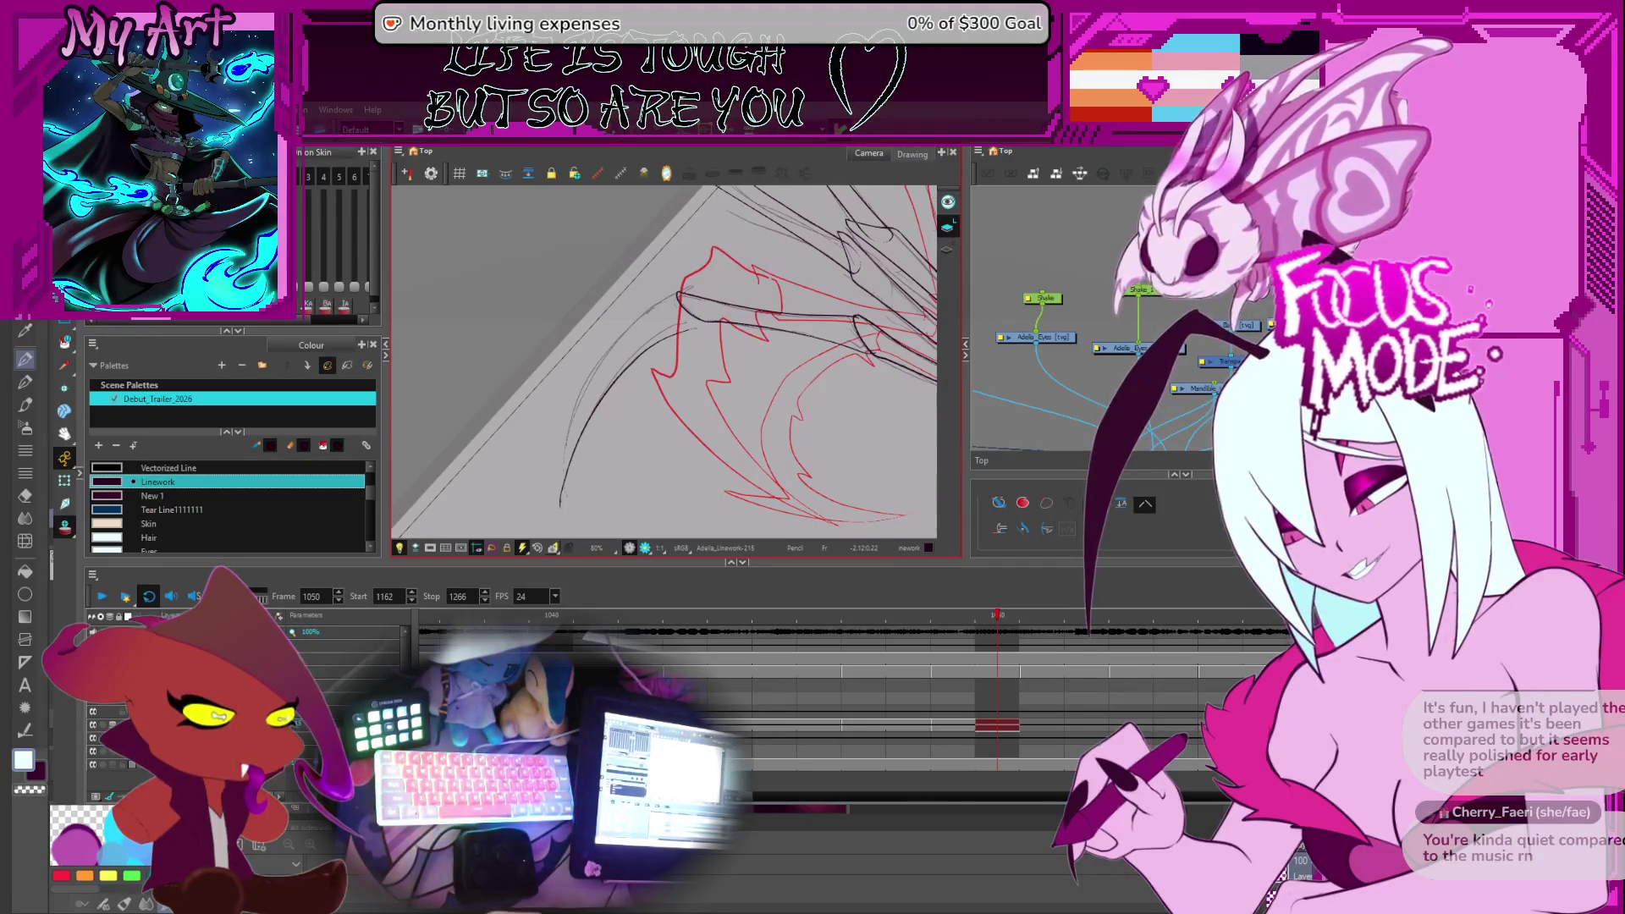
# Zoom in on the new strand's end, make it slightly thicker and pull it down
pyautogui.scroll(10, 813, 332)
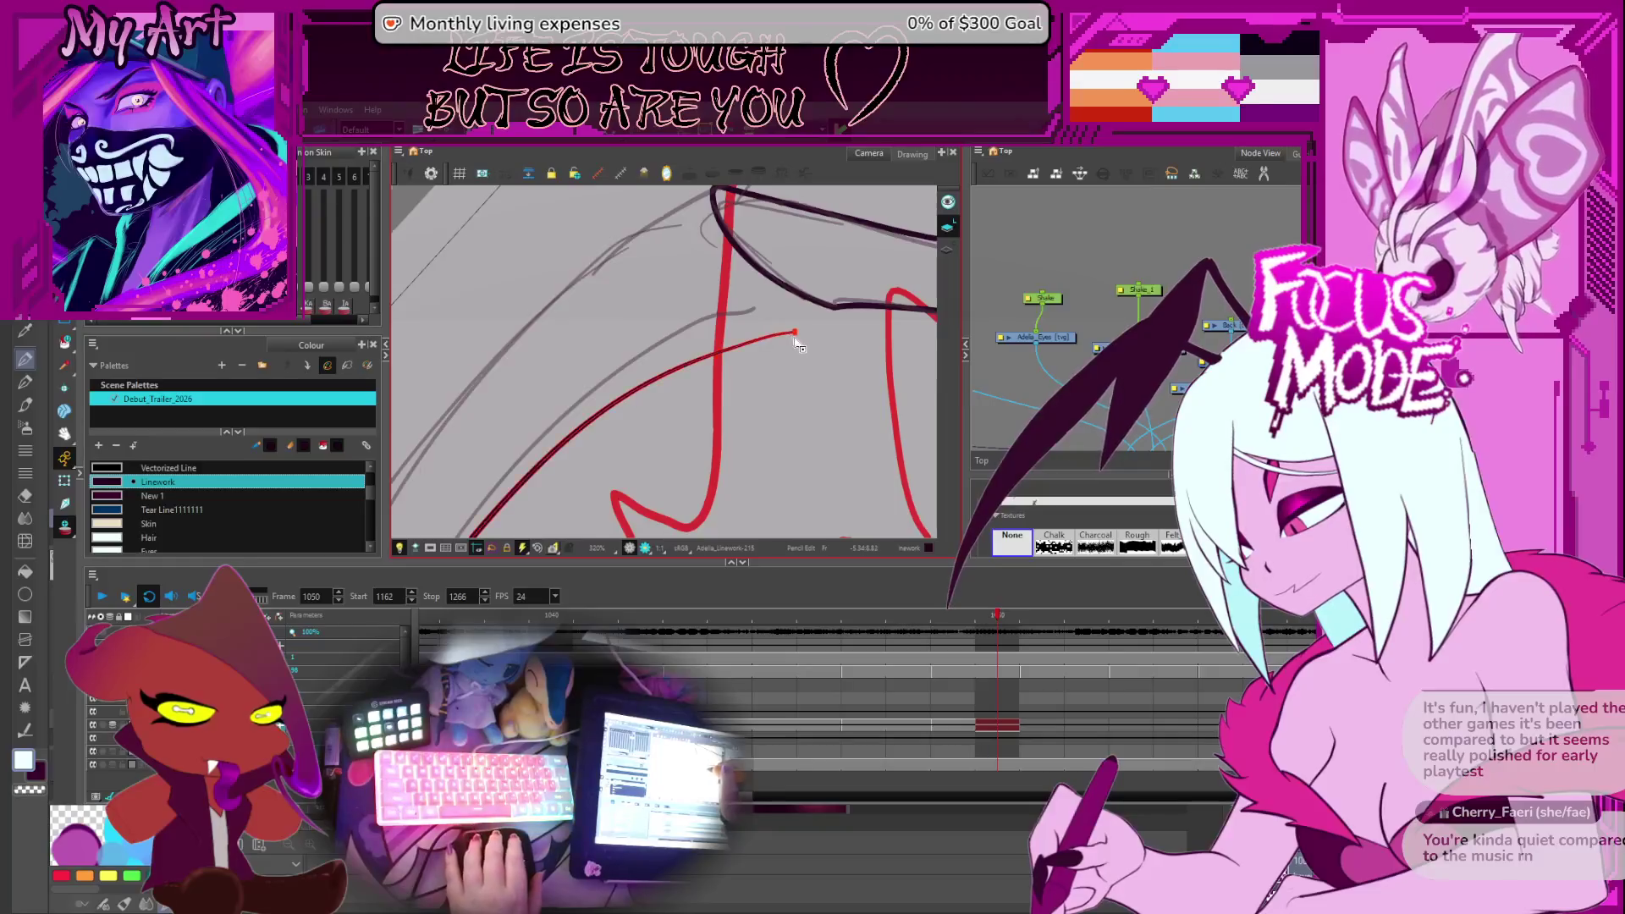
pyautogui.moveTo(813, 333); pyautogui.dragTo(681, 388)
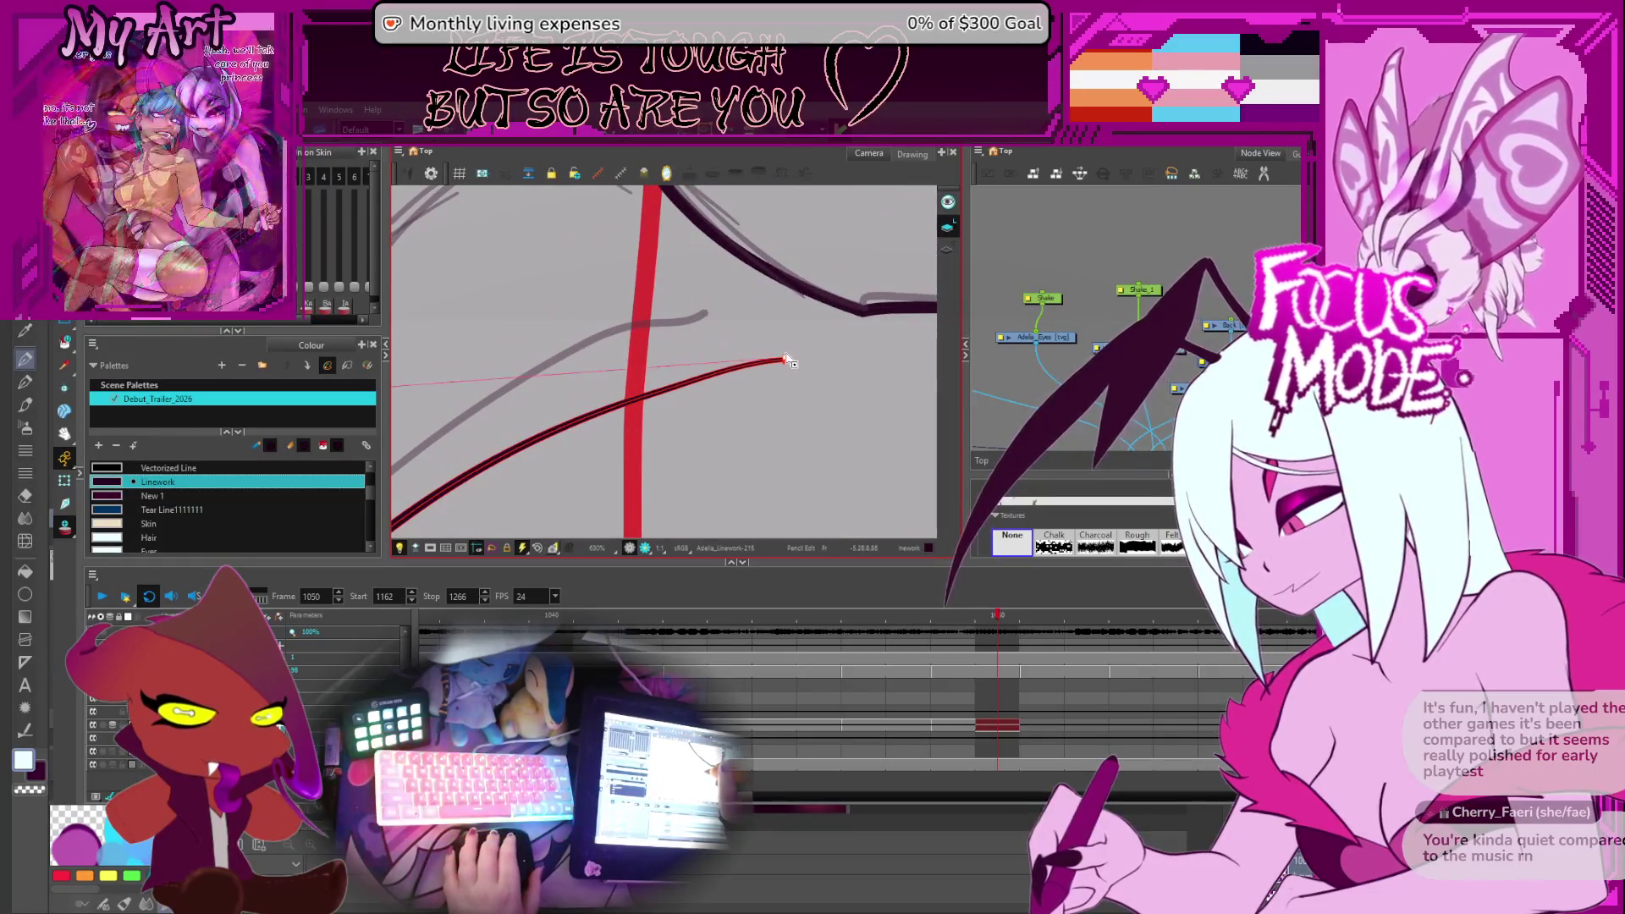
pyautogui.scroll(5, 785, 361)
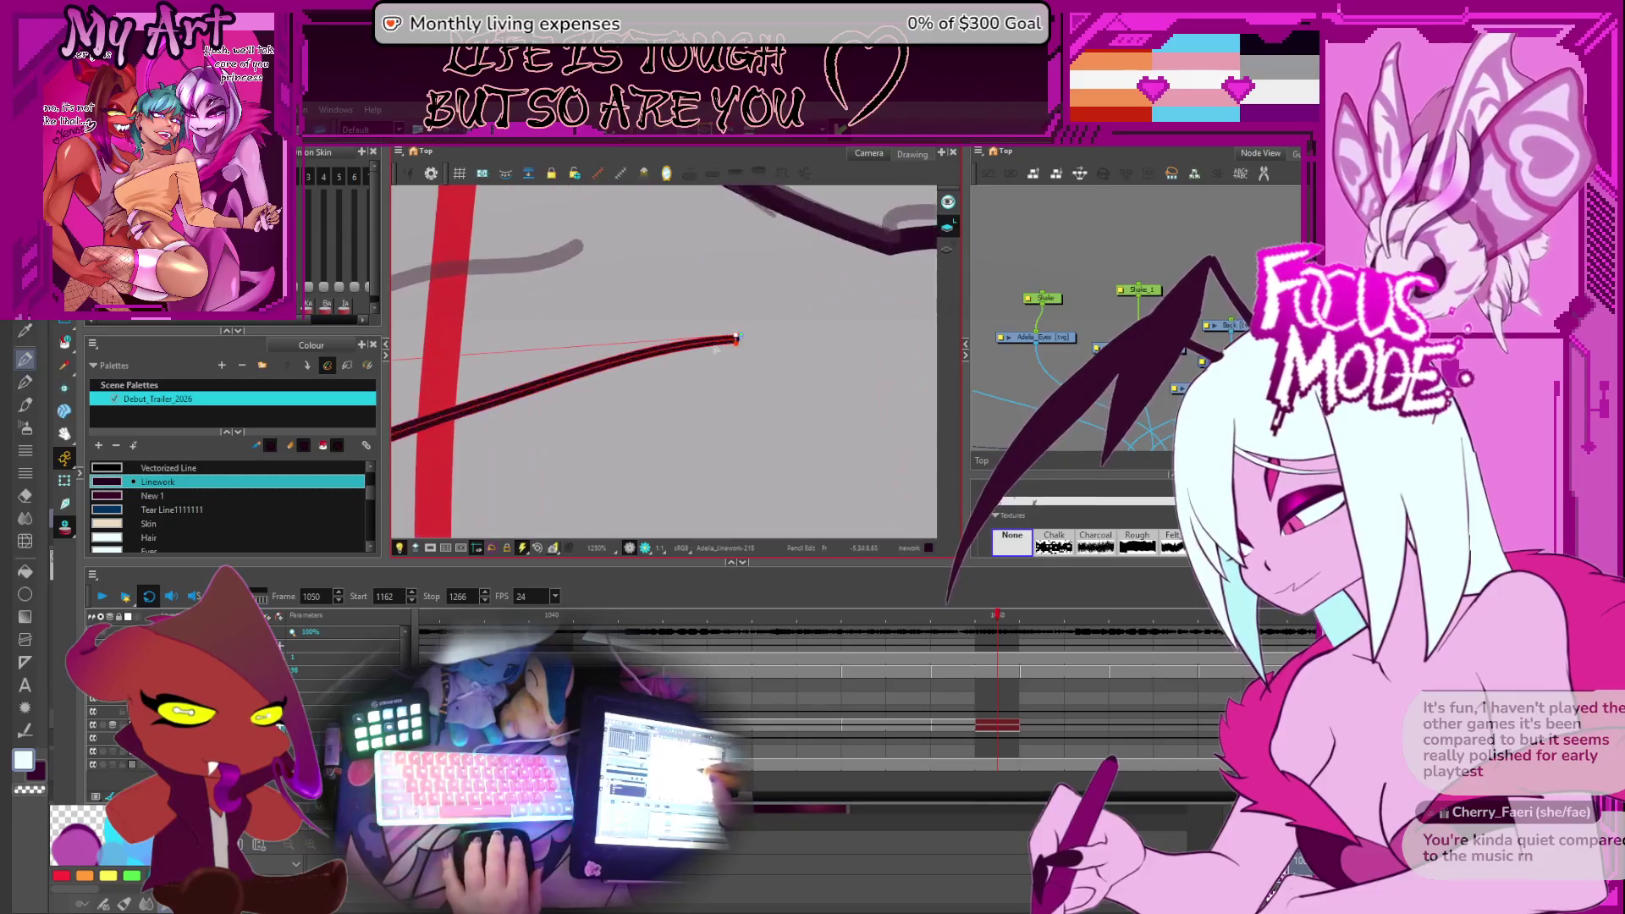
pyautogui.moveTo(741, 345); pyautogui.dragTo(735, 347)
pyautogui.hotkey('alt', 'q')
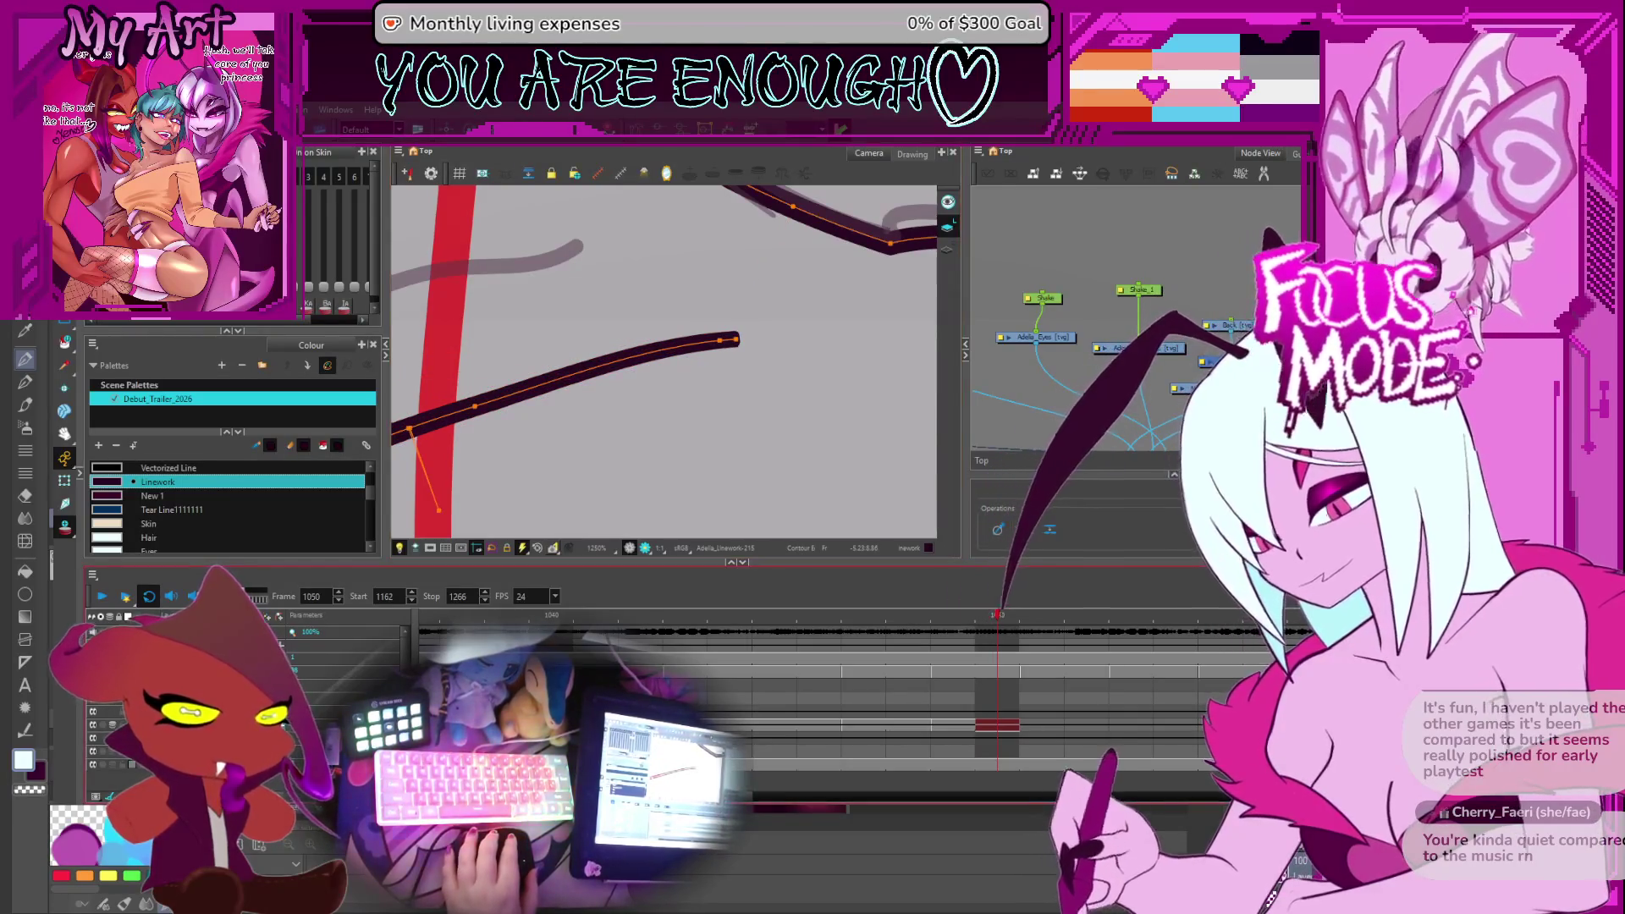
pyautogui.click(1212, 559)
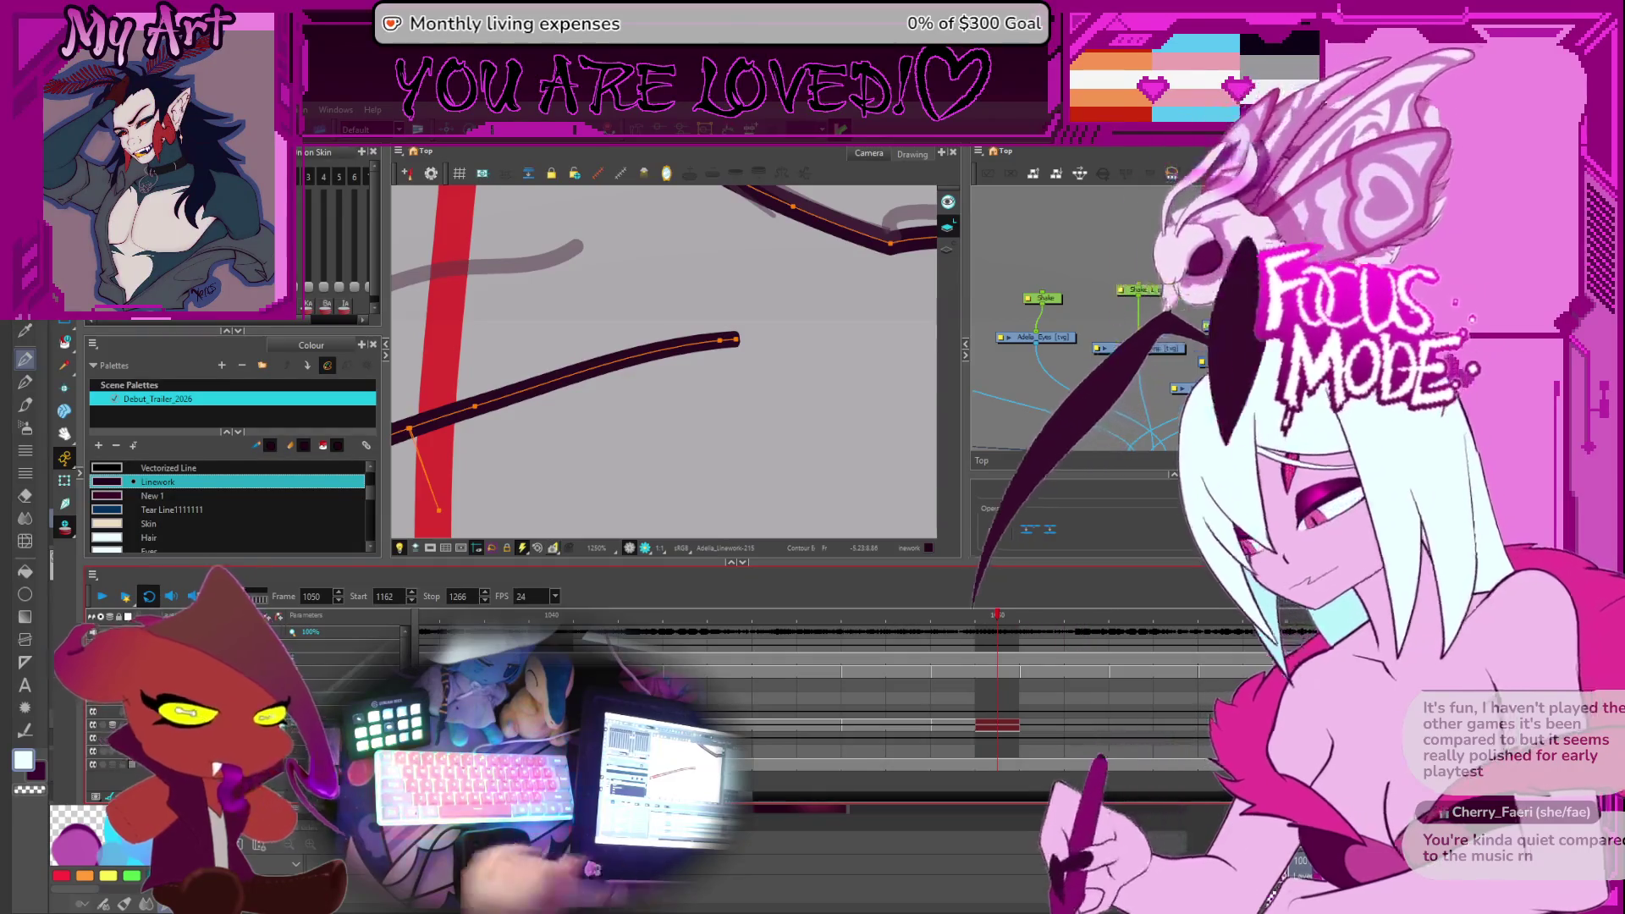
# Draw a segment joining the left strand's end and select its end contour points
pyautogui.scroll(-5, 775, 347)
pyautogui.scroll(-3, 775, 347)
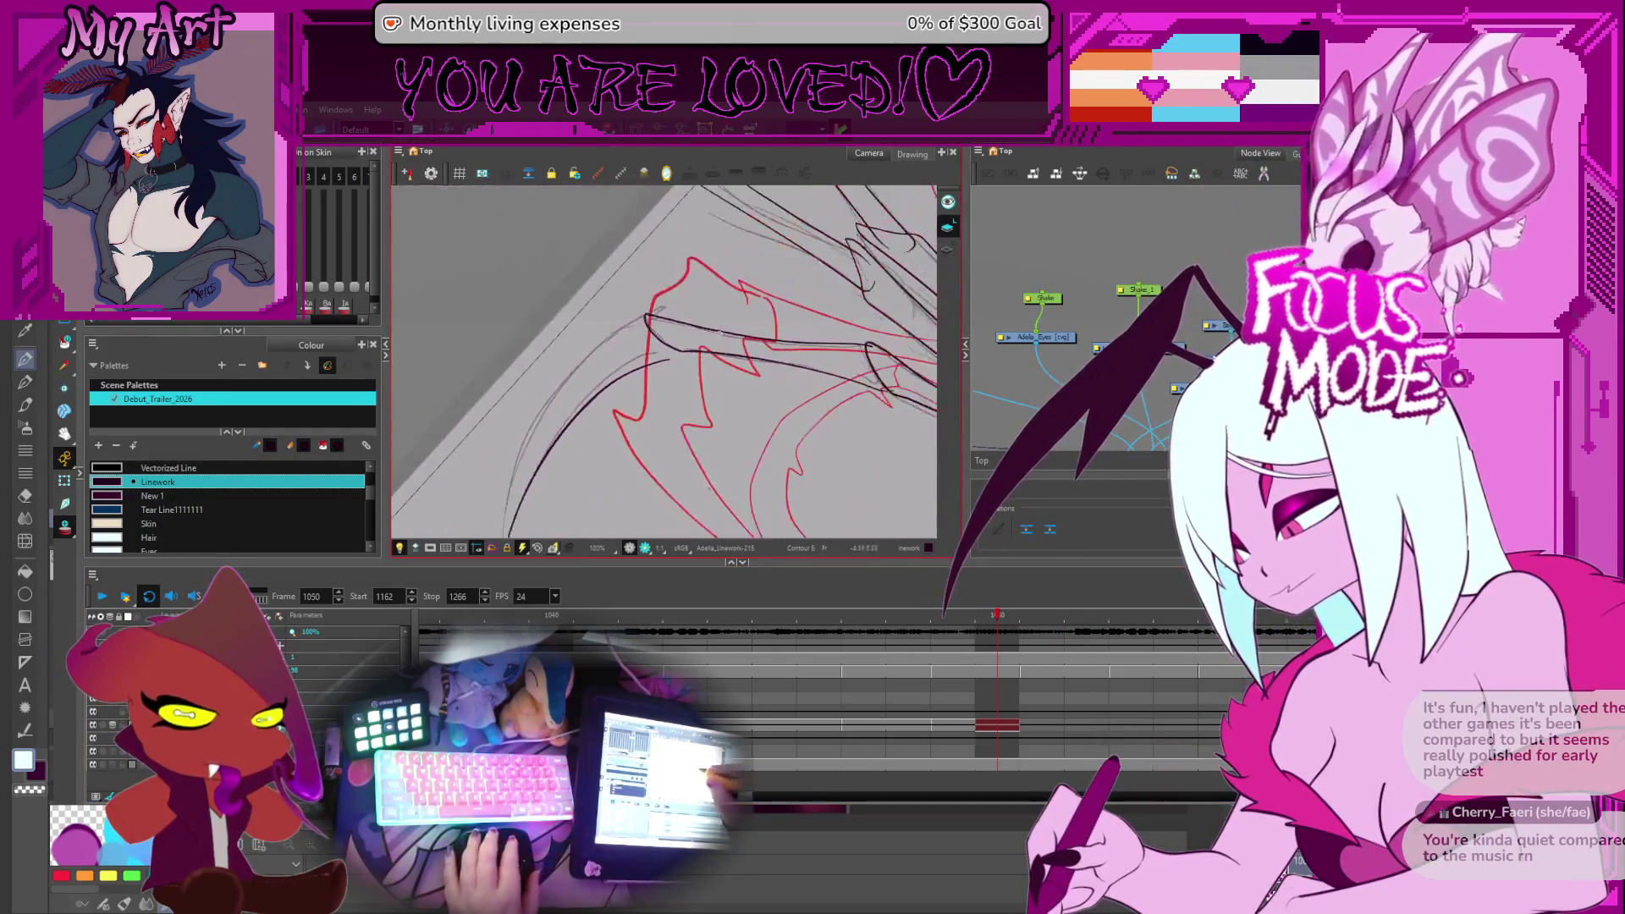
pyautogui.scroll(5, 686, 361)
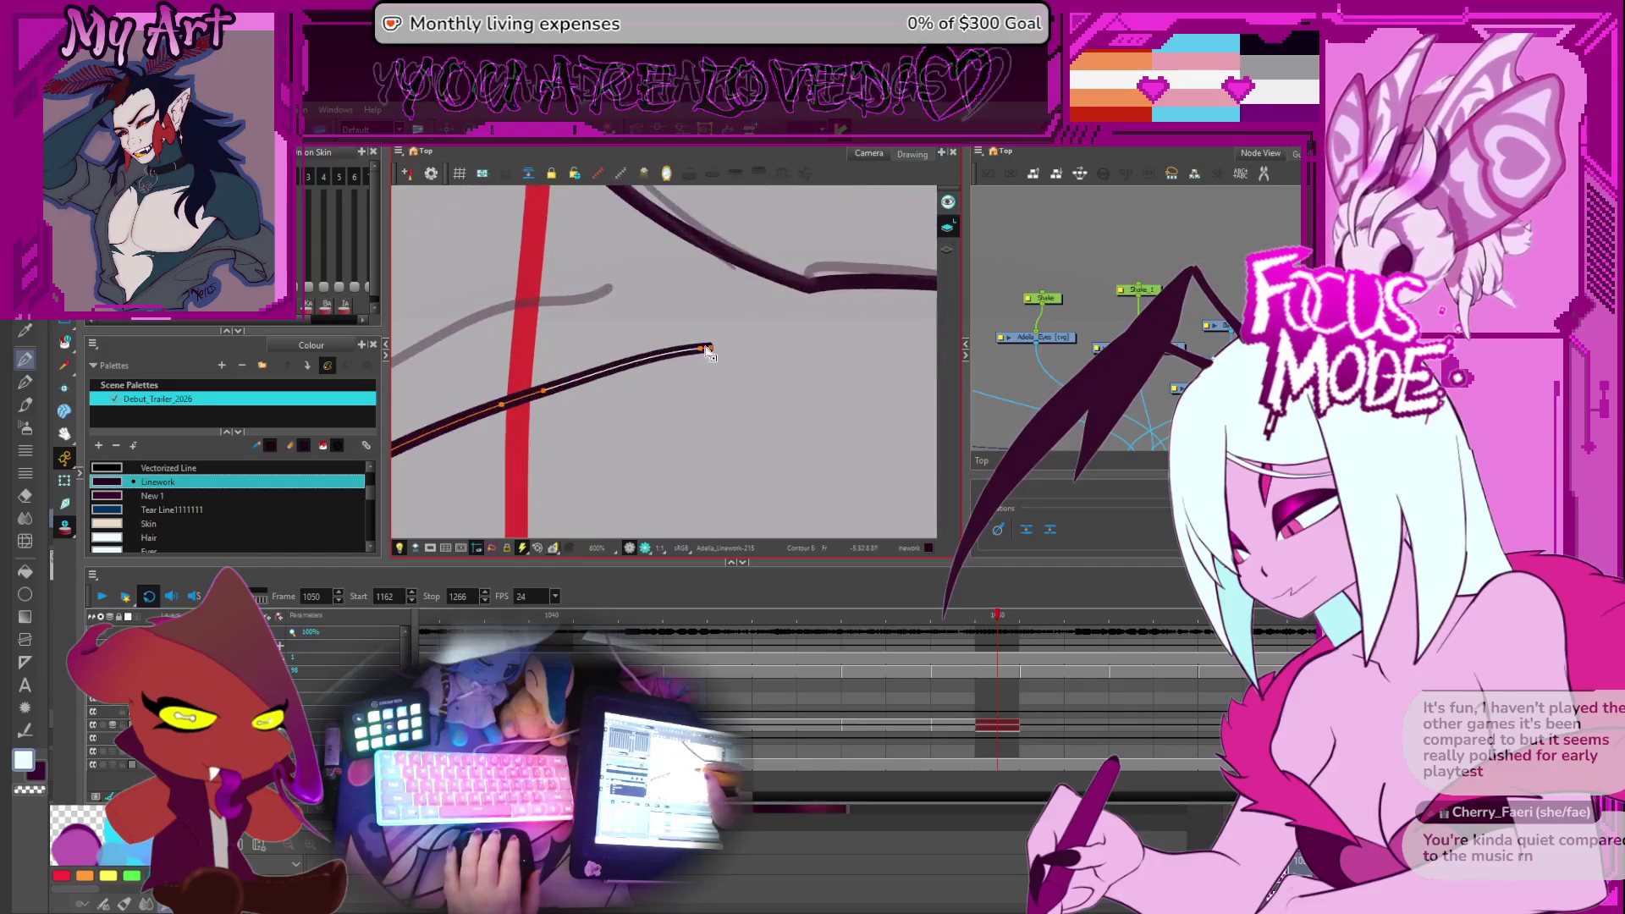
pyautogui.moveTo(691, 292); pyautogui.dragTo(704, 354)
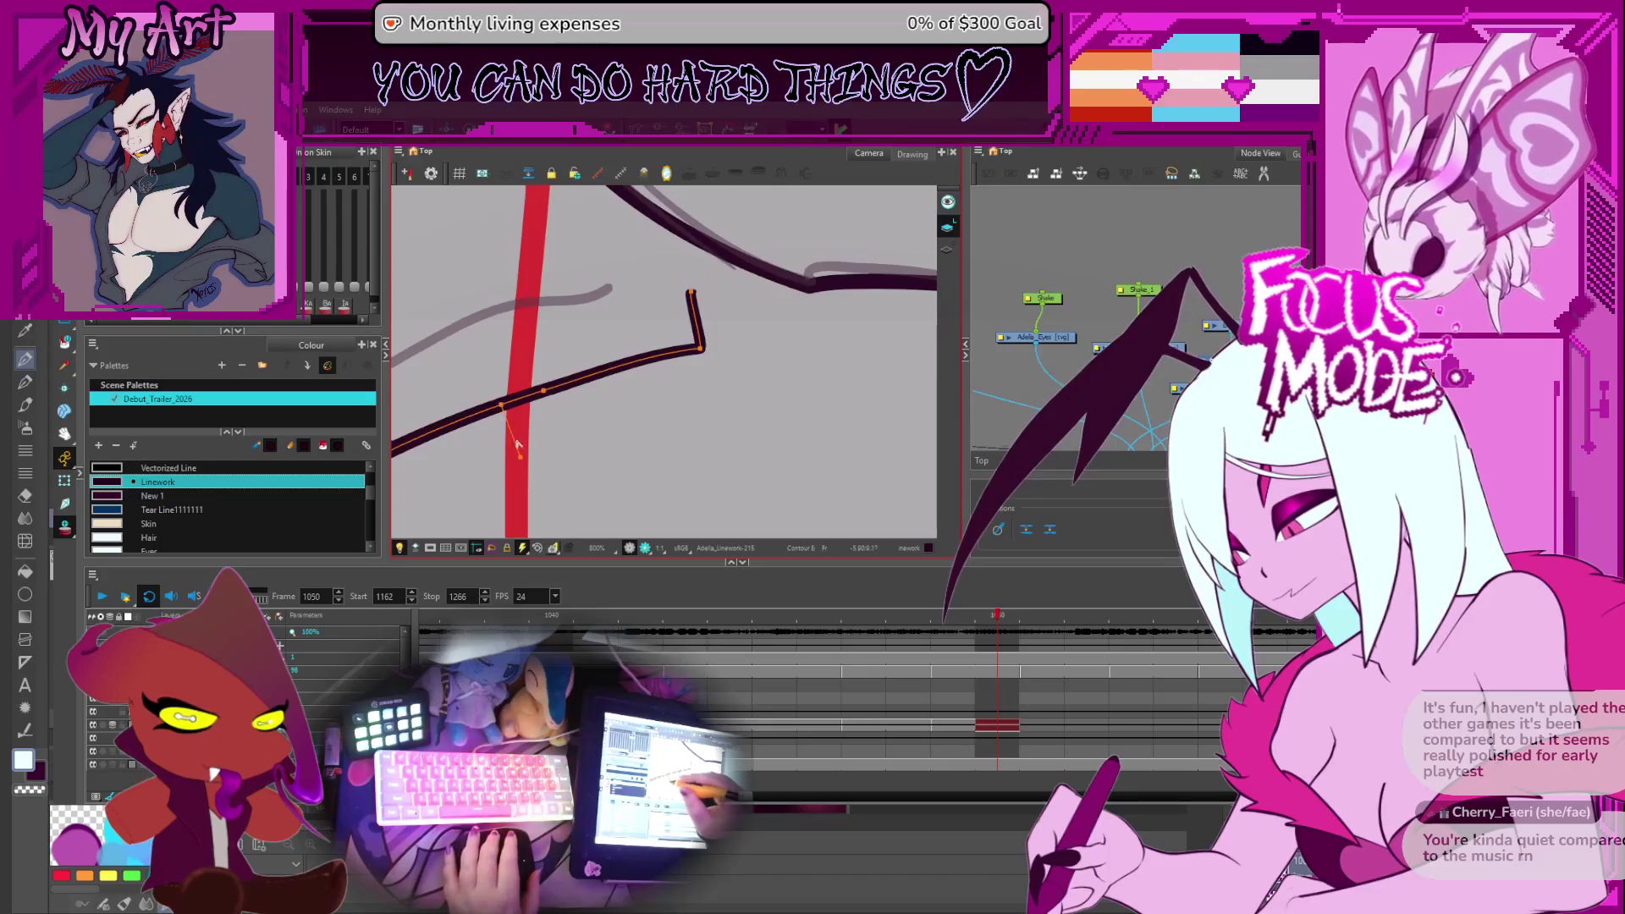
pyautogui.click(544, 392)
pyautogui.click(504, 407)
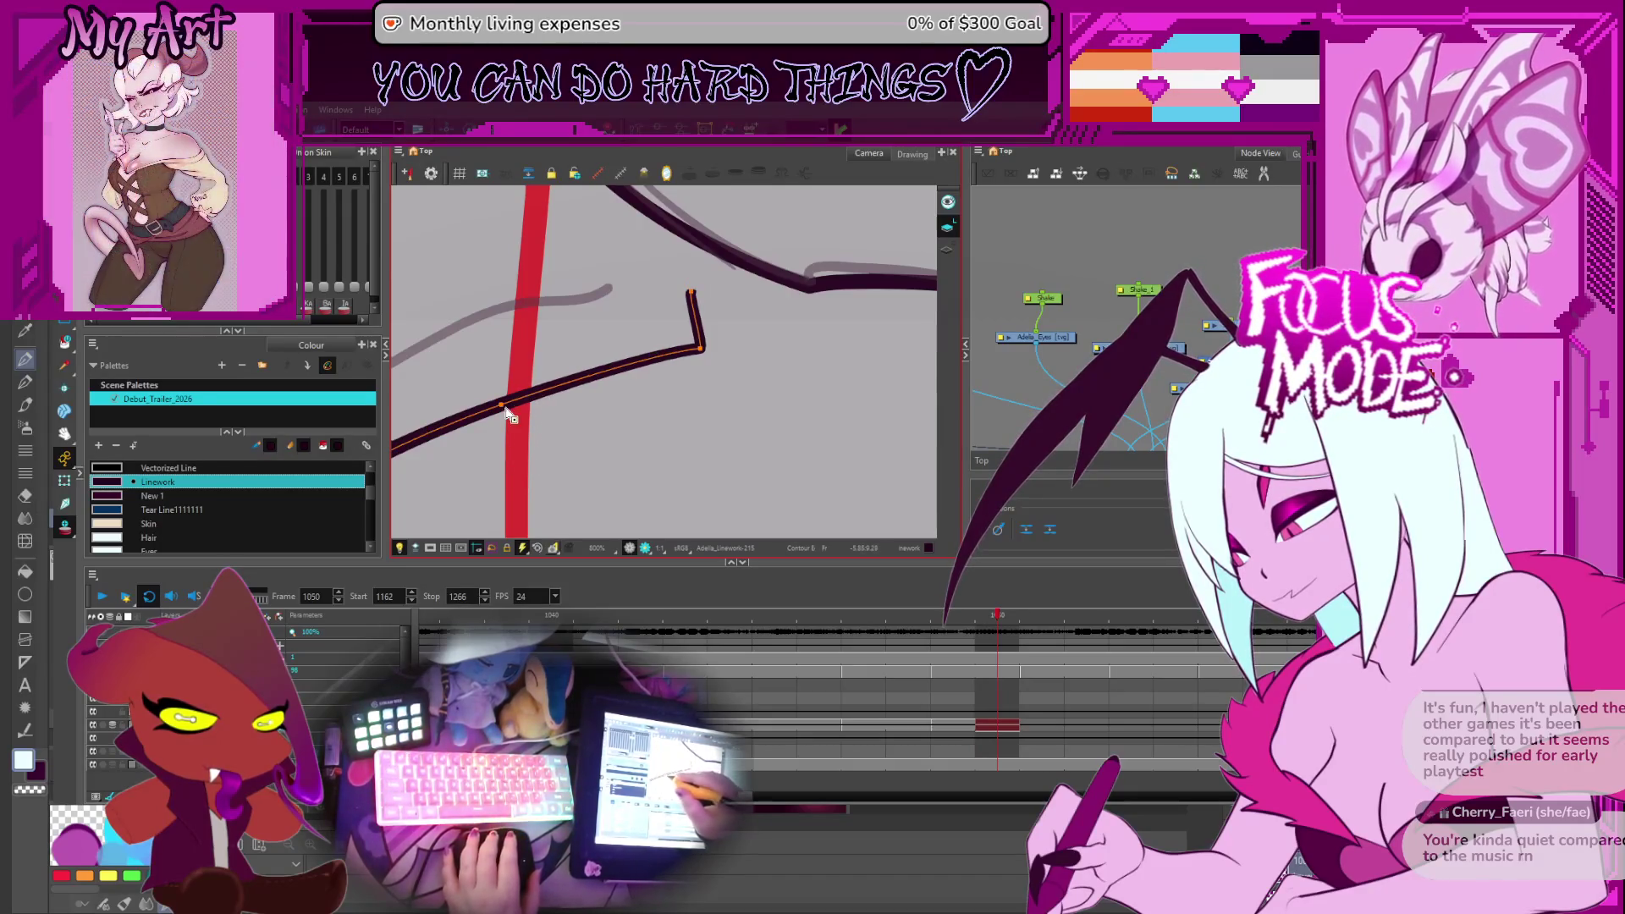
pyautogui.press('2')
pyautogui.press('2')
pyautogui.press('2')
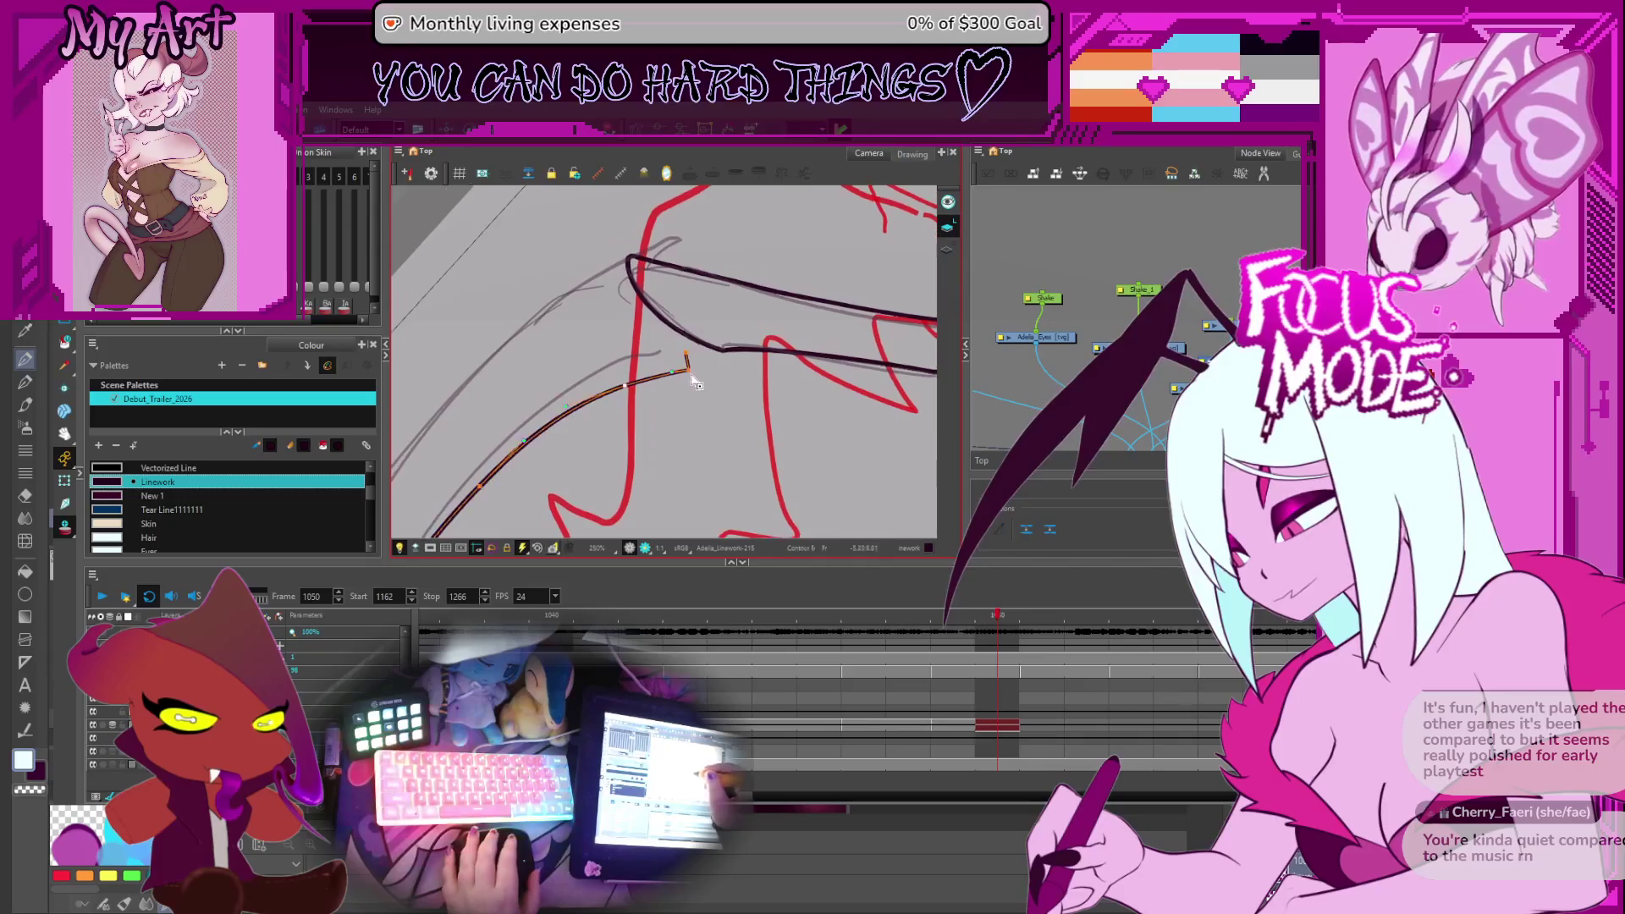
# Reshape the strand's endpoint upward and adjust its control points to trim the tail
pyautogui.moveTo(684, 372); pyautogui.dragTo(696, 346)
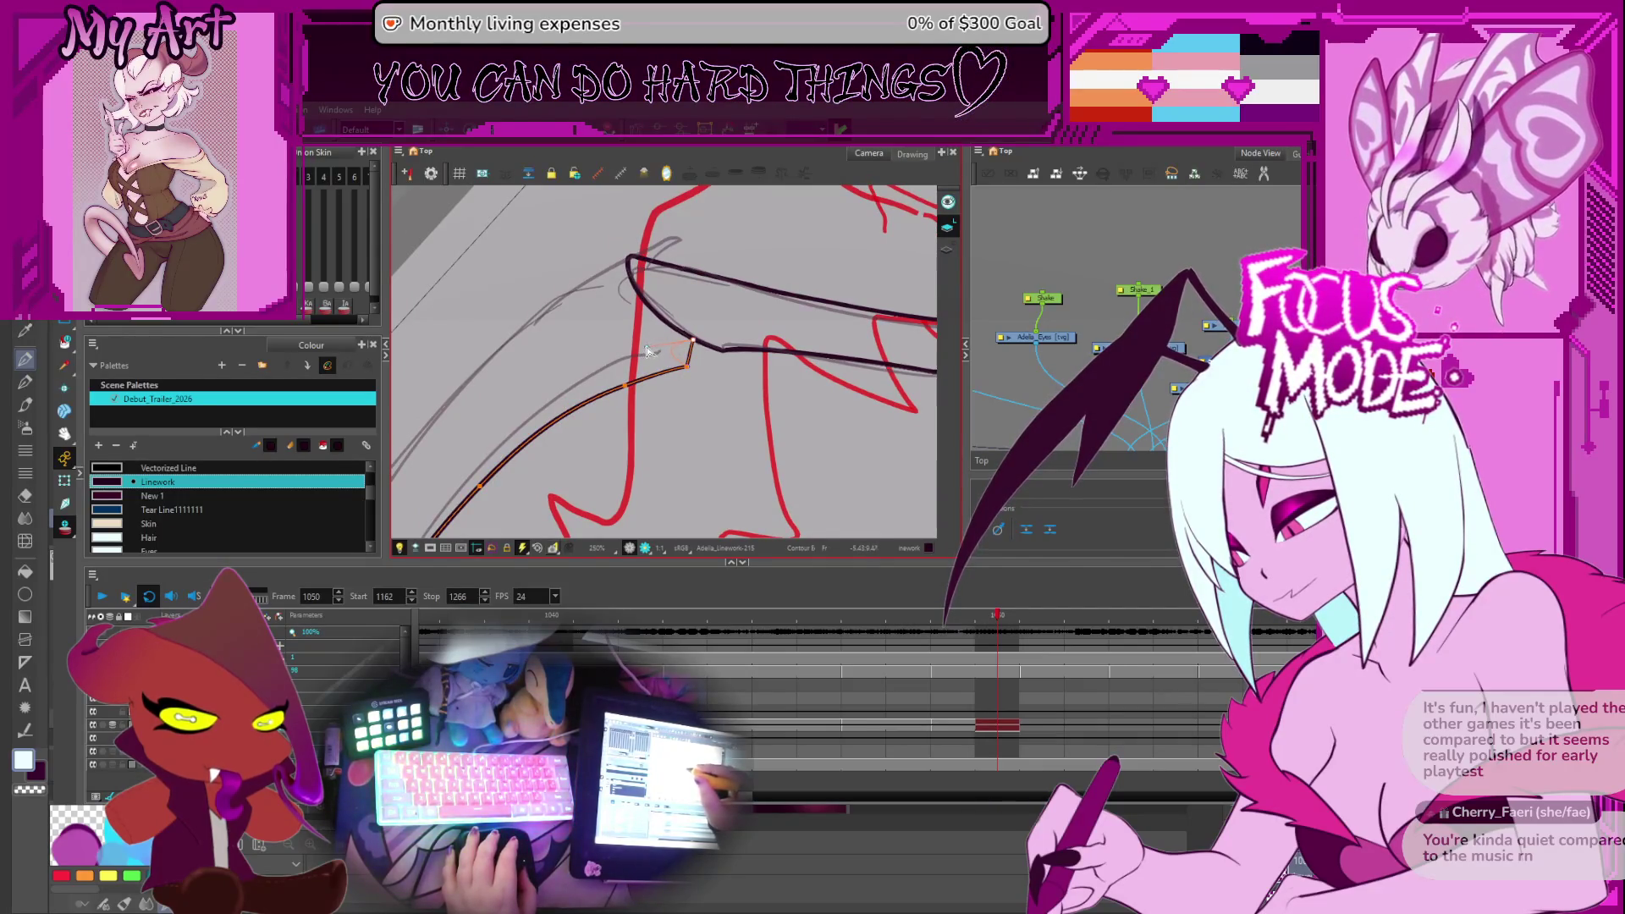
pyautogui.scroll(-5, 669, 354)
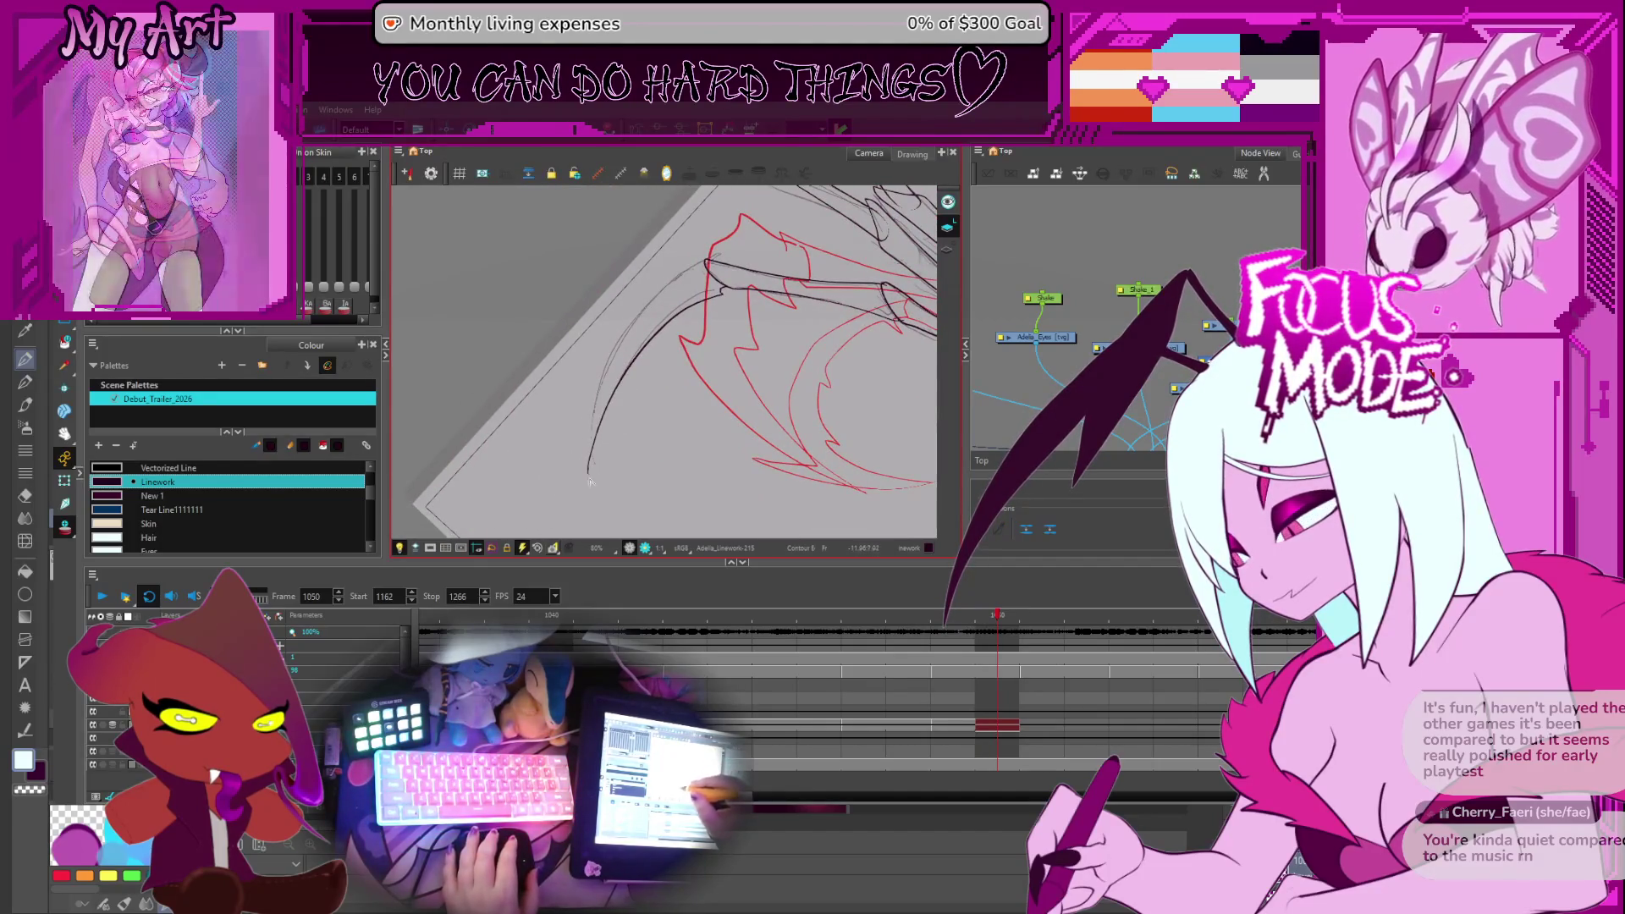
pyautogui.scroll(5, 630, 396)
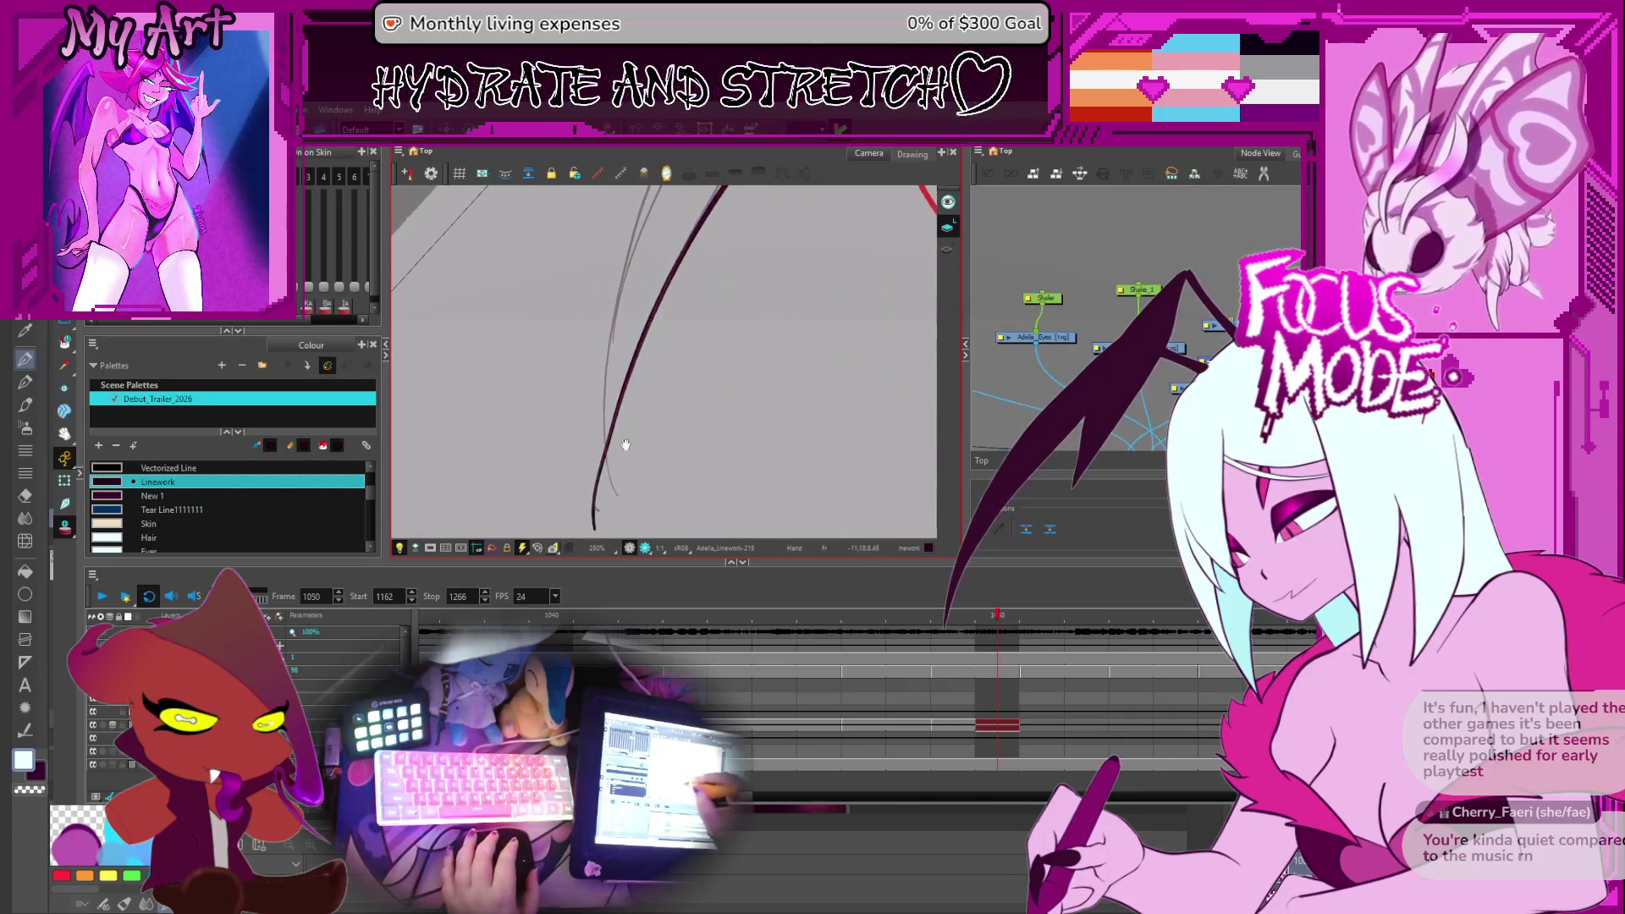
pyautogui.click(610, 440)
pyautogui.moveTo(610, 454); pyautogui.dragTo(611, 471)
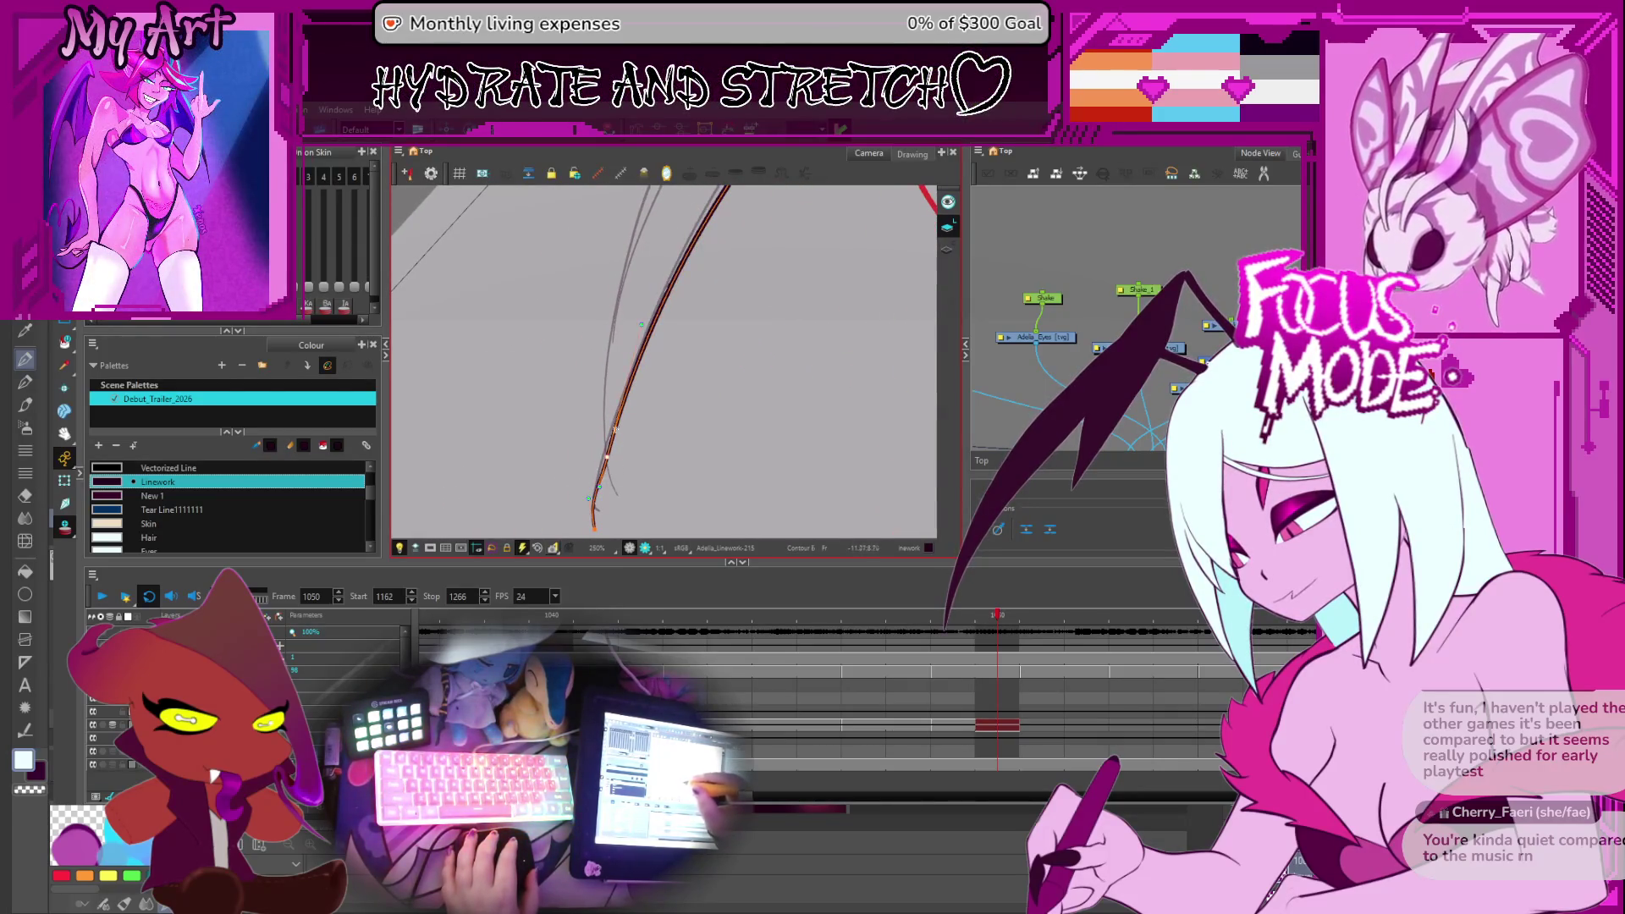
pyautogui.click(636, 332)
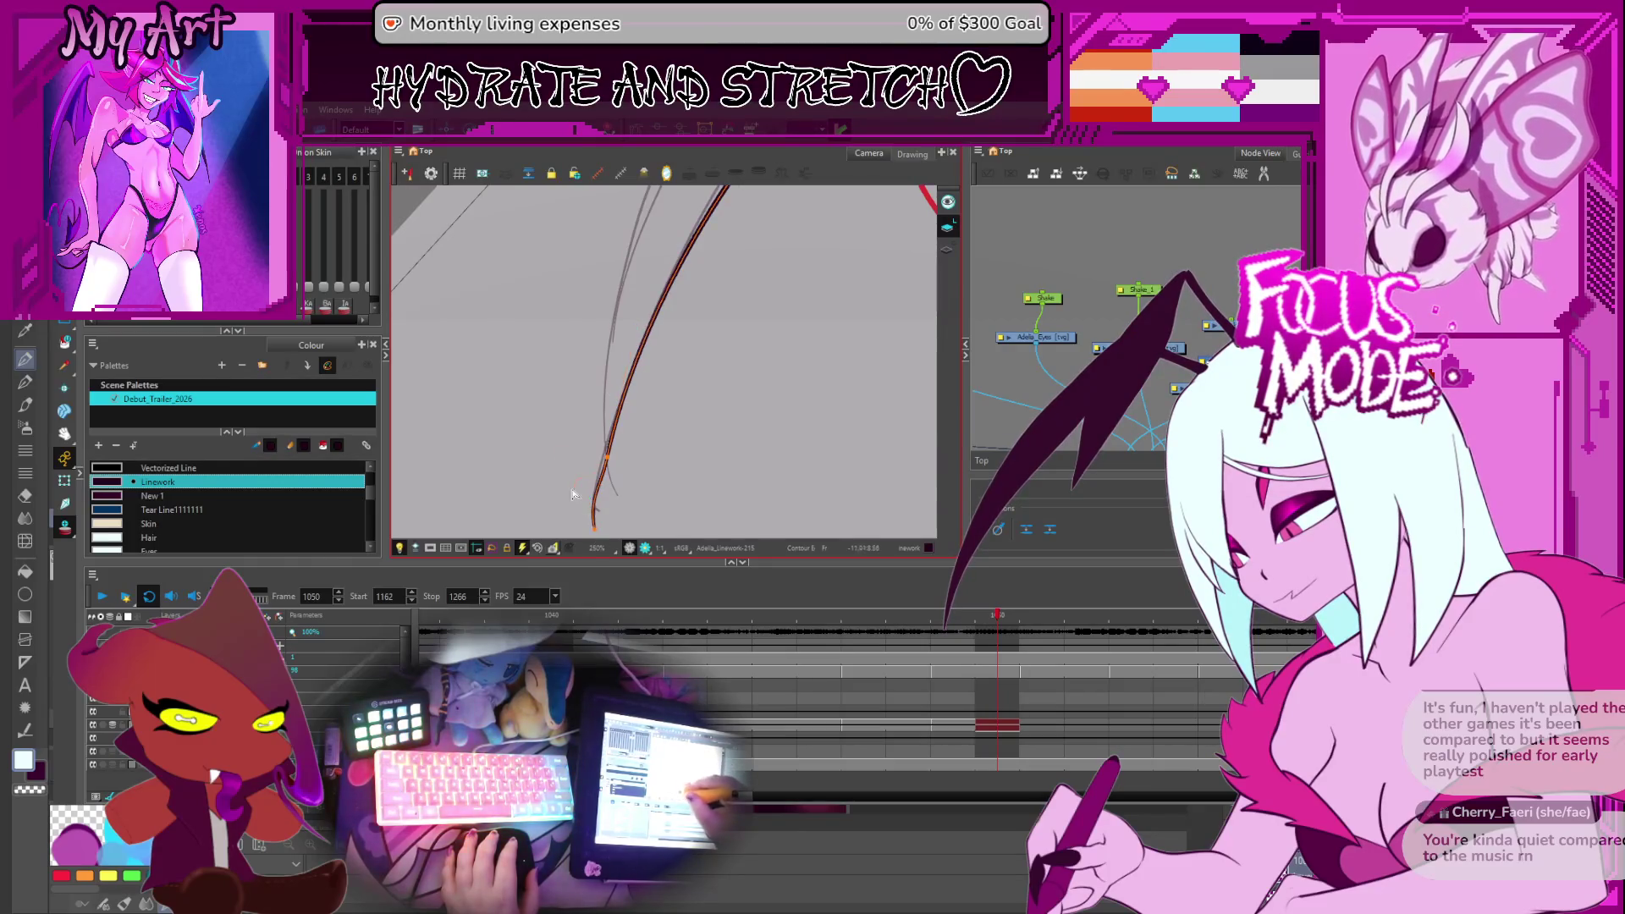
pyautogui.moveTo(562, 335); pyautogui.dragTo(562, 332)
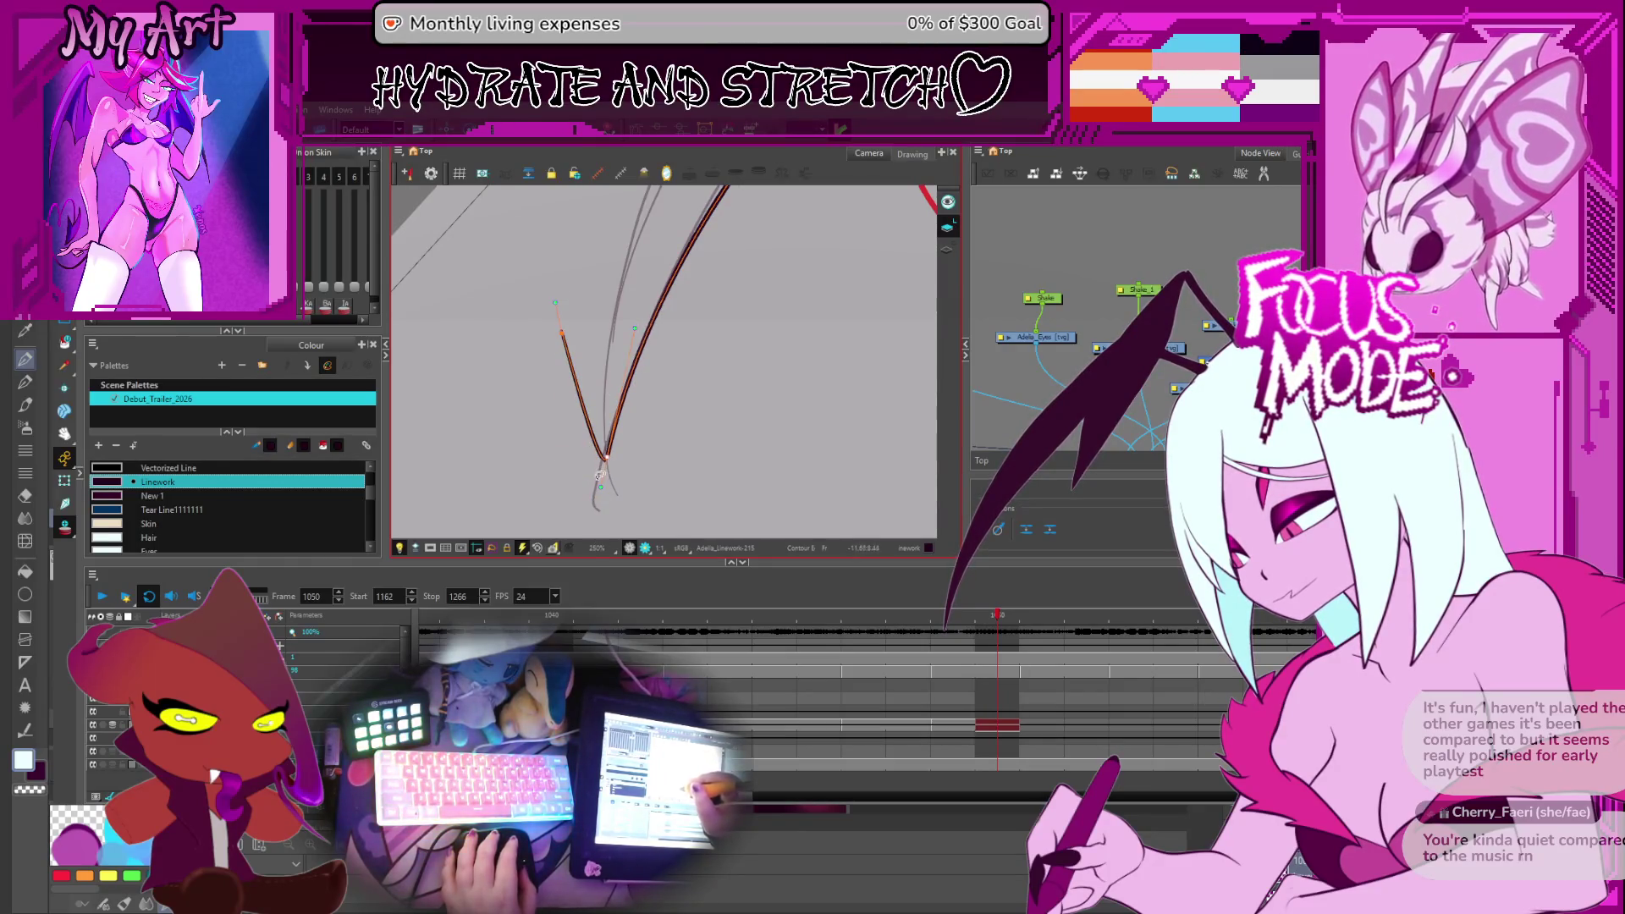
# Stretch the strand's curve up to the junction, set its top point, and zoom out
pyautogui.scroll(-3, 593, 371)
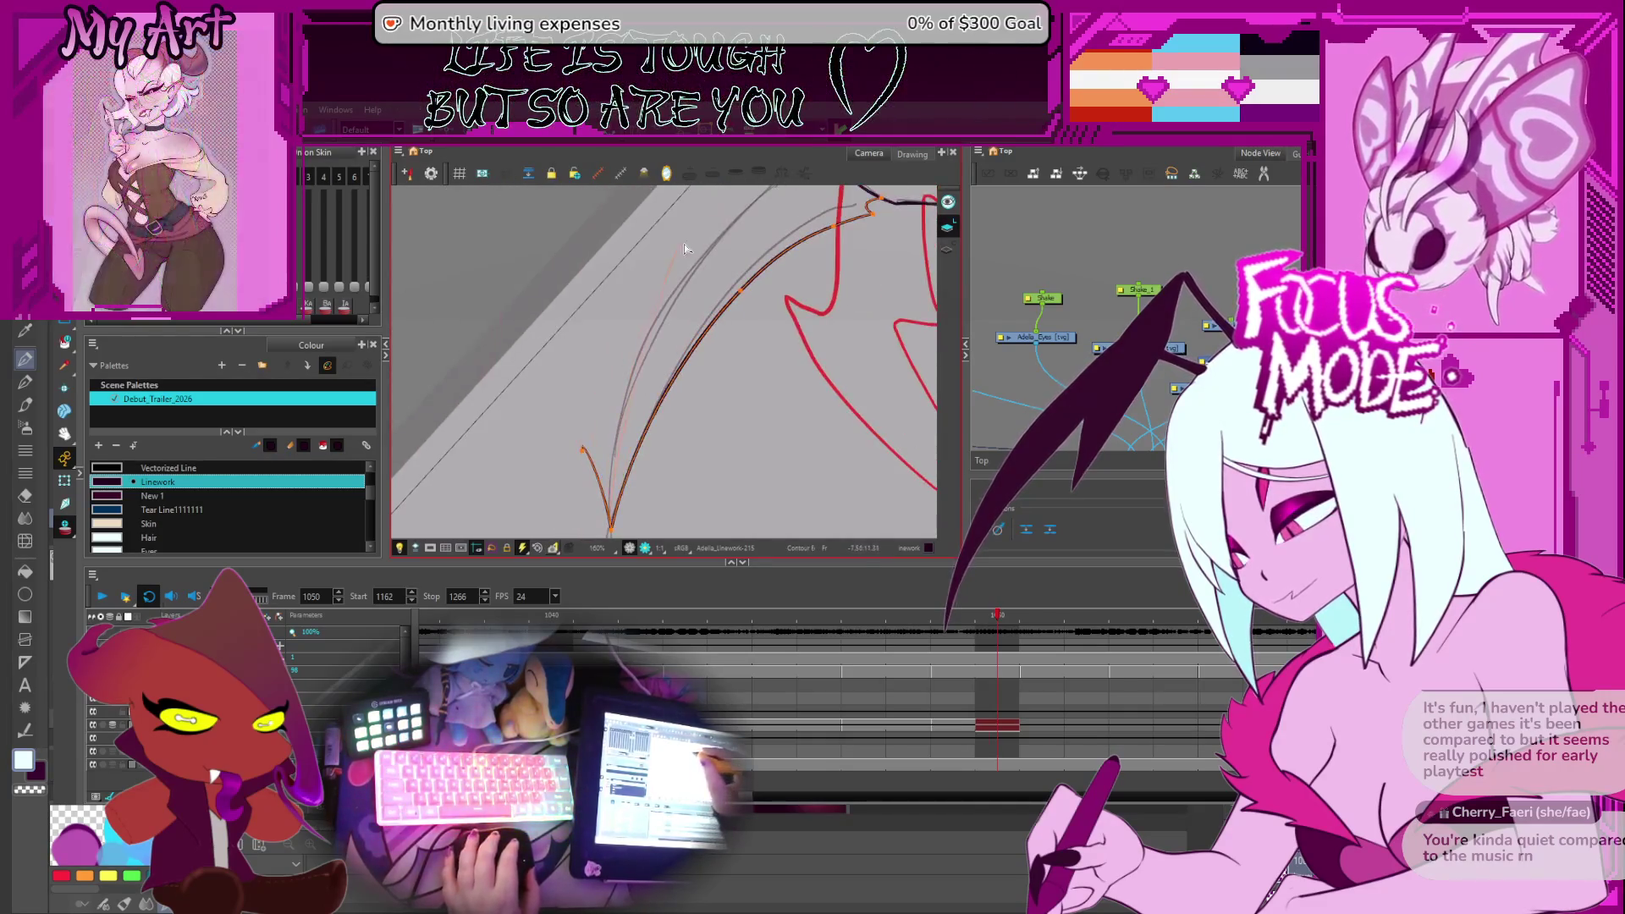
pyautogui.moveTo(684, 248)
pyautogui.mouseDown()
pyautogui.moveTo(613, 524)
pyautogui.moveTo(585, 443)
pyautogui.mouseUp()
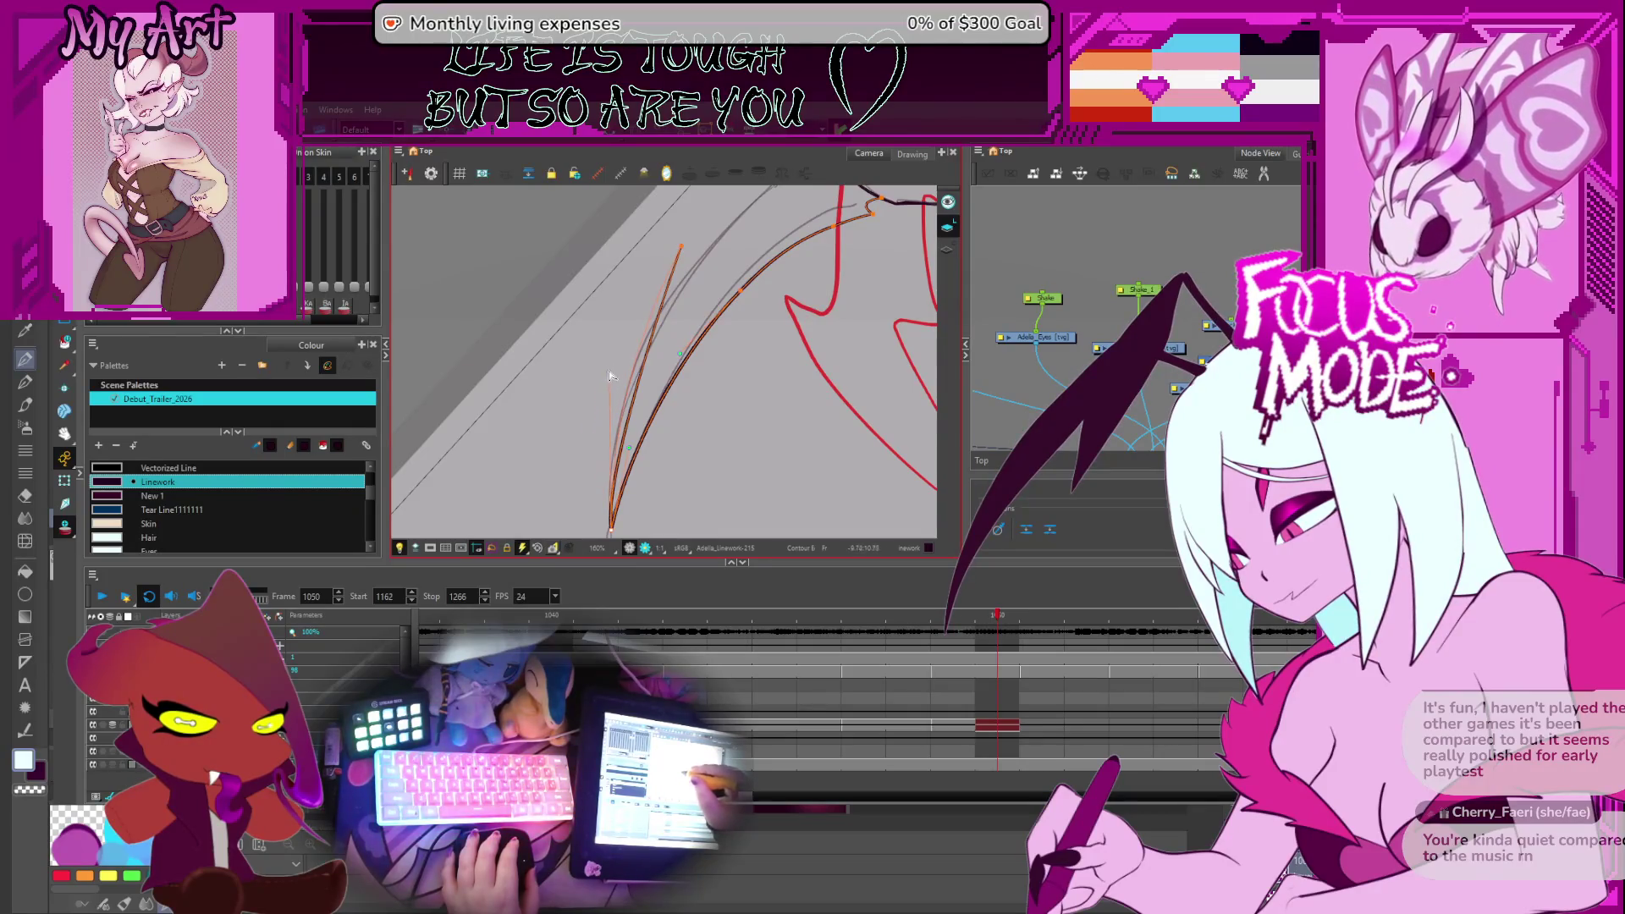
pyautogui.moveTo(728, 211); pyautogui.dragTo(638, 361)
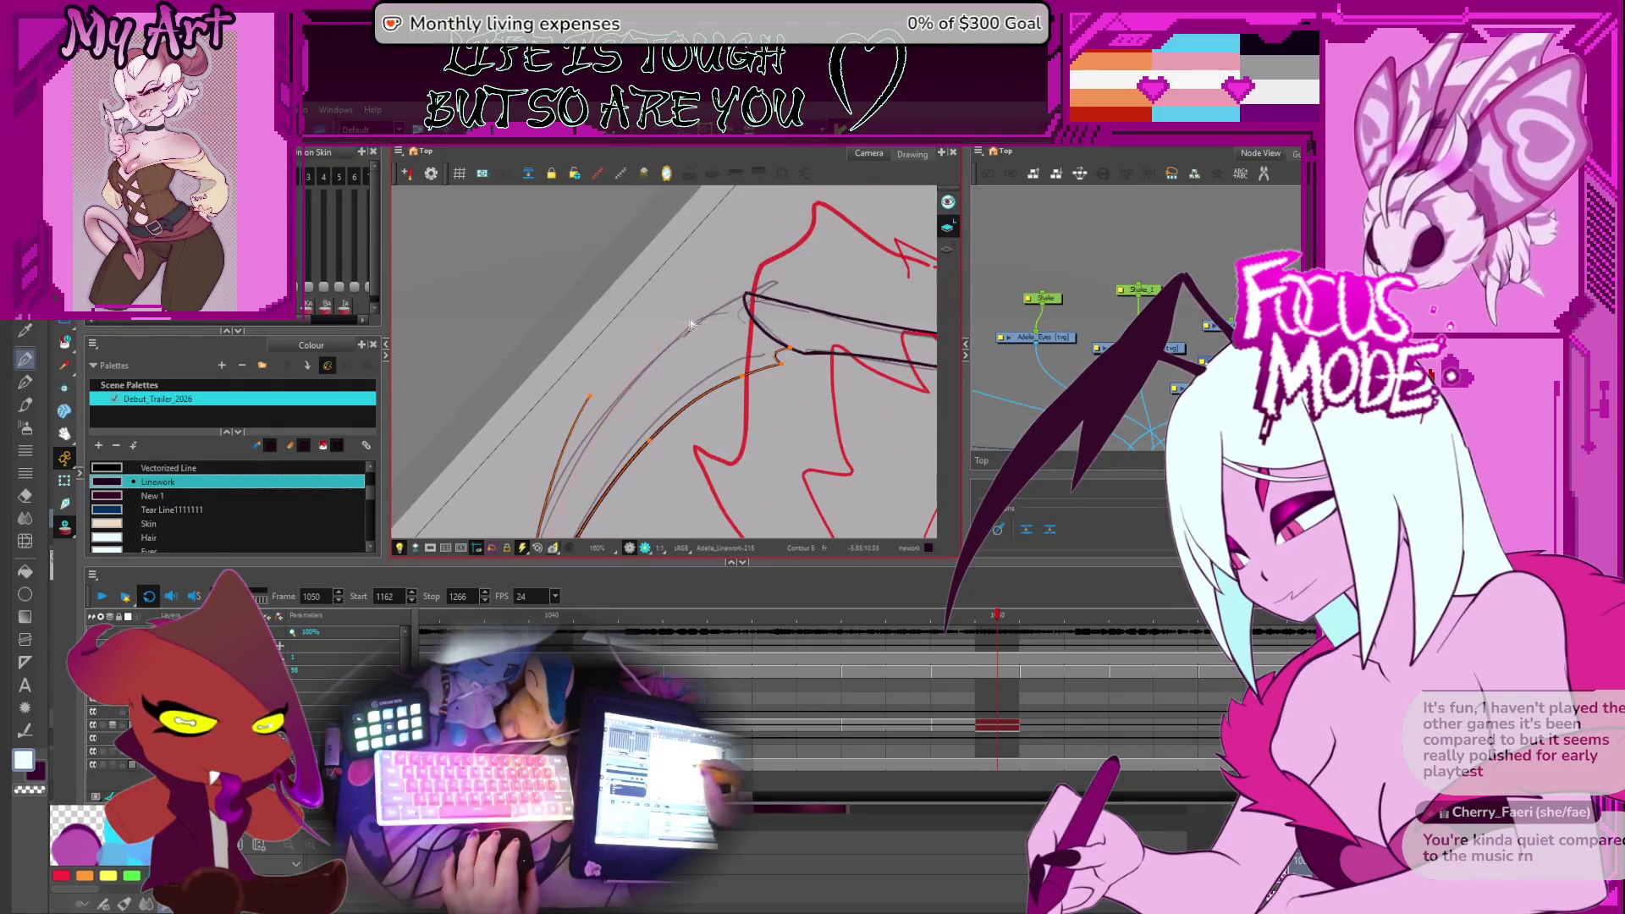
pyautogui.moveTo(701, 314); pyautogui.dragTo(699, 313)
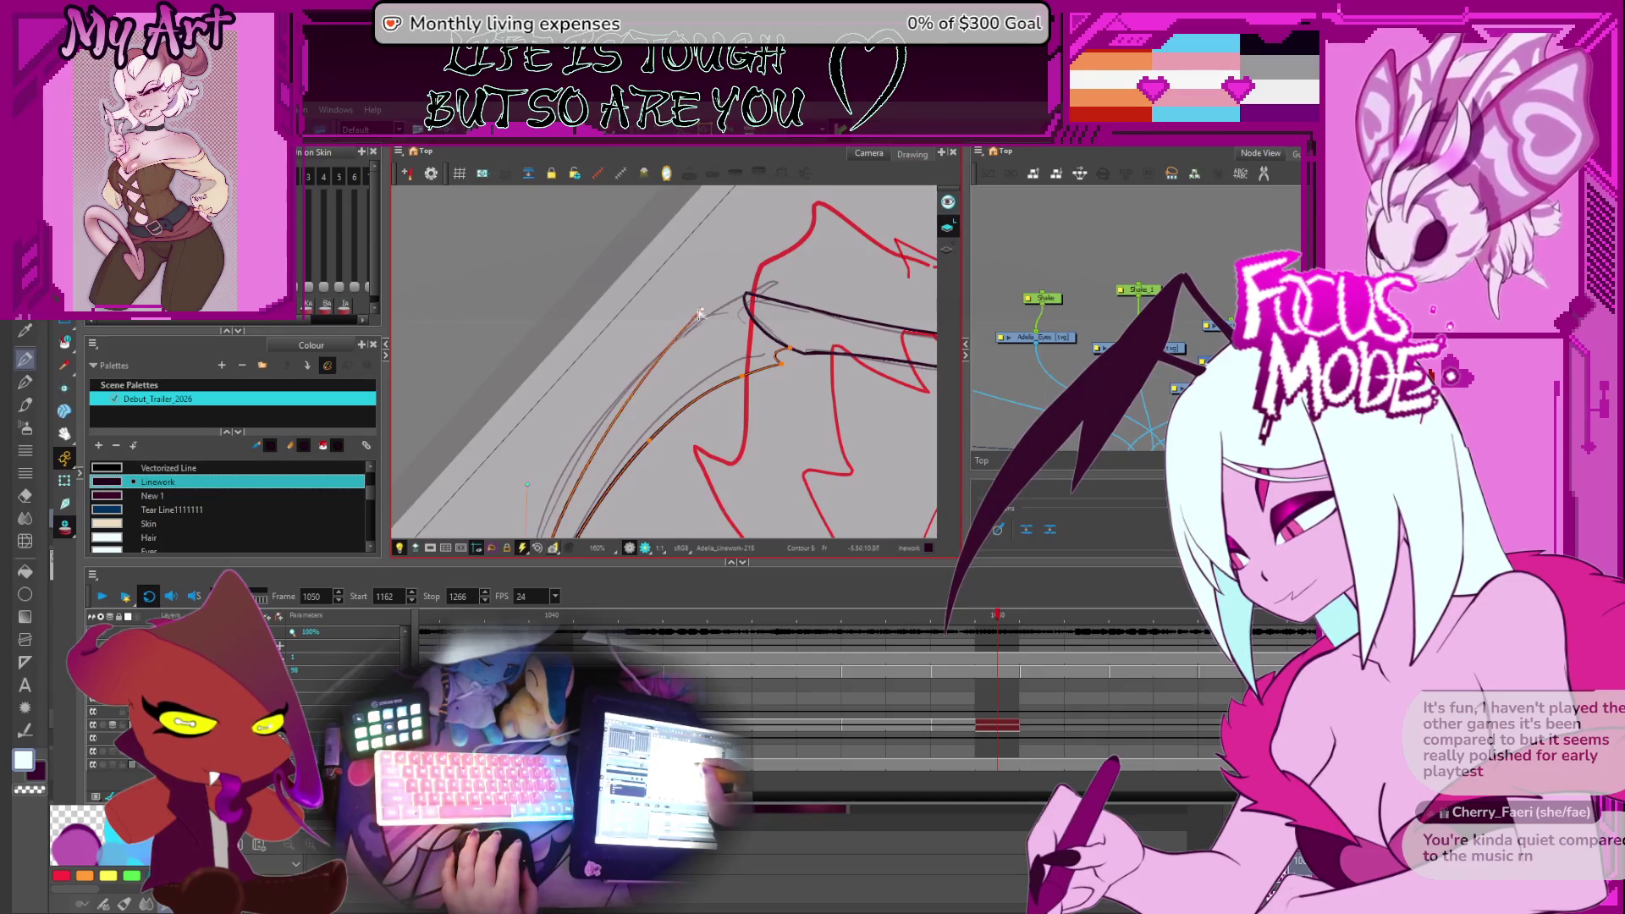
pyautogui.click(595, 362)
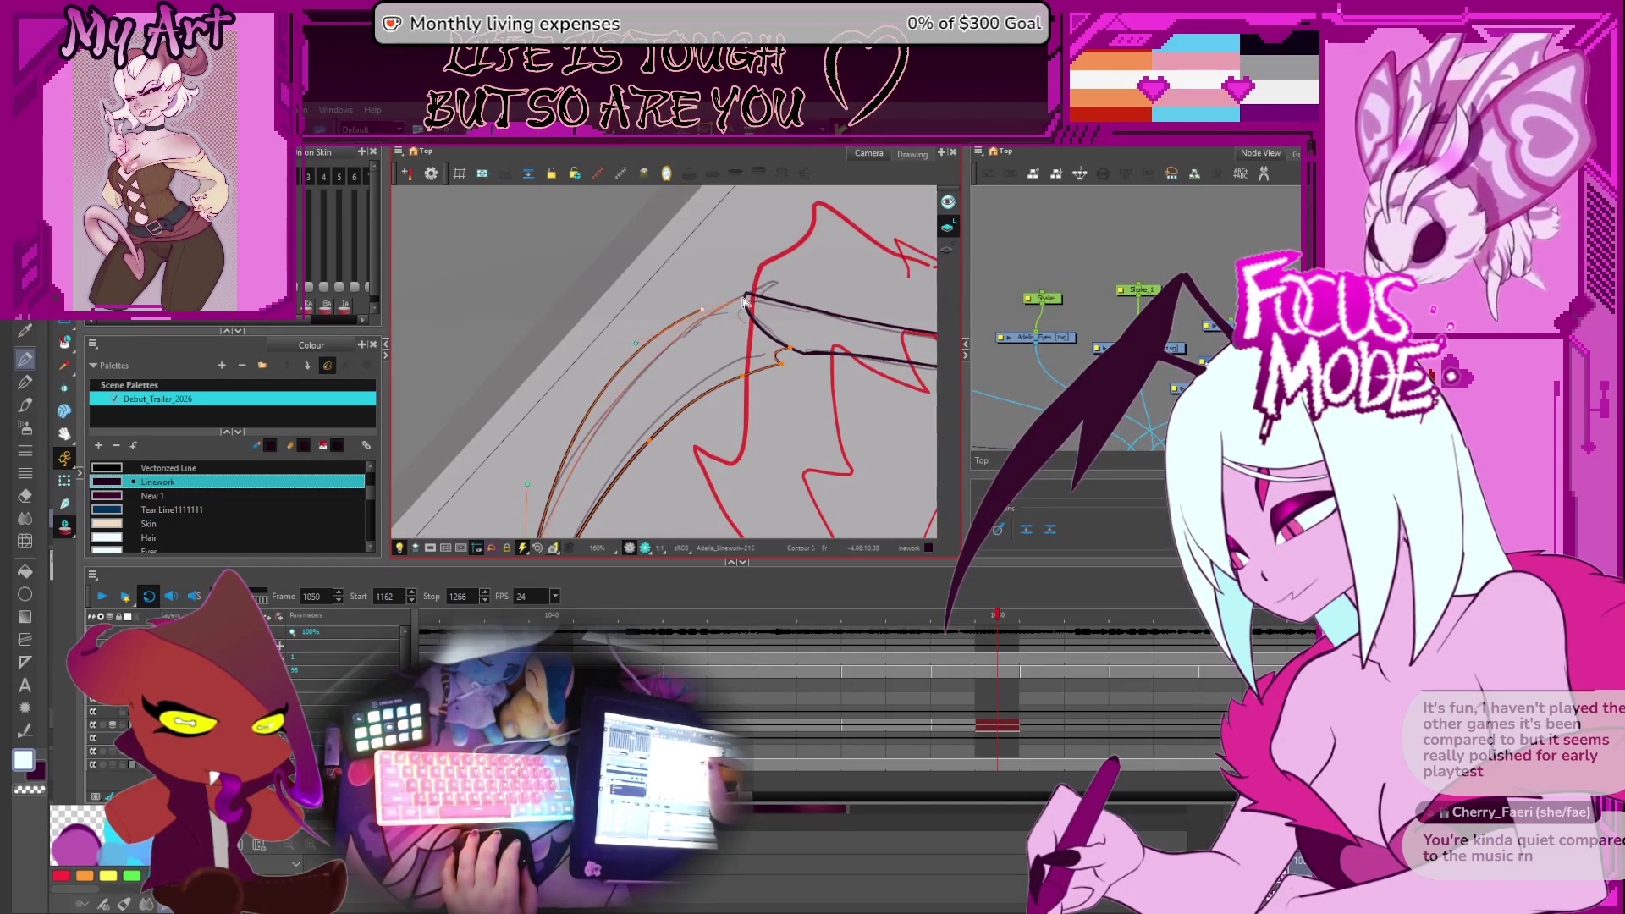
pyautogui.scroll(5, 719, 320)
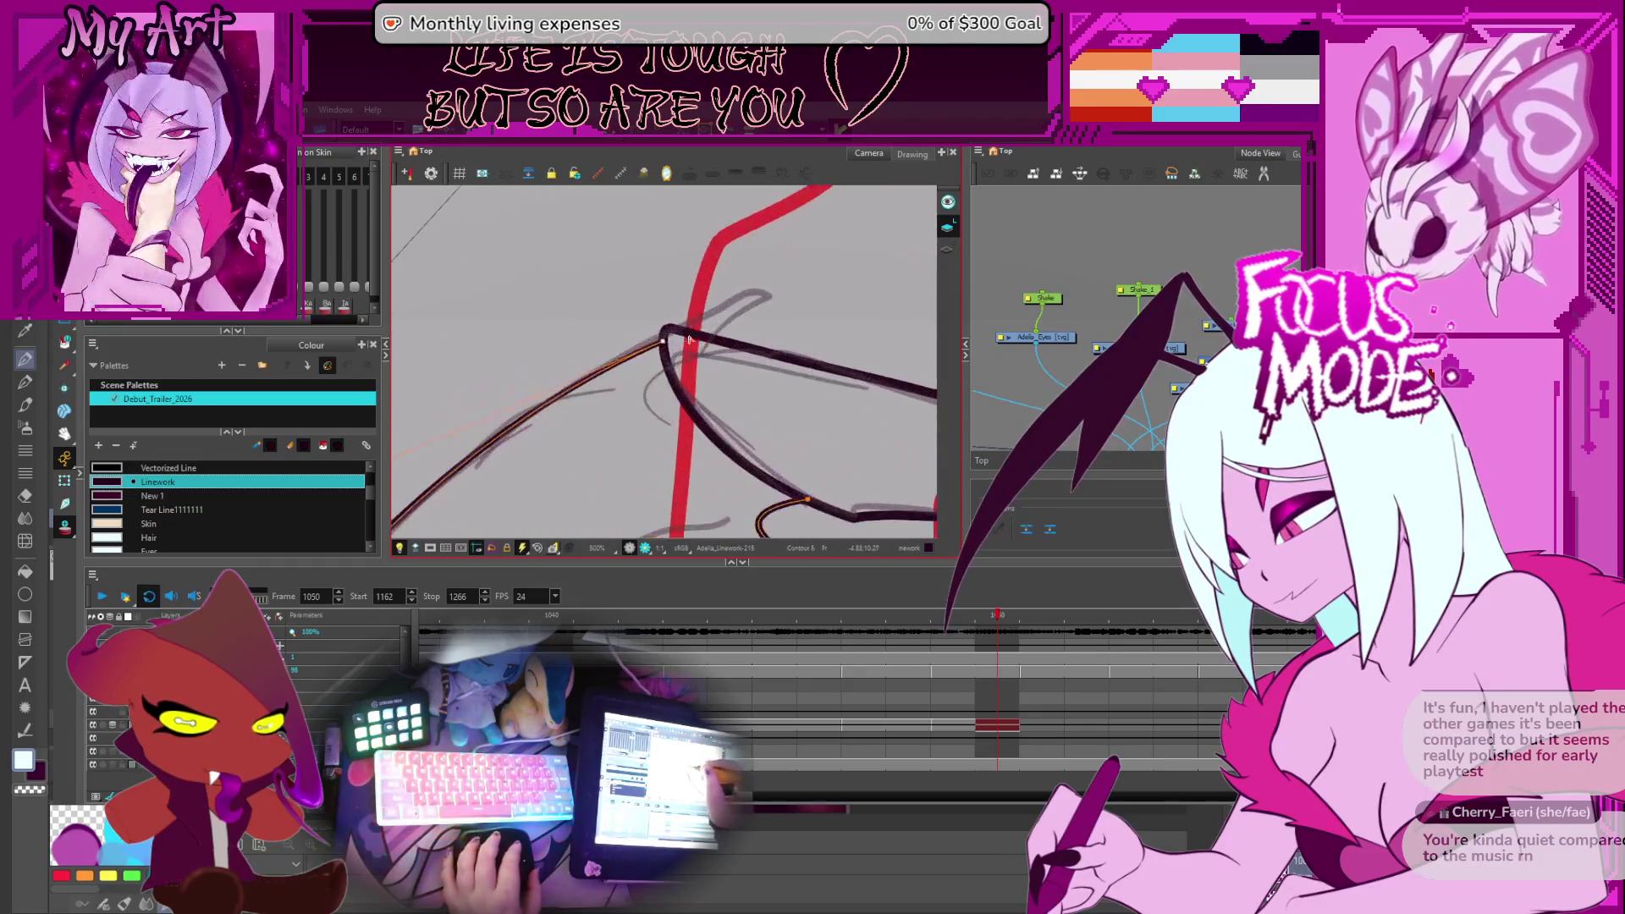
pyautogui.scroll(-8, 643, 398)
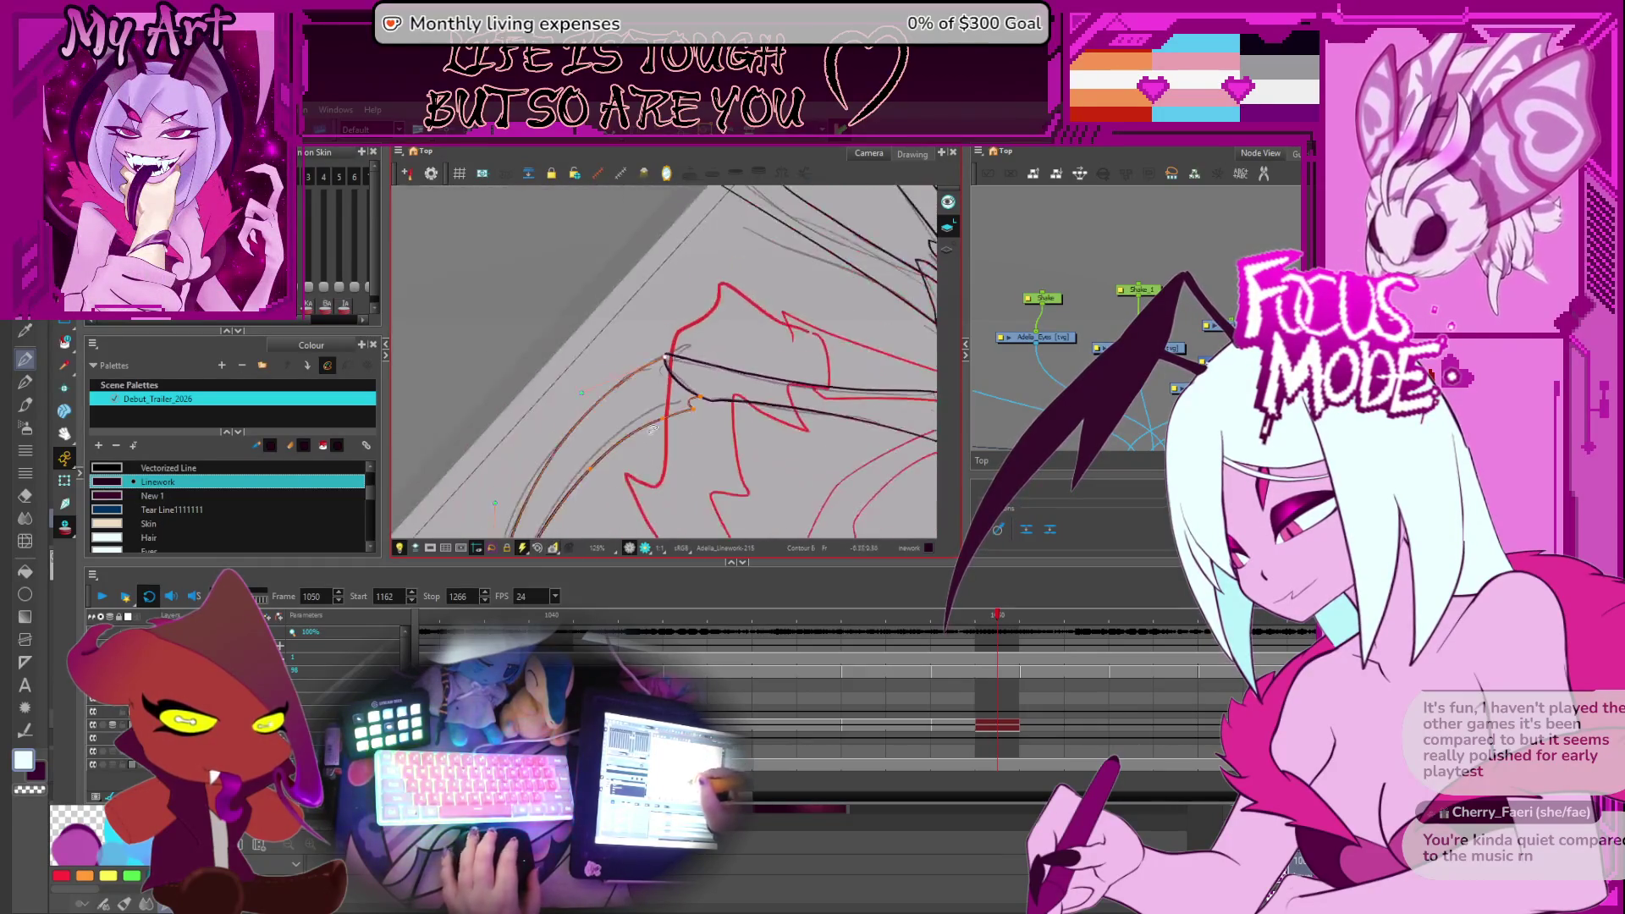
pyautogui.scroll(-2, 626, 443)
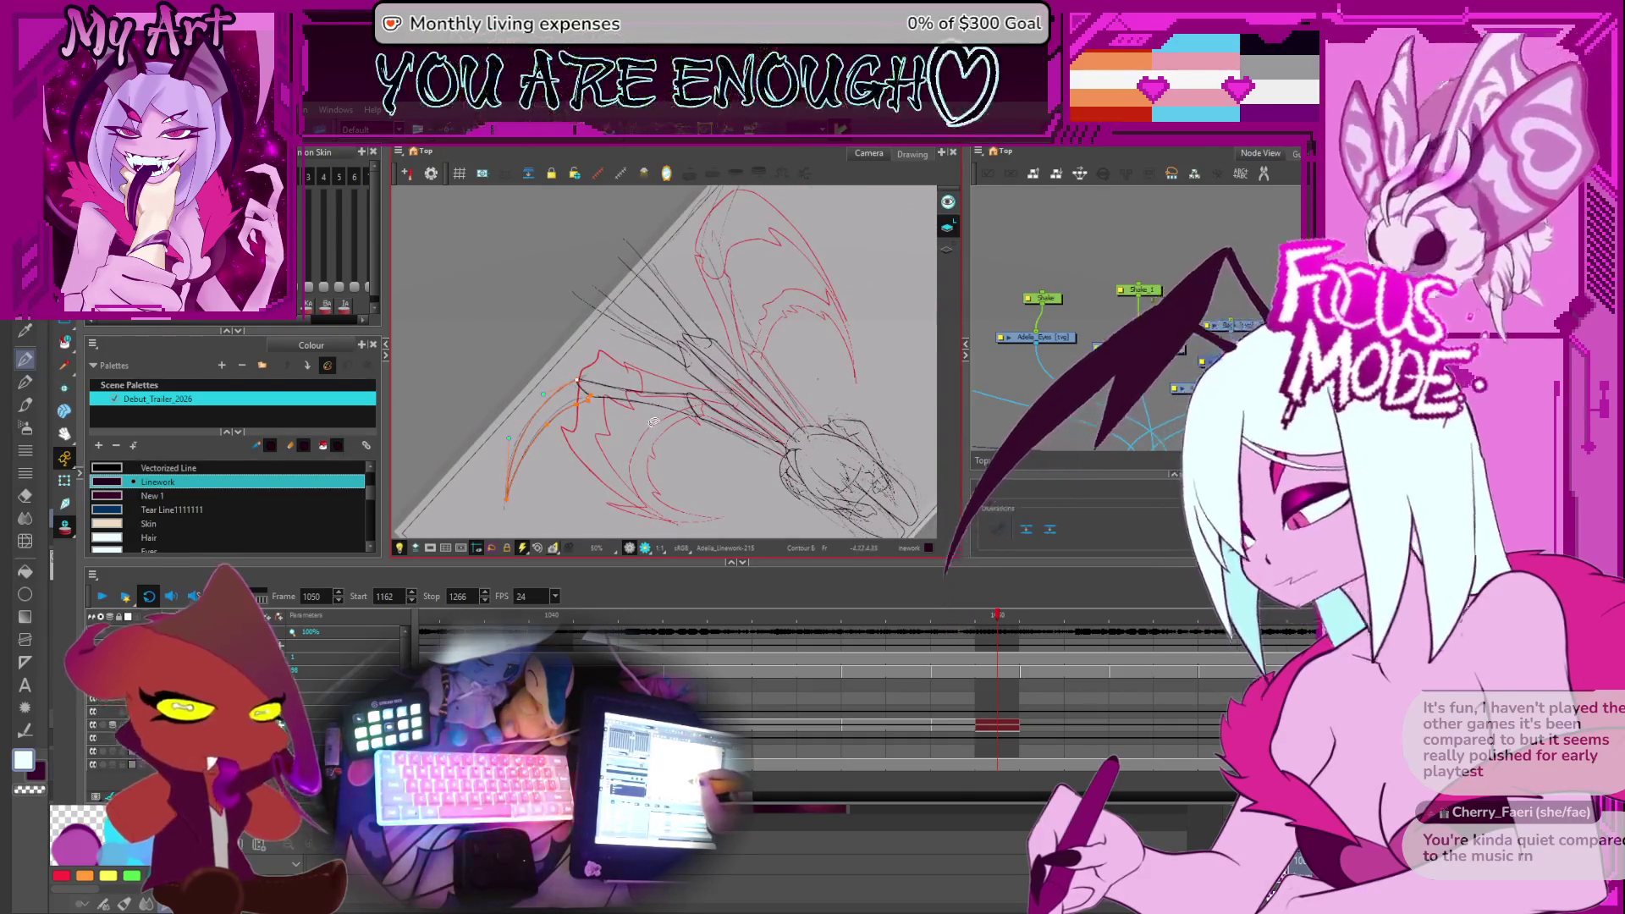
# Level the view, nudge both left strands a few pixels right and down, then deselect
pyautogui.moveTo(654, 405)
pyautogui.mouseDown()
pyautogui.moveTo(812, 434)
pyautogui.moveTo(772, 388)
pyautogui.mouseUp()
pyautogui.hotkey('alt', 's')
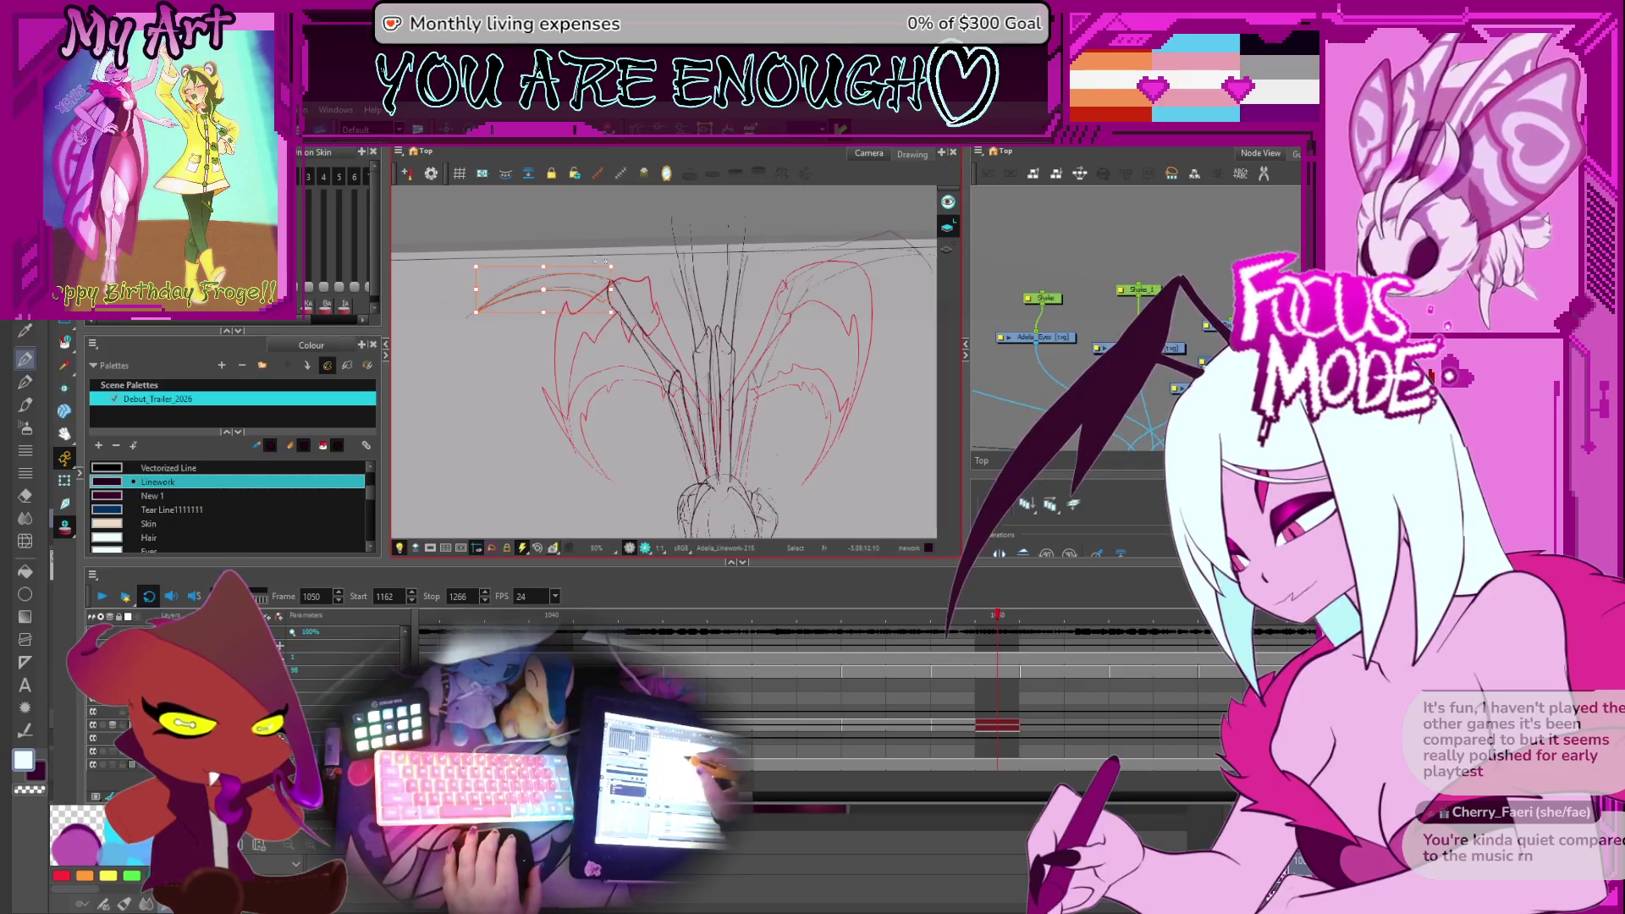
pyautogui.keyDown('shift'); pyautogui.click(684, 403); pyautogui.keyUp('shift')
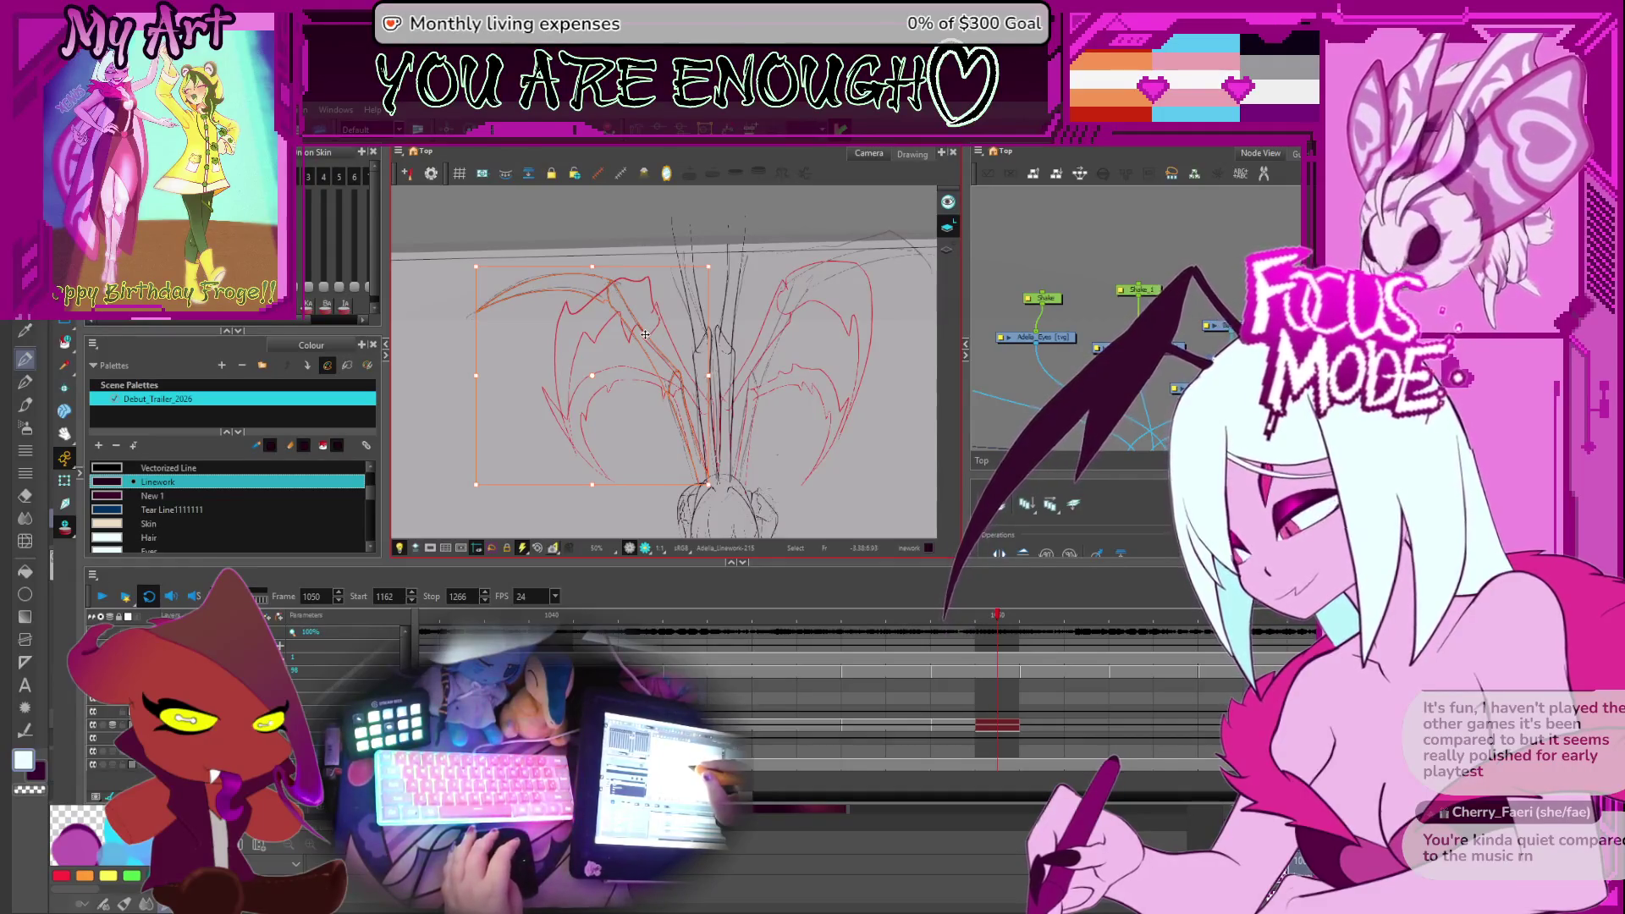
pyautogui.moveTo(646, 329); pyautogui.dragTo(649, 332)
pyautogui.click(471, 379)
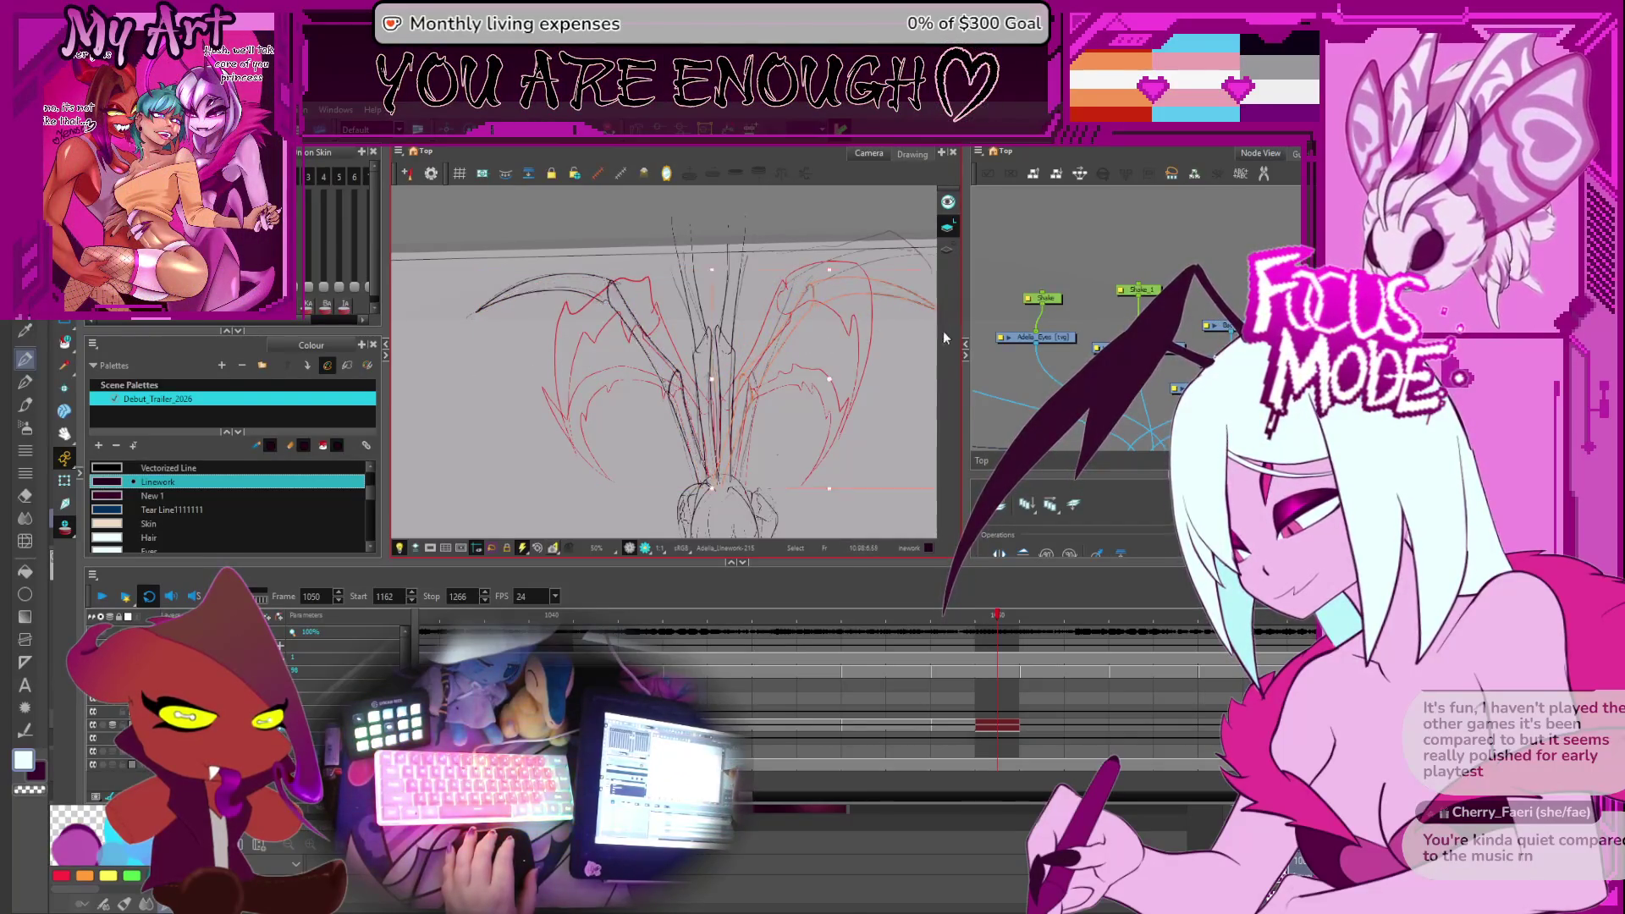
pyautogui.scroll(3, 709, 409)
pyautogui.scroll(1, 709, 409)
pyautogui.click(722, 403)
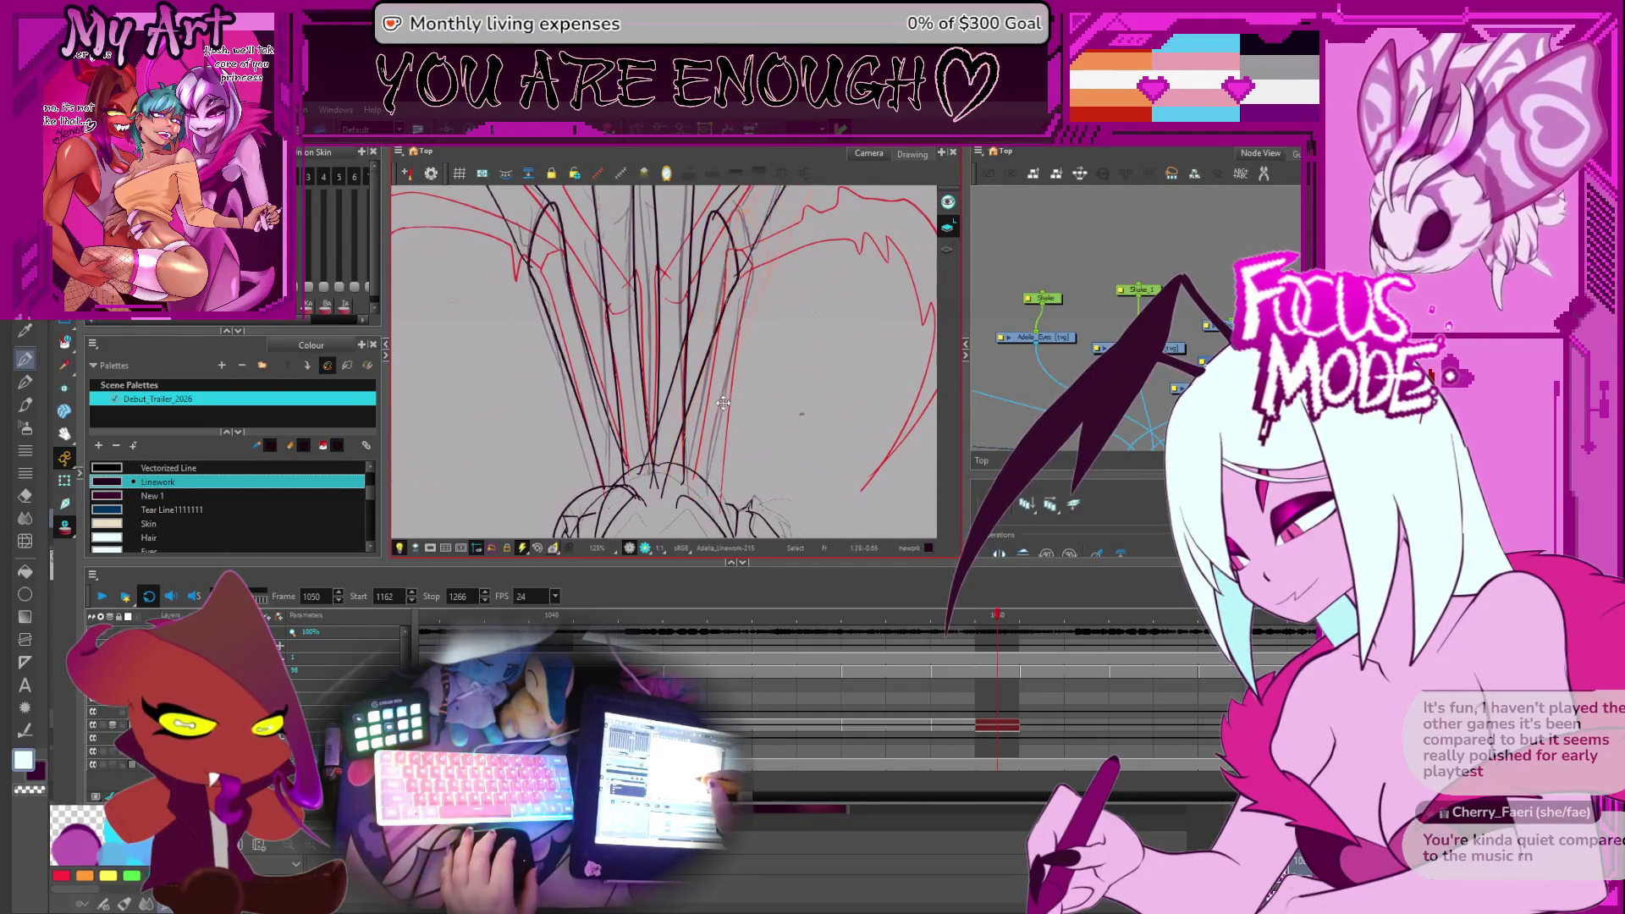
pyautogui.scroll(-4, 730, 398)
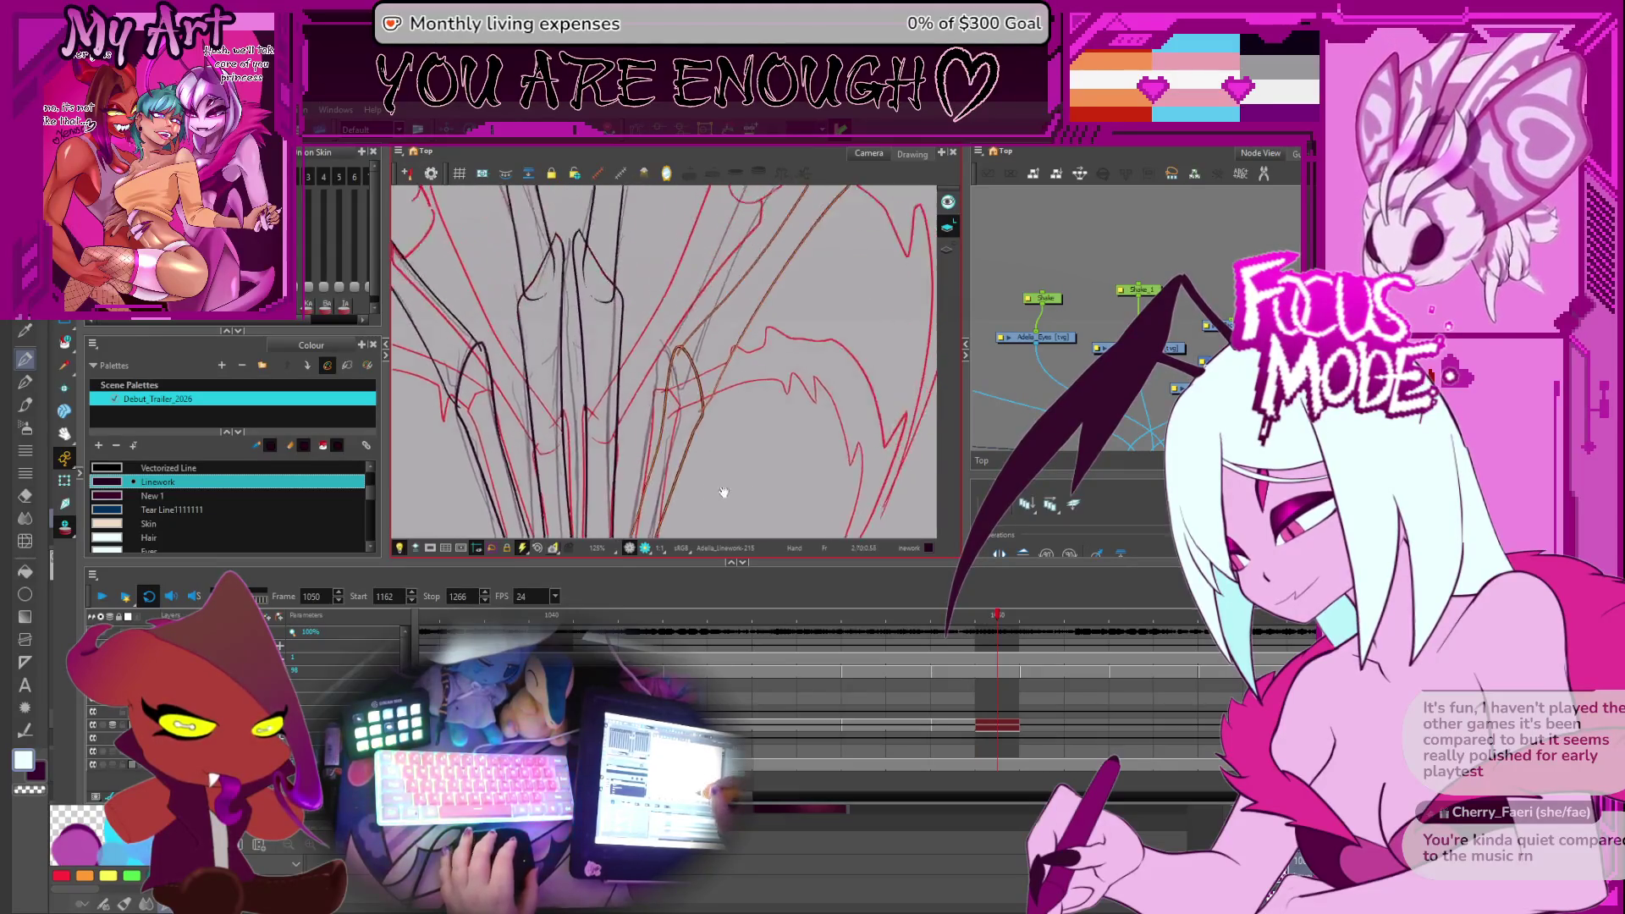
pyautogui.scroll(-1, 783, 350)
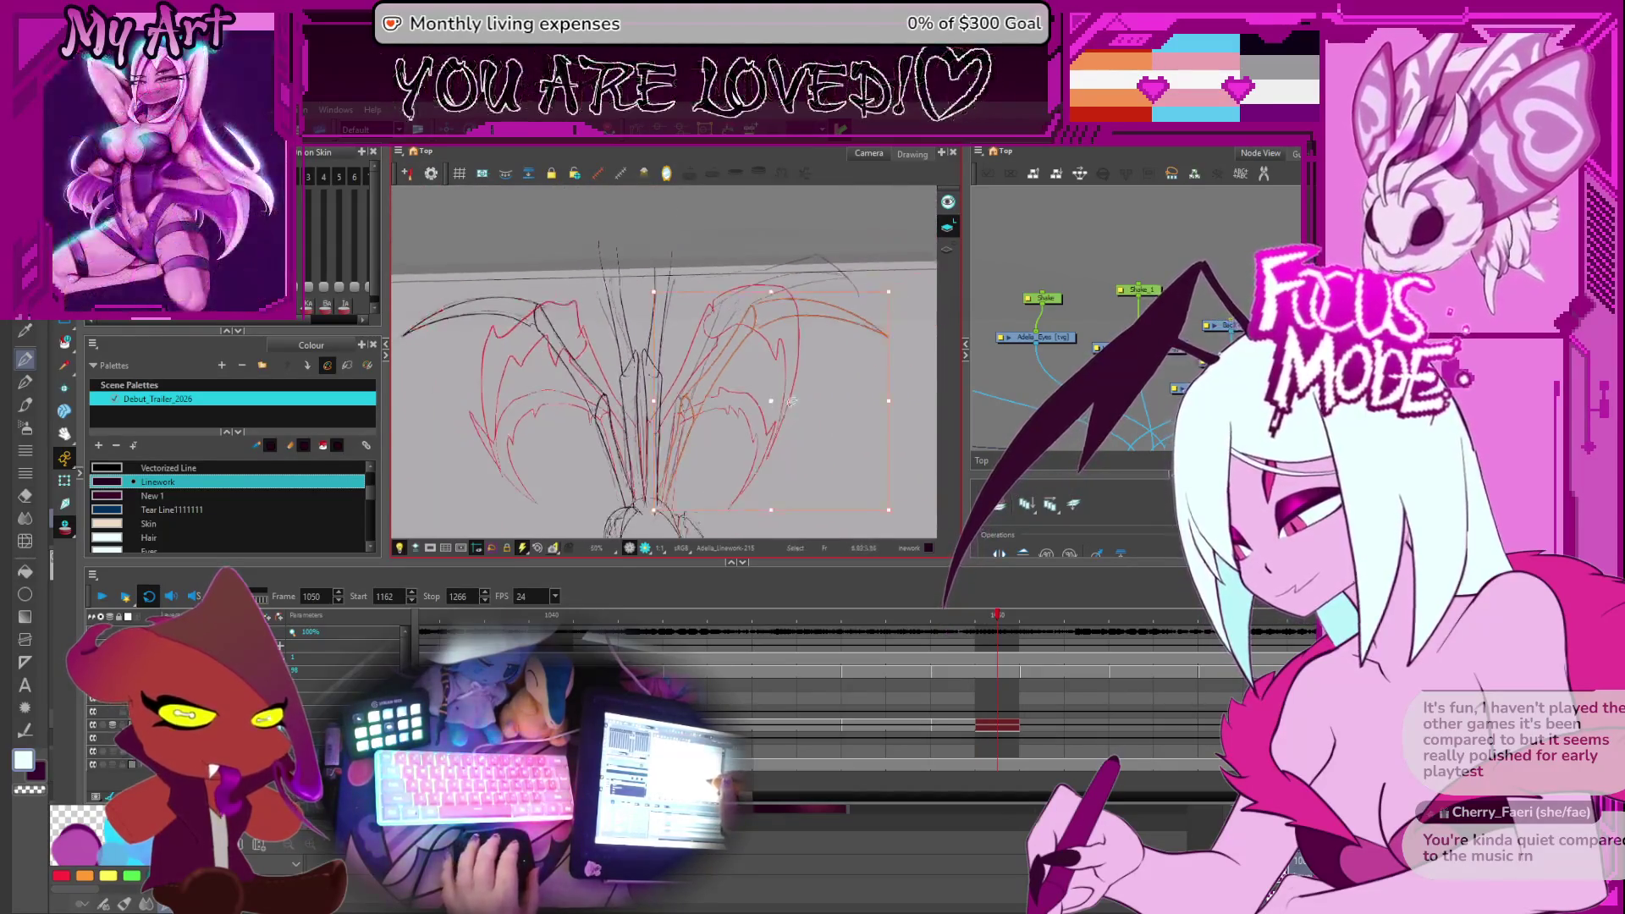
pyautogui.scroll(3, 751, 374)
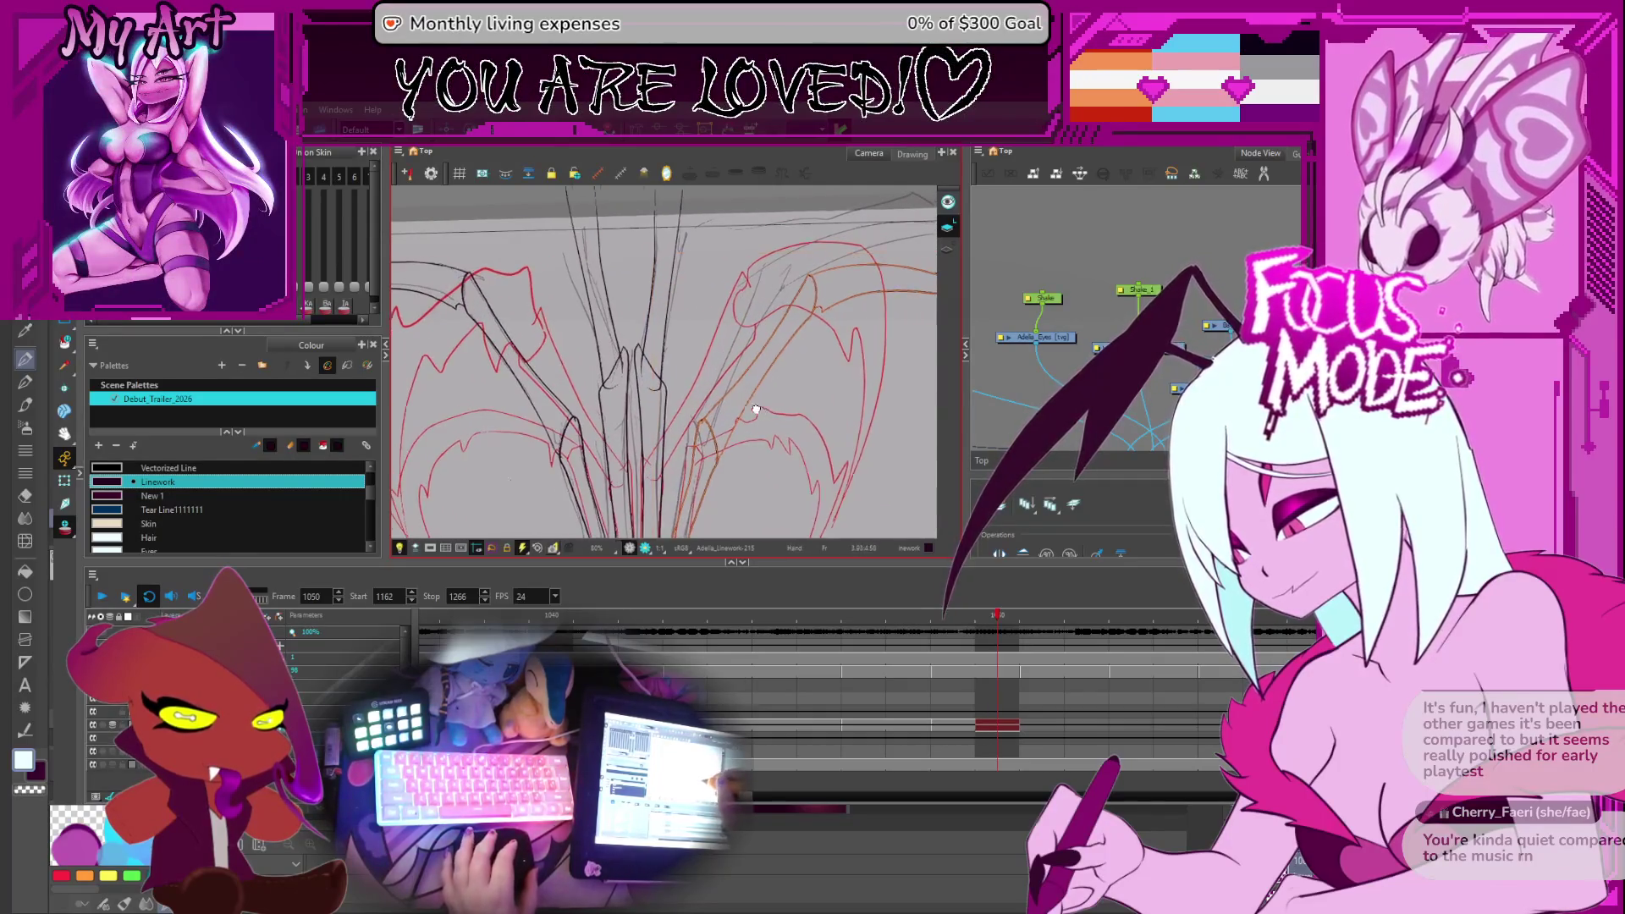
pyautogui.scroll(-2, 753, 419)
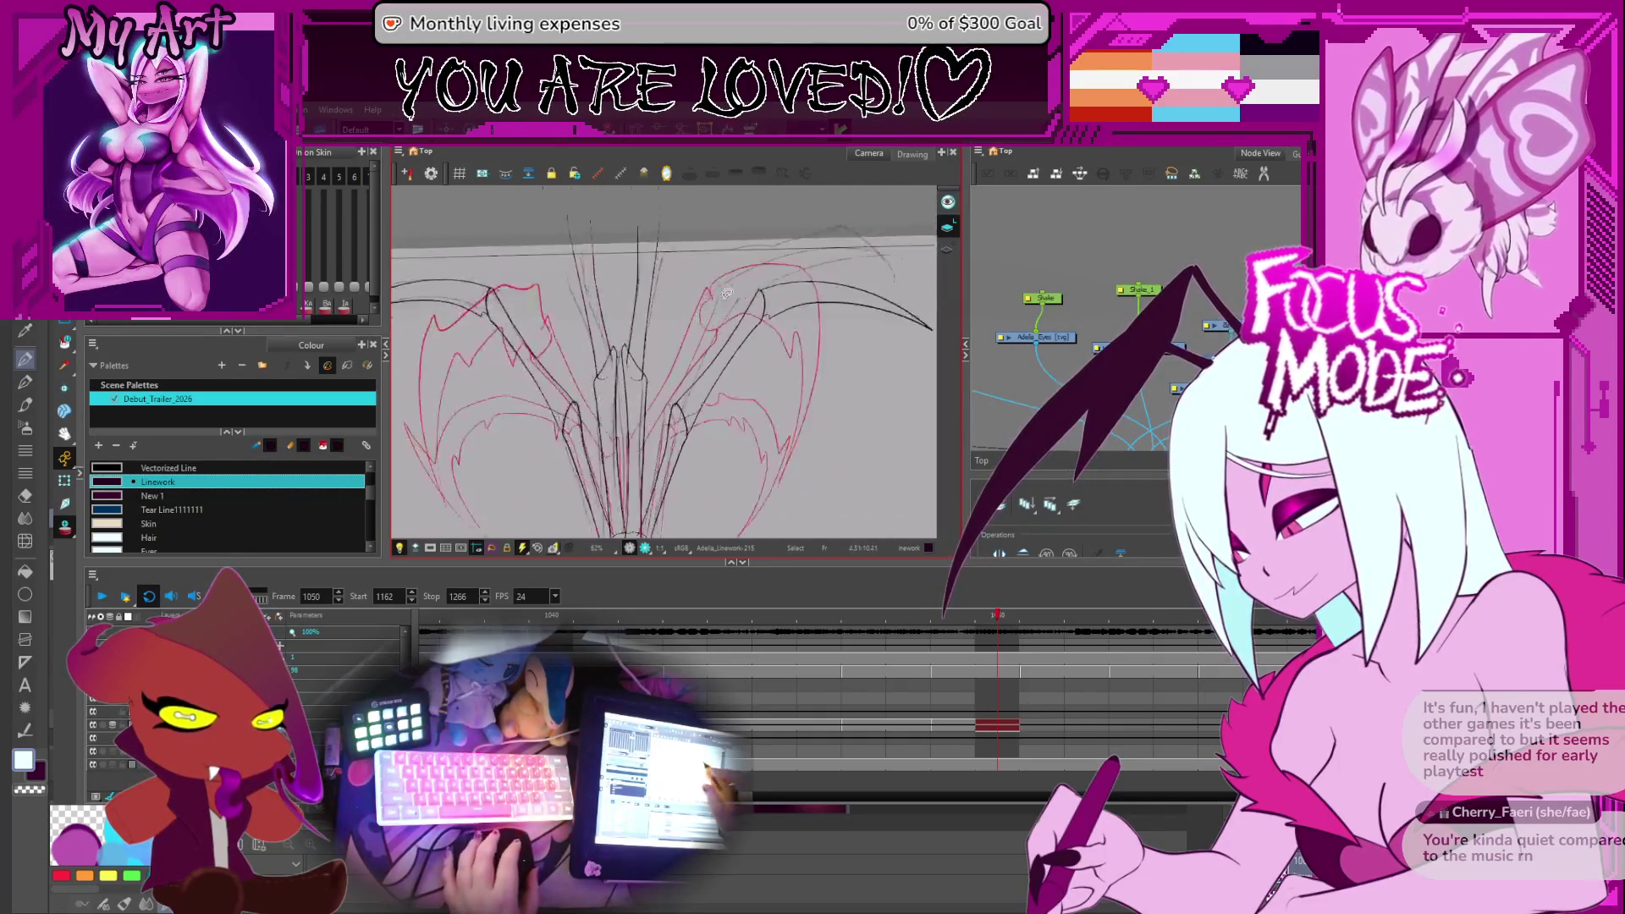
pyautogui.scroll(2, 738, 418)
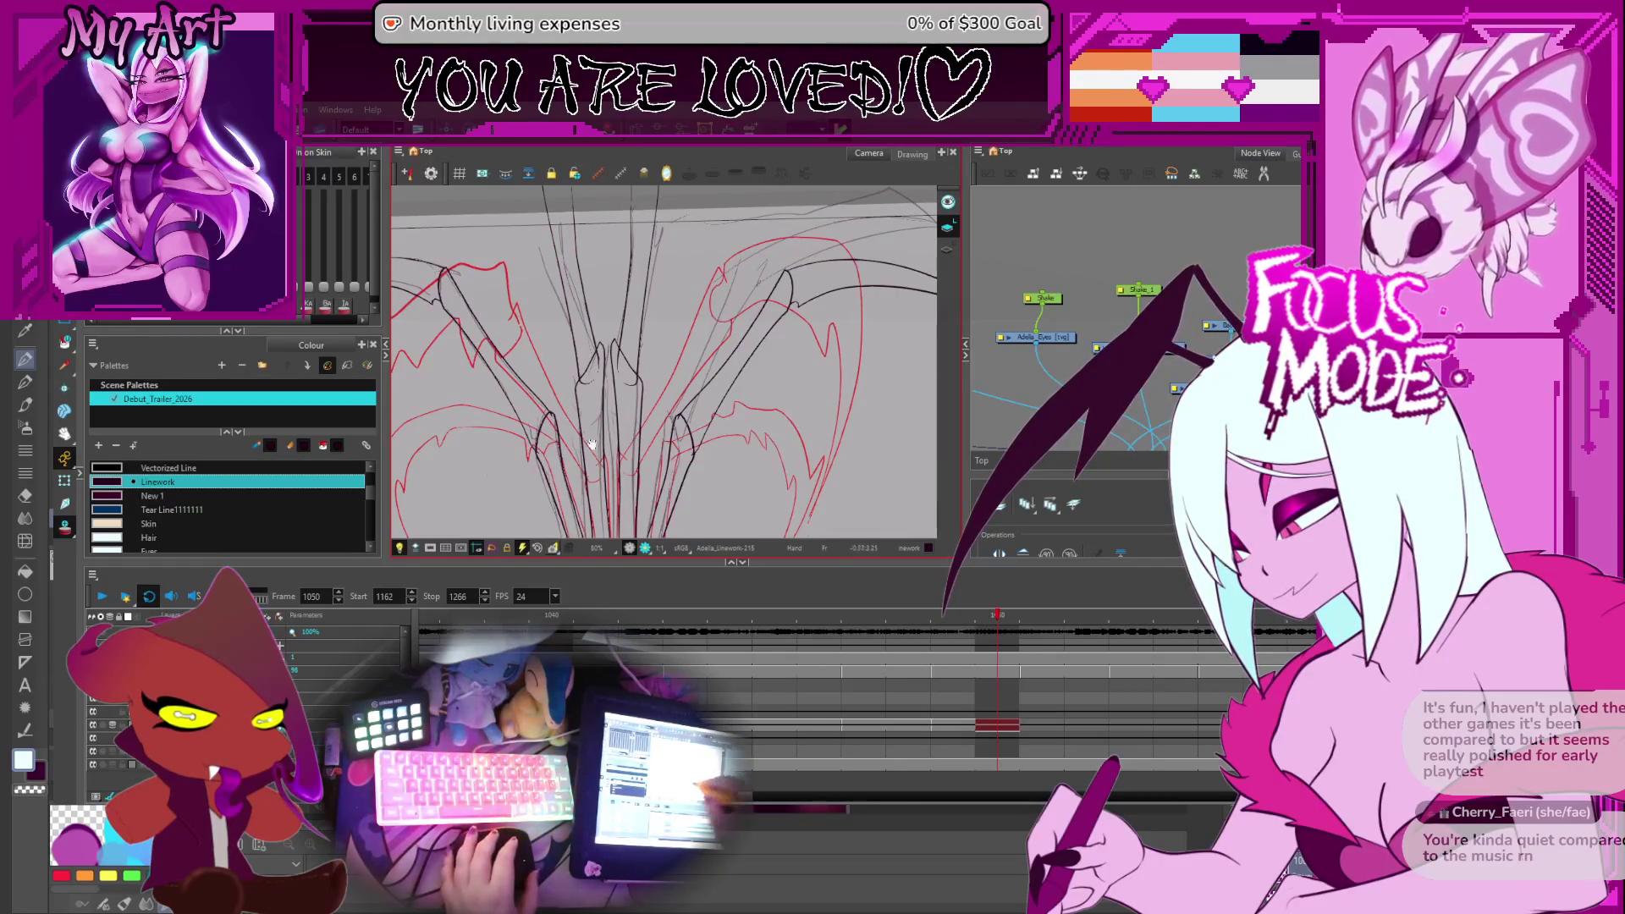
pyautogui.moveTo(591, 445); pyautogui.dragTo(693, 423)
pyautogui.click(619, 380)
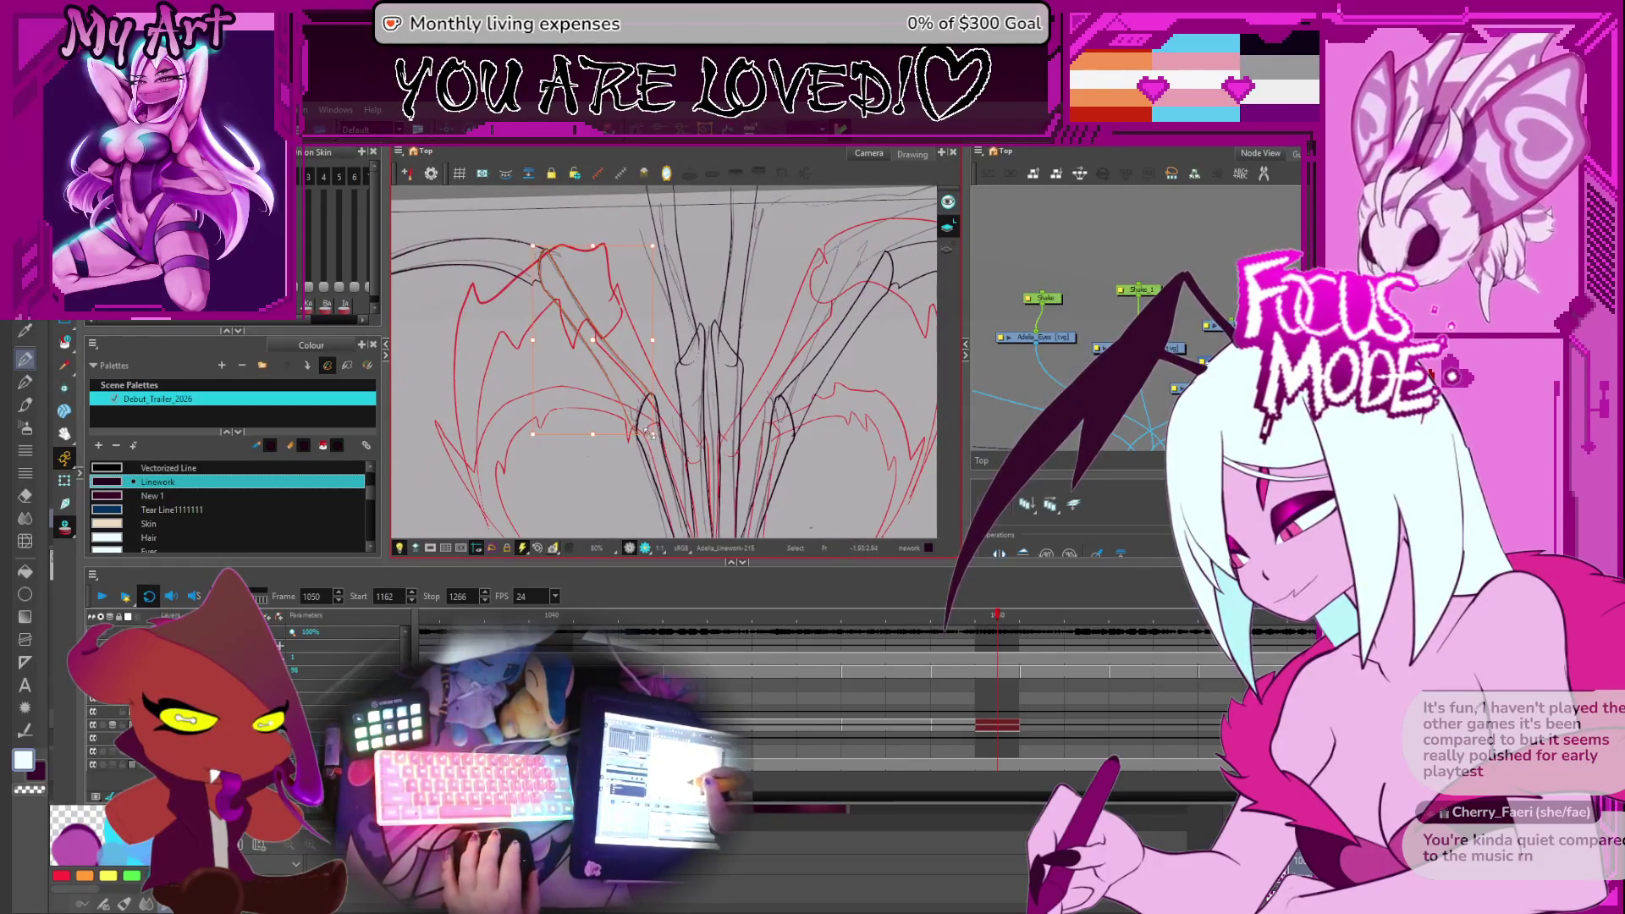
pyautogui.scroll(1, 648, 433)
pyautogui.scroll(2, 630, 455)
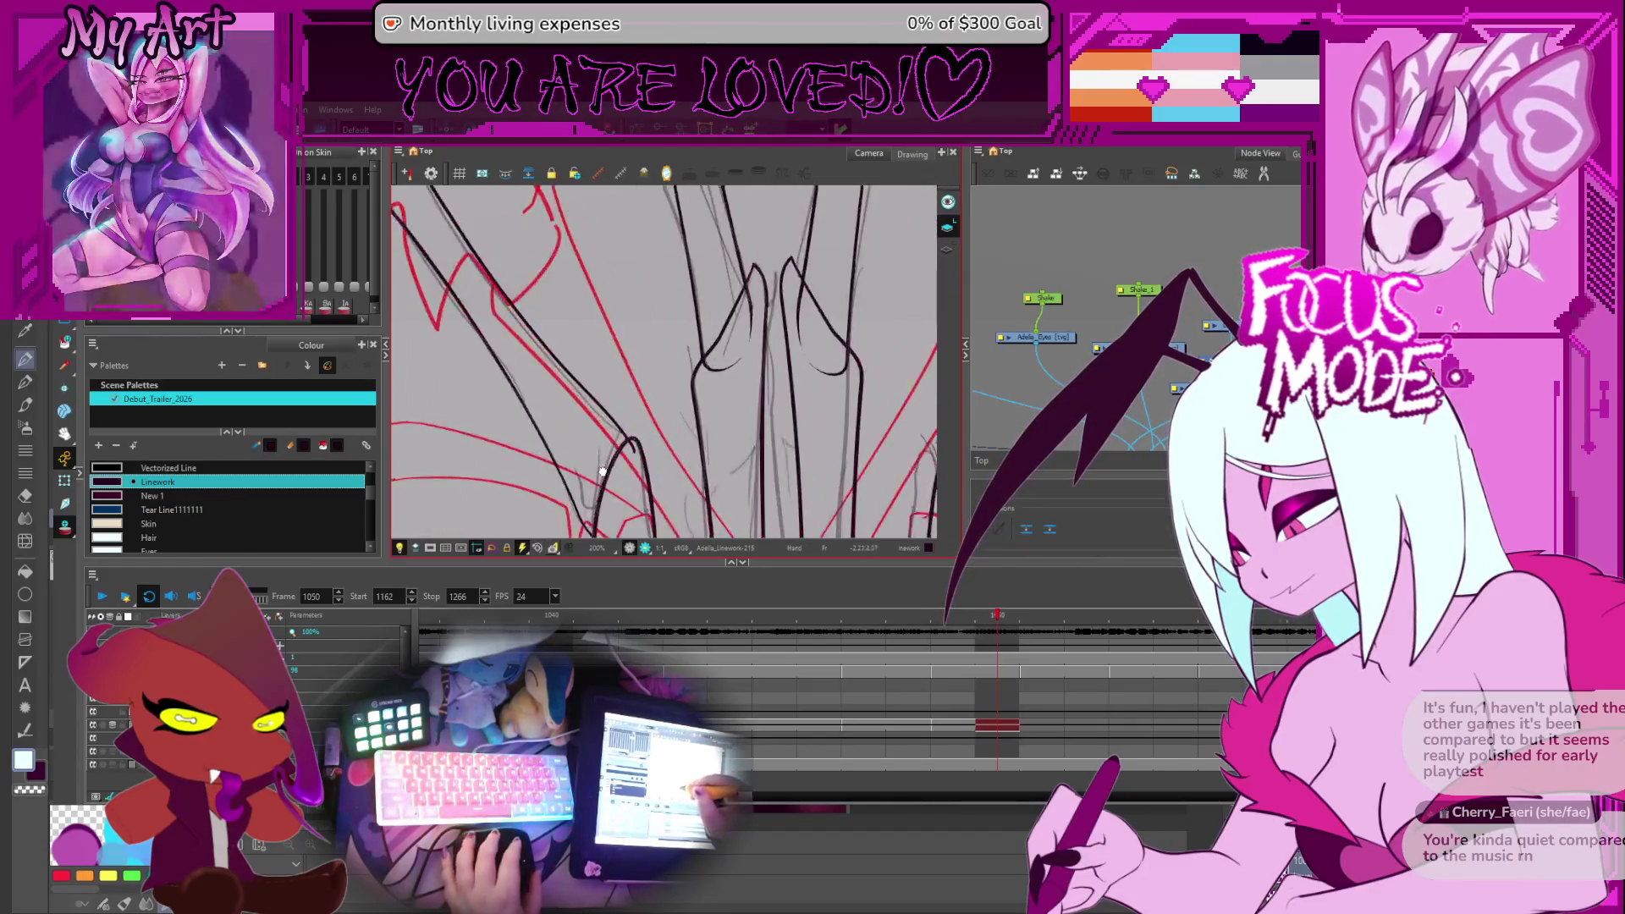
# Select the lower dark strand near the junction and zoom in on its end
pyautogui.click(656, 451)
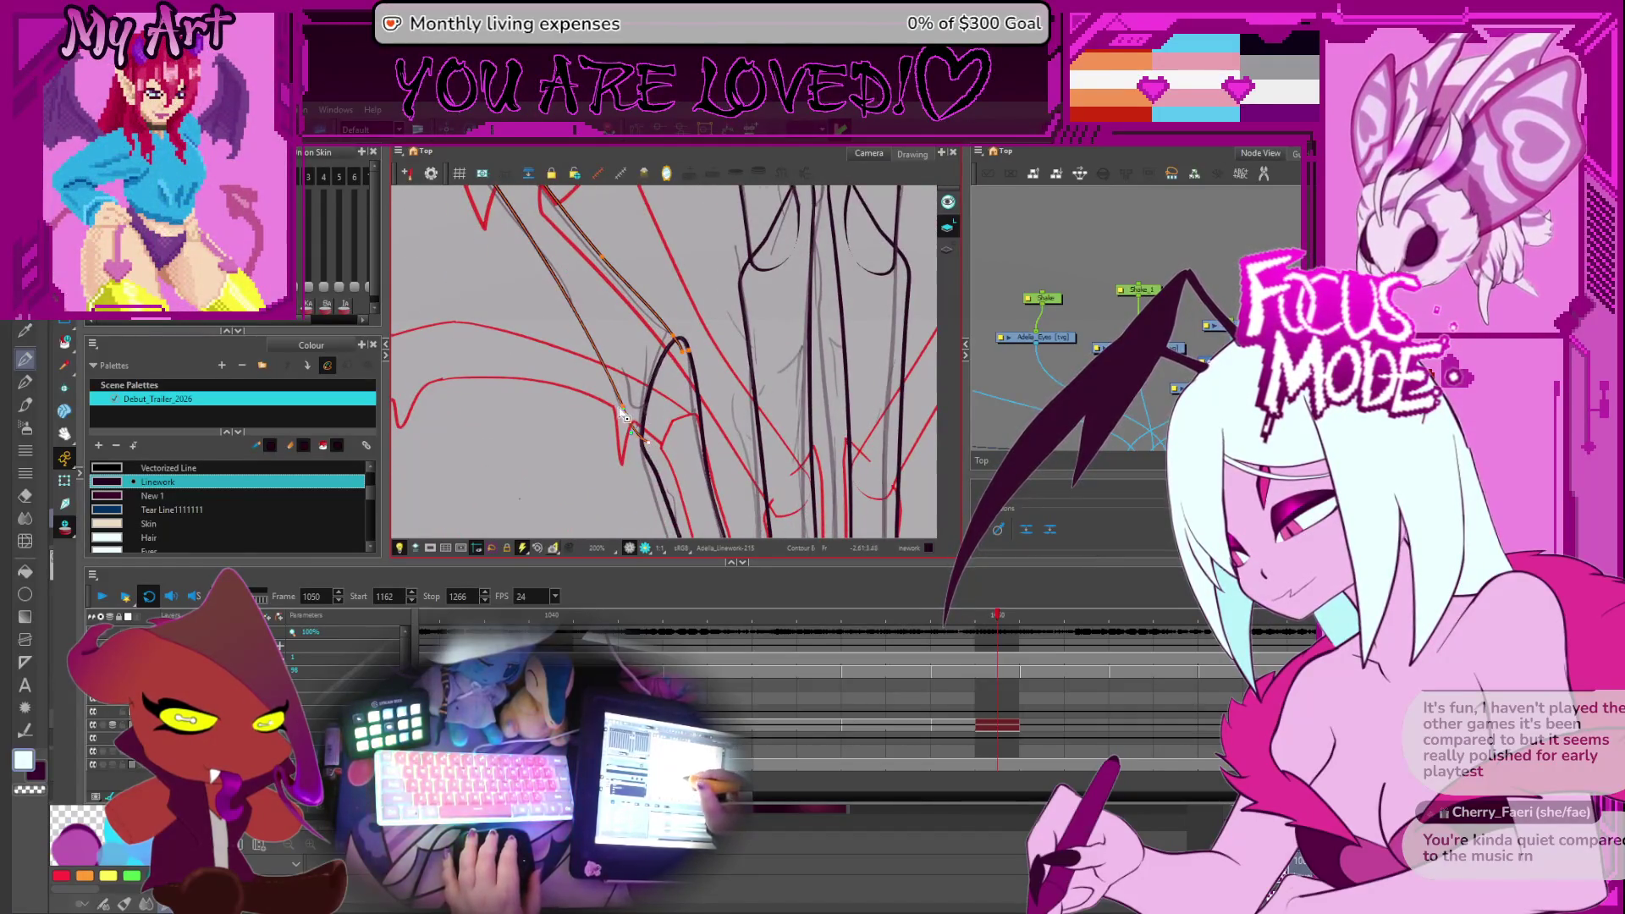
pyautogui.click(654, 436)
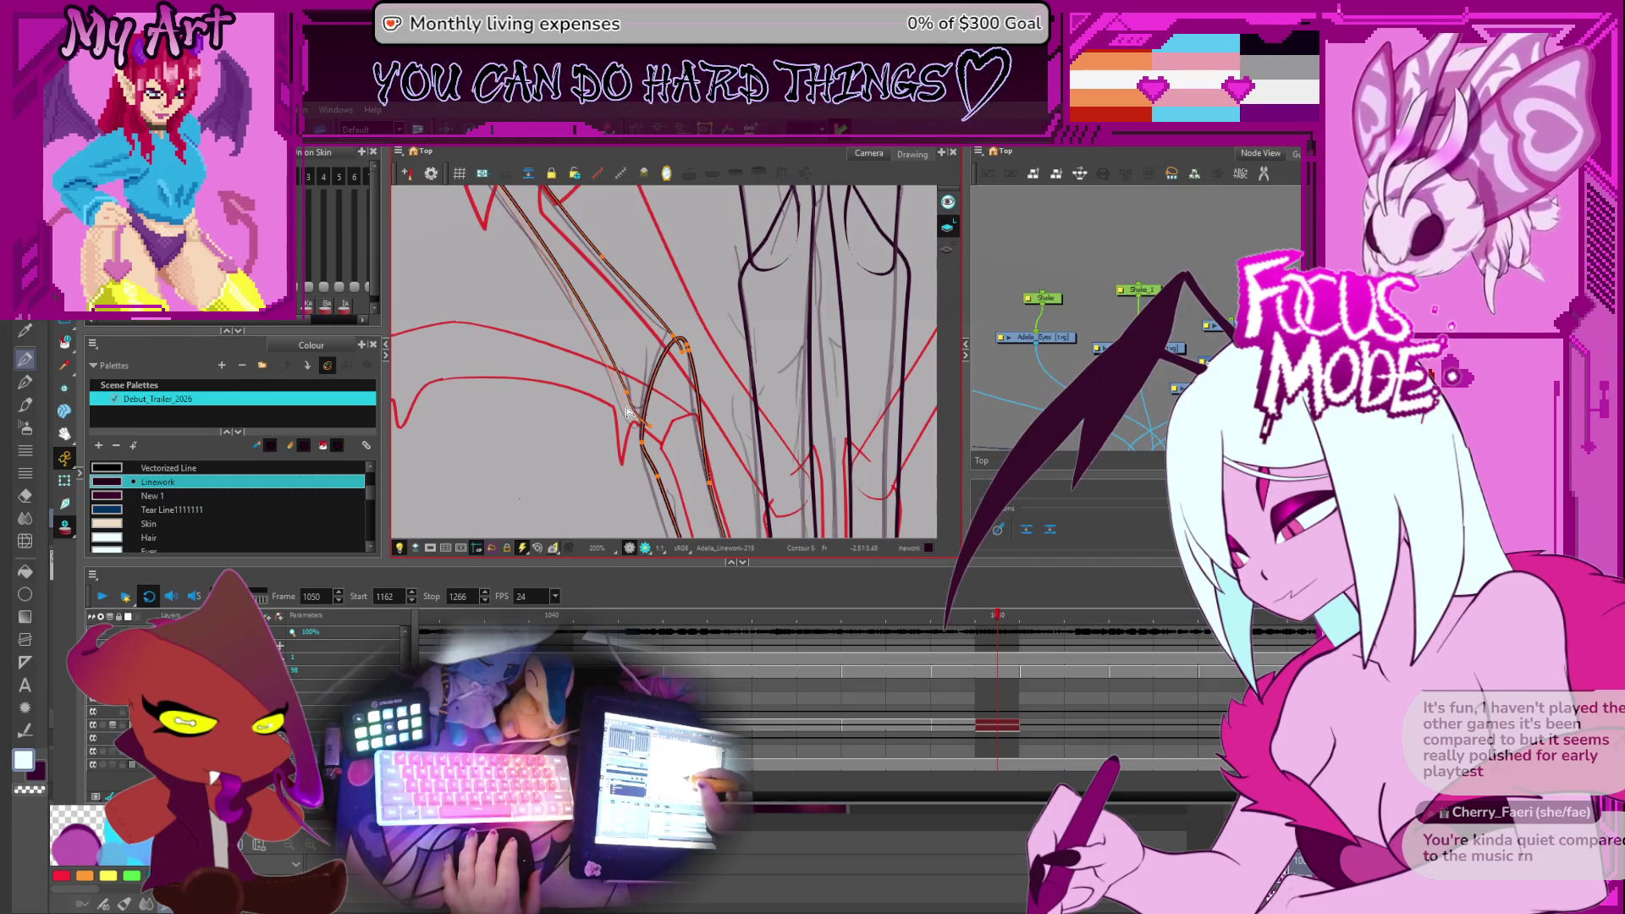
pyautogui.click(650, 434)
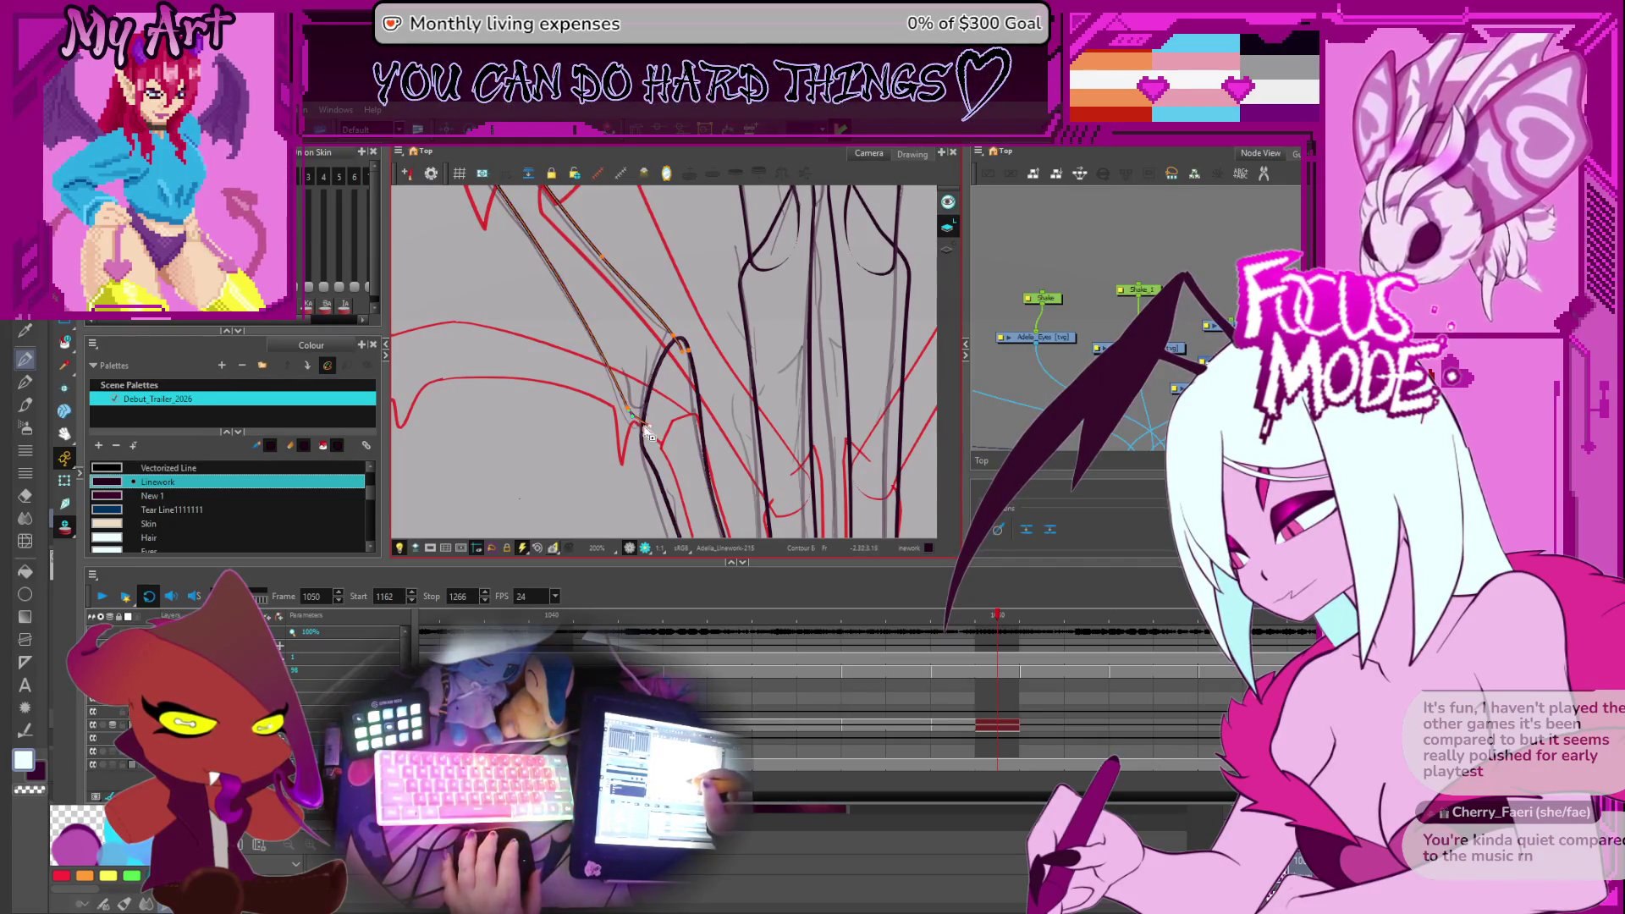
pyautogui.click(633, 440)
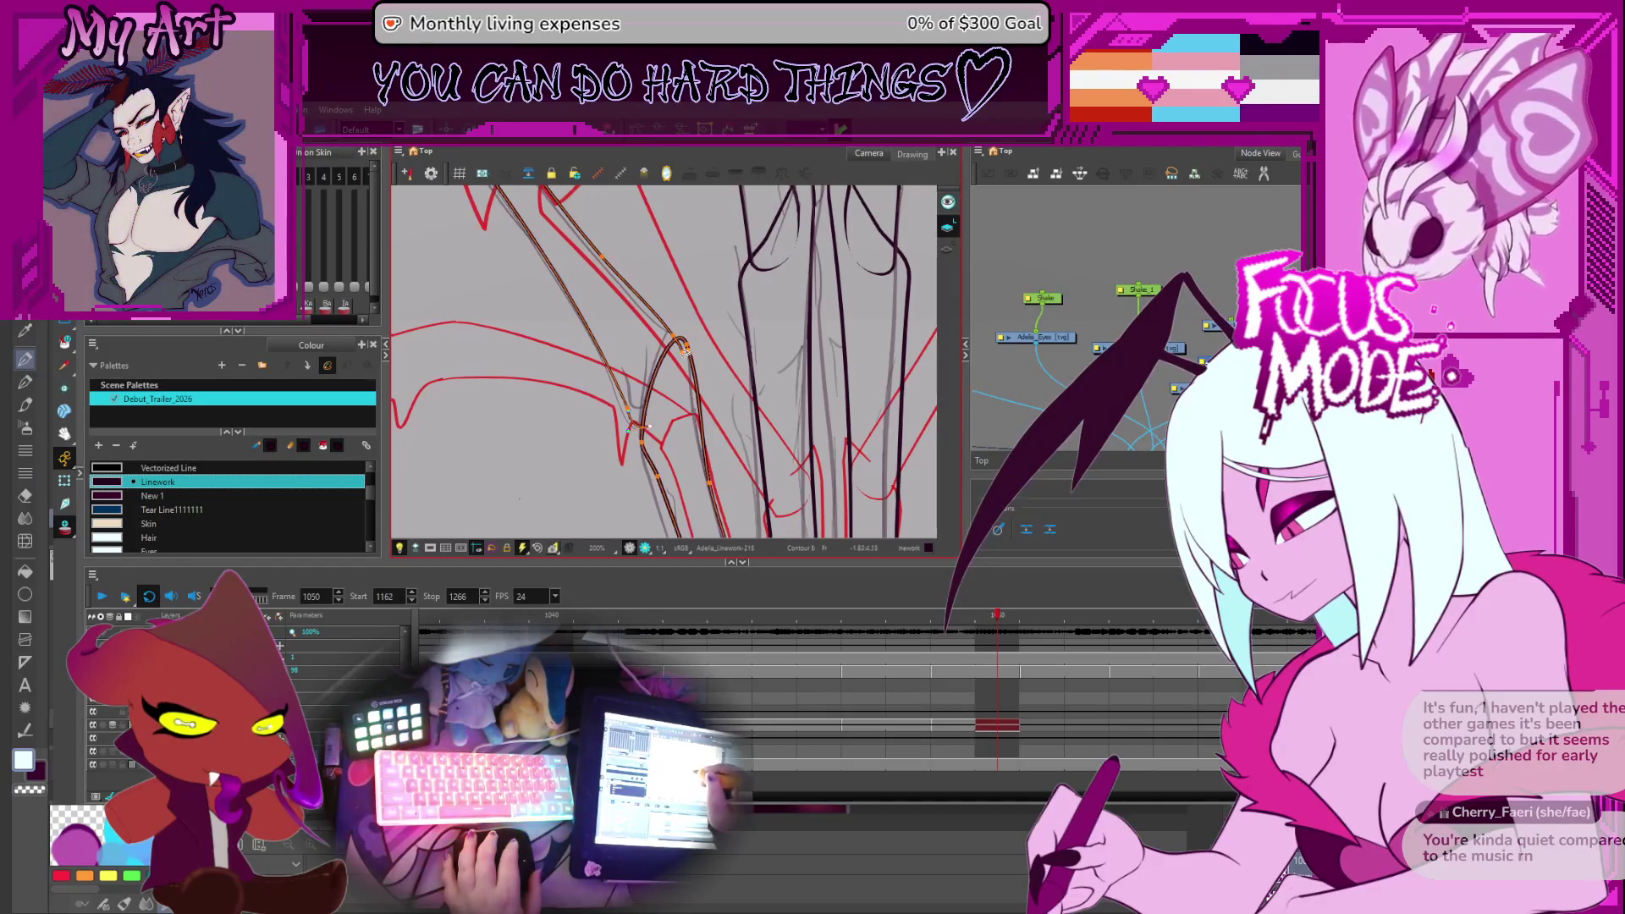
pyautogui.scroll(-1, 684, 365)
pyautogui.moveTo(684, 365); pyautogui.dragTo(672, 477)
pyautogui.scroll(2, 671, 476)
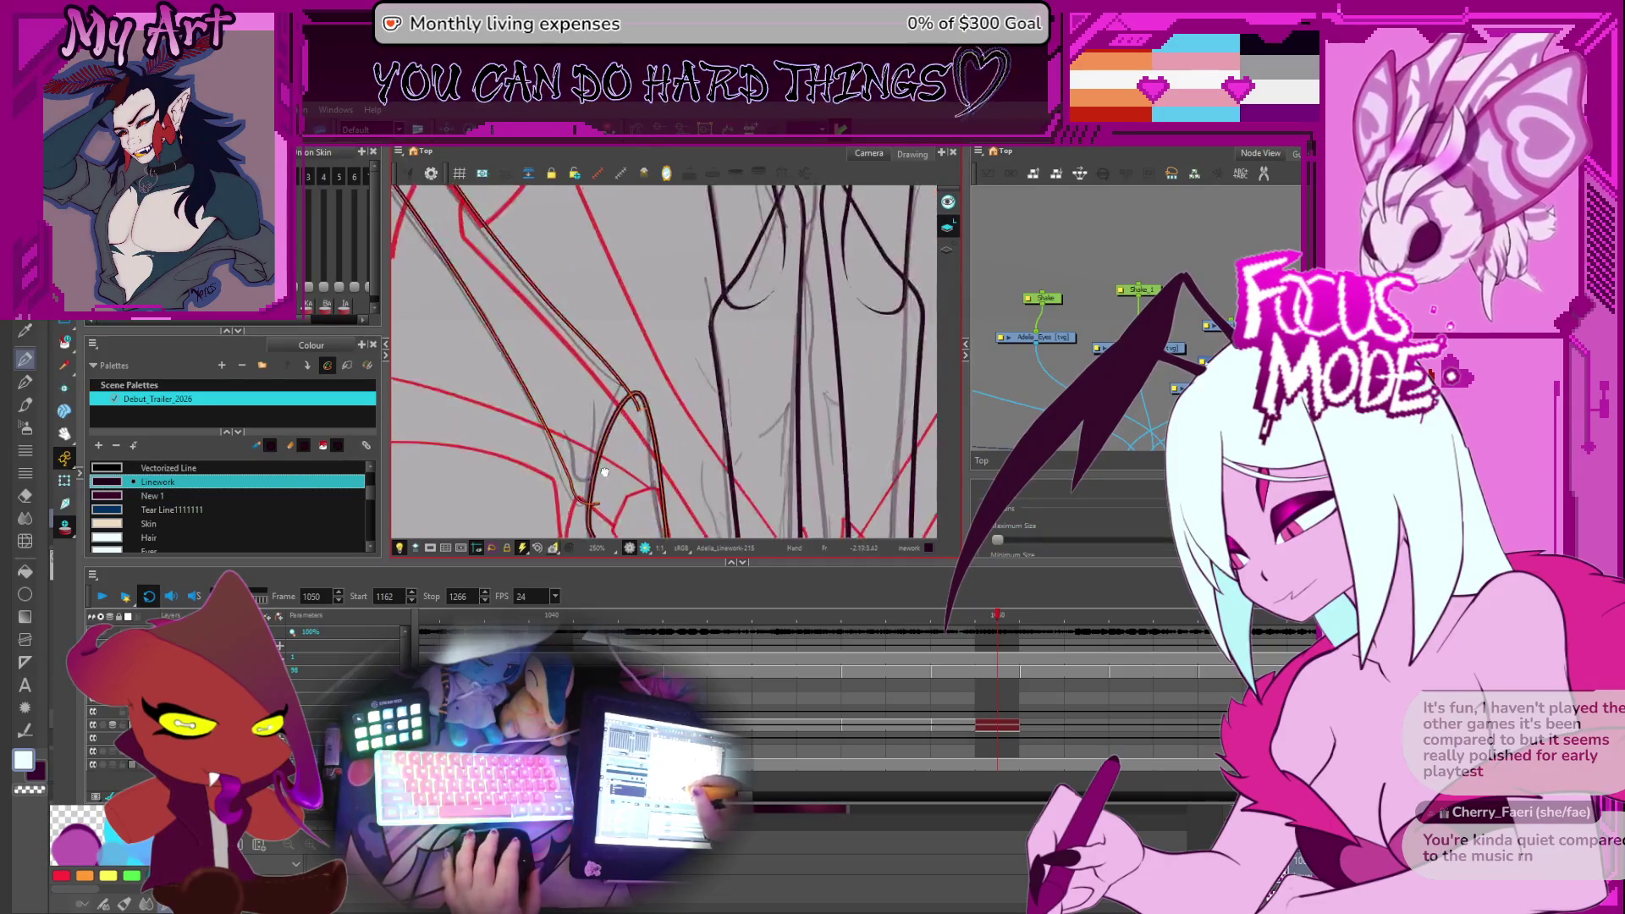
pyautogui.scroll(4, 640, 394)
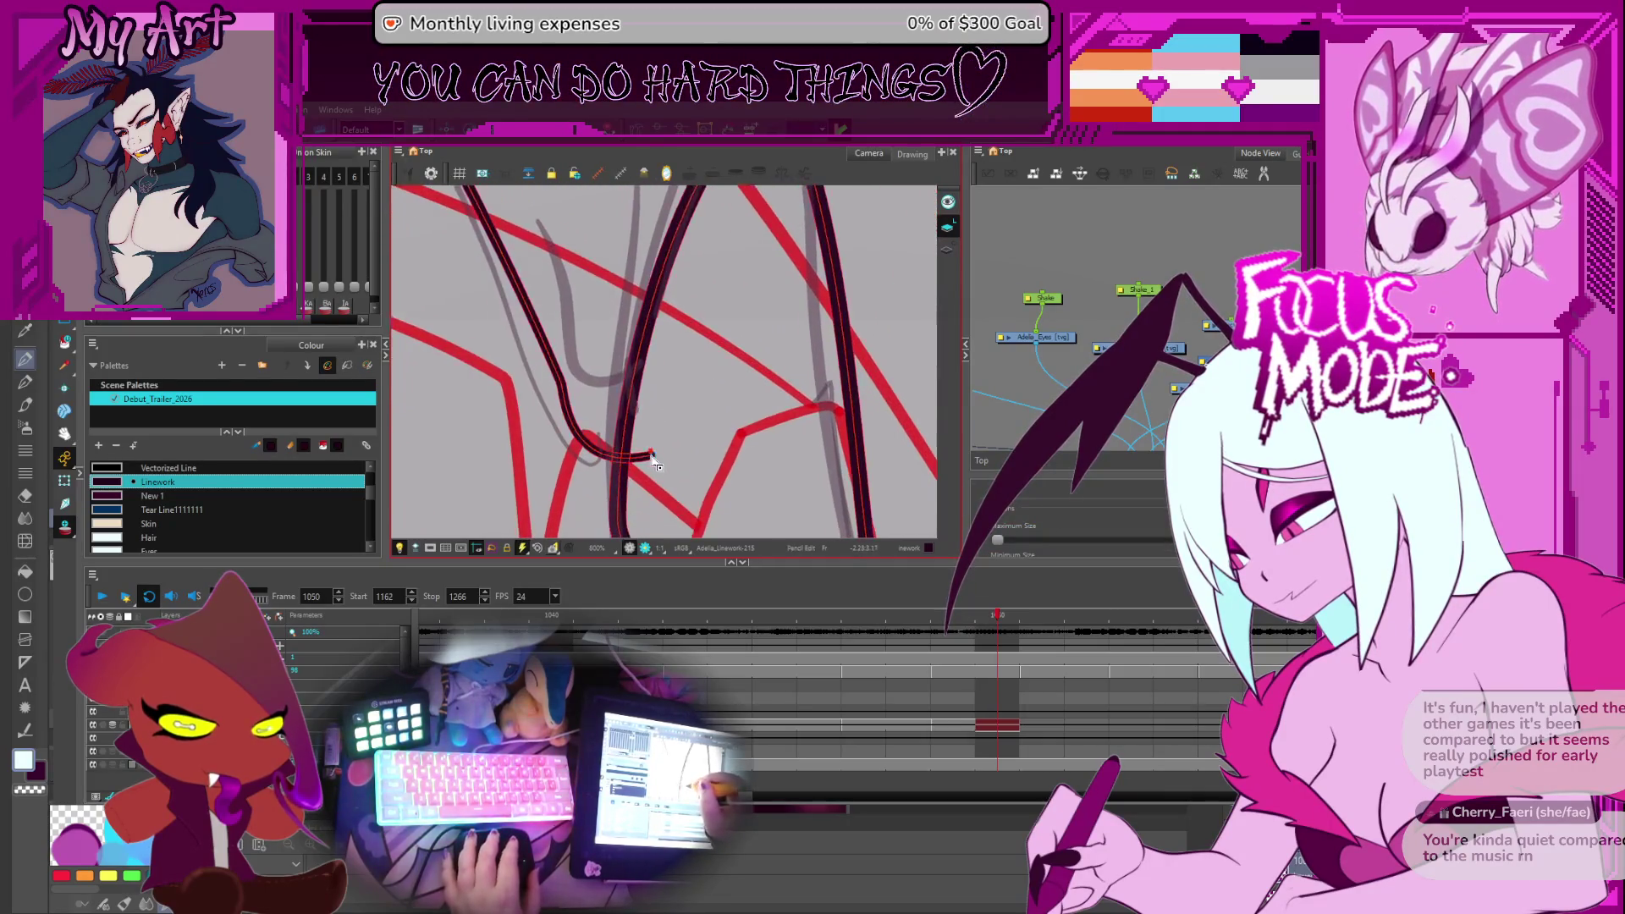
pyautogui.scroll(-4, 654, 466)
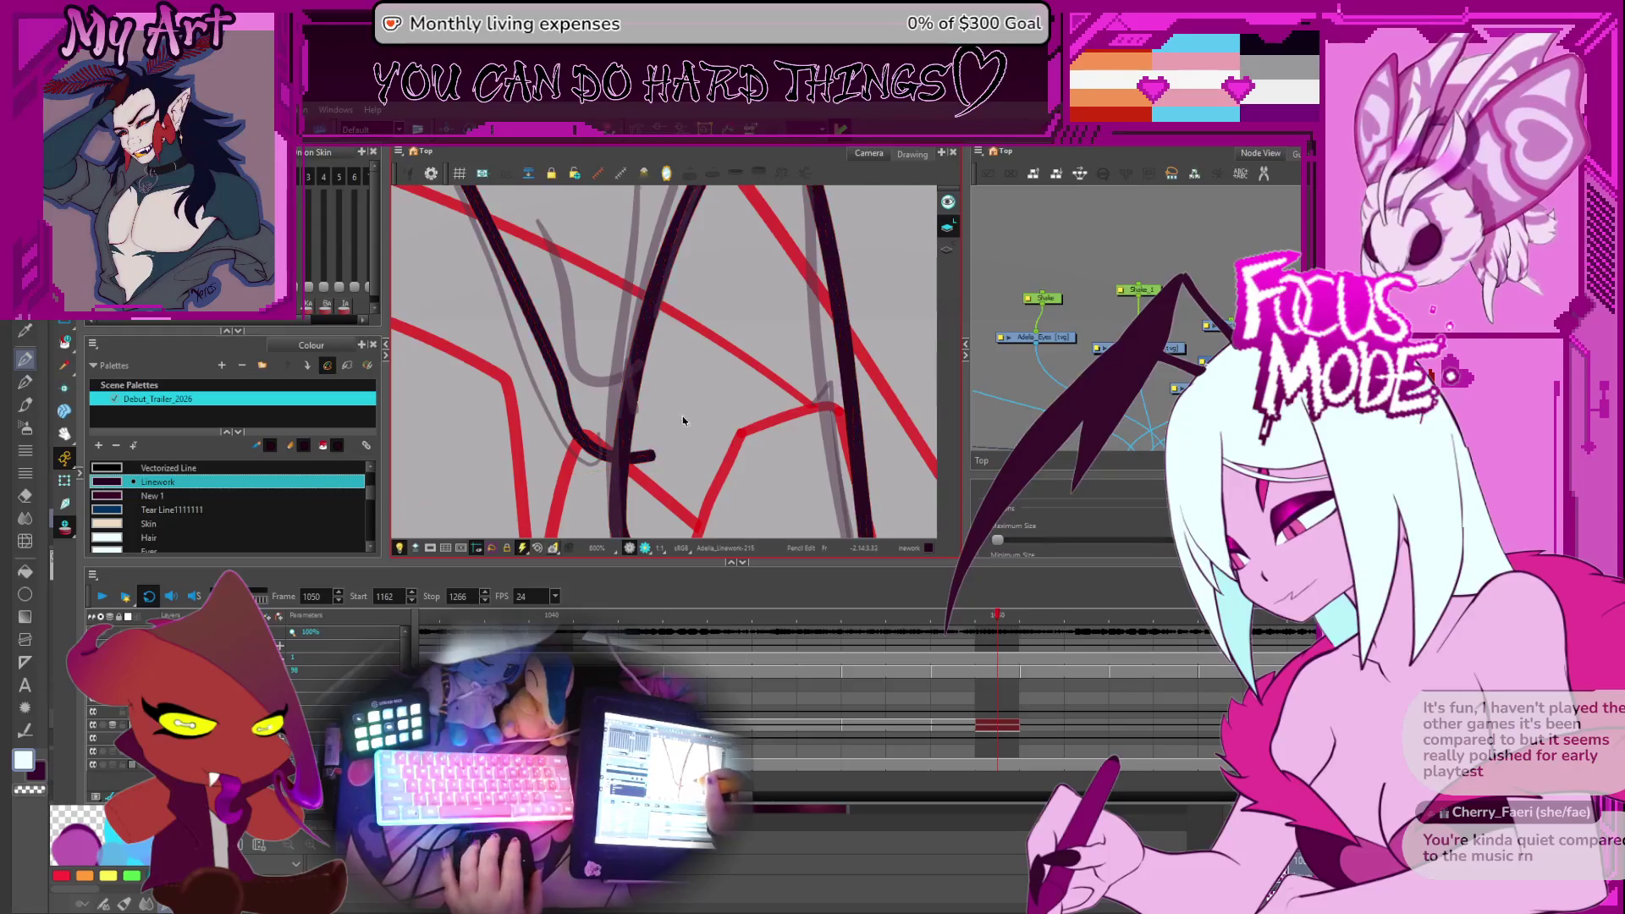
pyautogui.moveTo(570, 441); pyautogui.dragTo(671, 348)
pyautogui.scroll(3, 633, 398)
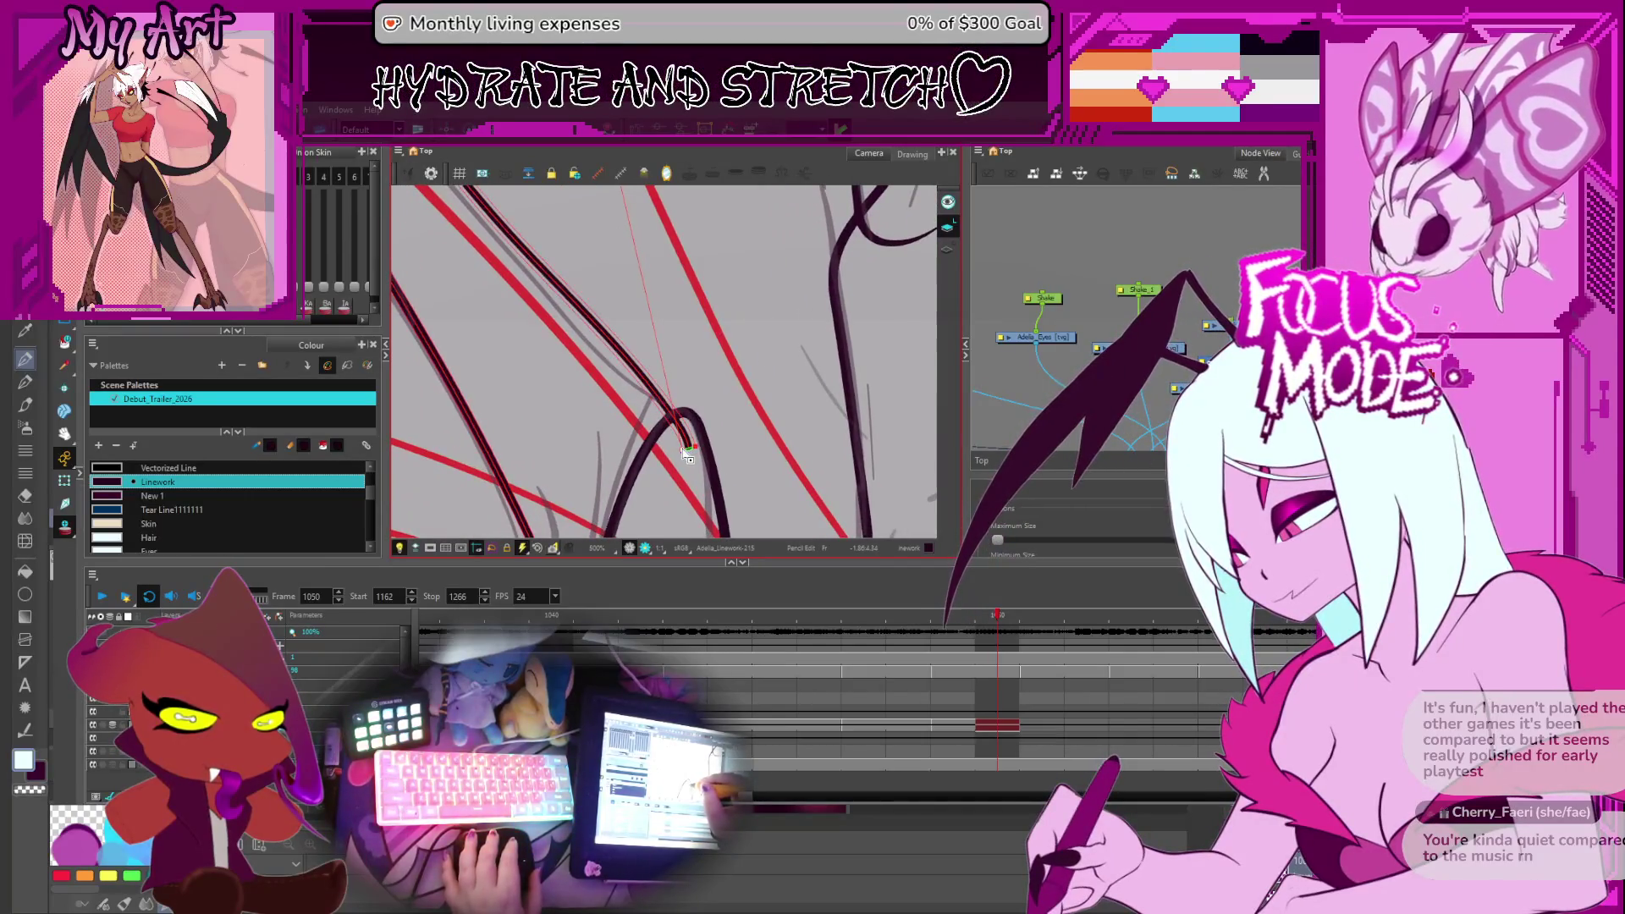
pyautogui.scroll(-6, 688, 457)
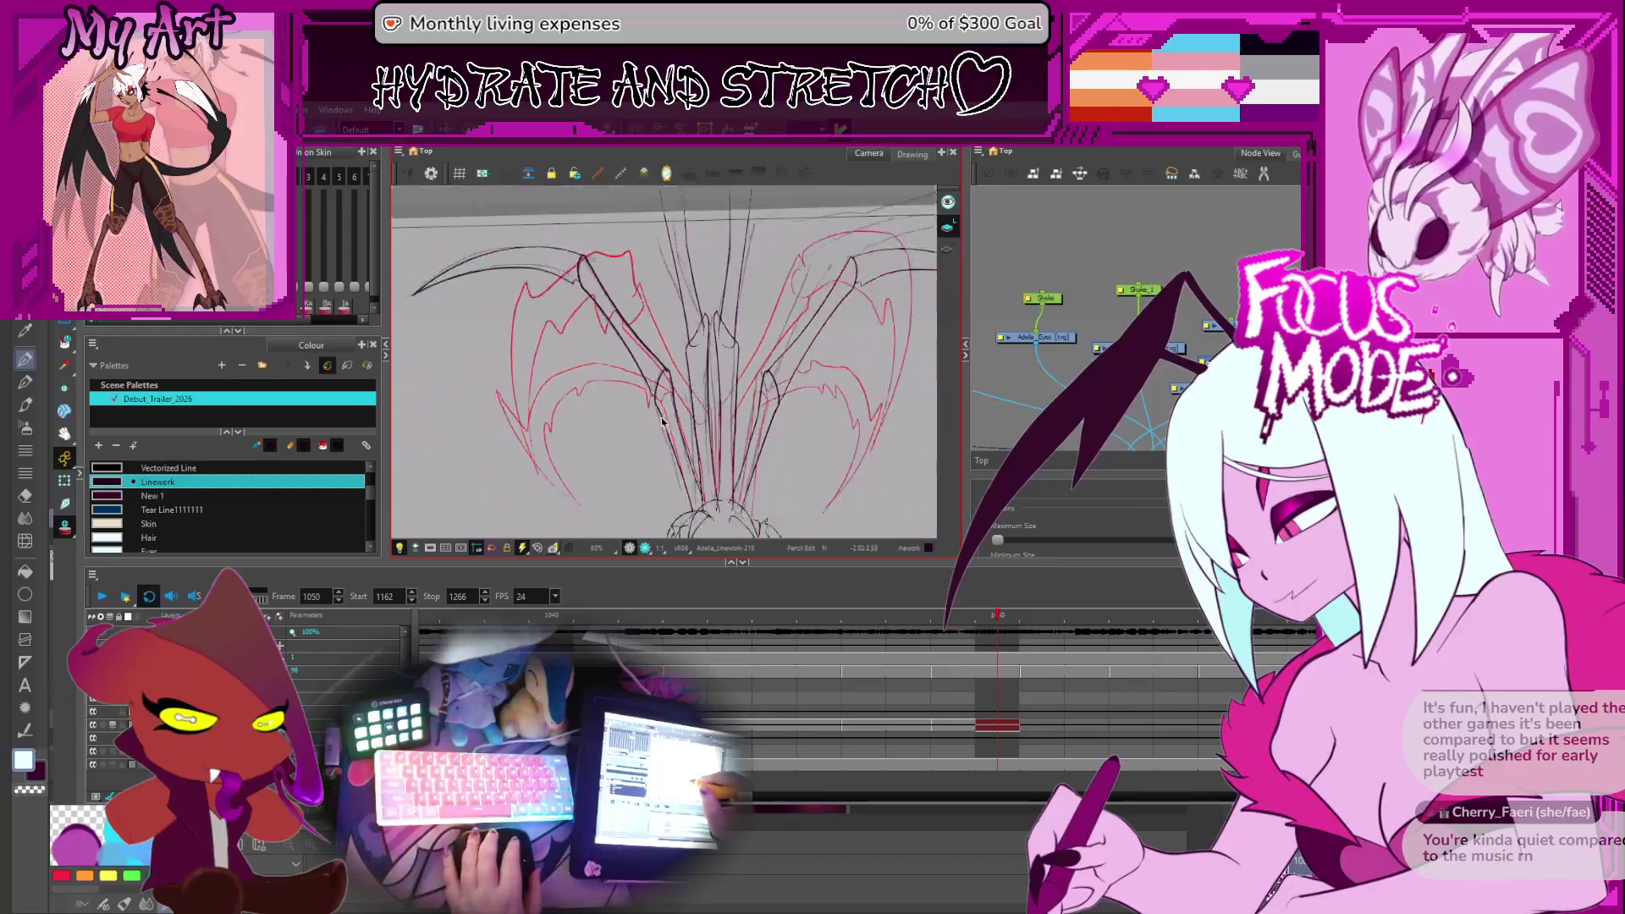
# Zoom and pan across the wing to inspect the strand junction, then zoom out
pyautogui.scroll(3, 651, 404)
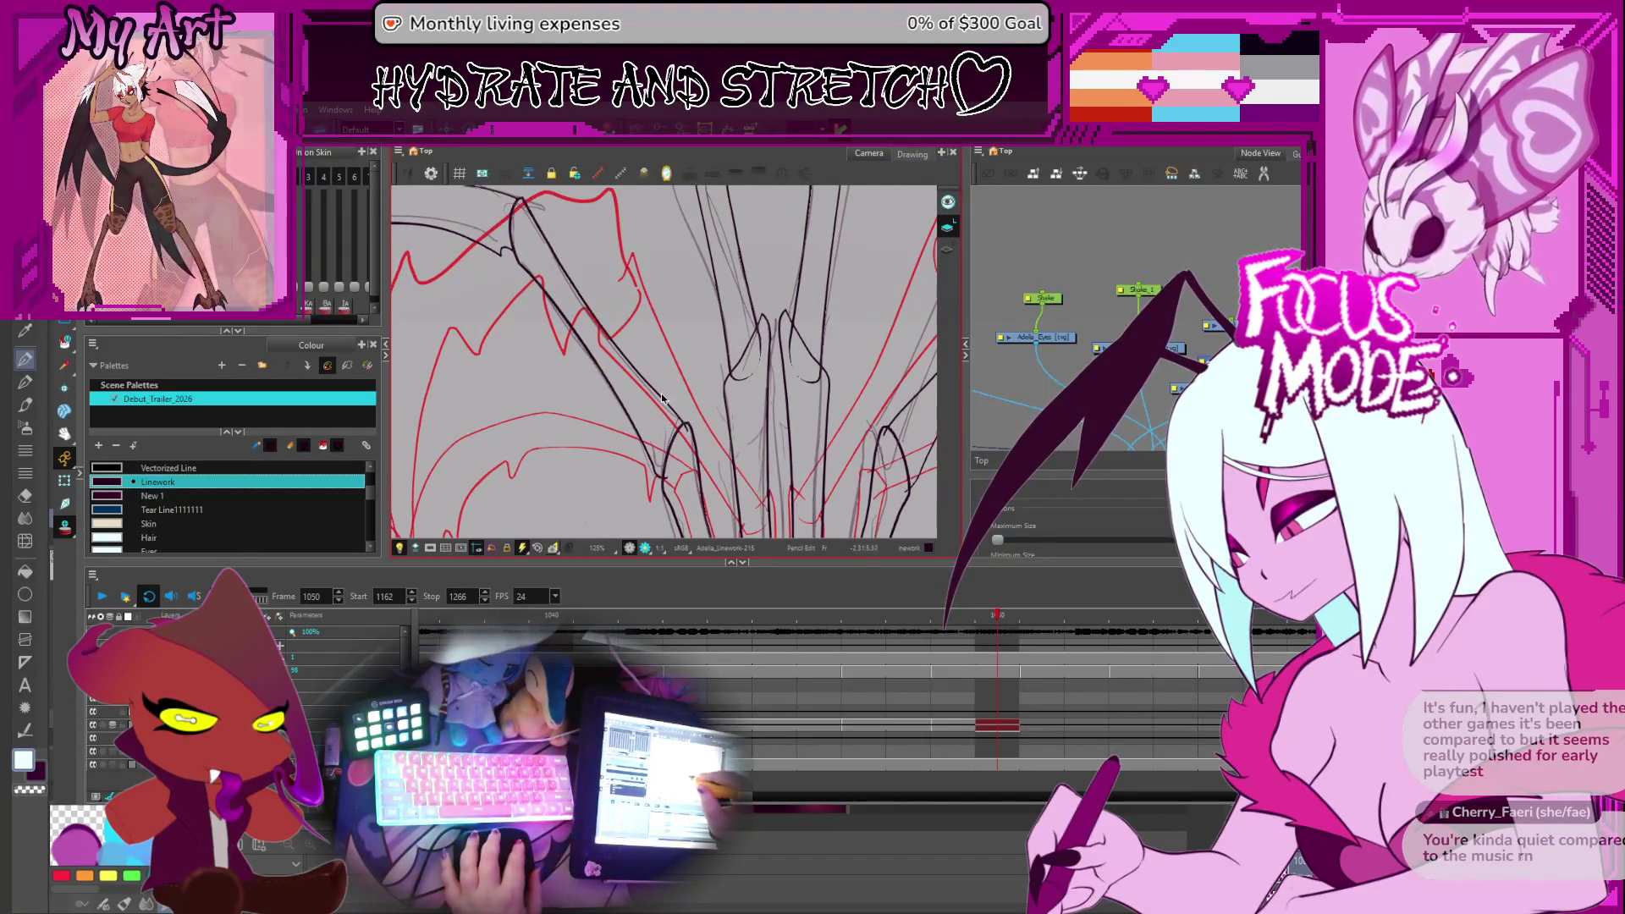
pyautogui.moveTo(684, 423); pyautogui.dragTo(590, 328)
pyautogui.scroll(5, 590, 328)
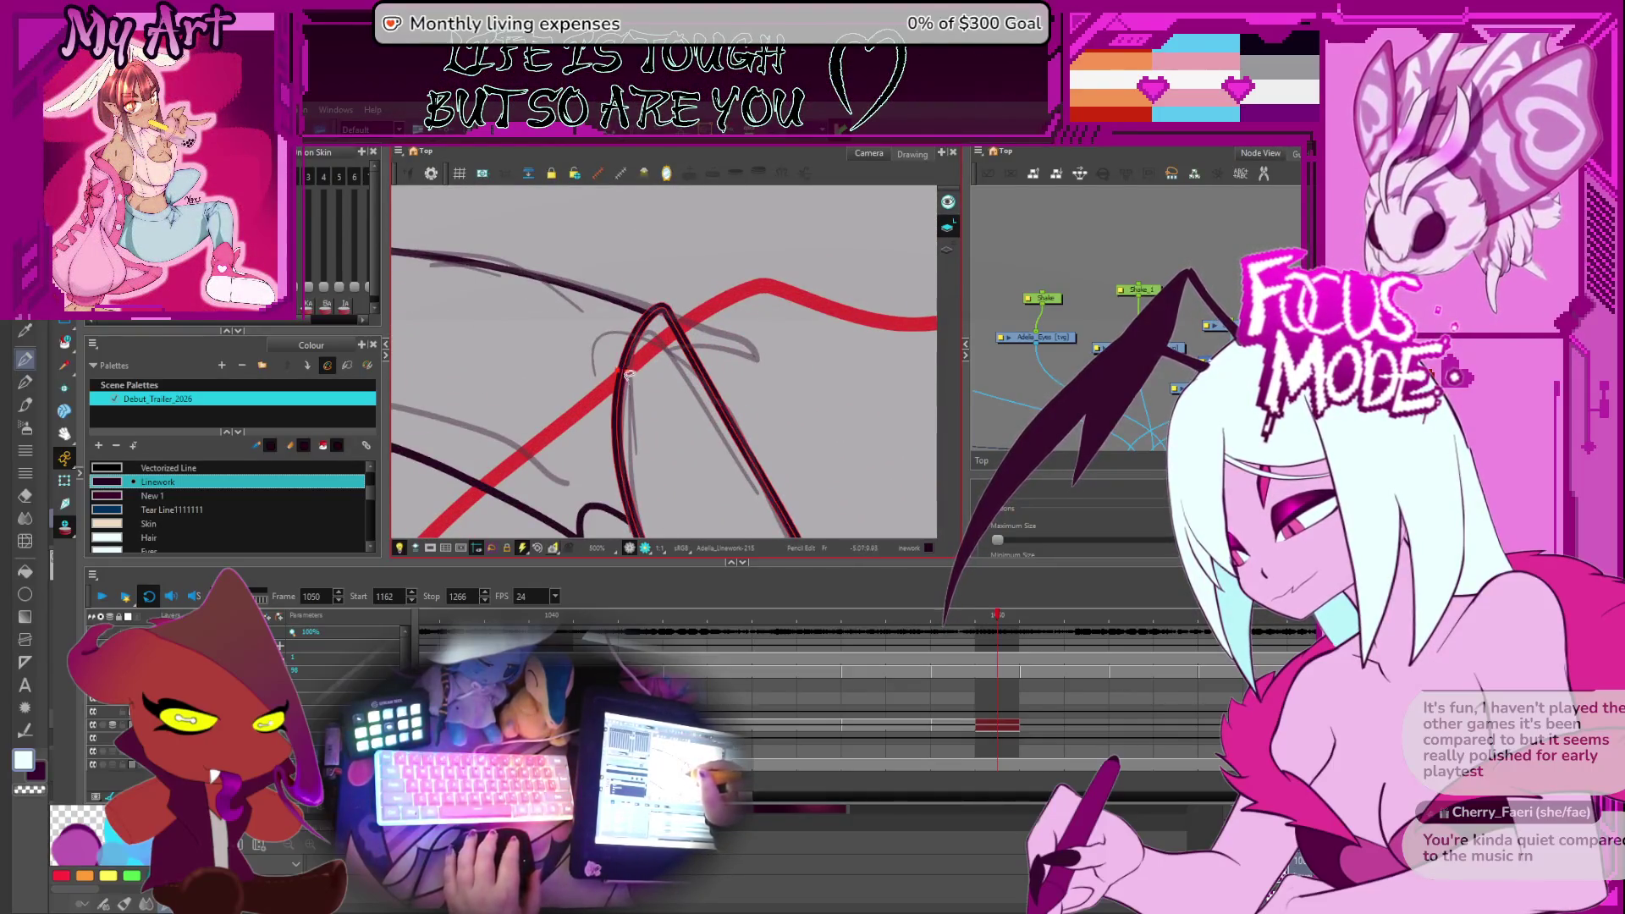
pyautogui.moveTo(629, 375); pyautogui.dragTo(649, 324)
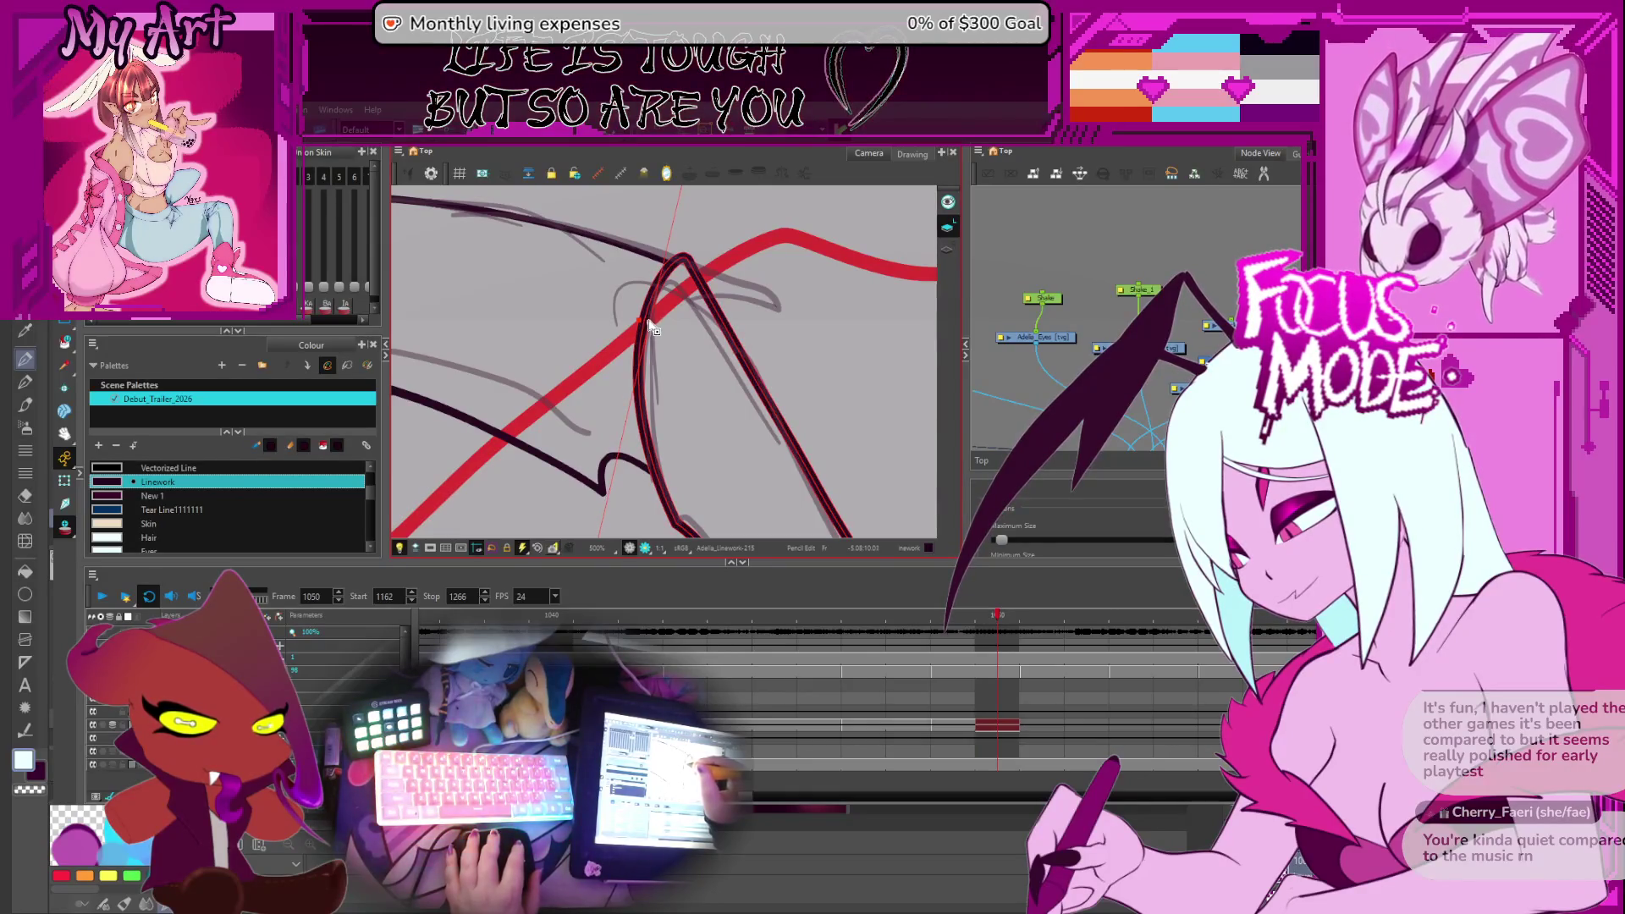
pyautogui.scroll(-3, 652, 333)
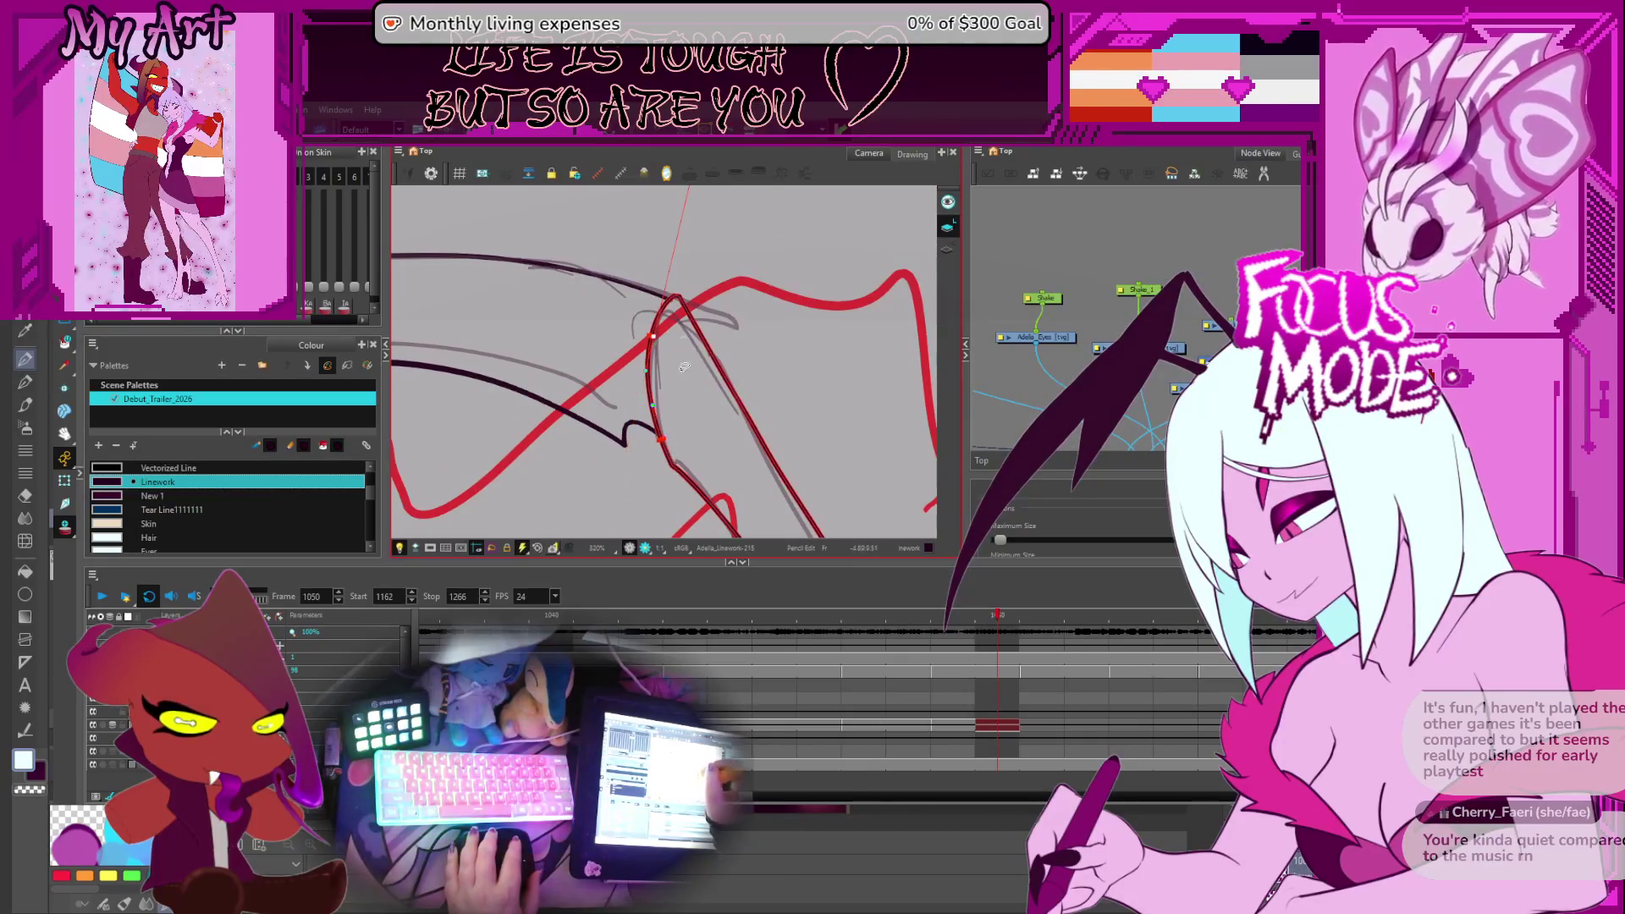
pyautogui.scroll(3, 666, 309)
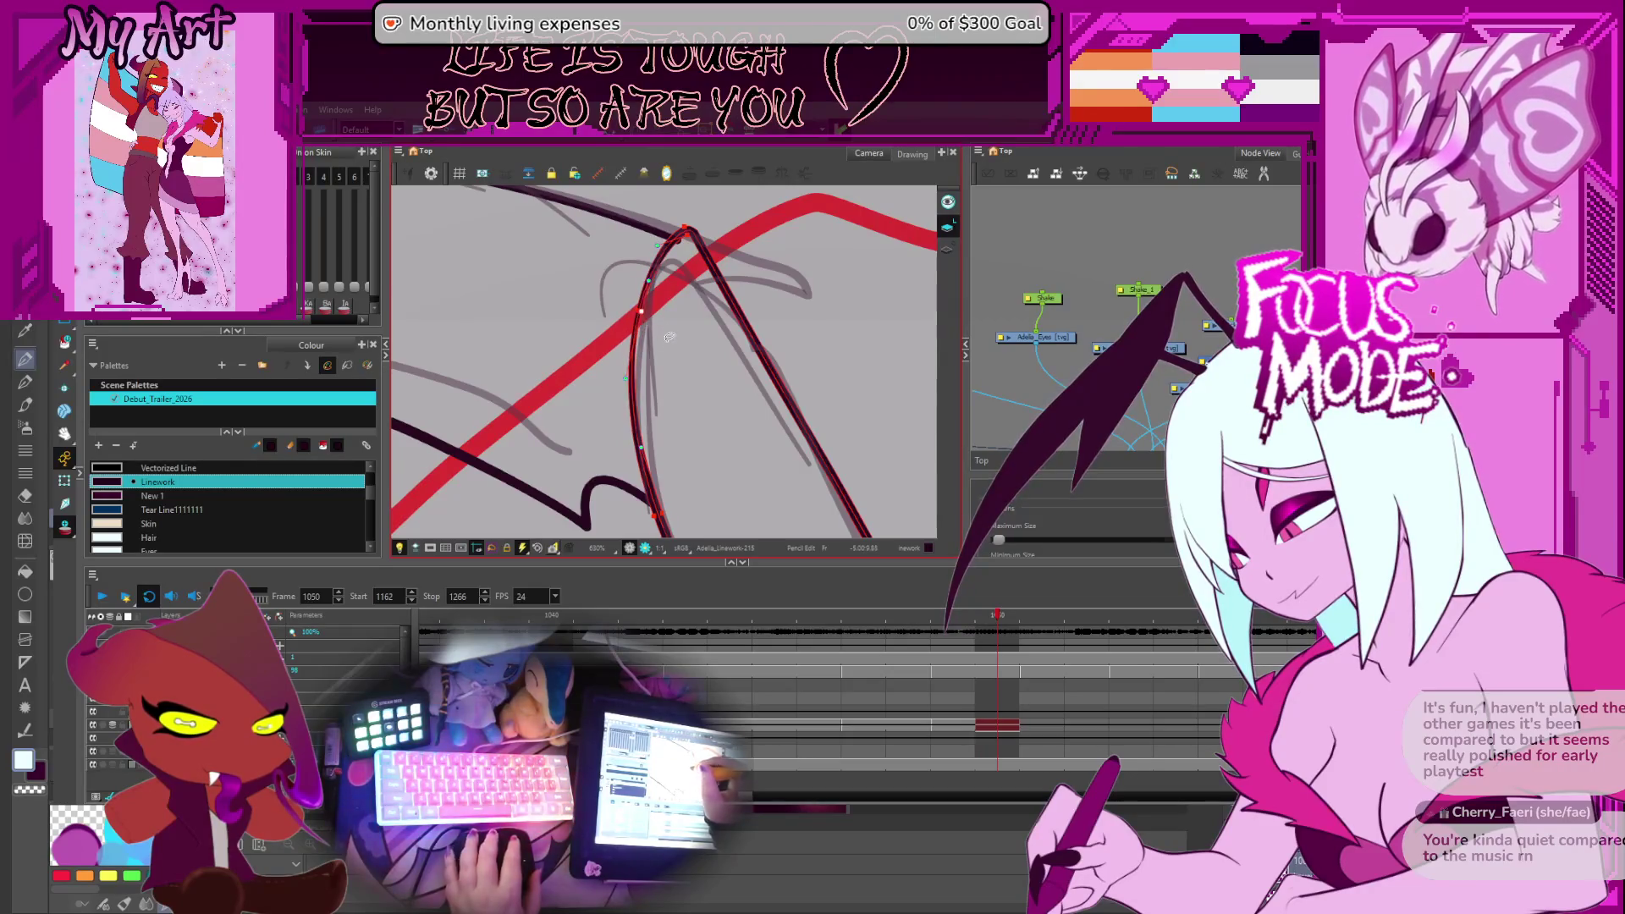
pyautogui.scroll(-10, 669, 337)
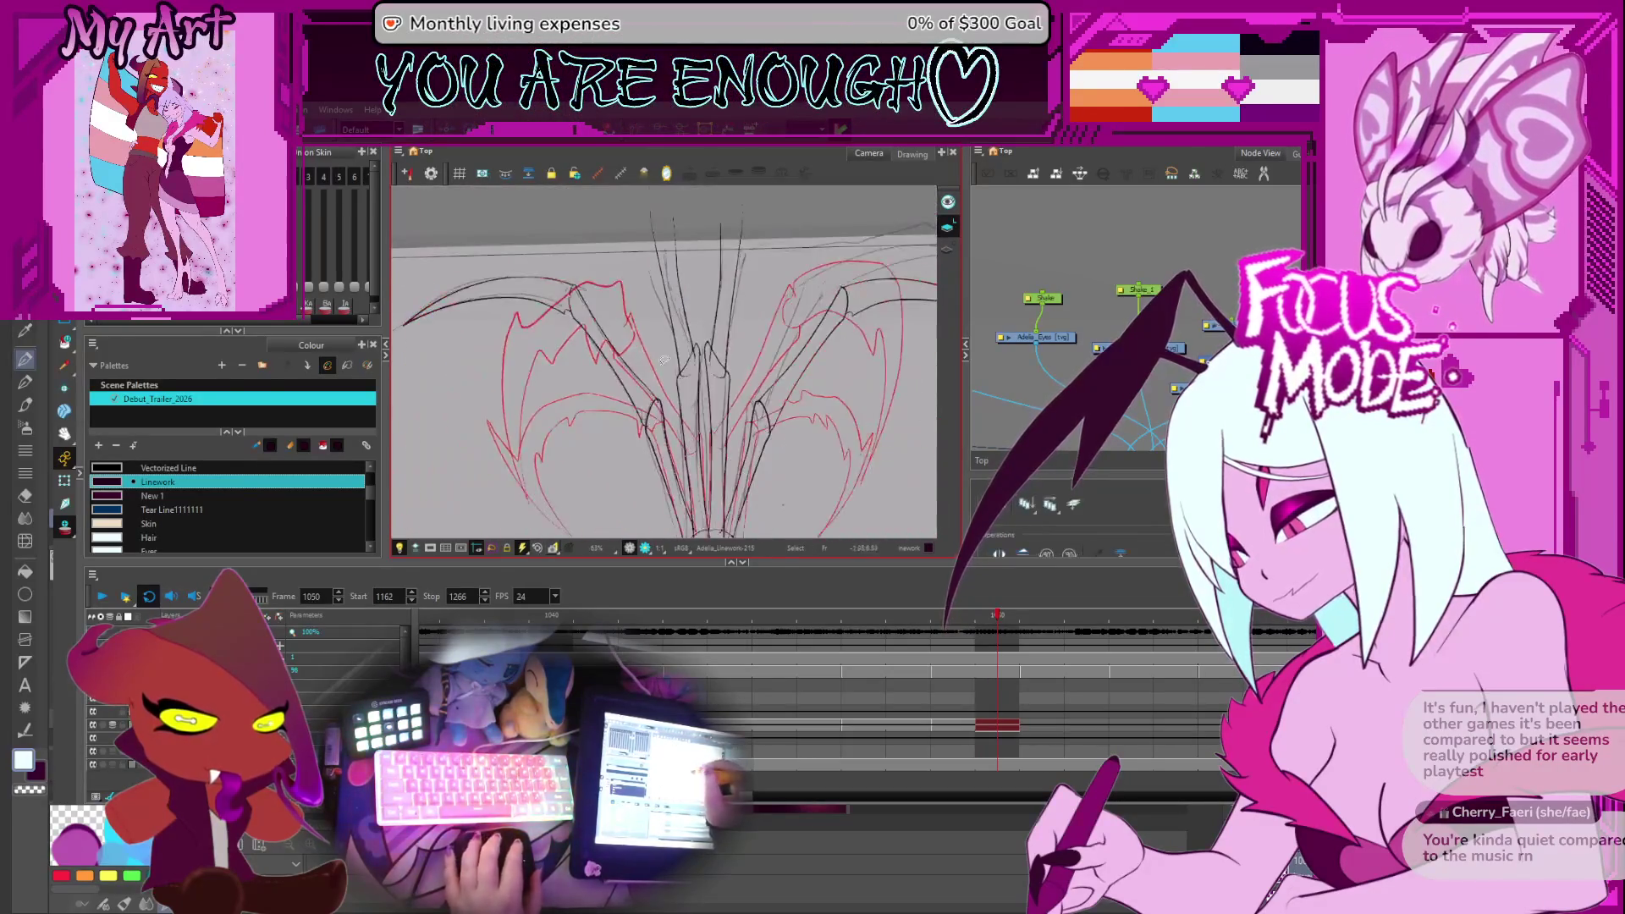
# Zoom into the right wing and select its long black inner strand for editing
pyautogui.scroll(5, 665, 361)
pyautogui.moveTo(665, 427); pyautogui.dragTo(623, 483)
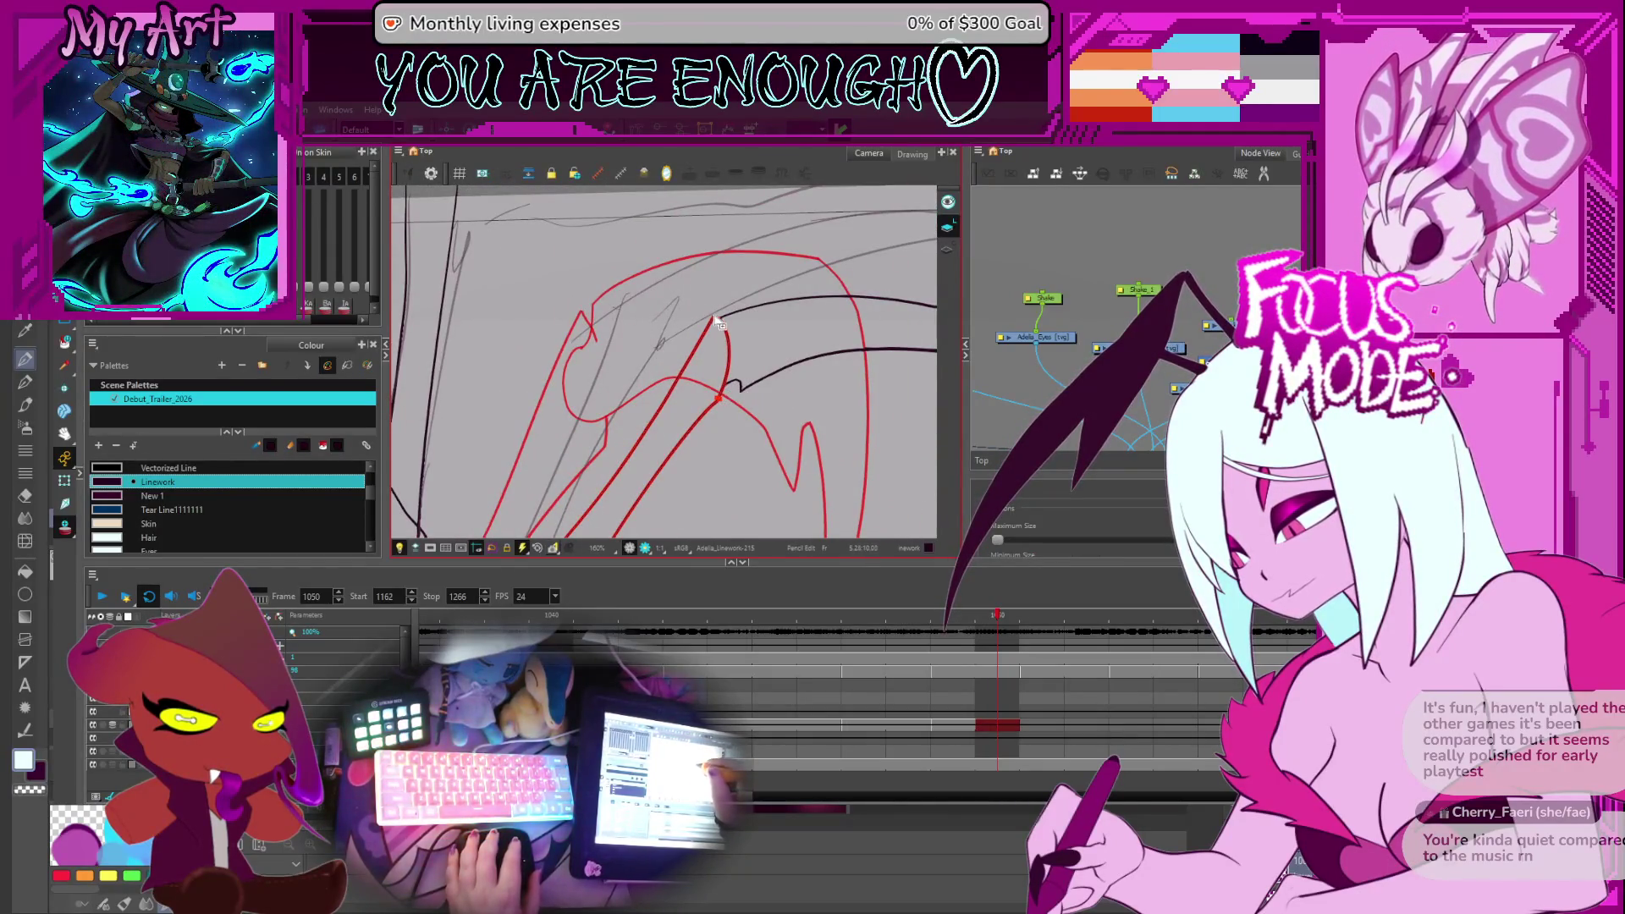
pyautogui.scroll(3, 755, 341)
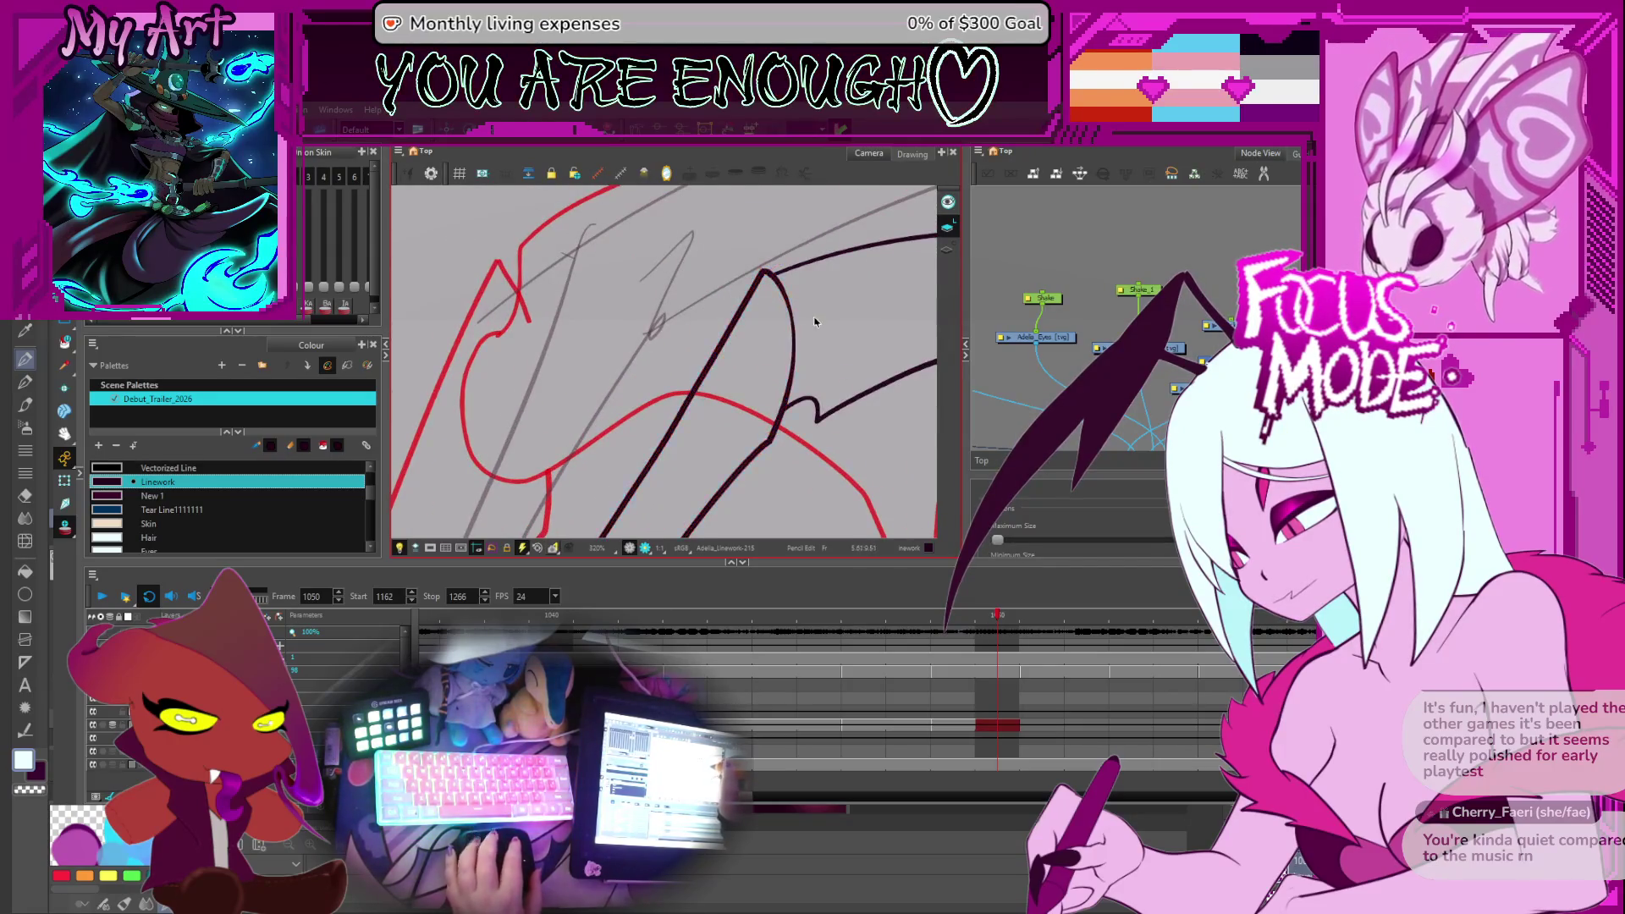
pyautogui.scroll(-4, 814, 322)
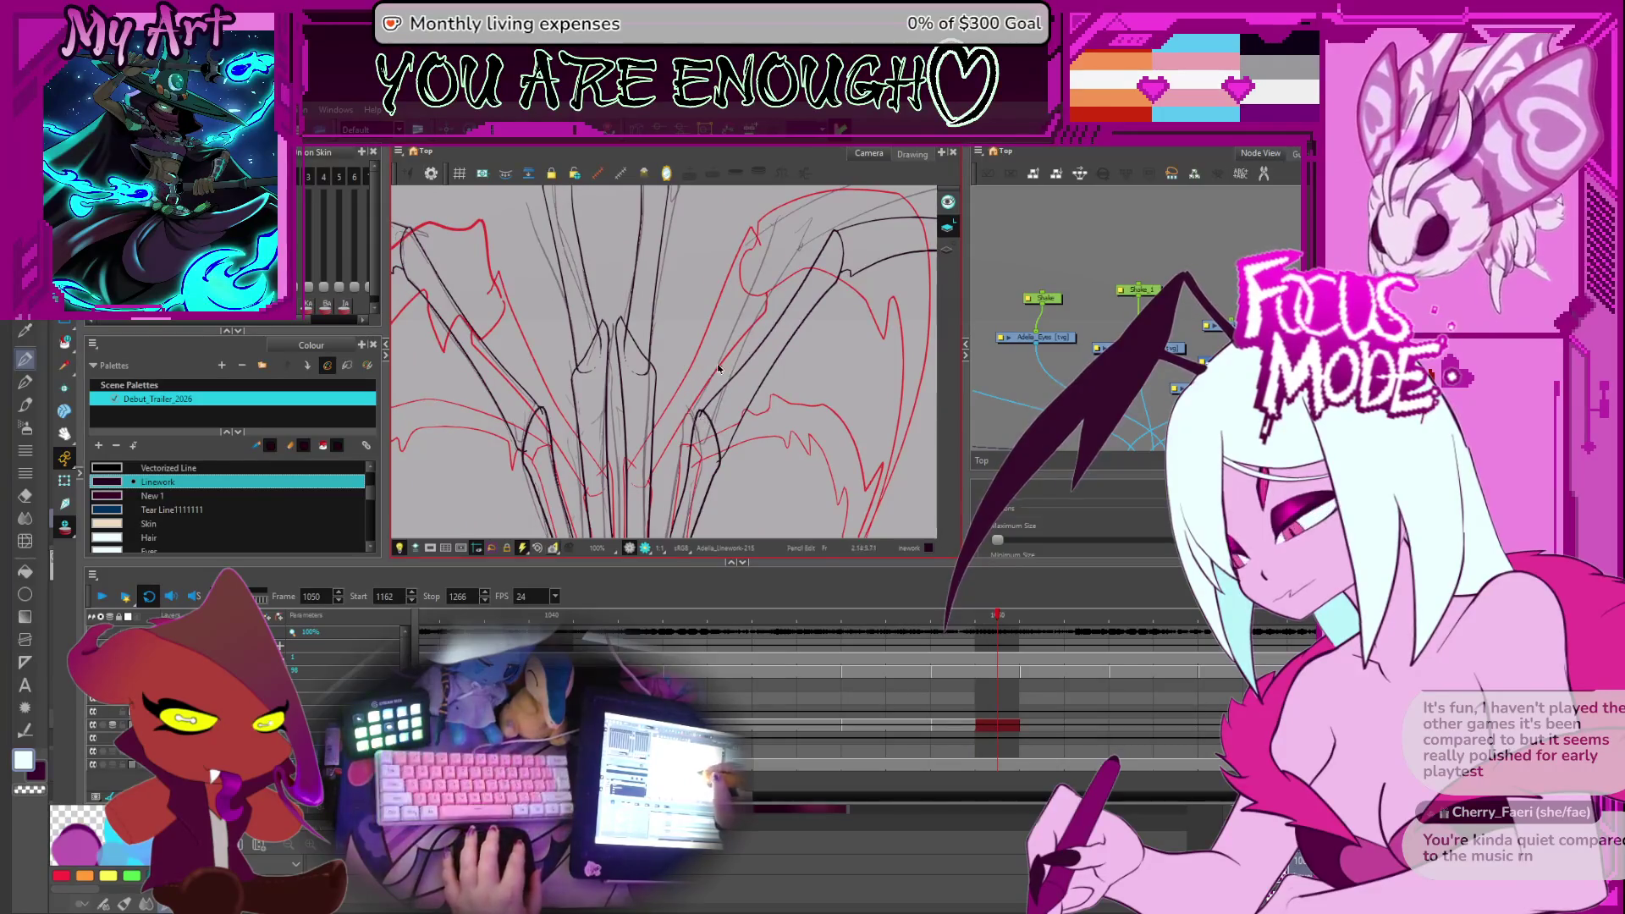
pyautogui.scroll(-2, 774, 373)
pyautogui.scroll(5, 684, 377)
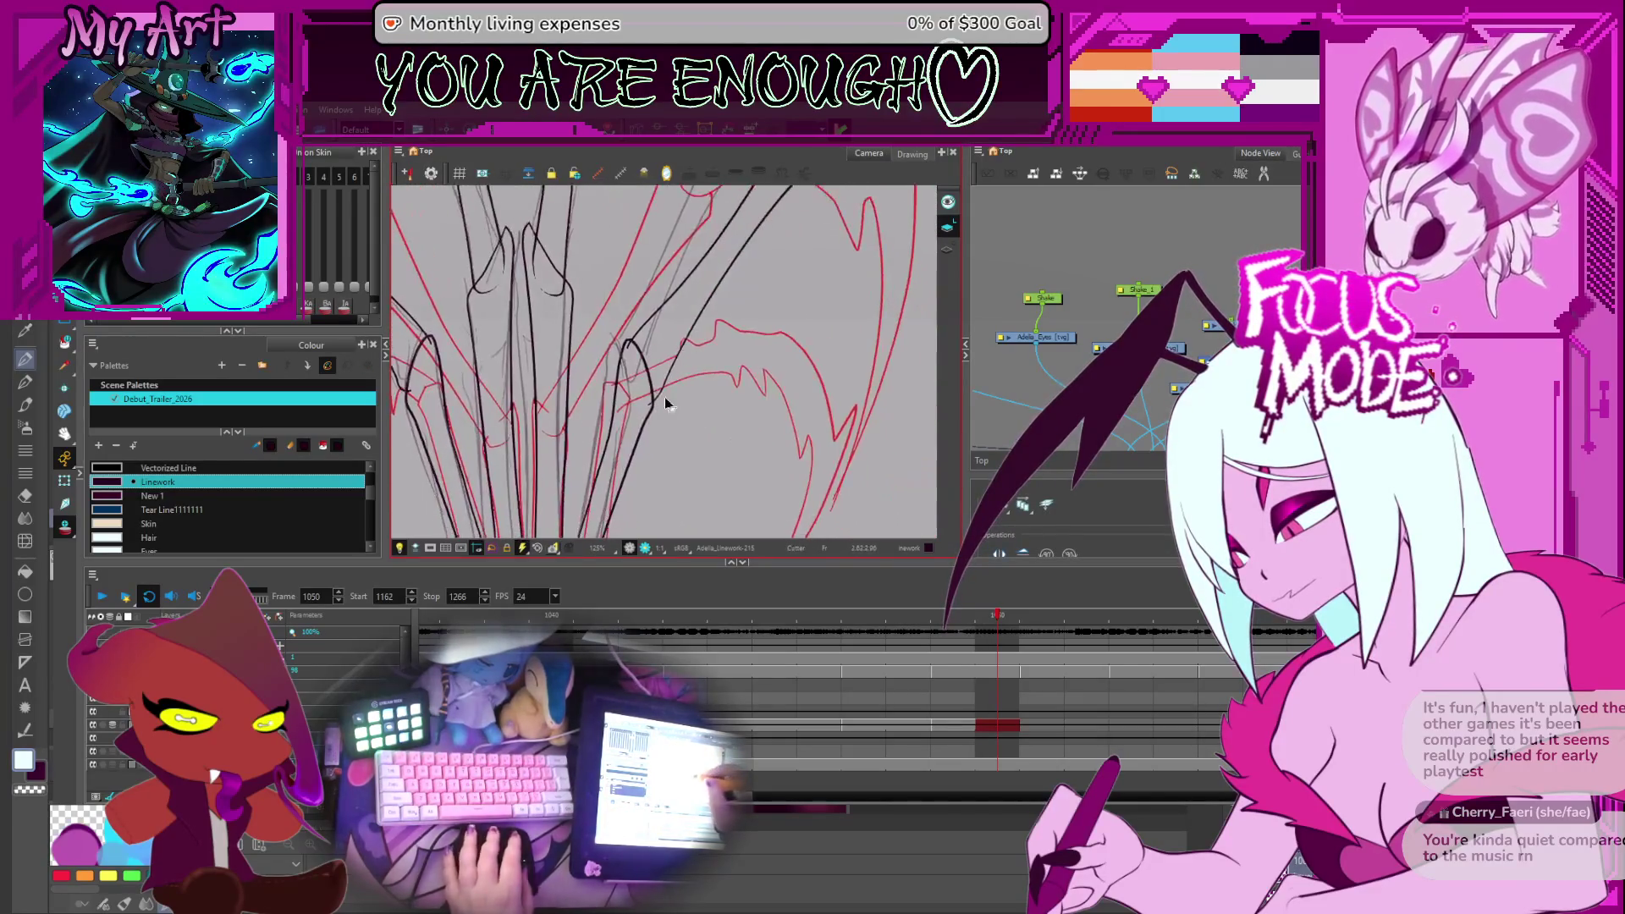
pyautogui.click(663, 386)
pyautogui.click(645, 417)
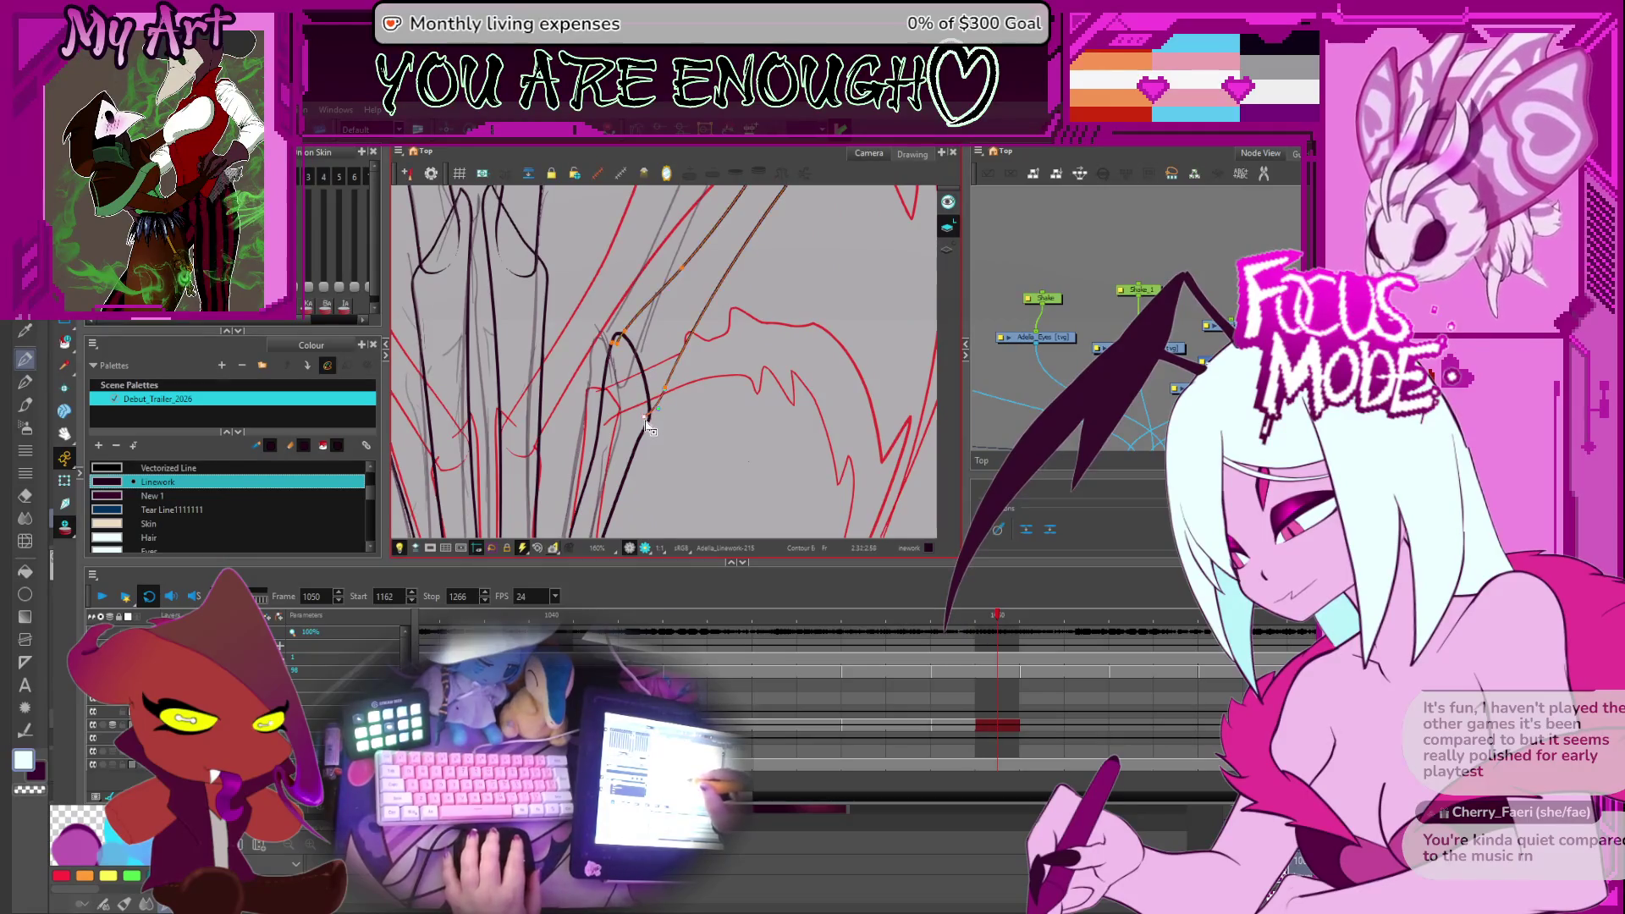
pyautogui.click(650, 412)
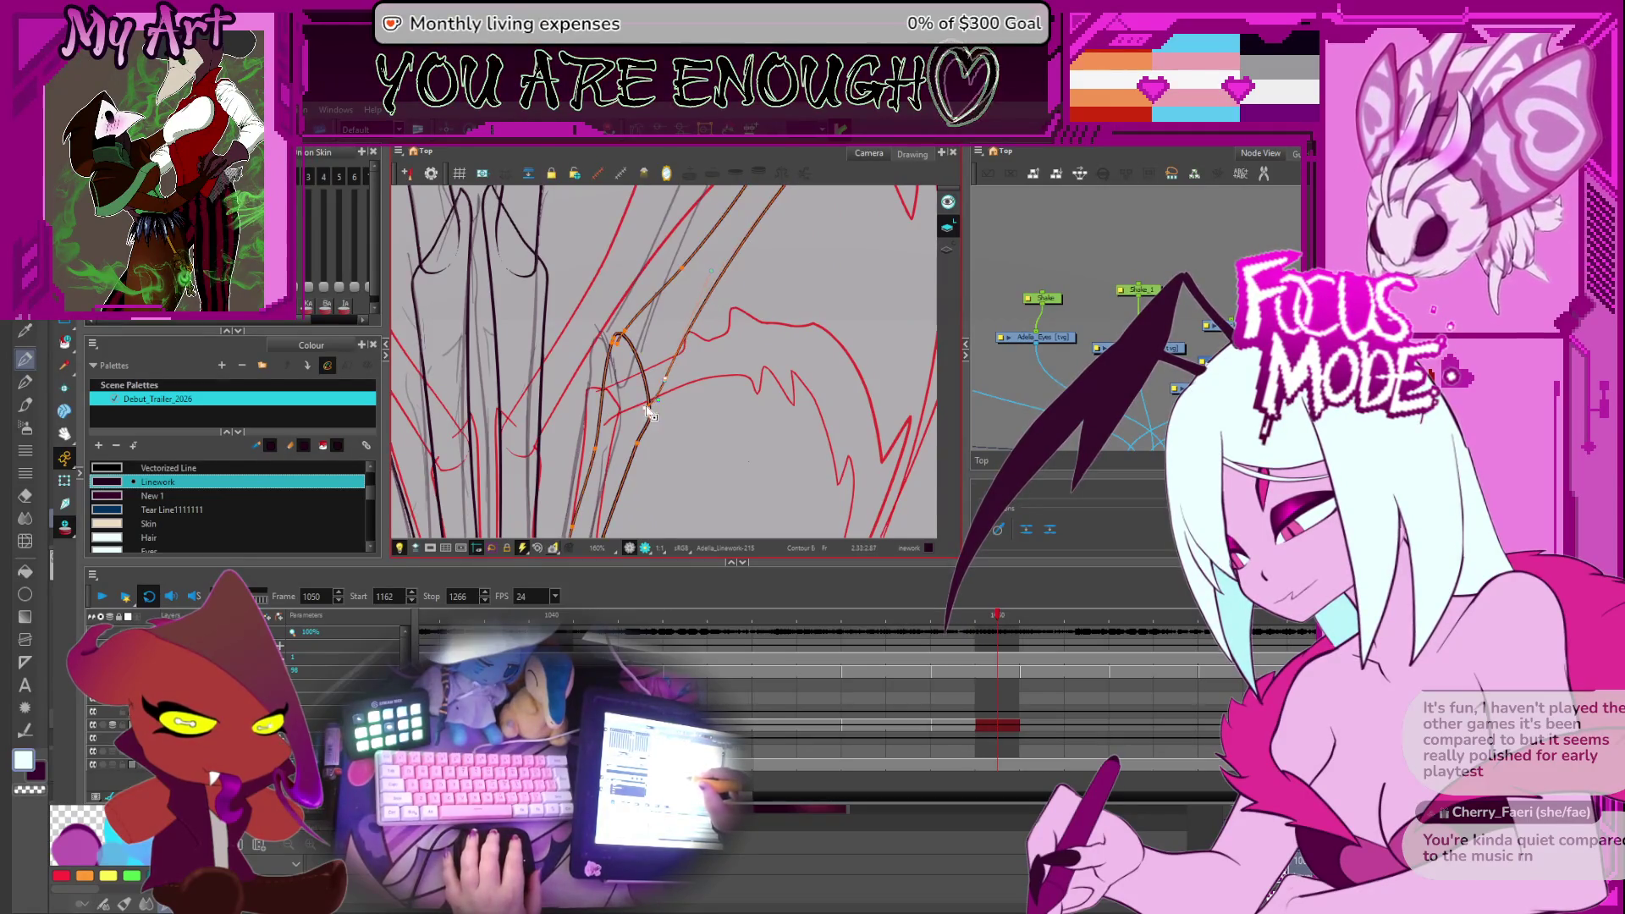
pyautogui.scroll(-5, 678, 397)
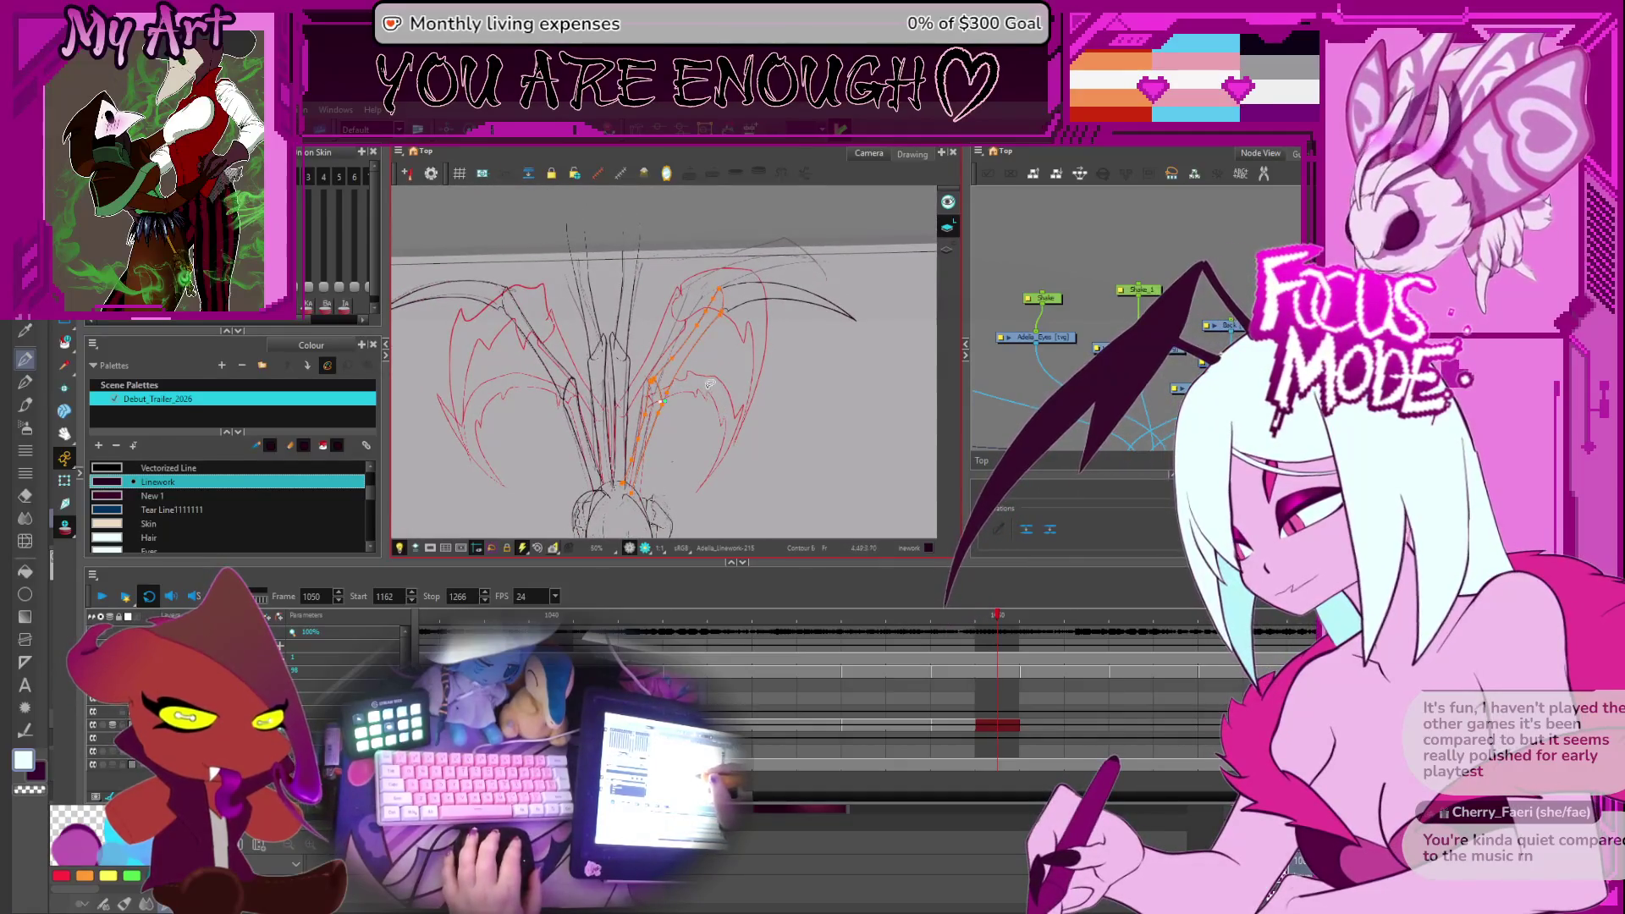
# Zoom to 250% and select the black strand where strands meet at the wing bases
pyautogui.scroll(3, 663, 404)
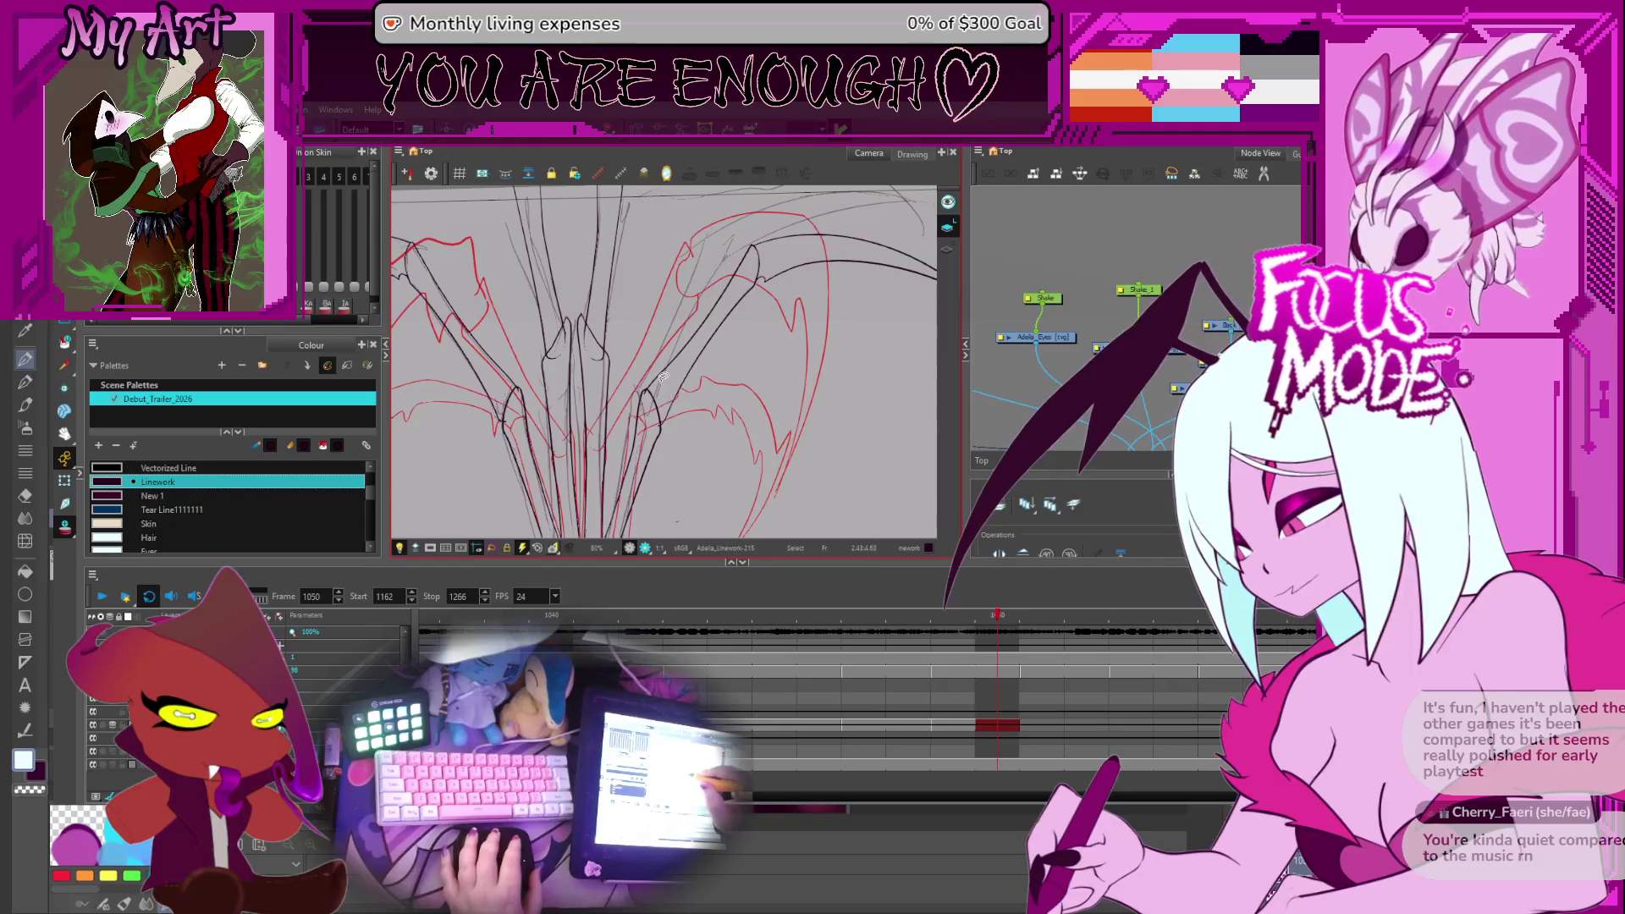
pyautogui.scroll(4, 619, 424)
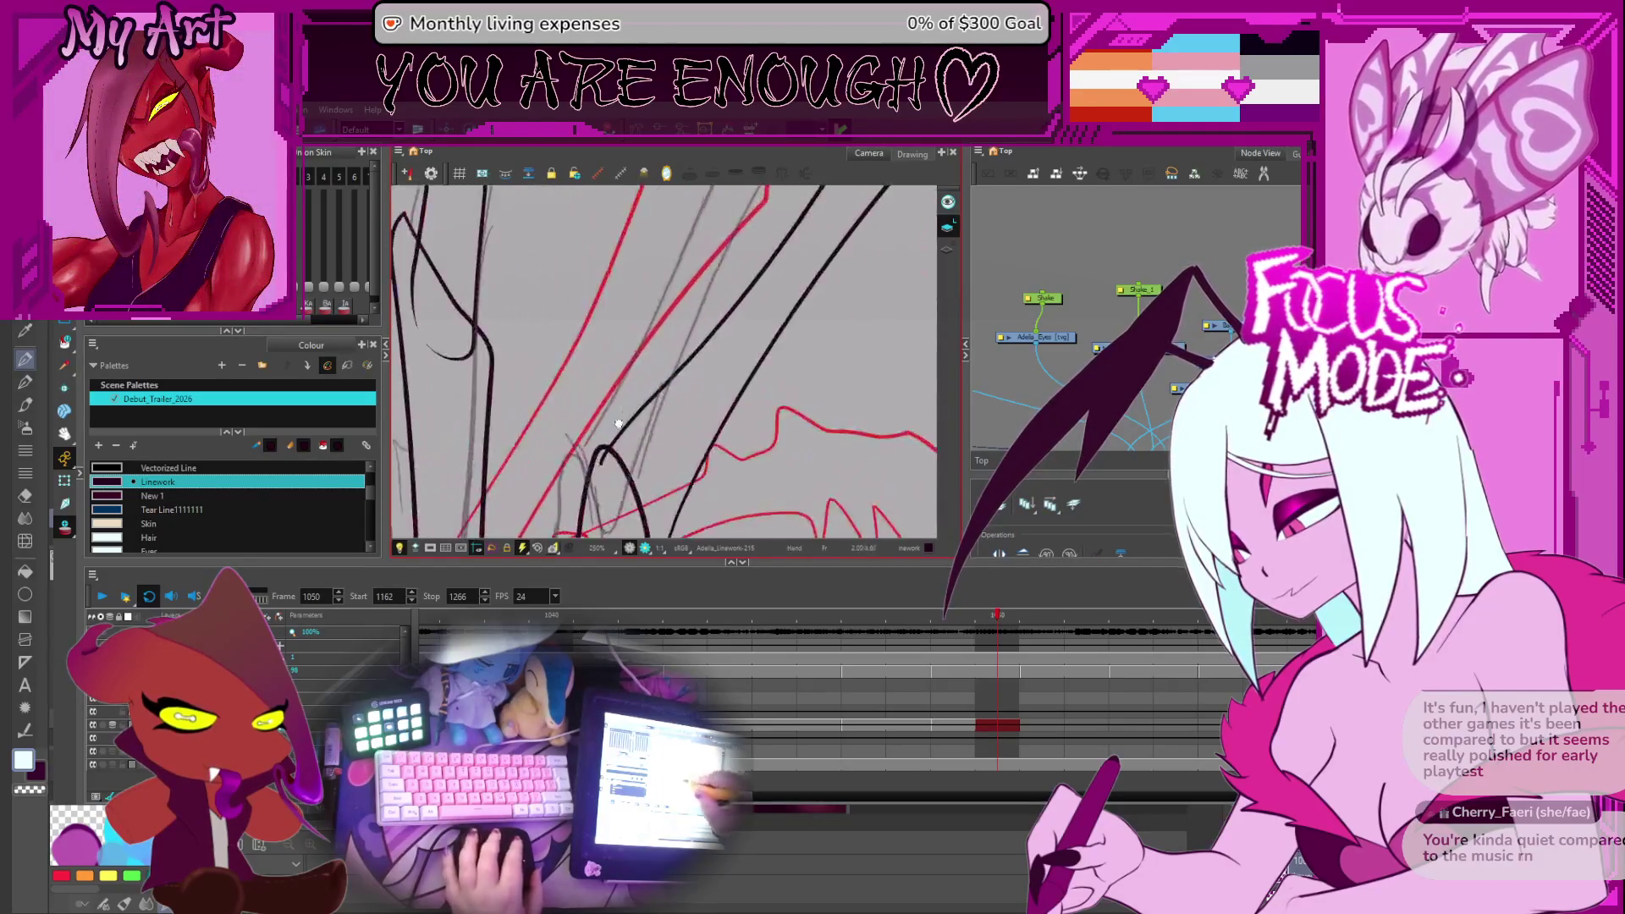
pyautogui.moveTo(619, 423); pyautogui.dragTo(687, 364)
pyautogui.click(662, 395)
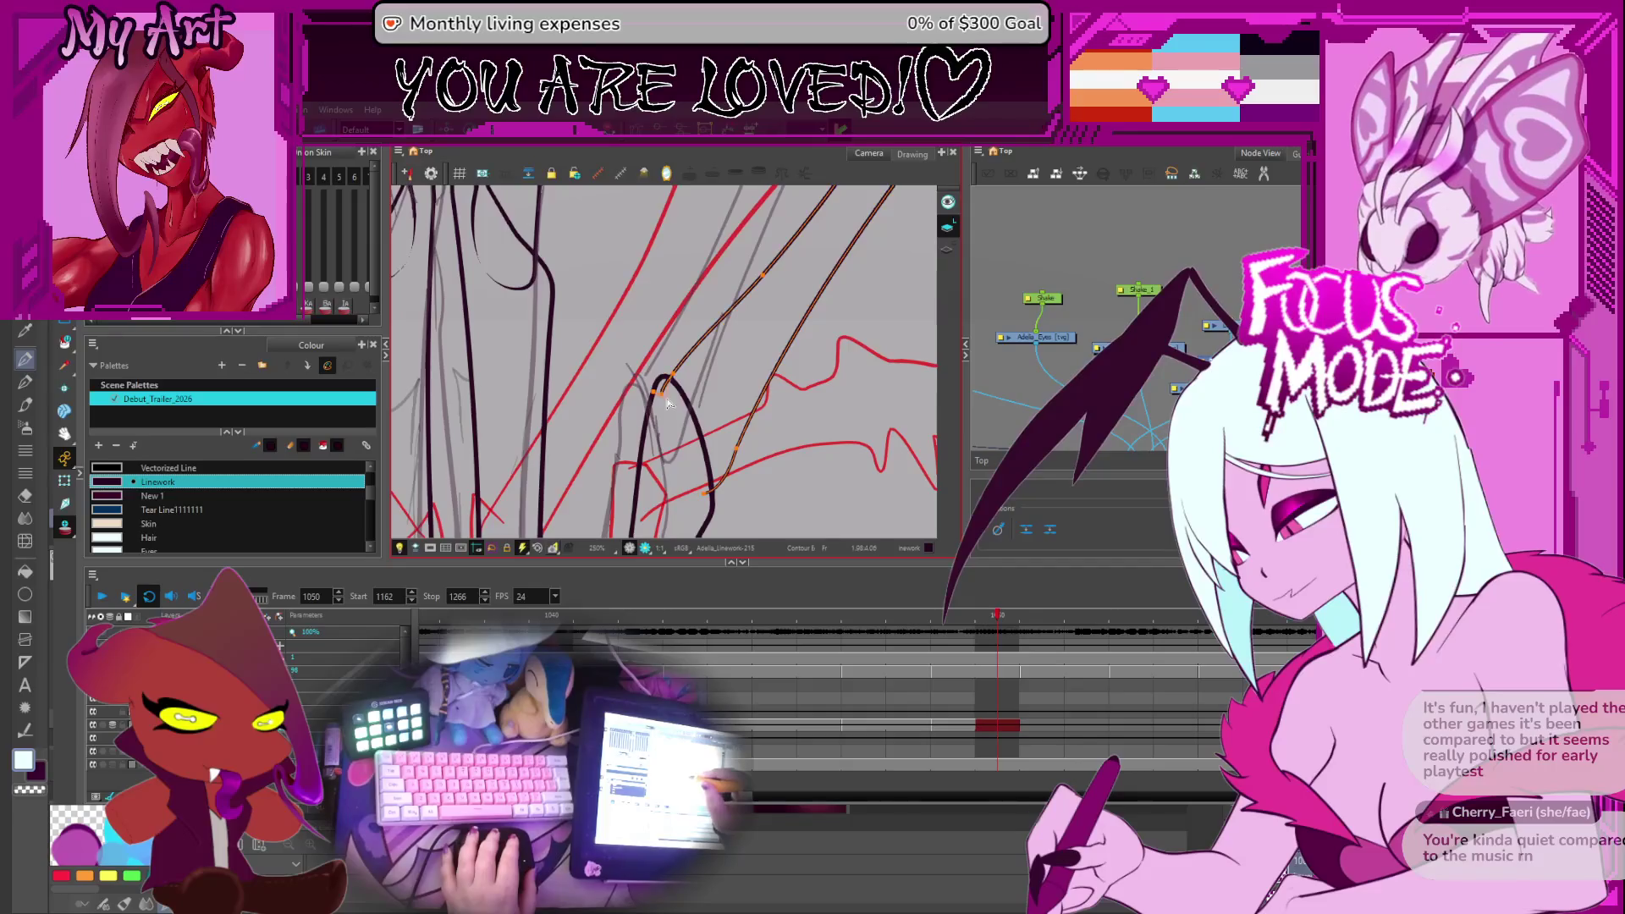
pyautogui.moveTo(705, 368); pyautogui.dragTo(874, 415)
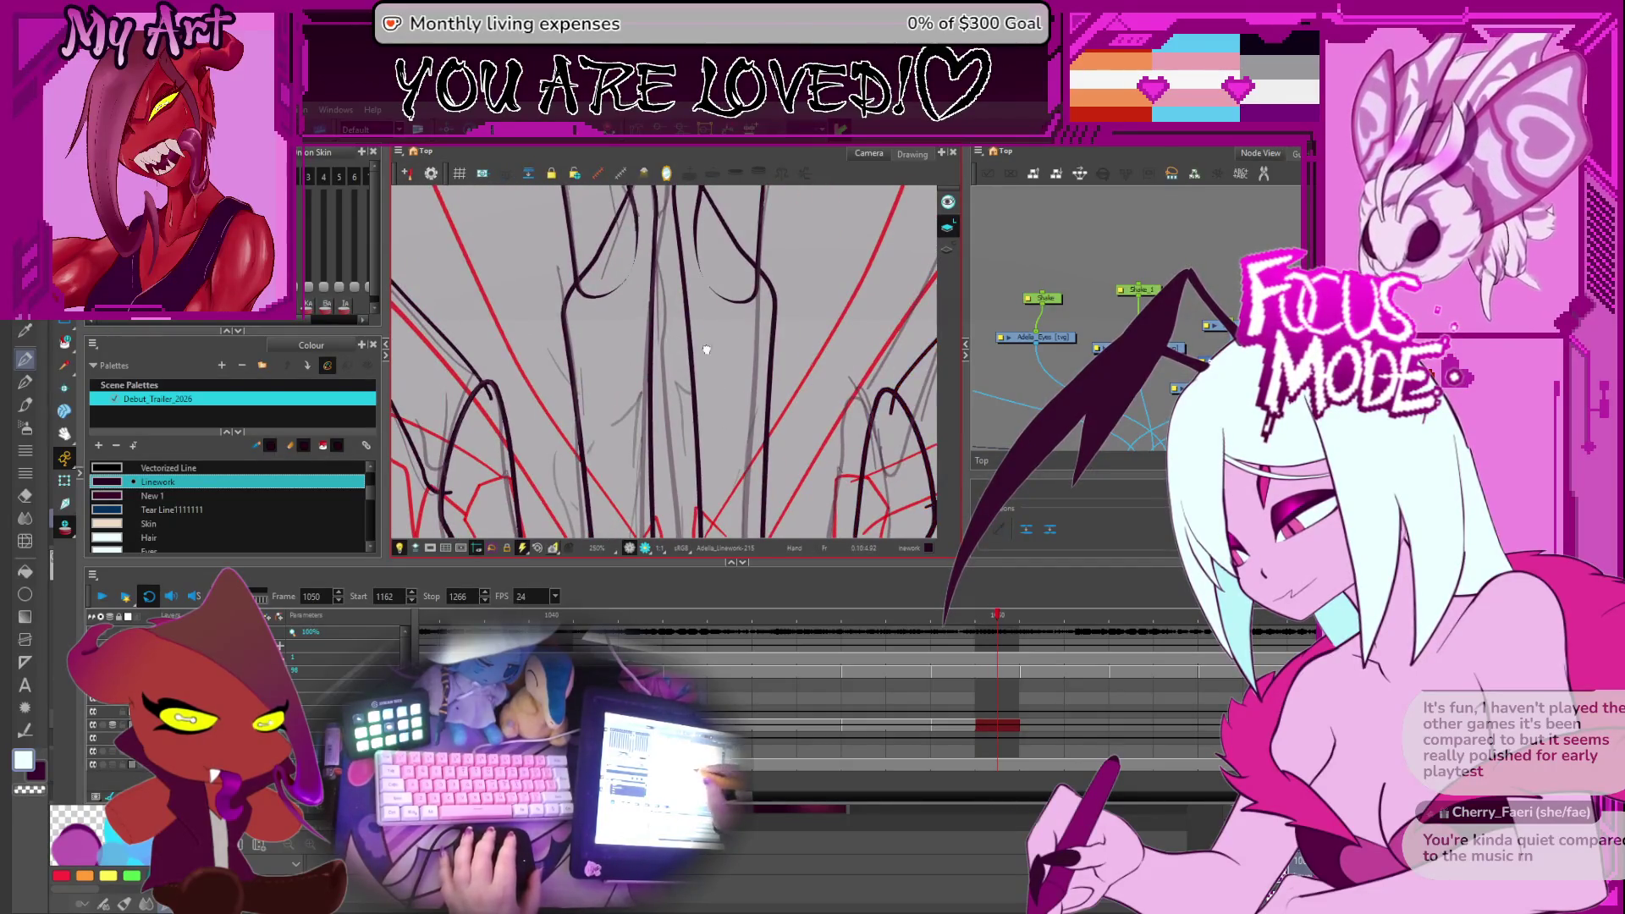
pyautogui.moveTo(696, 348); pyautogui.dragTo(708, 386)
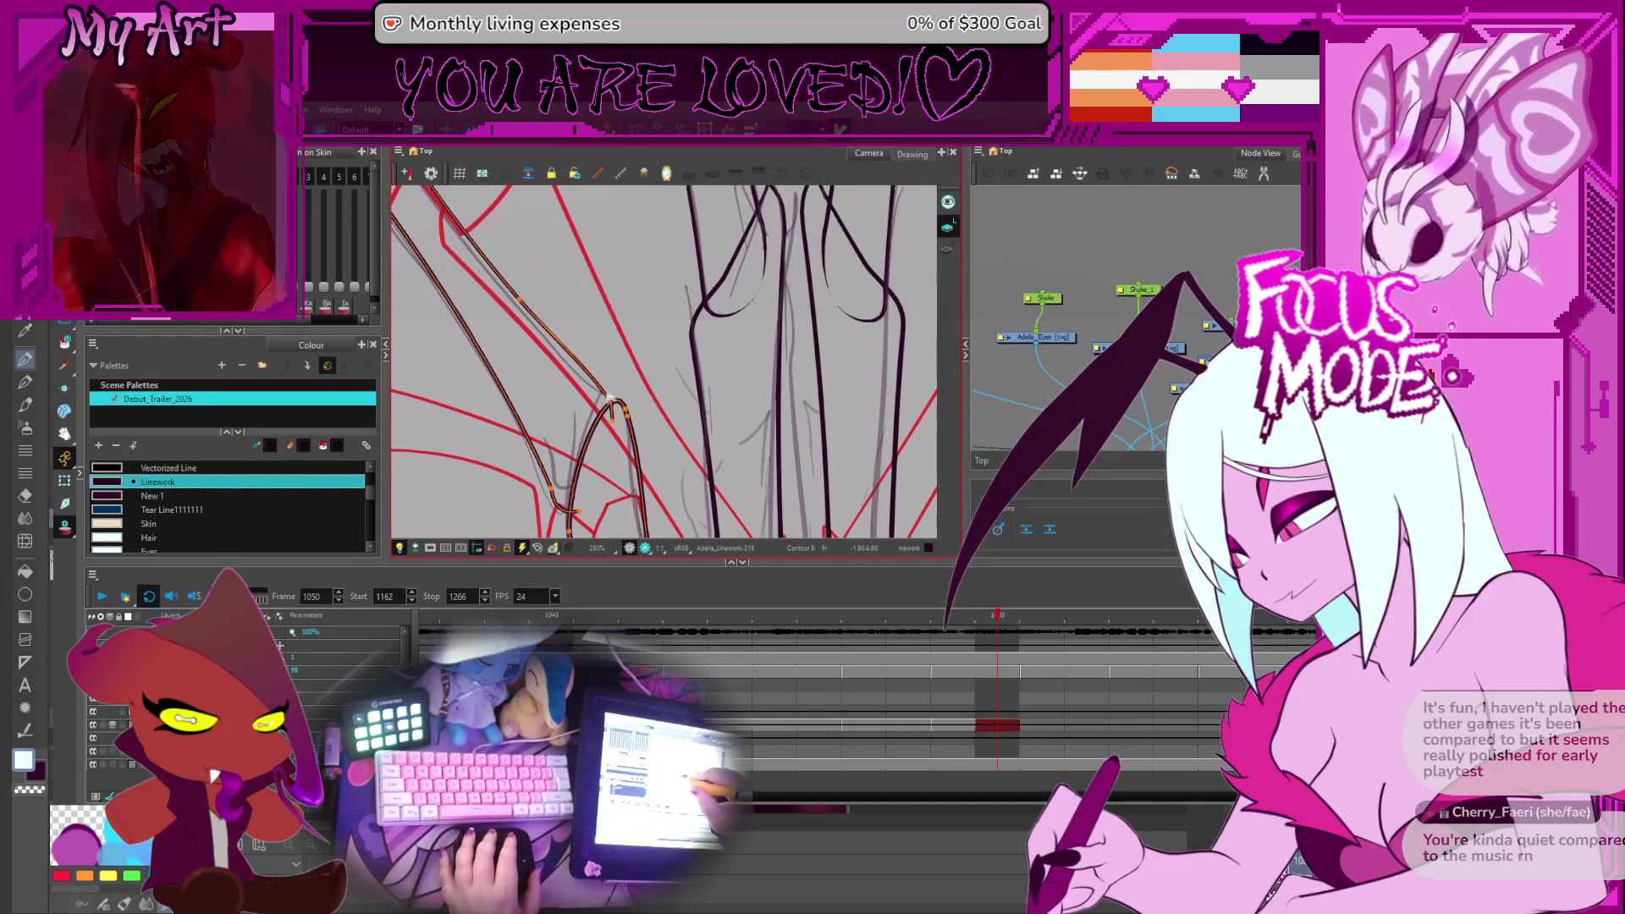
pyautogui.scroll(-5, 619, 448)
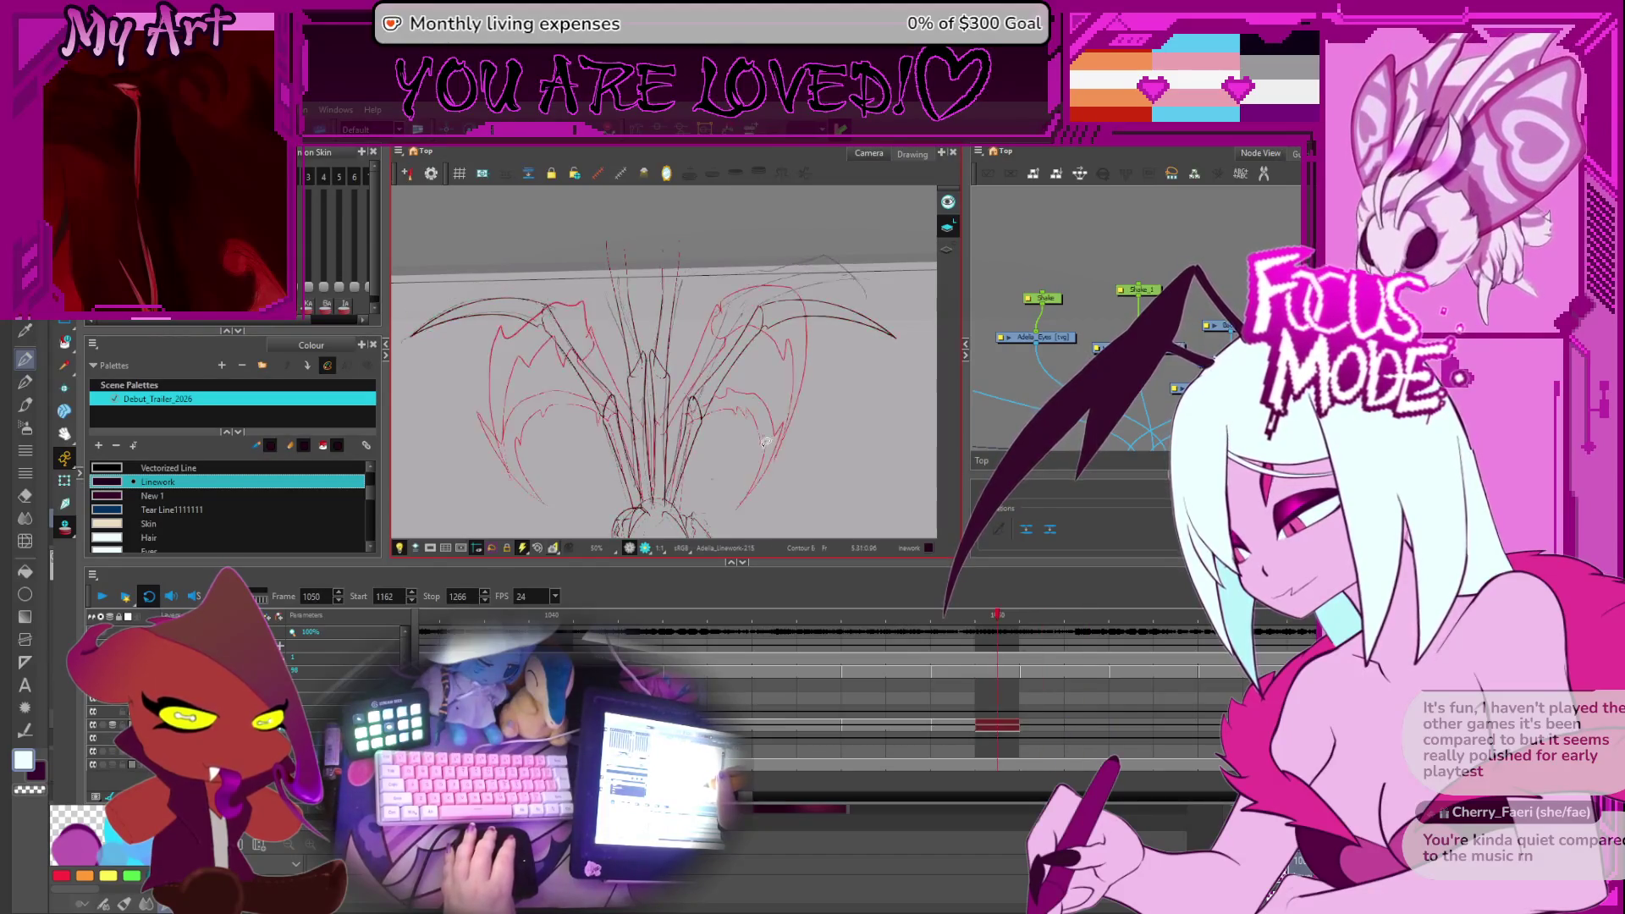
# Select the right wing's long curved strand and recenter the drawing
pyautogui.scroll(2, 764, 333)
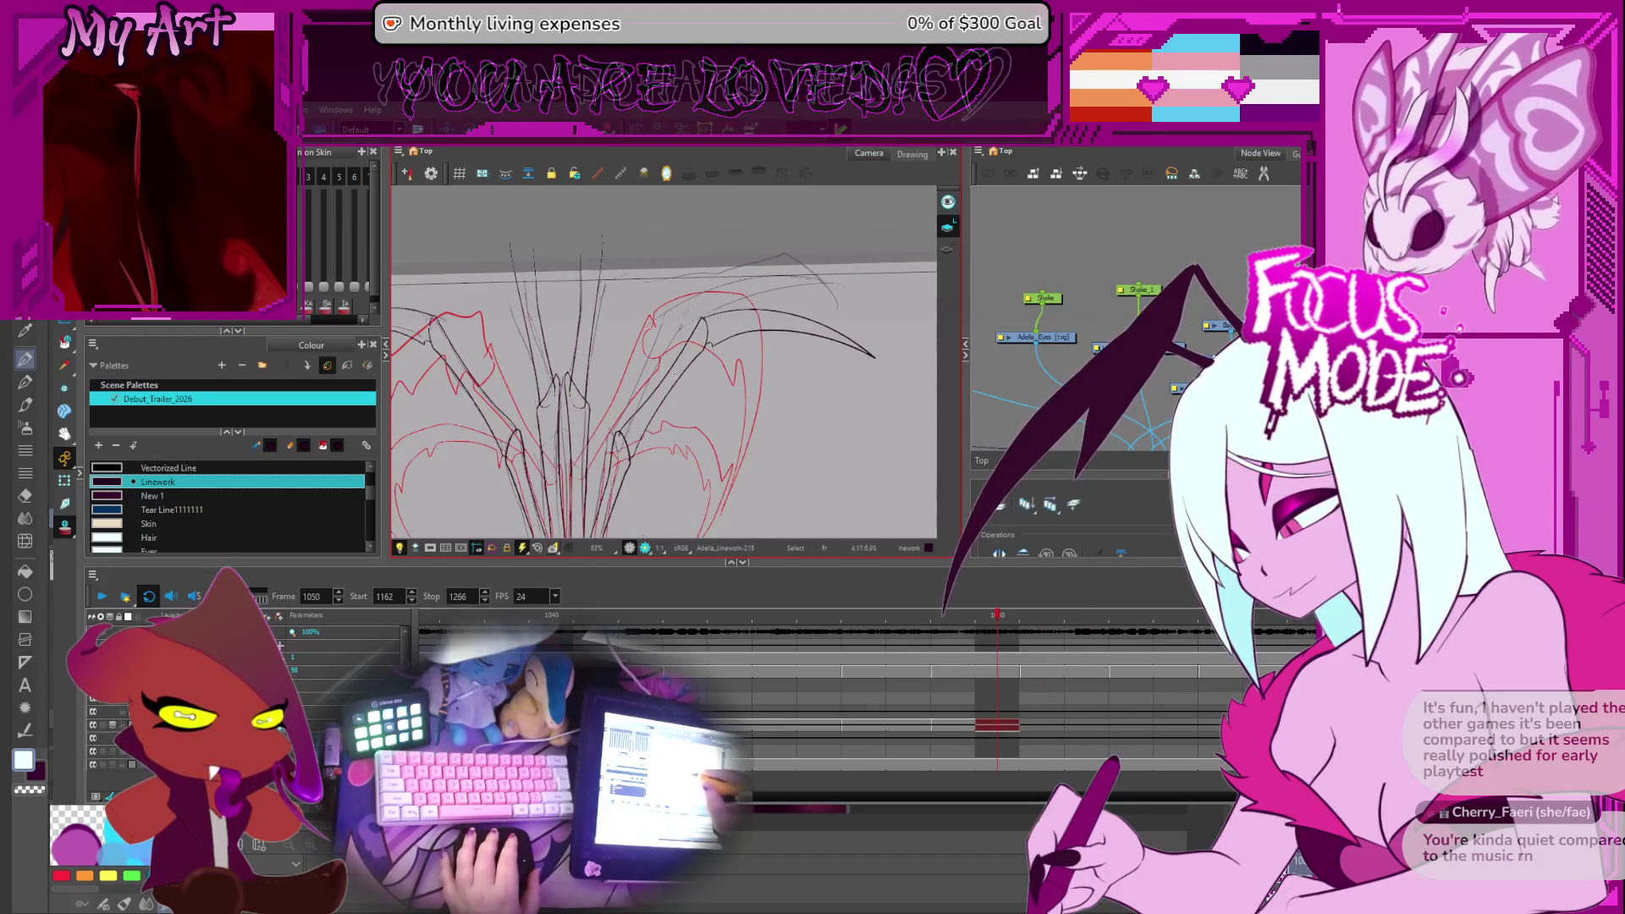
pyautogui.click(711, 371)
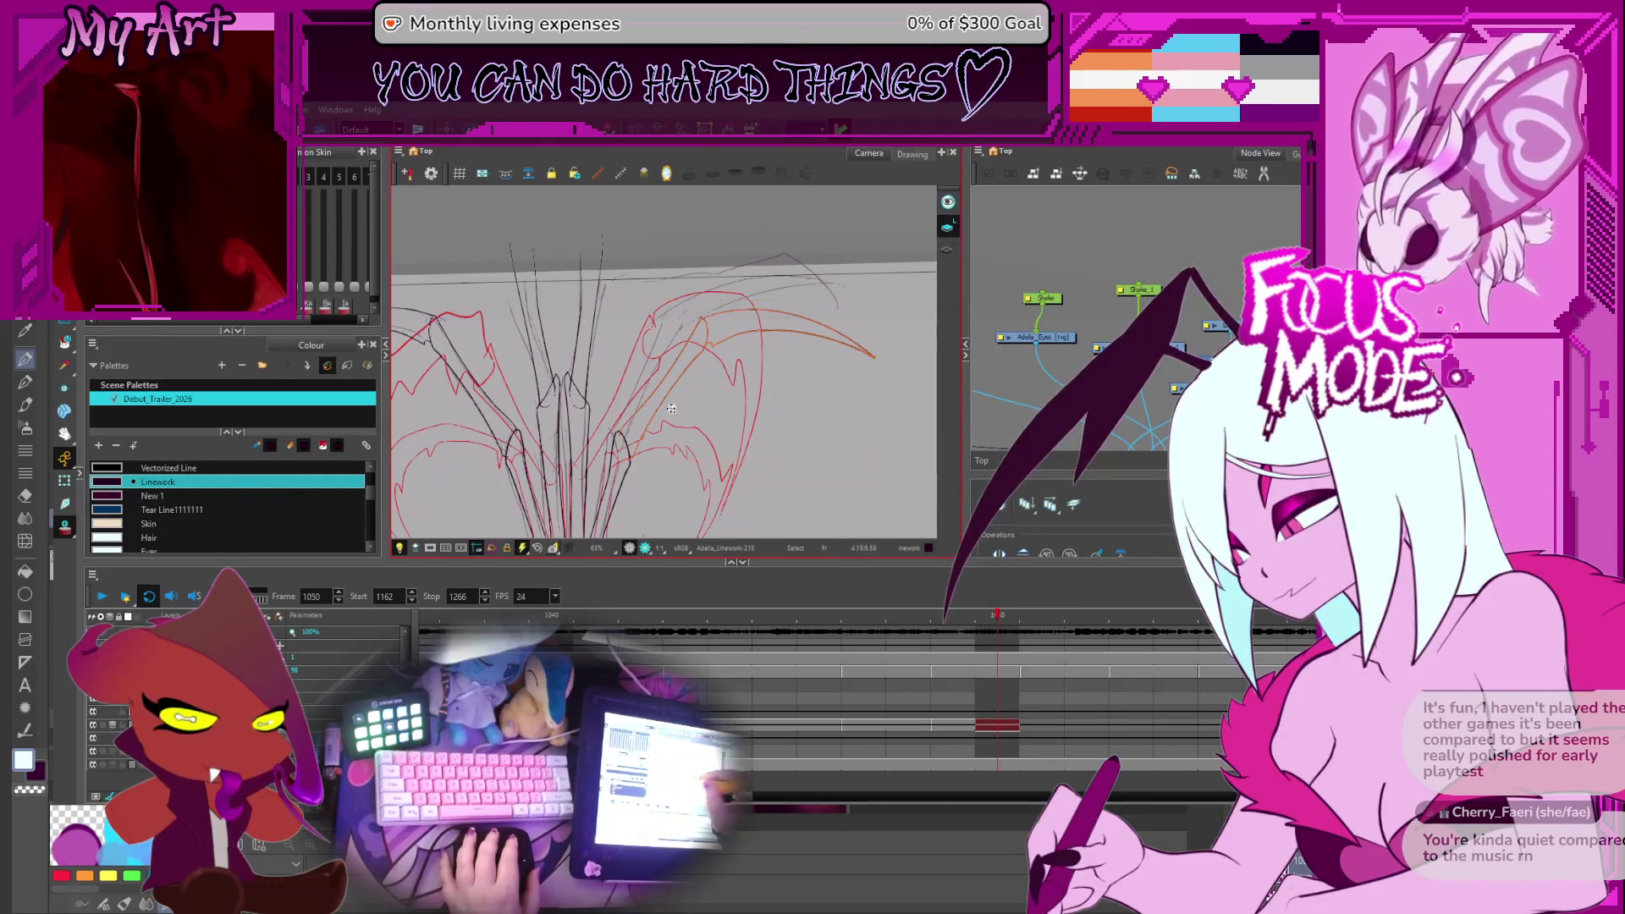
pyautogui.click(675, 392)
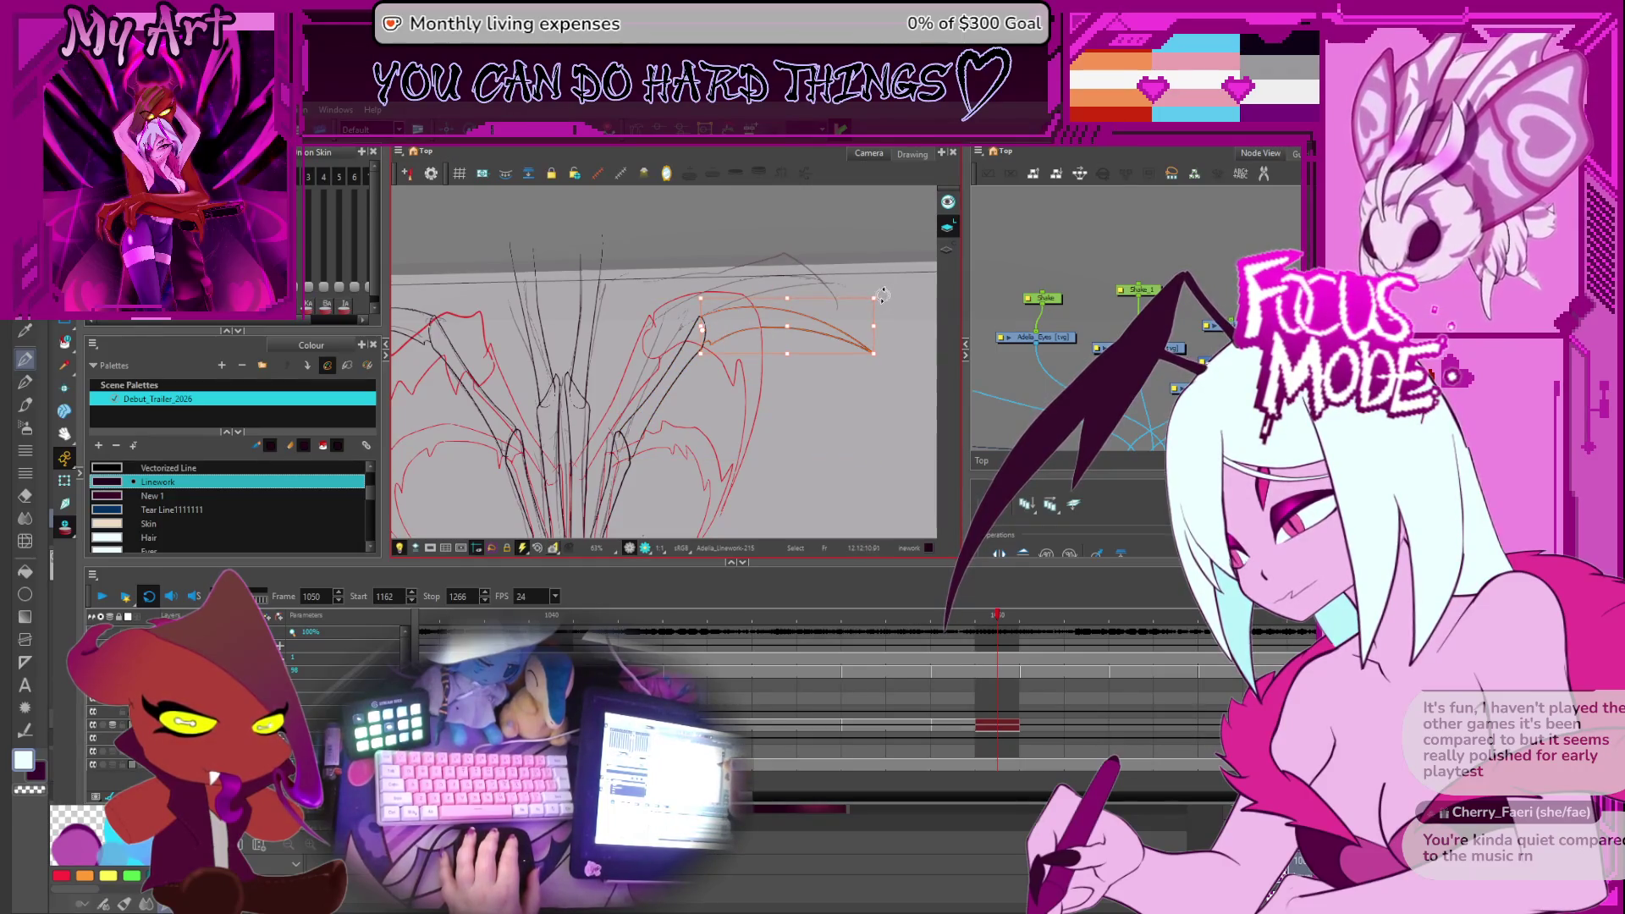
pyautogui.scroll(-5, 747, 385)
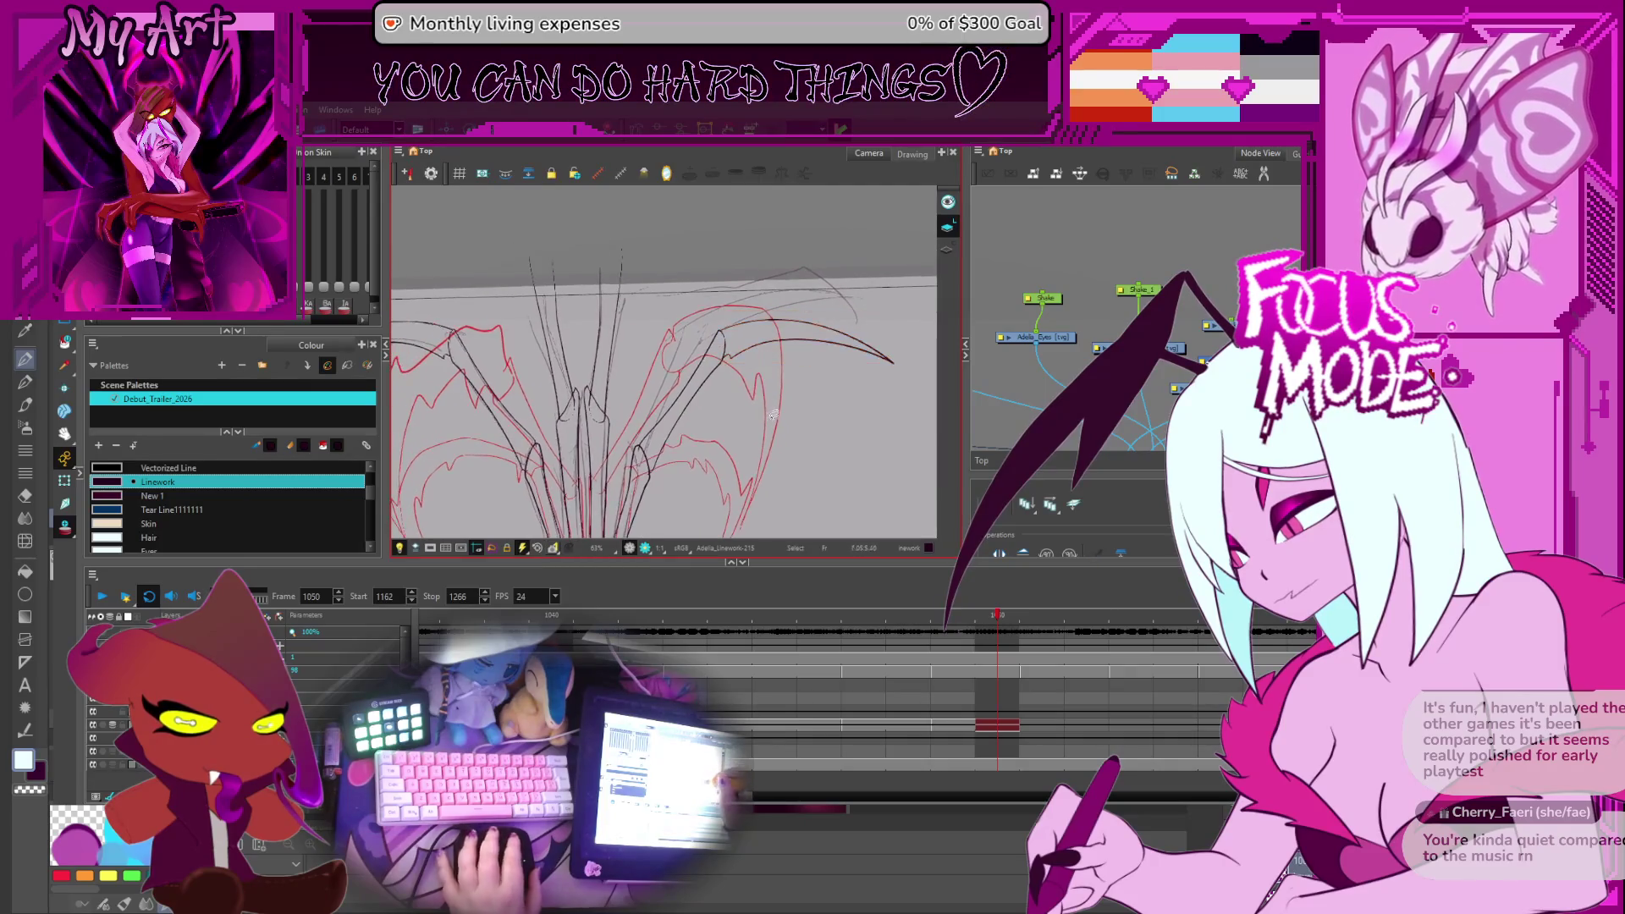
pyautogui.moveTo(746, 385); pyautogui.dragTo(787, 338)
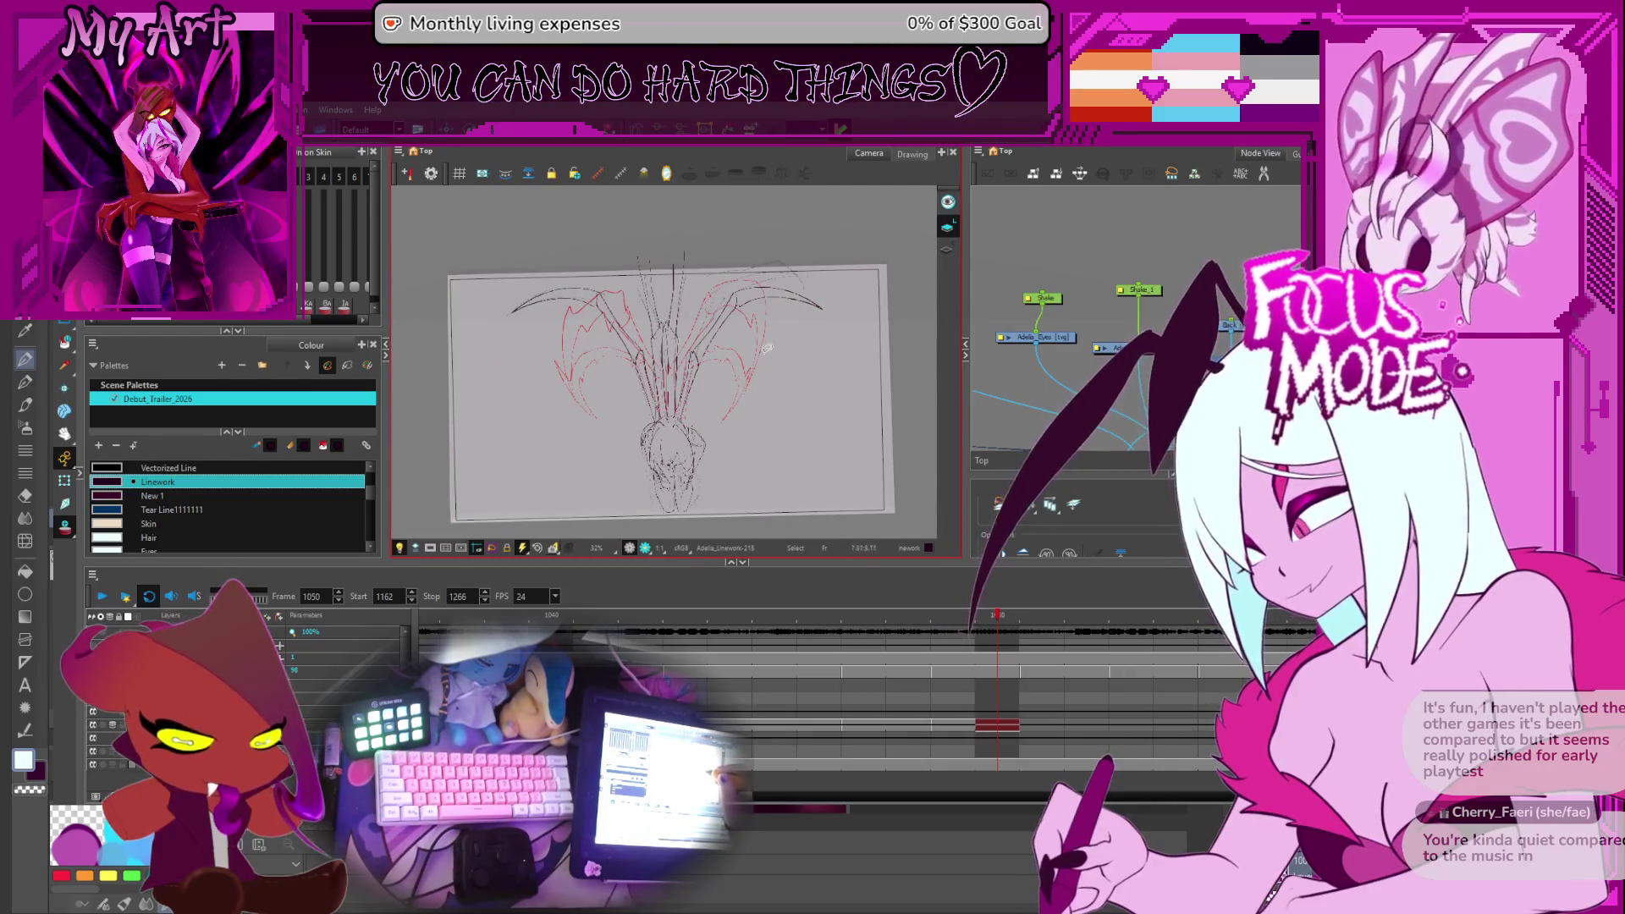
pyautogui.scroll(-1, 852, 453)
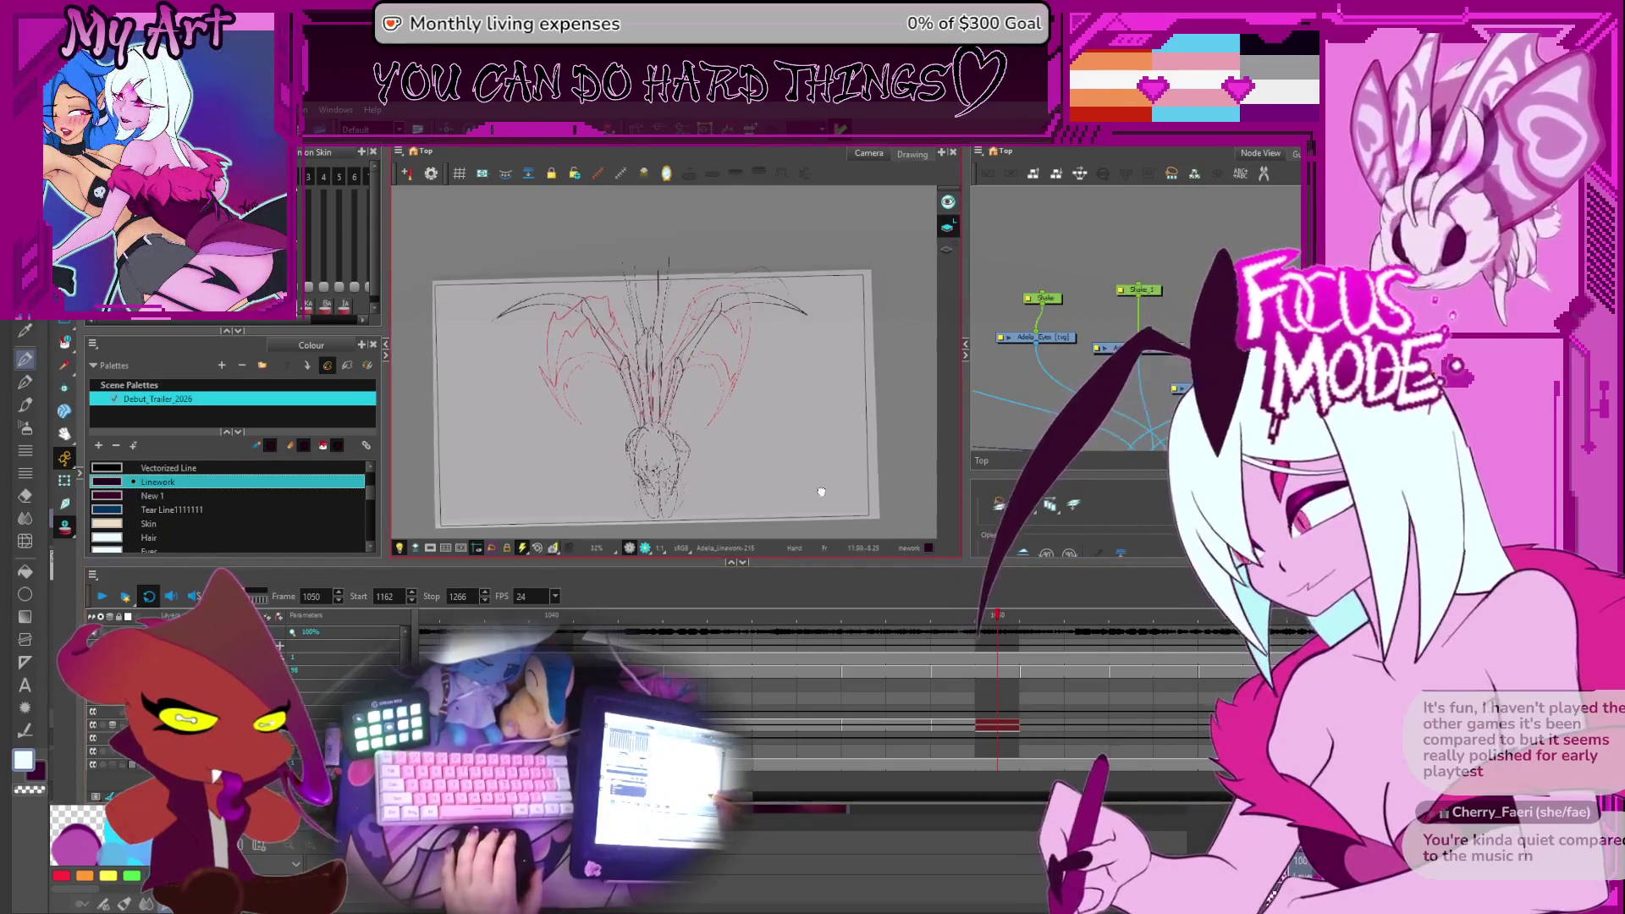
pyautogui.scroll(3, 846, 466)
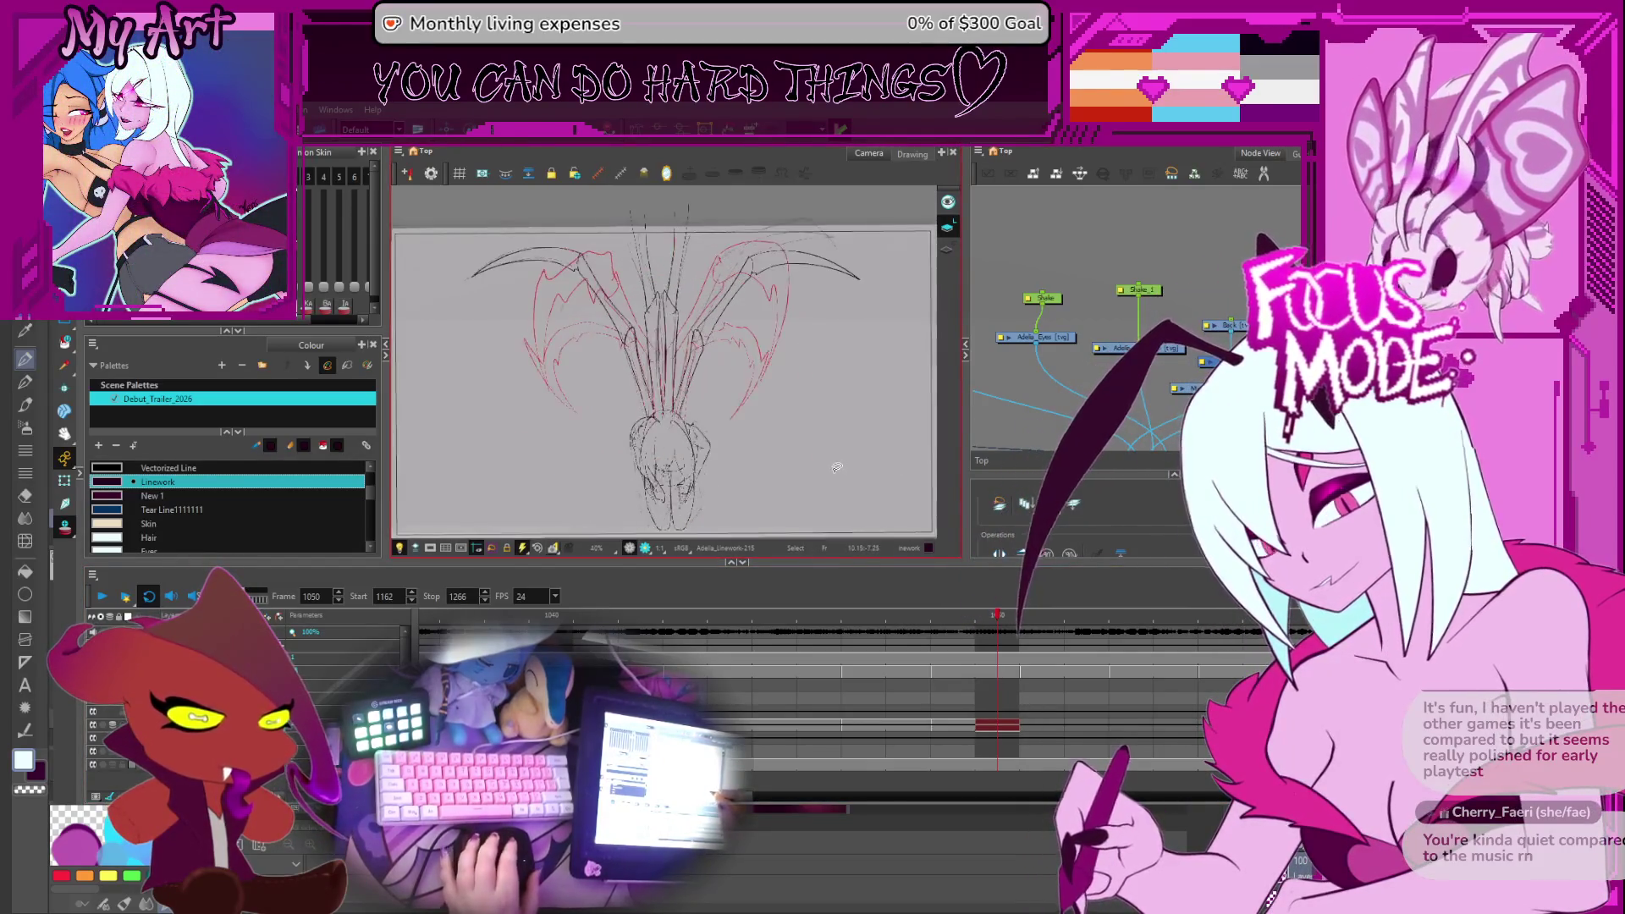
pyautogui.scroll(-1, 833, 483)
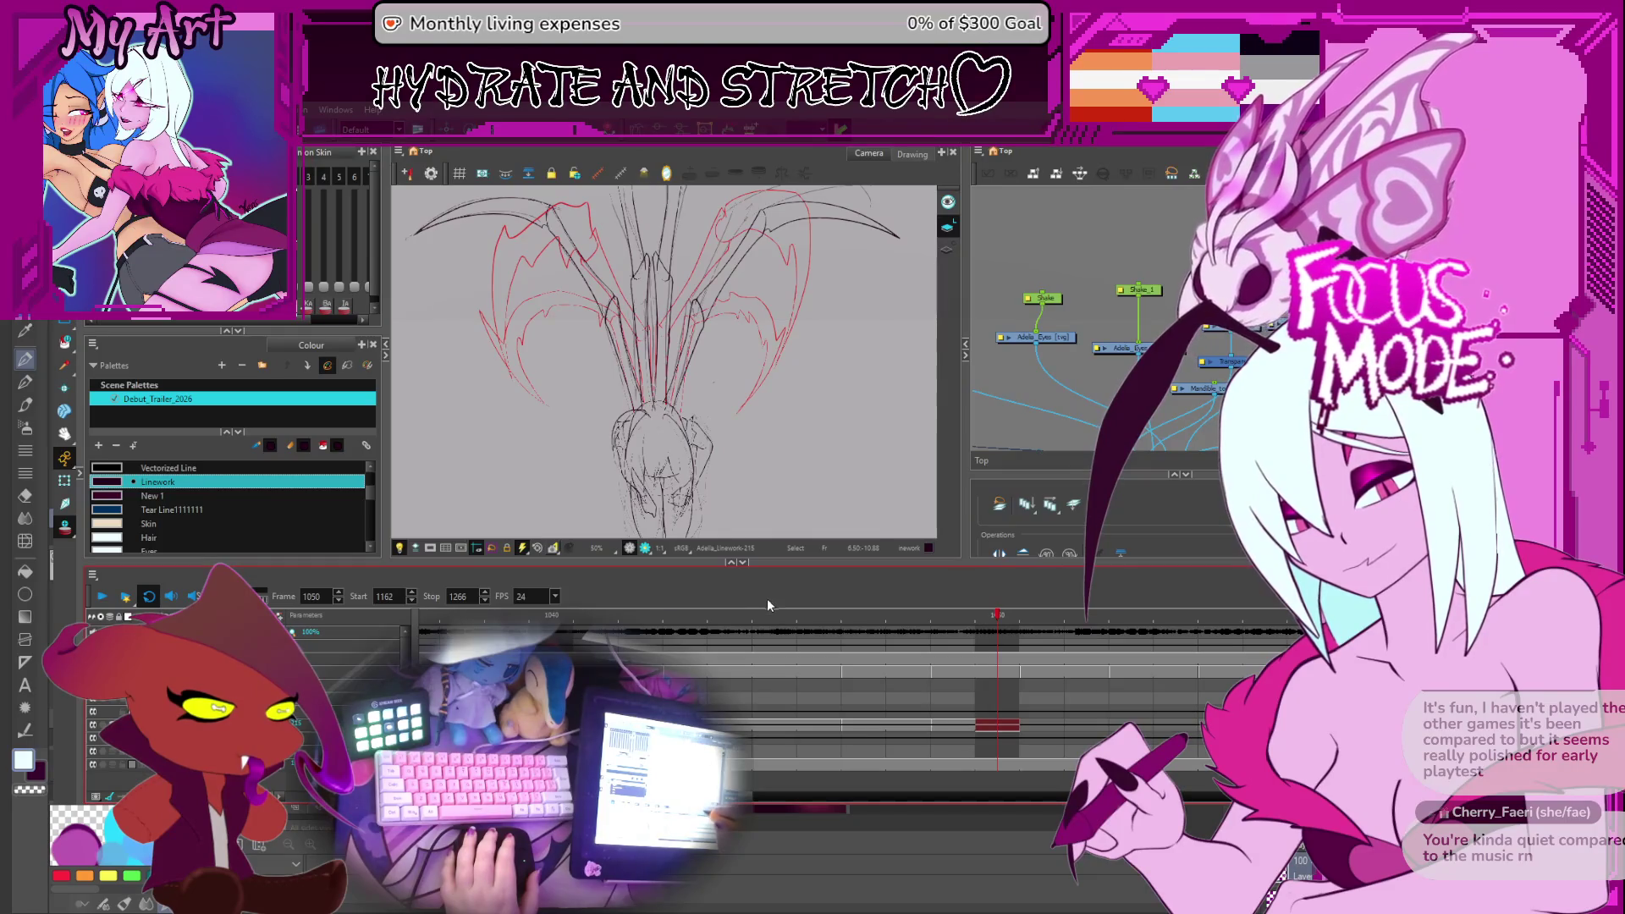
pyautogui.scroll(-1, 823, 495)
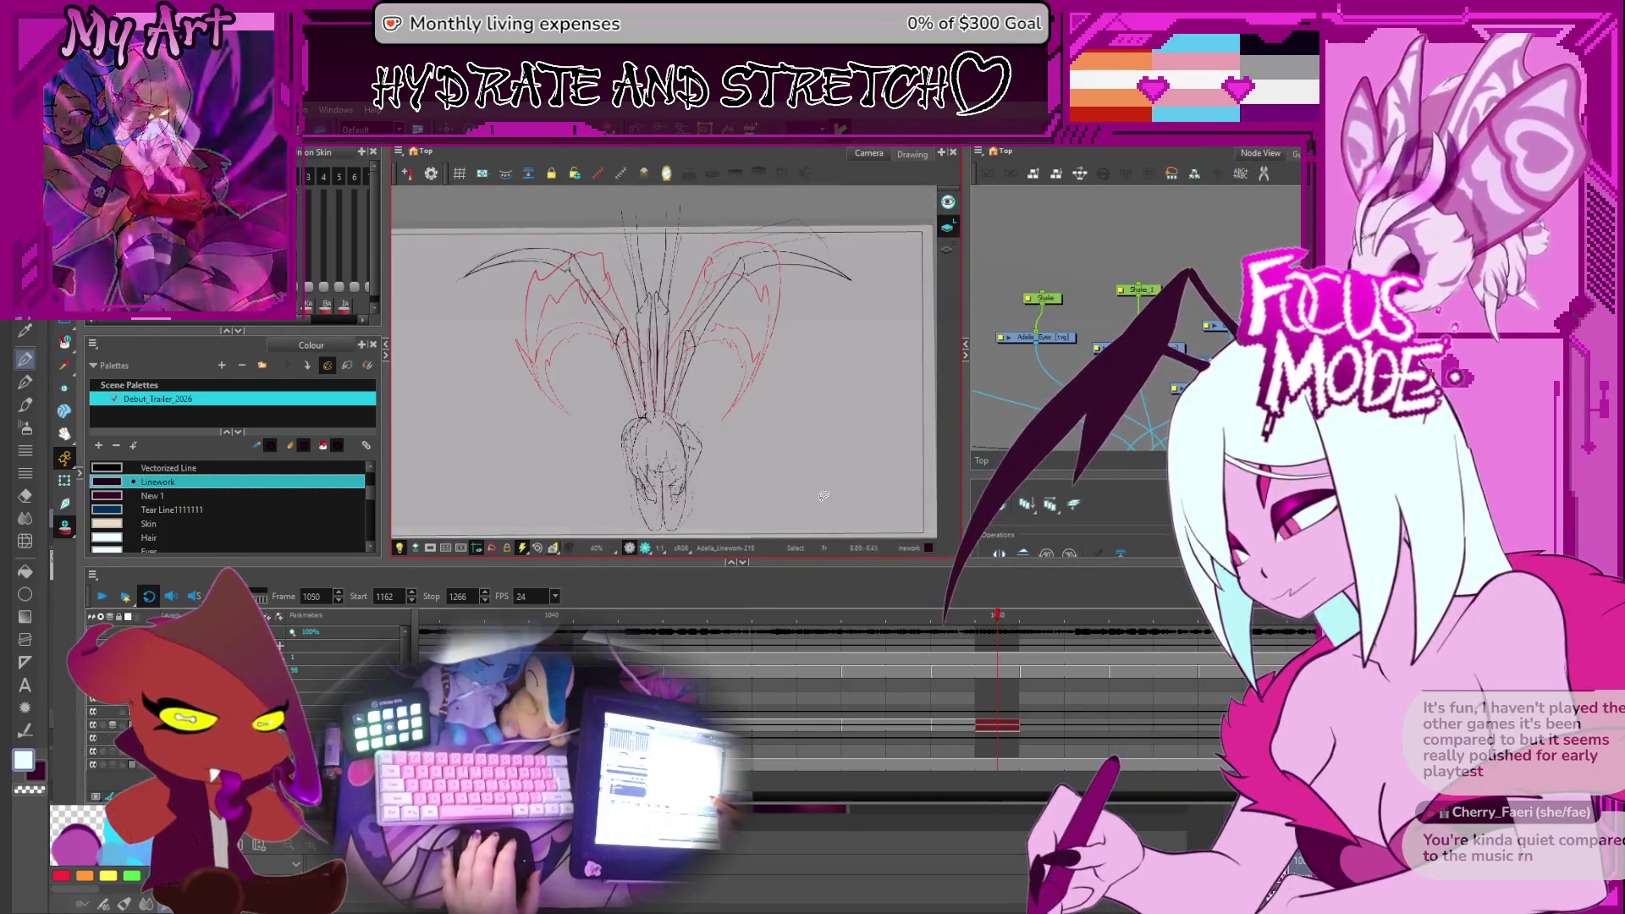
# Extend the drawing's exposure by one cell and move to frame 1051
pyautogui.click(1071, 735)
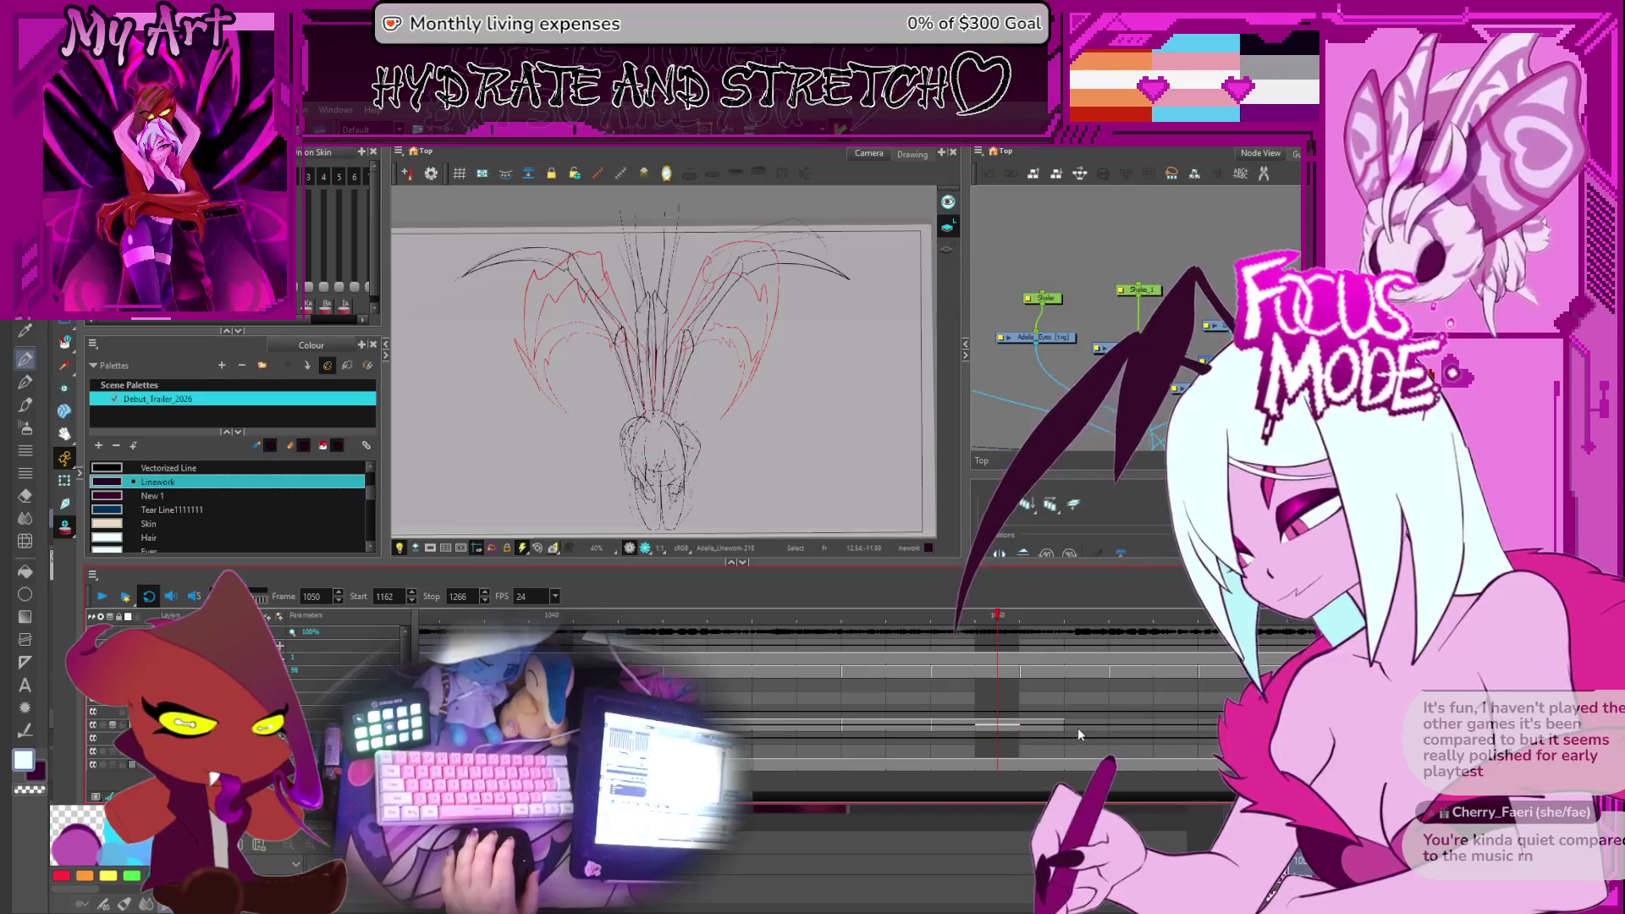
pyautogui.moveTo(1070, 728); pyautogui.dragTo(1104, 728)
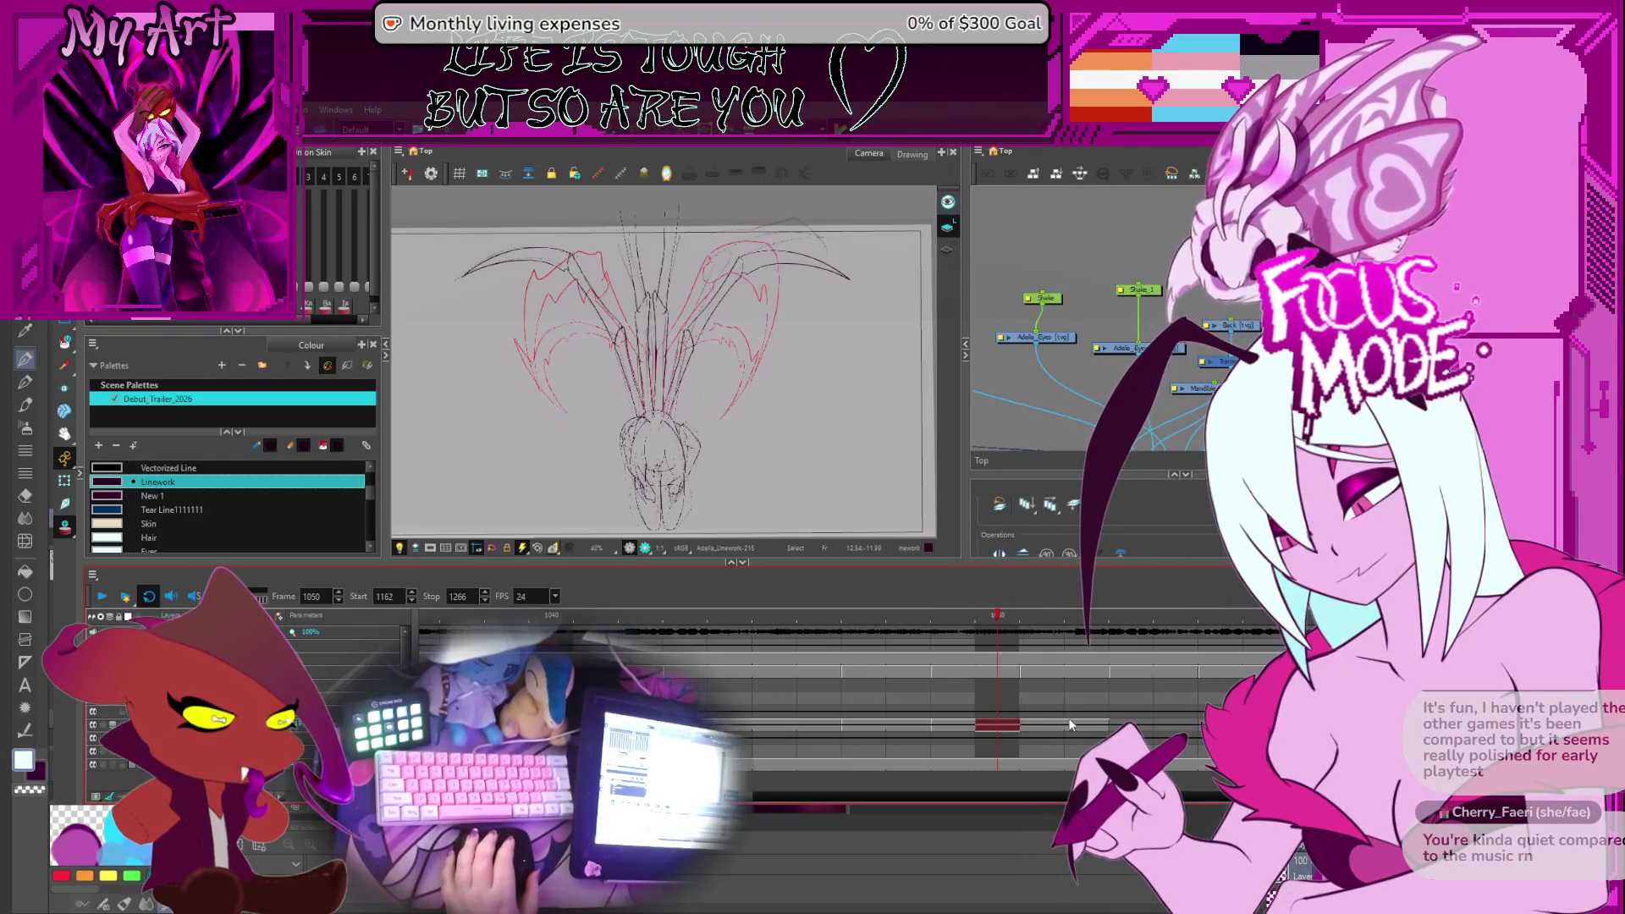
pyautogui.click(1041, 725)
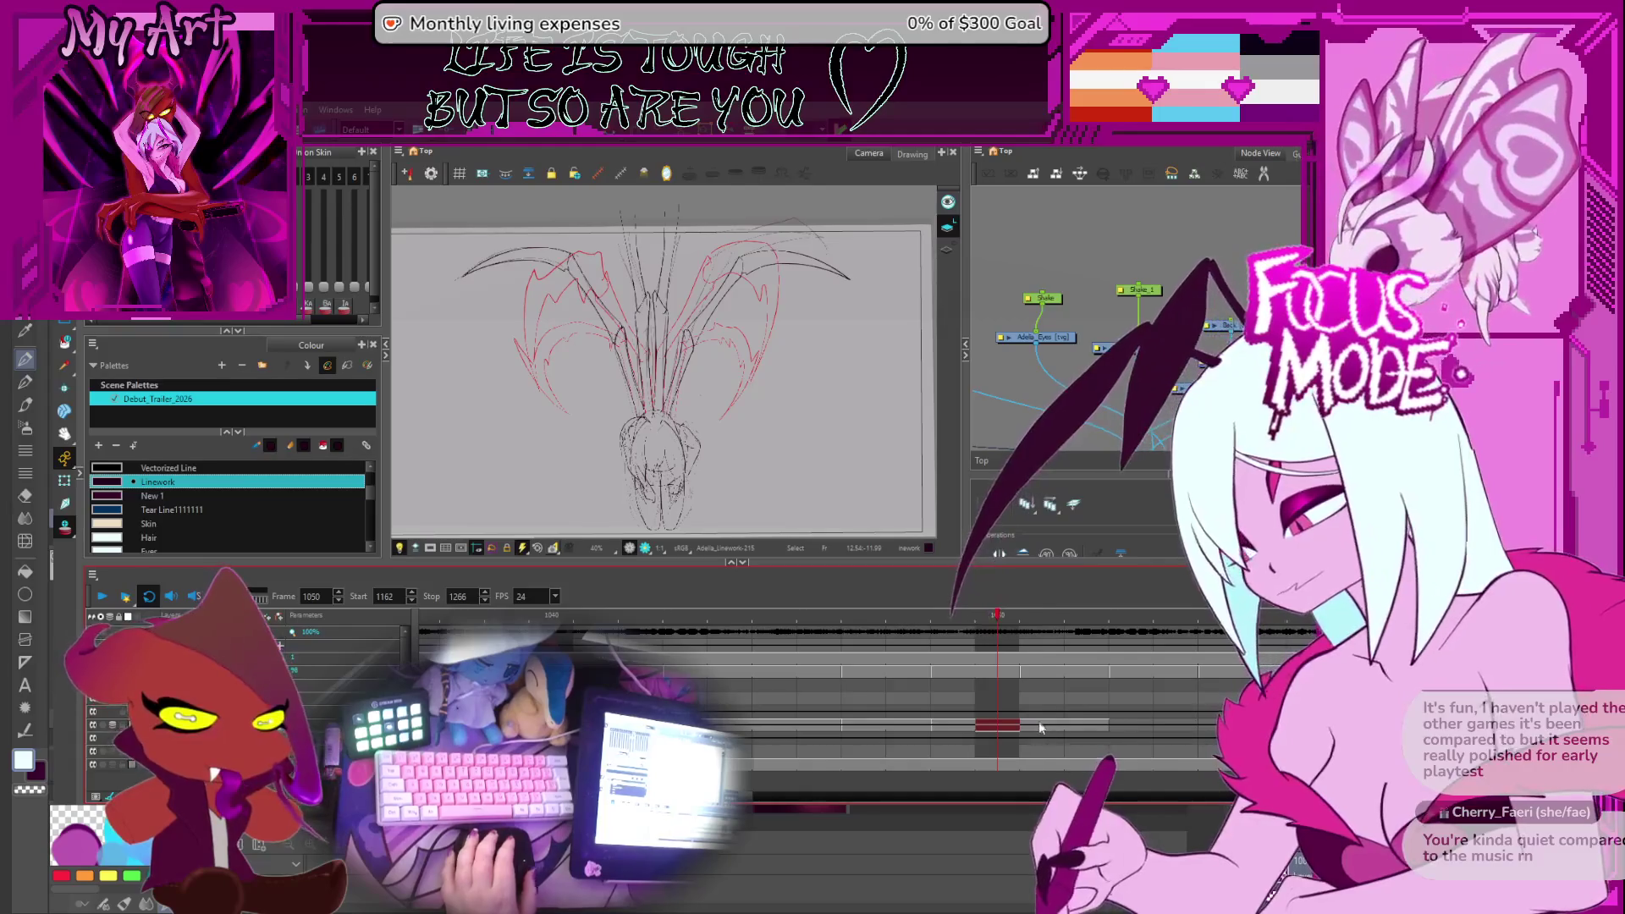
pyautogui.moveTo(730, 356)
pyautogui.mouseDown()
pyautogui.moveTo(760, 404)
pyautogui.moveTo(741, 425)
pyautogui.mouseUp()
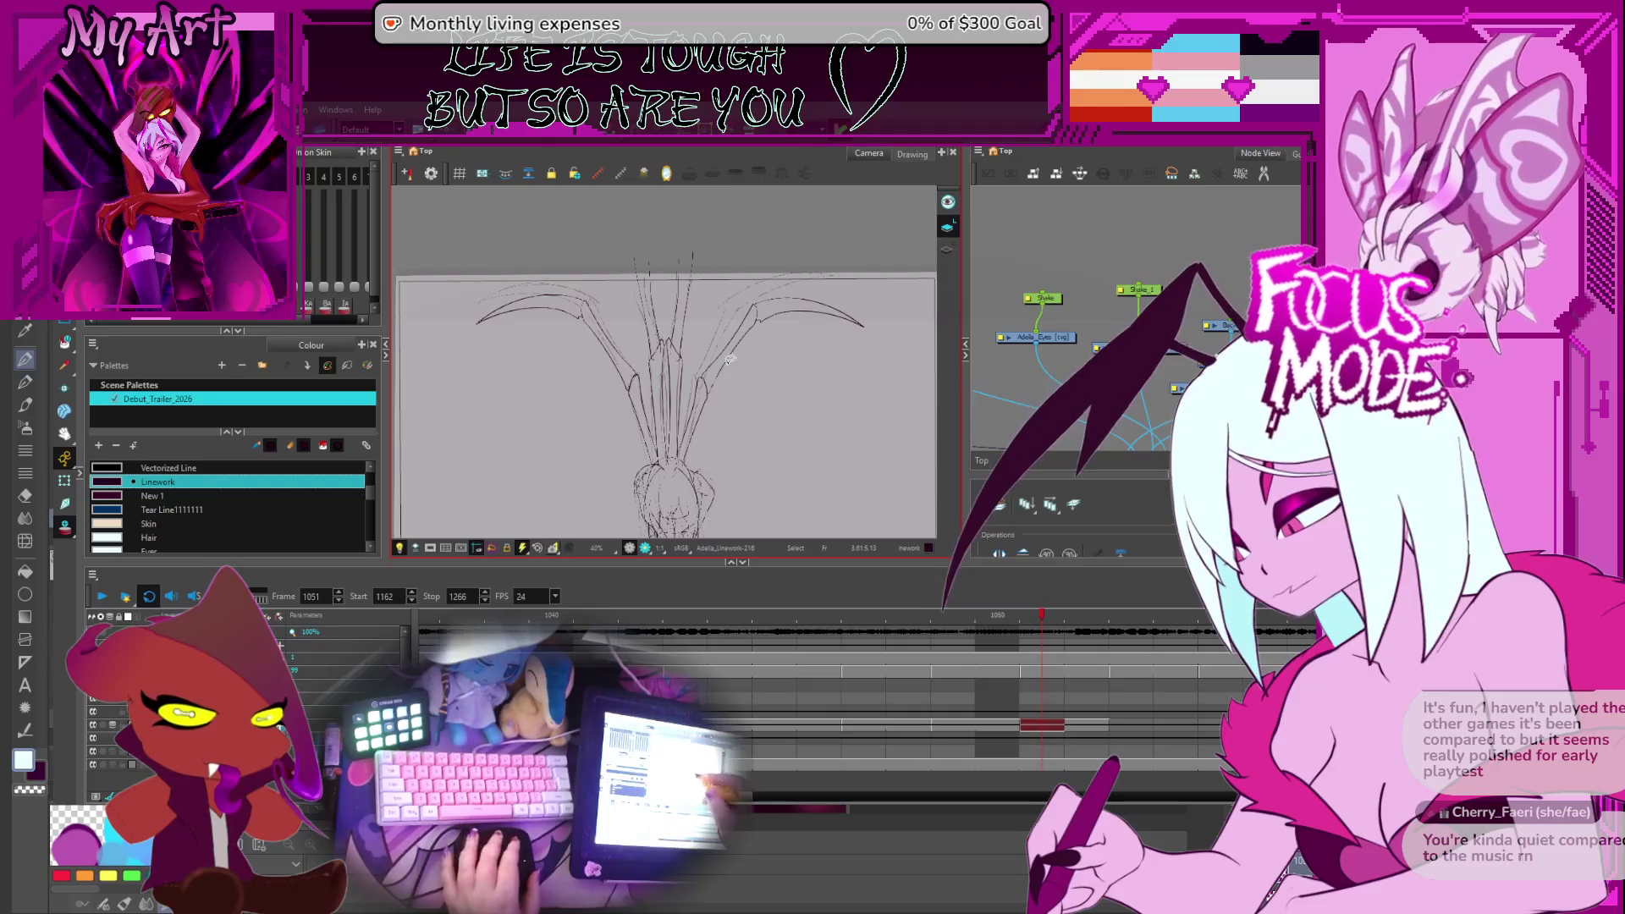
# Bring the head into view and select all the red wing strokes on the left
pyautogui.scroll(3, 683, 390)
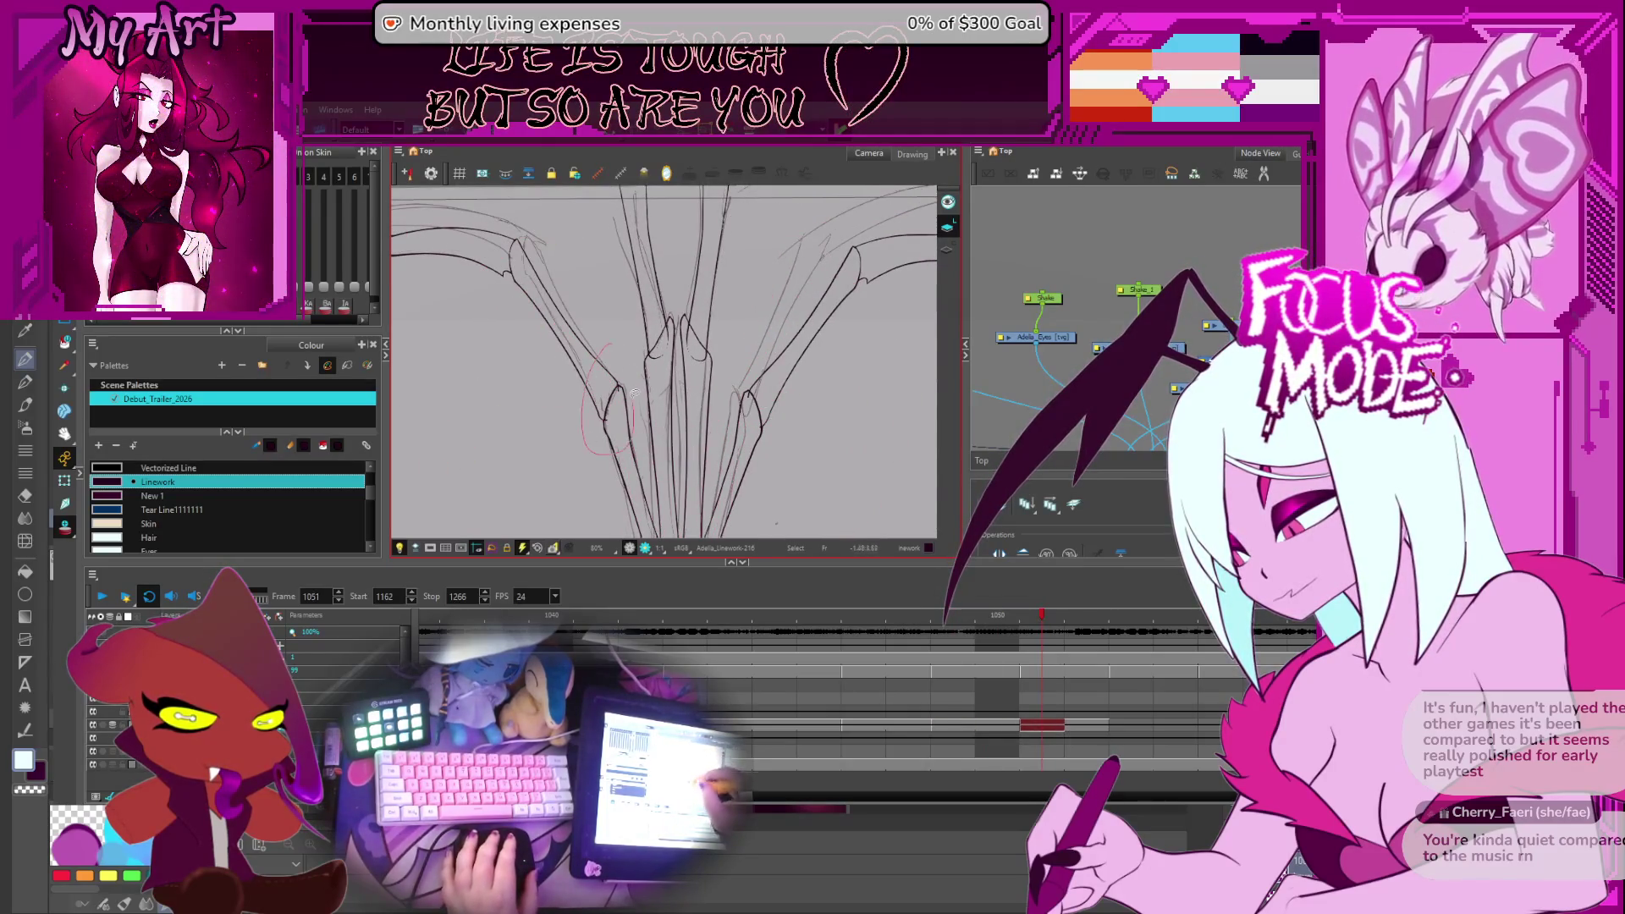
pyautogui.moveTo(495, 319); pyautogui.dragTo(539, 289)
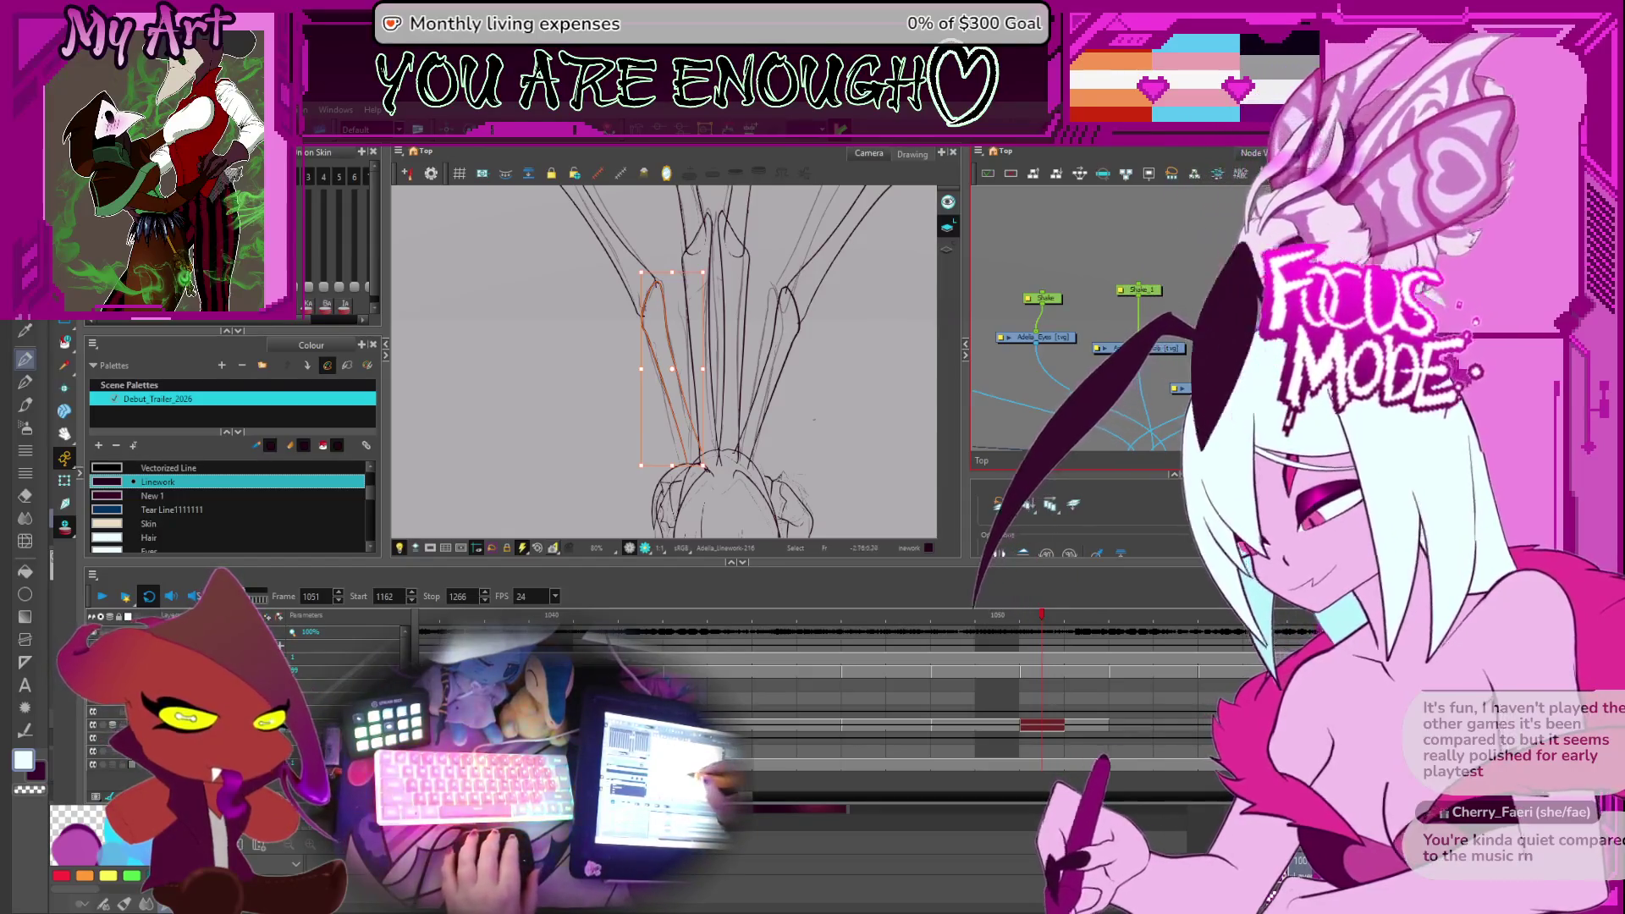
pyautogui.scroll(-4, 596, 262)
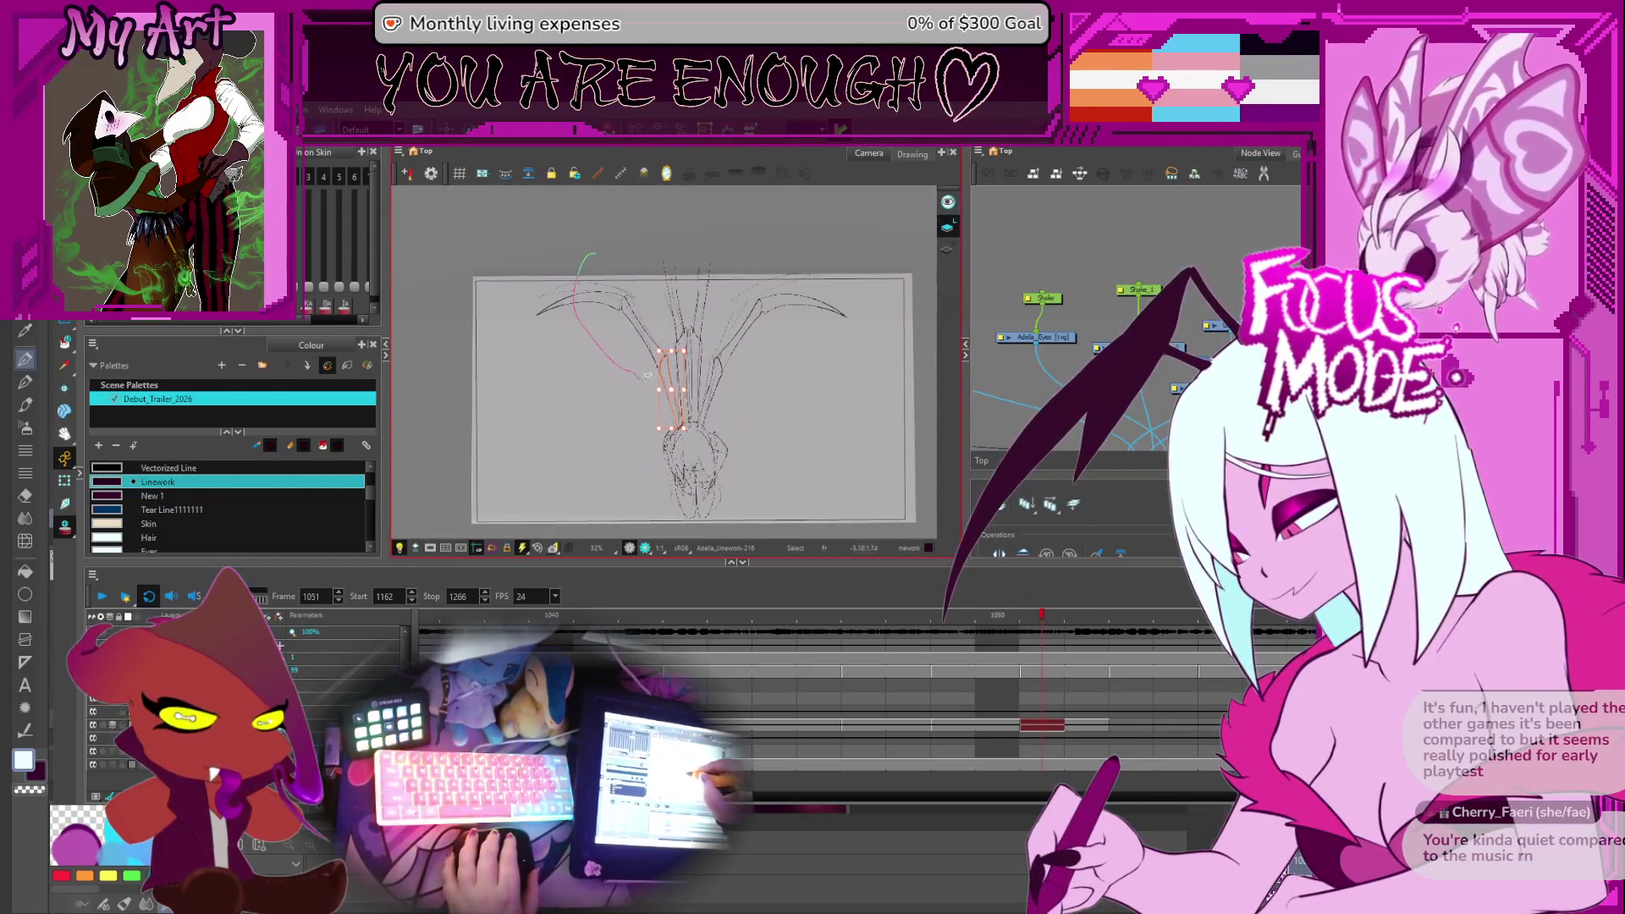
pyautogui.scroll(3, 672, 332)
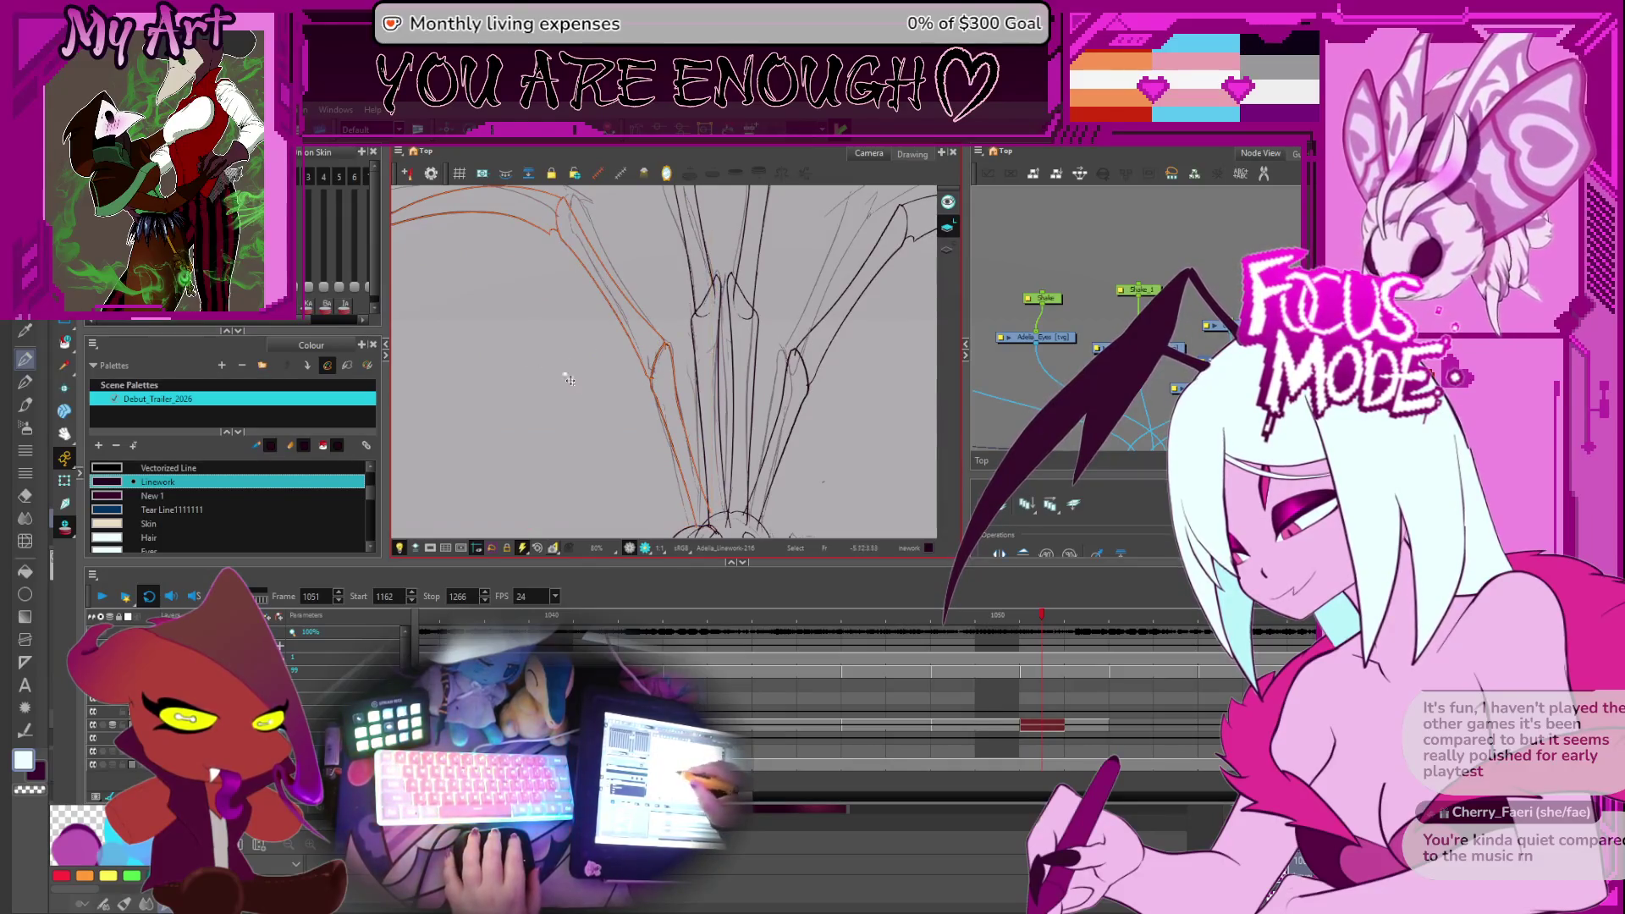
pyautogui.moveTo(668, 423); pyautogui.dragTo(728, 525)
pyautogui.click(777, 275)
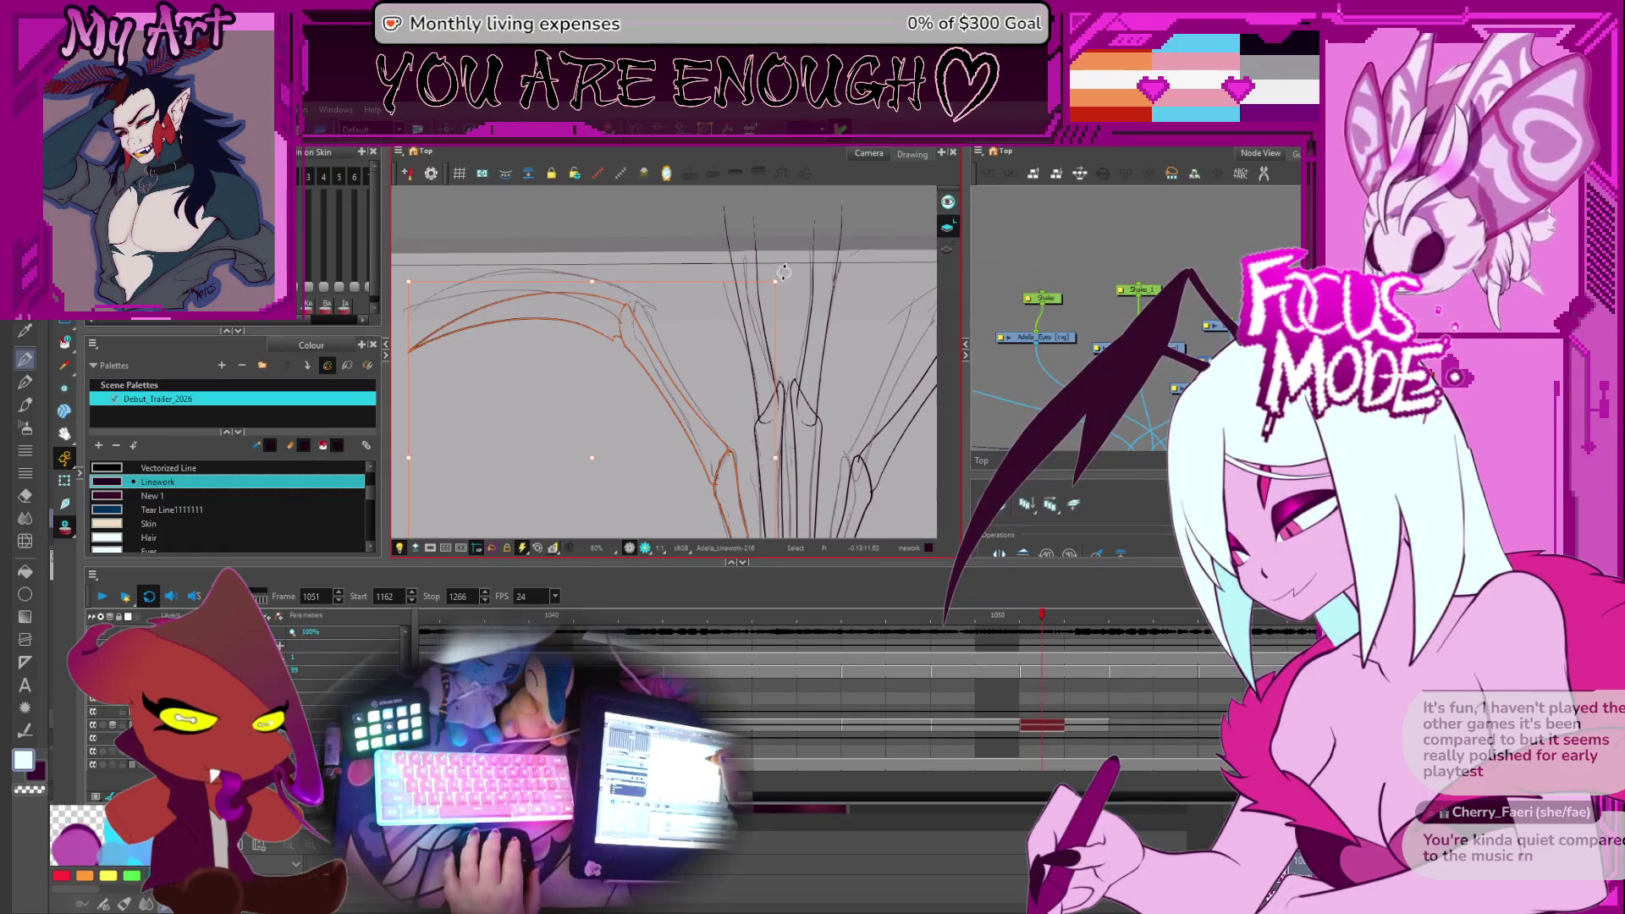
pyautogui.hotkey('ctrl', 'a')
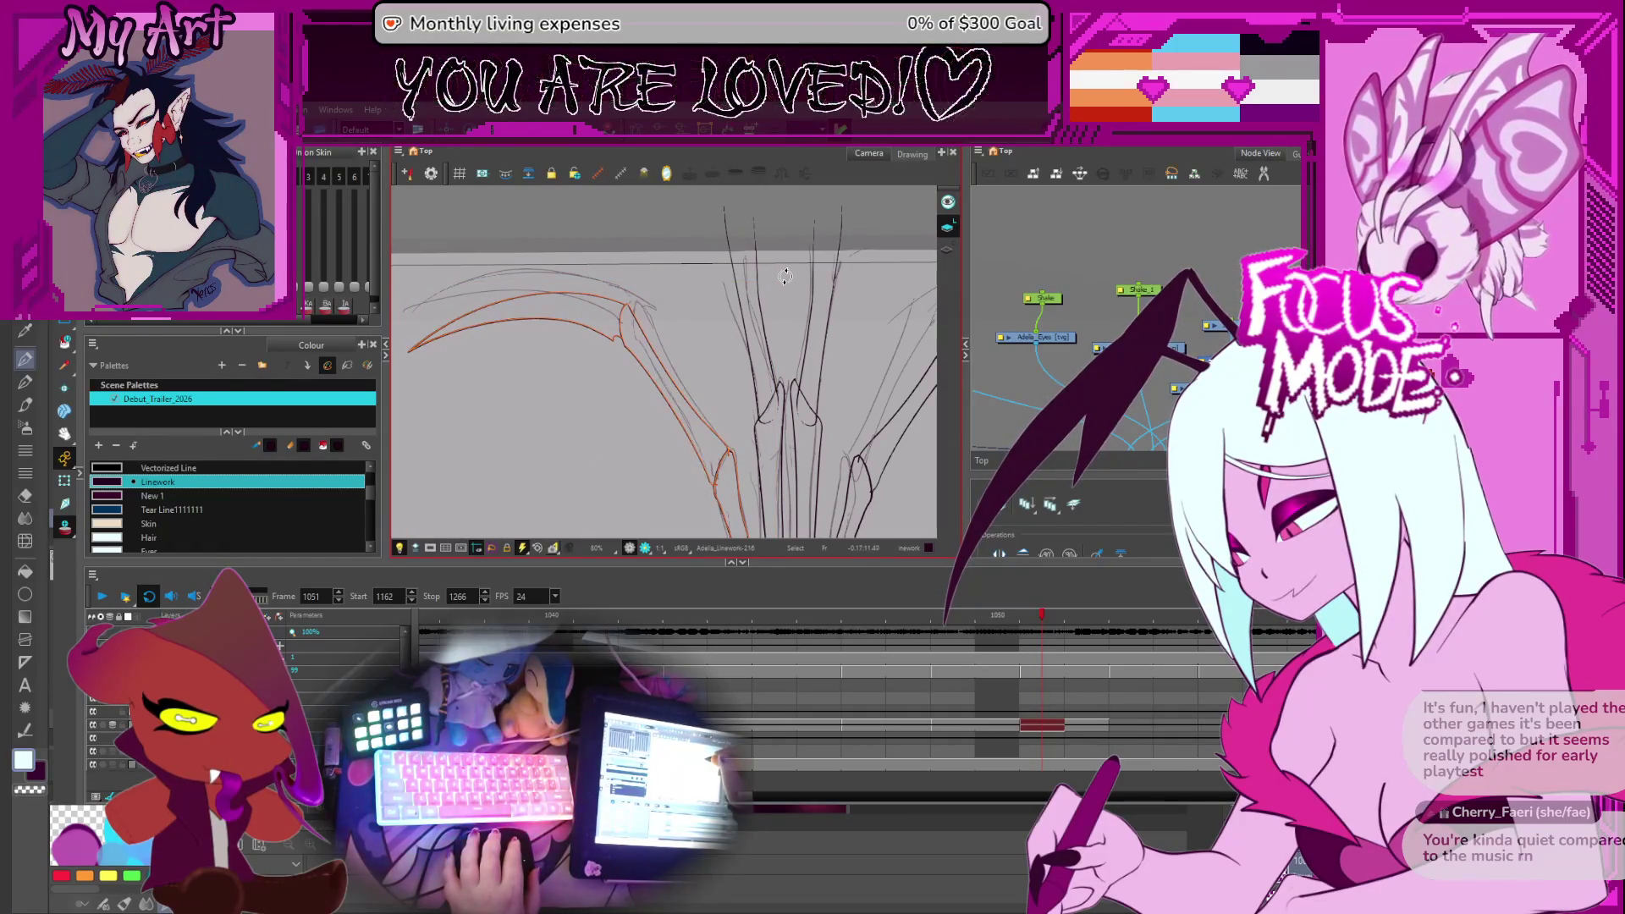
pyautogui.moveTo(748, 417)
pyautogui.mouseDown()
pyautogui.moveTo(744, 382)
pyautogui.moveTo(769, 349)
pyautogui.moveTo(772, 381)
pyautogui.mouseUp()
pyautogui.hotkey('ctrl', 'a')
# Deselect the wing strokes and zoom onto the lower strand joint
pyautogui.scroll(3, 772, 381)
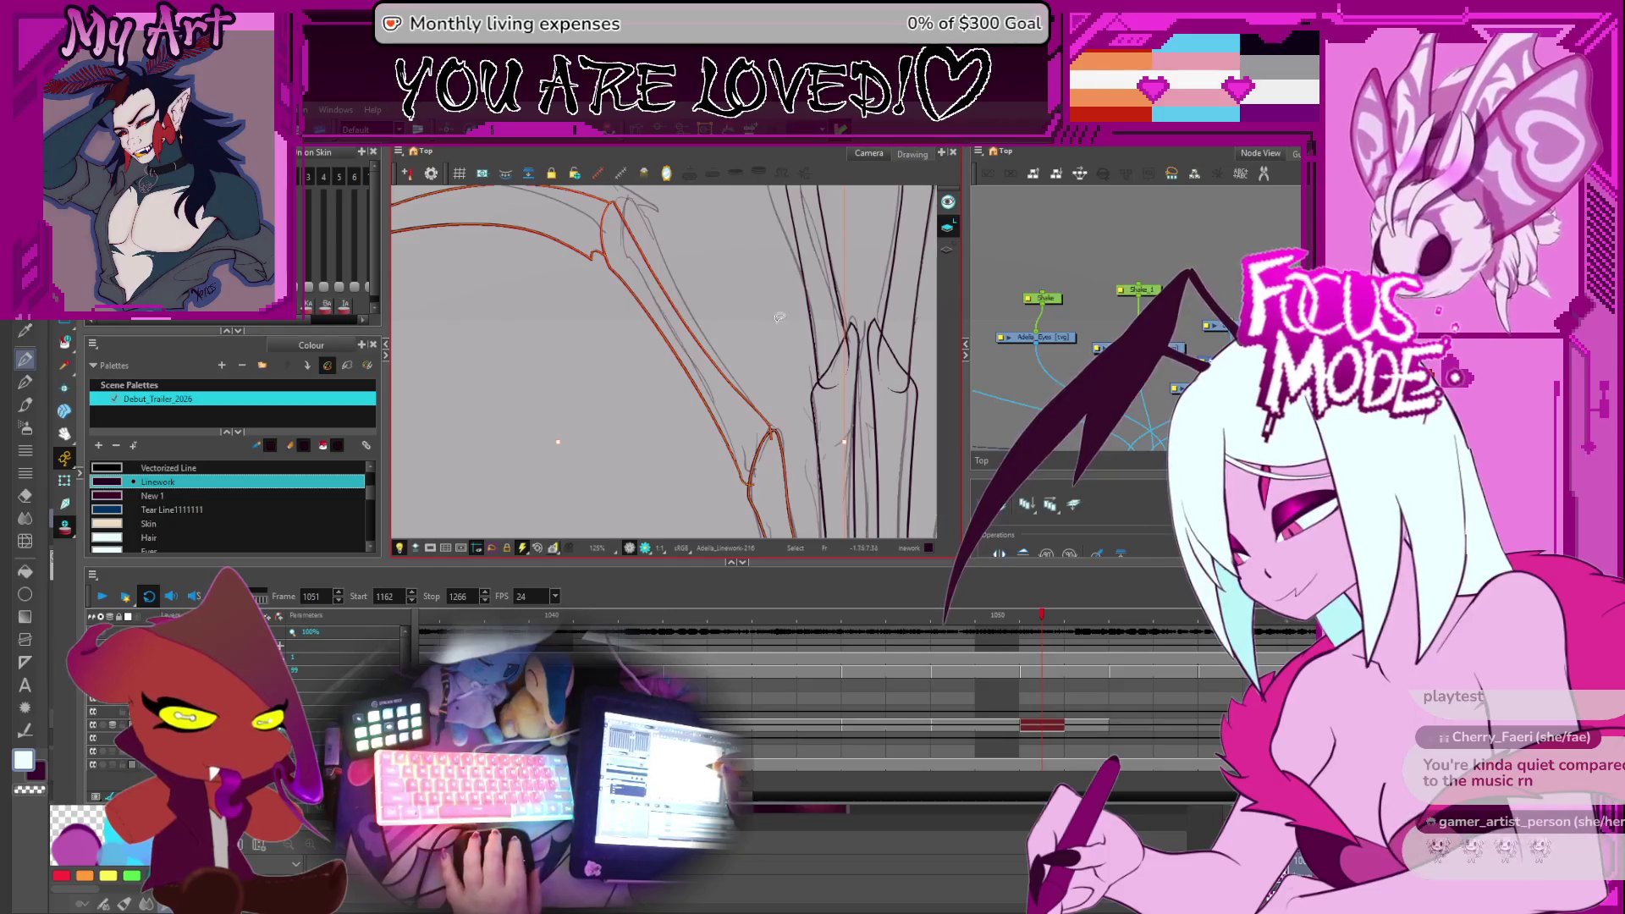
pyautogui.click(837, 214)
pyautogui.moveTo(726, 499); pyautogui.dragTo(738, 273)
pyautogui.scroll(5, 728, 322)
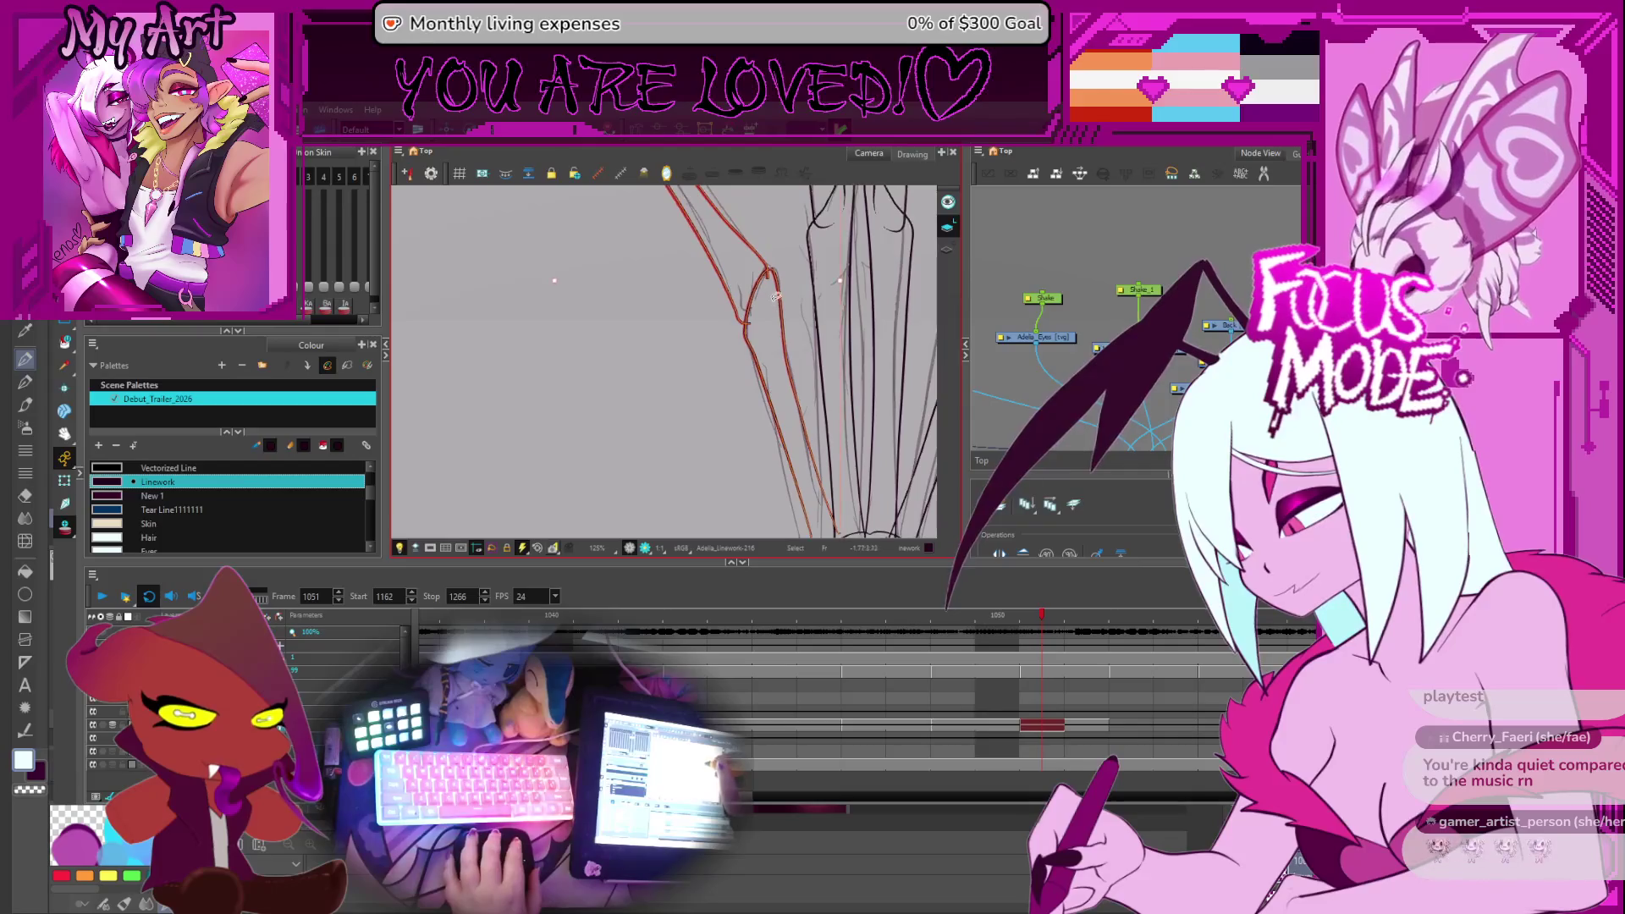
# Pan from the strand joint up to the wing tip and clear the selection
pyautogui.moveTo(817, 237); pyautogui.dragTo(744, 328)
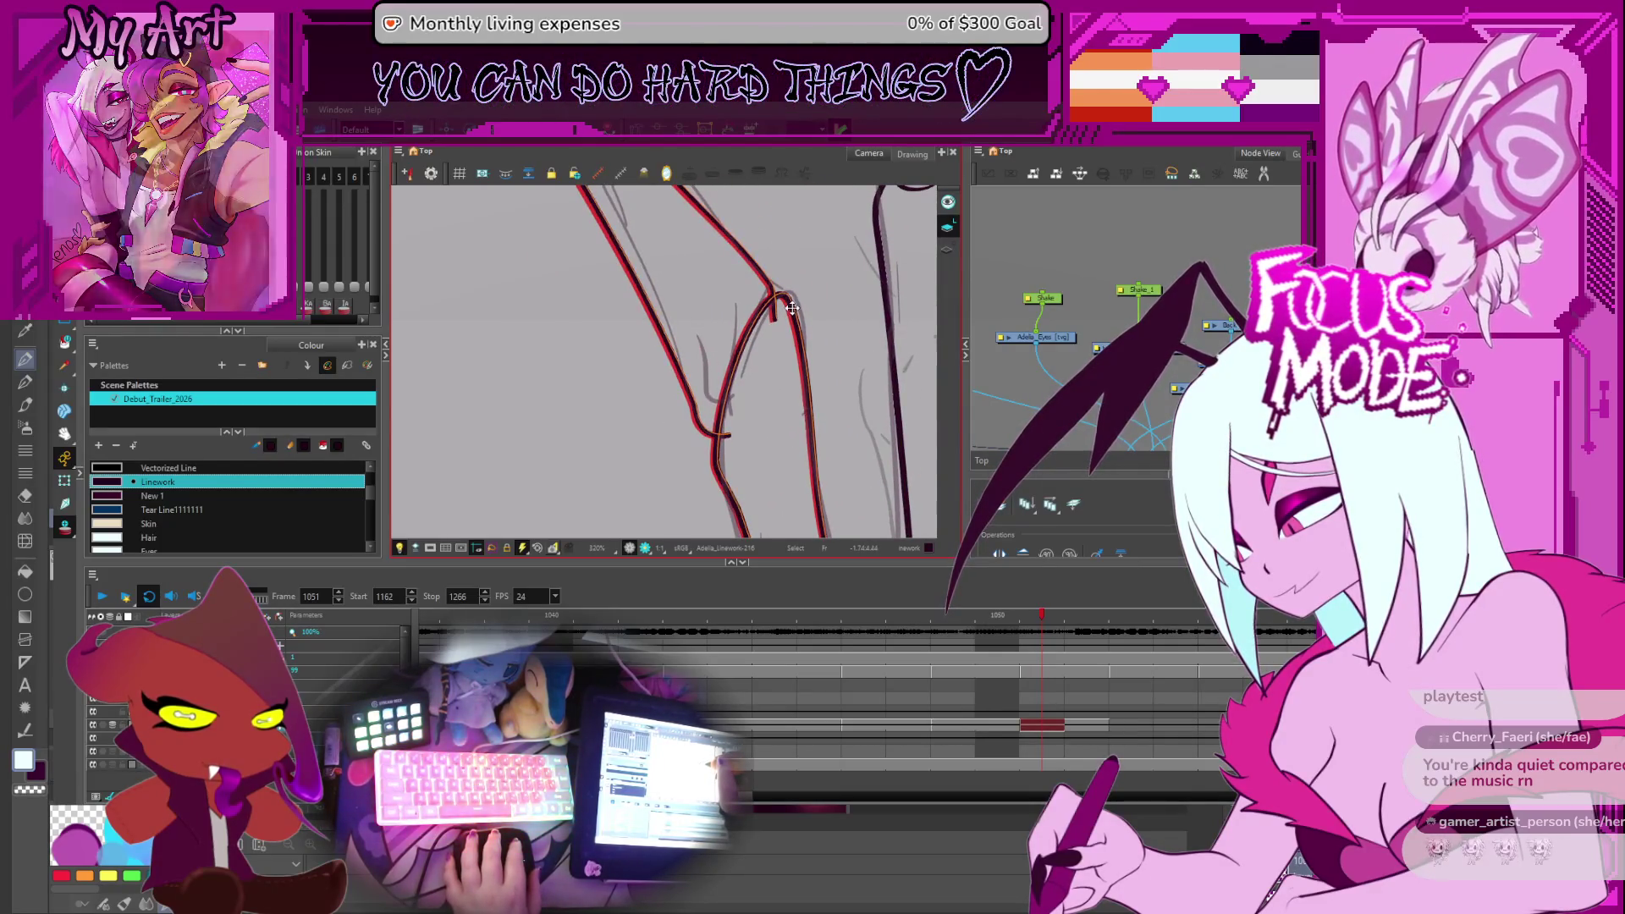
pyautogui.moveTo(789, 311)
pyautogui.mouseDown()
pyautogui.moveTo(762, 356)
pyautogui.moveTo(782, 305)
pyautogui.mouseUp()
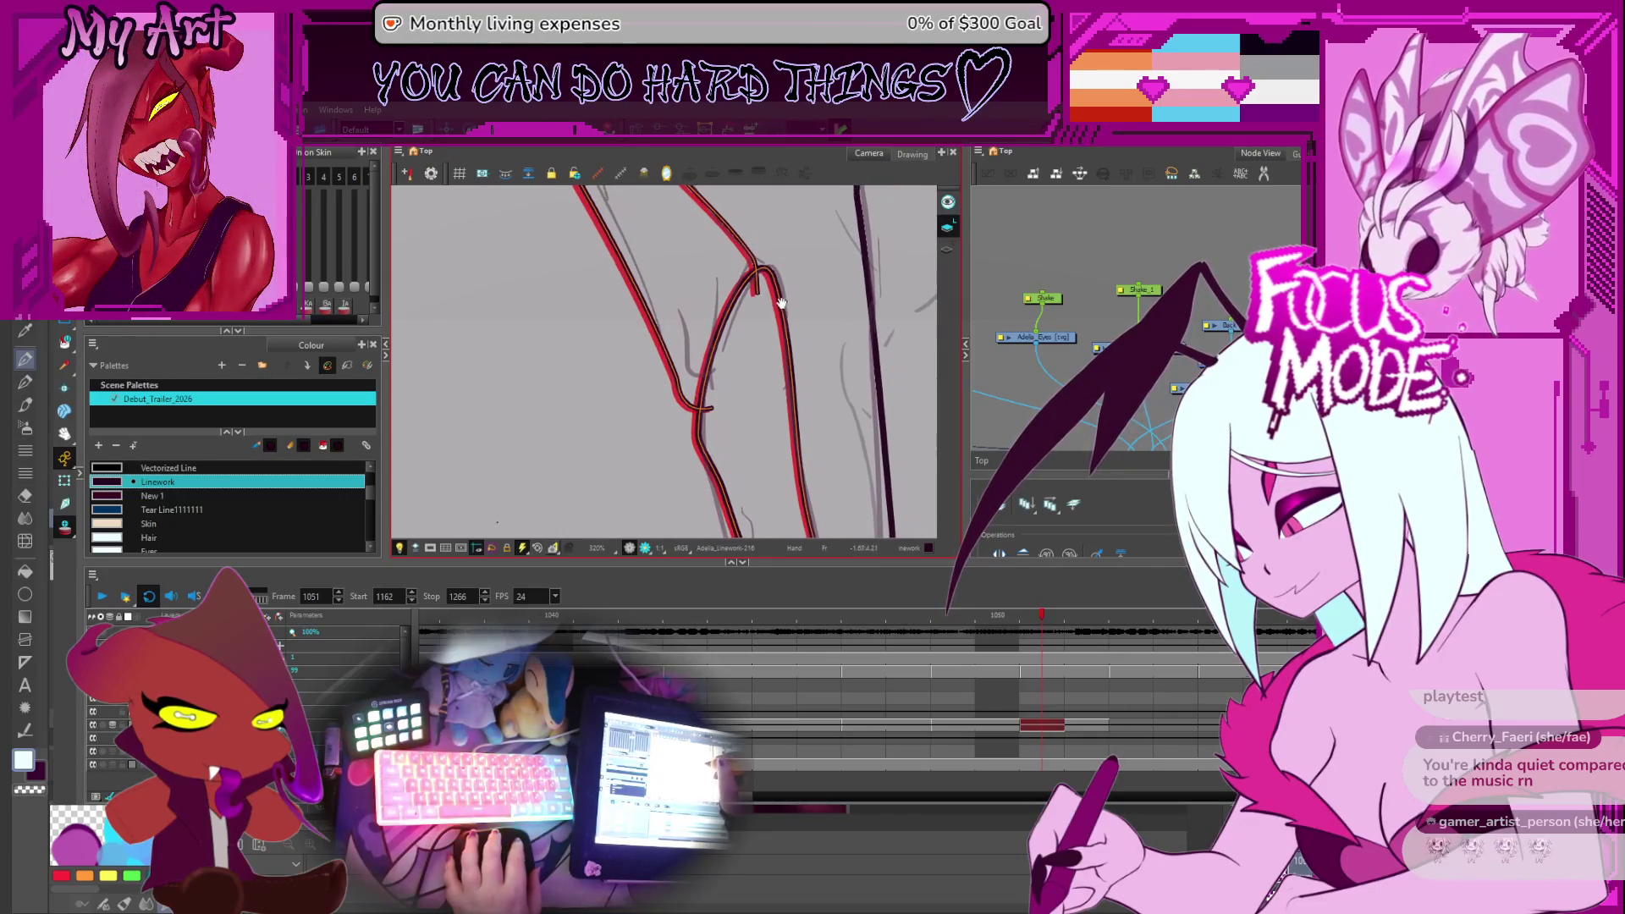
pyautogui.click(782, 302)
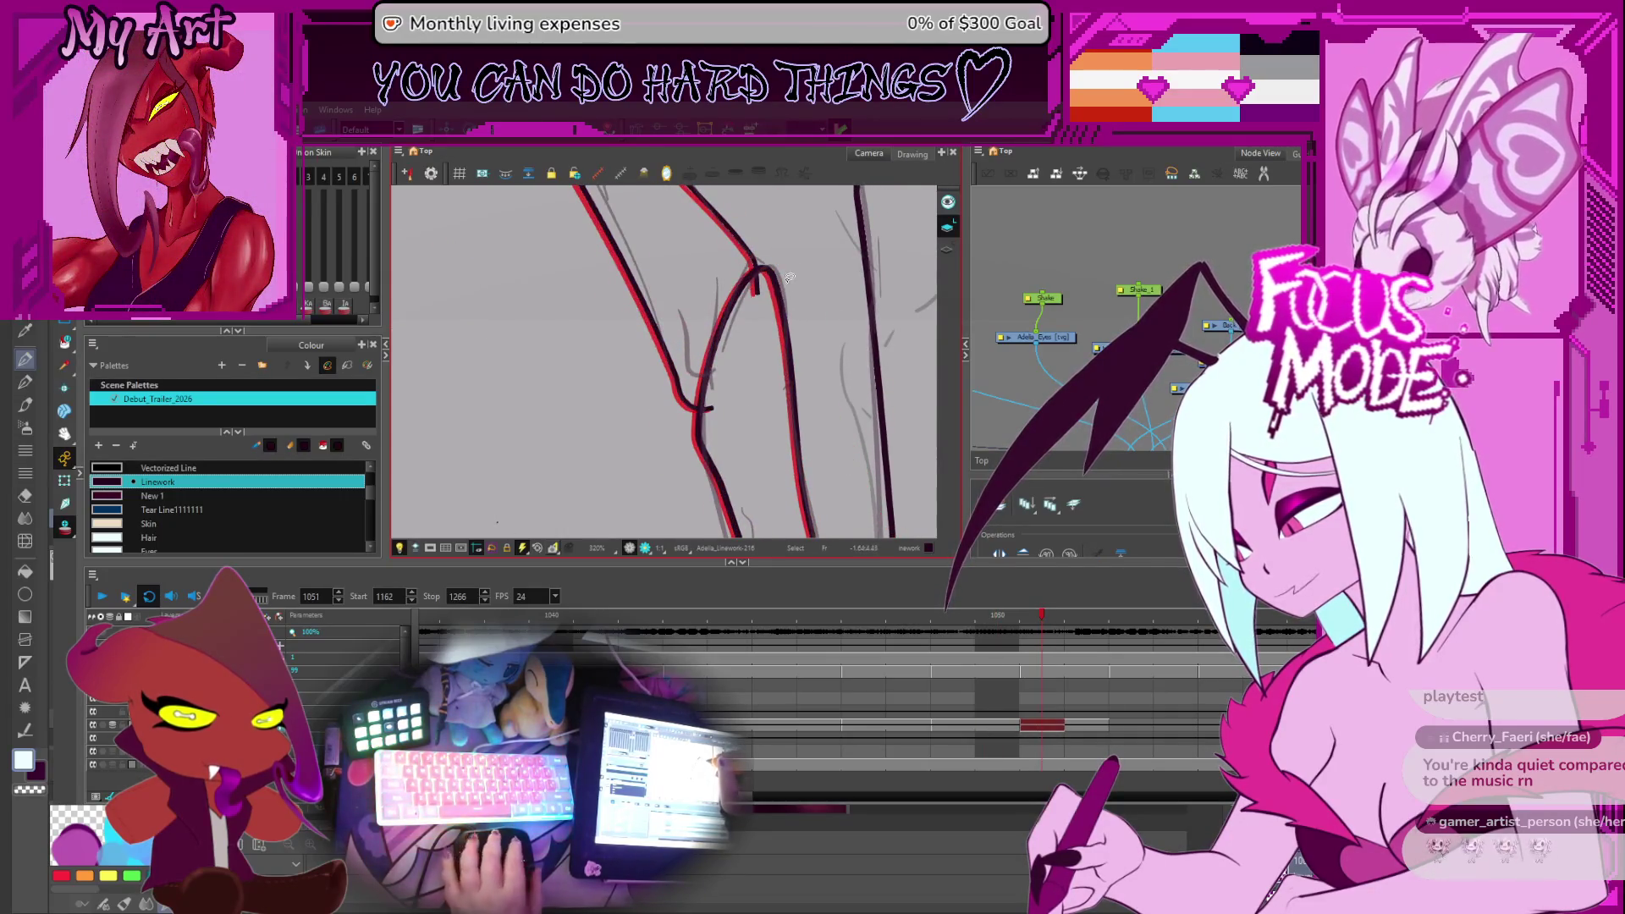
pyautogui.scroll(-8, 789, 278)
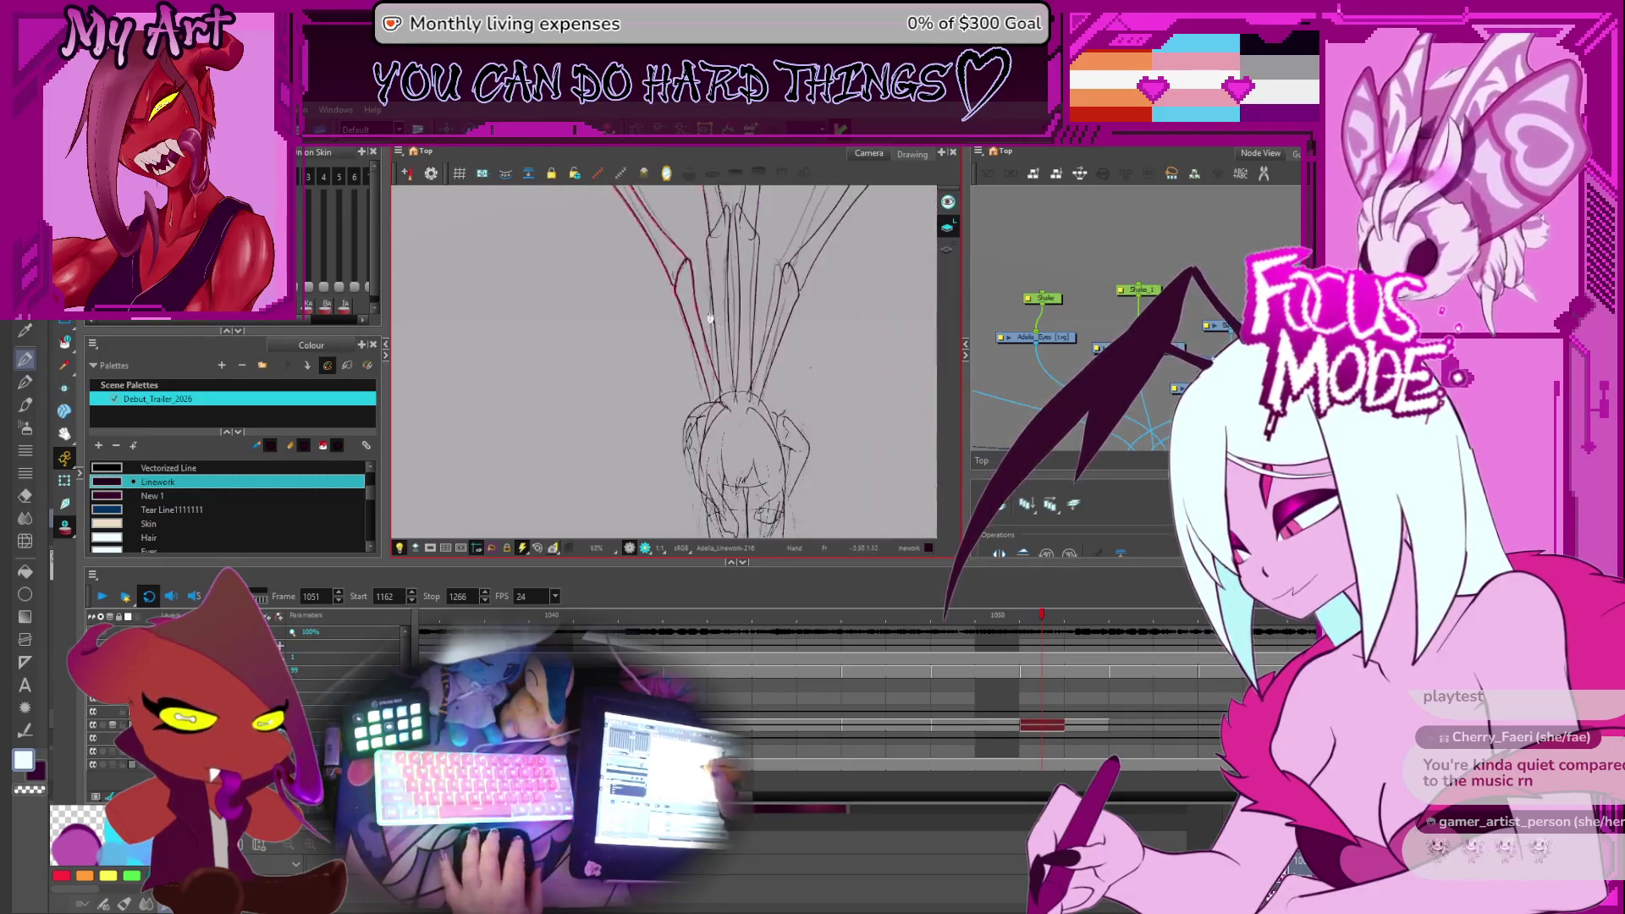
pyautogui.moveTo(722, 323); pyautogui.dragTo(720, 447)
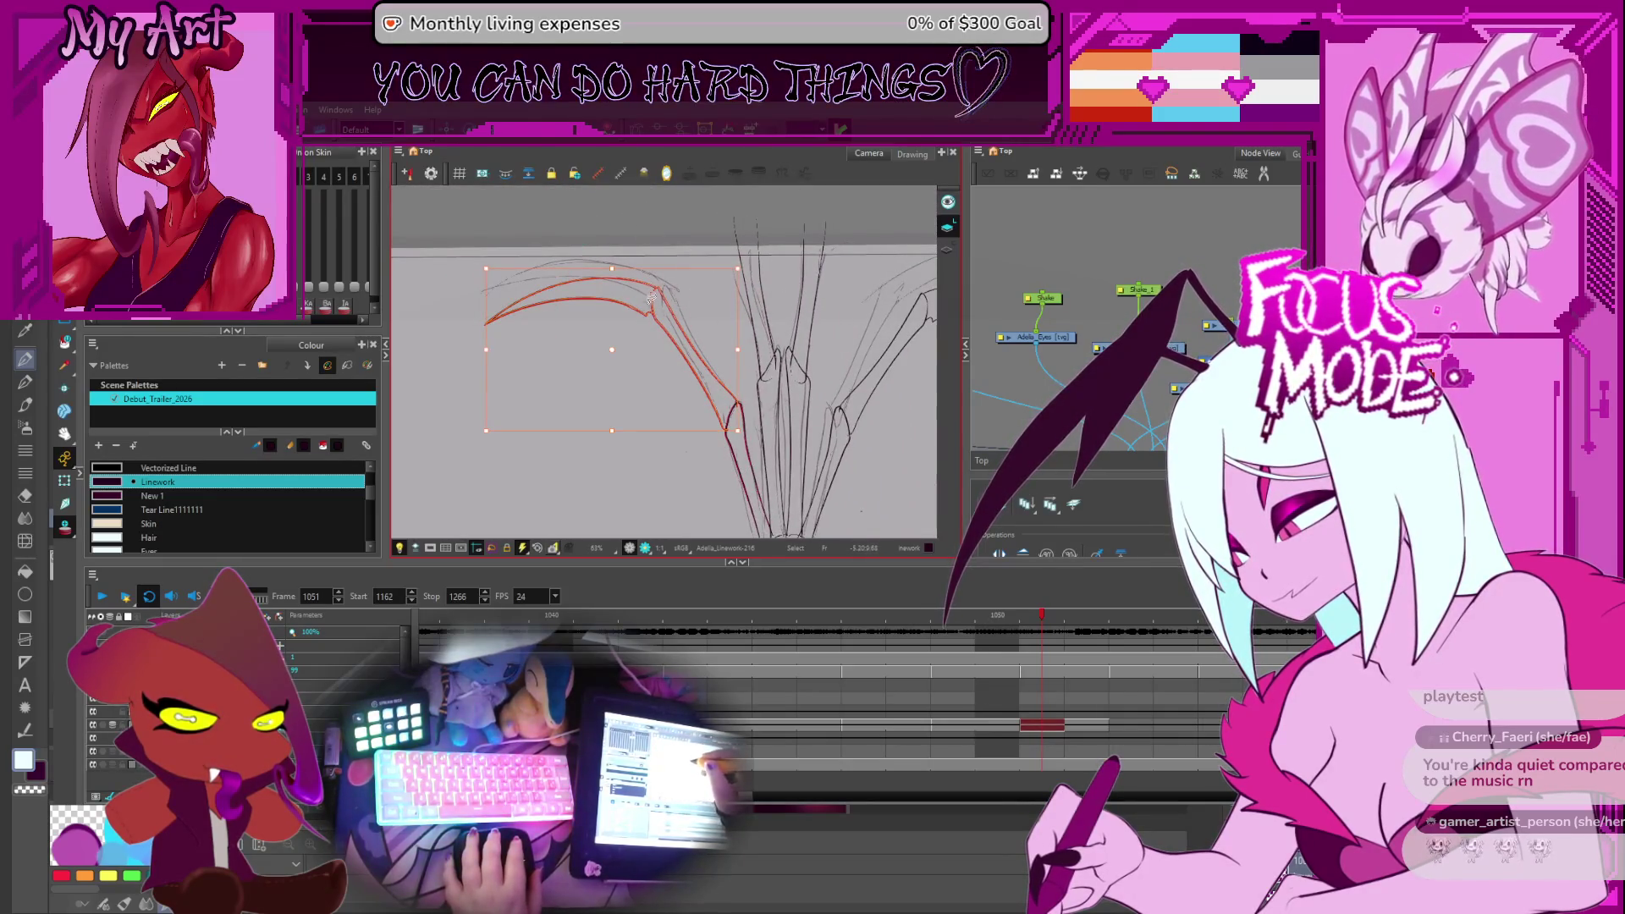
pyautogui.scroll(3, 650, 334)
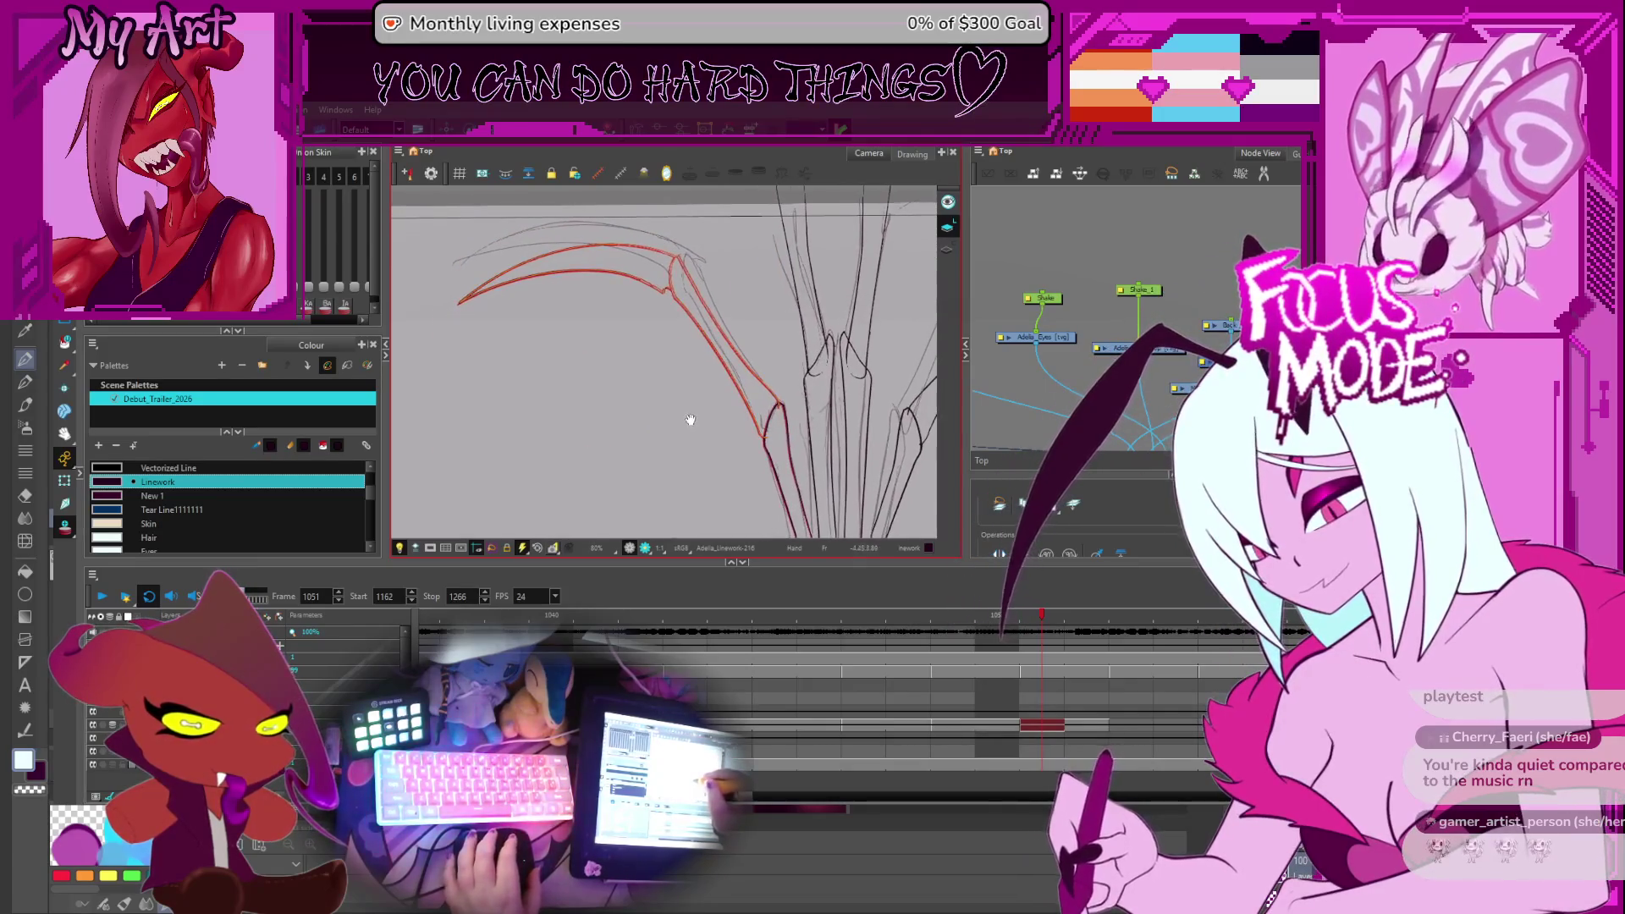
pyautogui.press('Escape')
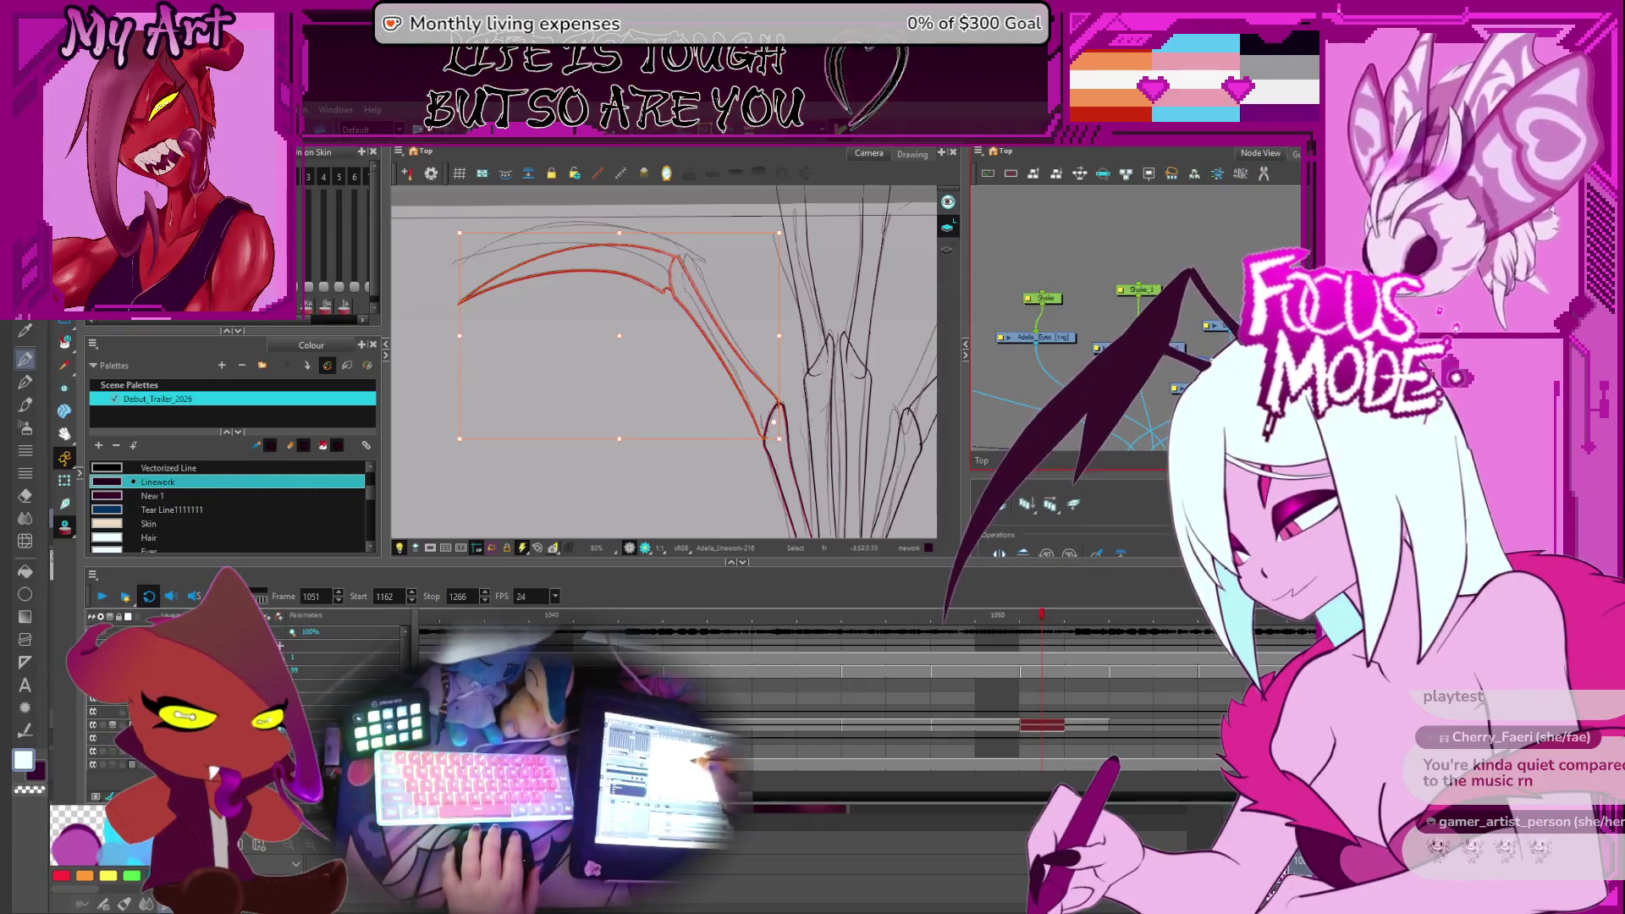
# Select the red wing arc, frame the curved arcs, and undo the last change
pyautogui.click(458, 220)
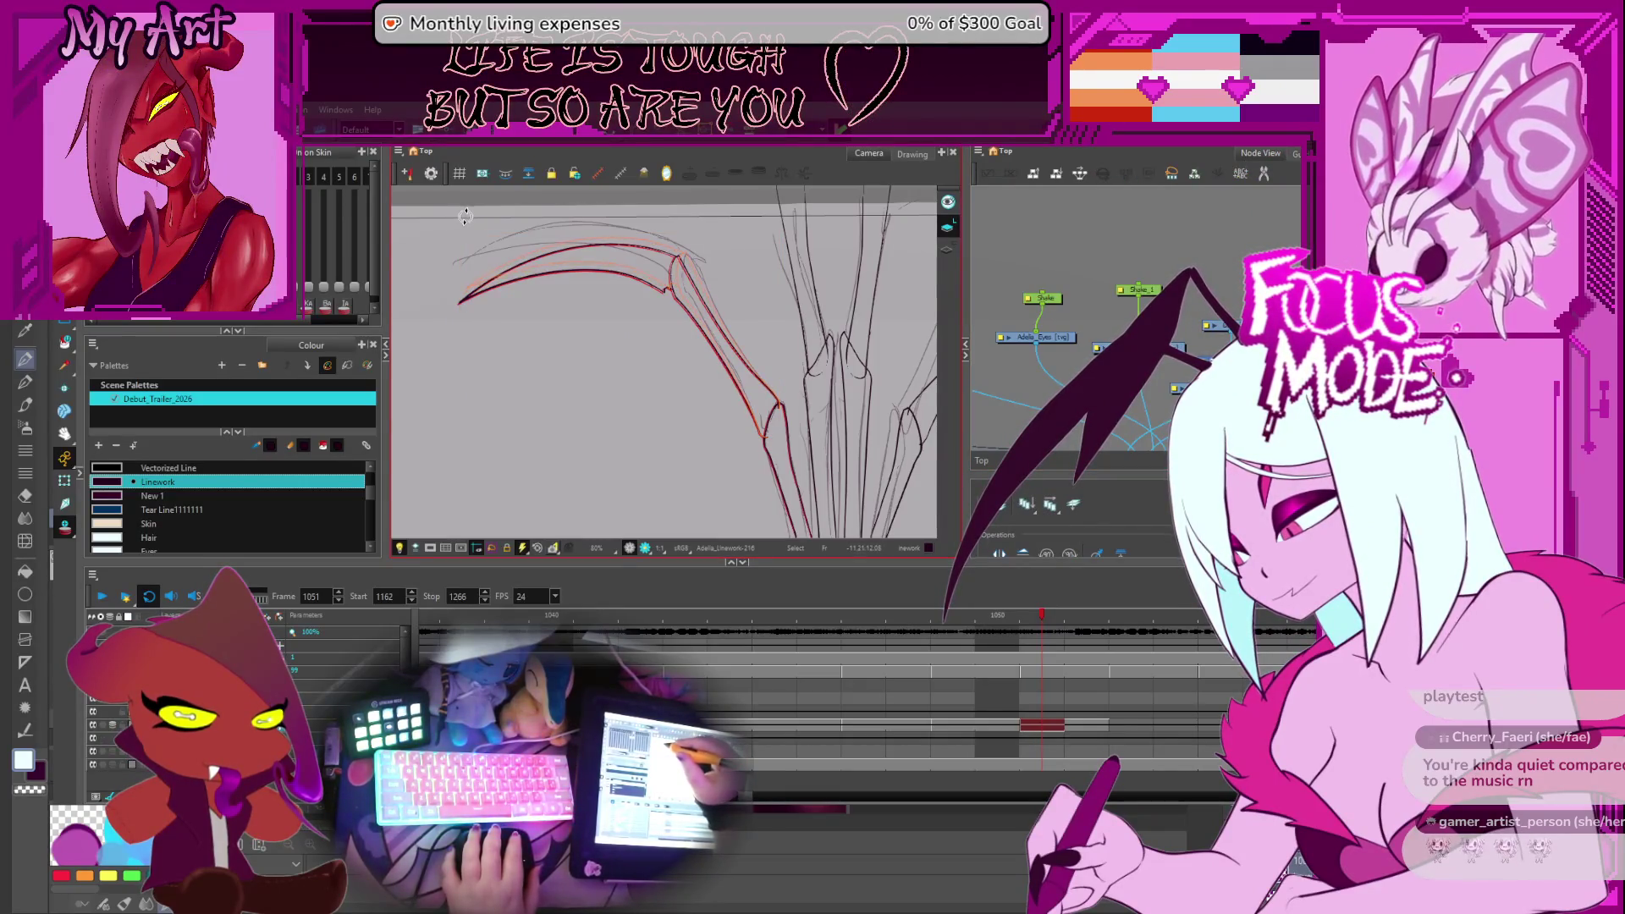
pyautogui.click(481, 252)
pyautogui.scroll(2, 566, 241)
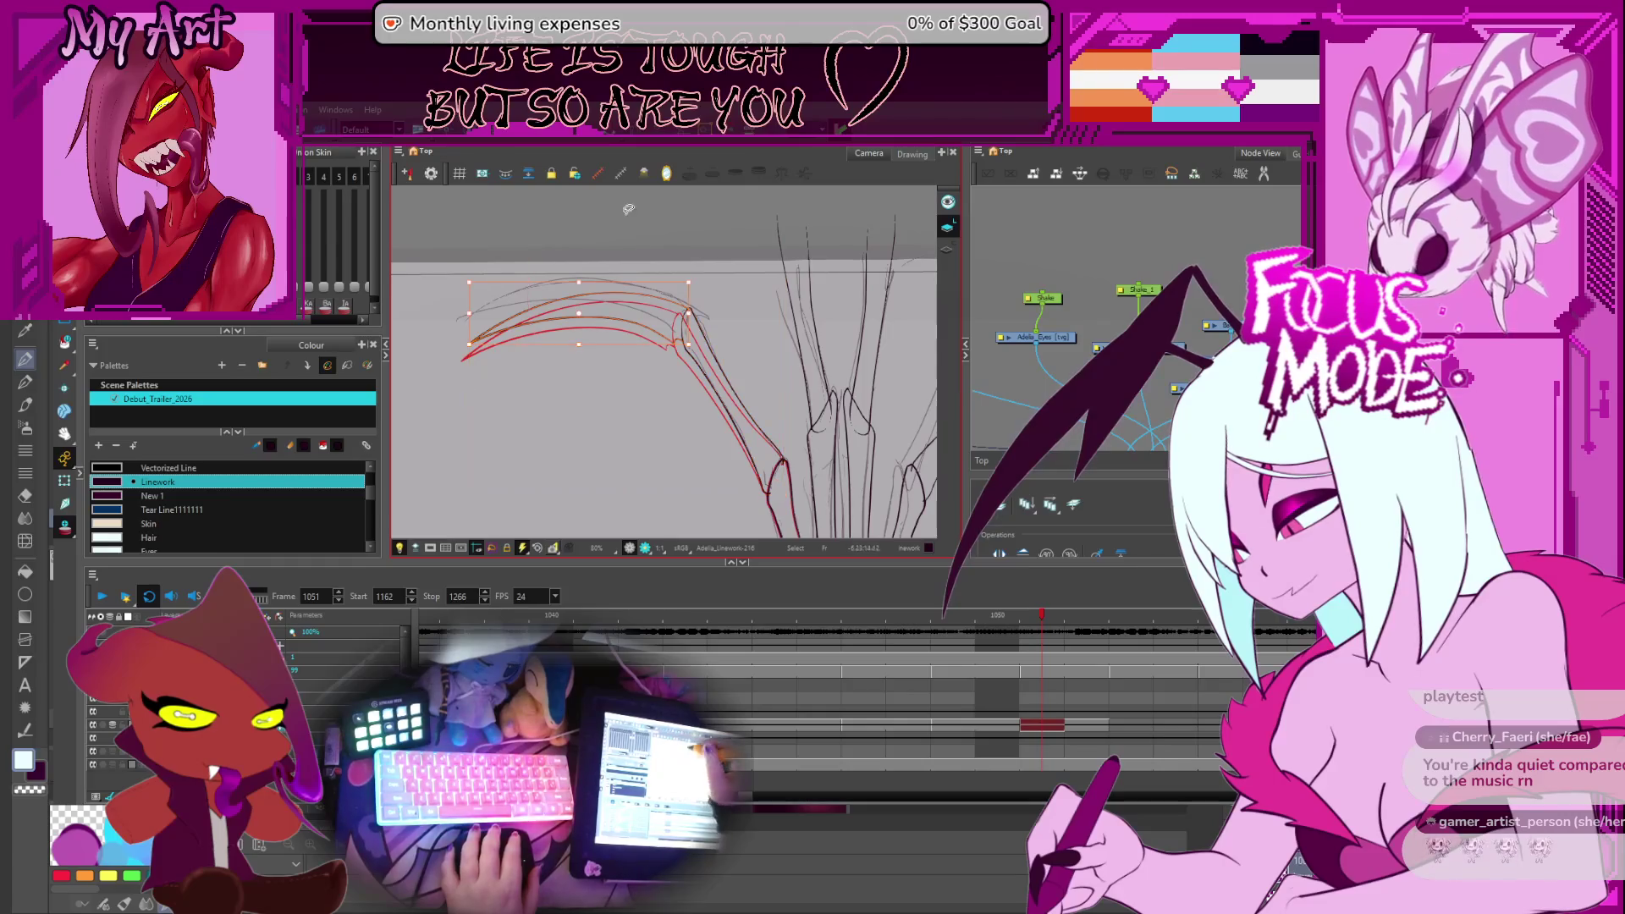
pyautogui.press('2')
pyautogui.press('2')
pyautogui.moveTo(700, 304)
pyautogui.mouseDown()
pyautogui.moveTo(733, 336)
pyautogui.moveTo(856, 363)
pyautogui.mouseUp()
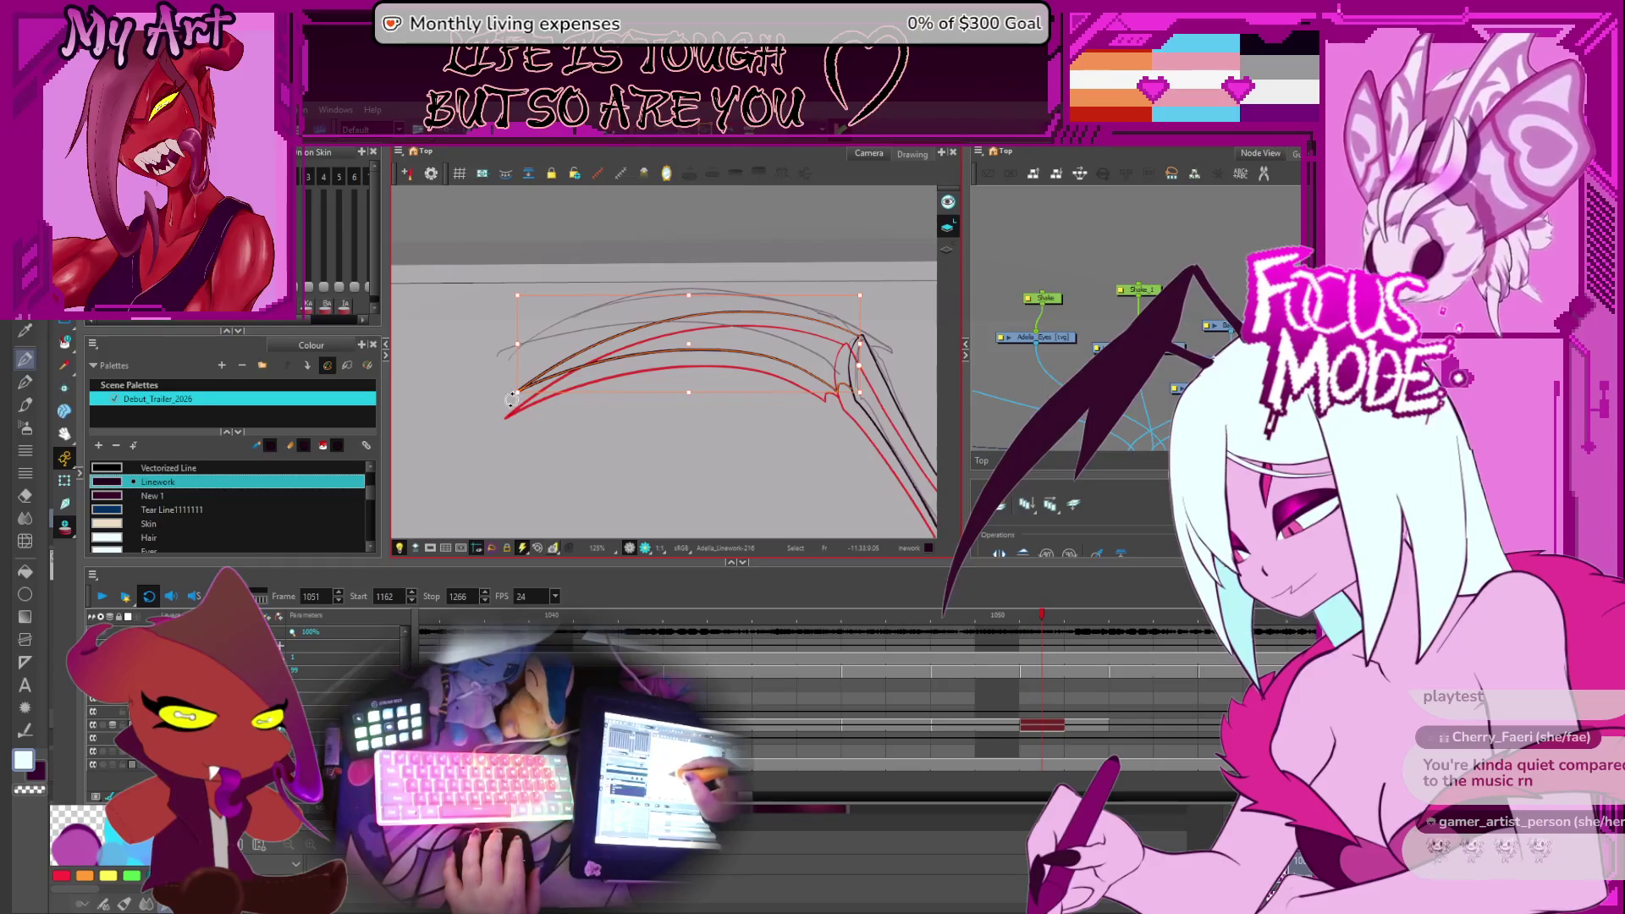
pyautogui.hotkey('ctrl', 'z')
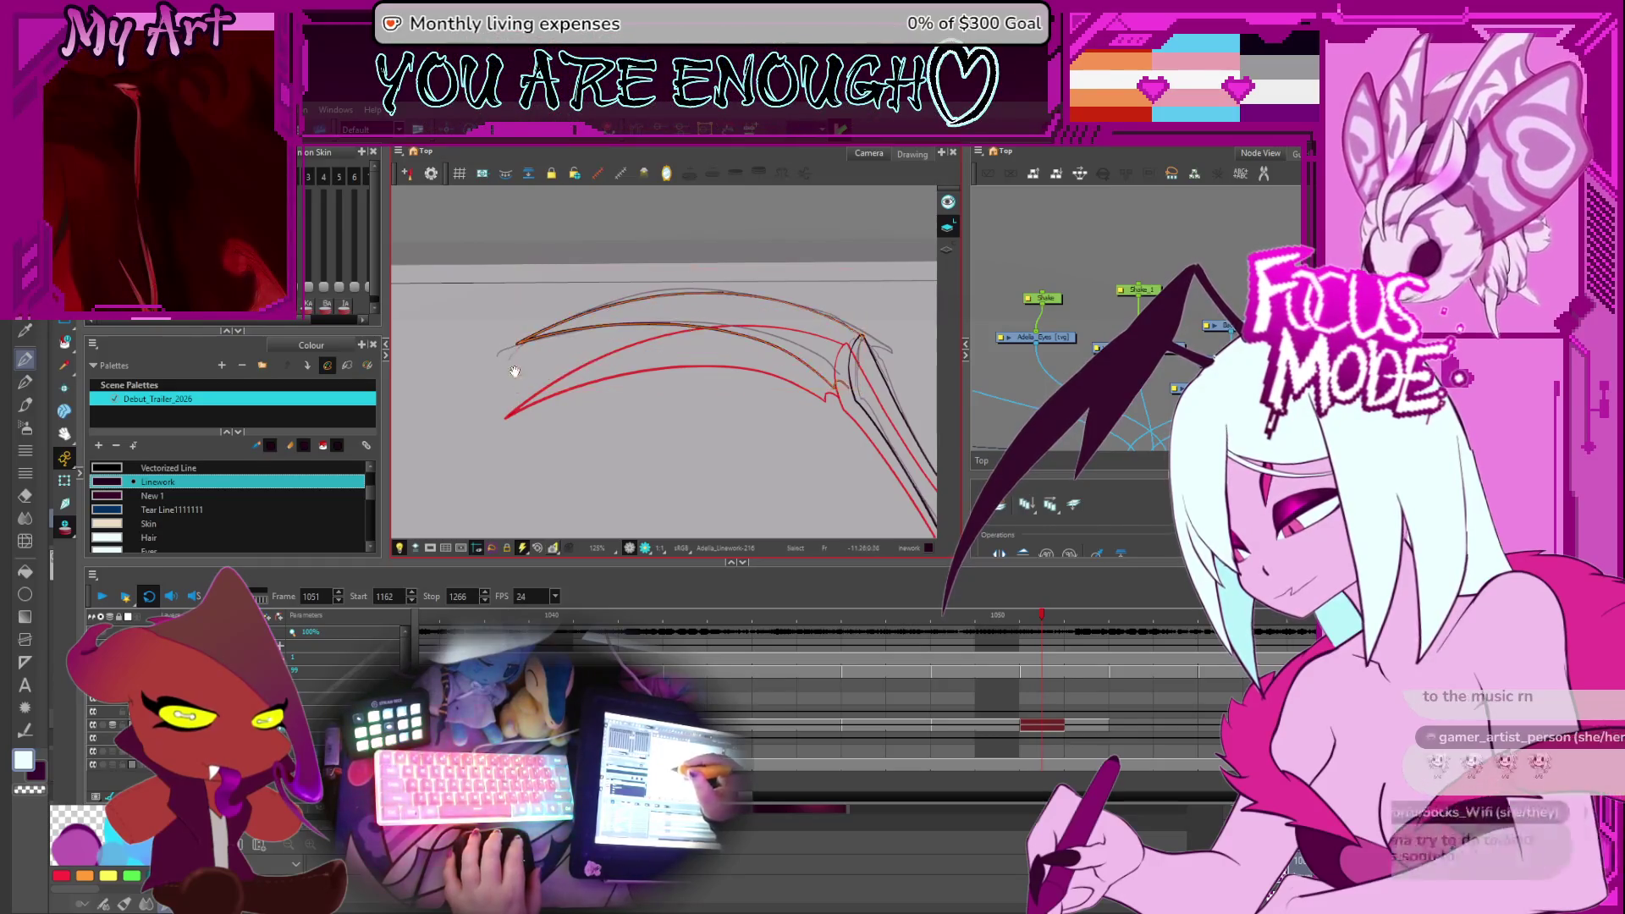
# Zoom in and pan along the inked wing line to the scalloped joint where the red strands meet
pyautogui.press('2')
pyautogui.moveTo(916, 486); pyautogui.dragTo(711, 497)
pyautogui.press('2')
pyautogui.press('2')
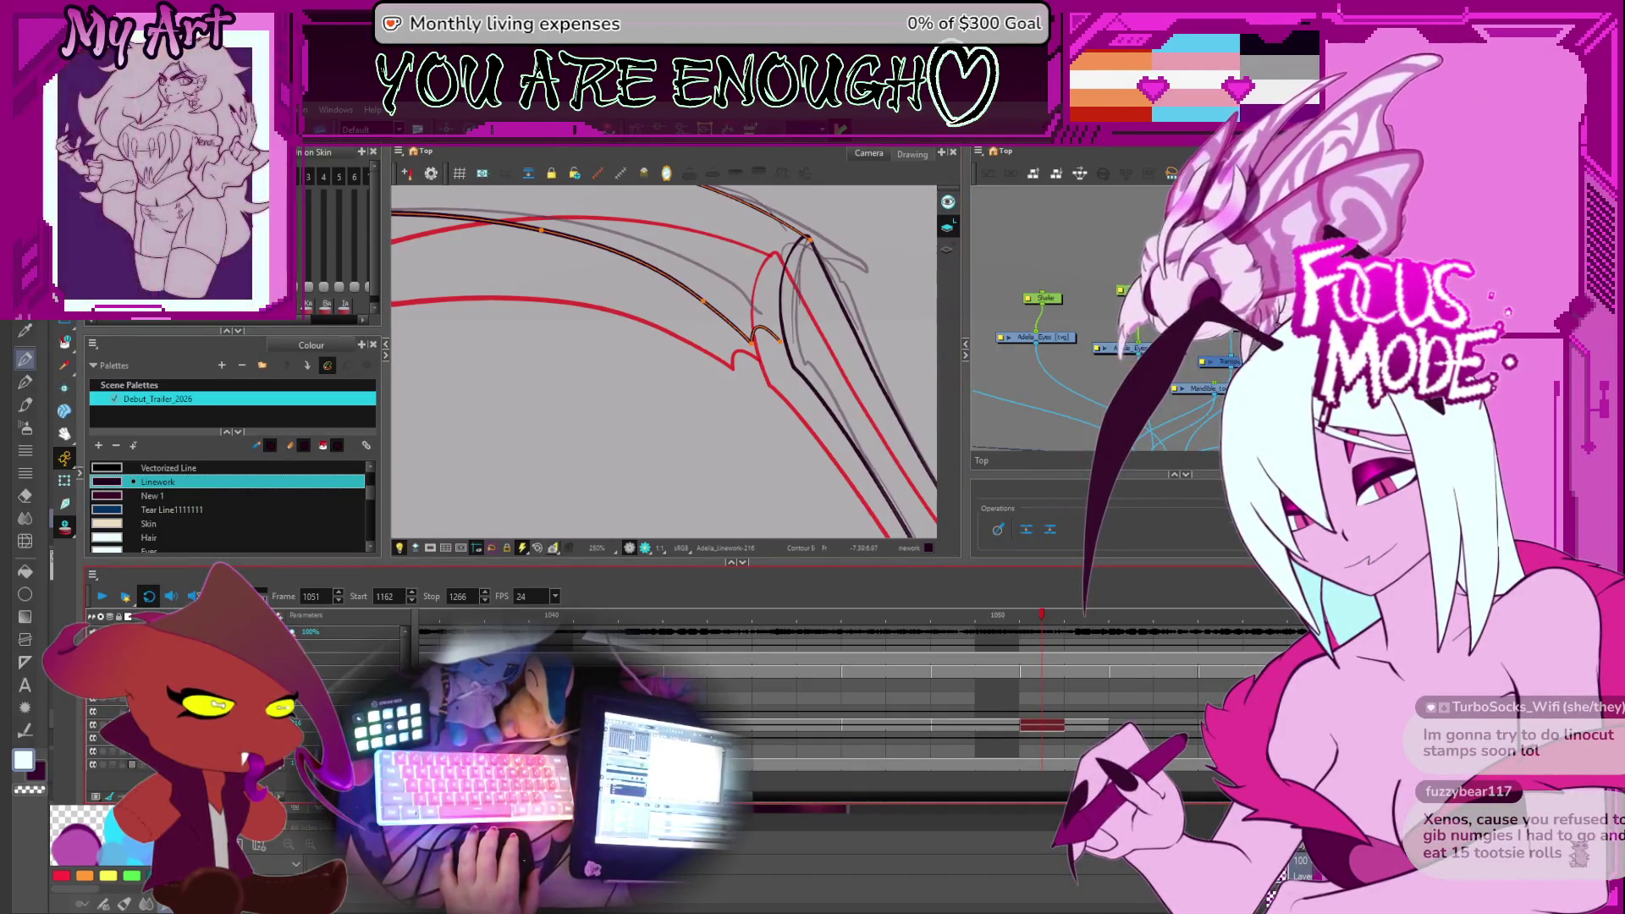
pyautogui.press('space')
pyautogui.moveTo(773, 375); pyautogui.dragTo(776, 415)
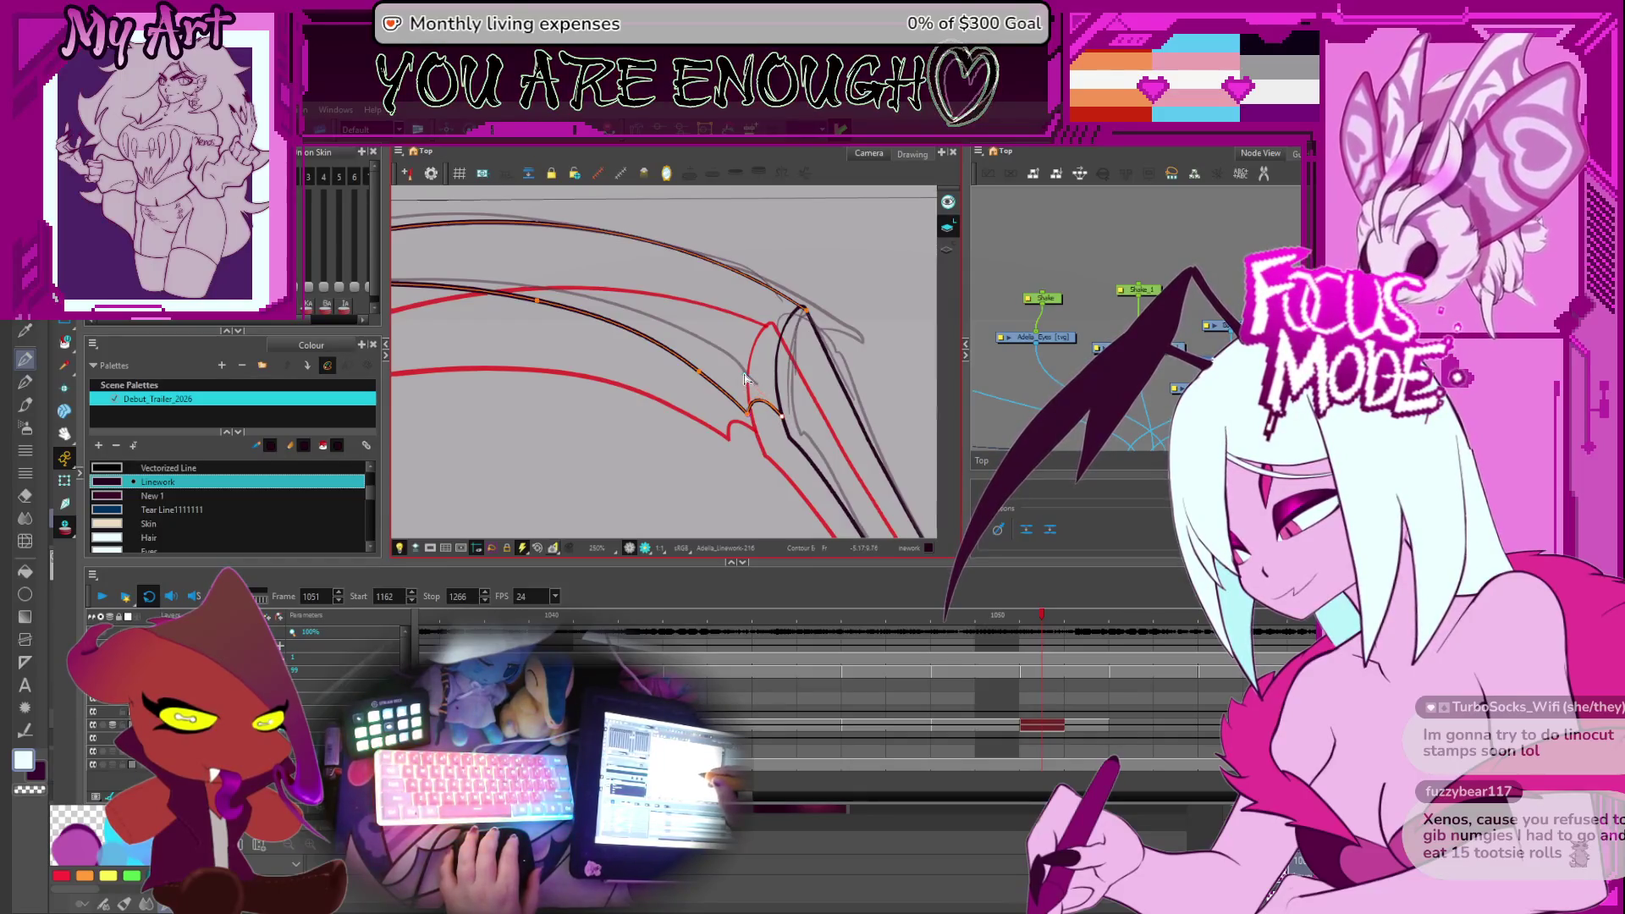
pyautogui.moveTo(811, 431); pyautogui.dragTo(750, 442)
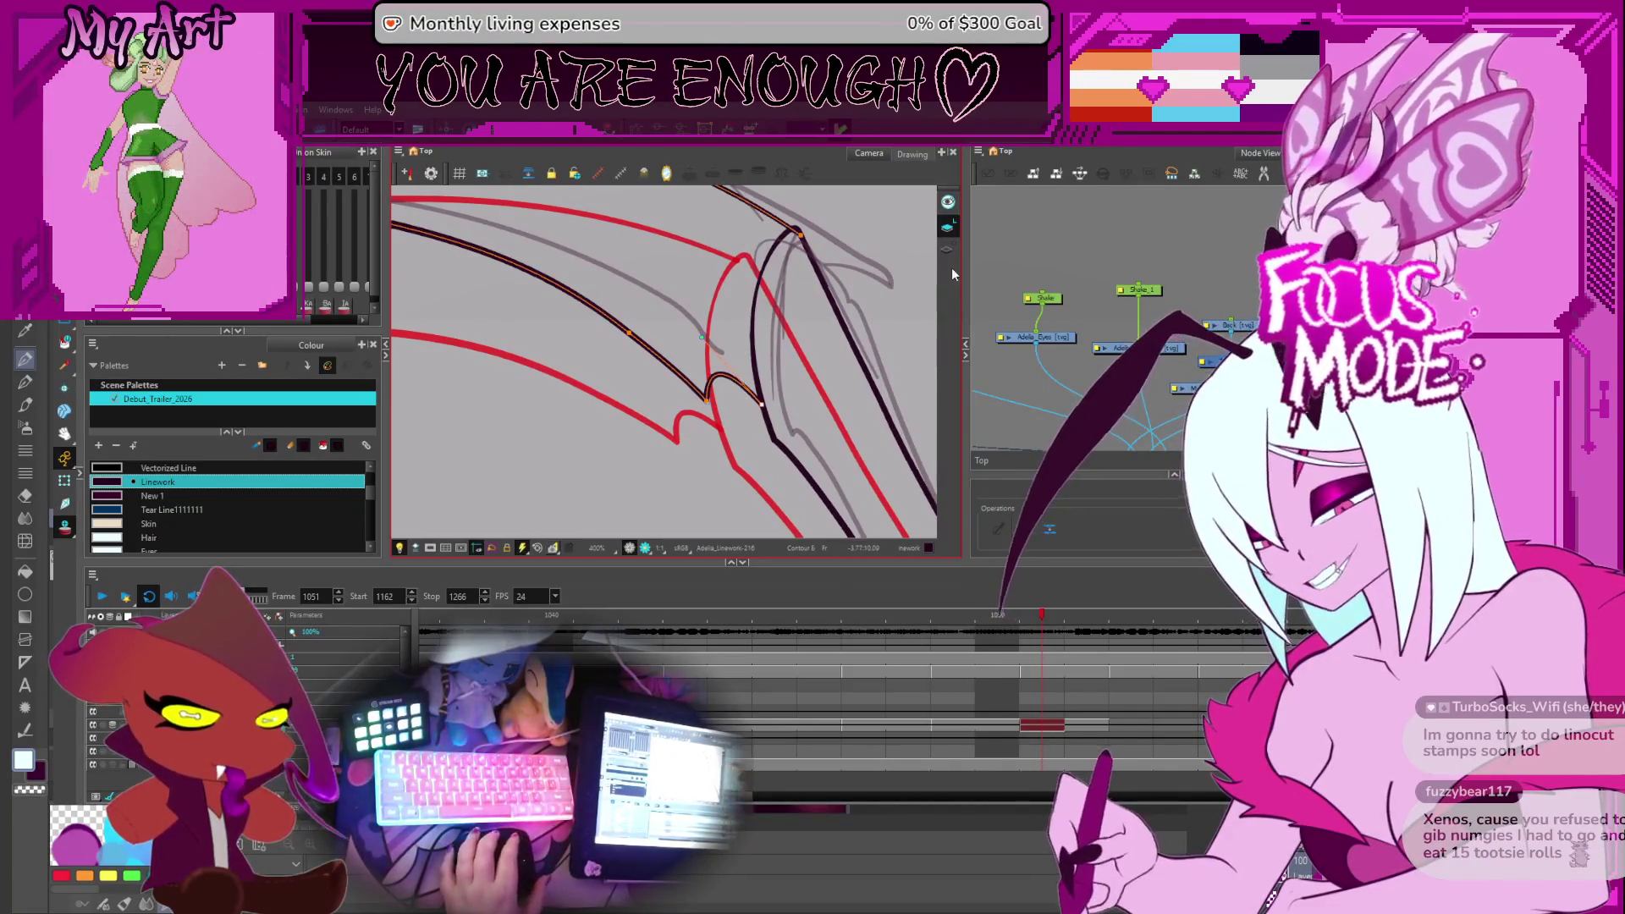
pyautogui.hotkey('ctrl', 'alt')
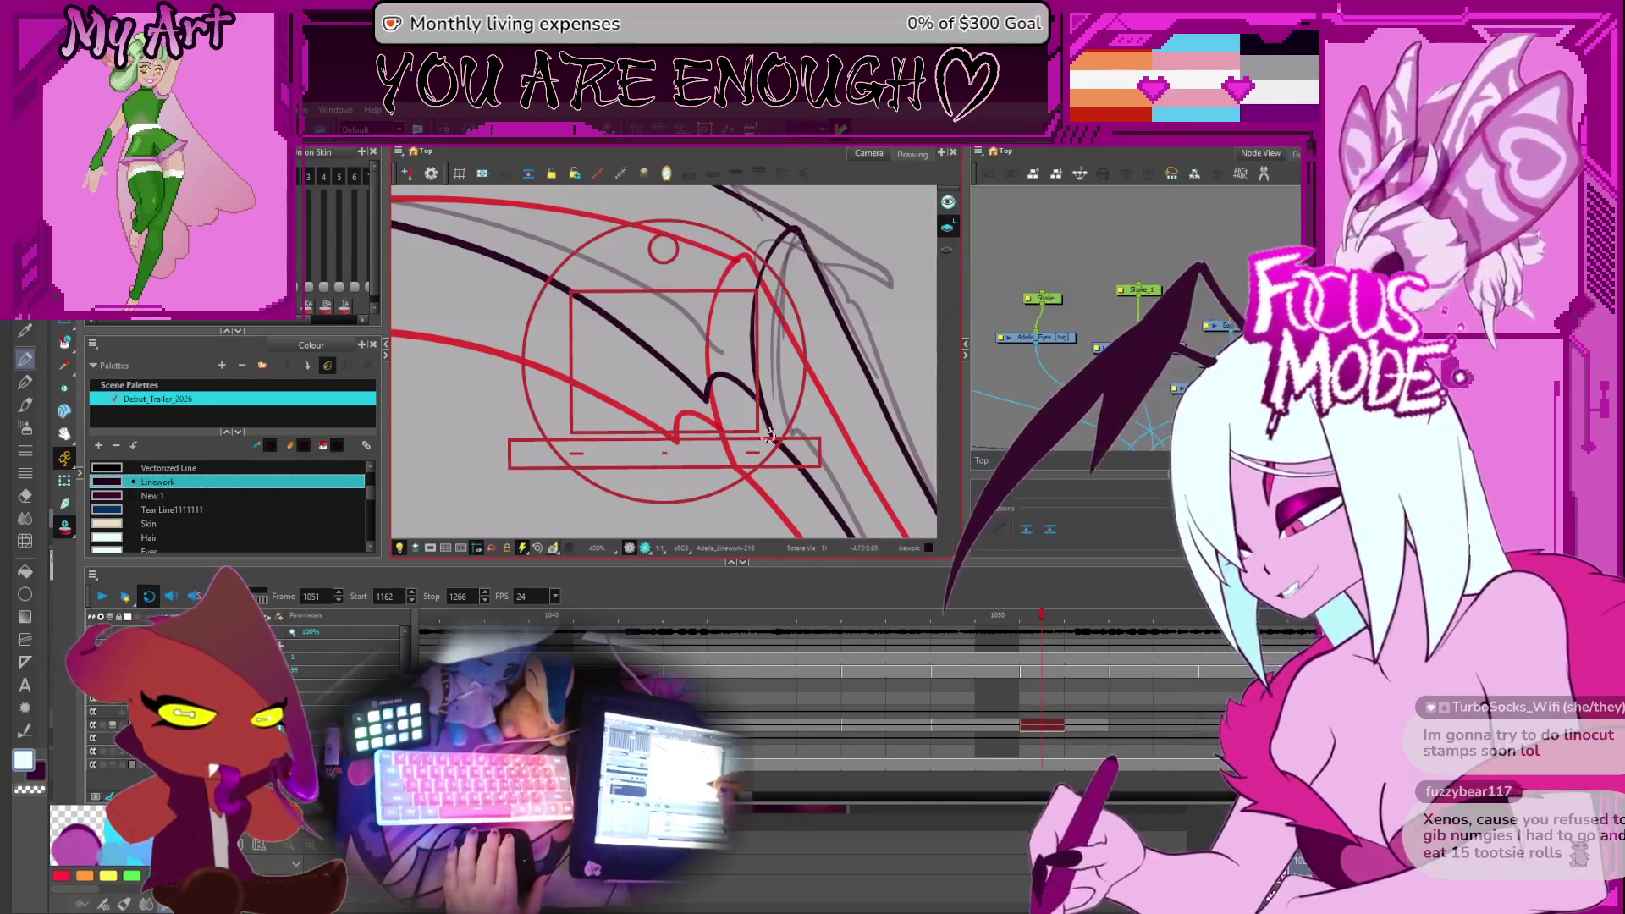
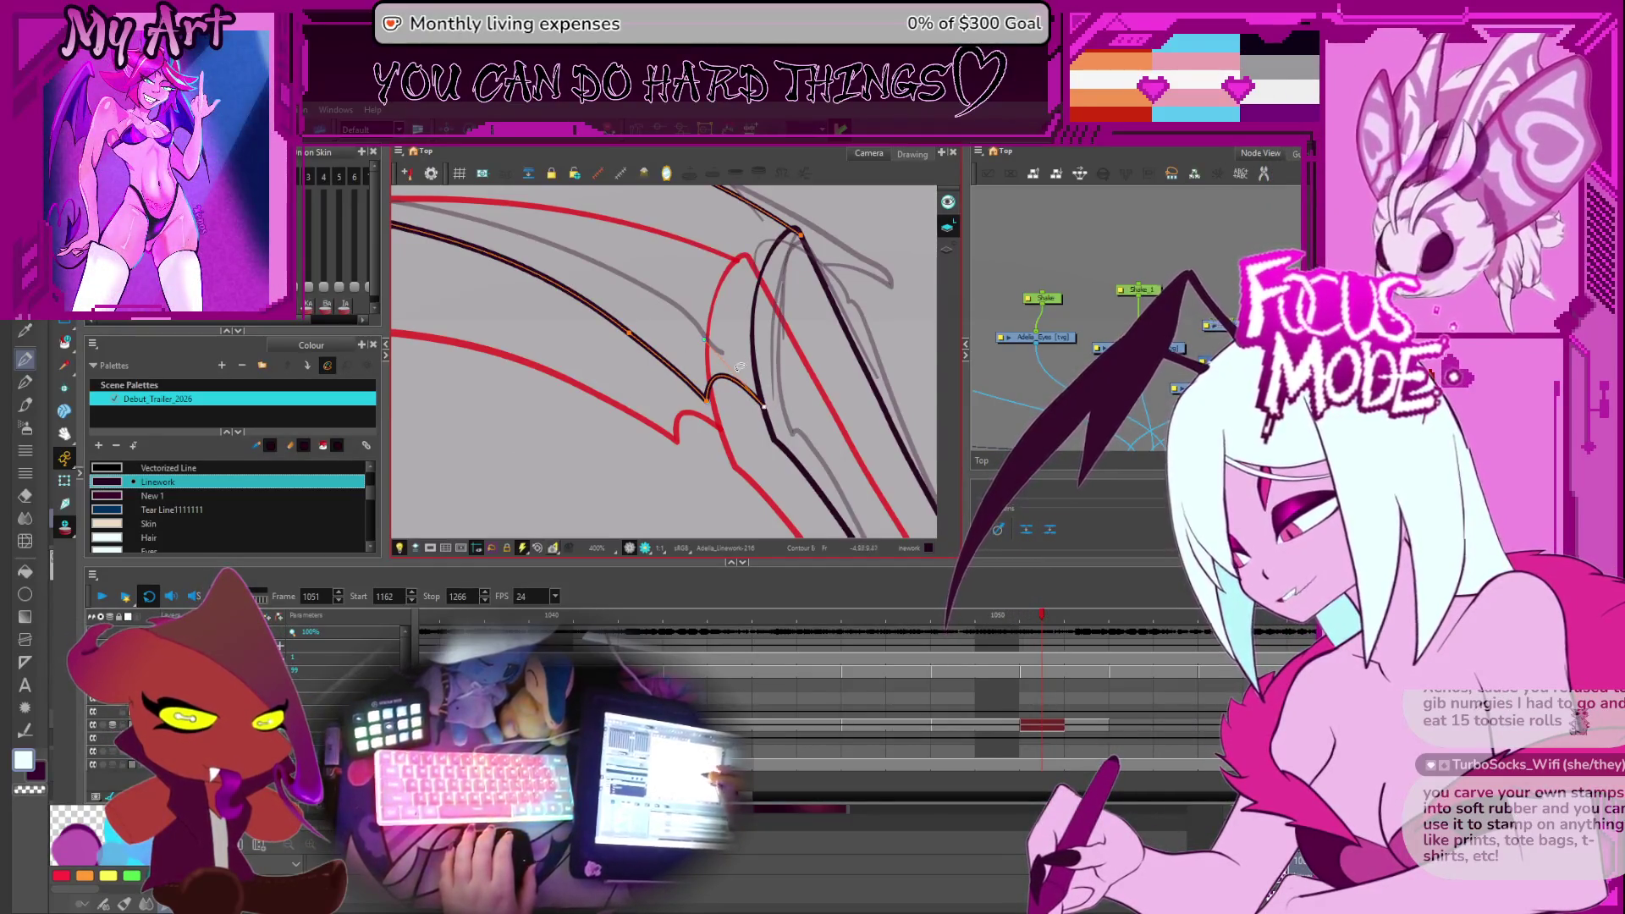
# Zoom out and pan over both spread wings, then select the right wing's outer red stroke
pyautogui.scroll(-4, 765, 291)
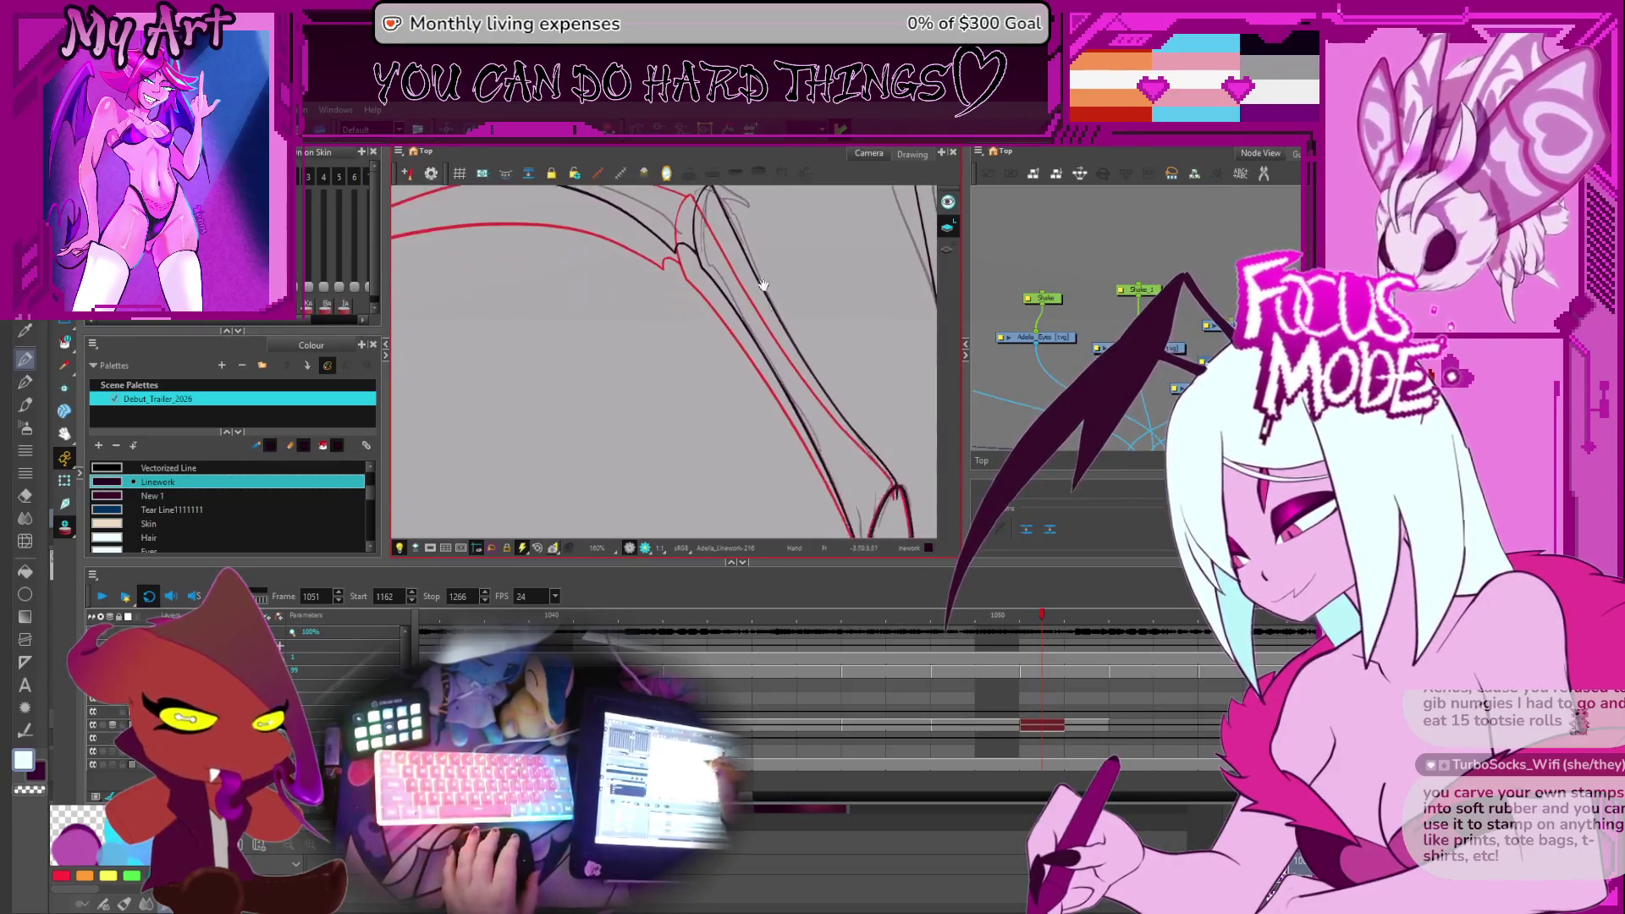
pyautogui.moveTo(815, 382); pyautogui.dragTo(745, 398)
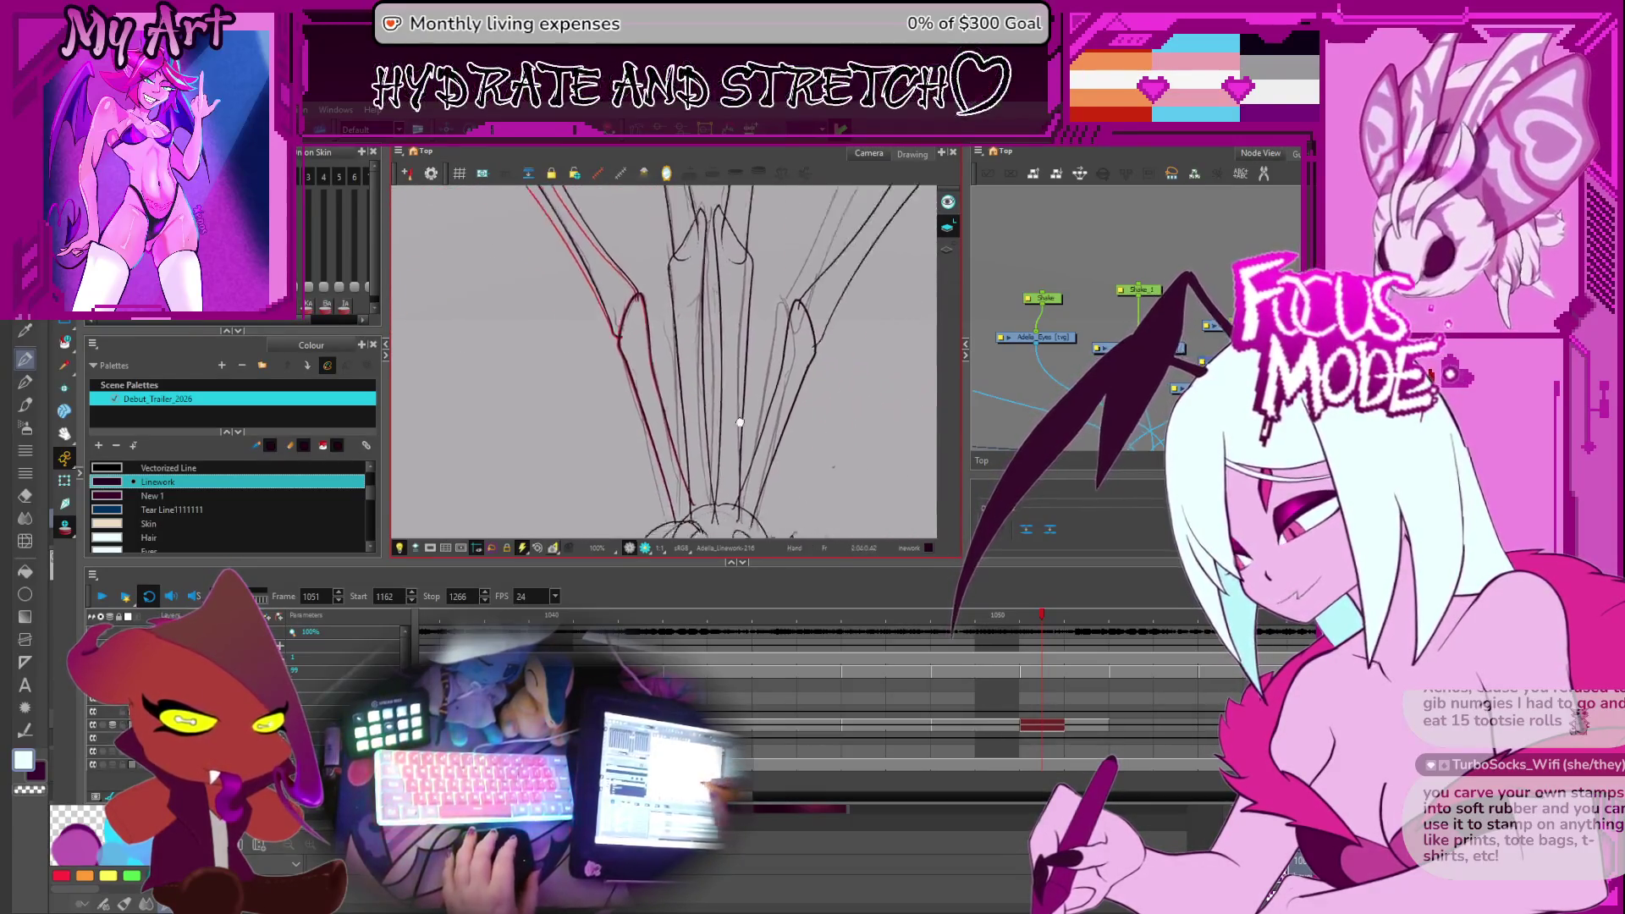
pyautogui.scroll(-1, 738, 418)
pyautogui.scroll(3, 739, 414)
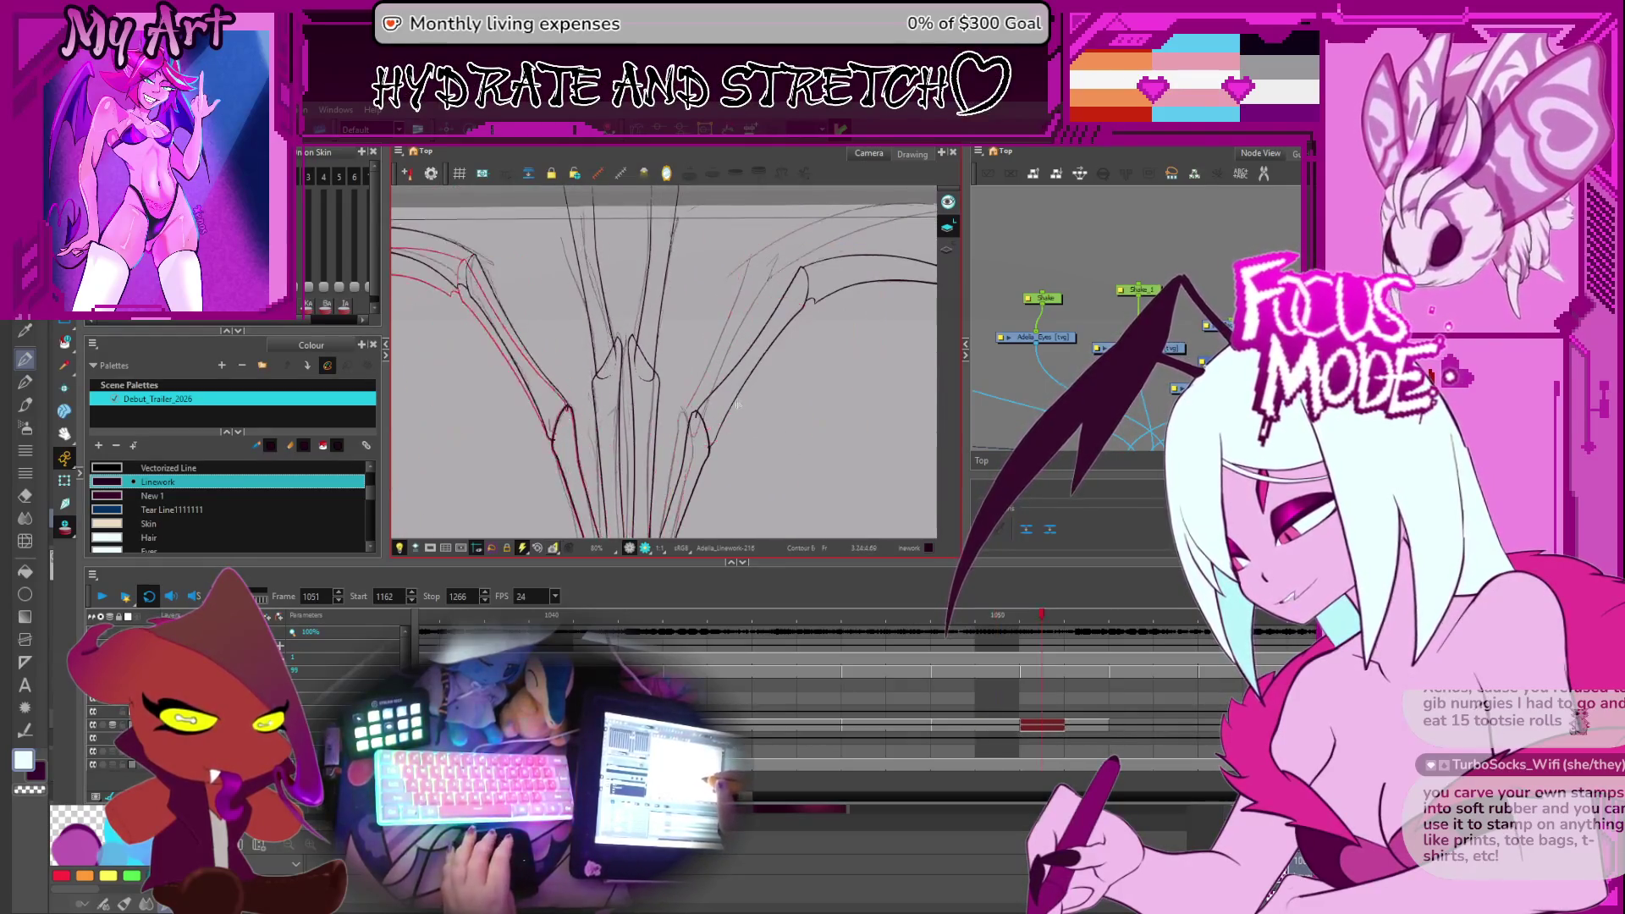
pyautogui.scroll(-2, 677, 398)
pyautogui.click(692, 385)
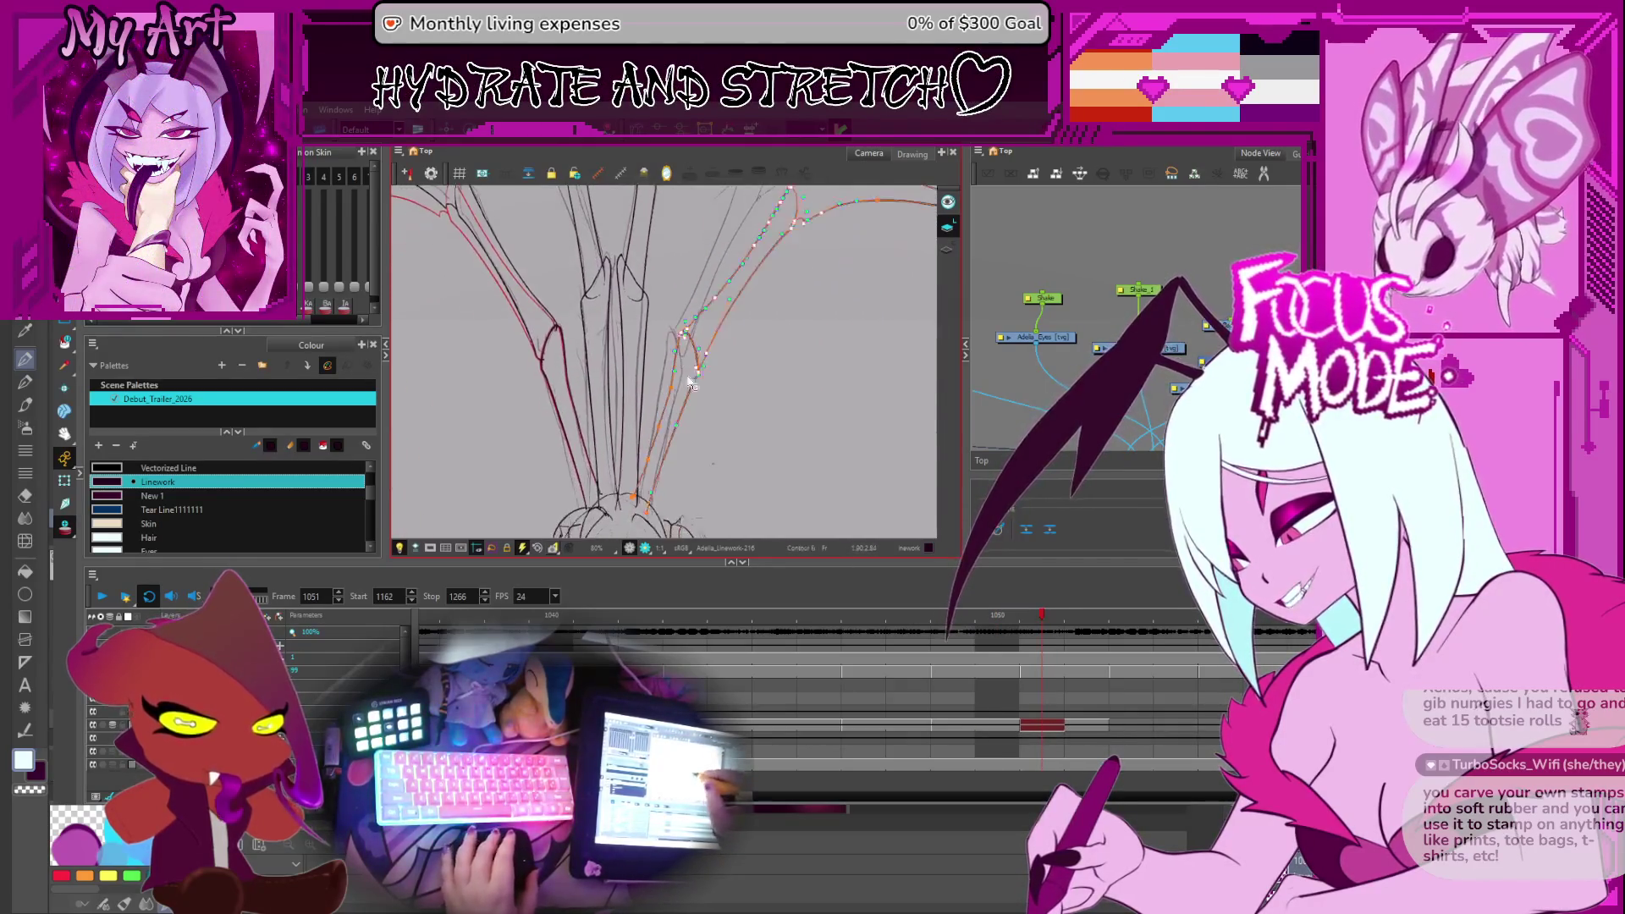
pyautogui.scroll(2, 687, 344)
pyautogui.scroll(-2, 789, 419)
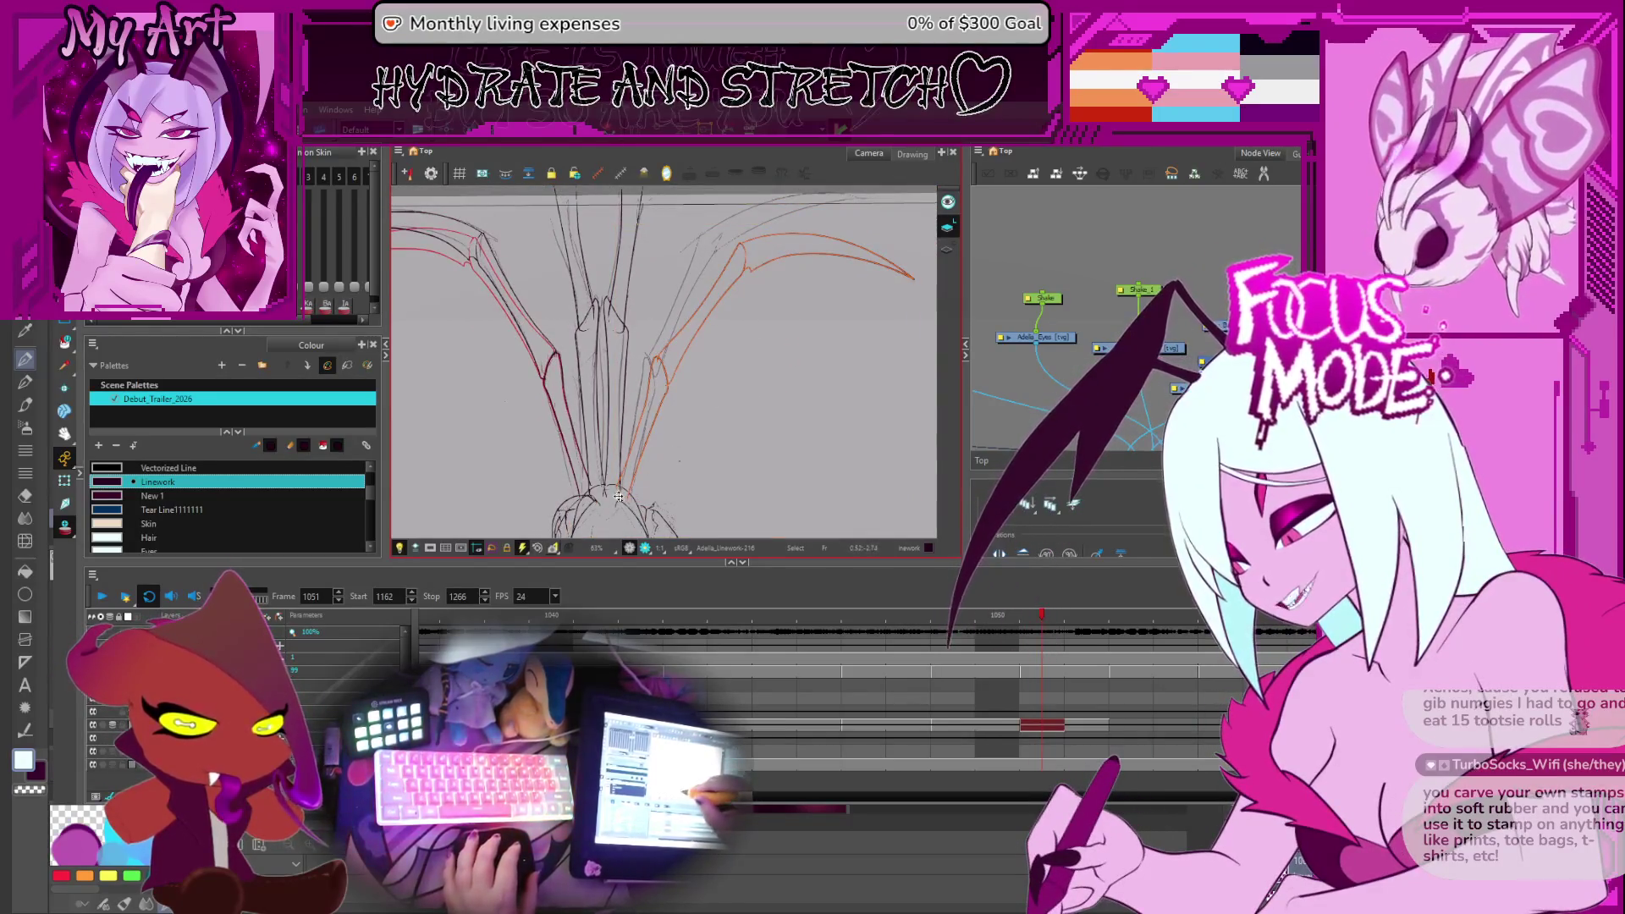
pyautogui.scroll(1, 690, 336)
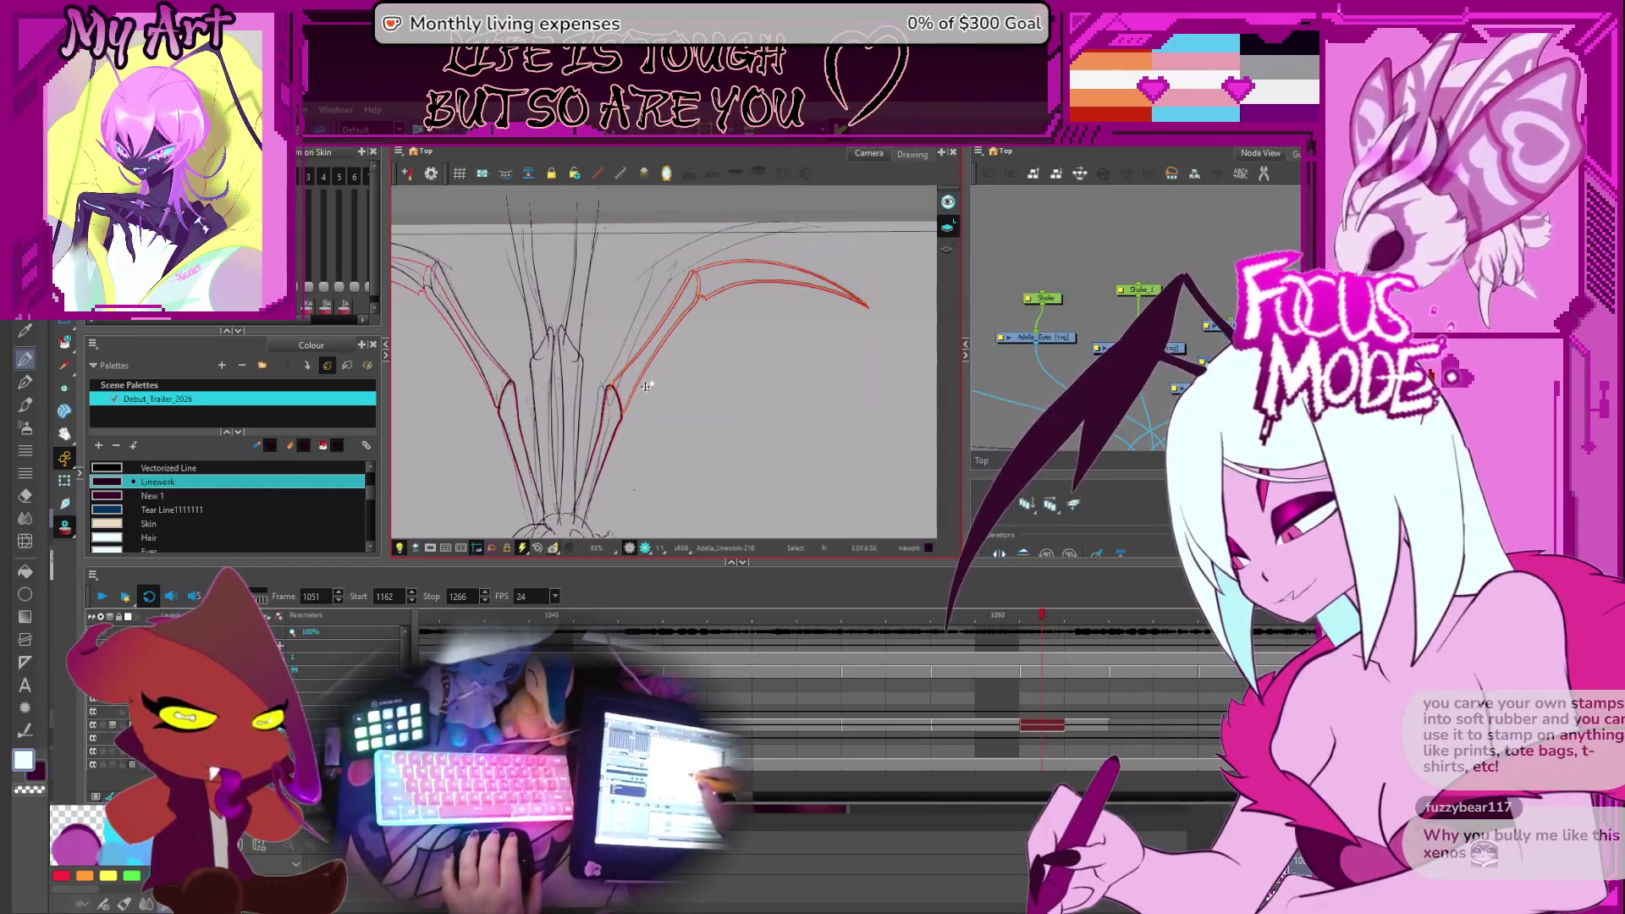
# Marquee-select only the right wing's upper red arcs with the Select tool
pyautogui.moveTo(800, 243)
pyautogui.mouseDown()
pyautogui.moveTo(780, 273)
pyautogui.moveTo(842, 269)
pyautogui.mouseUp()
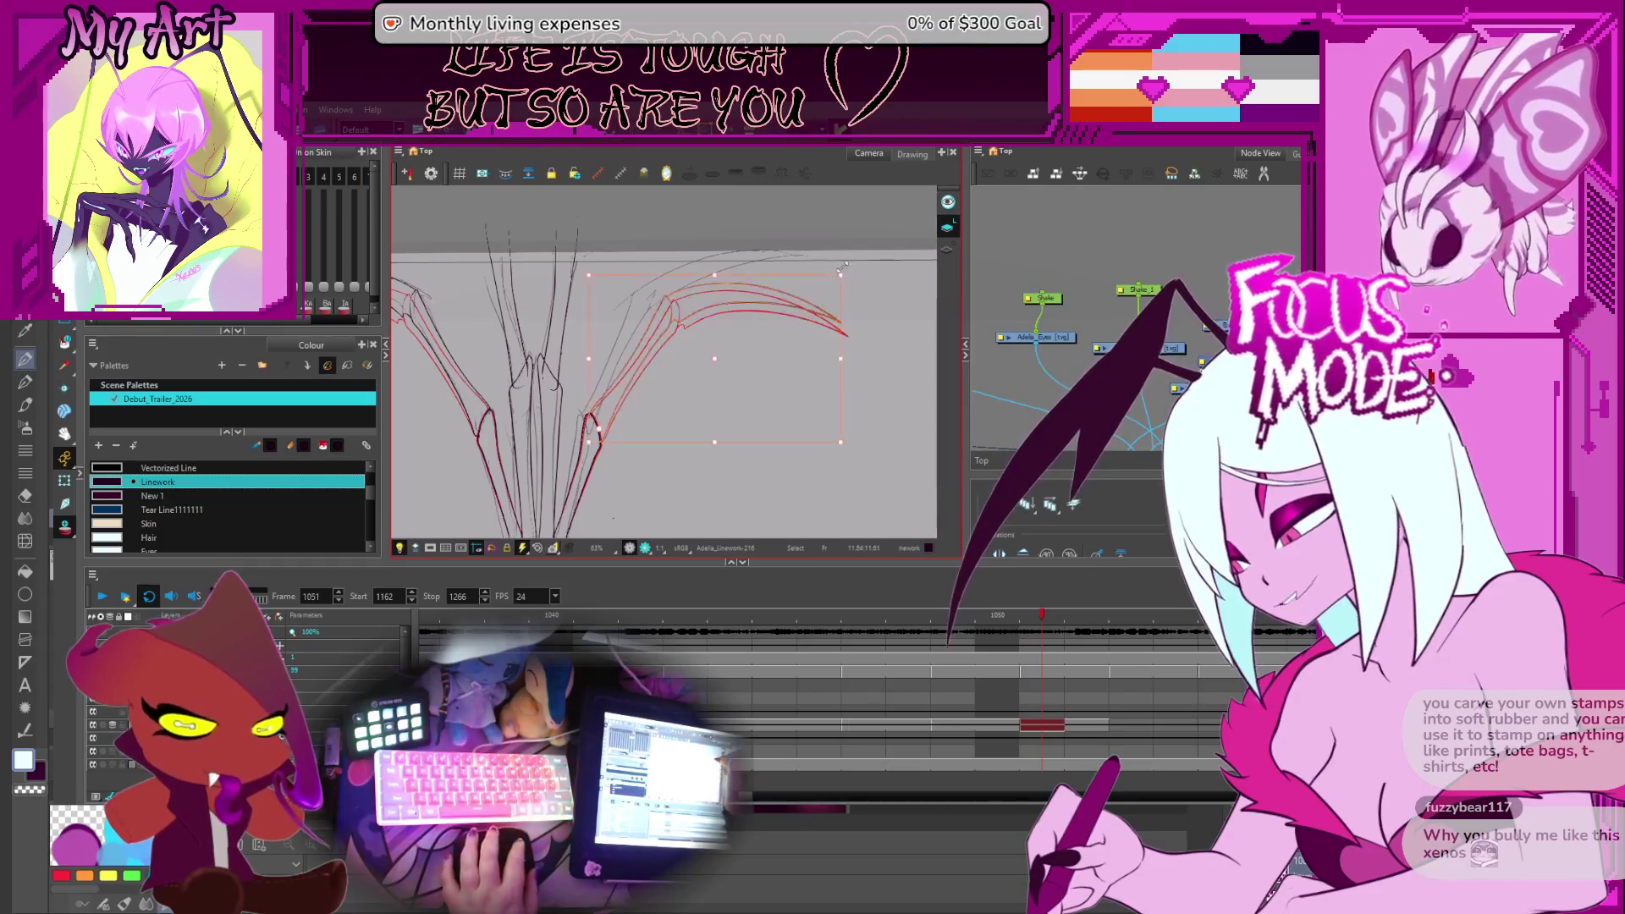
pyautogui.click(680, 291)
pyautogui.moveTo(747, 314); pyautogui.dragTo(762, 334)
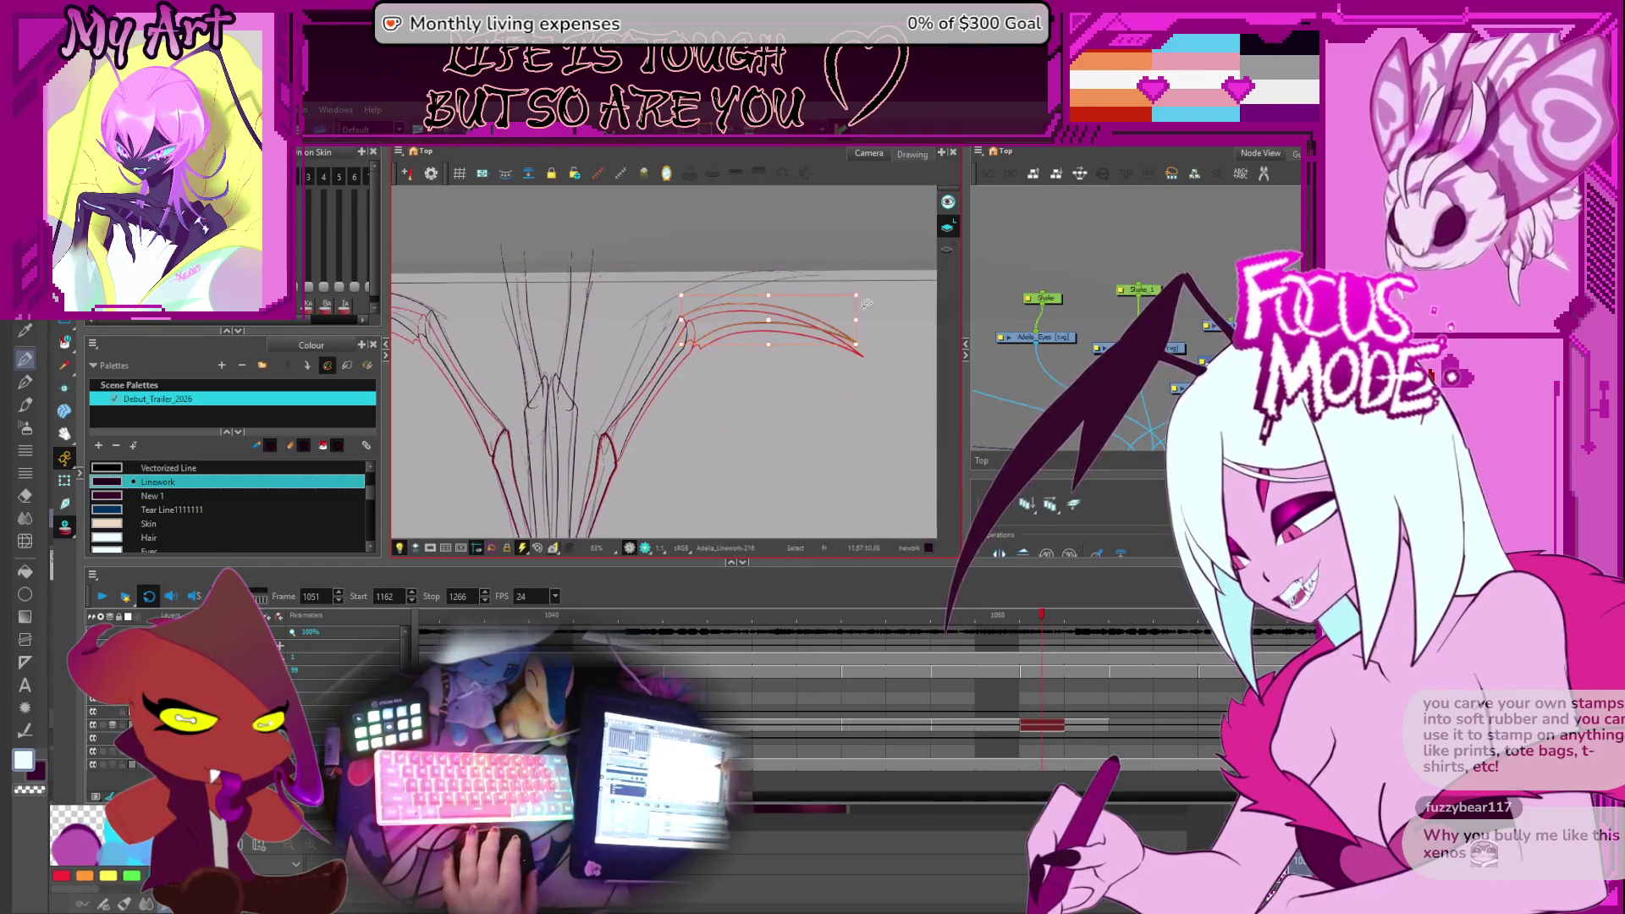
pyautogui.click(682, 332)
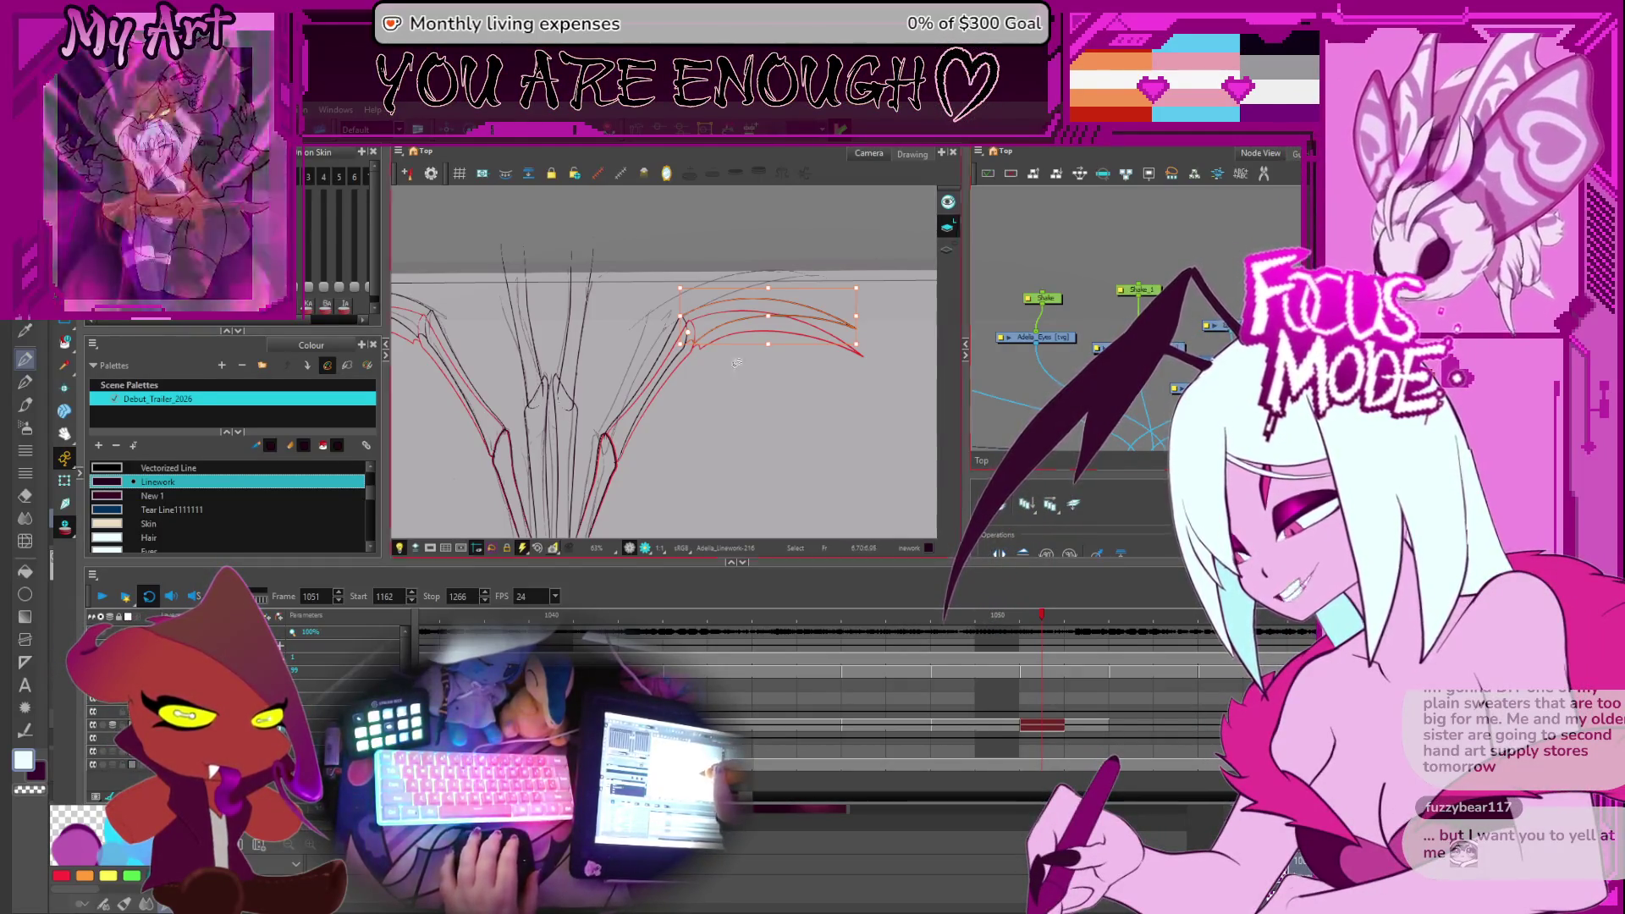
# Inspect the arcs' tips at 160% zoom, then zoom out to 40% on the whole character
pyautogui.scroll(5, 691, 332)
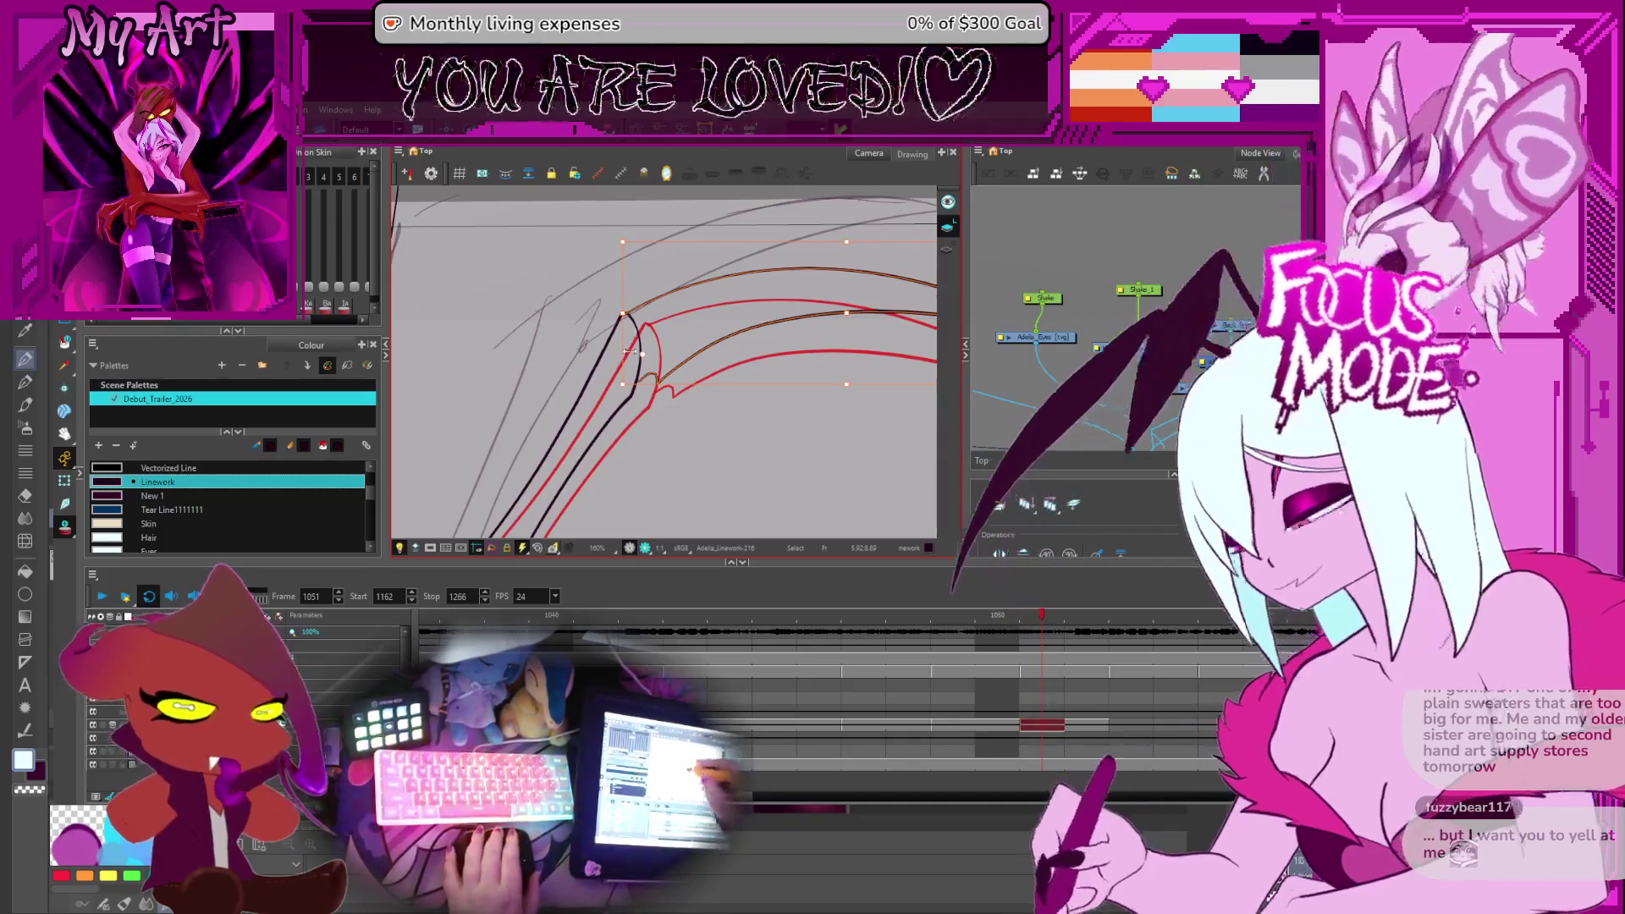
pyautogui.moveTo(923, 297)
pyautogui.mouseDown()
pyautogui.moveTo(857, 350)
pyautogui.moveTo(804, 332)
pyautogui.mouseUp()
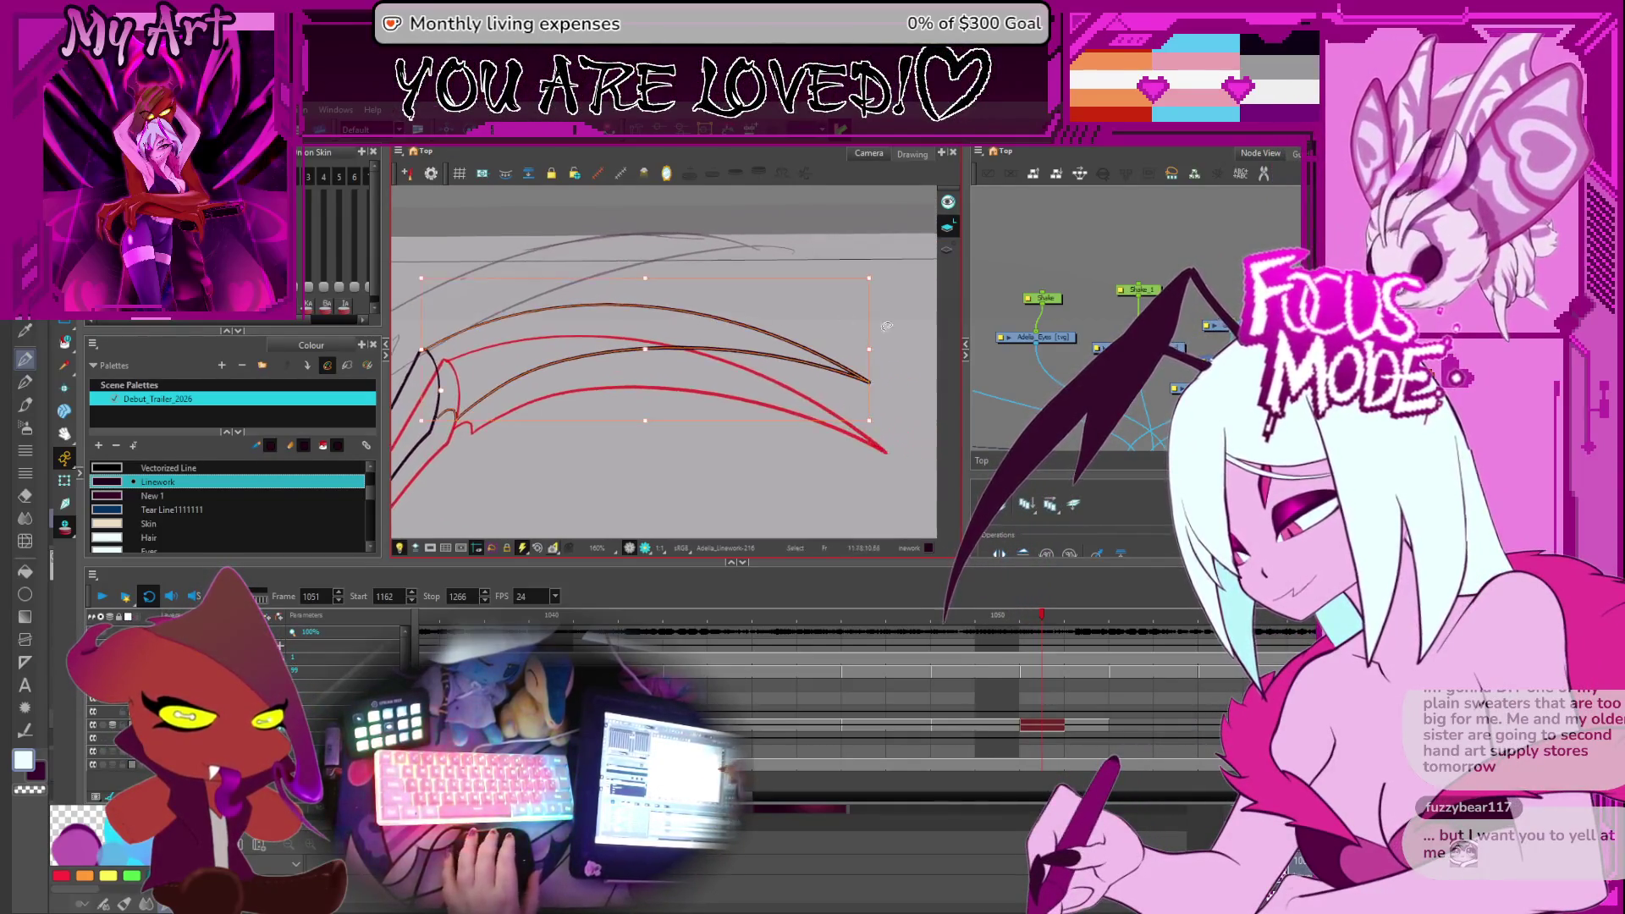
pyautogui.moveTo(560, 375)
pyautogui.mouseDown()
pyautogui.moveTo(541, 370)
pyautogui.moveTo(617, 372)
pyautogui.mouseUp()
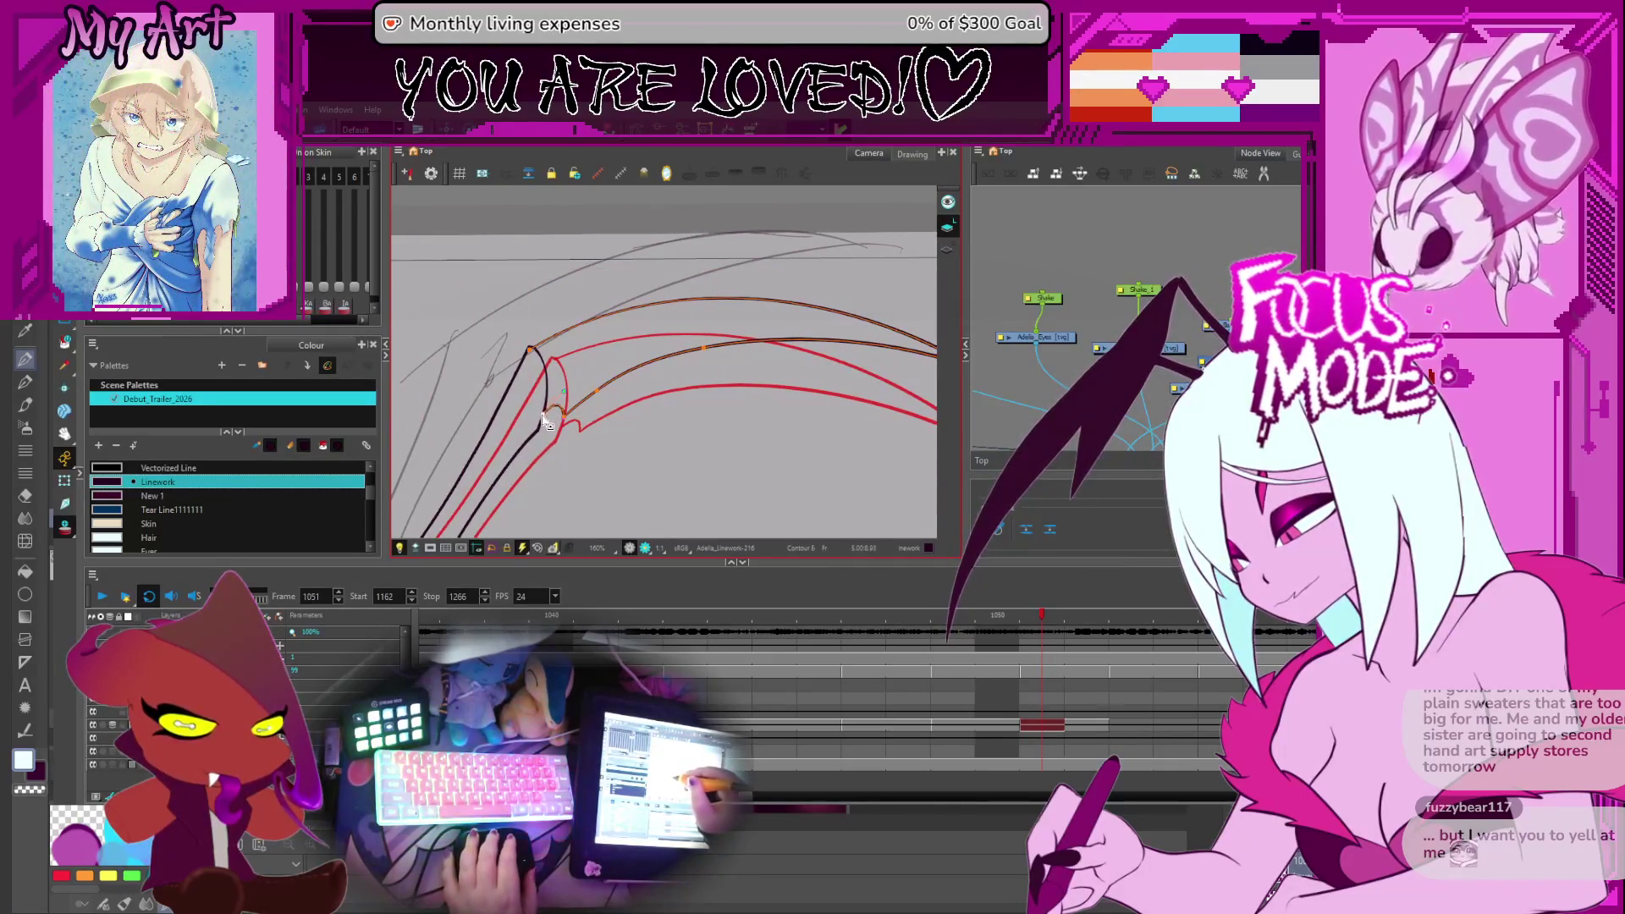
pyautogui.scroll(-5, 546, 423)
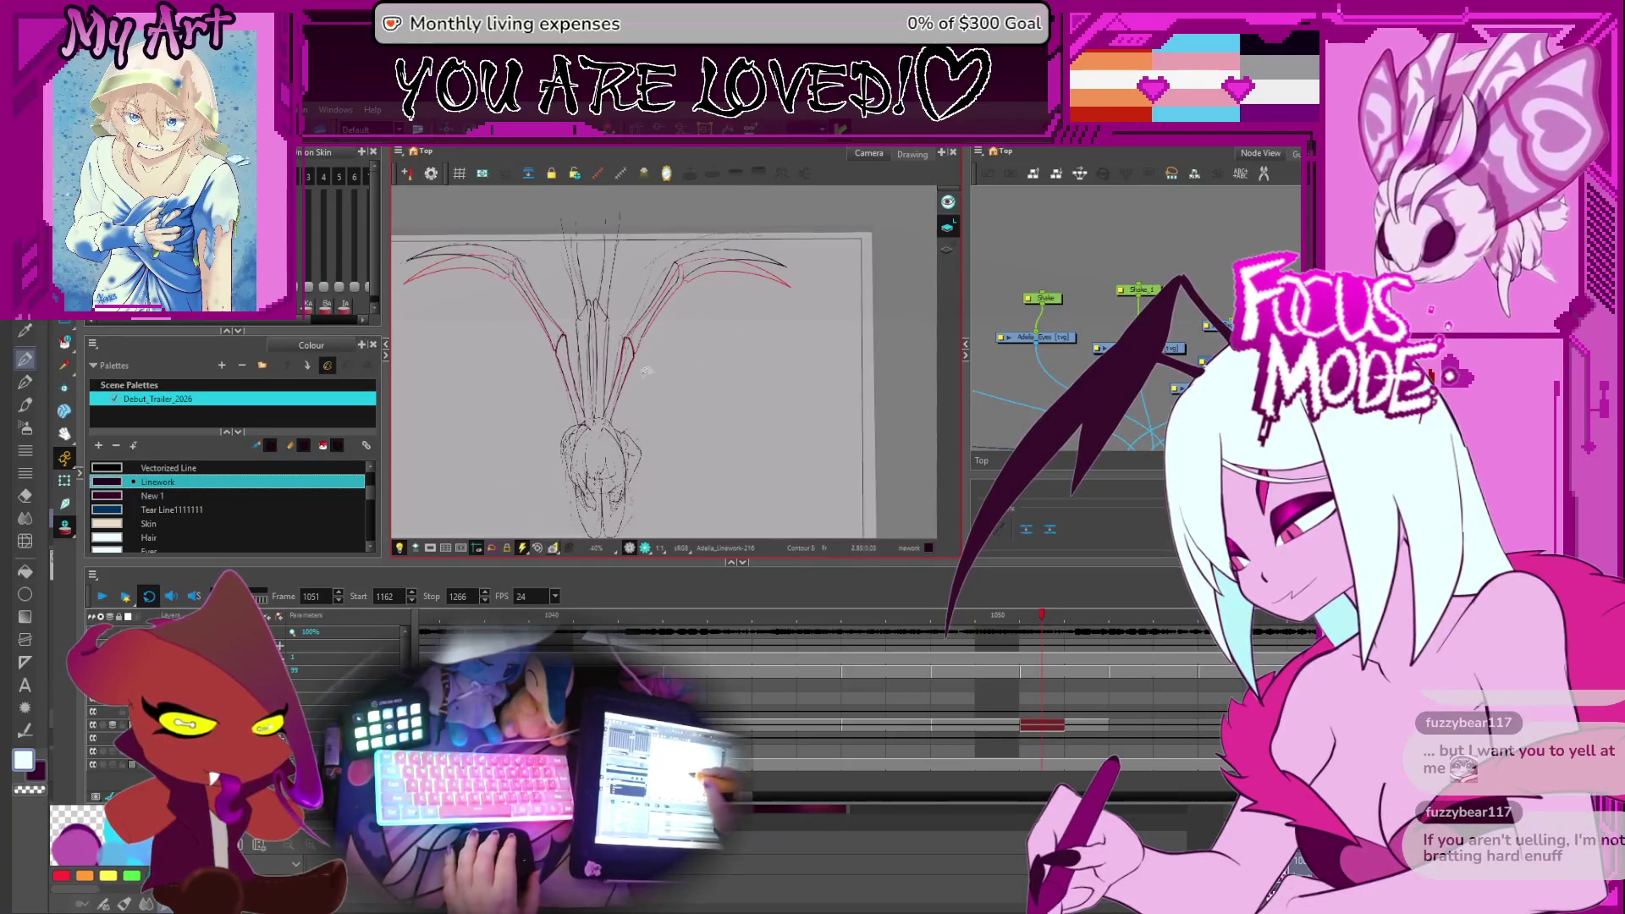
pyautogui.moveTo(652, 376); pyautogui.dragTo(720, 387)
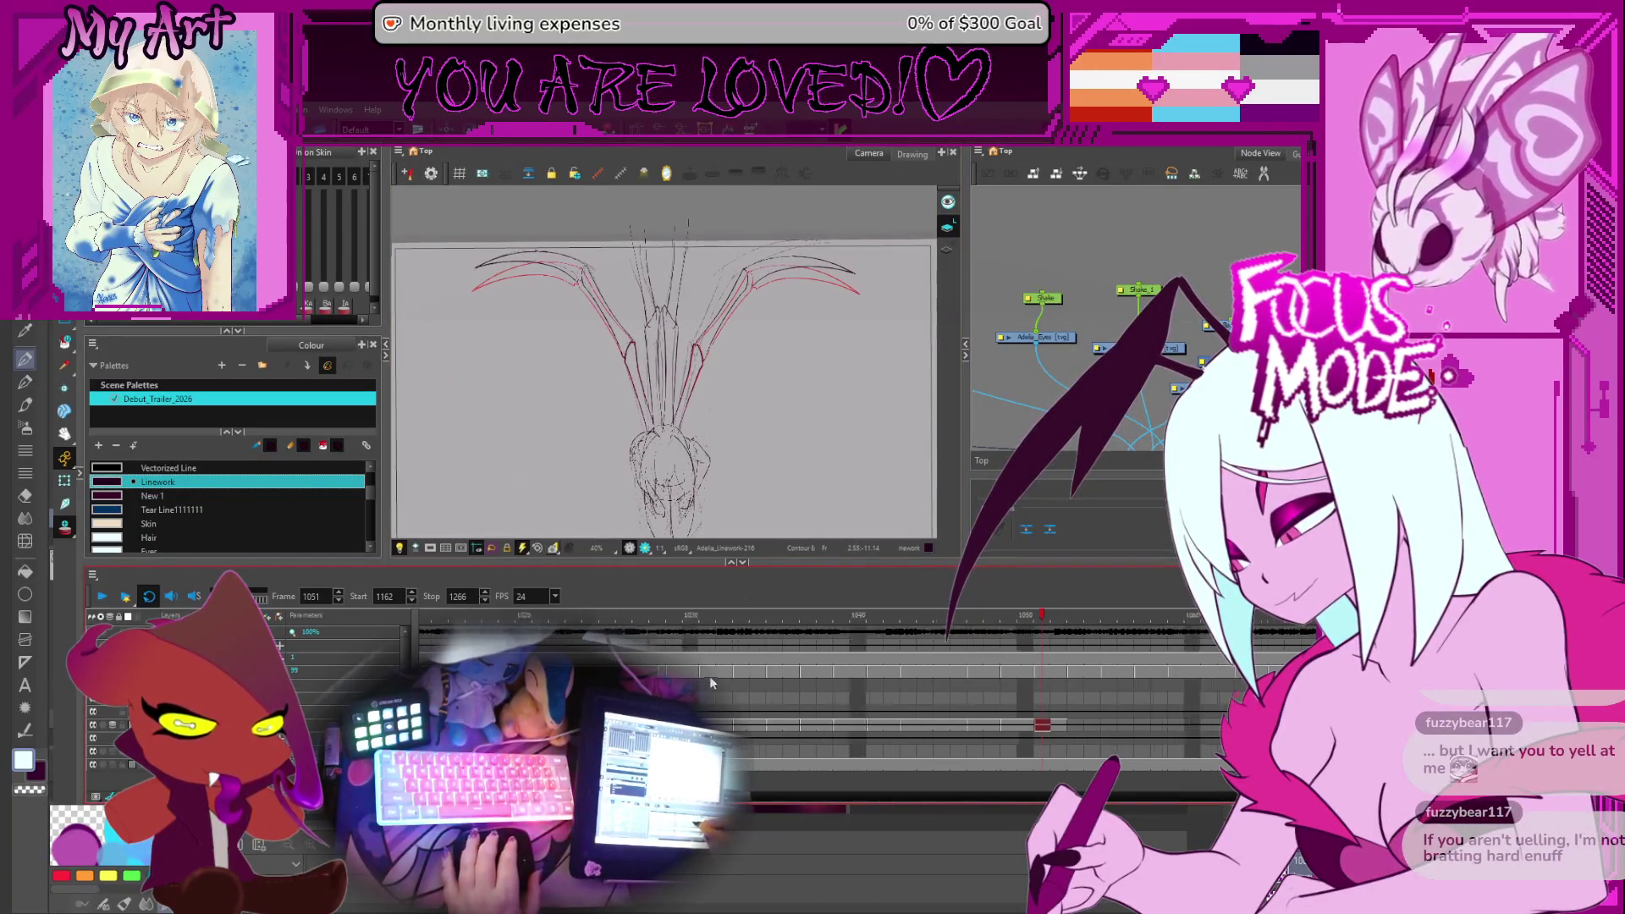
# Limit playback to frames 984–1071 and play the wing animation
pyautogui.scroll(-5, 846, 677)
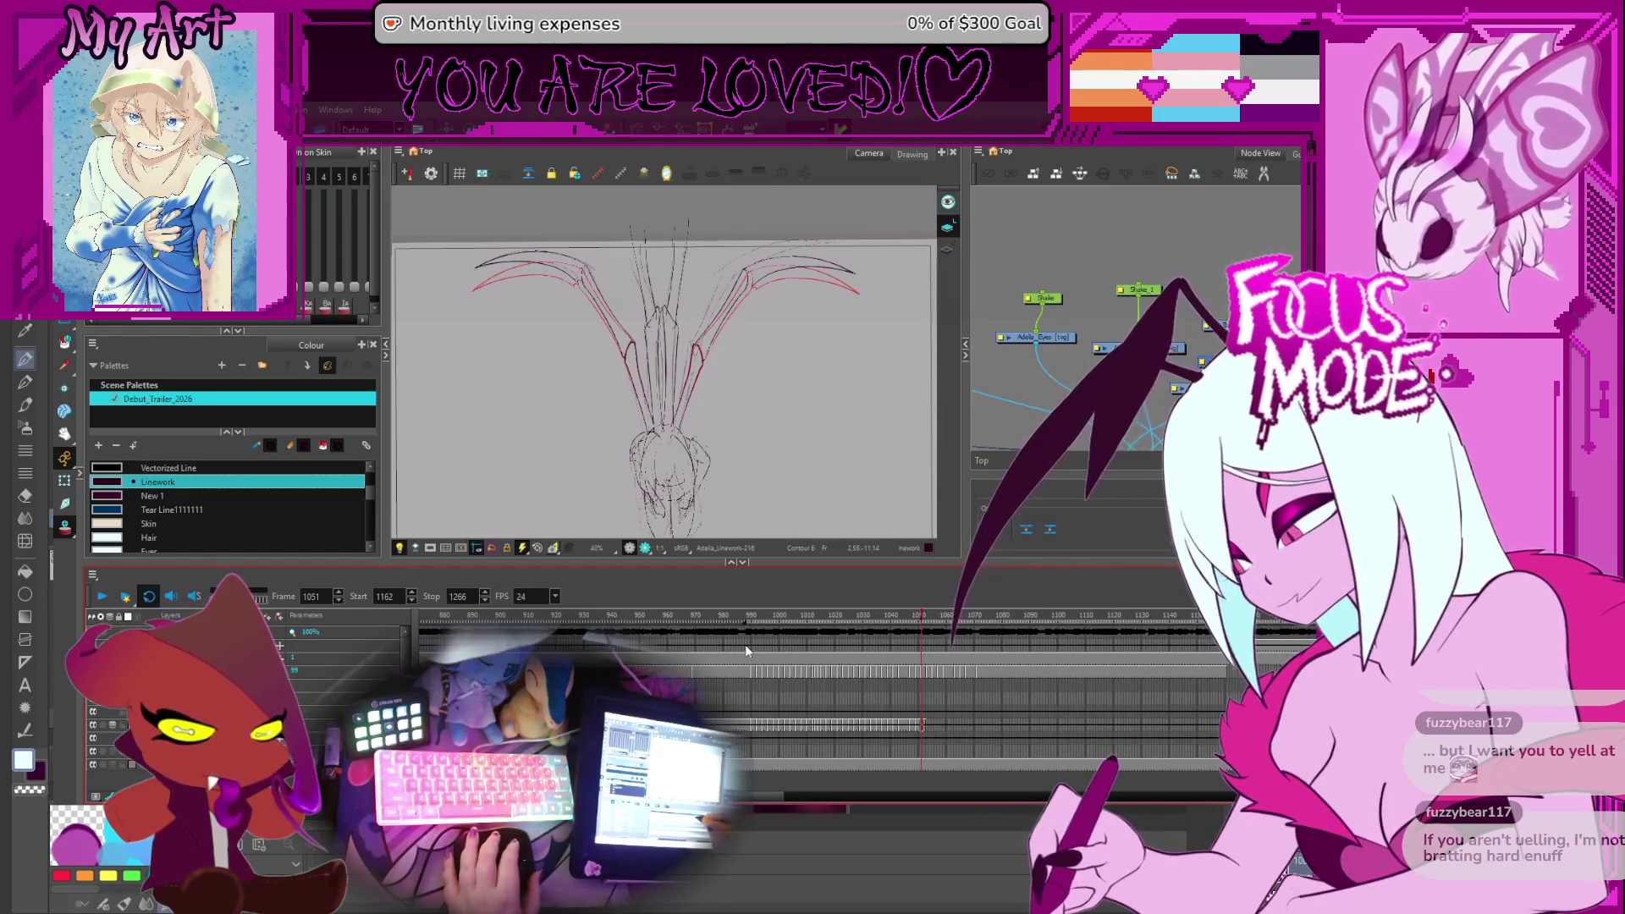
pyautogui.hscroll(5, 975, 651)
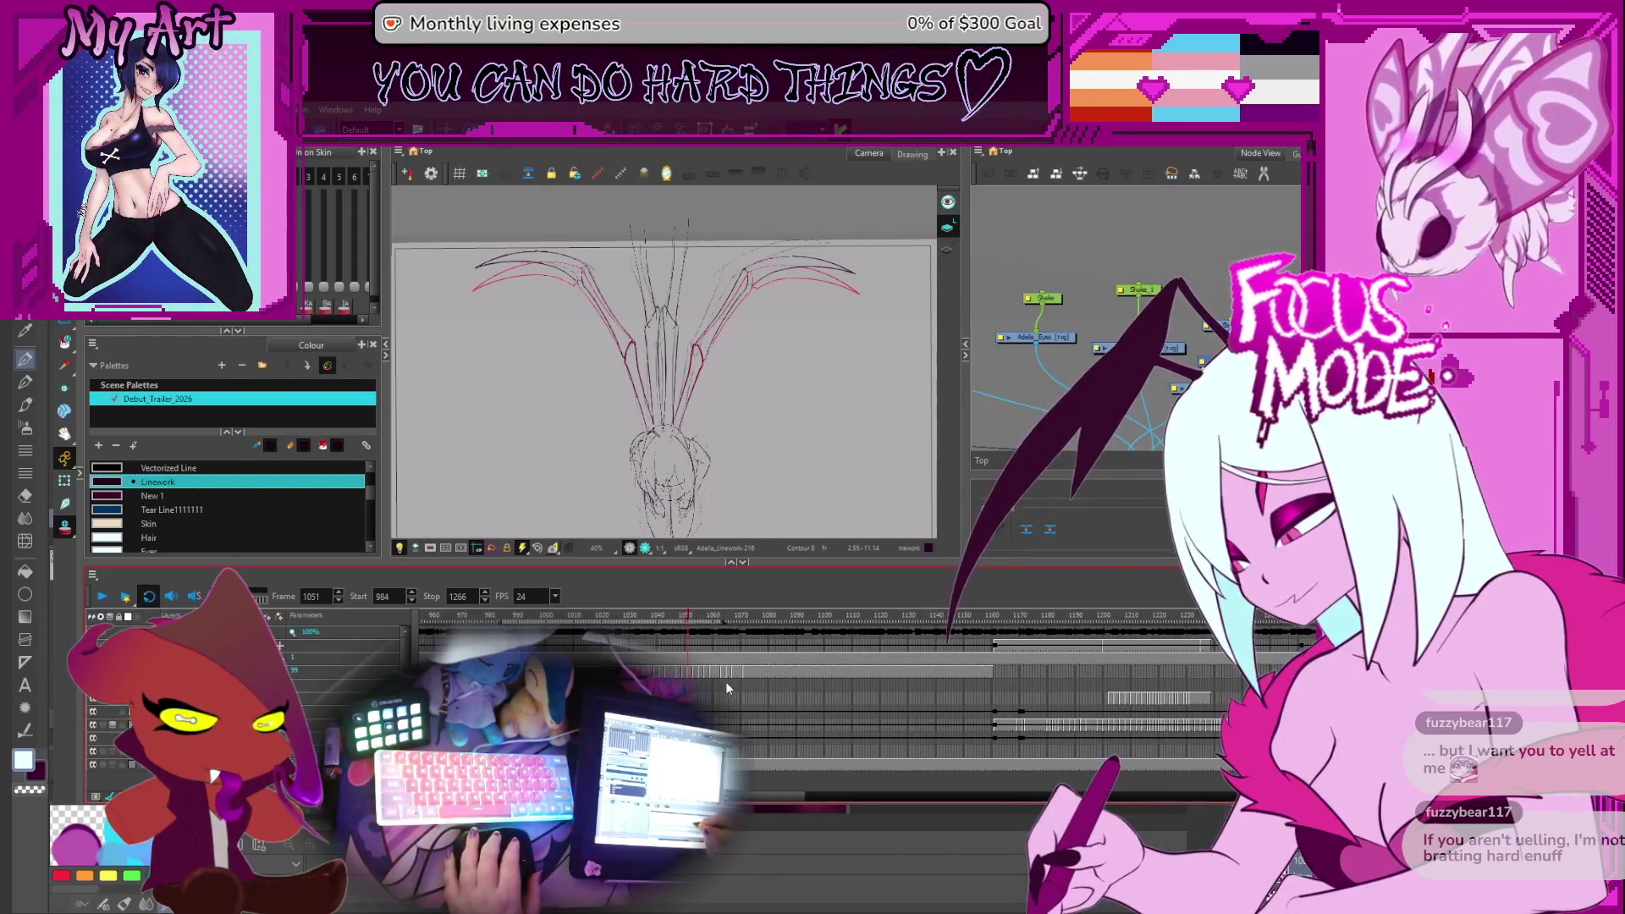
pyautogui.scroll(3, 736, 692)
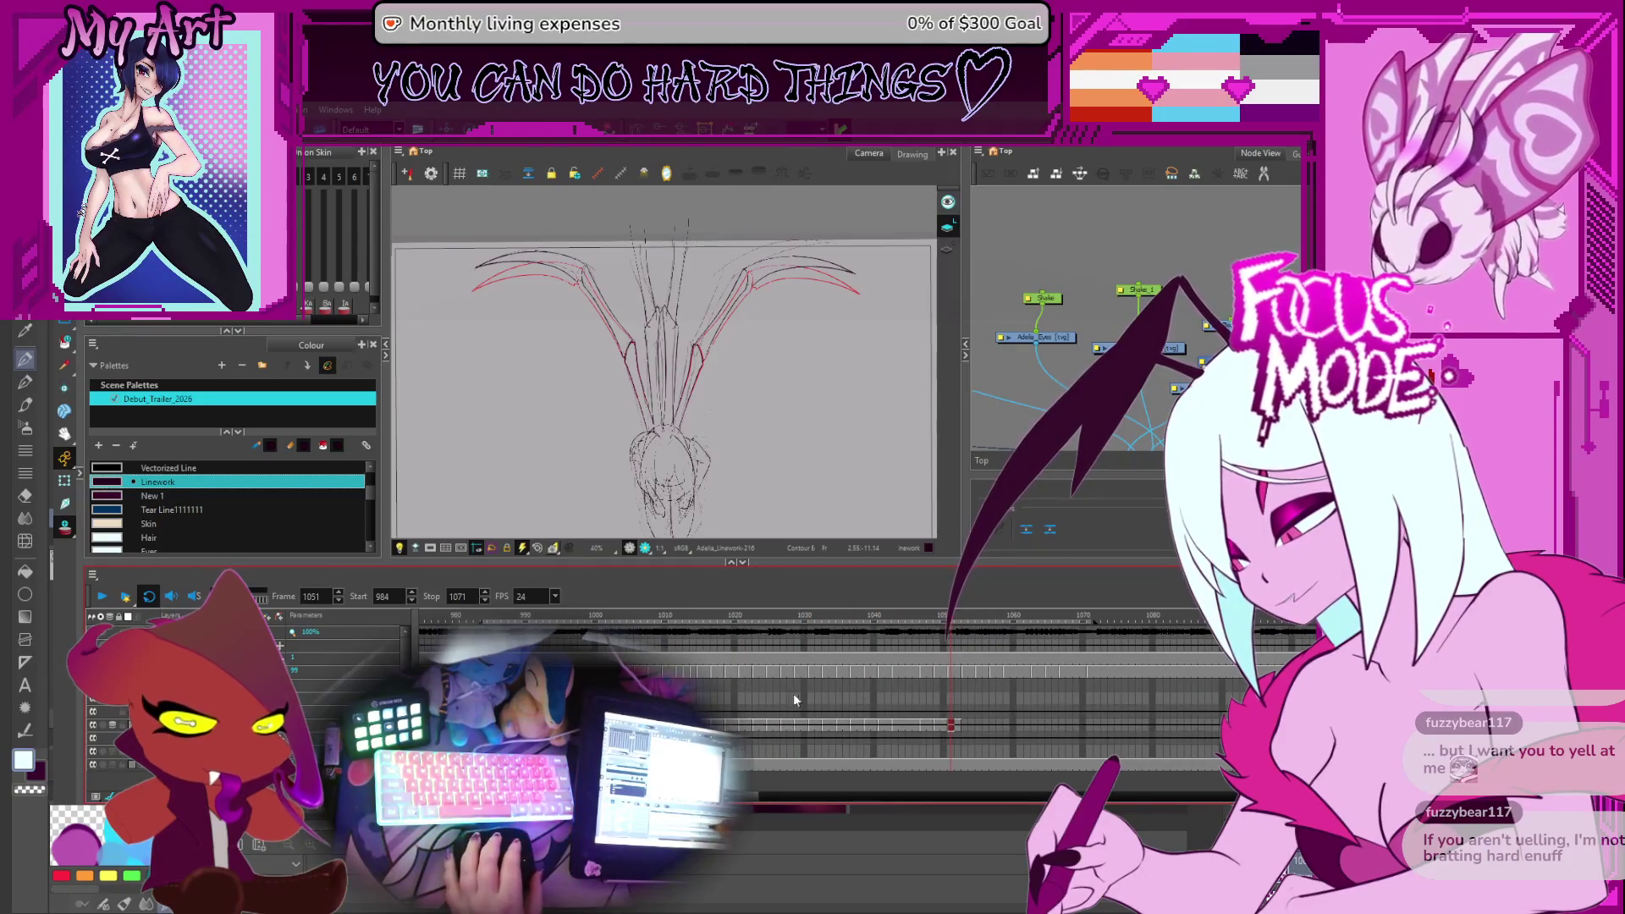
pyautogui.click(102, 596)
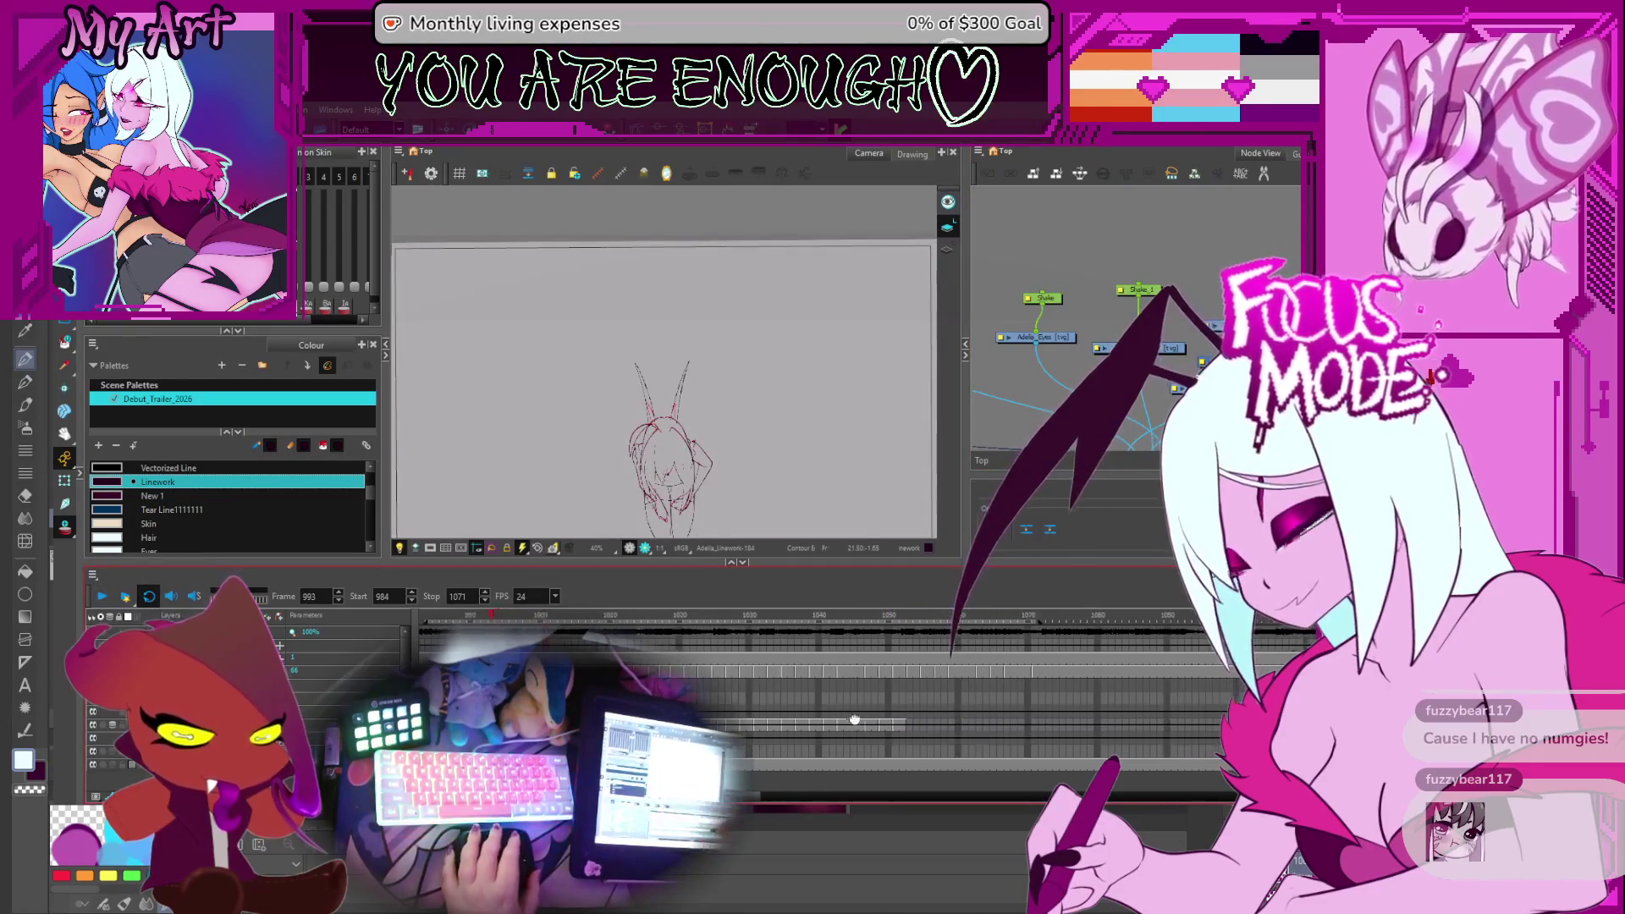
# Stop on frame 1043 in the timeline and zoom the camera view to 32%
pyautogui.scroll(3, 762, 693)
pyautogui.scroll(2, 934, 715)
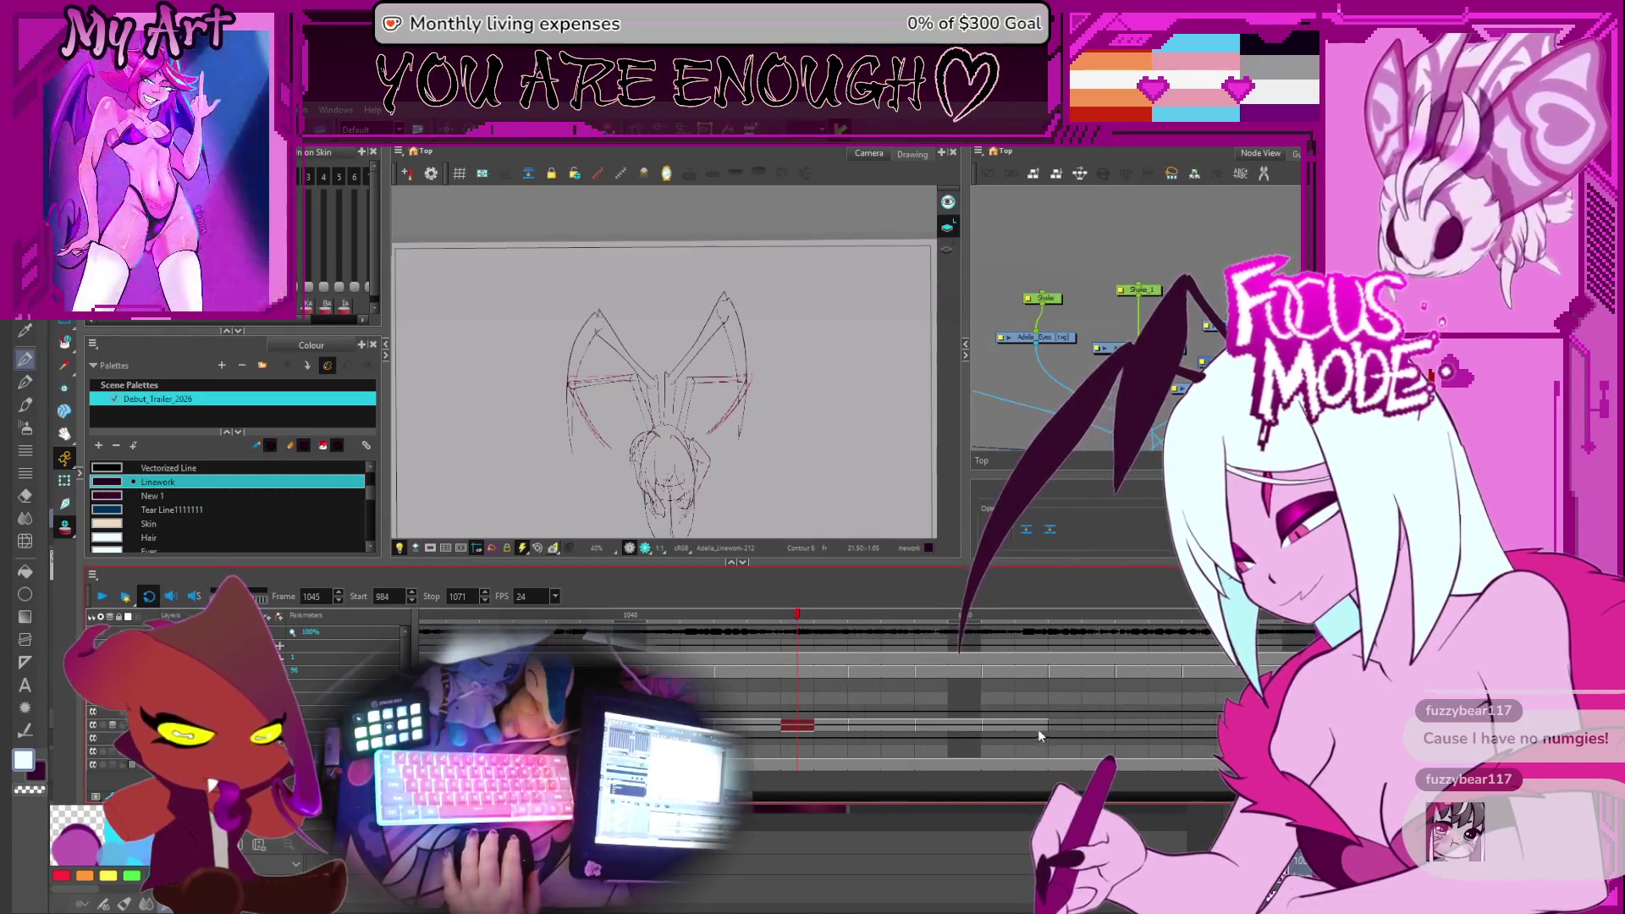
pyautogui.moveTo(806, 729); pyautogui.dragTo(747, 728)
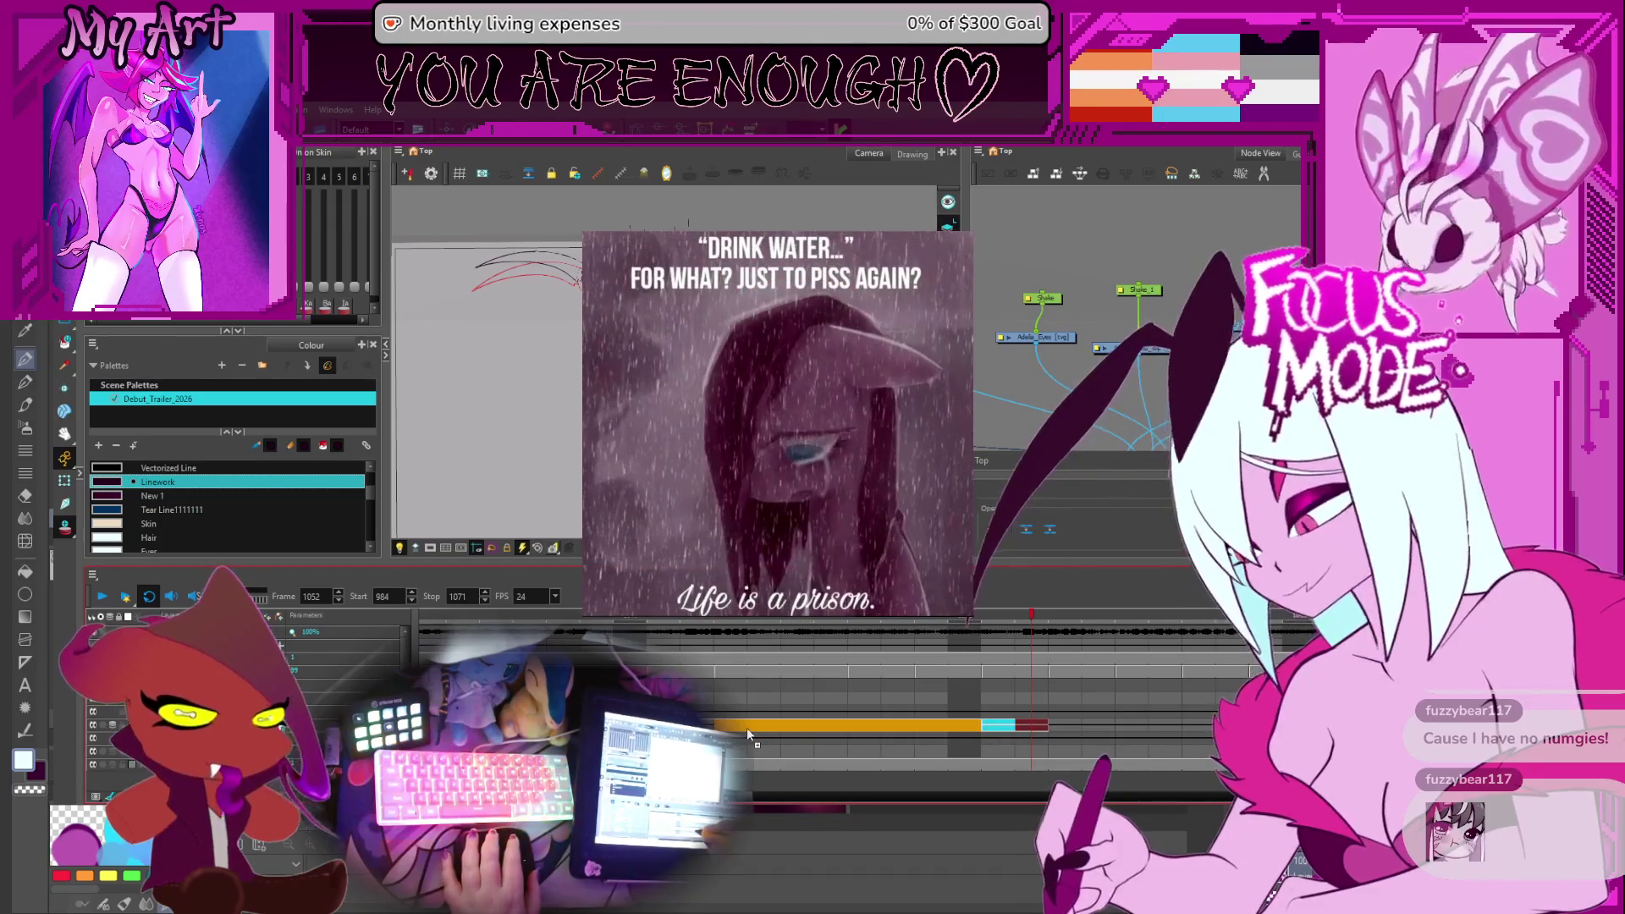
pyautogui.click(743, 724)
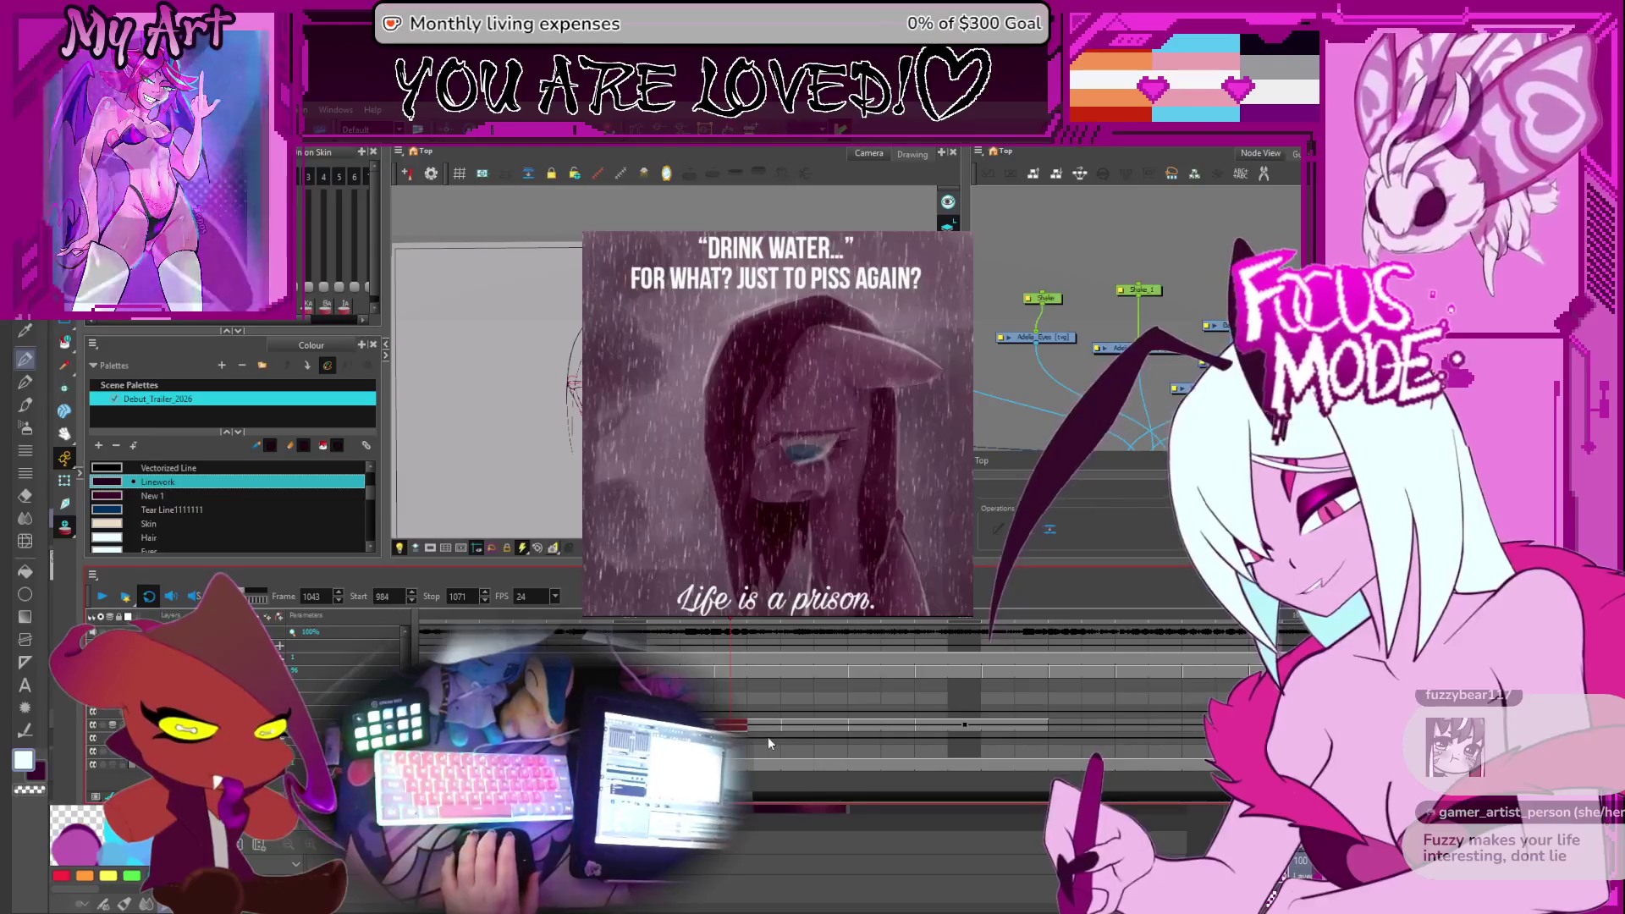
pyautogui.scroll(-3, 772, 534)
pyautogui.scroll(2, 753, 471)
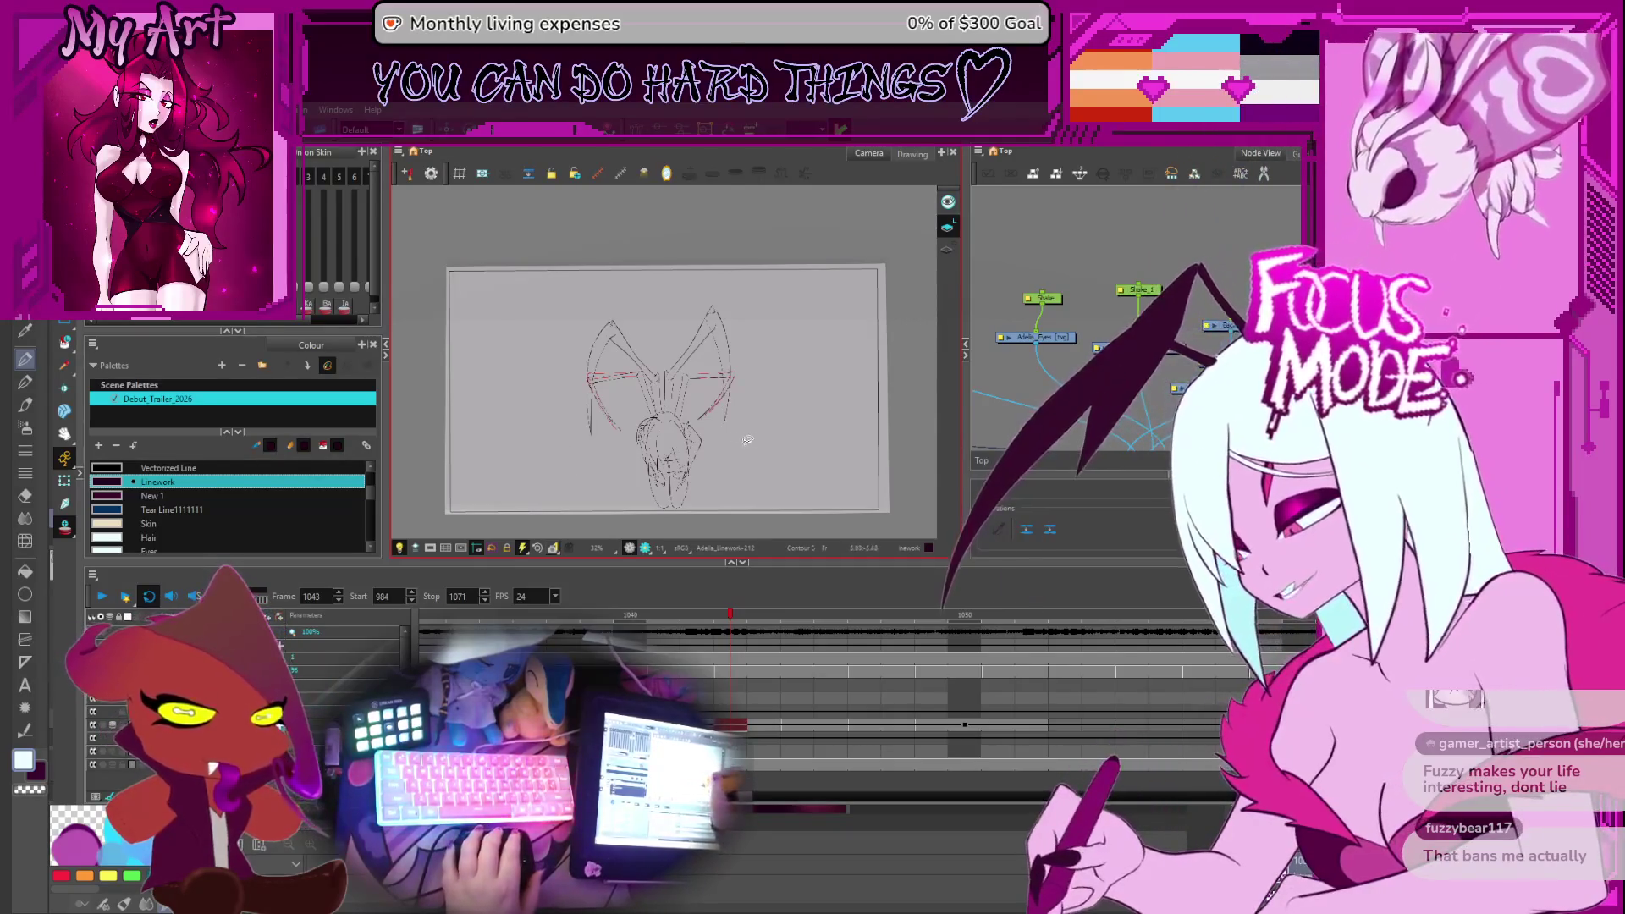
# Step back to frame 1048, raise the drawing in view and zoom to 100% on the wings
pyautogui.press('.')
pyautogui.press('.')
pyautogui.press('.')
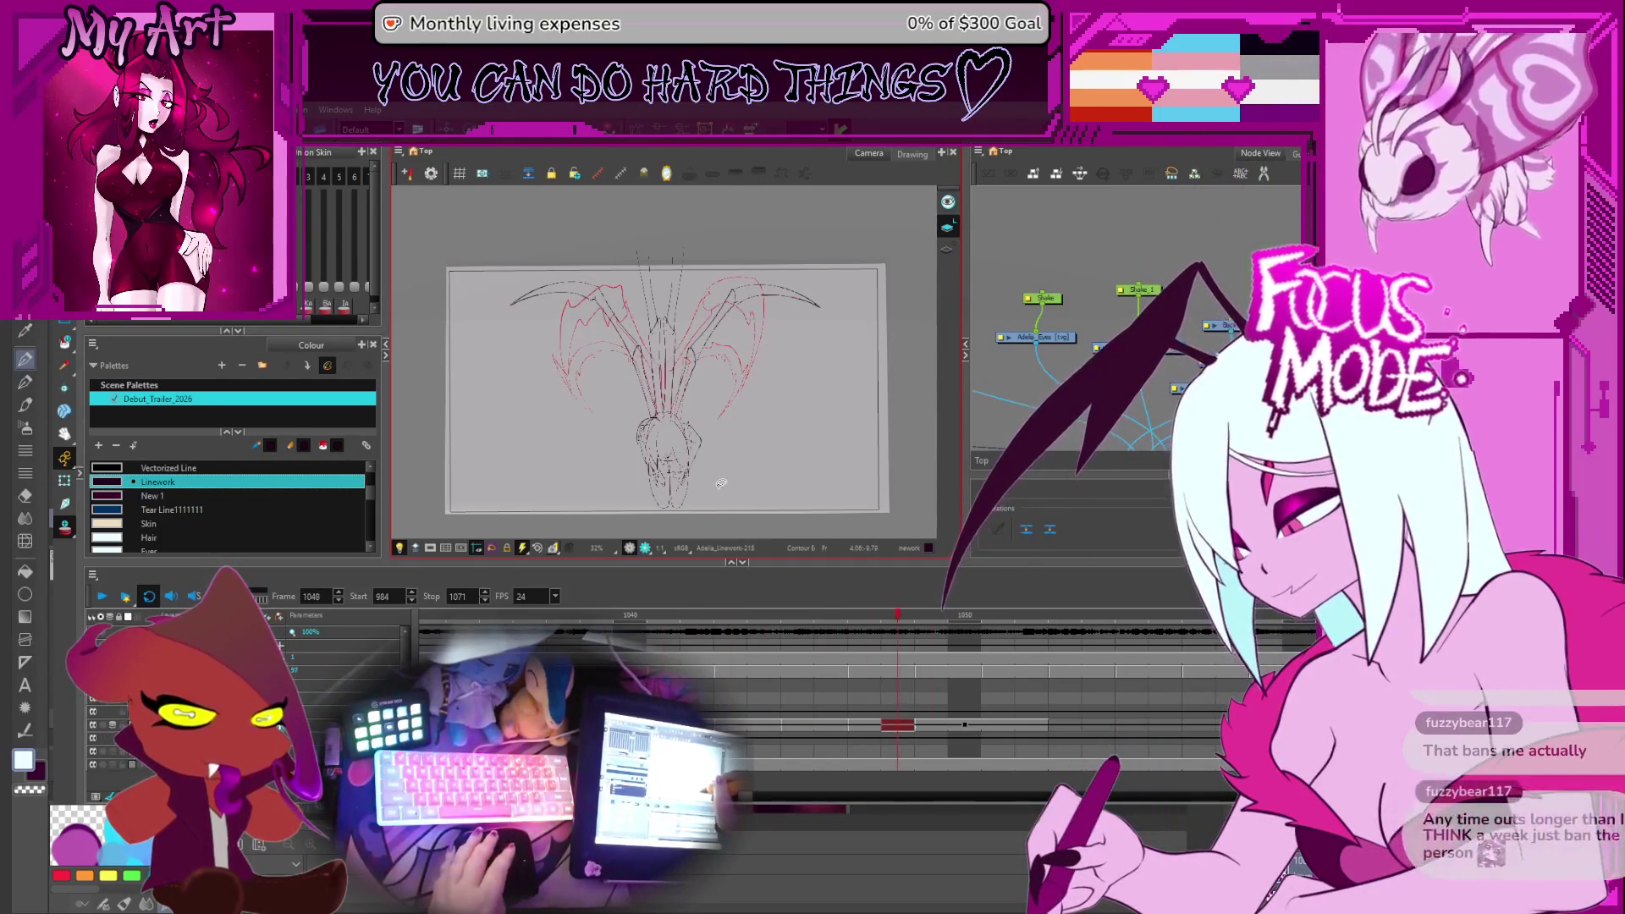
pyautogui.press(',')
pyautogui.press(',')
pyautogui.press(',')
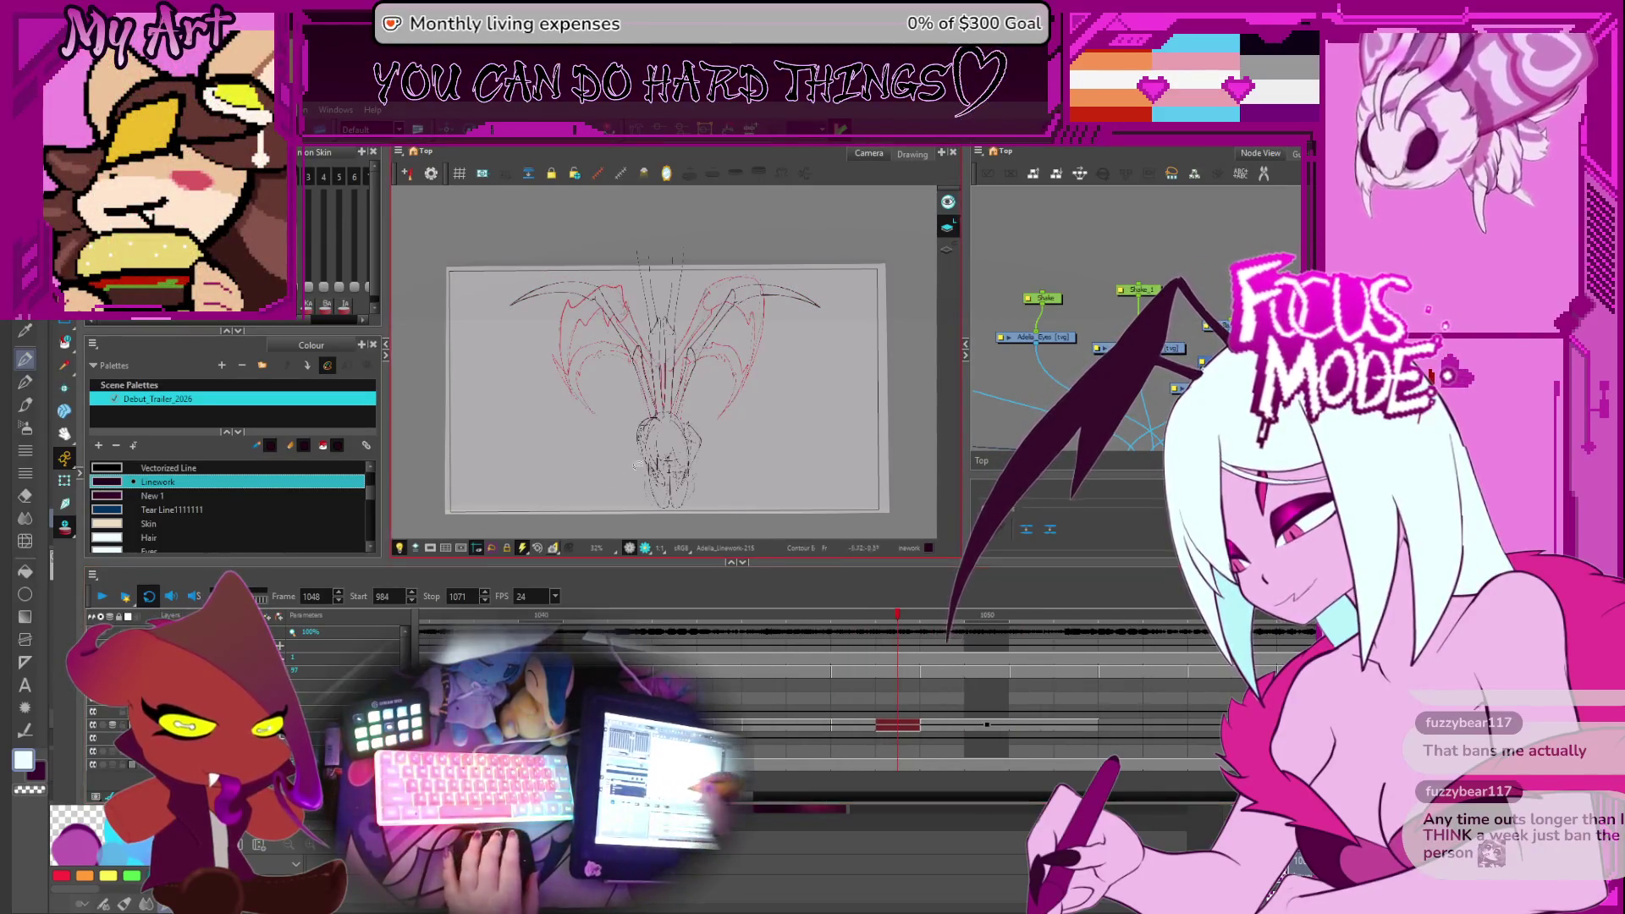
pyautogui.scroll(2, 747, 453)
pyautogui.moveTo(748, 453); pyautogui.dragTo(685, 438)
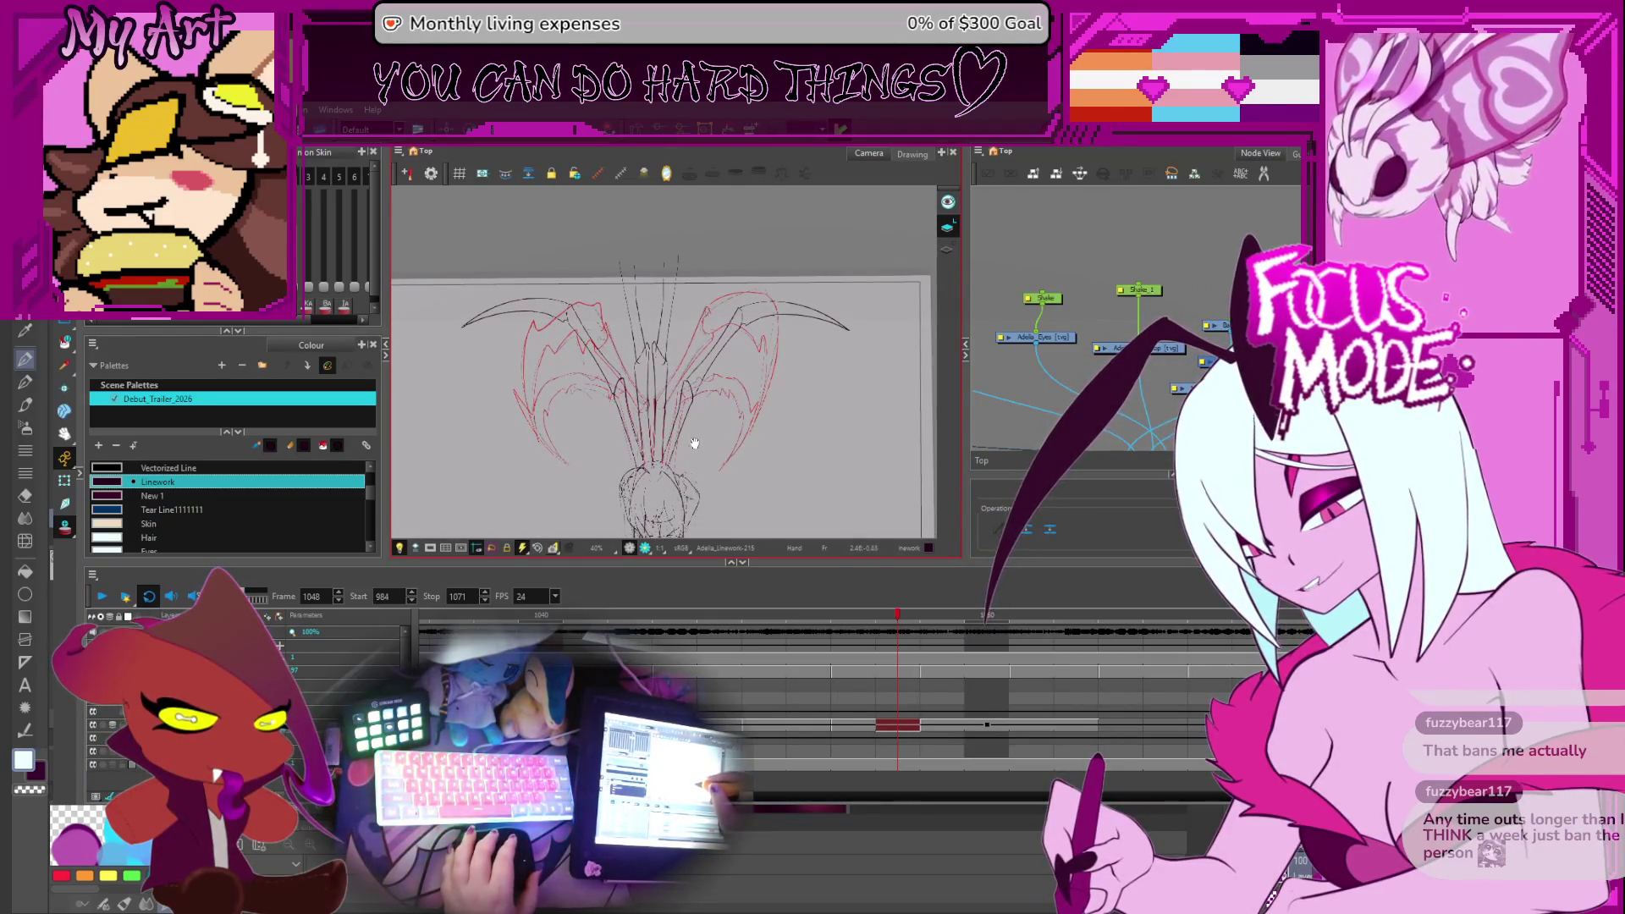
pyautogui.press(',')
pyautogui.moveTo(694, 441); pyautogui.dragTo(682, 379)
pyautogui.hotkey('shift', 'z')
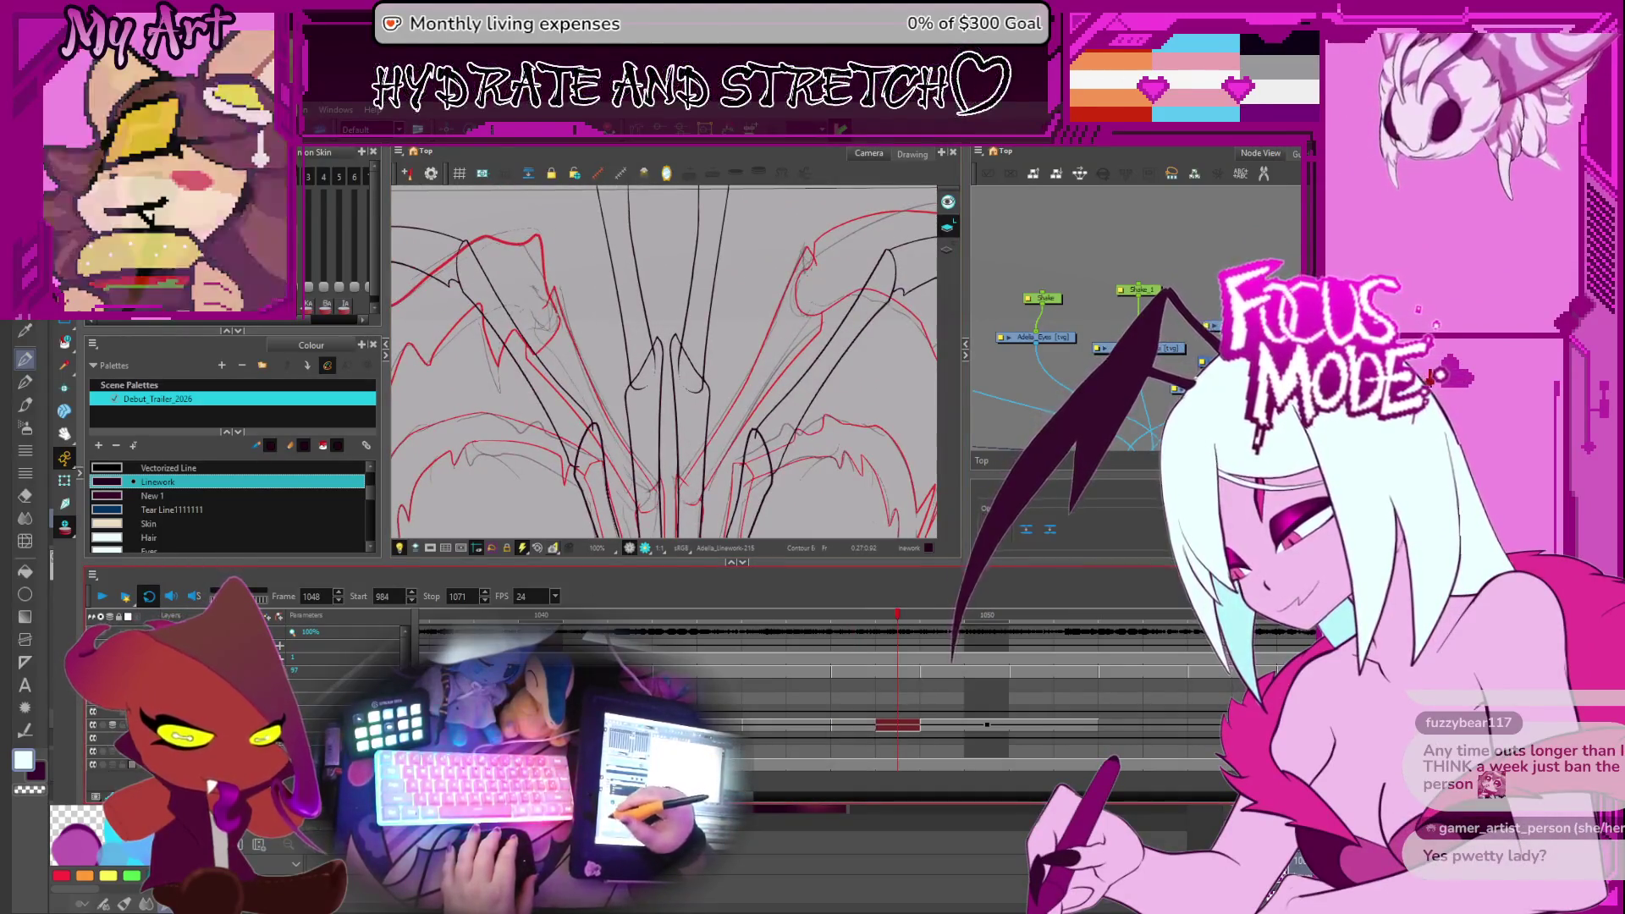
# Advance through frames 1046 and 1066 to frame 1075 and select its lineart cell
pyautogui.press('.')
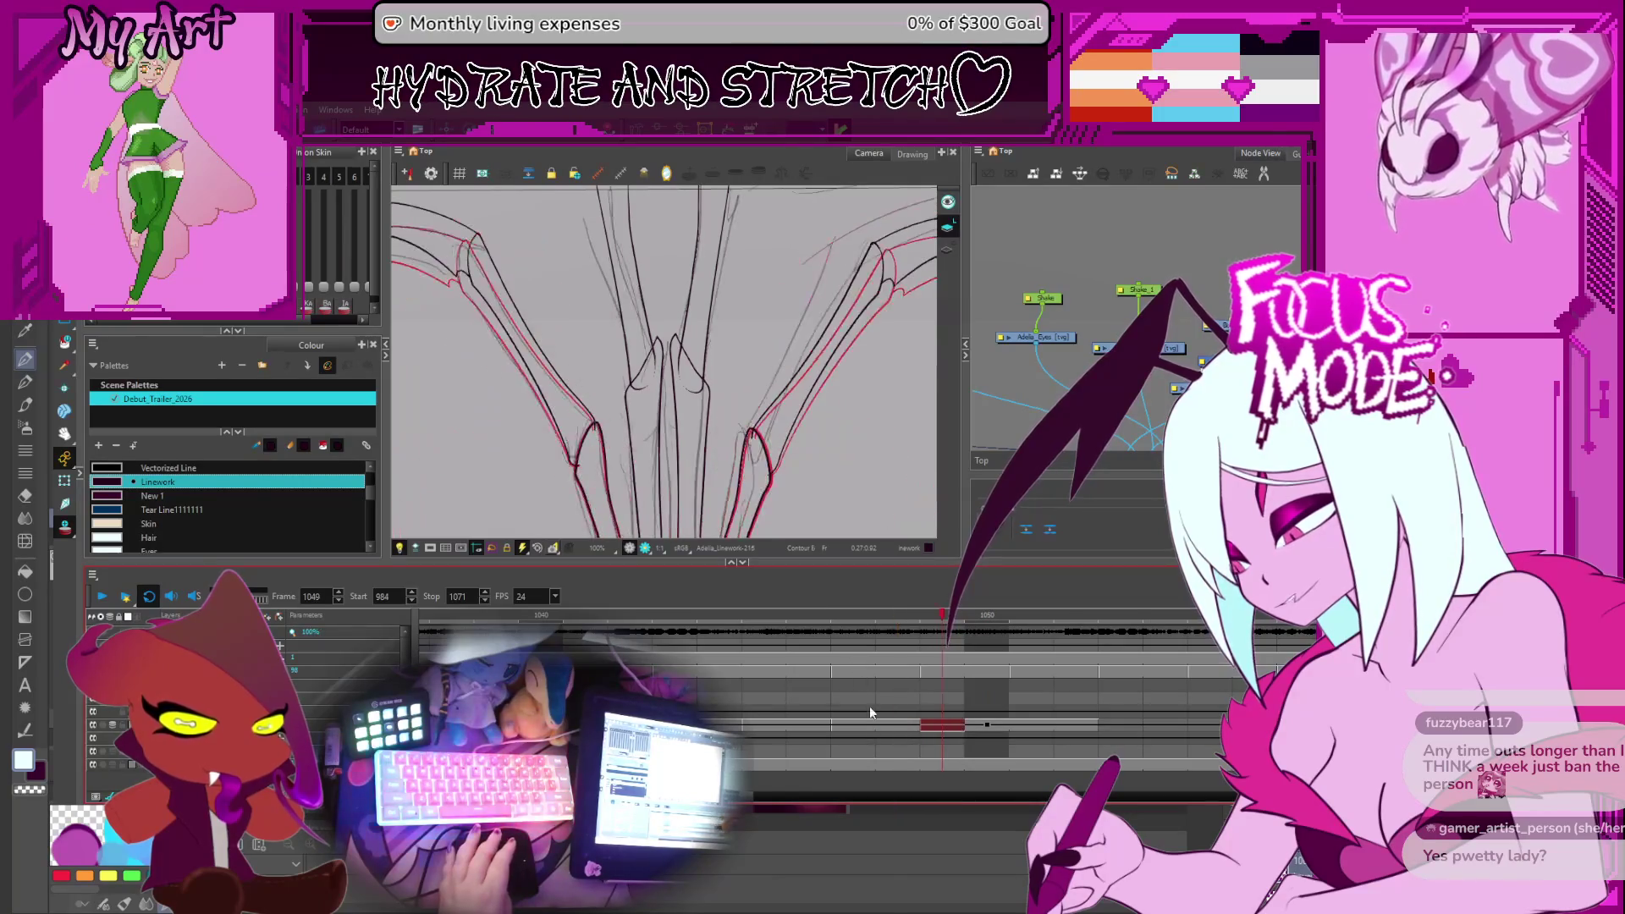
pyautogui.press(',')
pyautogui.press(',')
pyautogui.press(',')
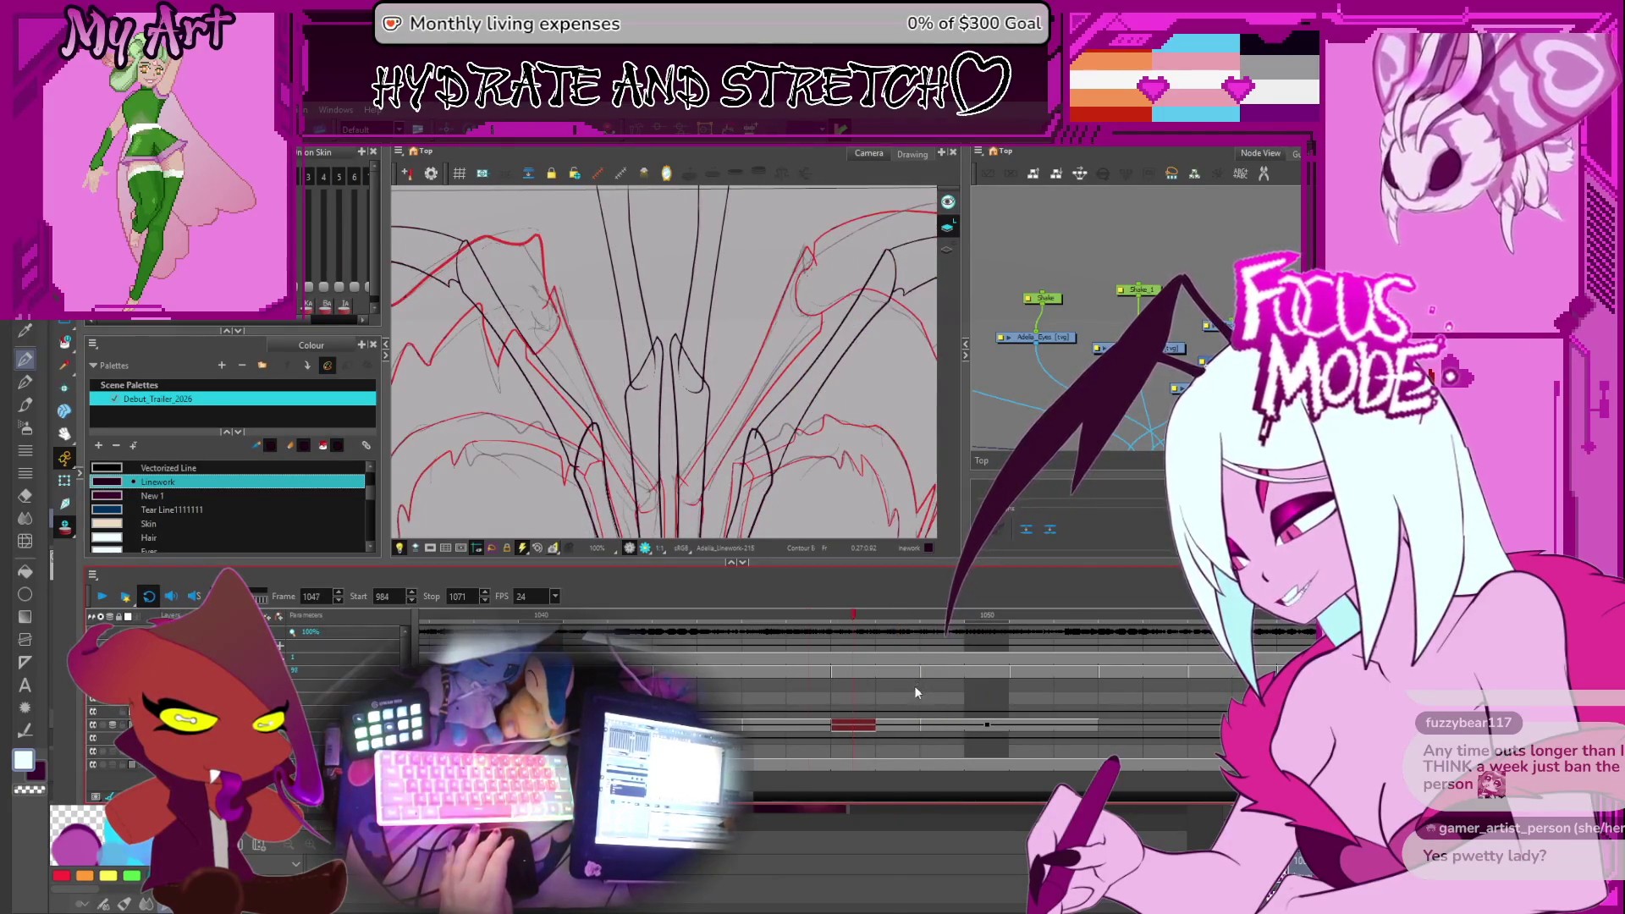
pyautogui.scroll(-3, 841, 686)
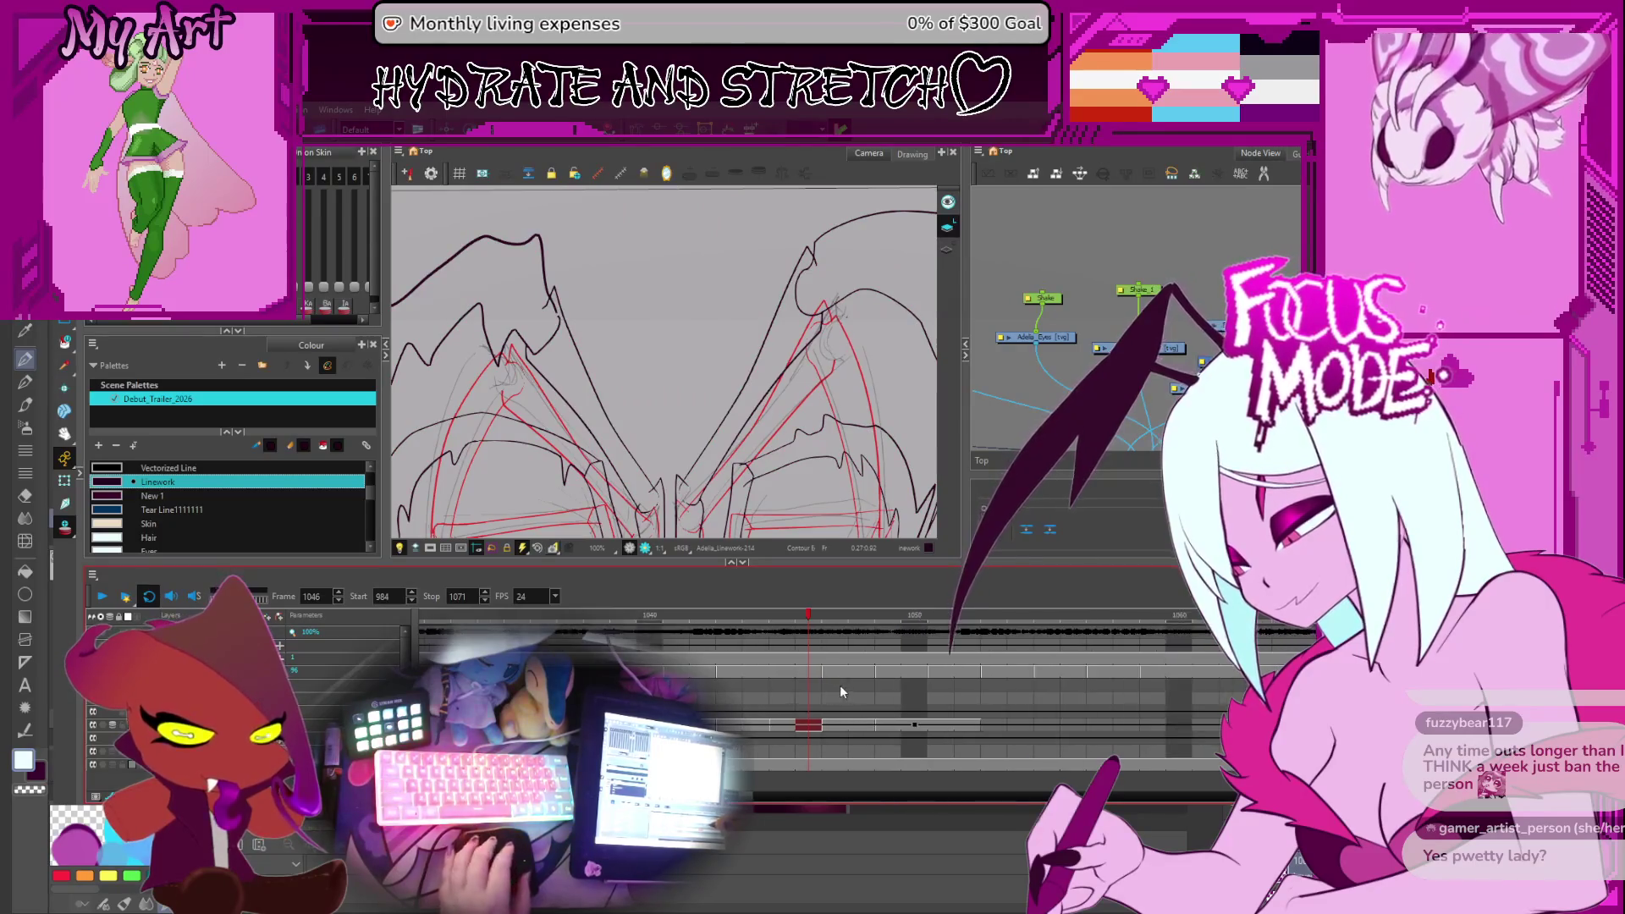
pyautogui.press('.')
pyautogui.press('.')
pyautogui.press('.')
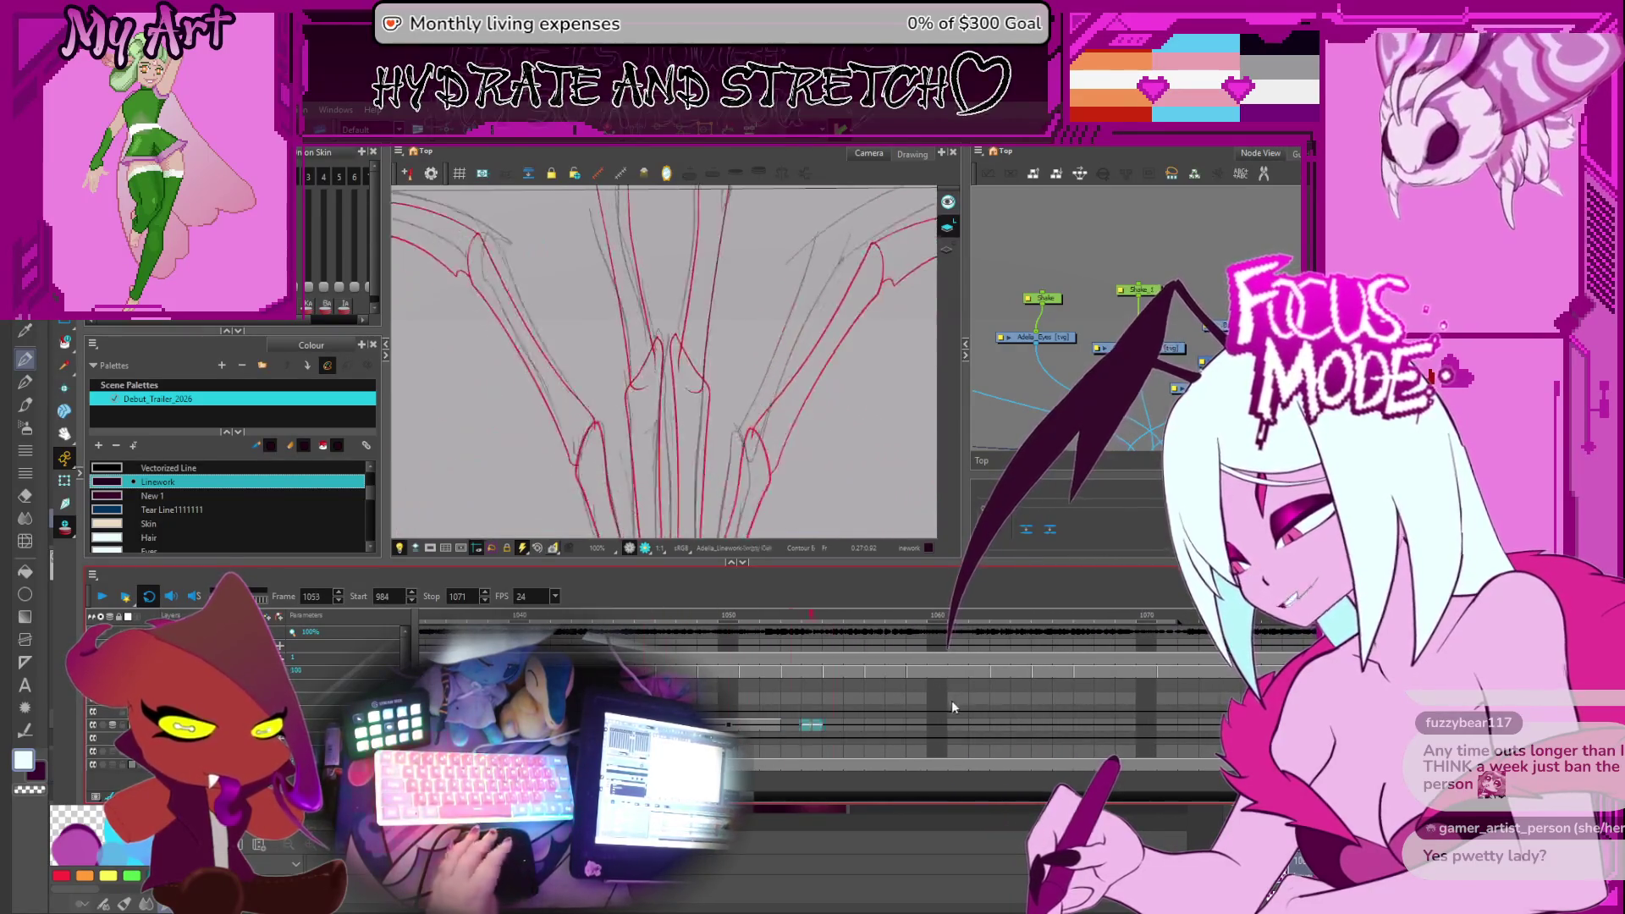
pyautogui.scroll(-3, 948, 696)
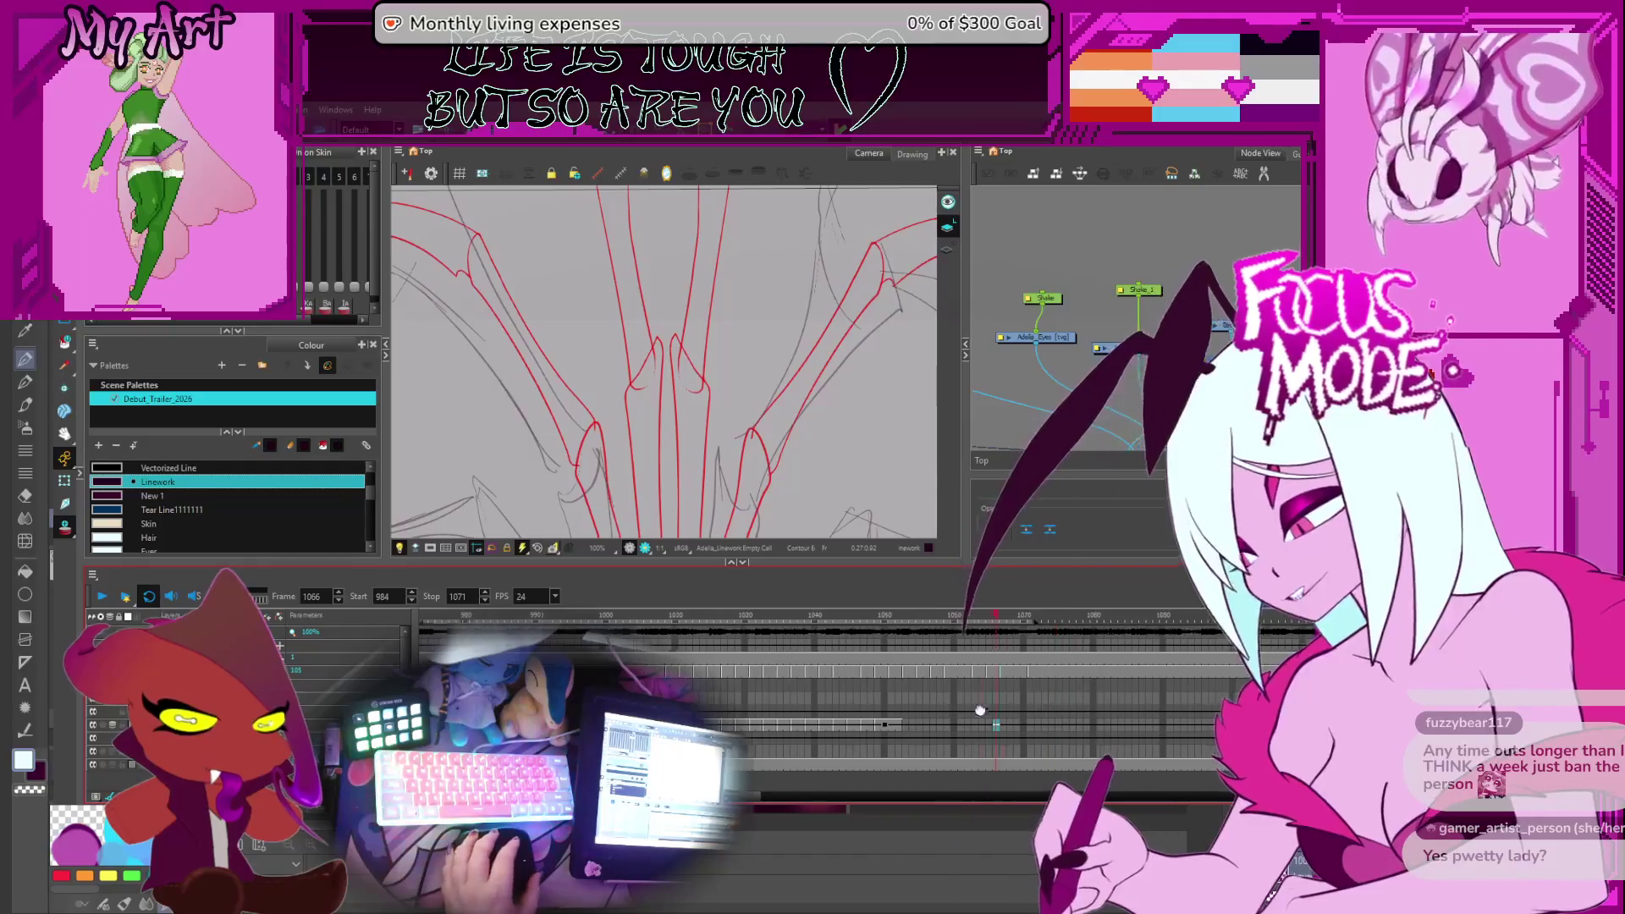
pyautogui.press('.')
pyautogui.press('.')
pyautogui.press('.')
pyautogui.click(930, 672)
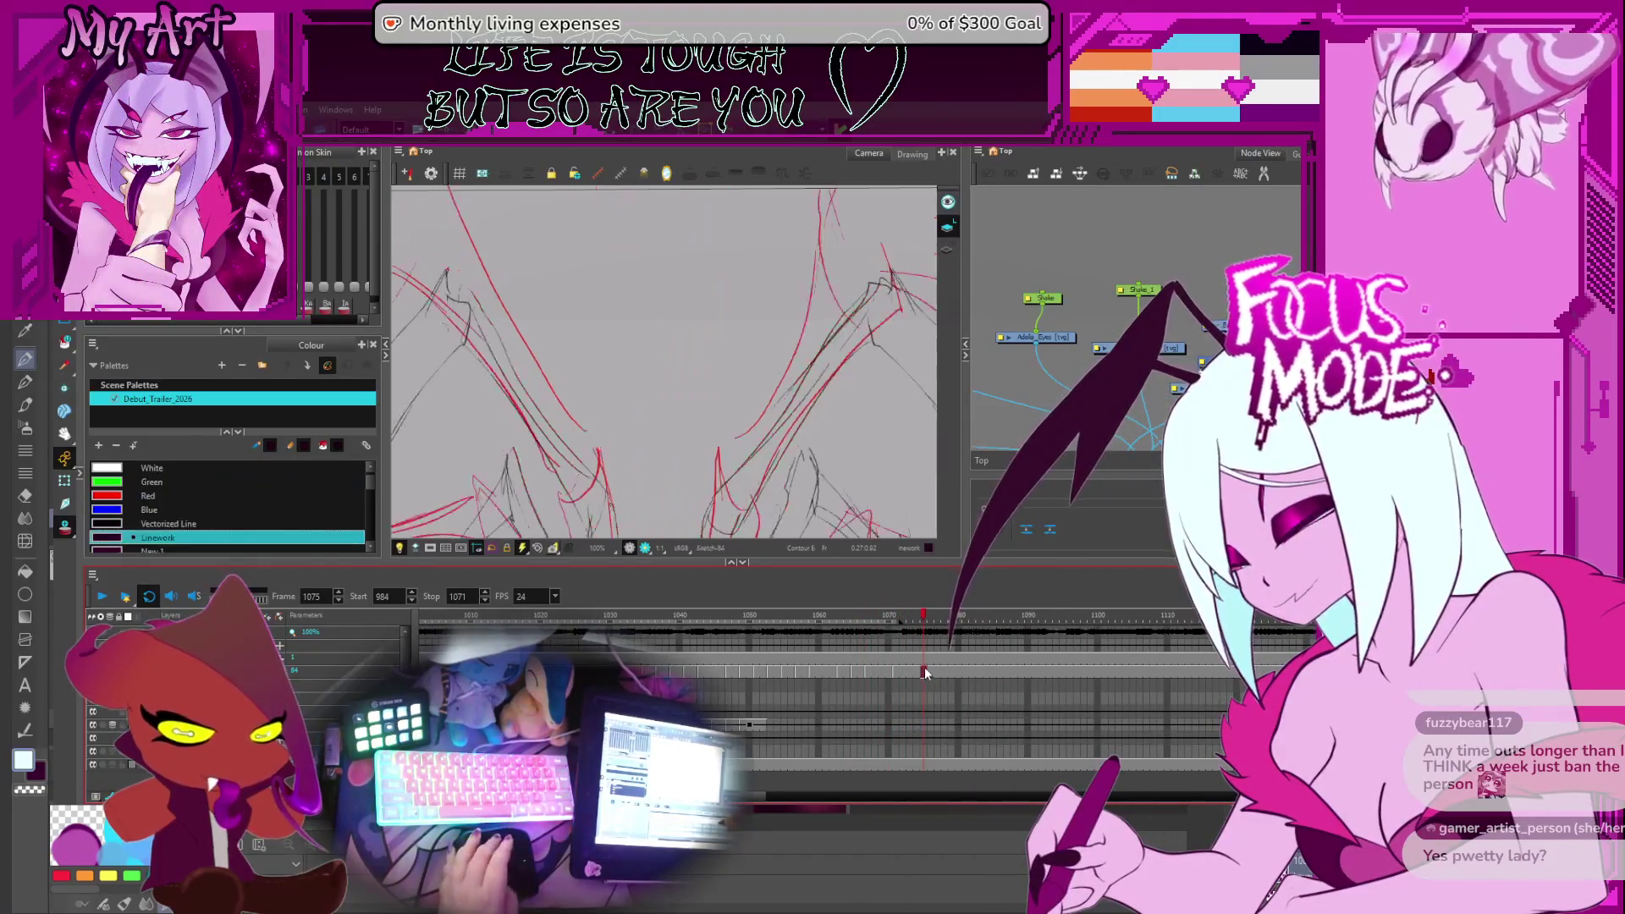
# Select the lineart cells from frame 1045 to 1075
pyautogui.keyDown('shift'); pyautogui.click(713, 672); pyautogui.keyUp('shift')
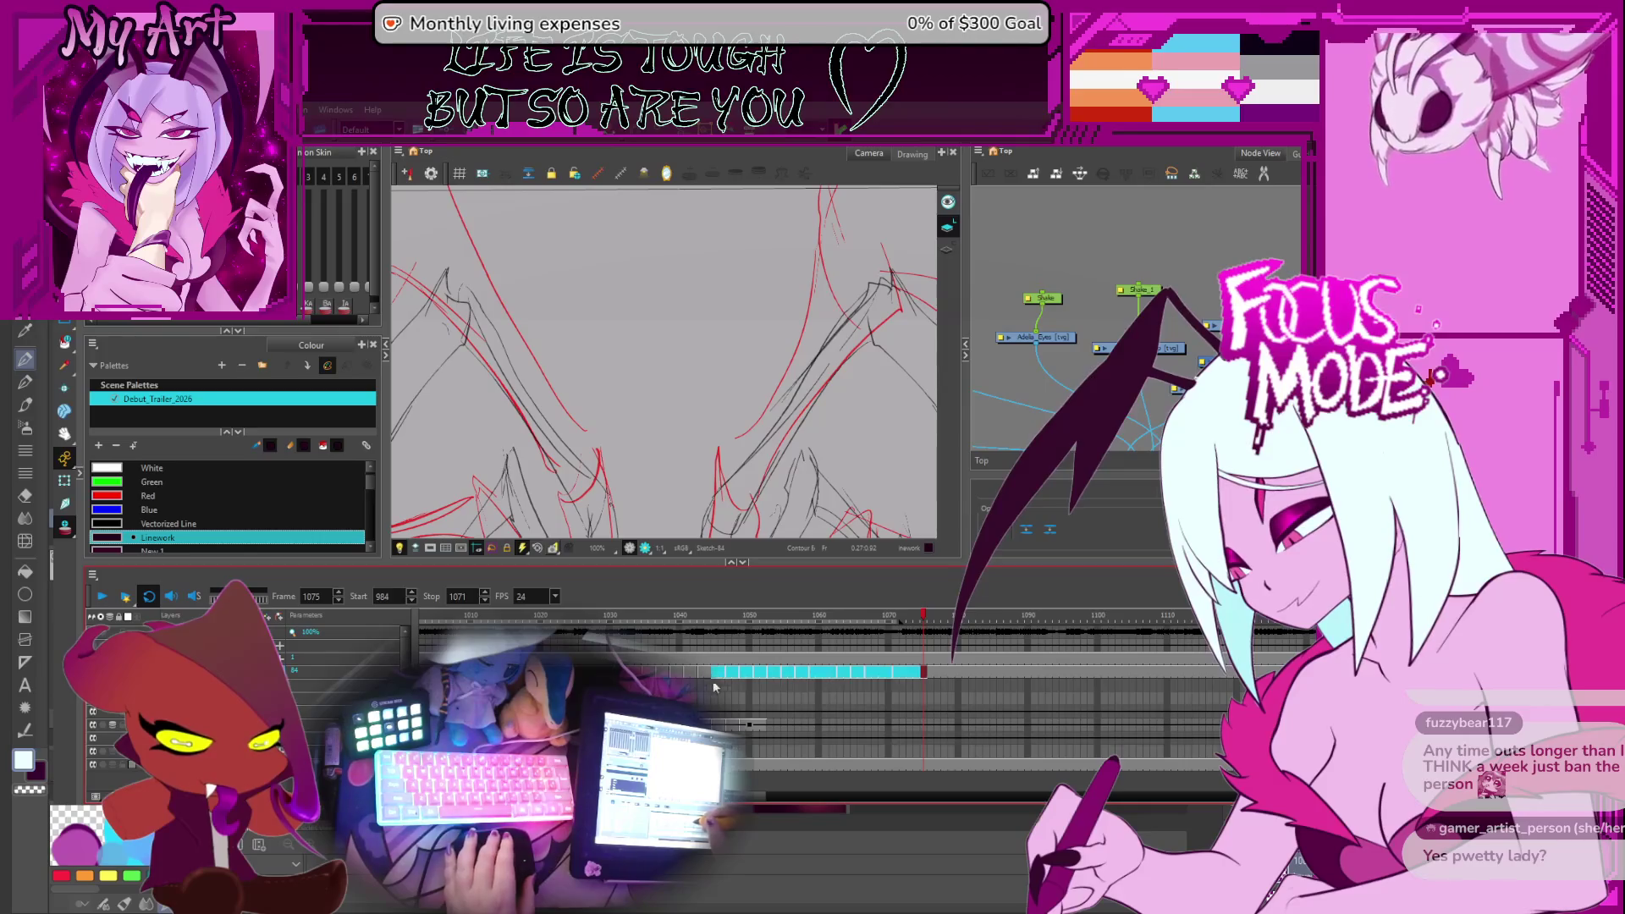
pyautogui.scroll(3, 720, 677)
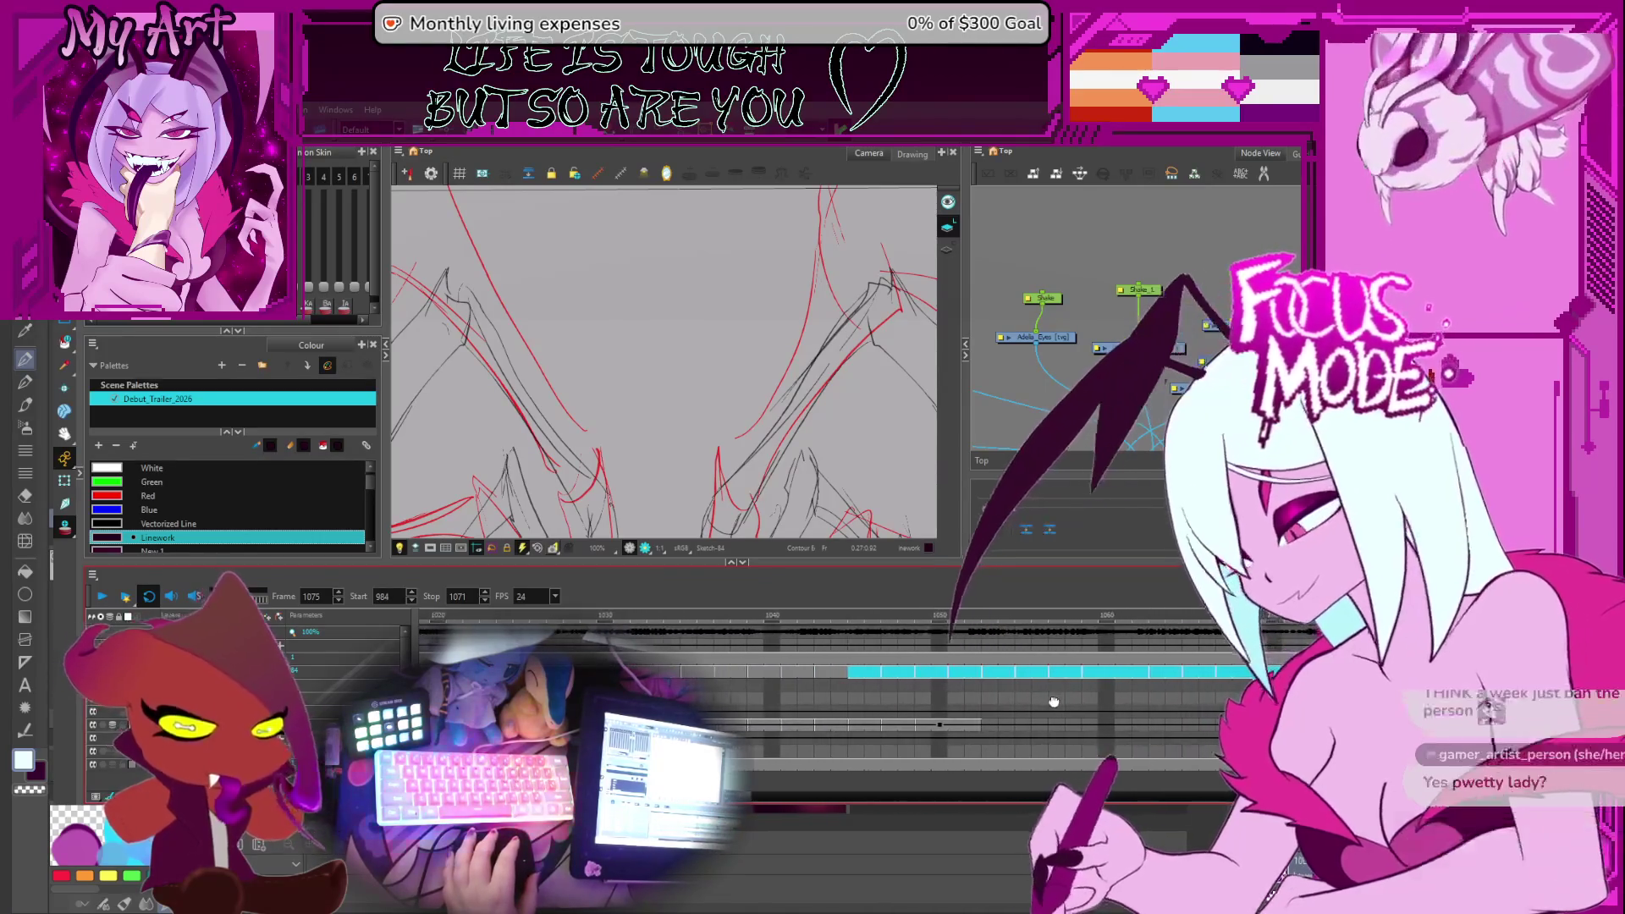
pyautogui.moveTo(827, 674); pyautogui.dragTo(827, 677)
# Step between frames 1048 and 1051 and settle on frame 1050
pyautogui.click(901, 672)
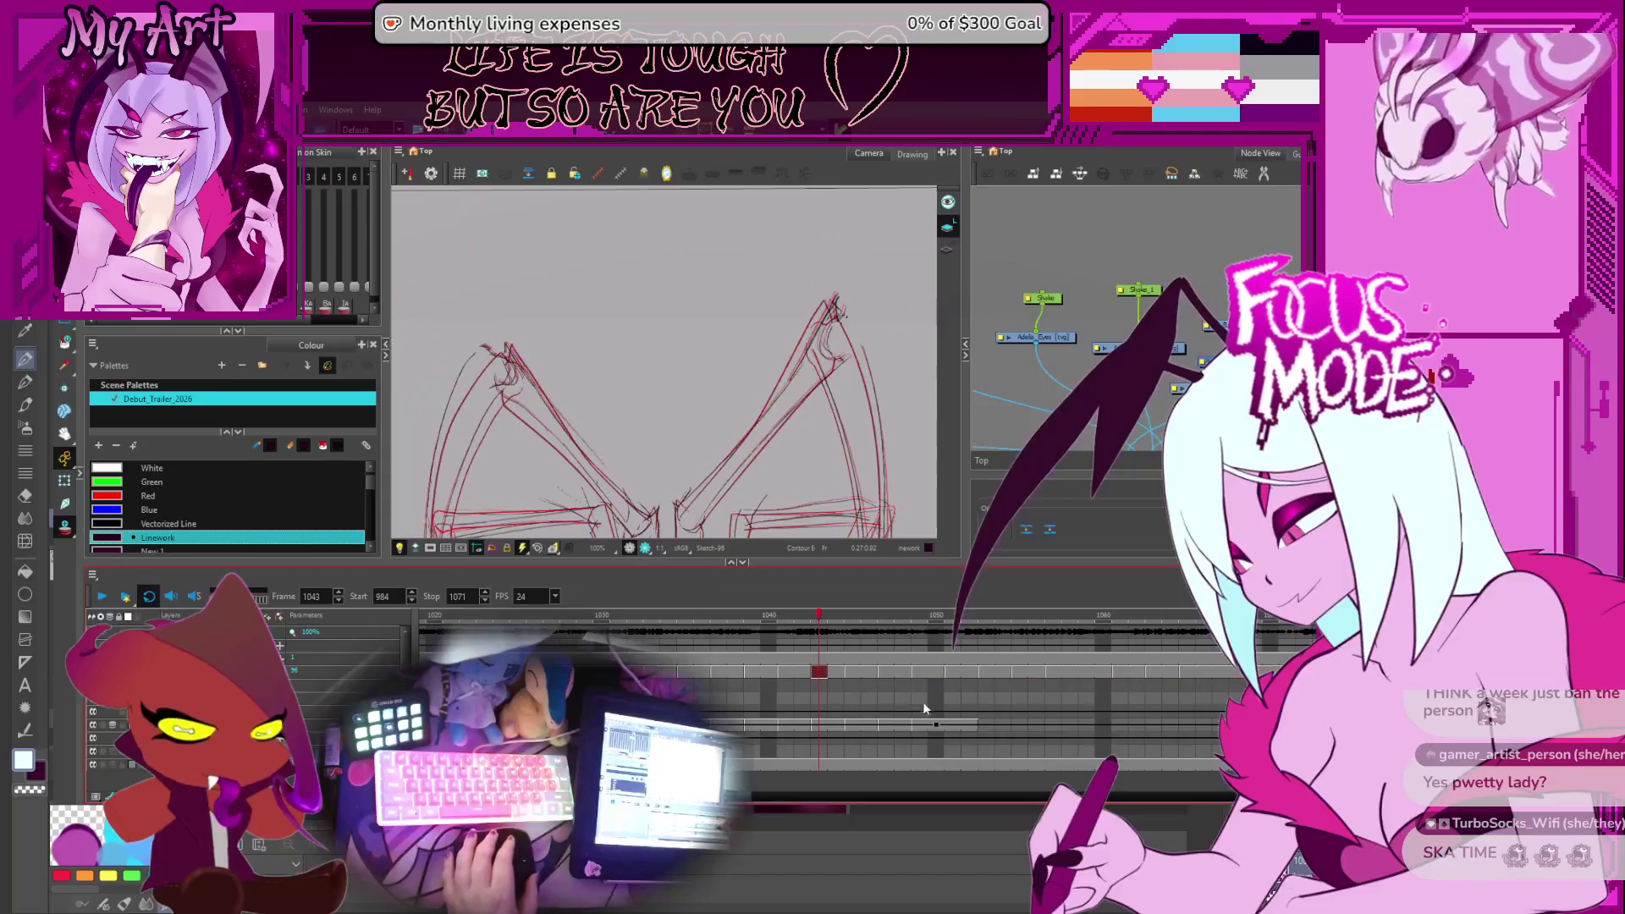
pyautogui.hscroll(3, 762, 686)
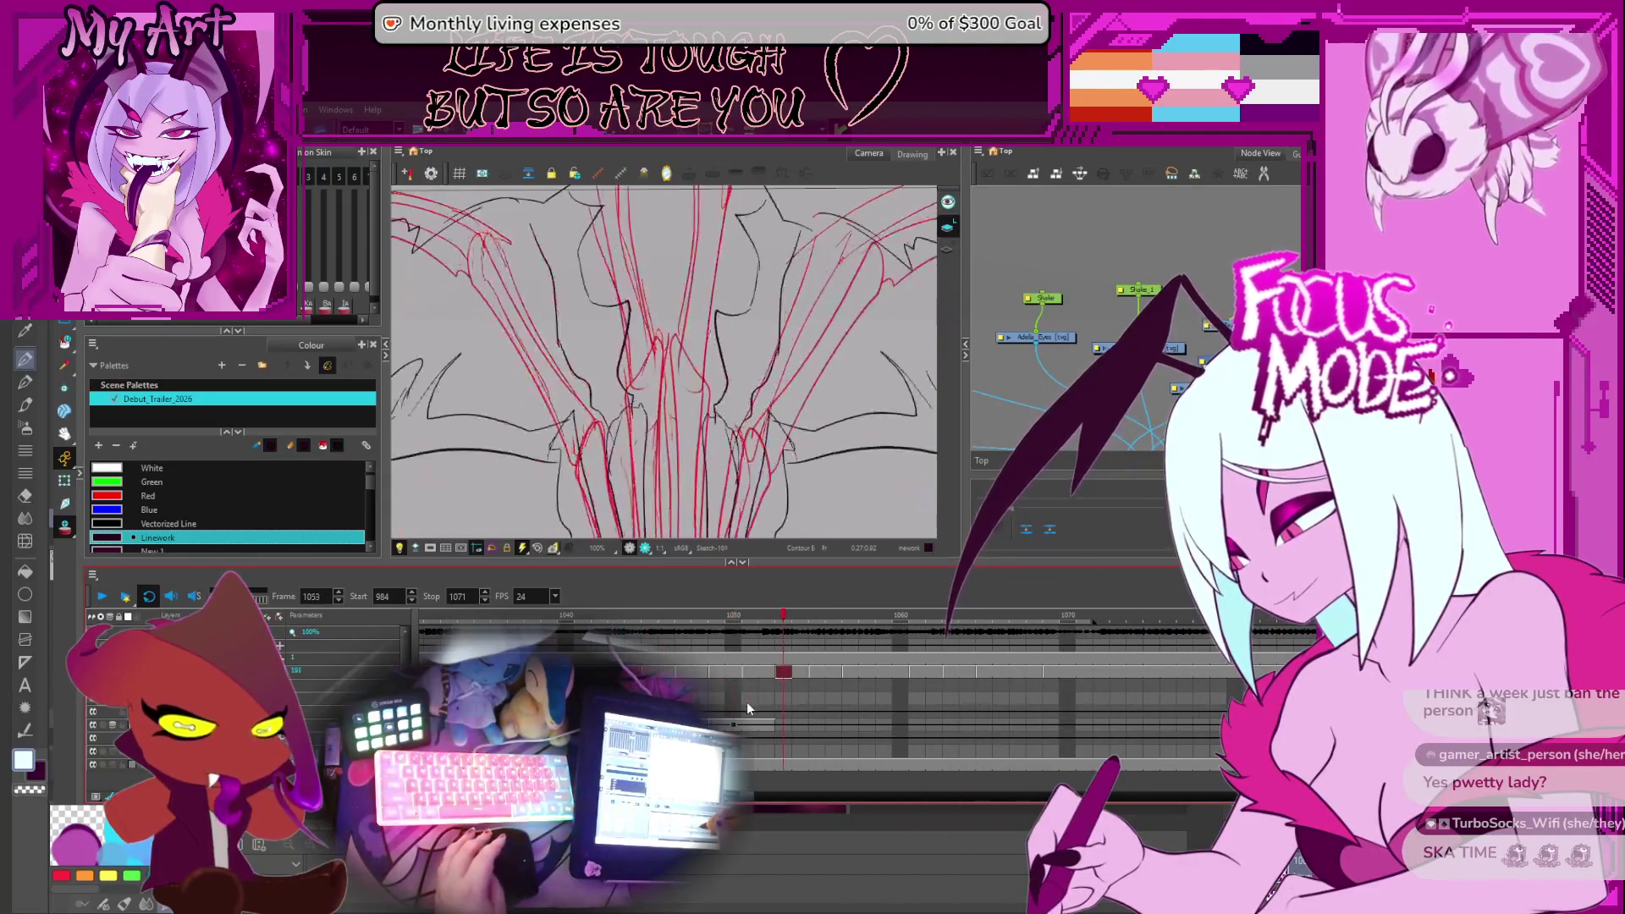
pyautogui.press(',')
pyautogui.press(',')
pyautogui.press(',')
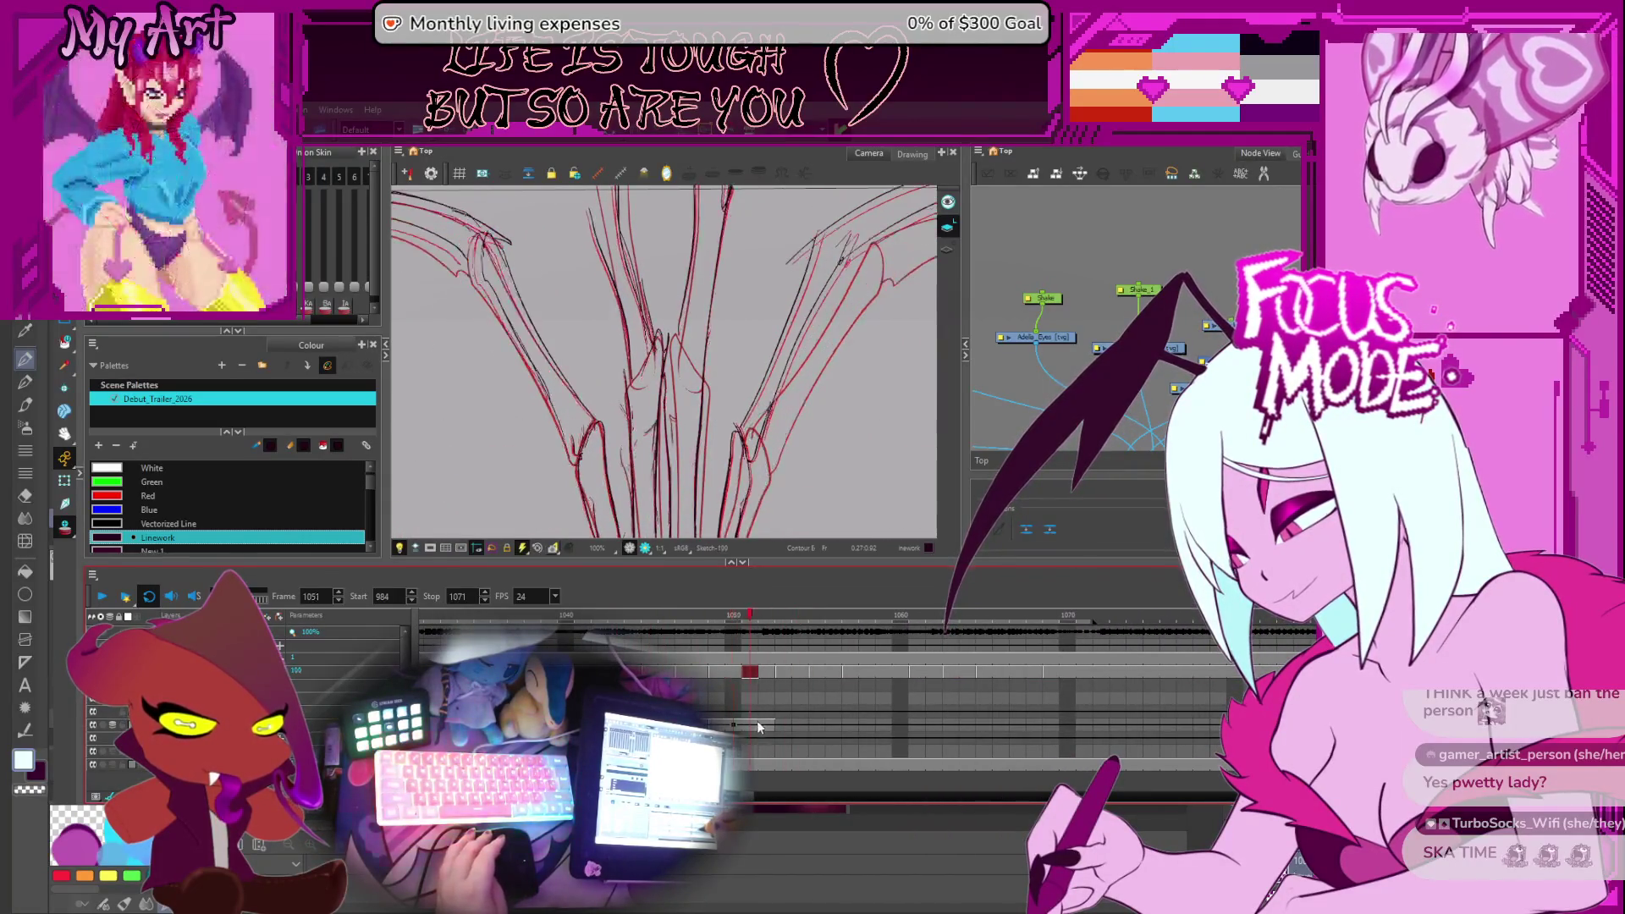
pyautogui.press('.')
pyautogui.press('.')
pyautogui.press('.')
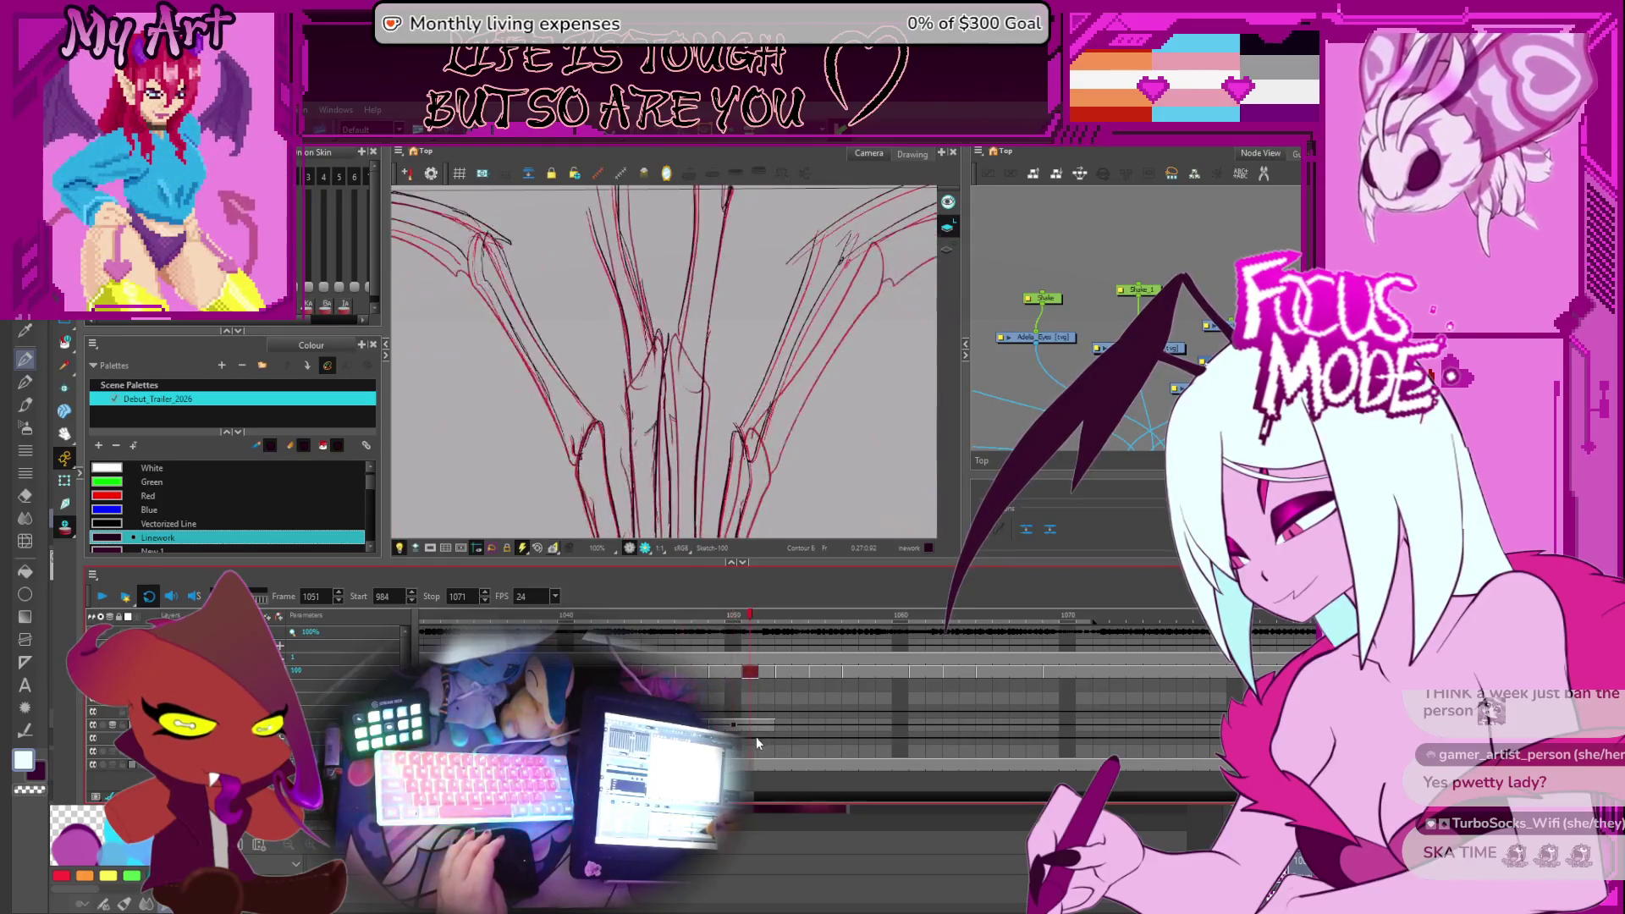
pyautogui.click(737, 727)
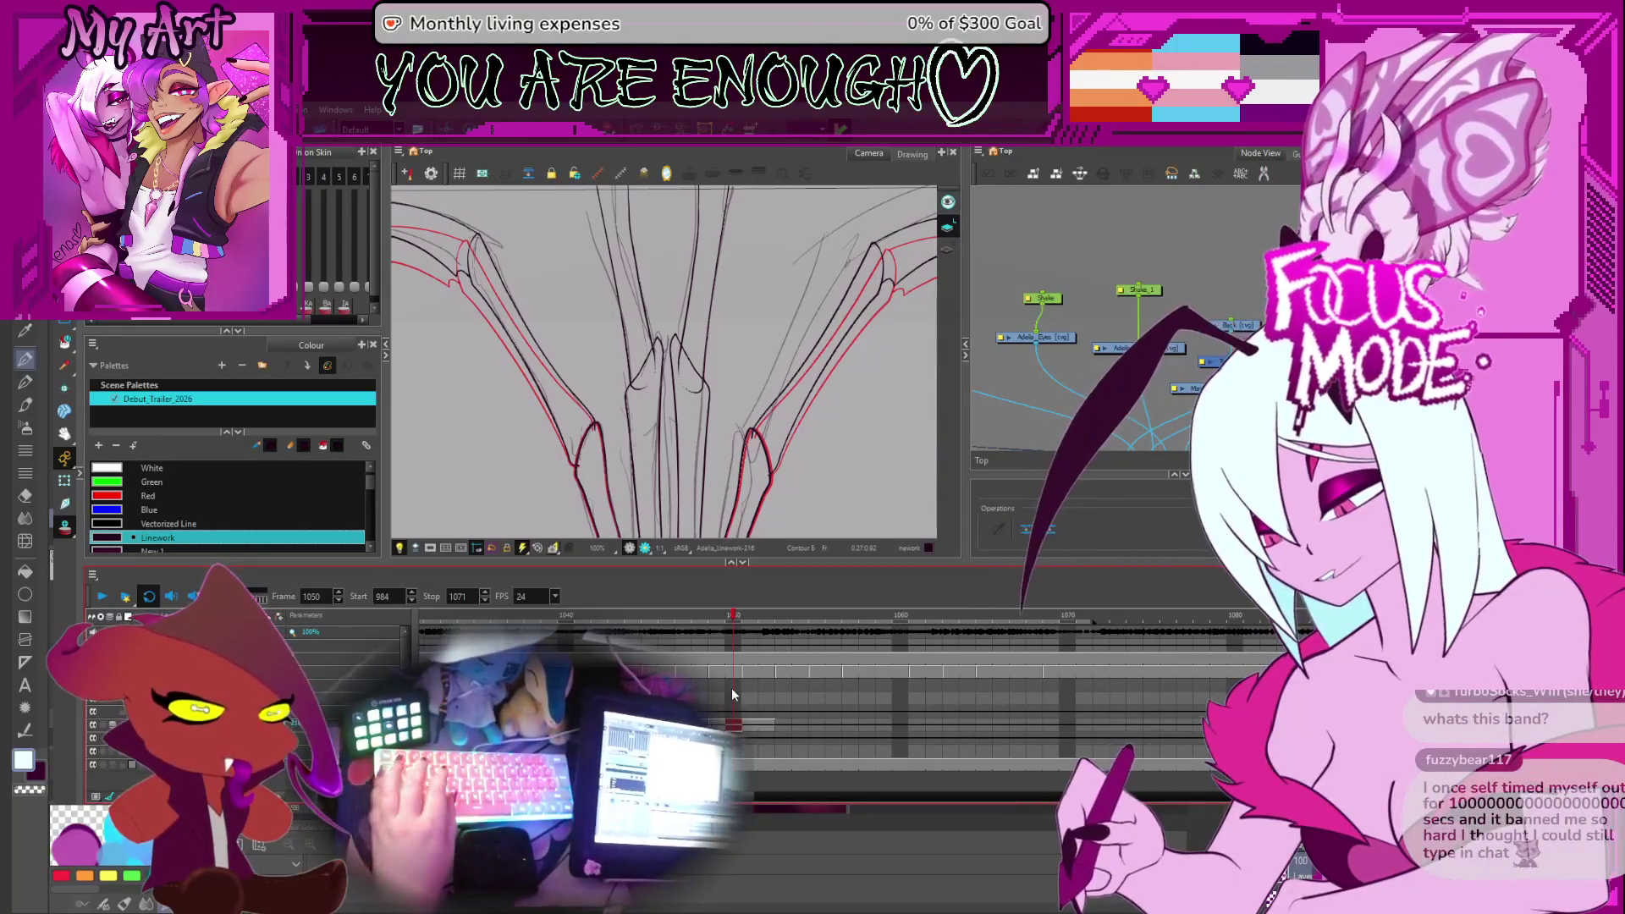
pyautogui.click(1075, 254)
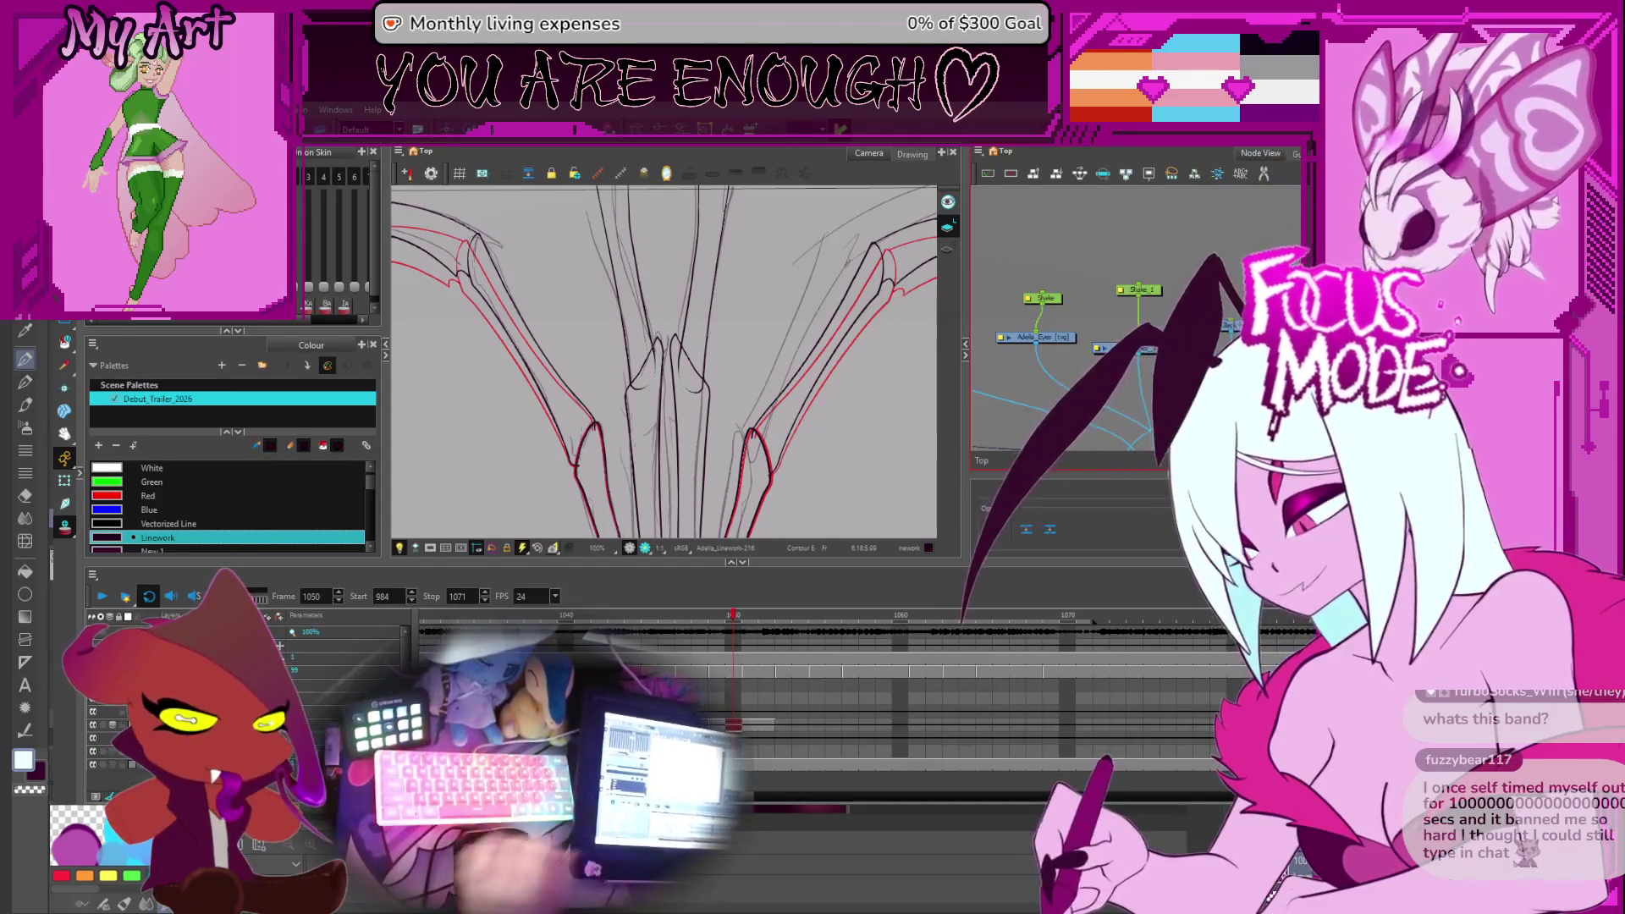
# Zoom the Drawing view out and flip between frames 1048 and 1049 to compare the wings
pyautogui.scroll(-2, 786, 403)
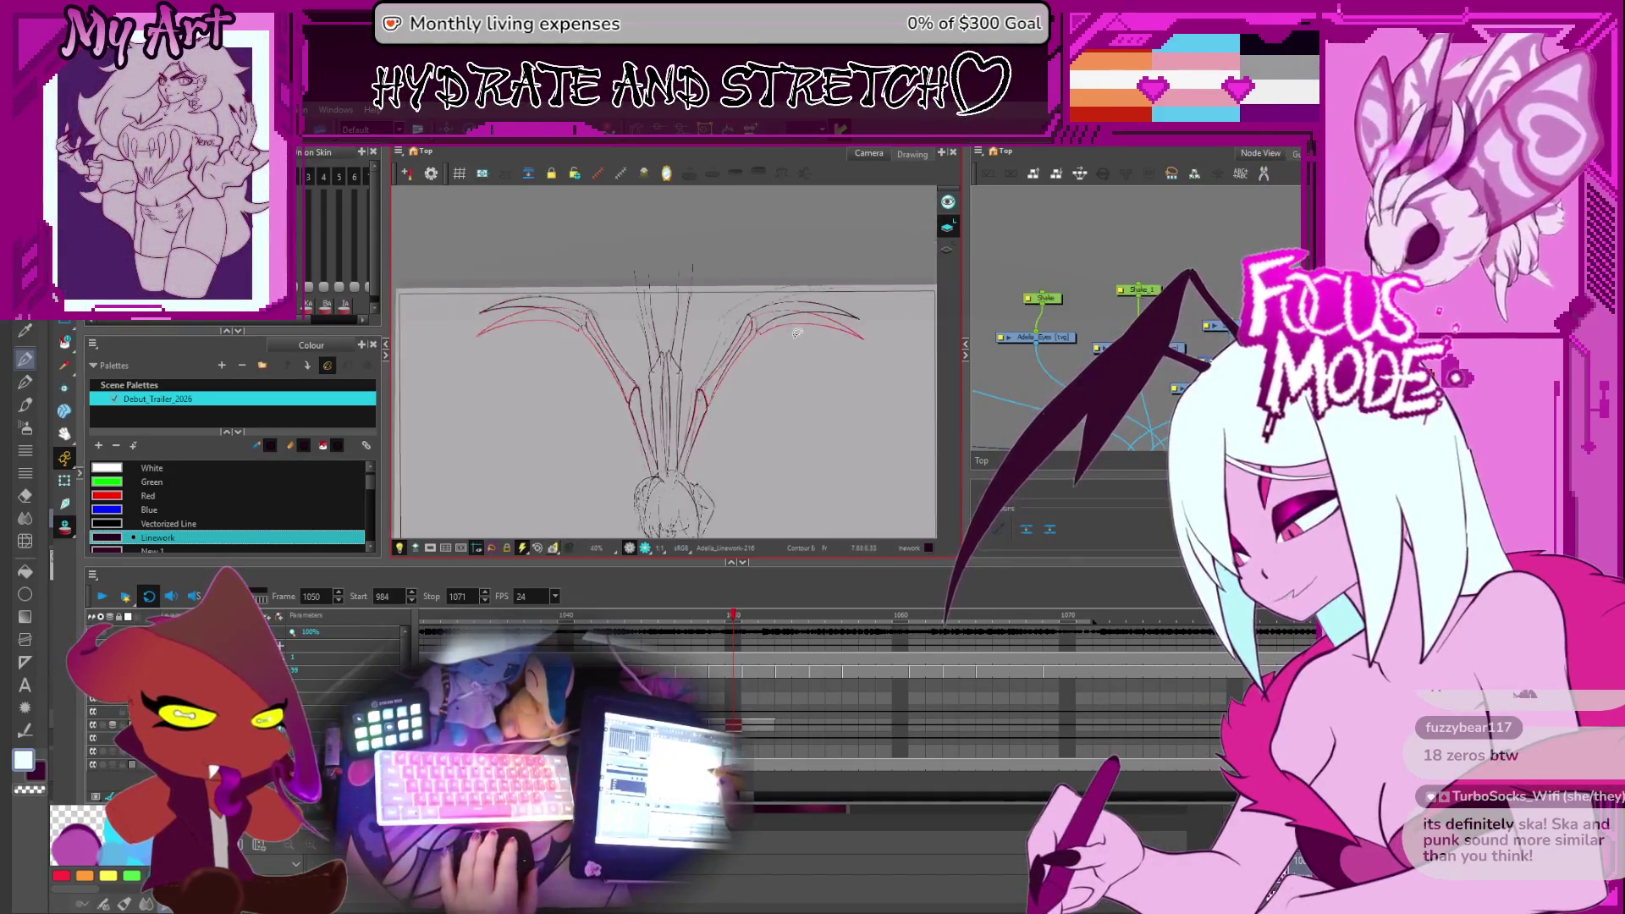
pyautogui.press(',')
pyautogui.press(',')
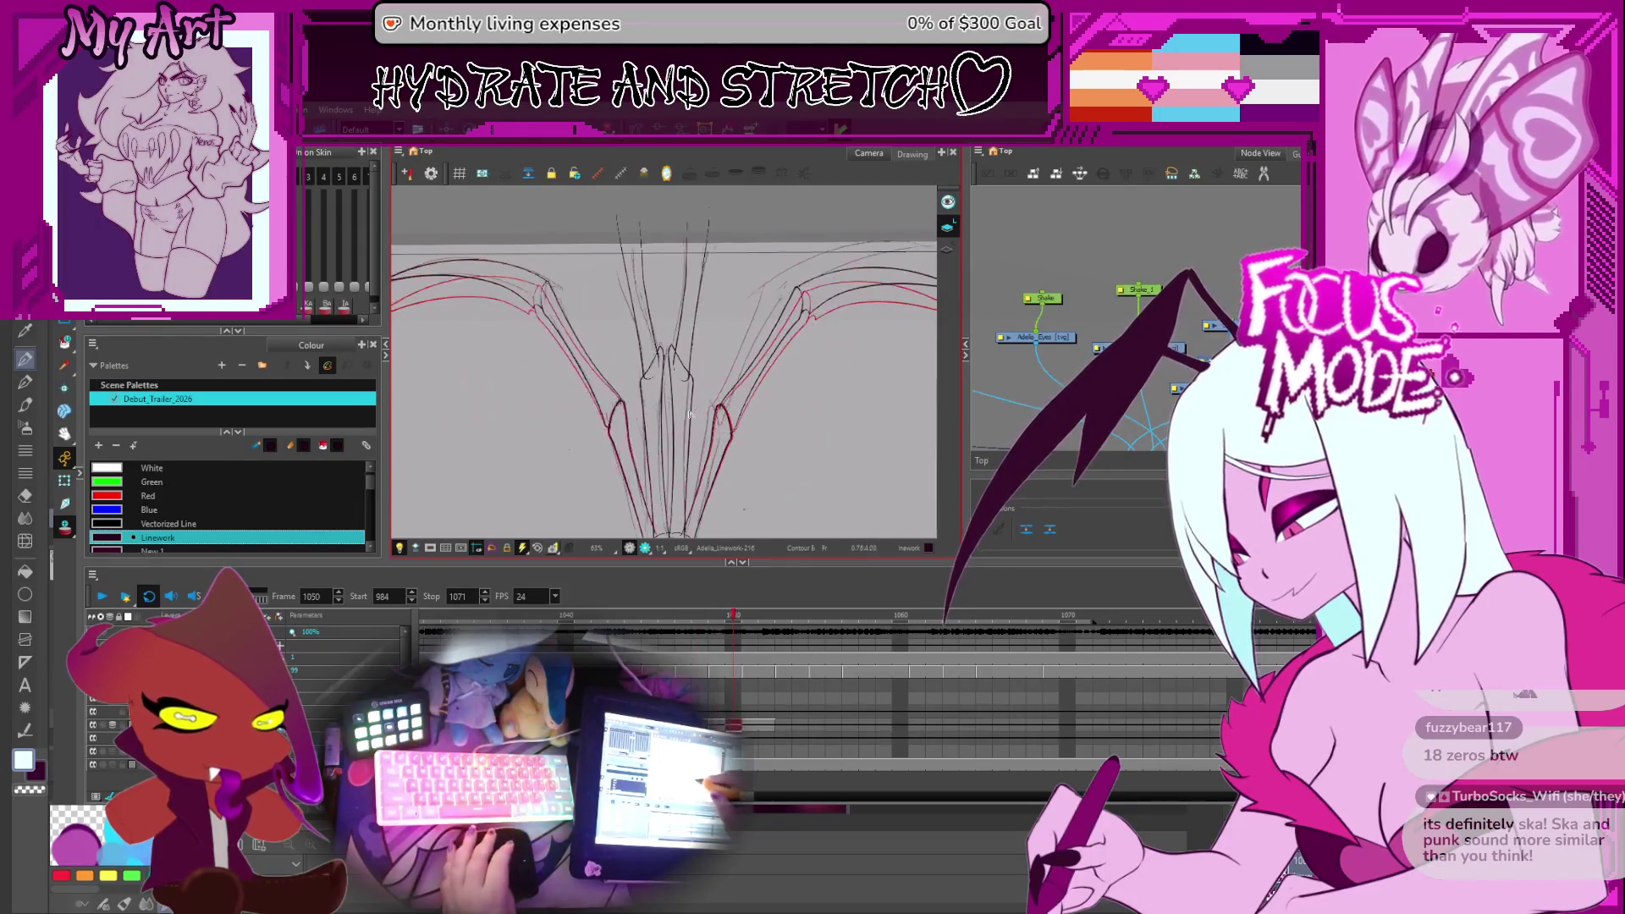
pyautogui.press('.')
pyautogui.press(',')
pyautogui.press('.')
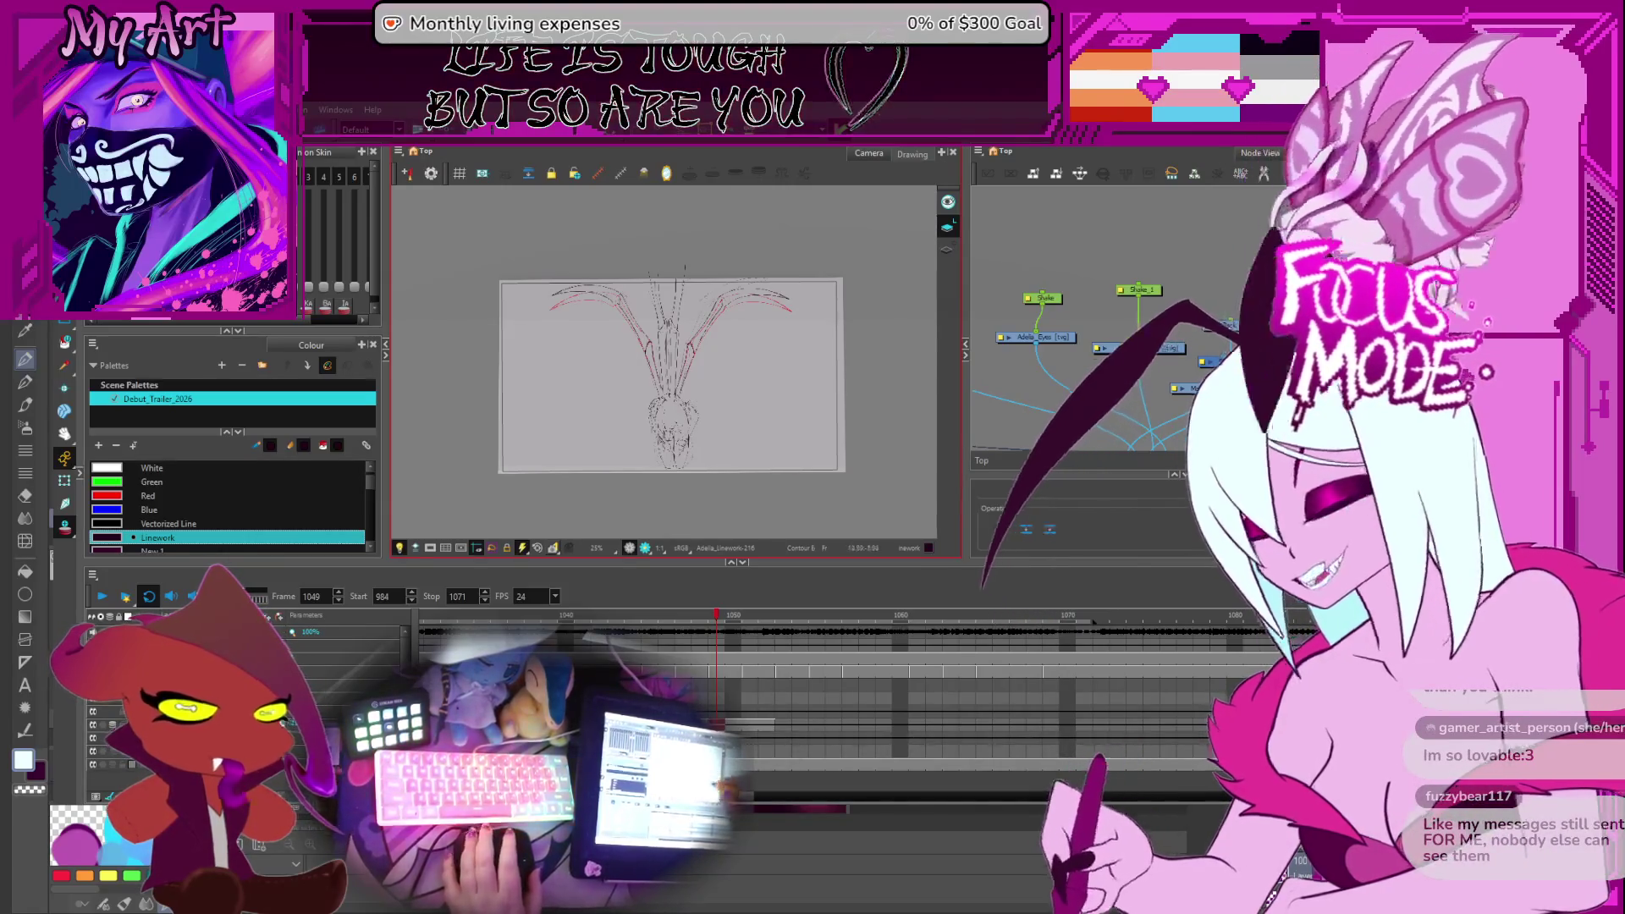
pyautogui.press('2')
pyautogui.press('2')
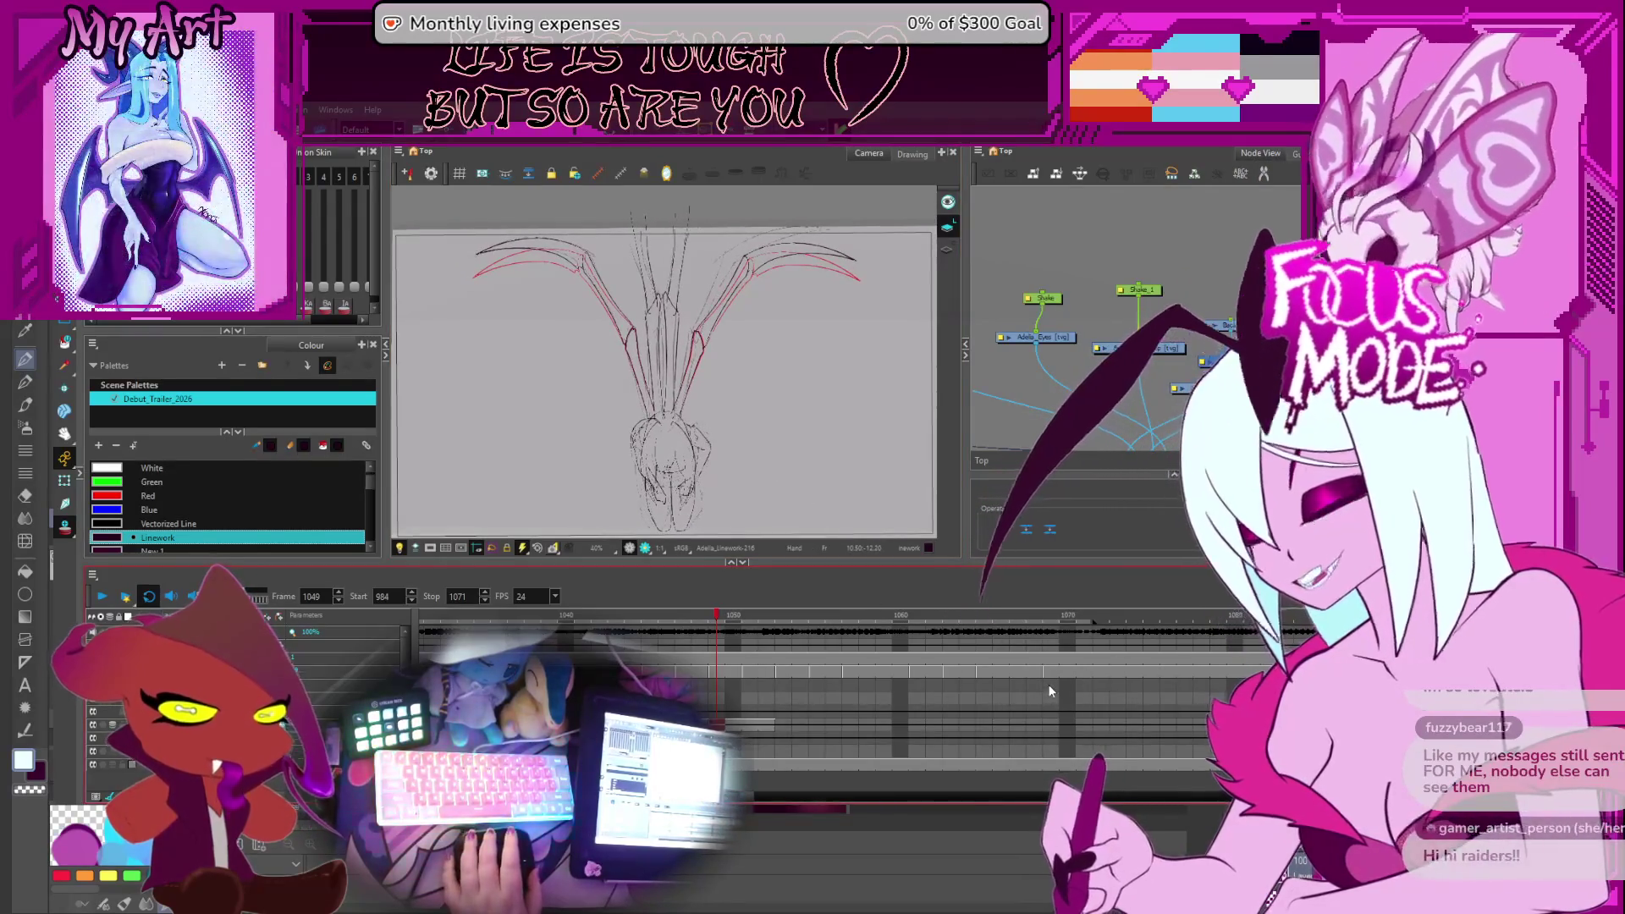
# Play the wing animation back, stopping on frame 1018
pyautogui.click(328, 538)
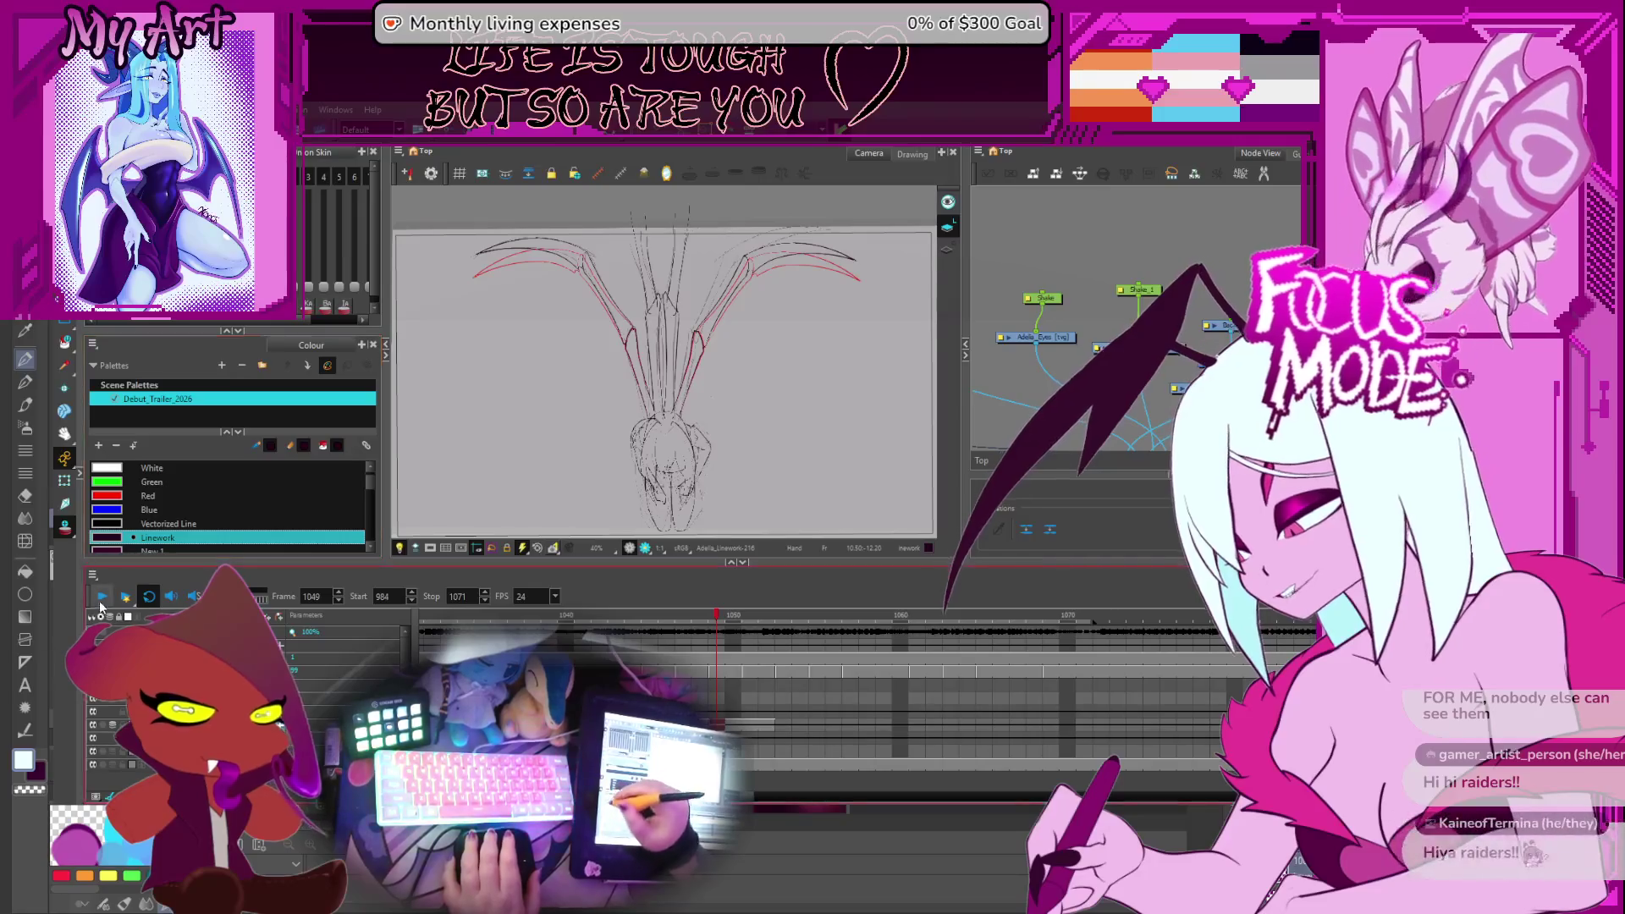
pyautogui.press('Return')
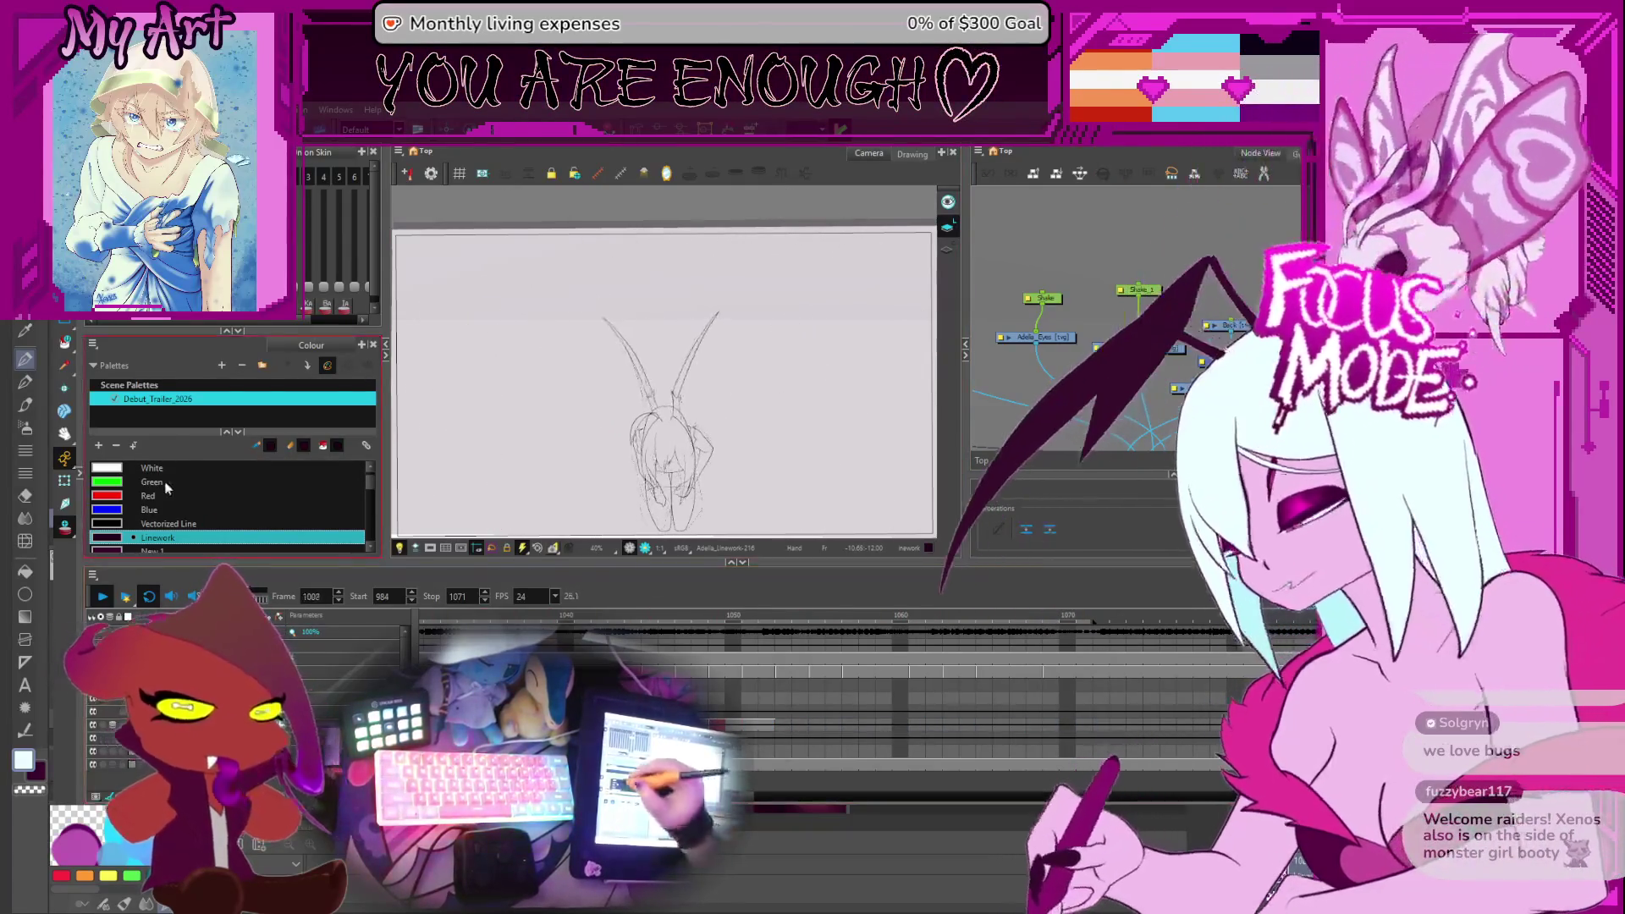
pyautogui.scroll(-5, 755, 675)
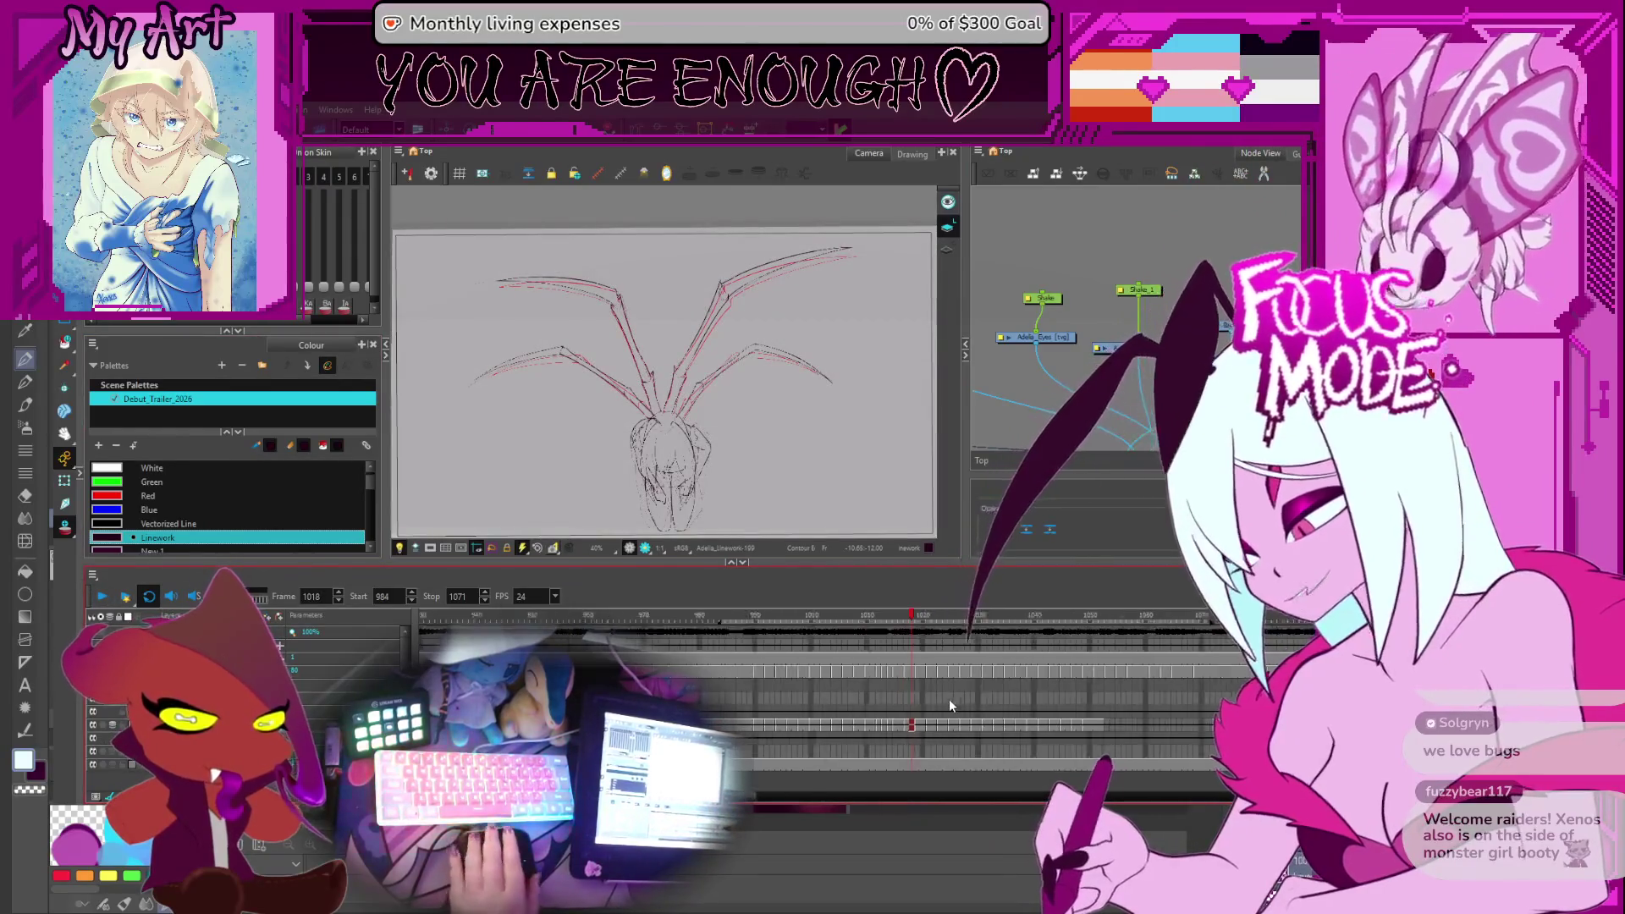
# Extend the playback range to frame 1265 and play from frame 1164
pyautogui.hscroll(2, 682, 624)
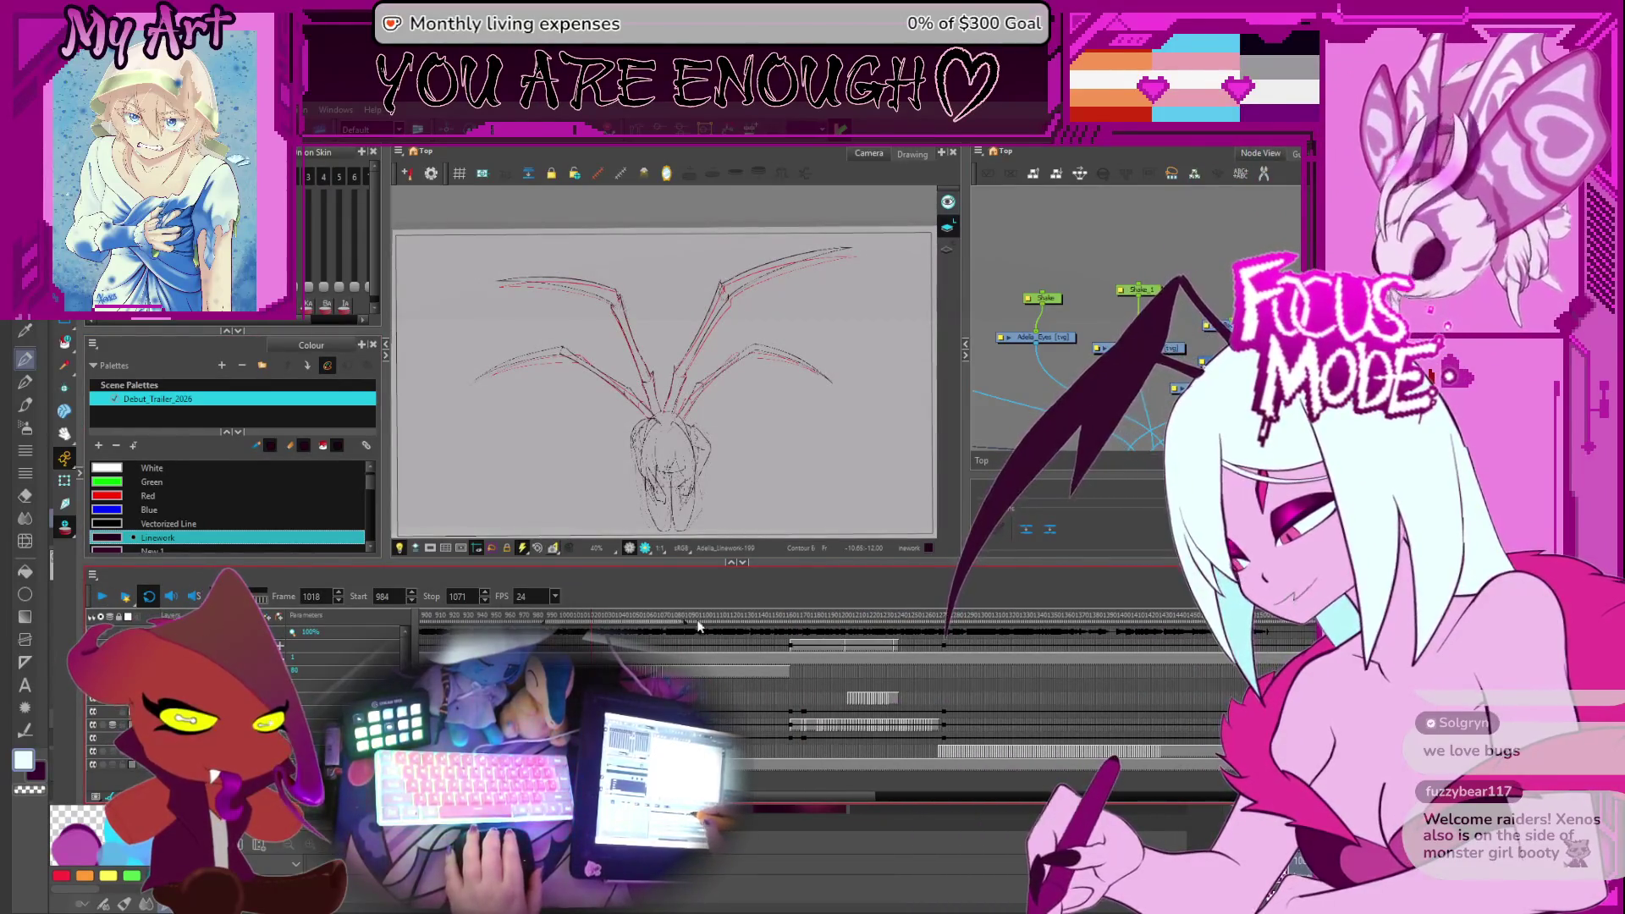
pyautogui.moveTo(699, 627); pyautogui.dragTo(953, 643)
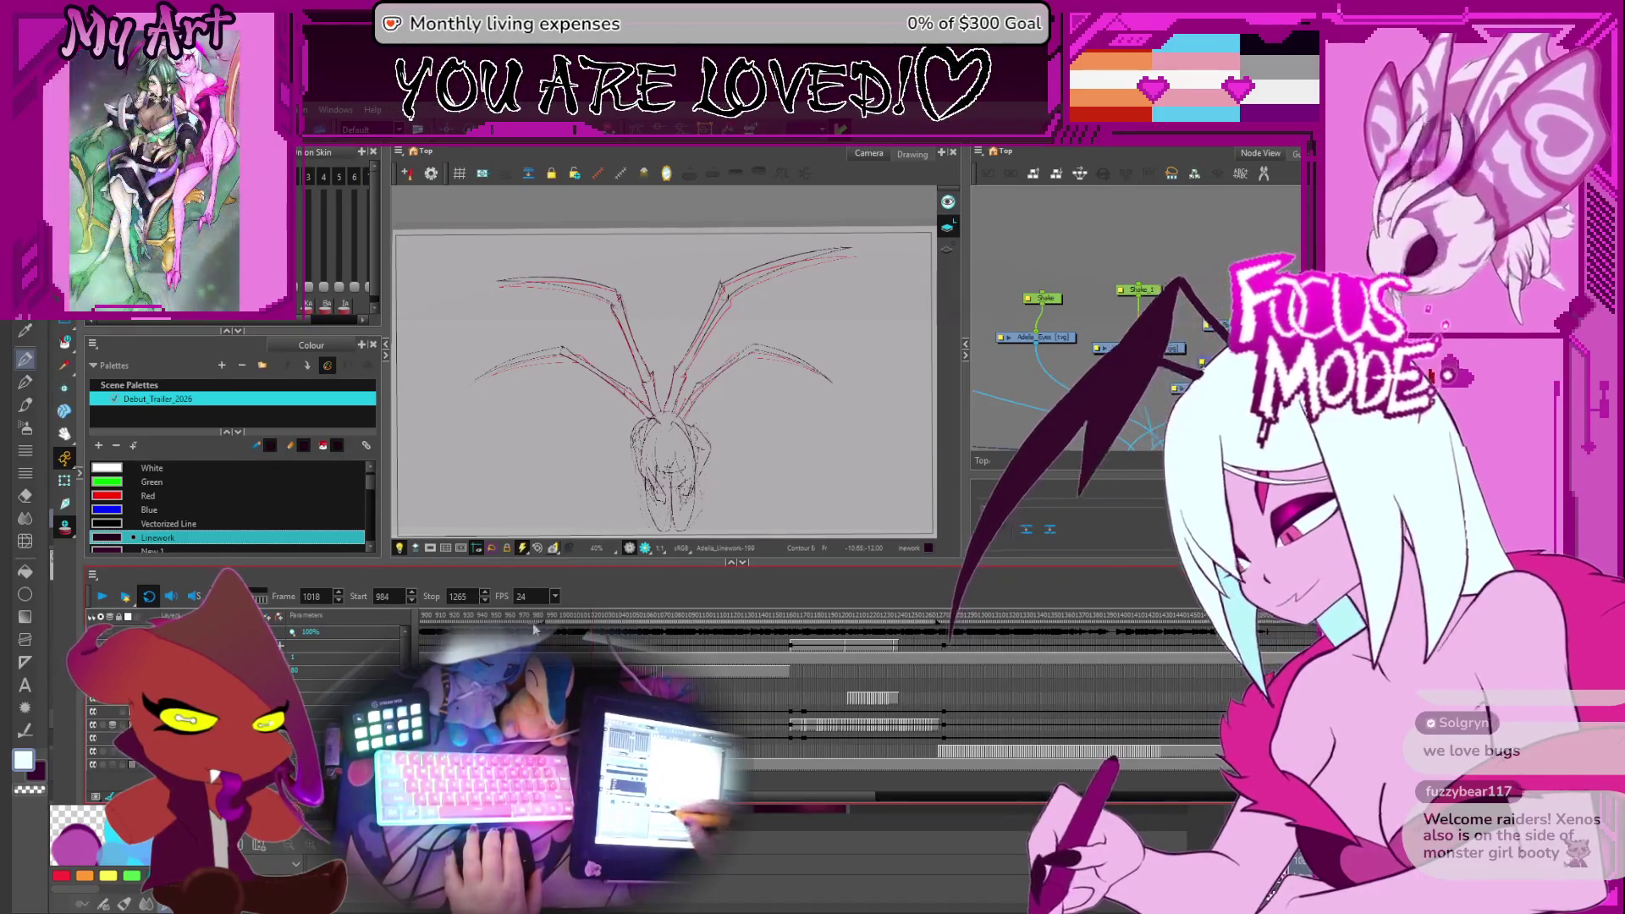
pyautogui.click(796, 622)
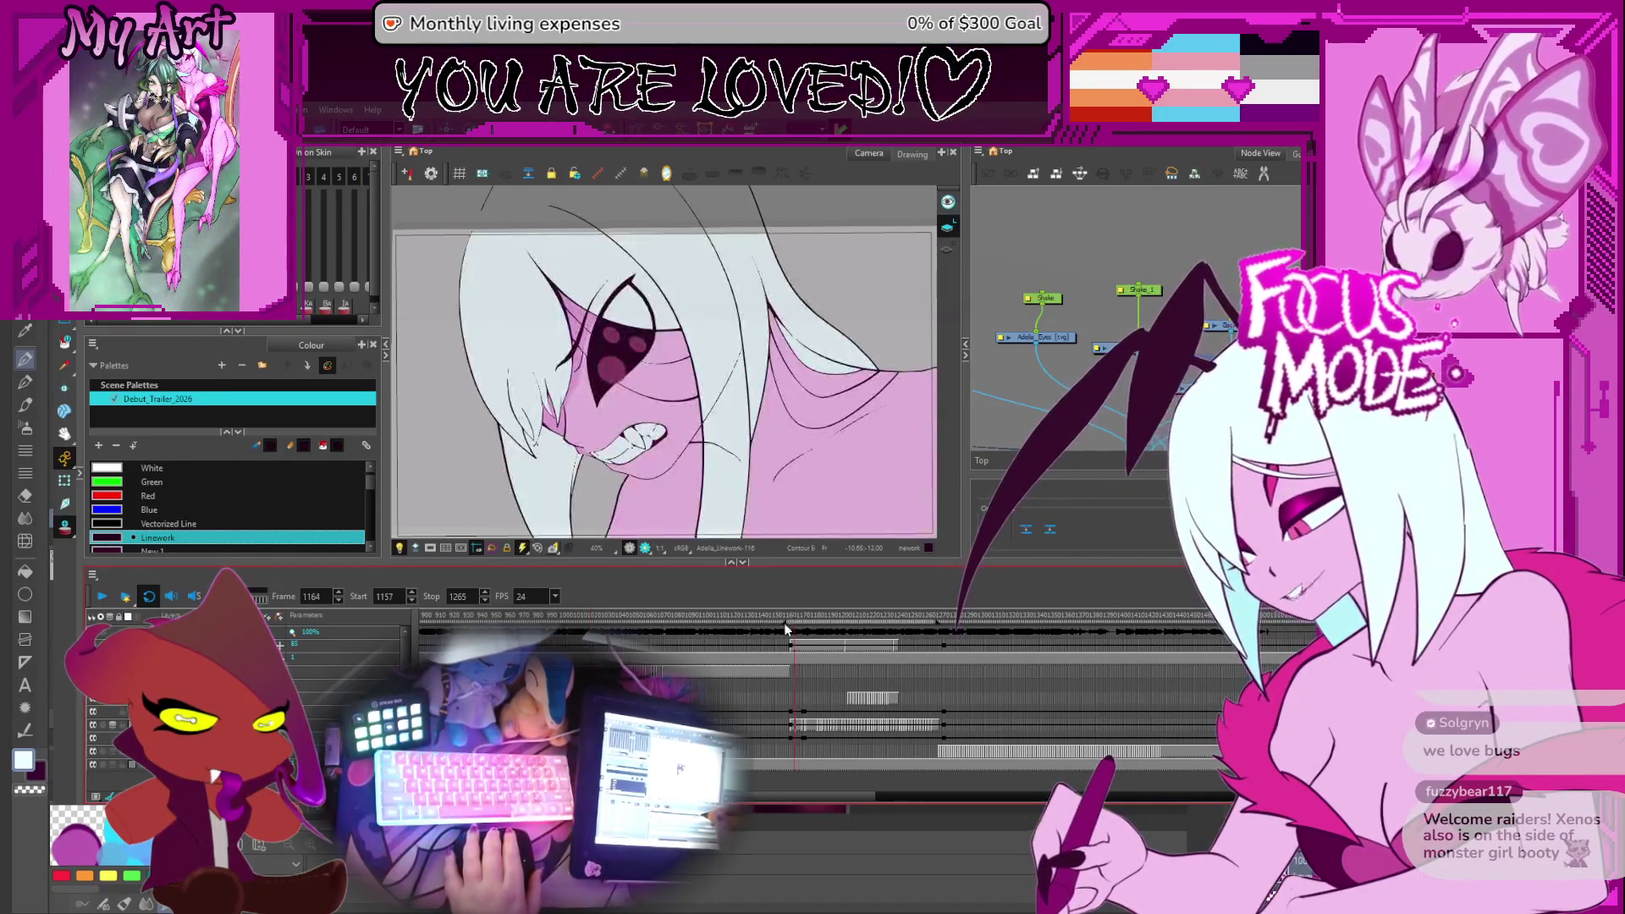
pyautogui.click(102, 598)
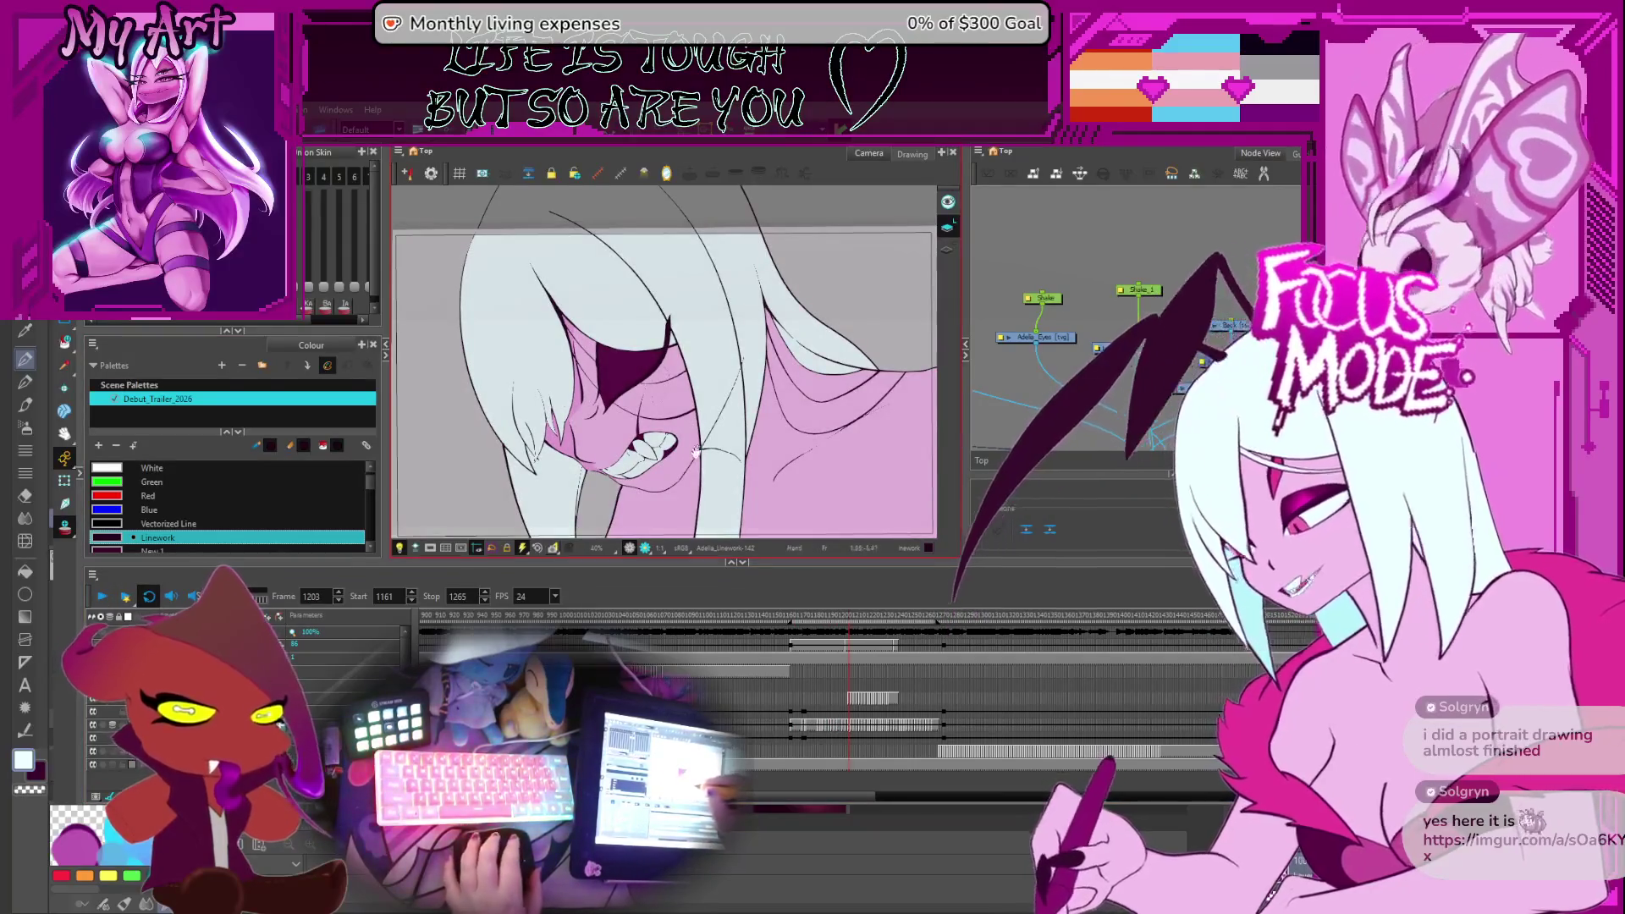
# Set the playback range to frames 1–1500, return to frame 1 and play
pyautogui.moveTo(611, 427); pyautogui.dragTo(630, 414)
pyautogui.write('1')
pyautogui.press('Tab')
pyautogui.write('1500')
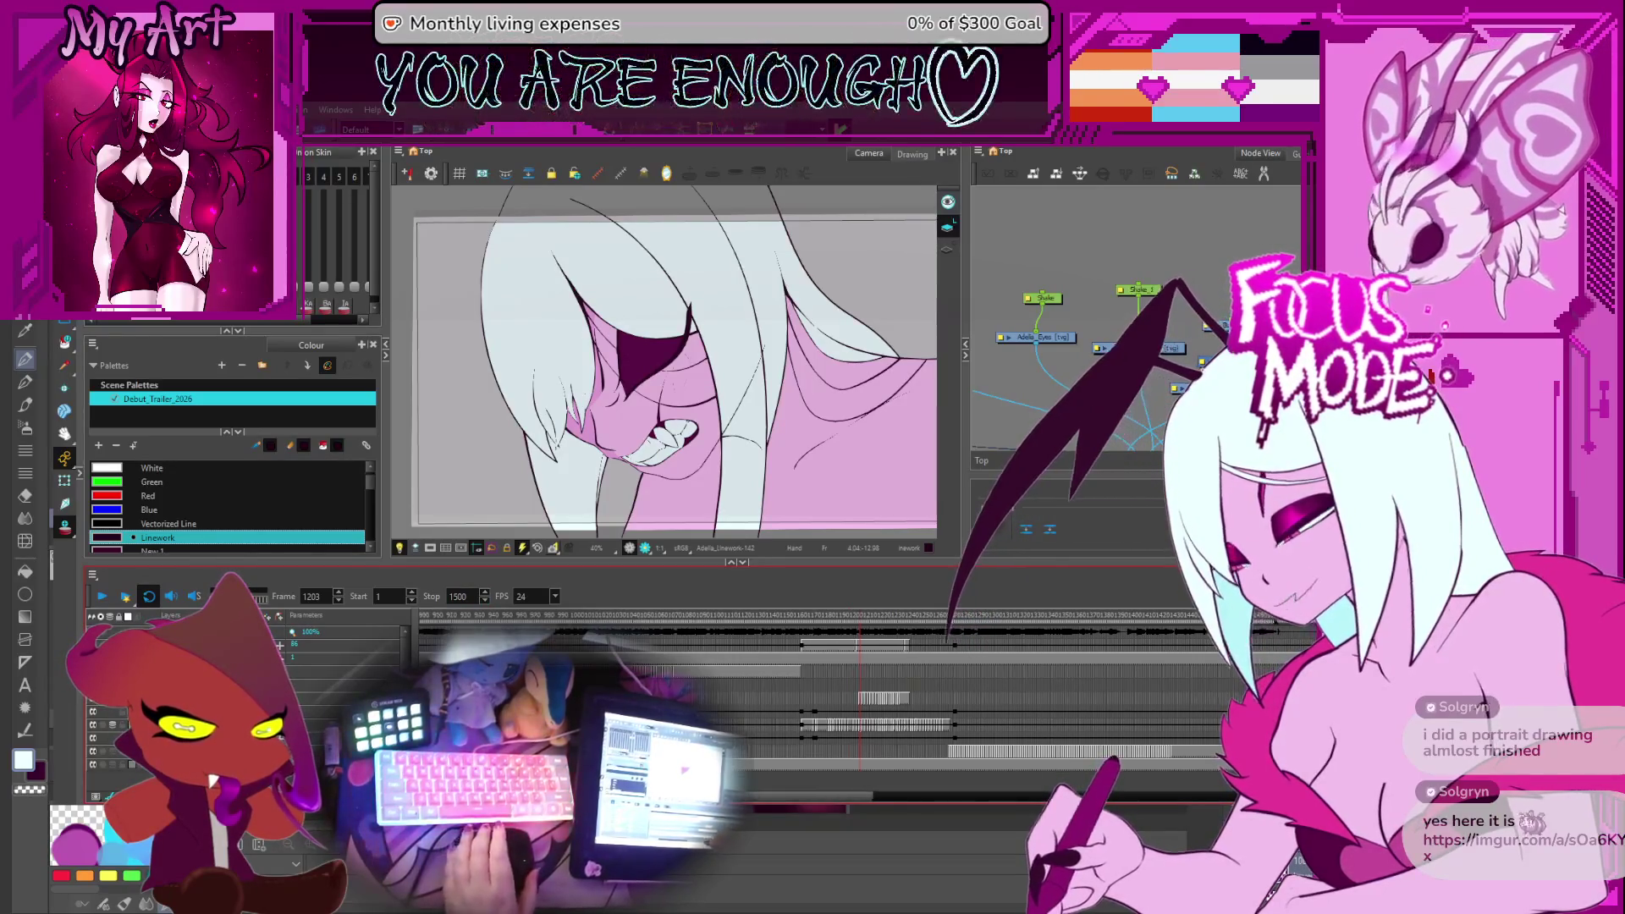
pyautogui.hscroll(-10, 846, 677)
pyautogui.hotkey('shift', ',')
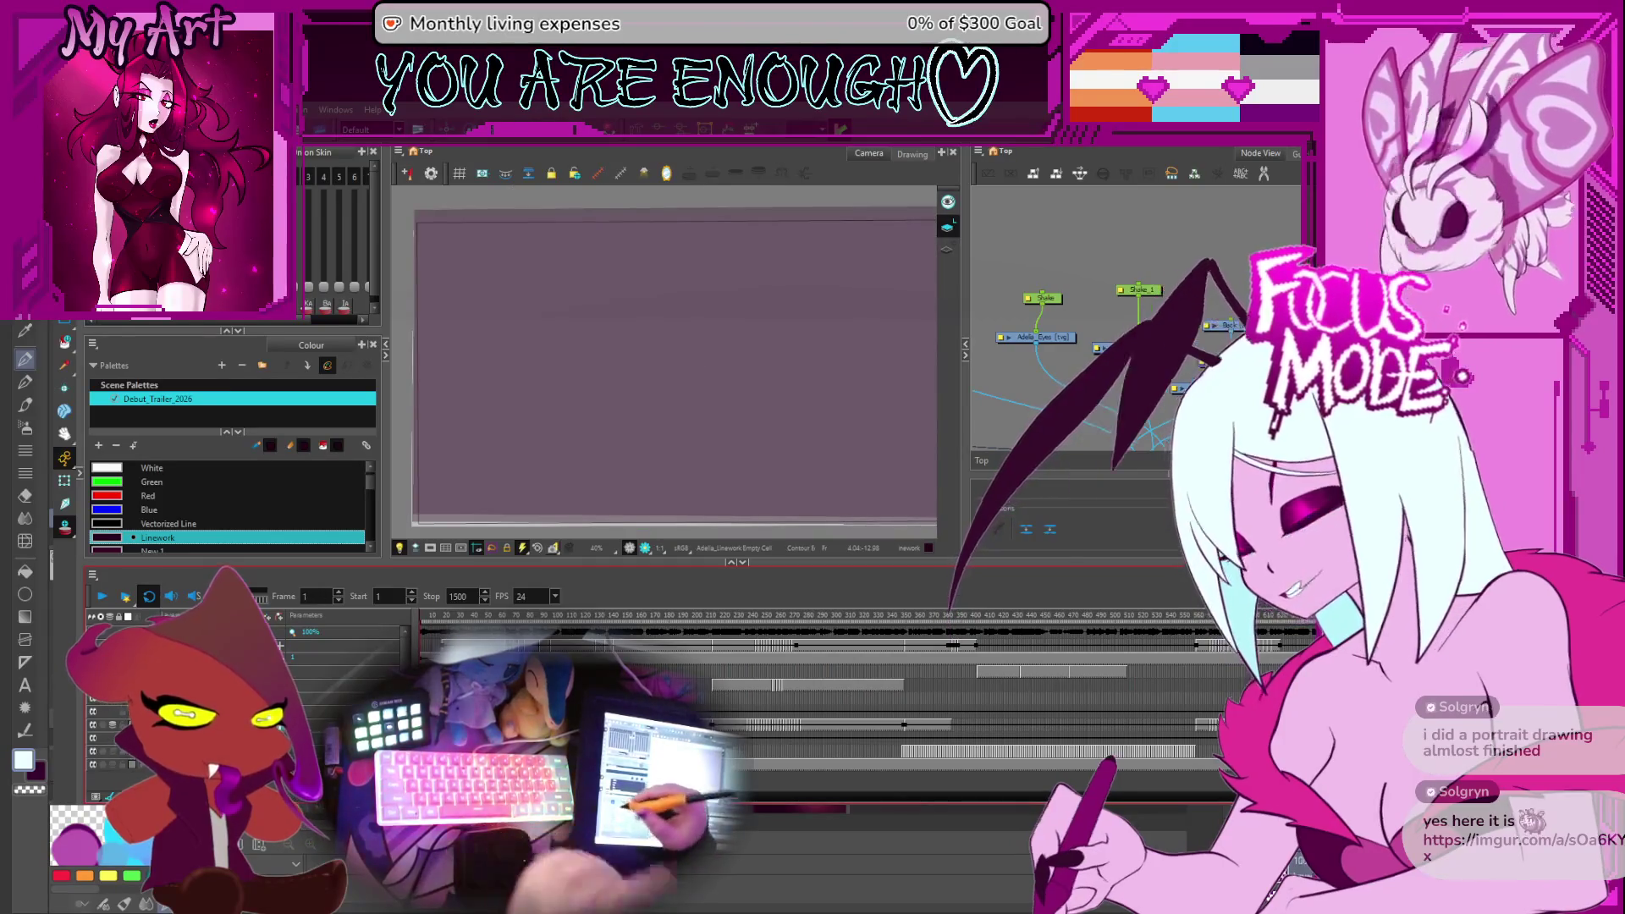
pyautogui.click(103, 598)
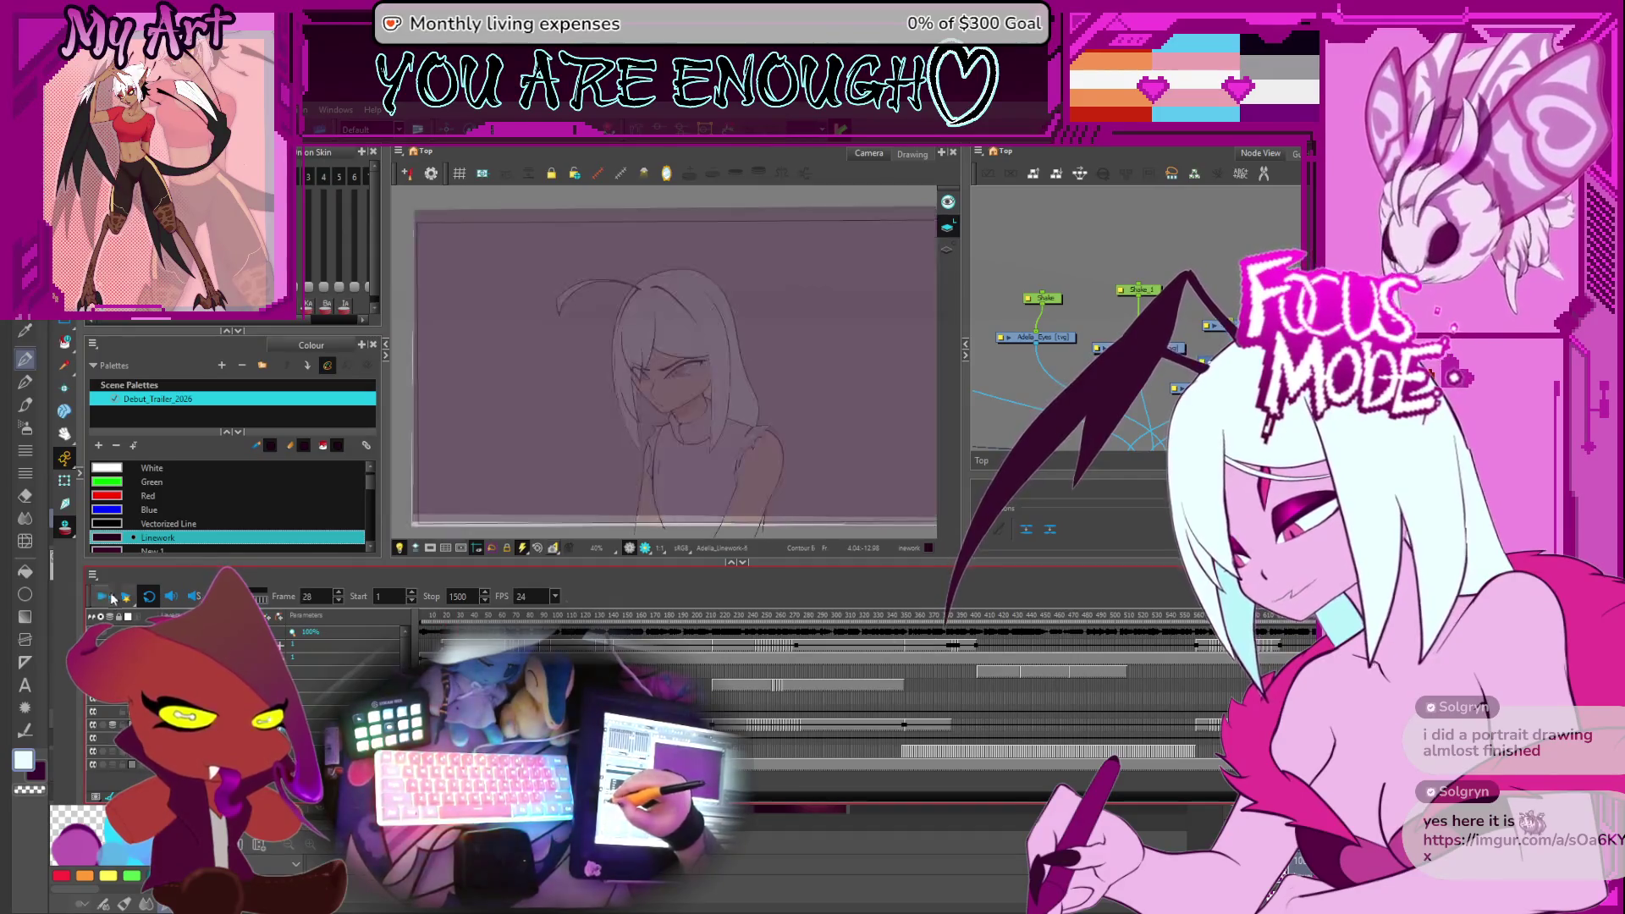
# Rewind to frame 1, play the scene, then stop playback
pyautogui.moveTo(430, 622); pyautogui.dragTo(362, 593)
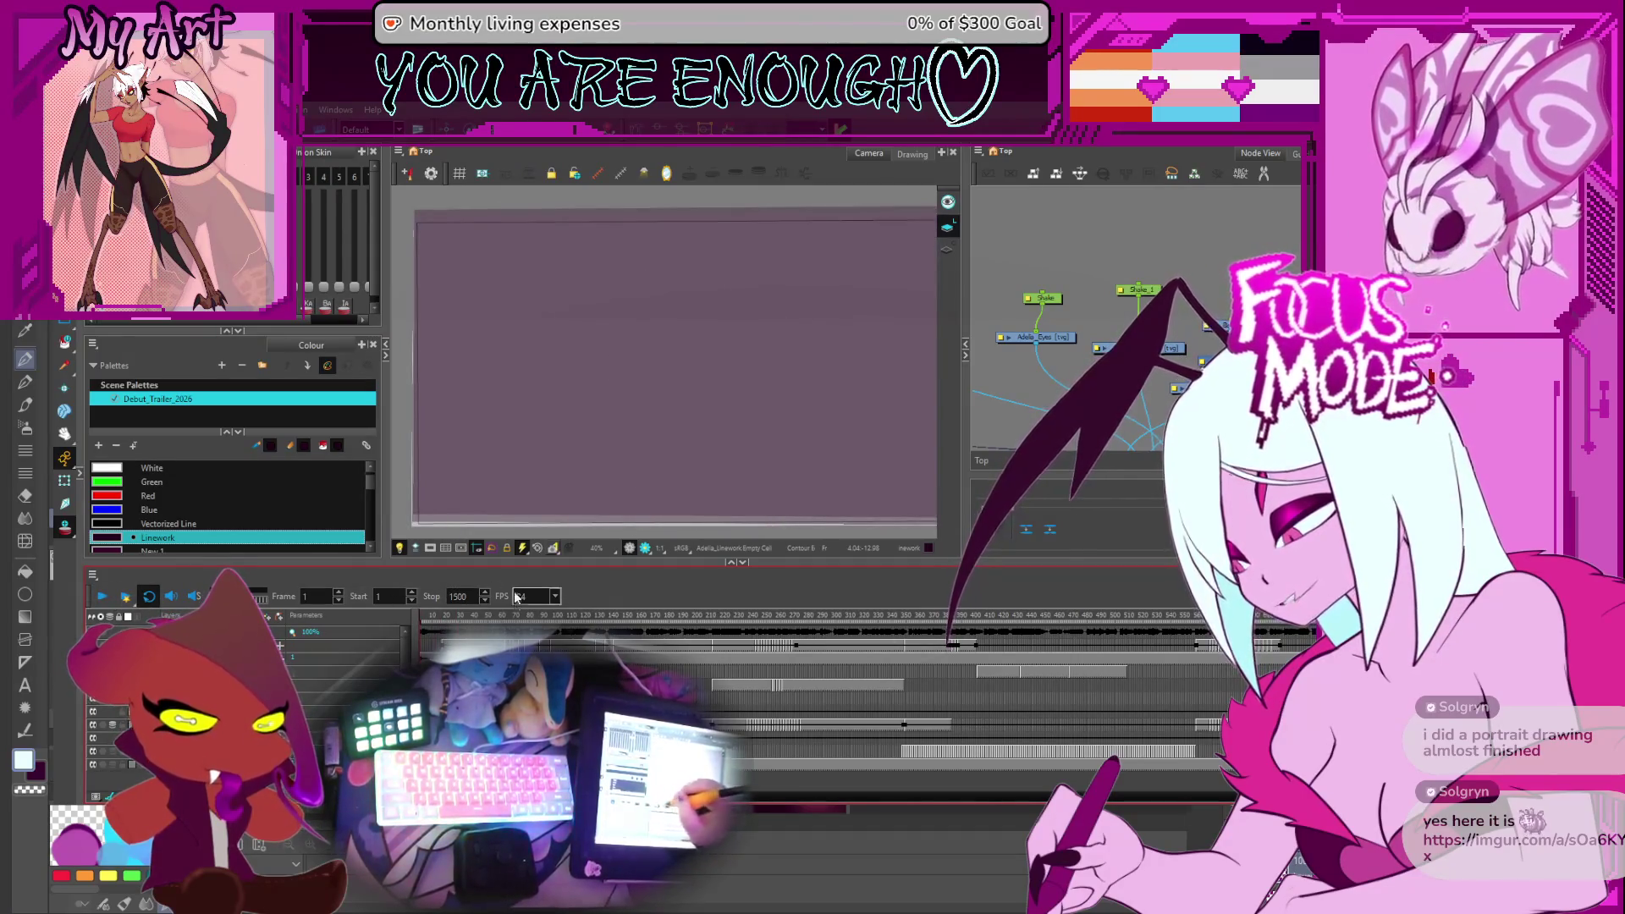
pyautogui.click(99, 597)
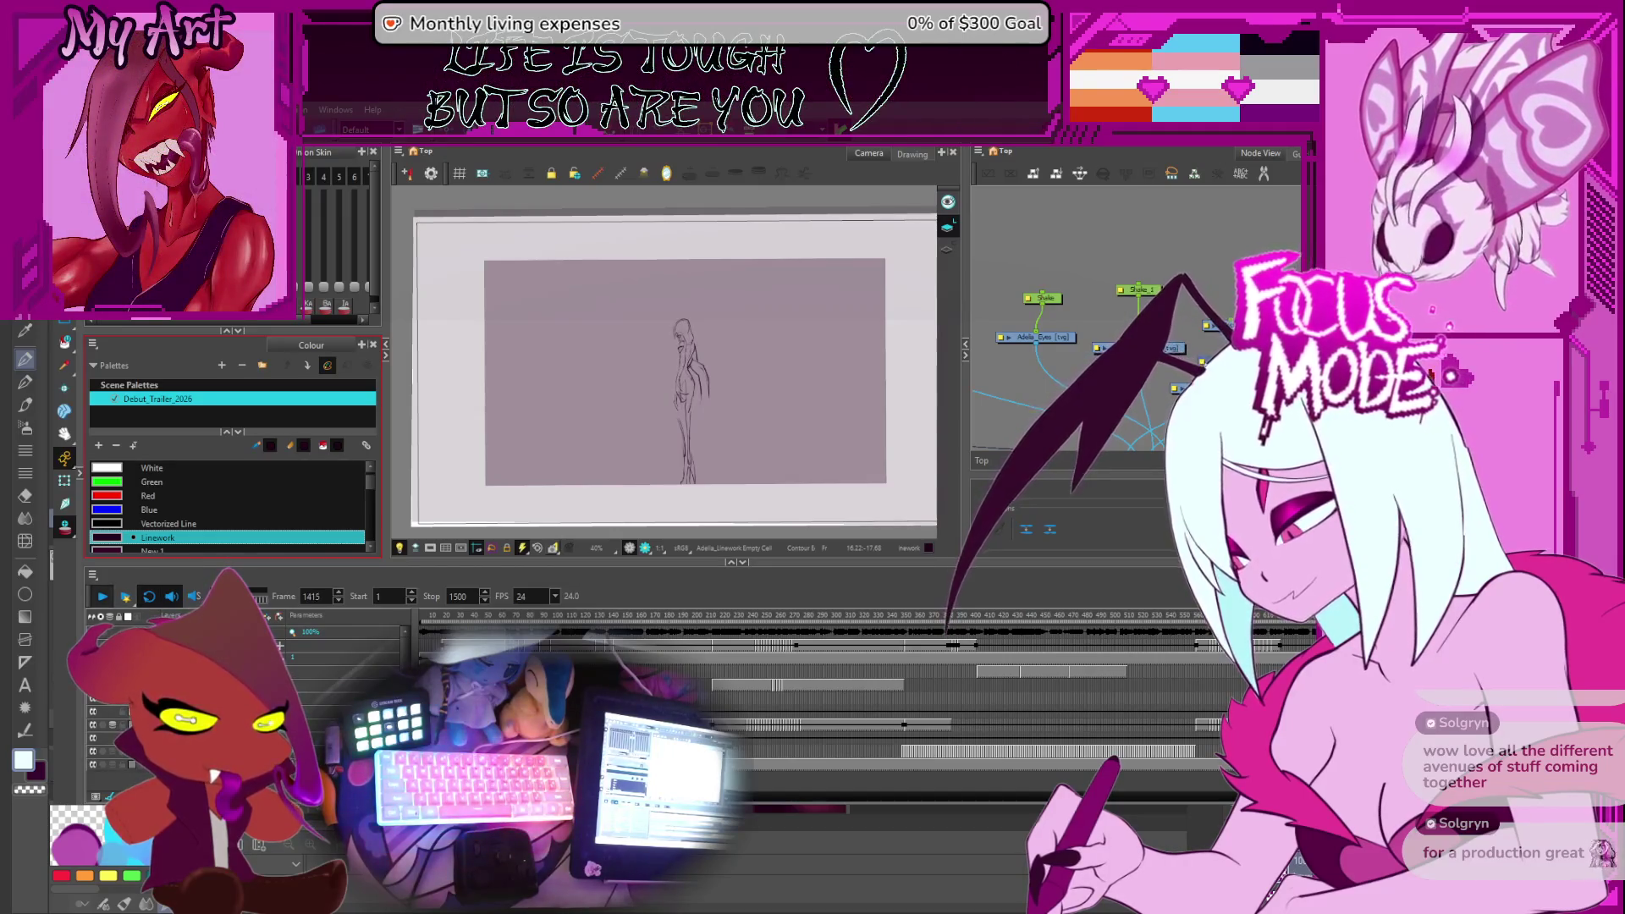
pyautogui.press('Return')
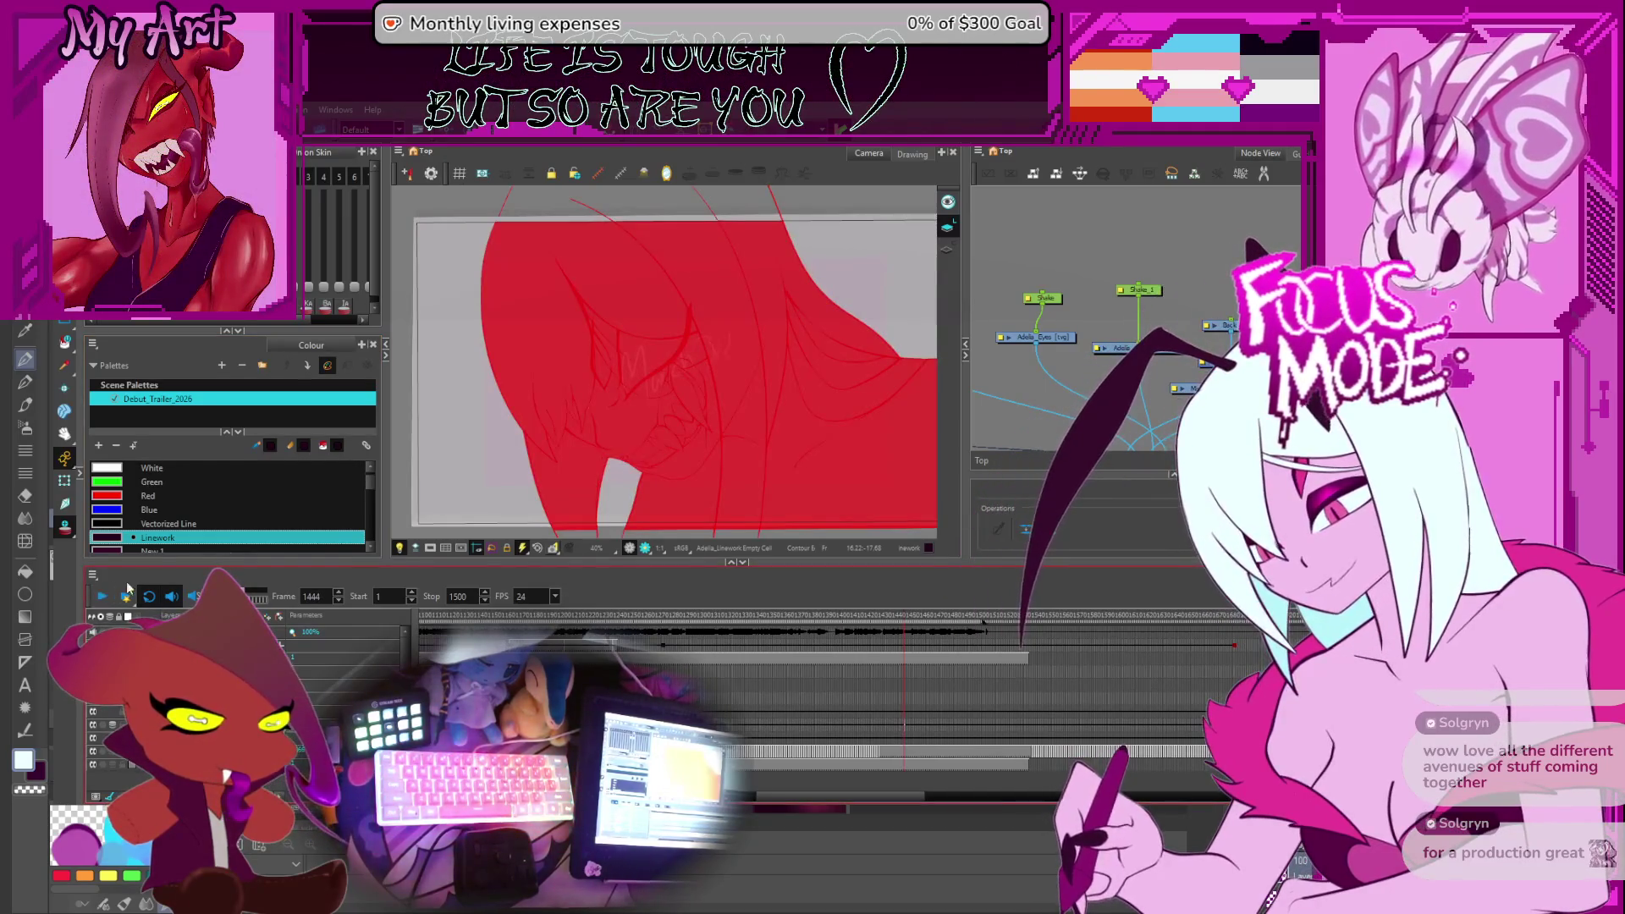
# Jump to frame 1197 showing the coloured character, then switch to Clip Studio Paint
pyautogui.write('1197')
pyautogui.press('Return')
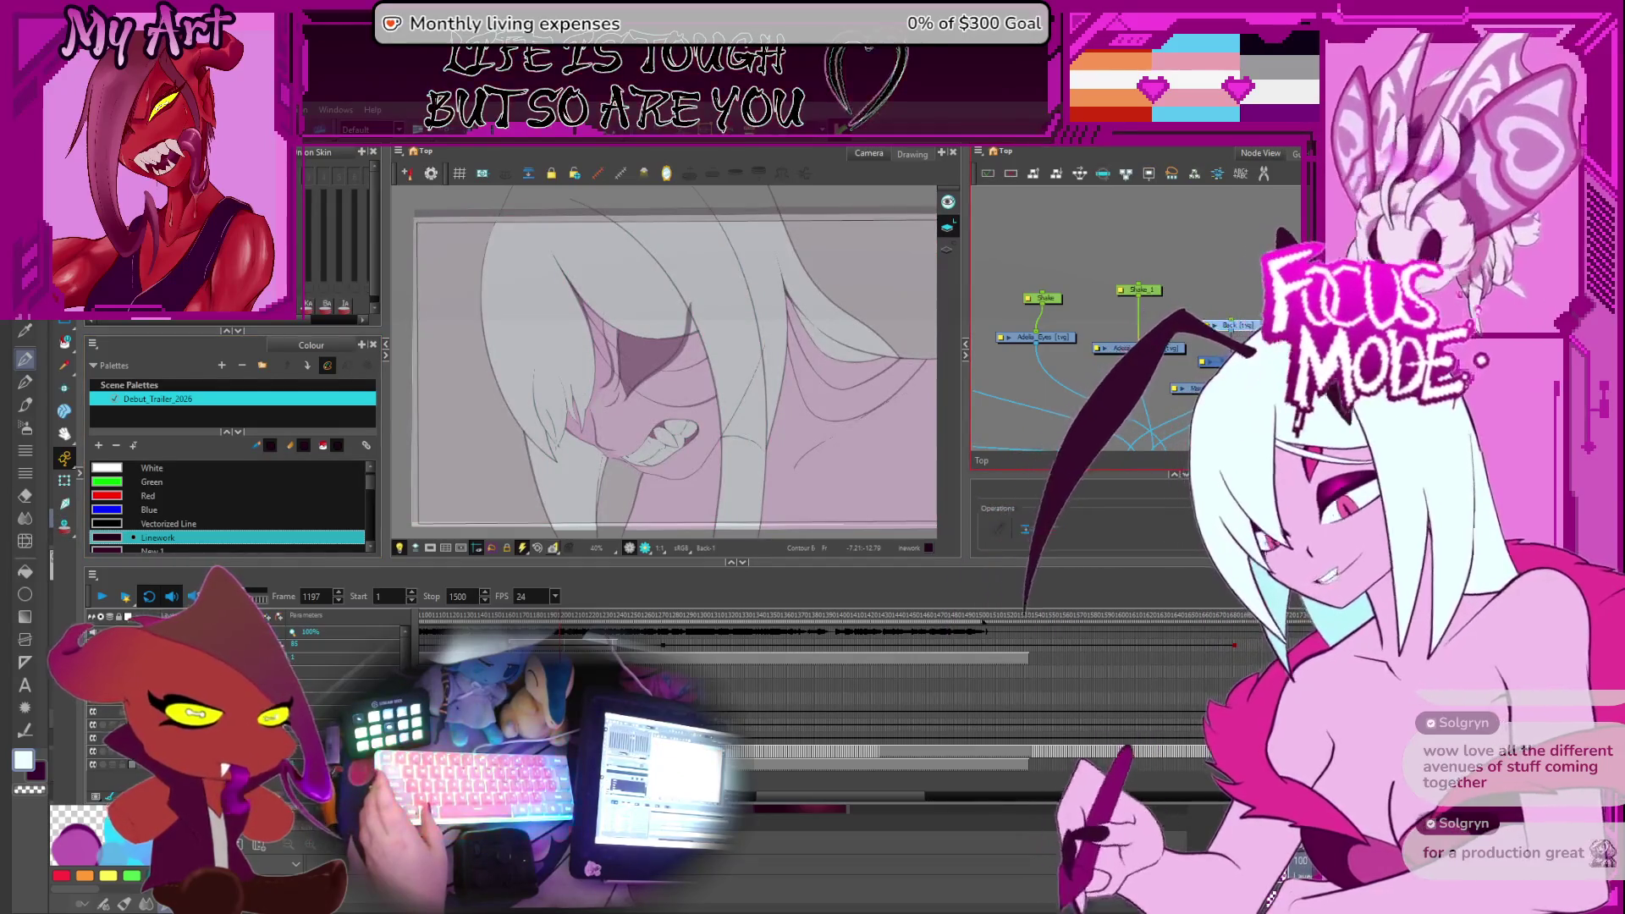
pyautogui.hotkey('alt', 'Tab')
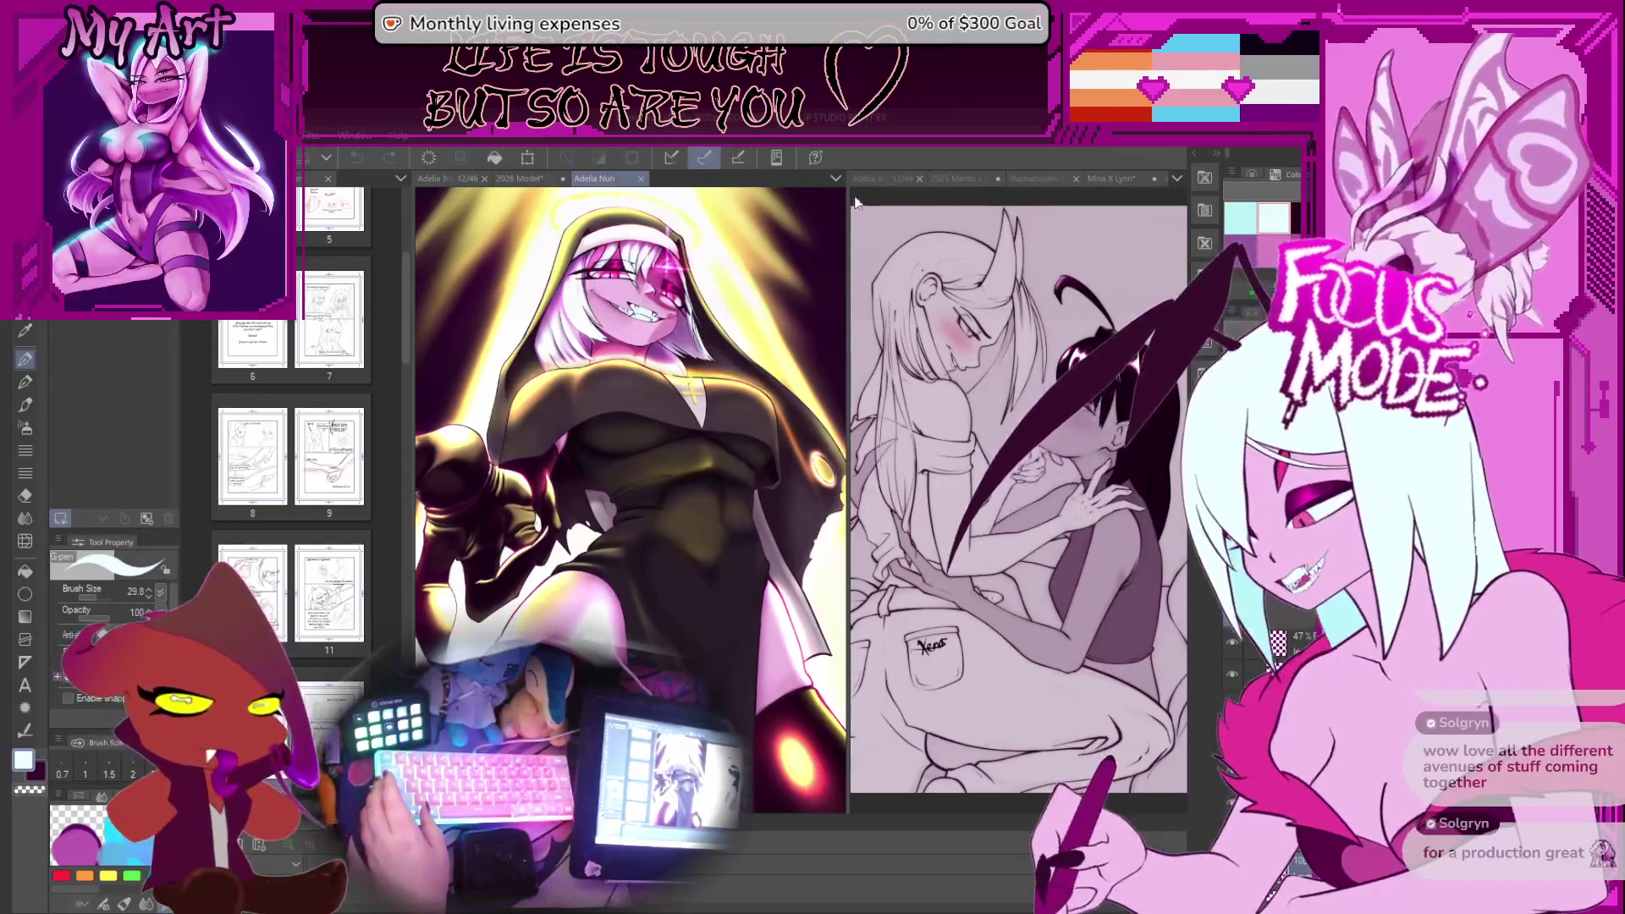
# Bring up the blonde cat-girl illustration and widen its pane
pyautogui.moveTo(847, 192)
pyautogui.mouseDown()
pyautogui.moveTo(786, 247)
pyautogui.moveTo(904, 247)
pyautogui.mouseUp()
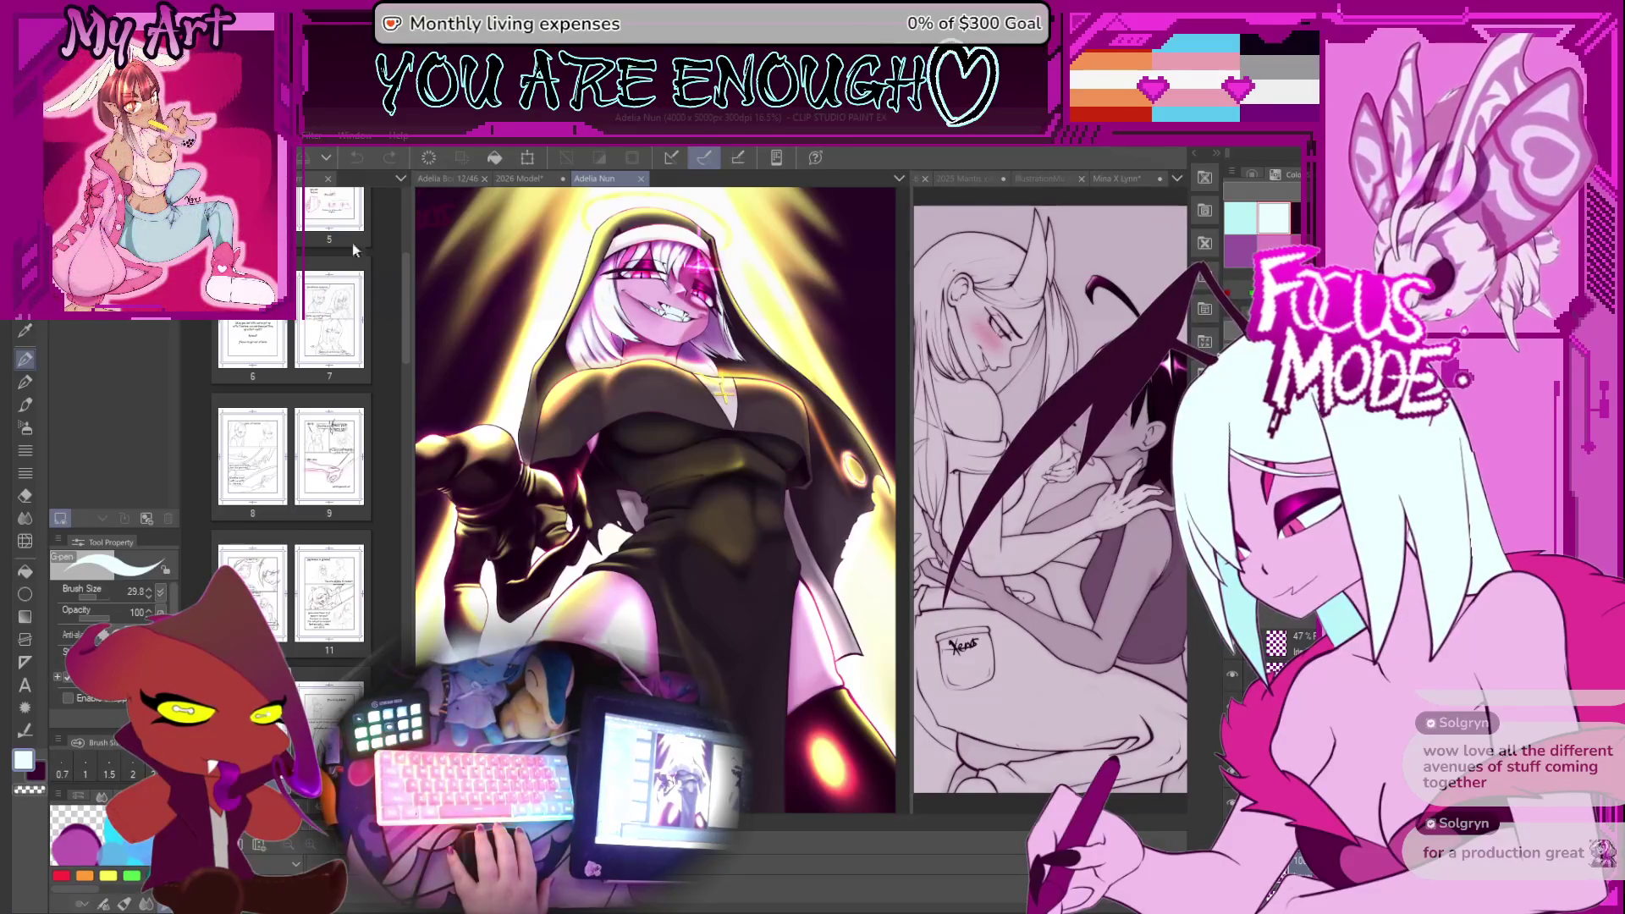
pyautogui.hotkey('ctrl', 'shift', 'v')
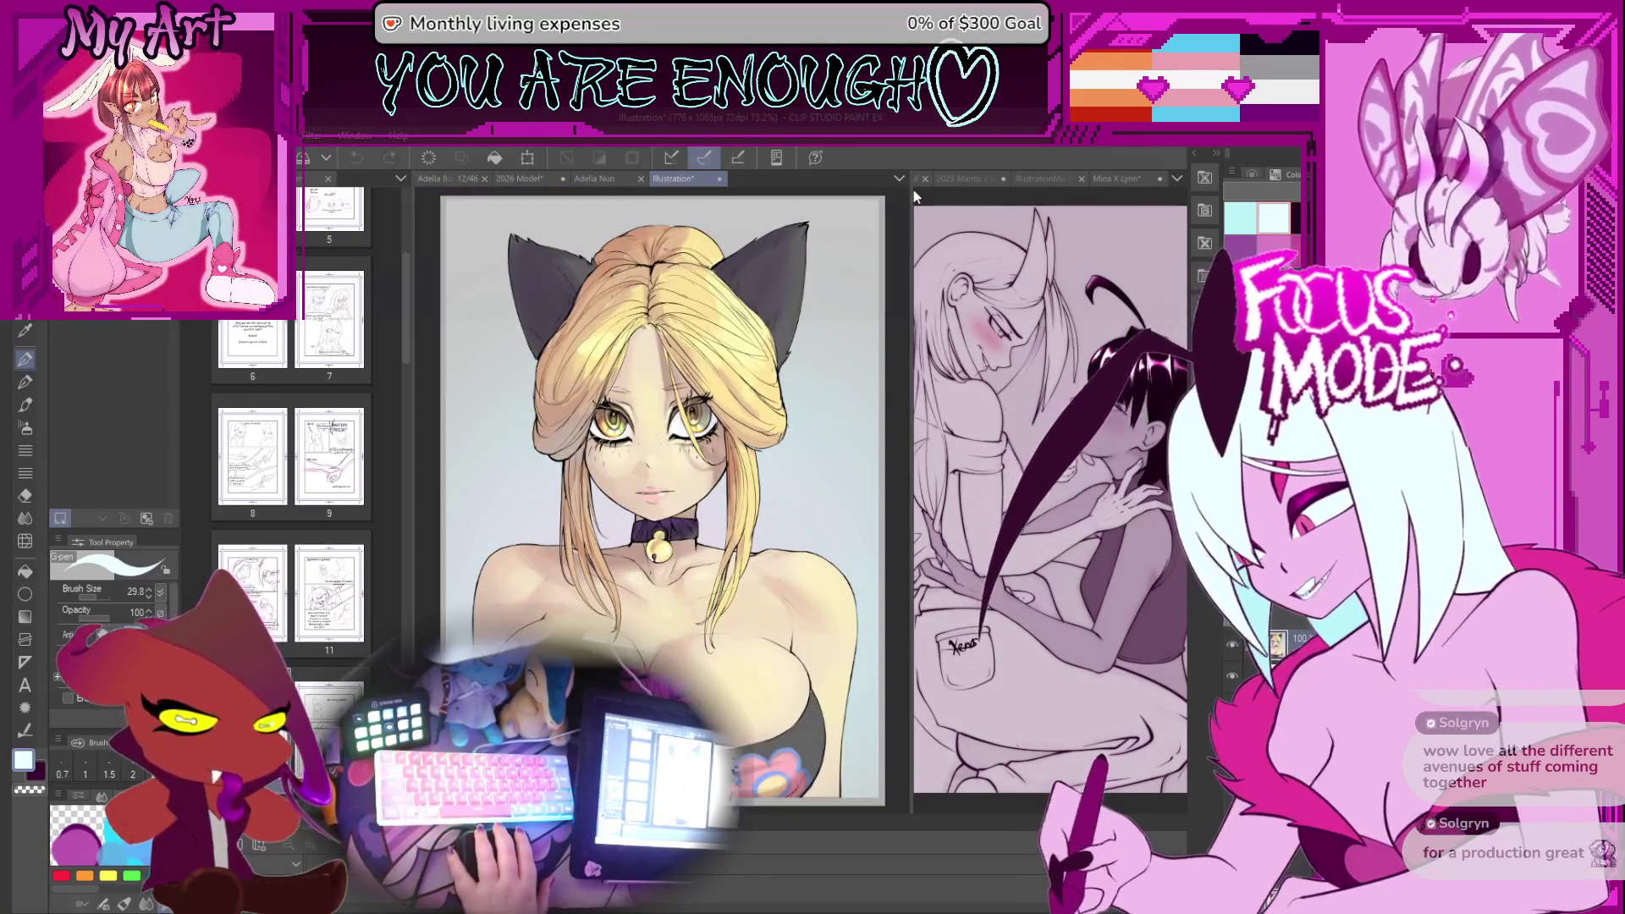
pyautogui.moveTo(912, 195); pyautogui.dragTo(1054, 195)
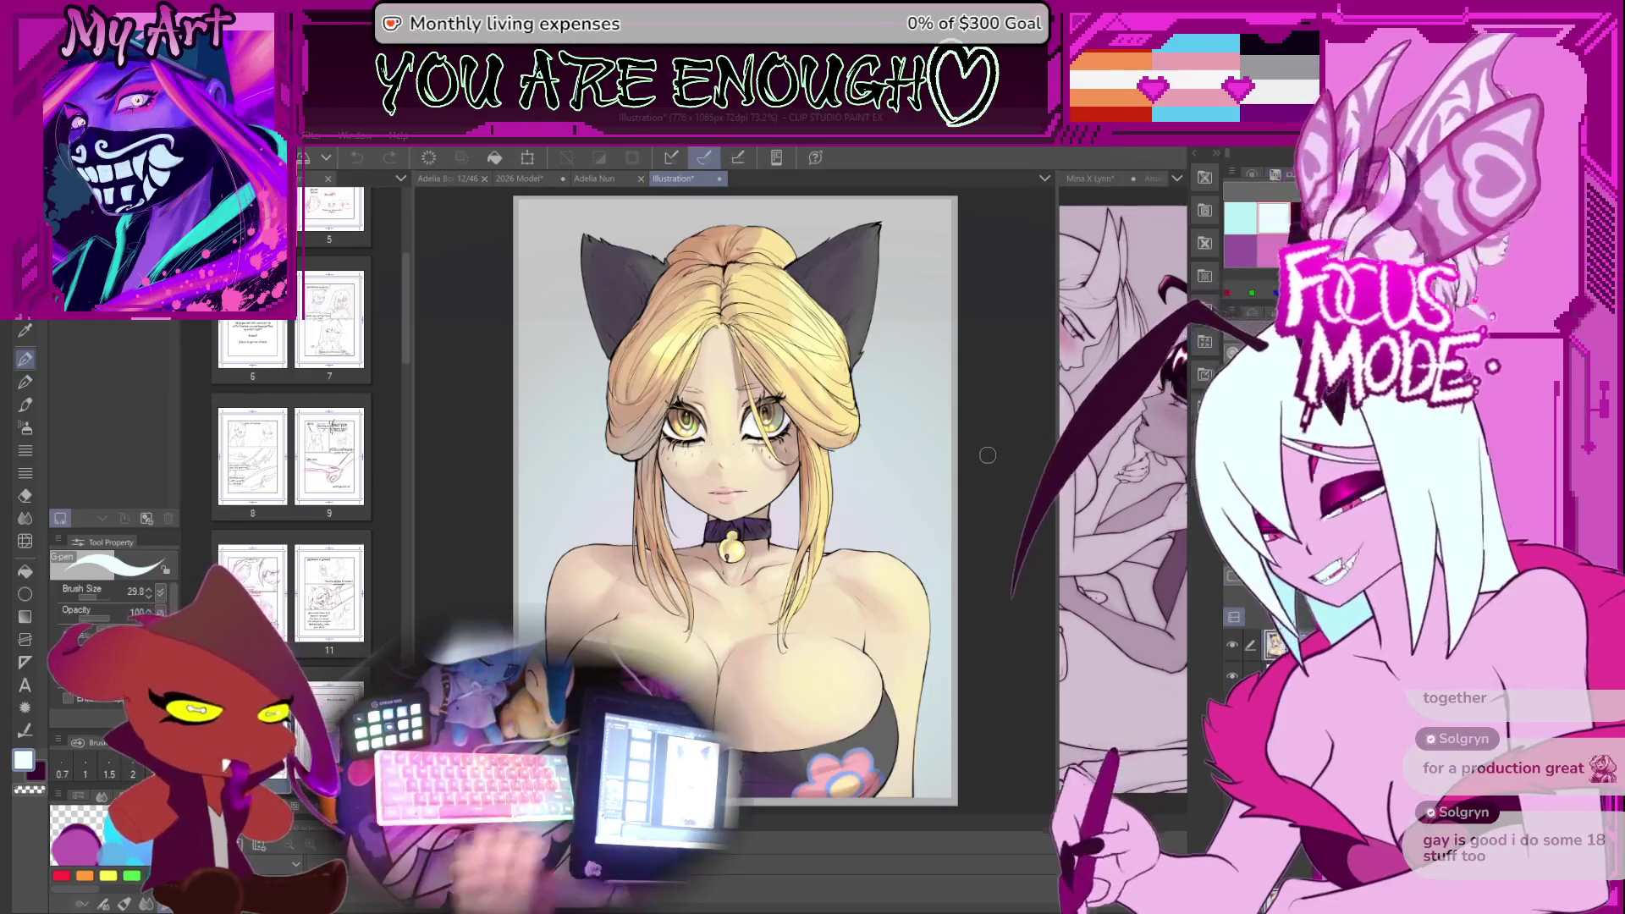
# Recentre and zoom the canvas, shrink the brush to 20.1, and undo the faint hair-and-neck stroke
pyautogui.moveTo(982, 449)
pyautogui.mouseDown()
pyautogui.moveTo(1038, 420)
pyautogui.moveTo(1117, 431)
pyautogui.mouseUp()
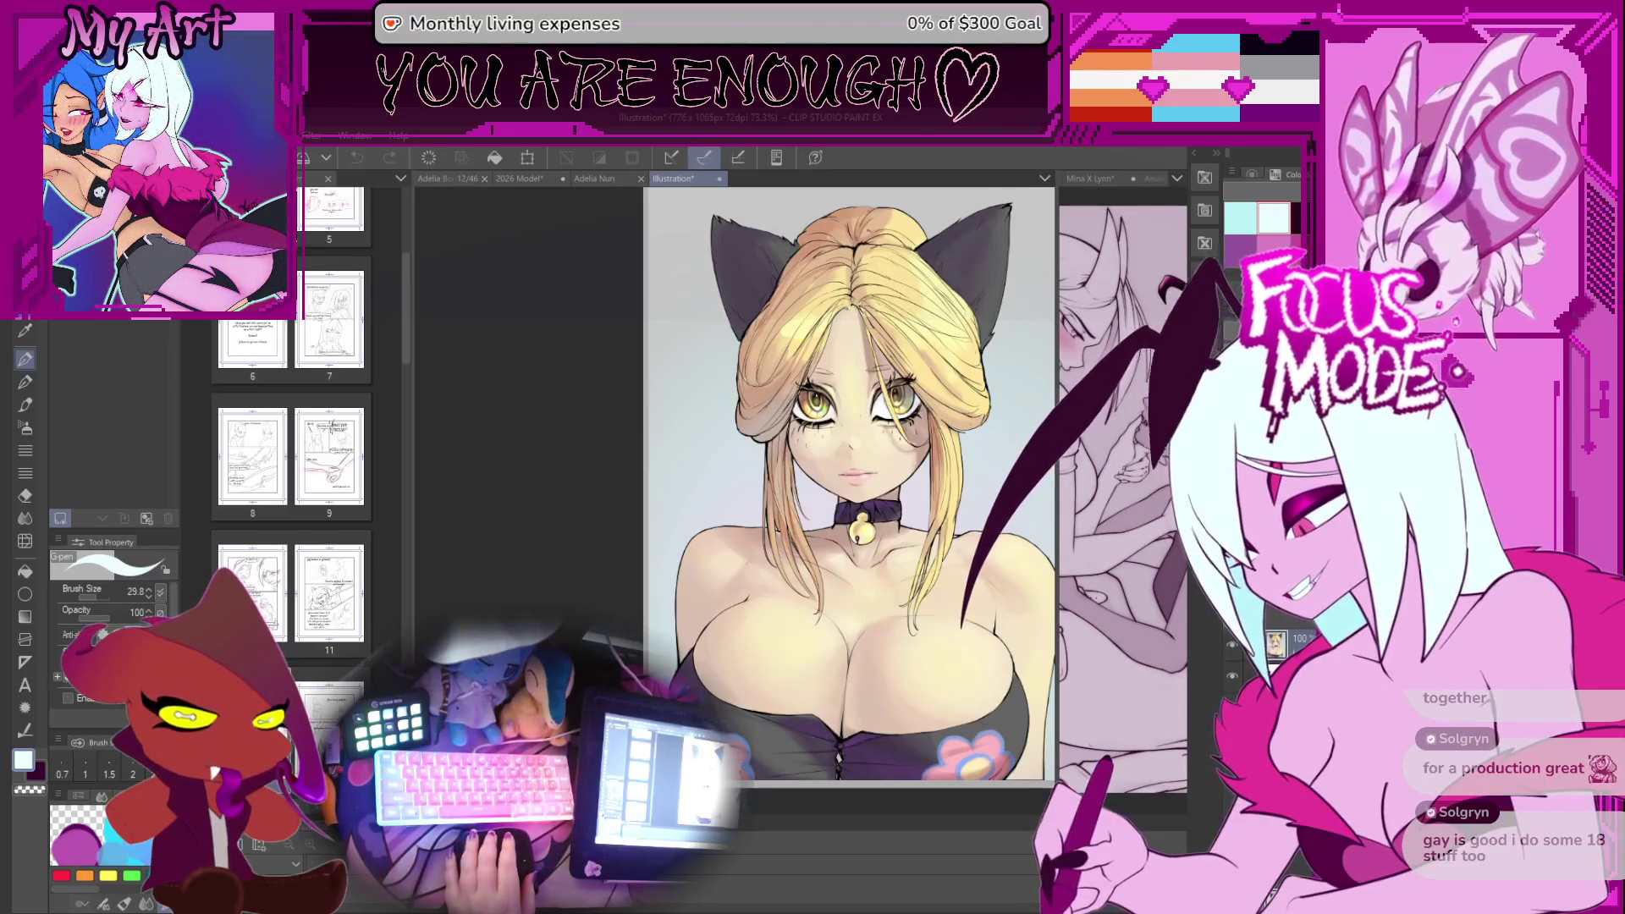
pyautogui.moveTo(990, 295); pyautogui.dragTo(1024, 298)
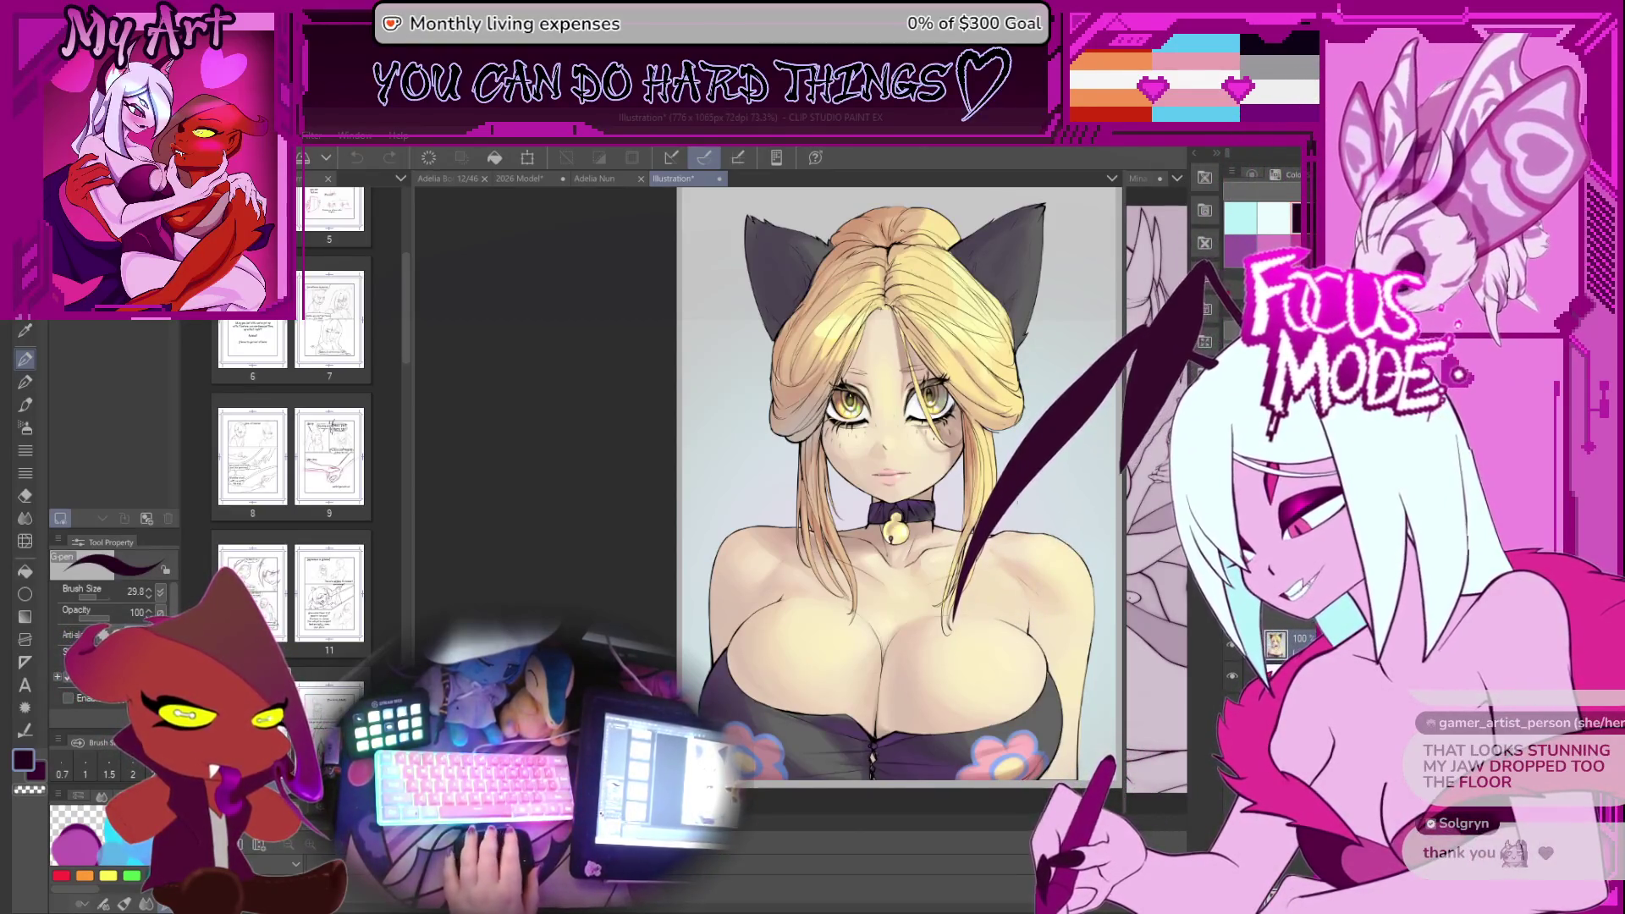
pyautogui.press('[')
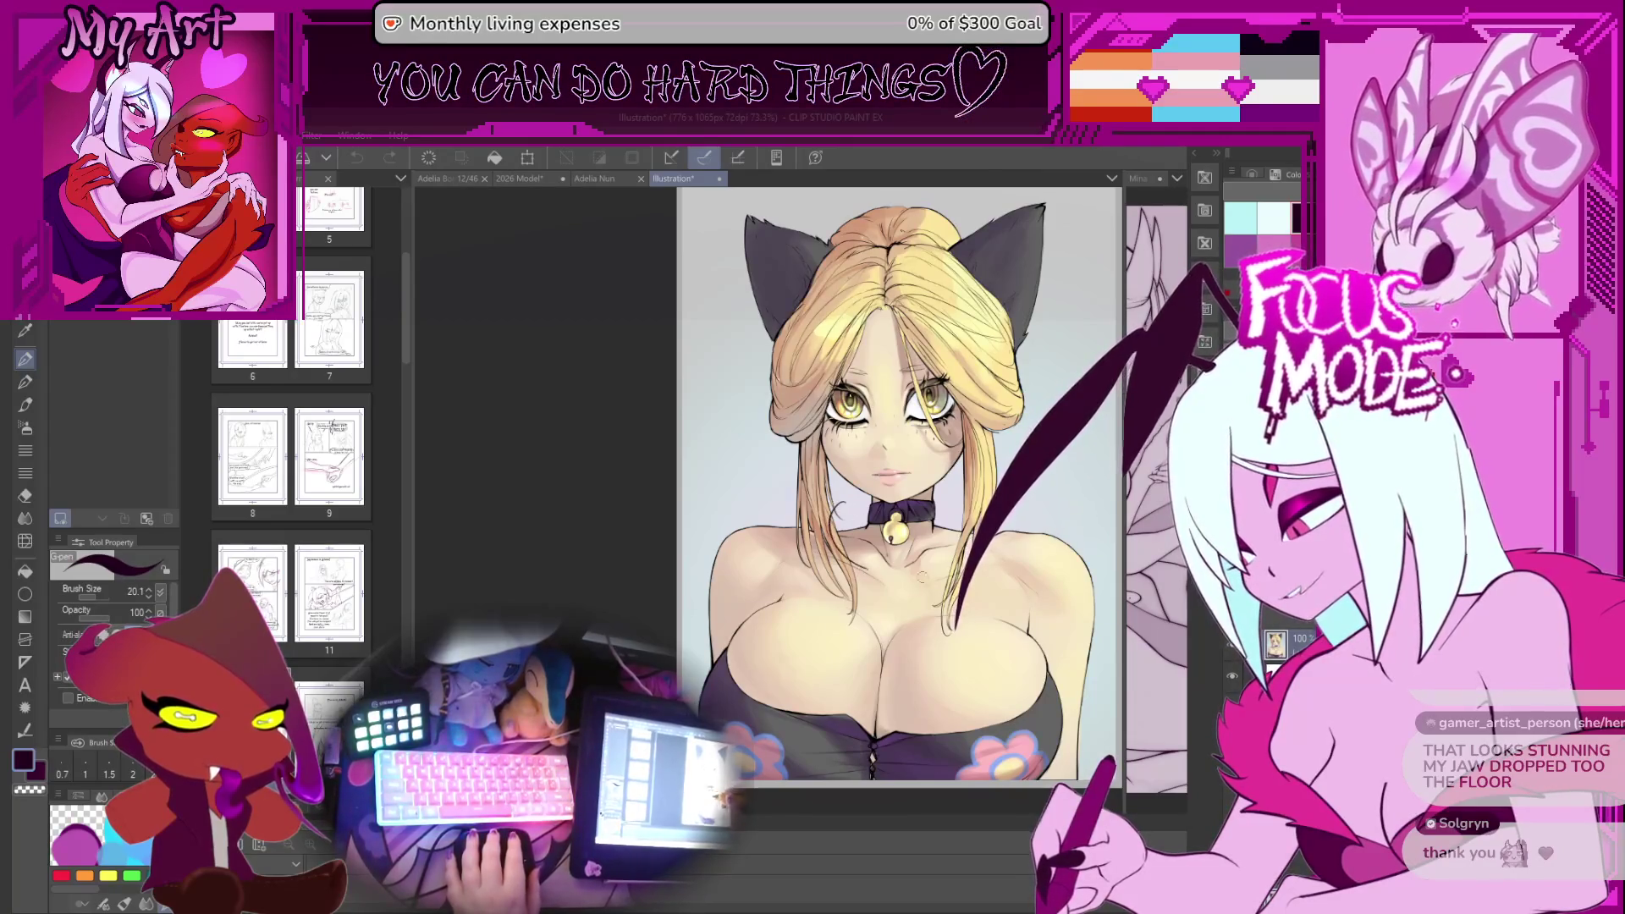
pyautogui.hotkey('ctrl', 'z')
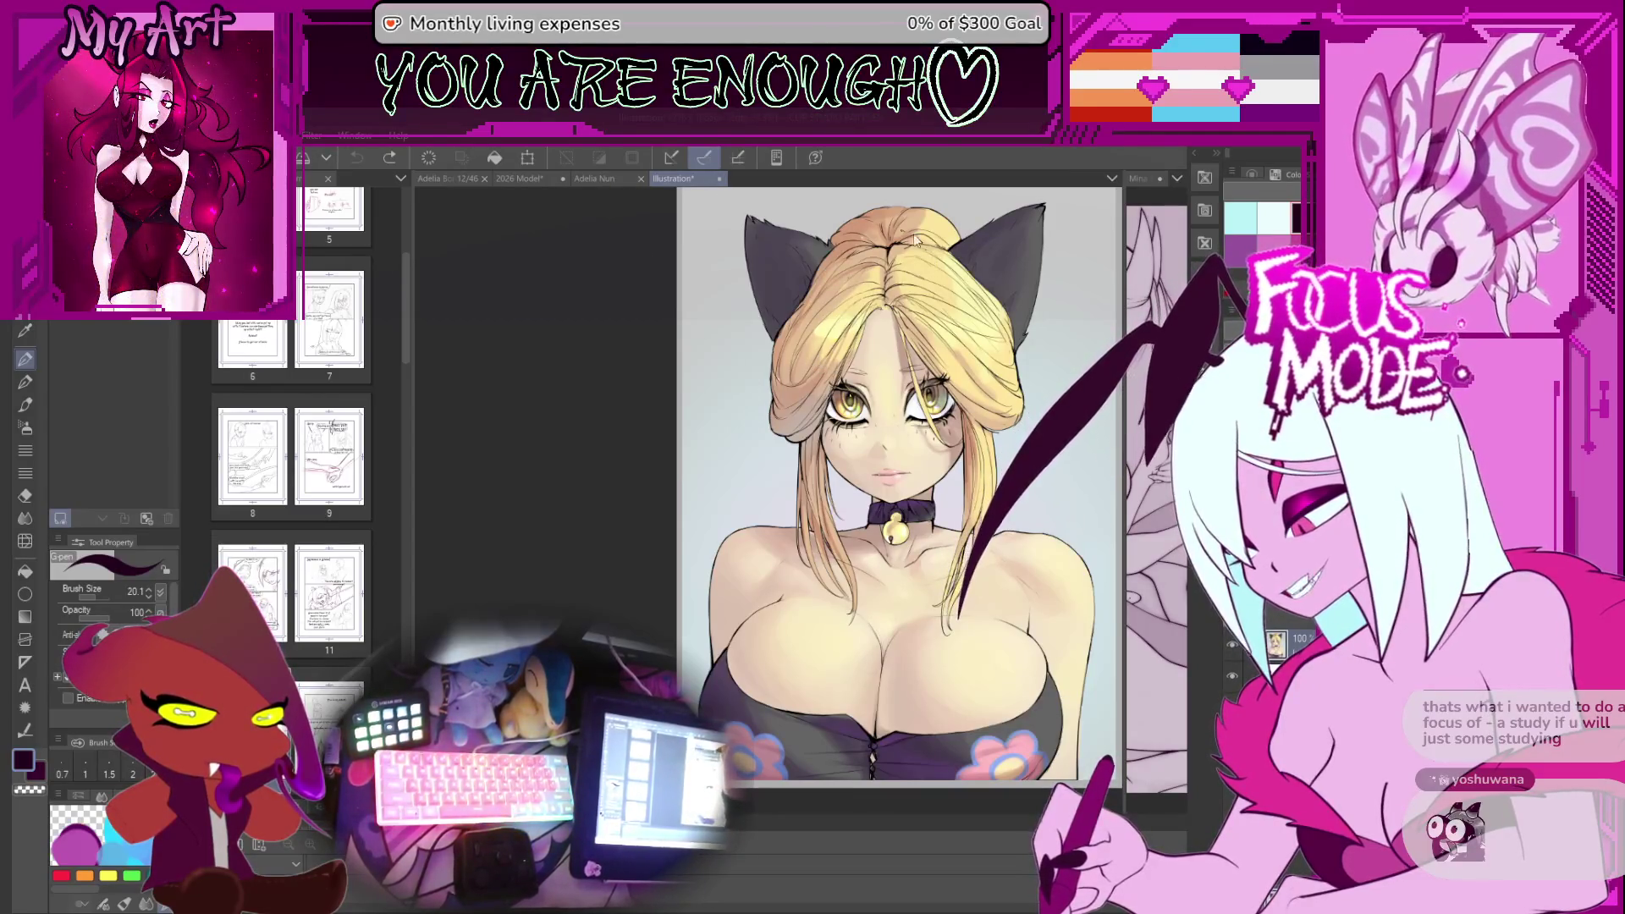
# Zoom in on the cat-girl's face, then close the Illustration tab to reveal the Adelia Nun canvas
pyautogui.scroll(3, 927, 262)
pyautogui.scroll(-2, 826, 331)
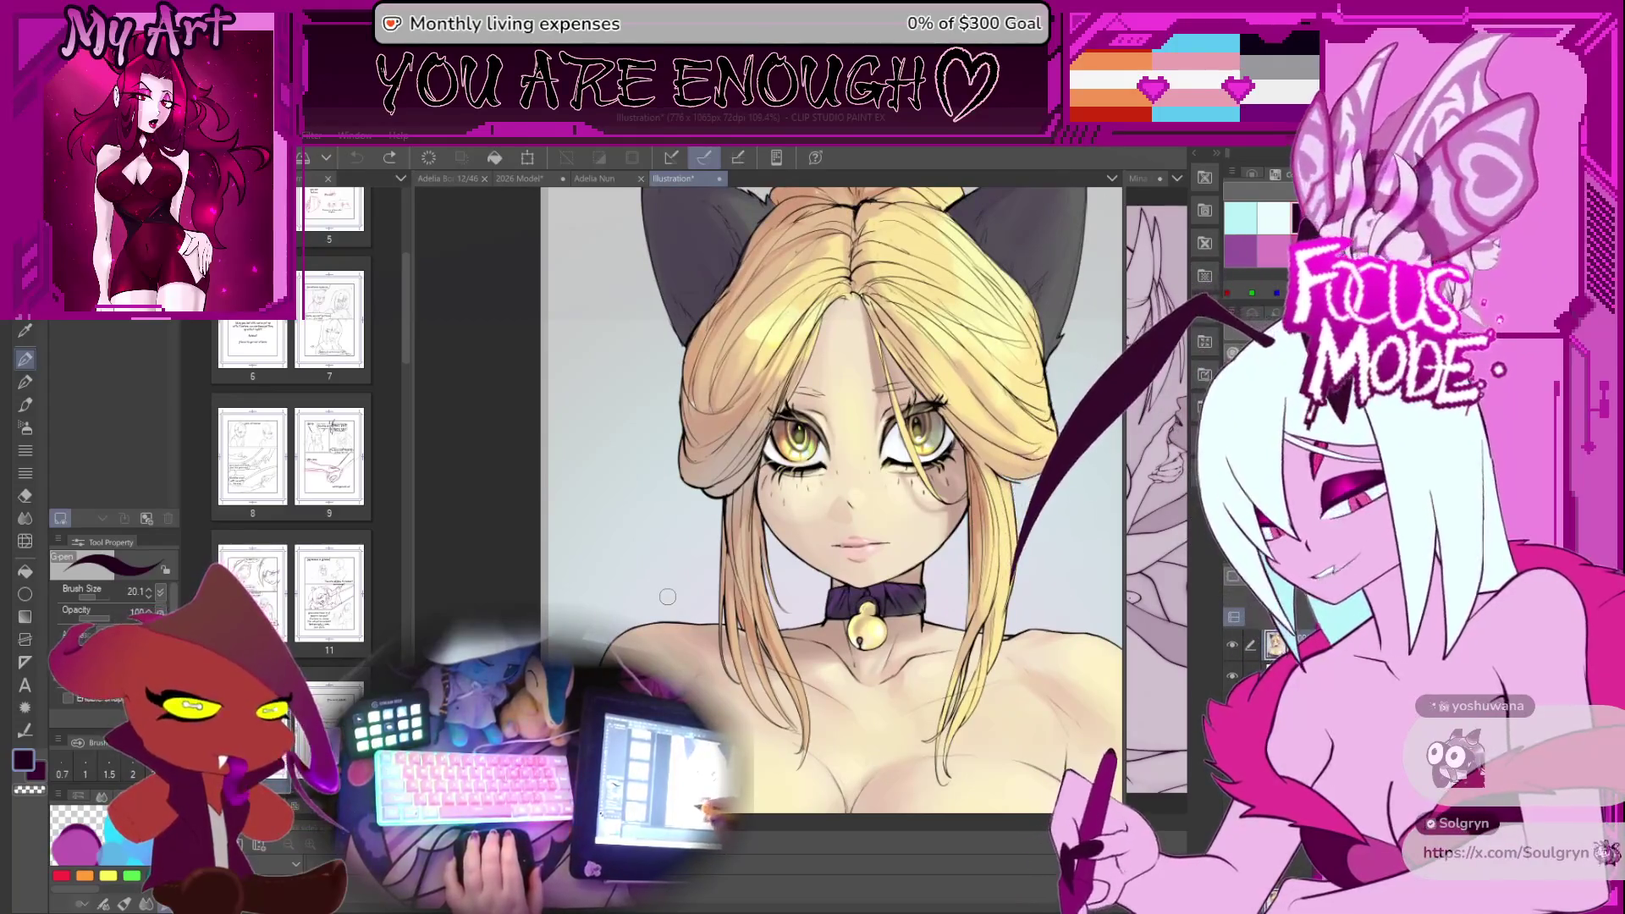
pyautogui.scroll(3, 800, 479)
pyautogui.scroll(2, 762, 381)
pyautogui.scroll(-1, 719, 297)
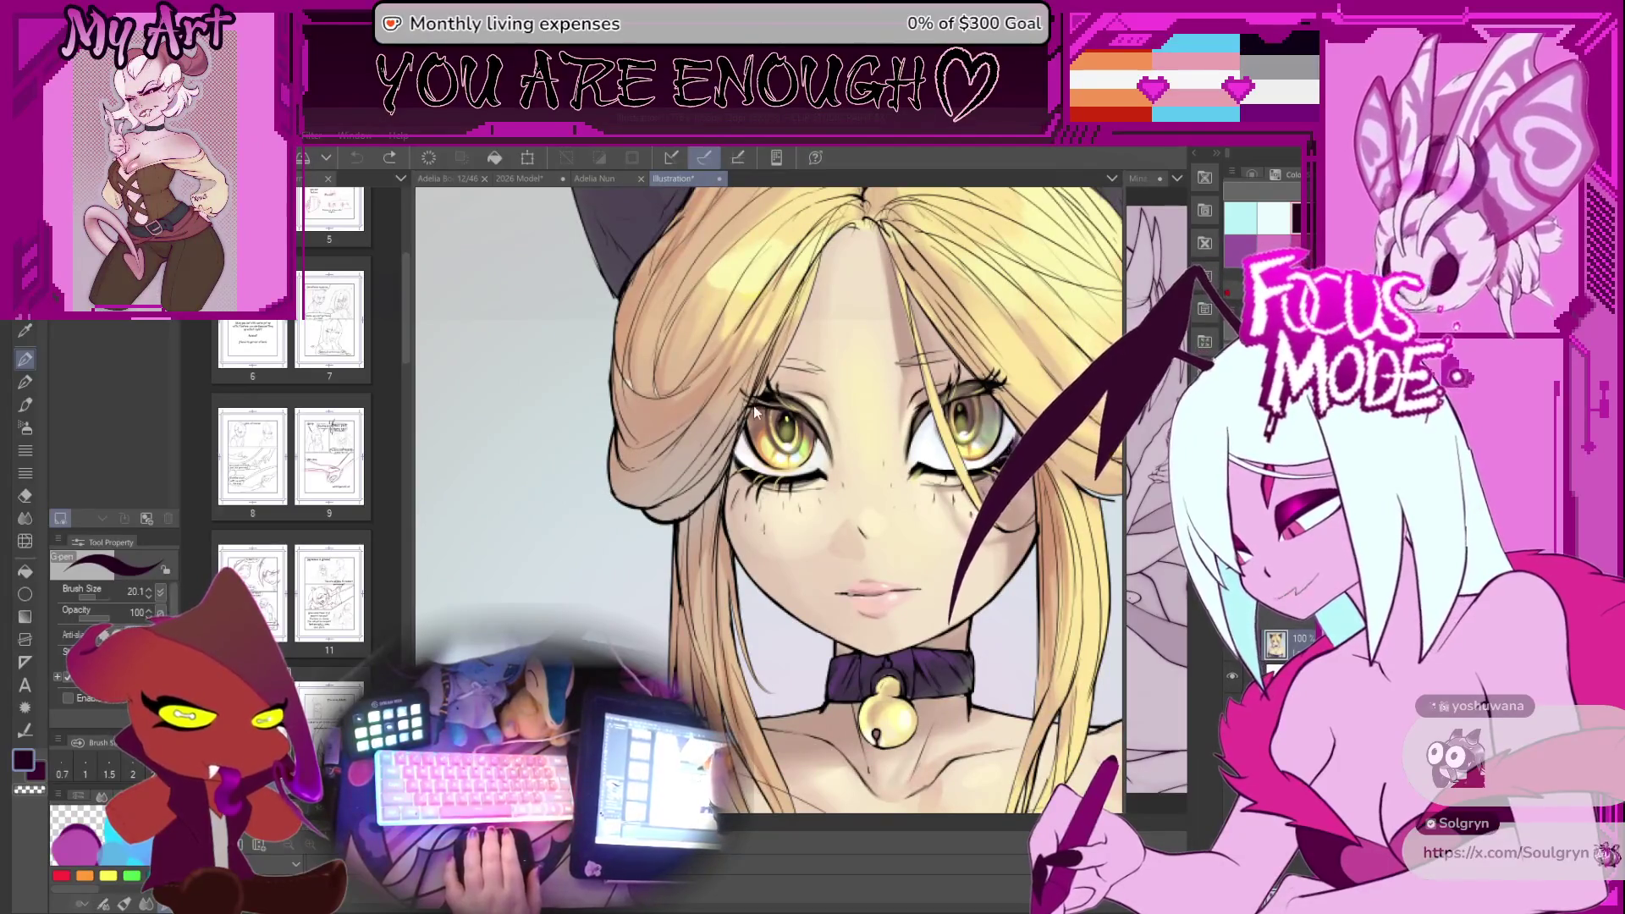
pyautogui.click(719, 179)
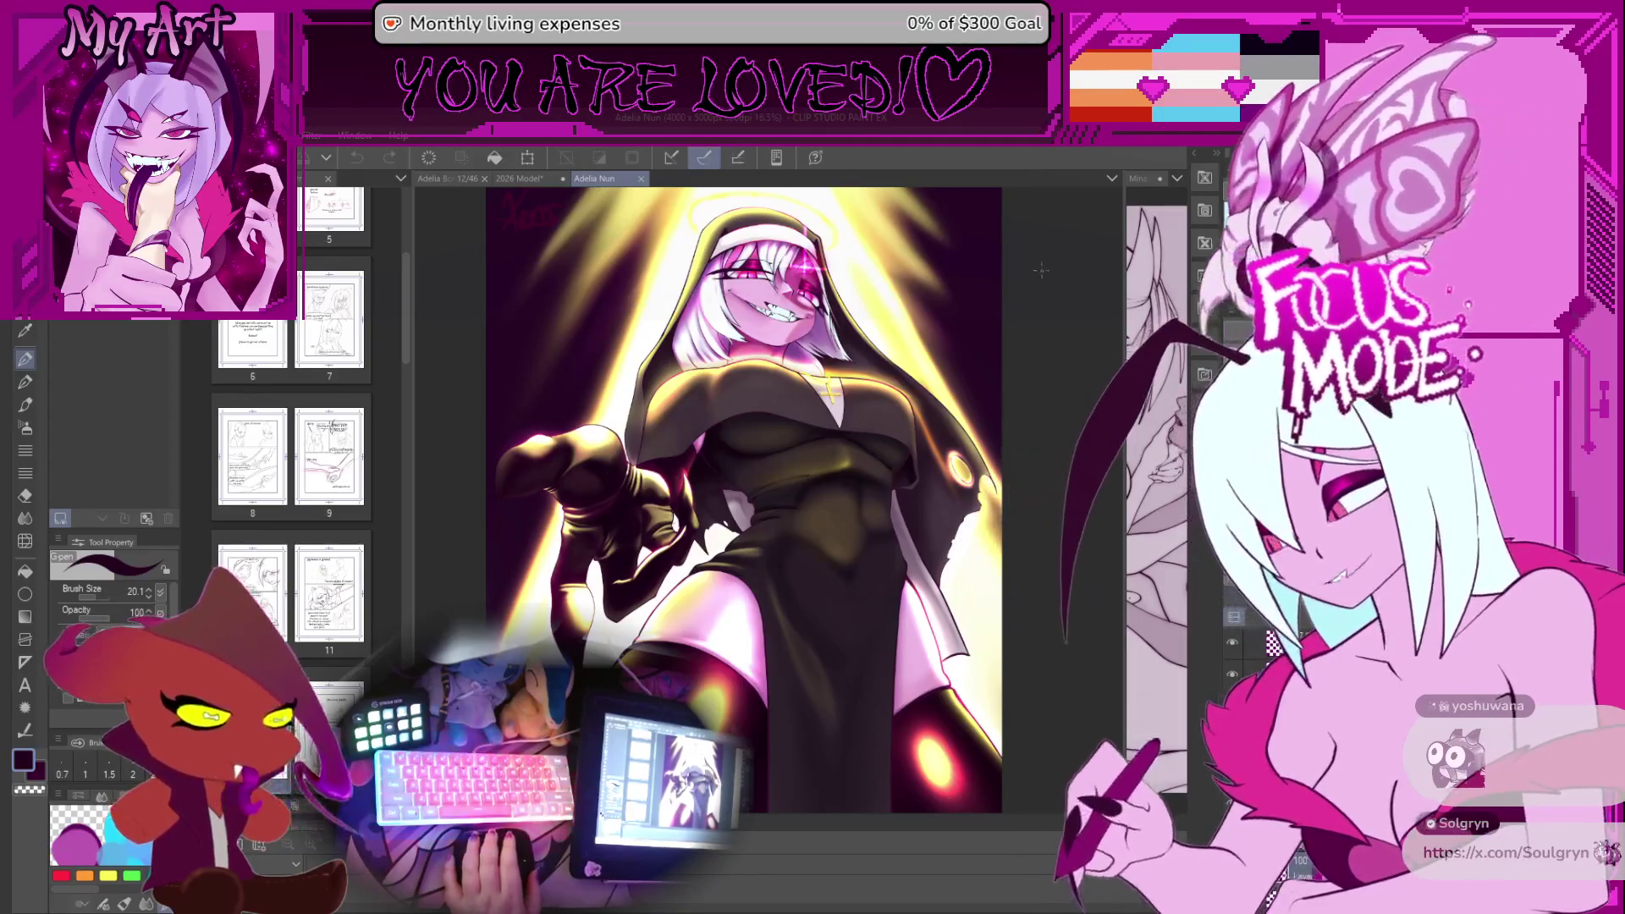
# Split the Clip Studio view to show the 2025 colour illustration beside the nun artwork, then return to Harmony
pyautogui.scroll(-1, 1052, 263)
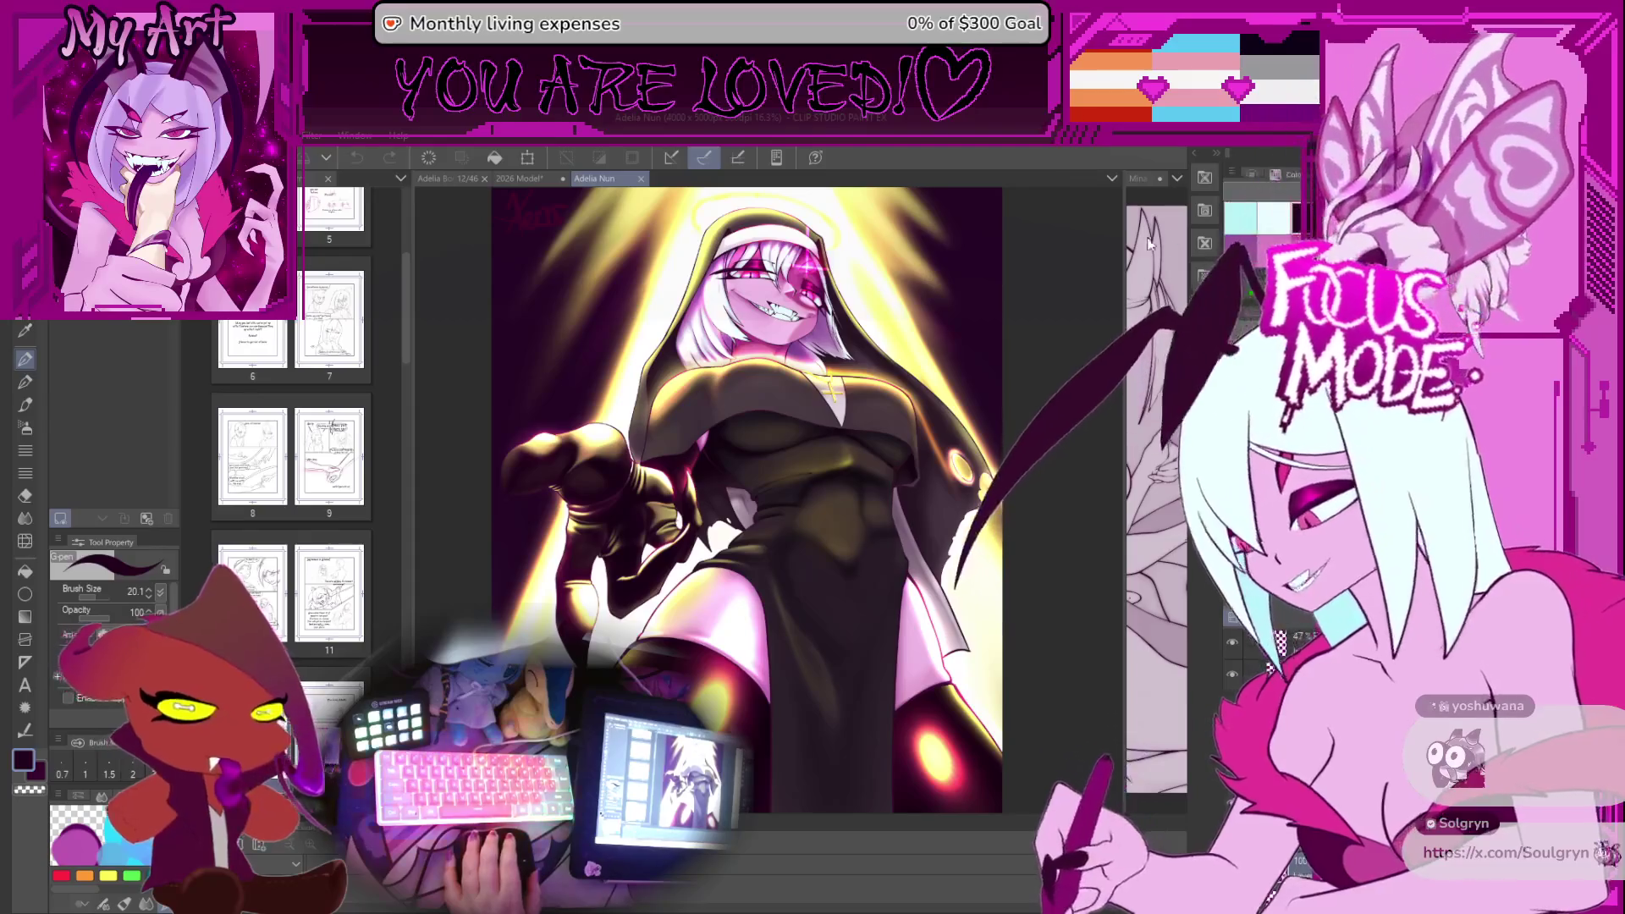
pyautogui.moveTo(1125, 234)
pyautogui.mouseDown()
pyautogui.moveTo(745, 234)
pyautogui.moveTo(810, 234)
pyautogui.mouseUp()
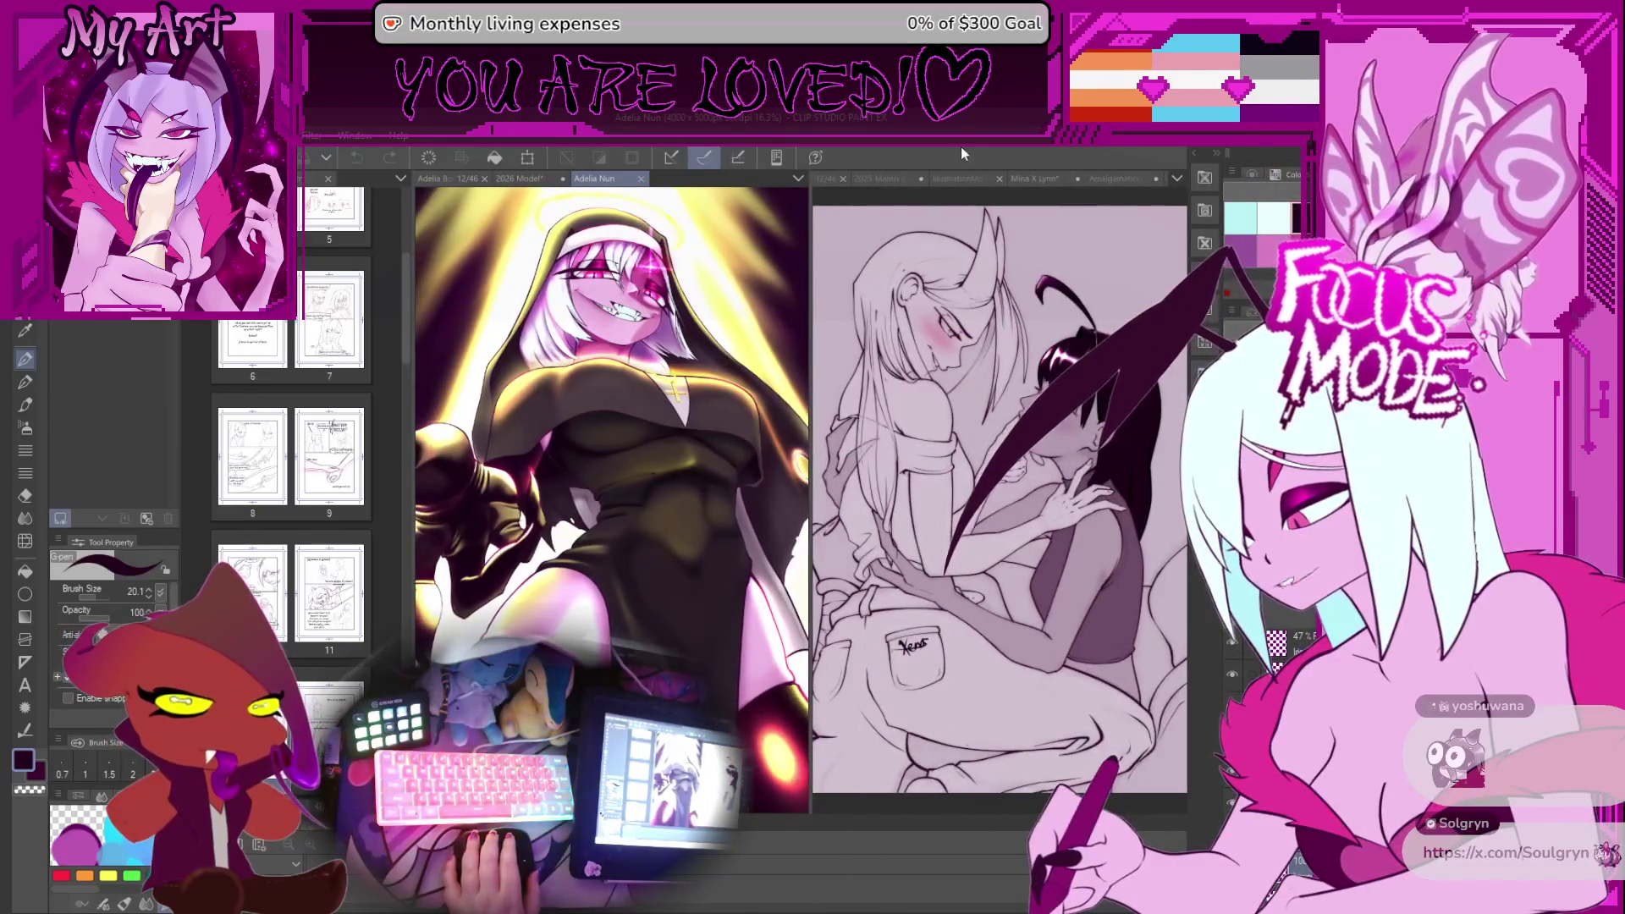
pyautogui.click(862, 181)
pyautogui.moveTo(1003, 317)
pyautogui.mouseDown()
pyautogui.moveTo(990, 237)
pyautogui.moveTo(943, 448)
pyautogui.mouseUp()
pyautogui.scroll(5, 942, 448)
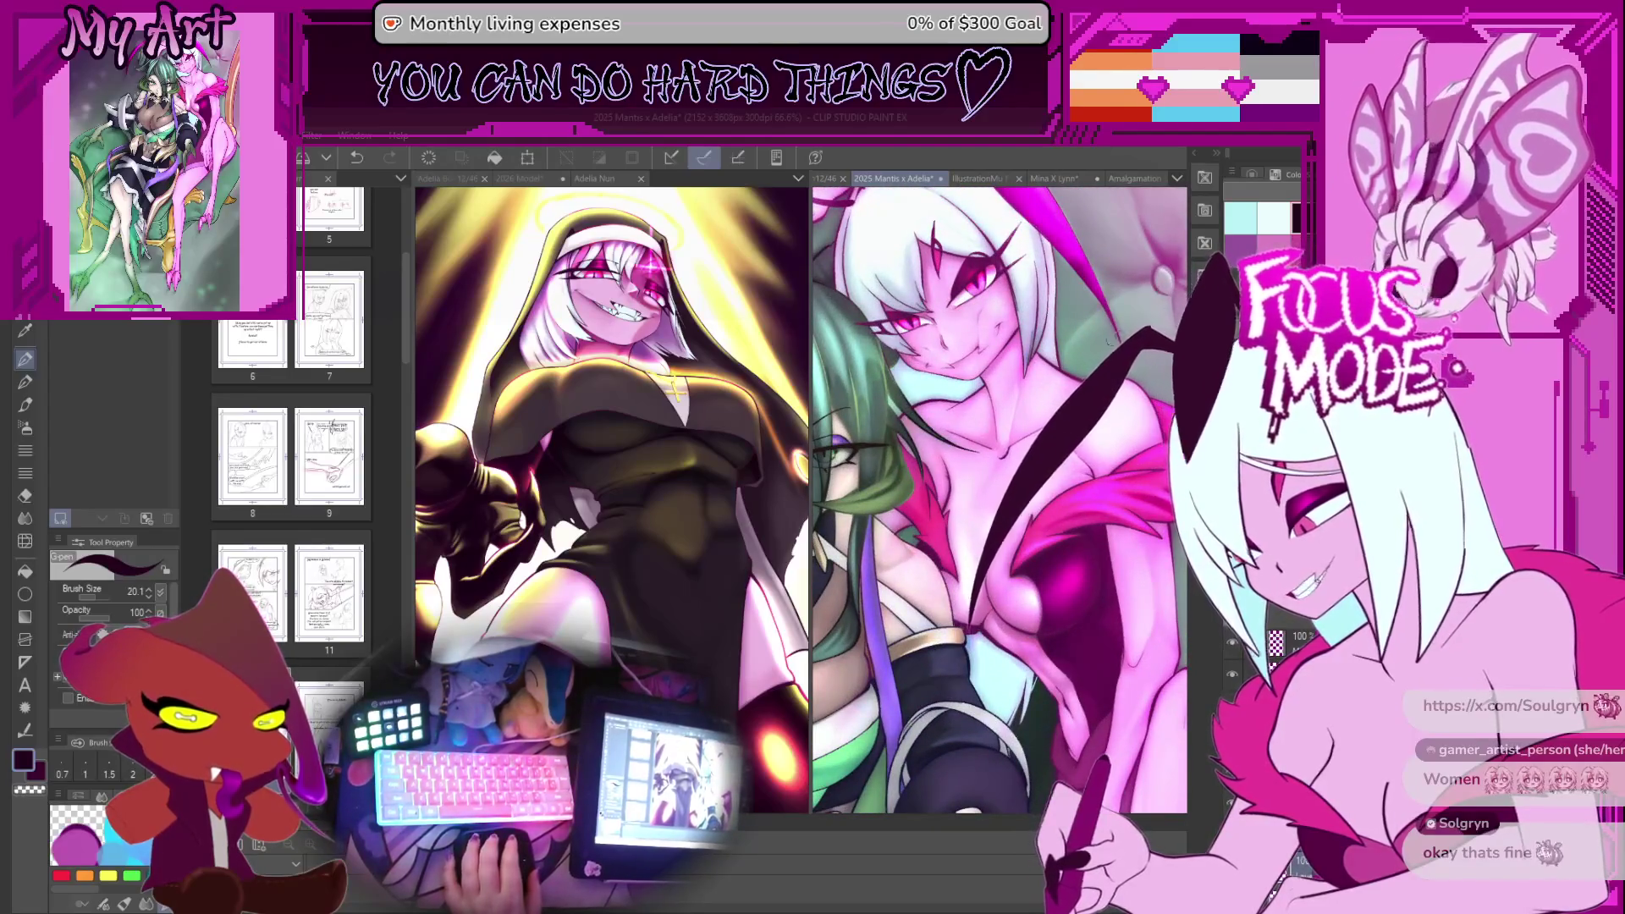
pyautogui.scroll(-5, 997, 442)
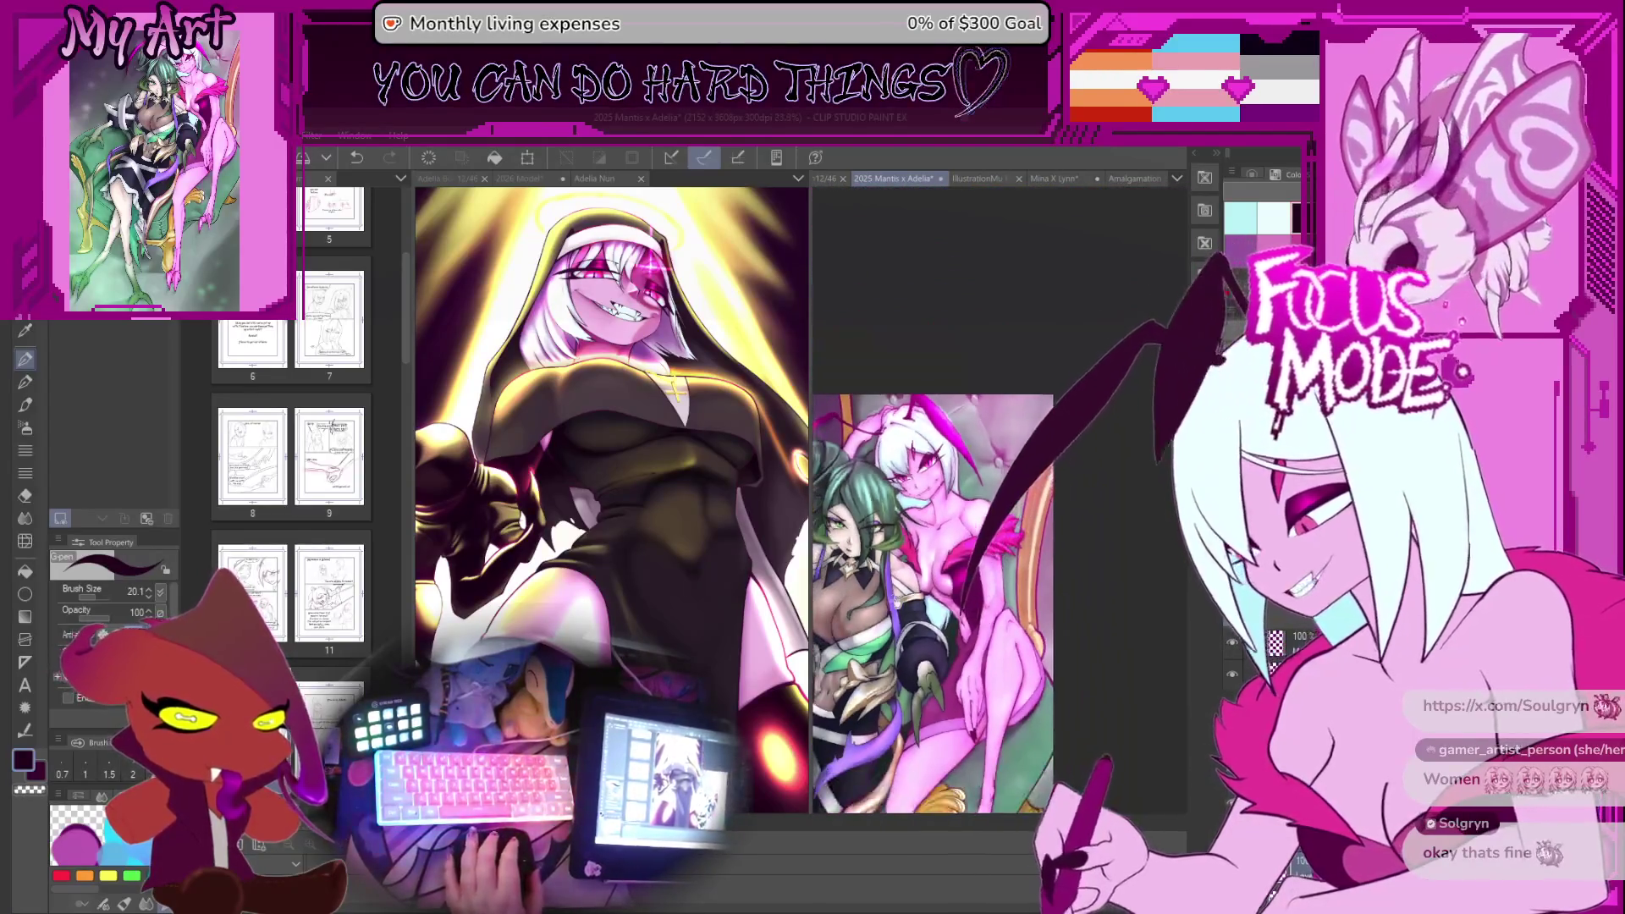
pyautogui.scroll(1, 997, 442)
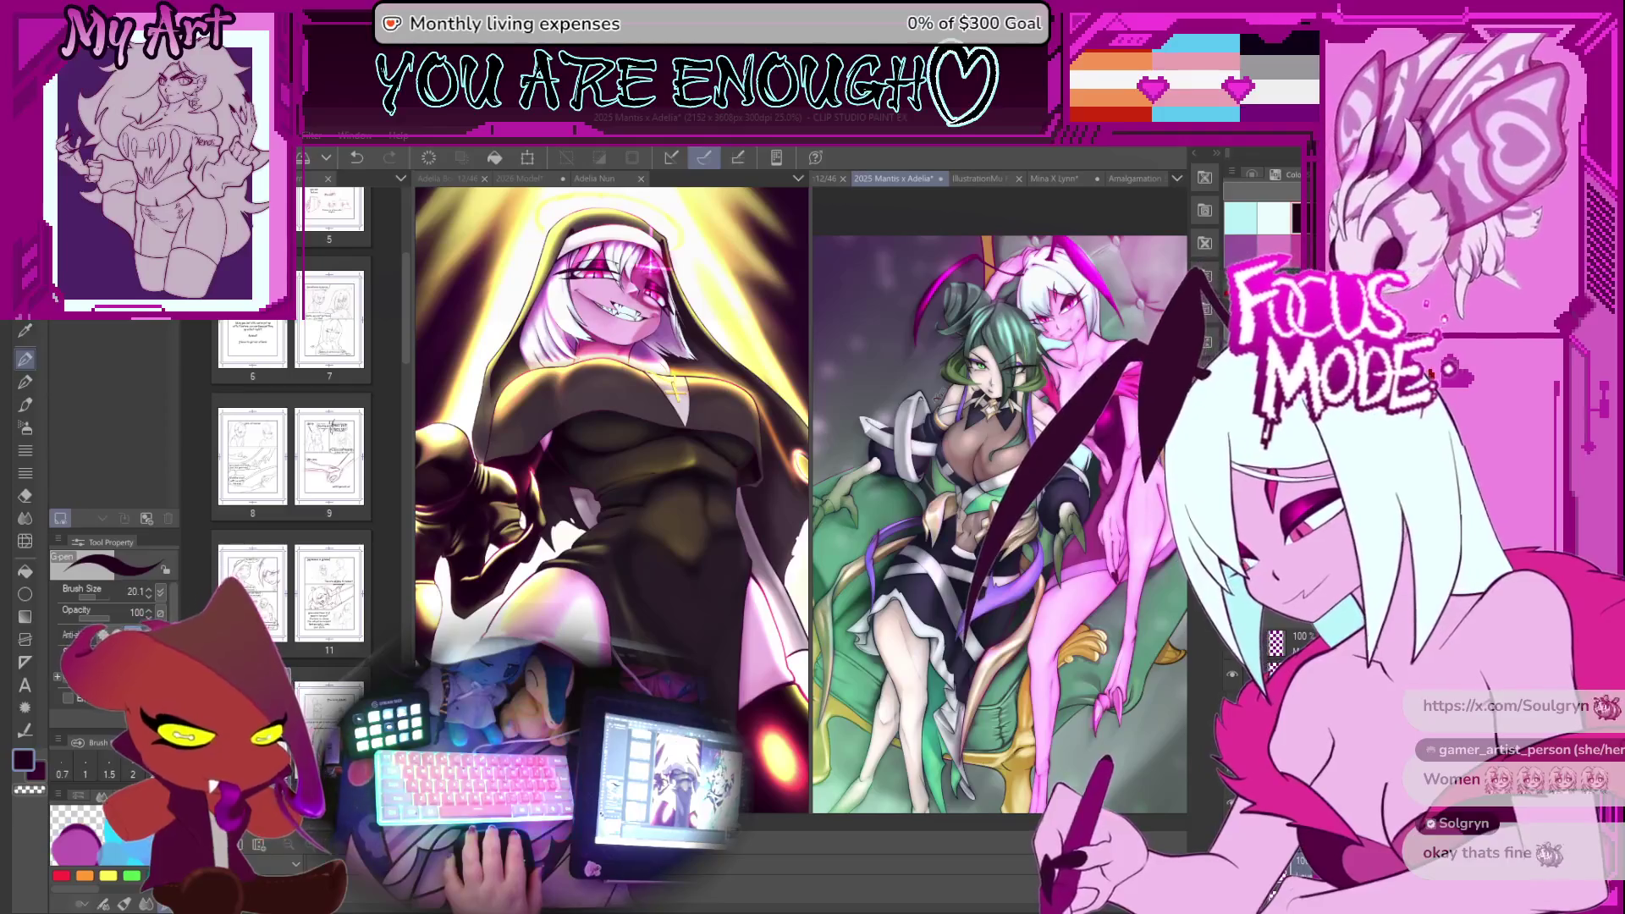
pyautogui.hotkey('alt', 'Tab')
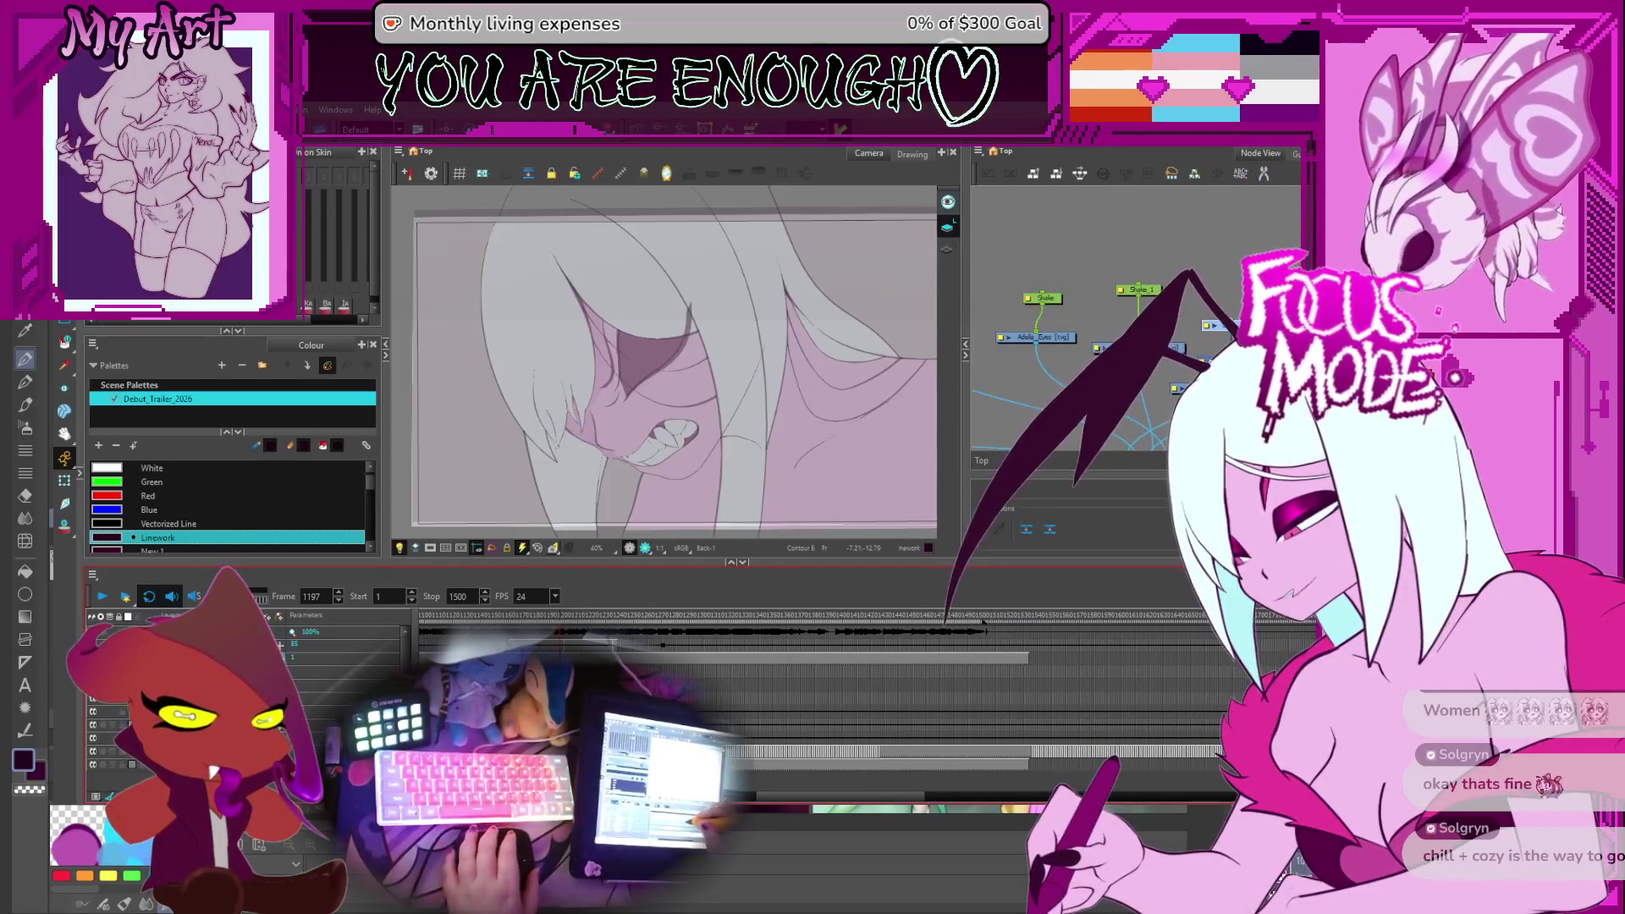
# Scrub back to the wing sketches and select the Linework layer cell at frame 1061
pyautogui.press("'")
pyautogui.moveTo(742, 636)
pyautogui.mouseDown()
pyautogui.moveTo(713, 635)
pyautogui.moveTo(805, 631)
pyautogui.moveTo(773, 643)
pyautogui.moveTo(806, 673)
pyautogui.mouseUp()
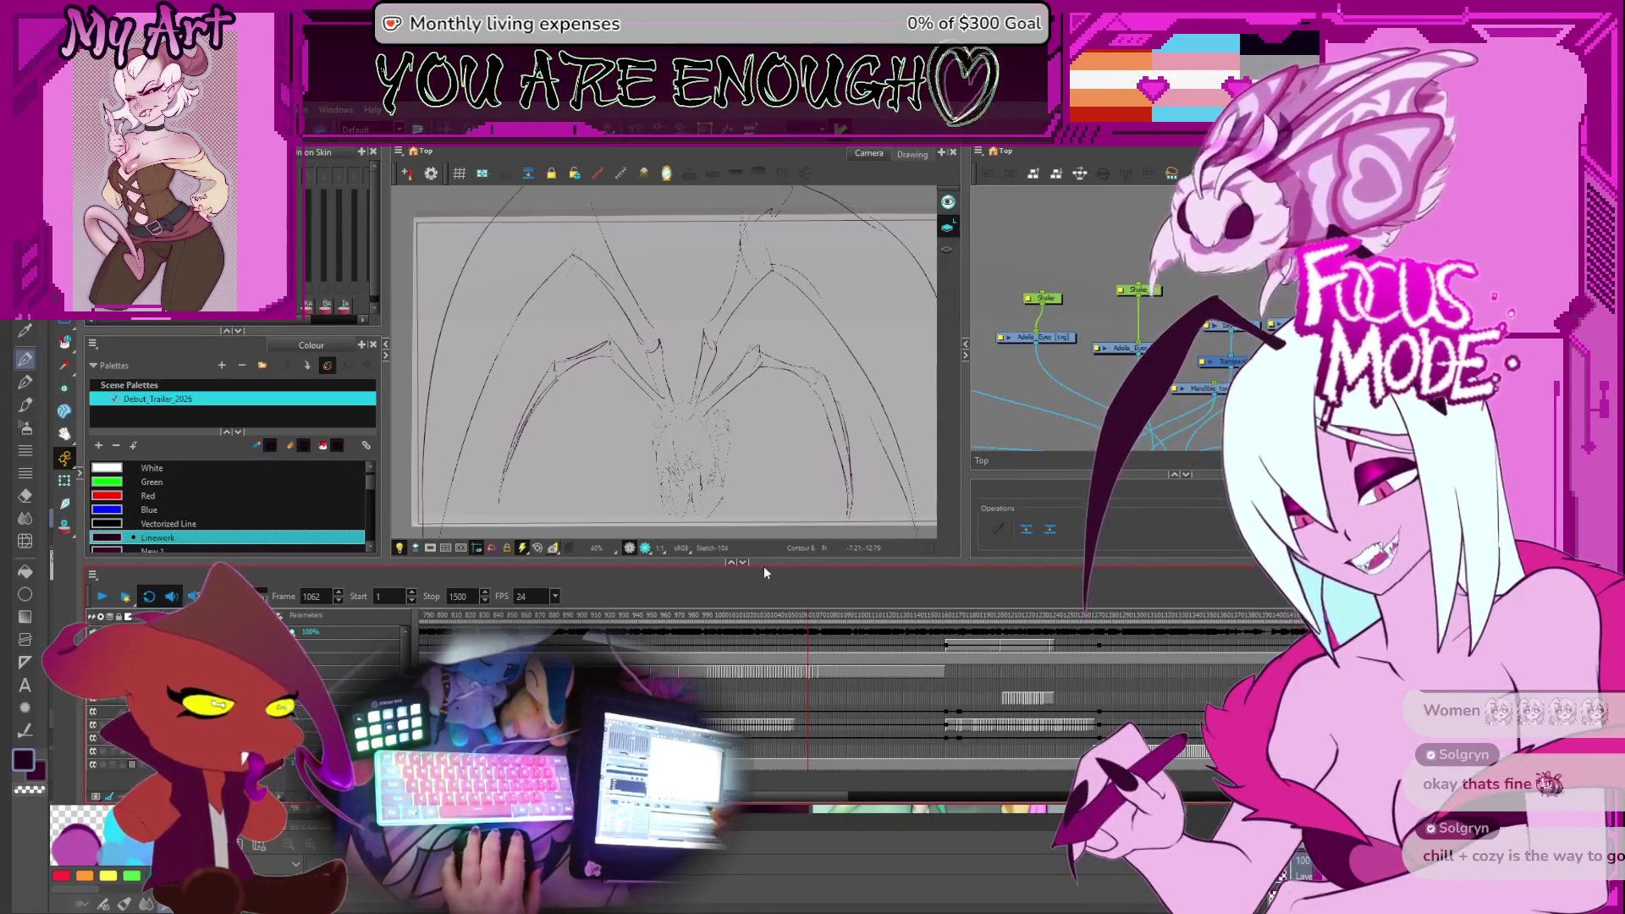
pyautogui.scroll(5, 781, 703)
pyautogui.hscroll(-3, 783, 701)
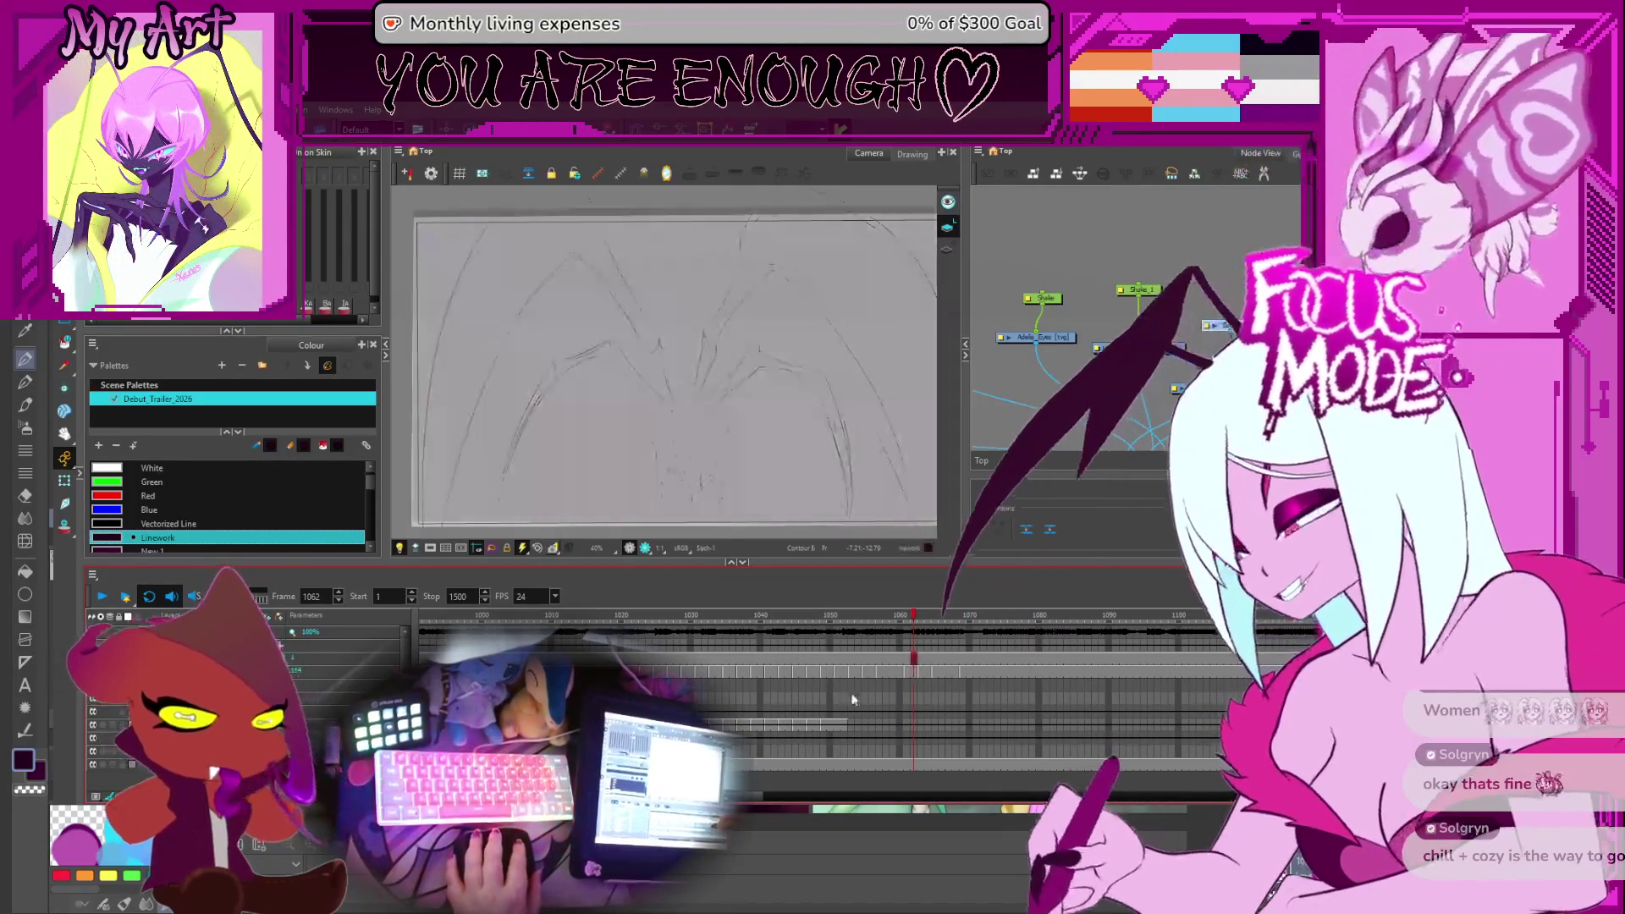
pyautogui.click(854, 711)
pyautogui.press(',')
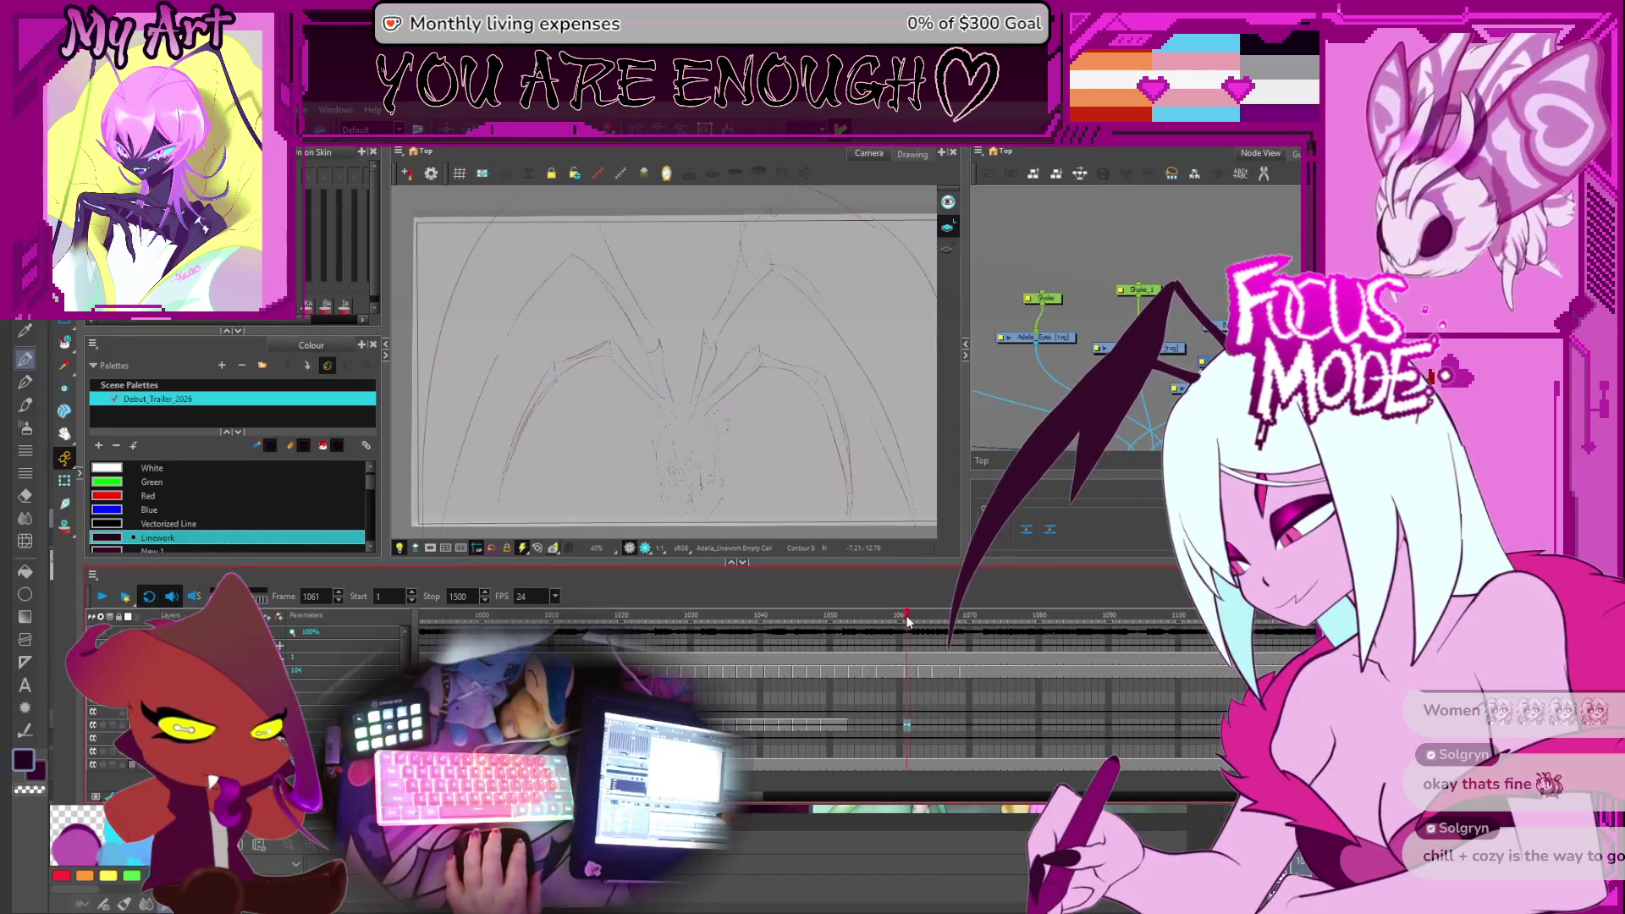
pyautogui.hscroll(-3, 912, 675)
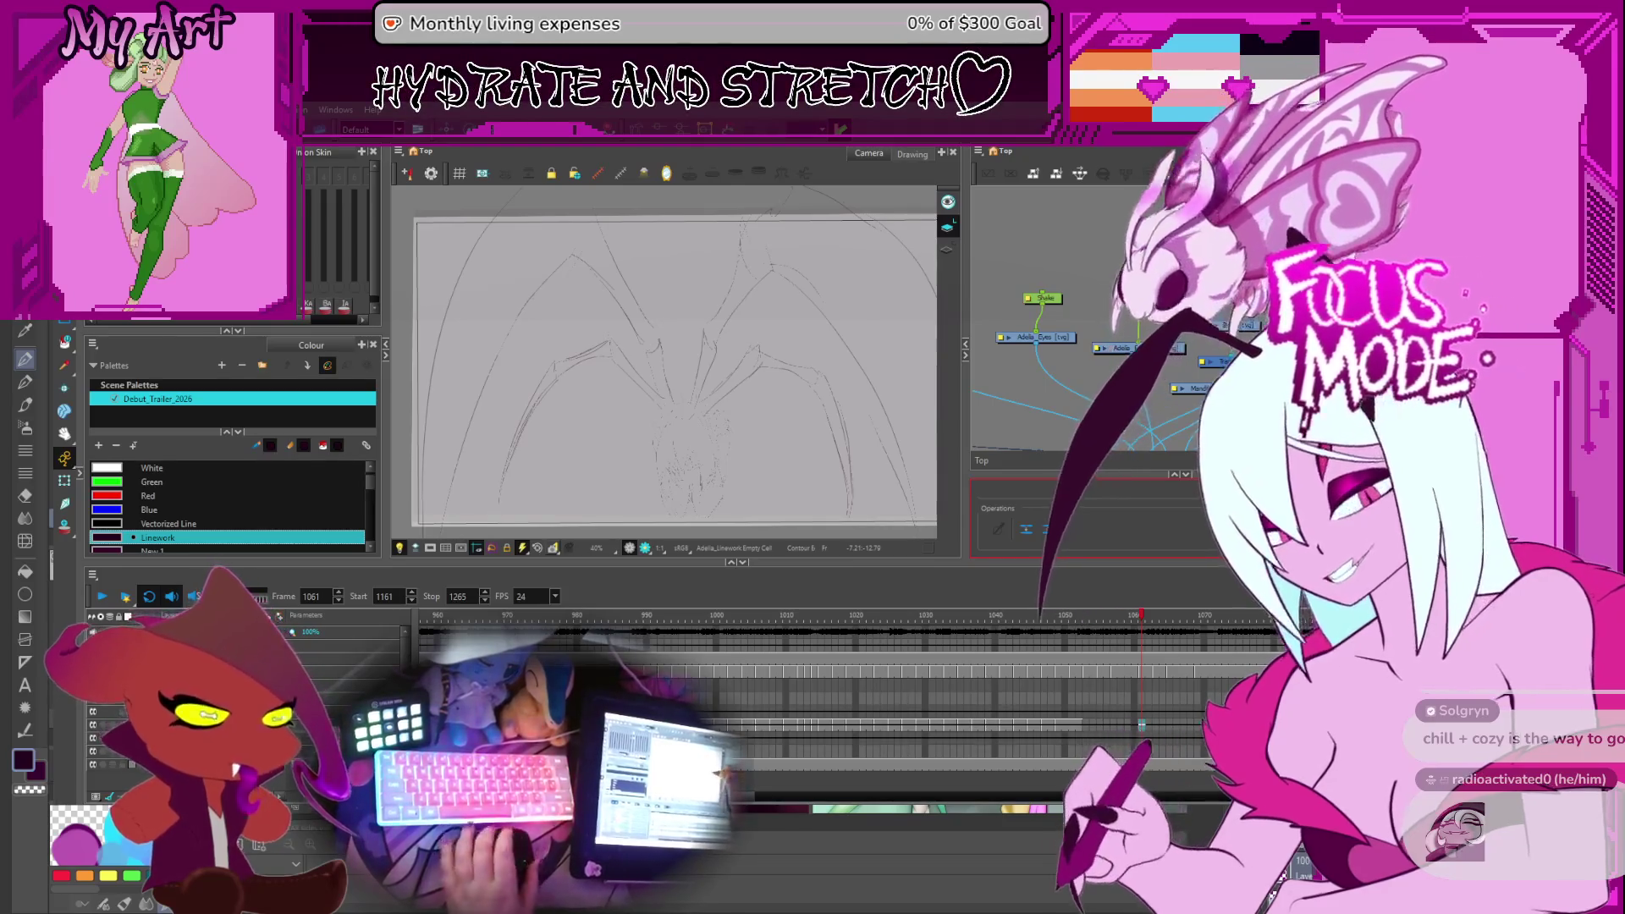
# Scrub the timeline to frame 1047, then step through the frames to settle on frame 1049
pyautogui.scroll(2, 834, 458)
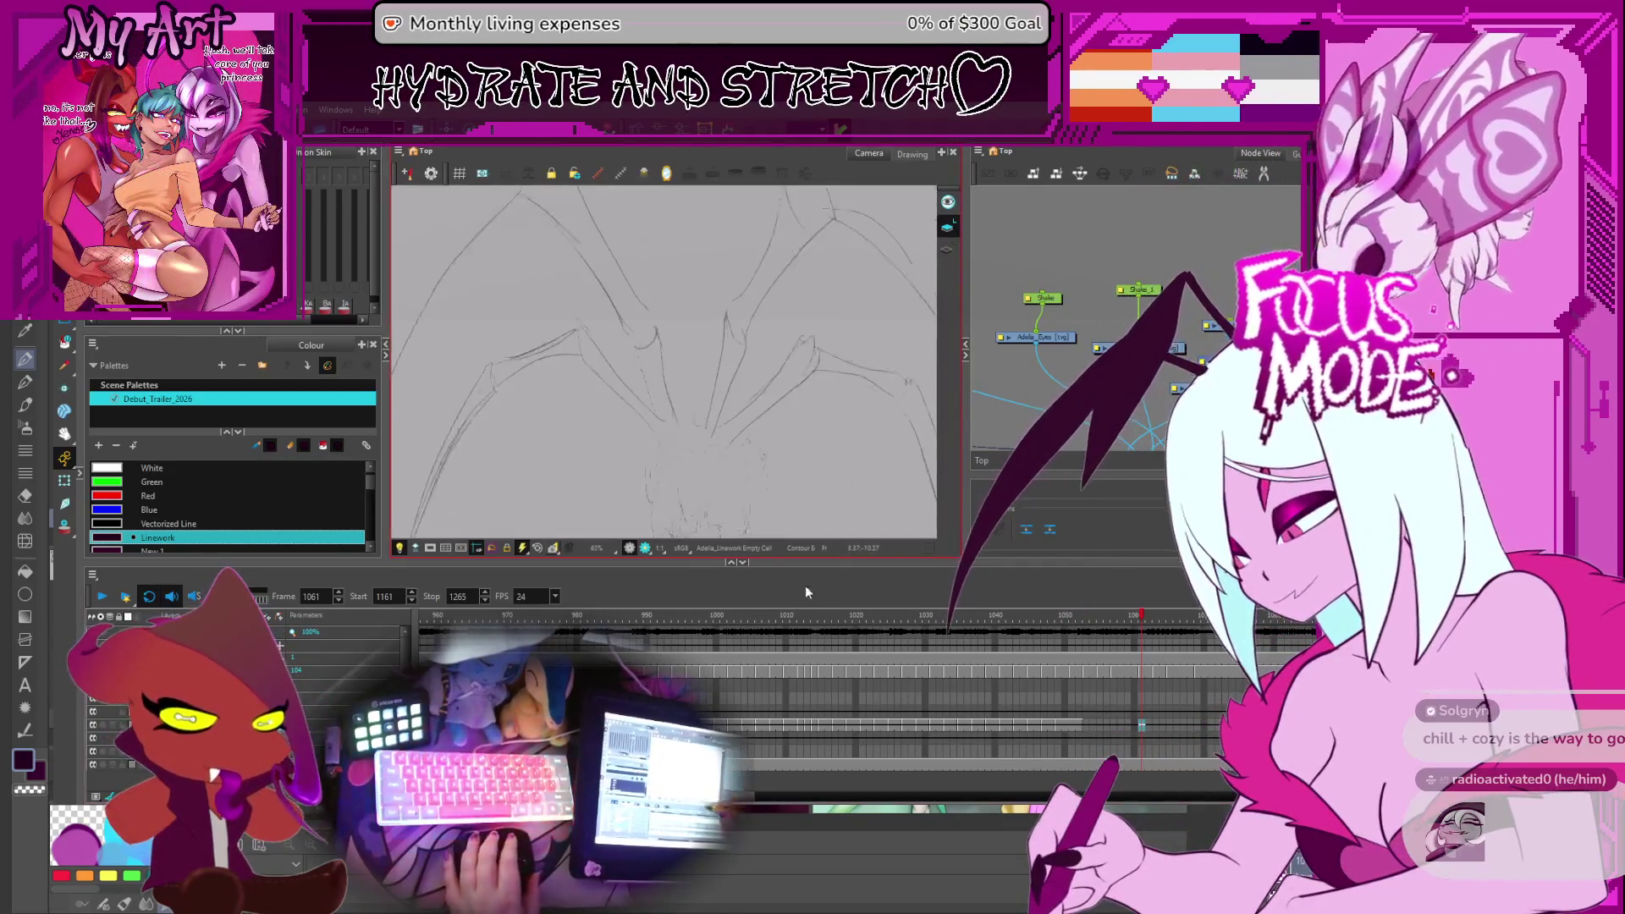
pyautogui.moveTo(1141, 725); pyautogui.dragTo(1056, 721)
pyautogui.press('.')
pyautogui.press('.')
pyautogui.press('.')
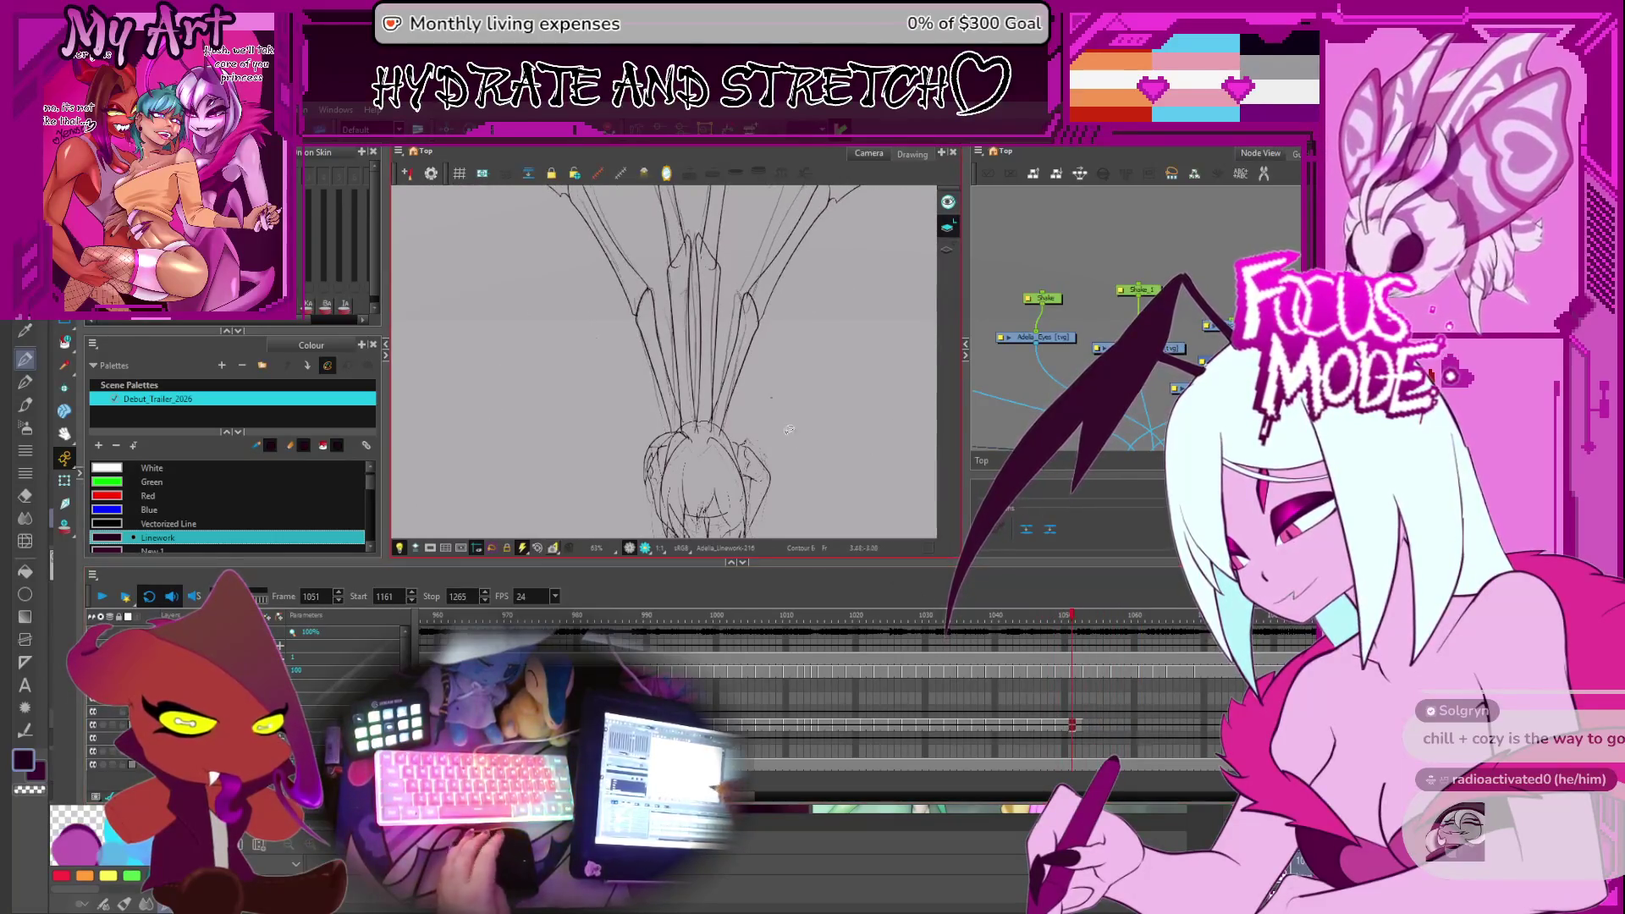
pyautogui.press(',')
pyautogui.press(',')
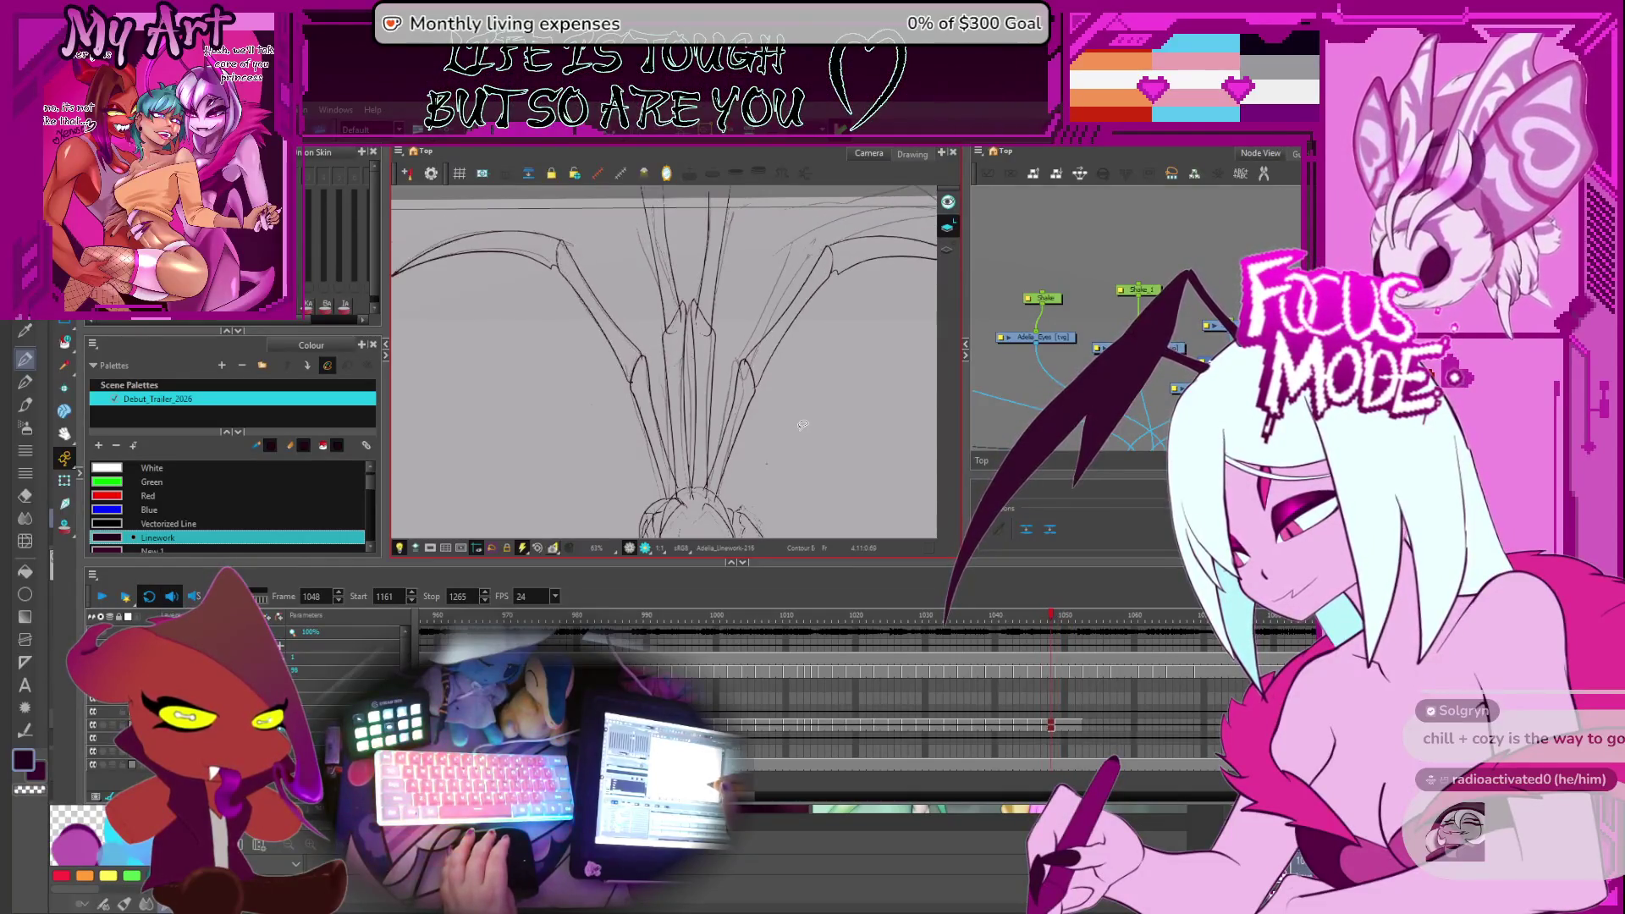
pyautogui.scroll(2, 801, 426)
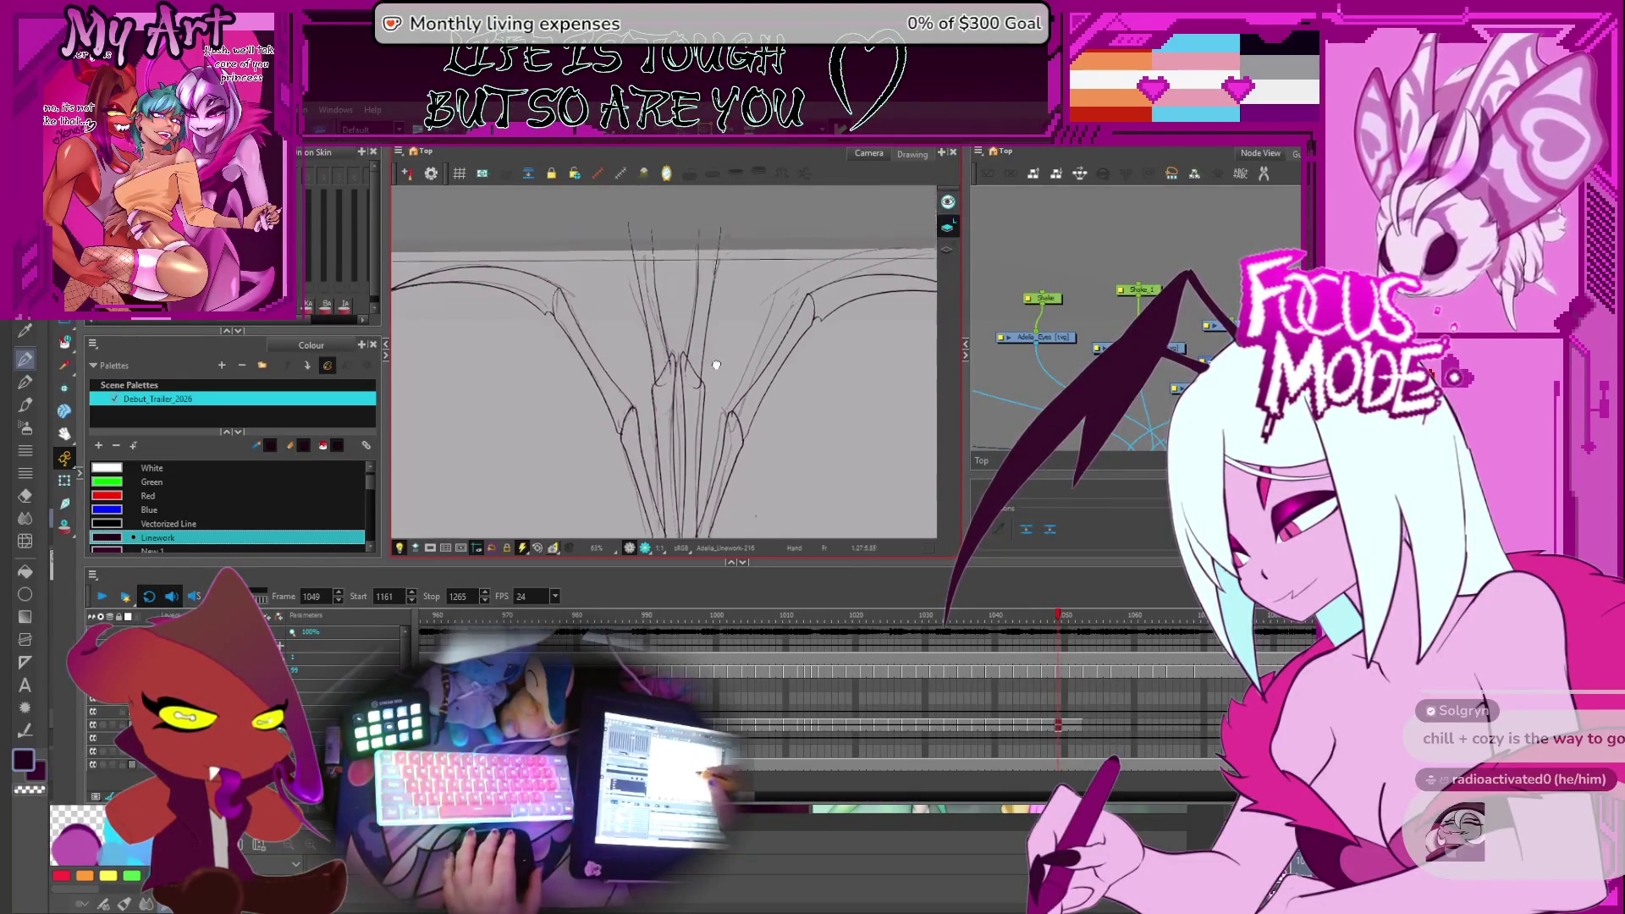
# Lasso the red strokes between the wings with Select (Alt+S), panning and rotating the view
pyautogui.hotkey('alt', 's')
pyautogui.moveTo(733, 320)
pyautogui.mouseDown()
pyautogui.moveTo(642, 345)
pyautogui.moveTo(703, 379)
pyautogui.mouseUp()
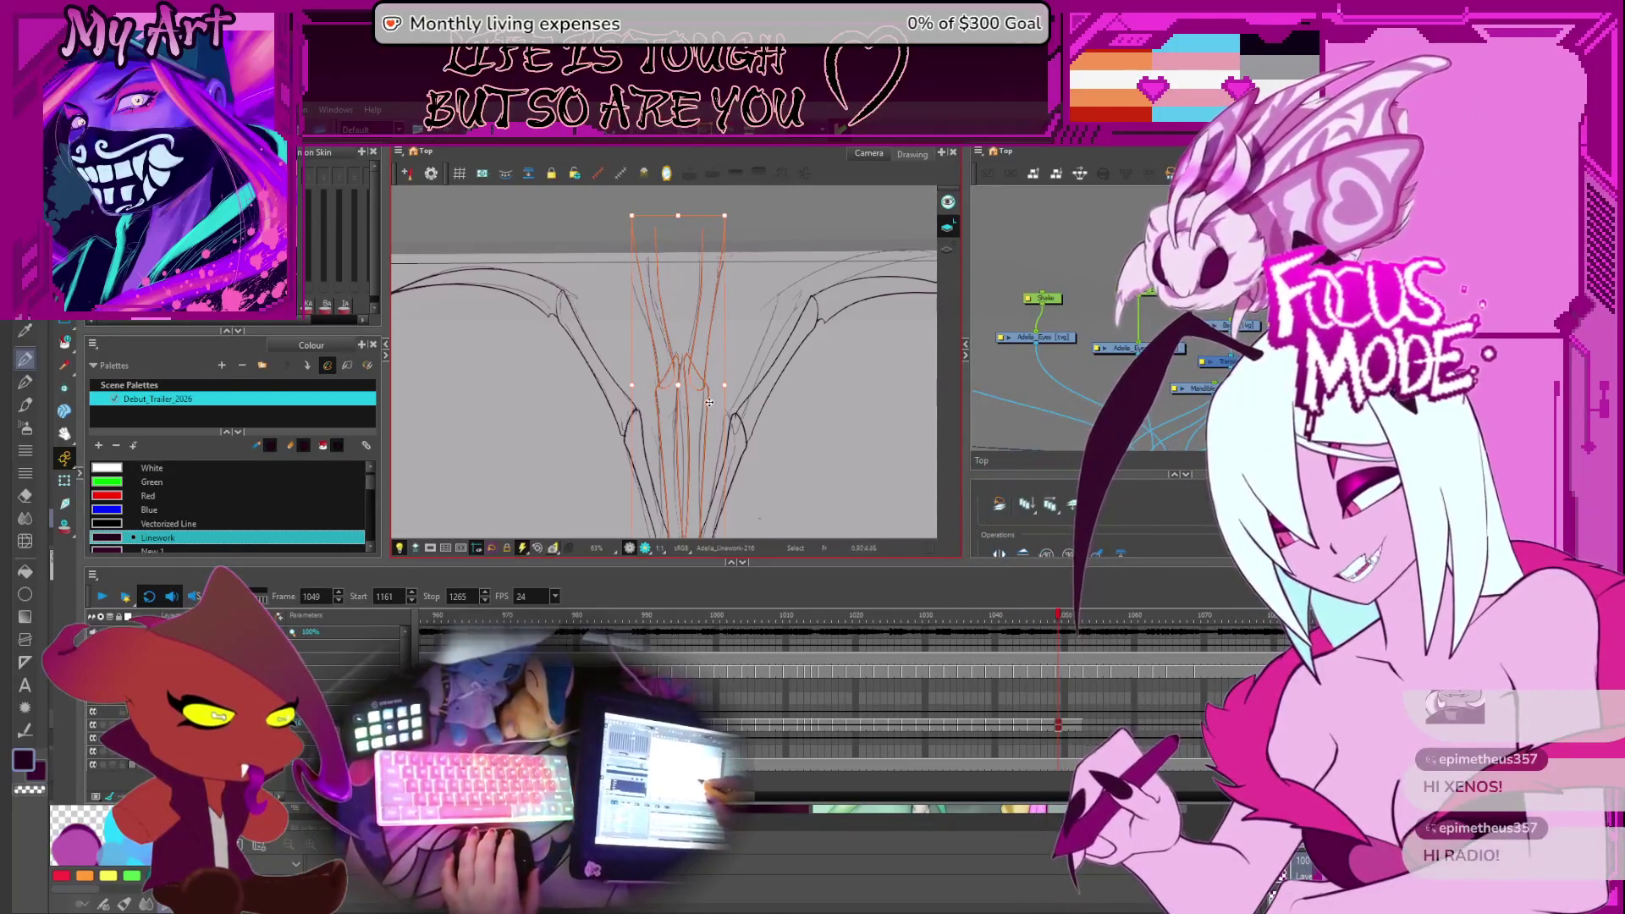
pyautogui.press('space')
pyautogui.moveTo(722, 428); pyautogui.dragTo(721, 421)
pyautogui.moveTo(801, 360)
pyautogui.mouseDown()
pyautogui.moveTo(796, 397)
pyautogui.moveTo(836, 301)
pyautogui.moveTo(874, 366)
pyautogui.mouseUp()
pyautogui.scroll(5, 759, 347)
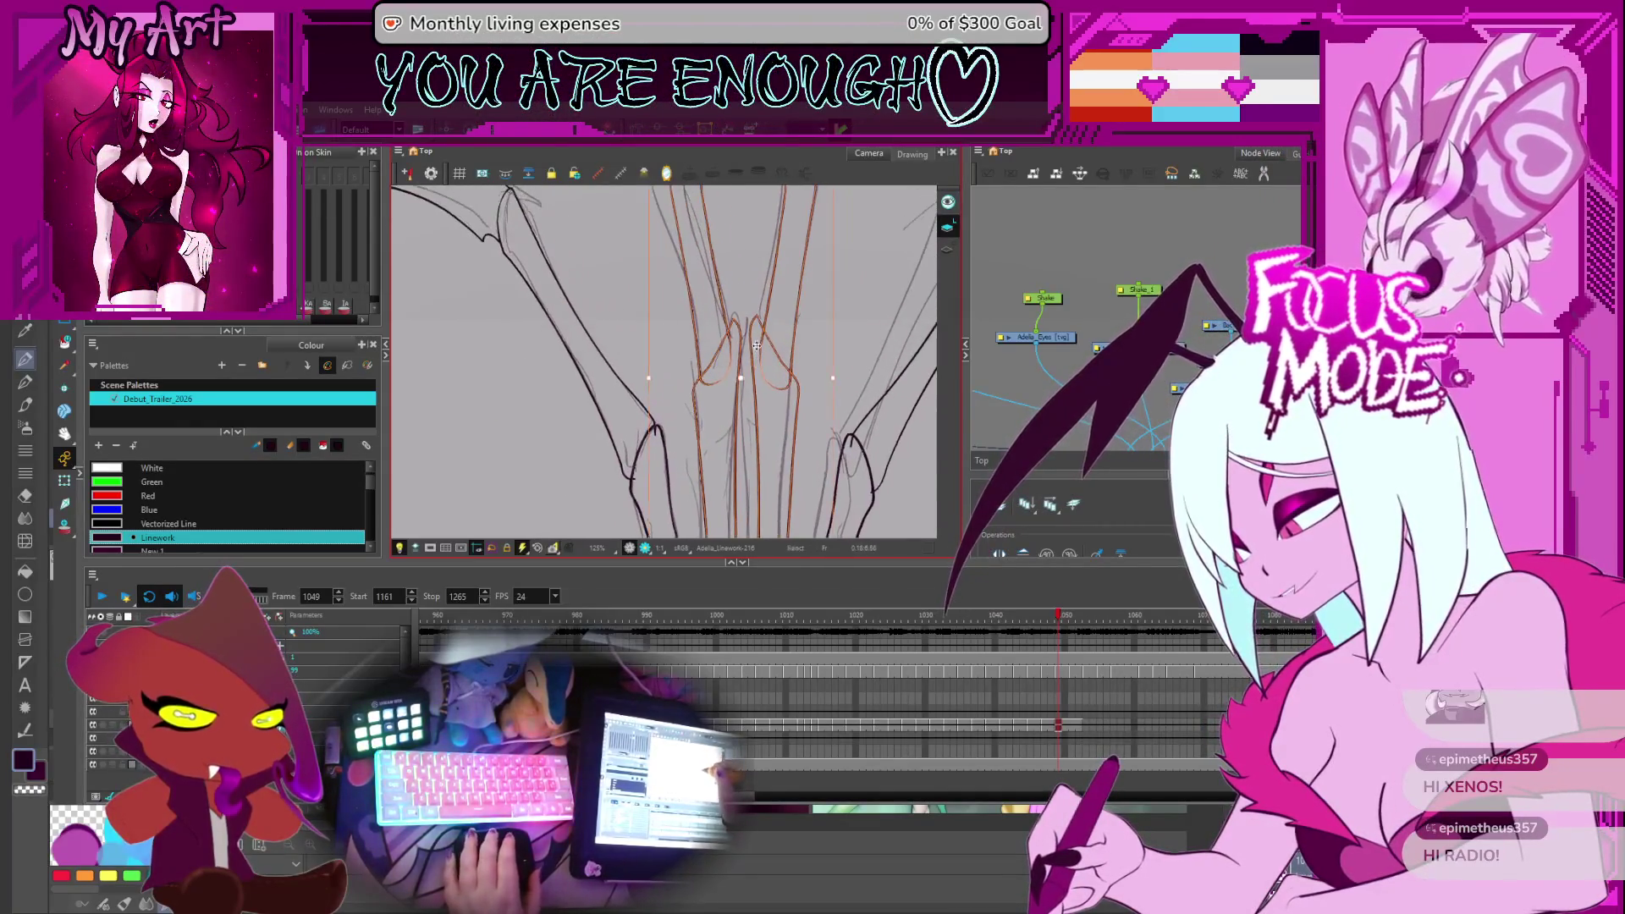
pyautogui.click(751, 339)
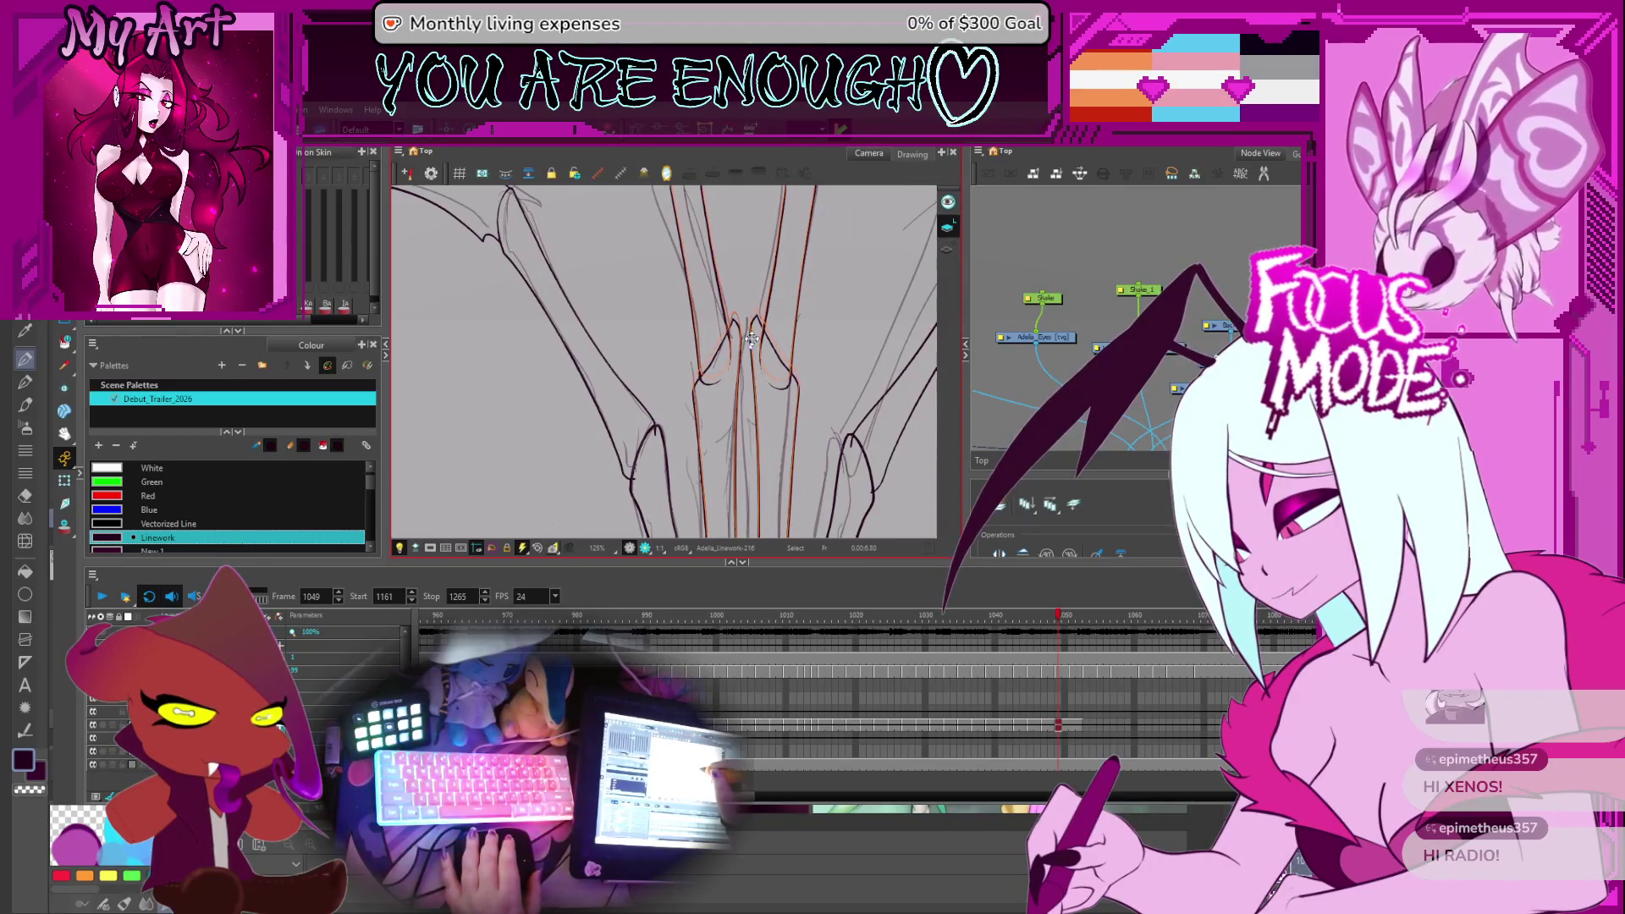
pyautogui.click(751, 341)
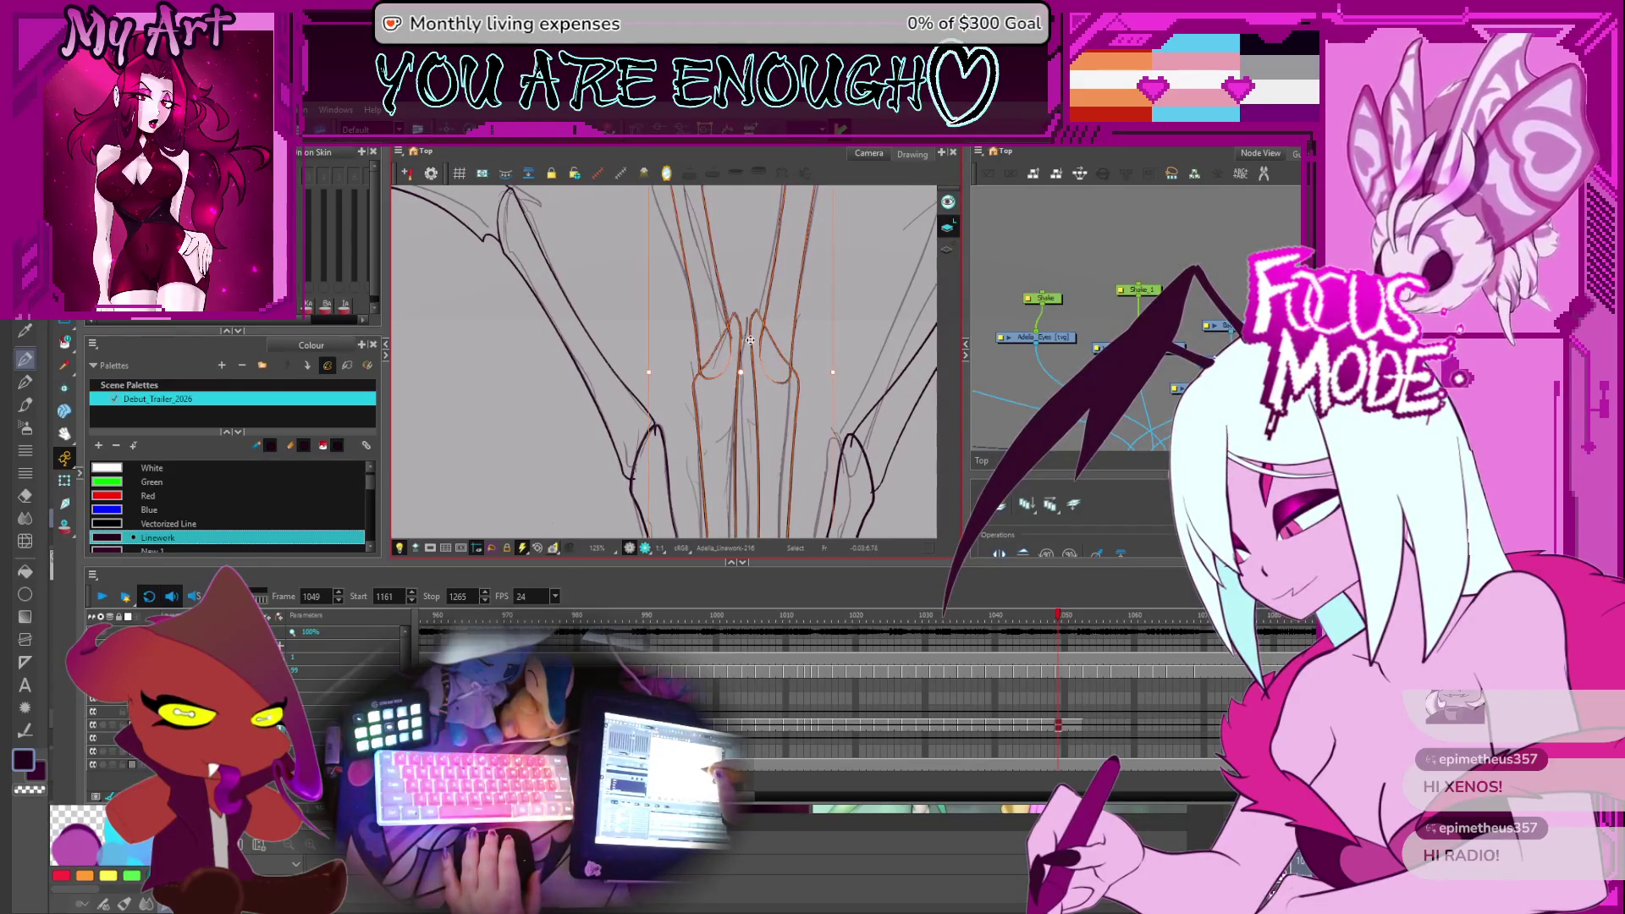
# Zoom in on the selected red strokes and compare them against frame 1048
pyautogui.press('2')
pyautogui.press('2')
pyautogui.press('2')
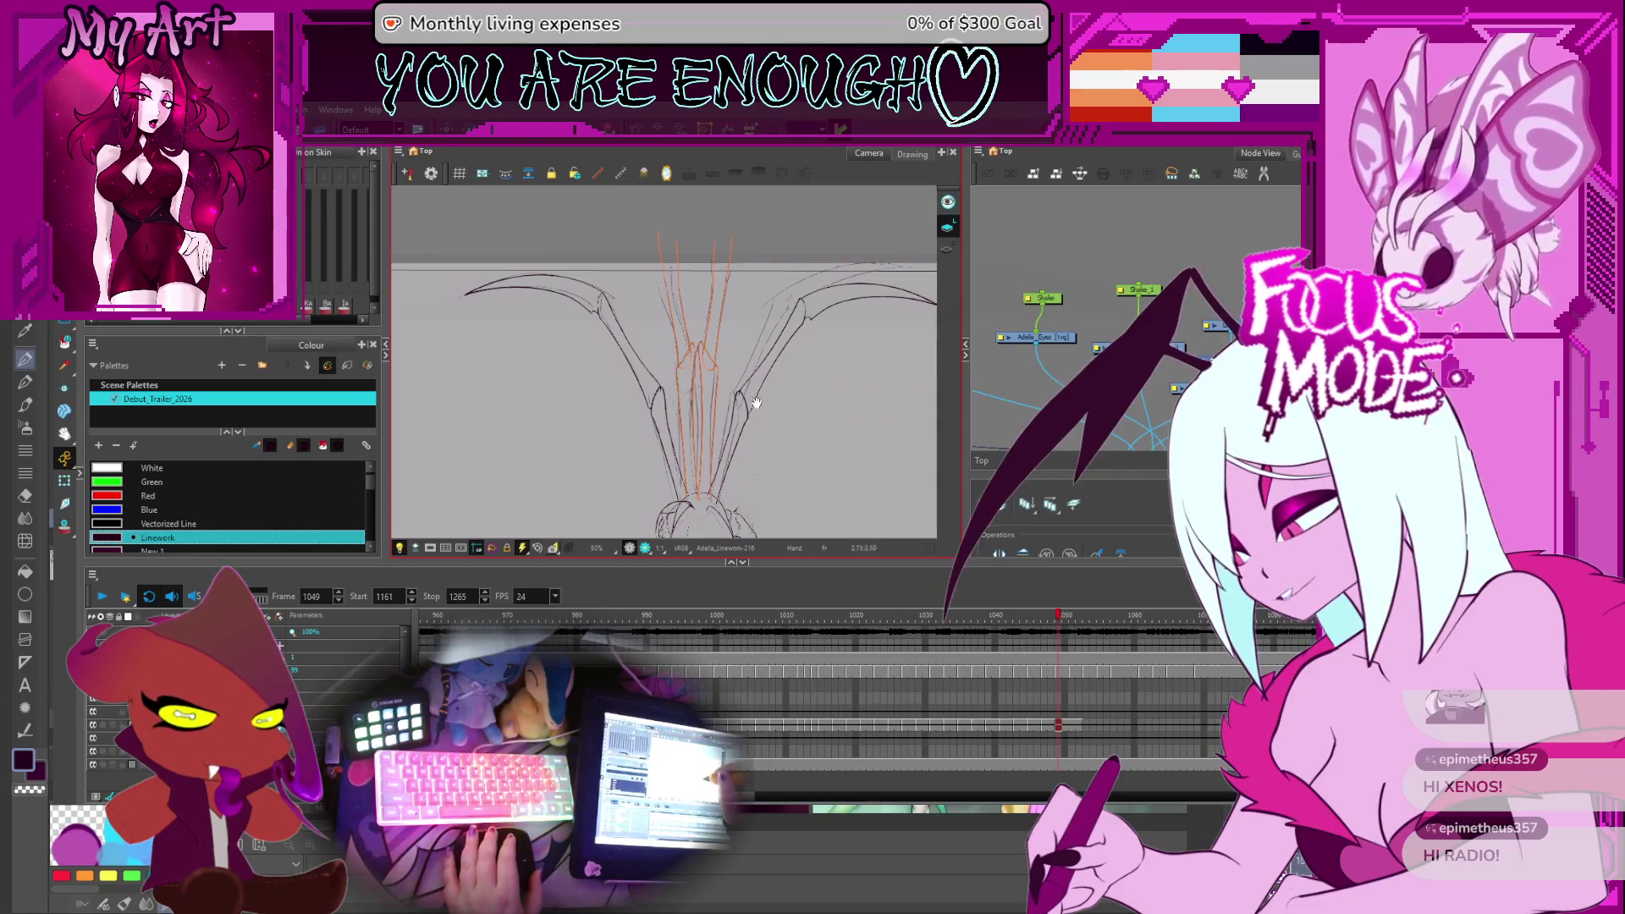
pyautogui.hotkey('alt', 's')
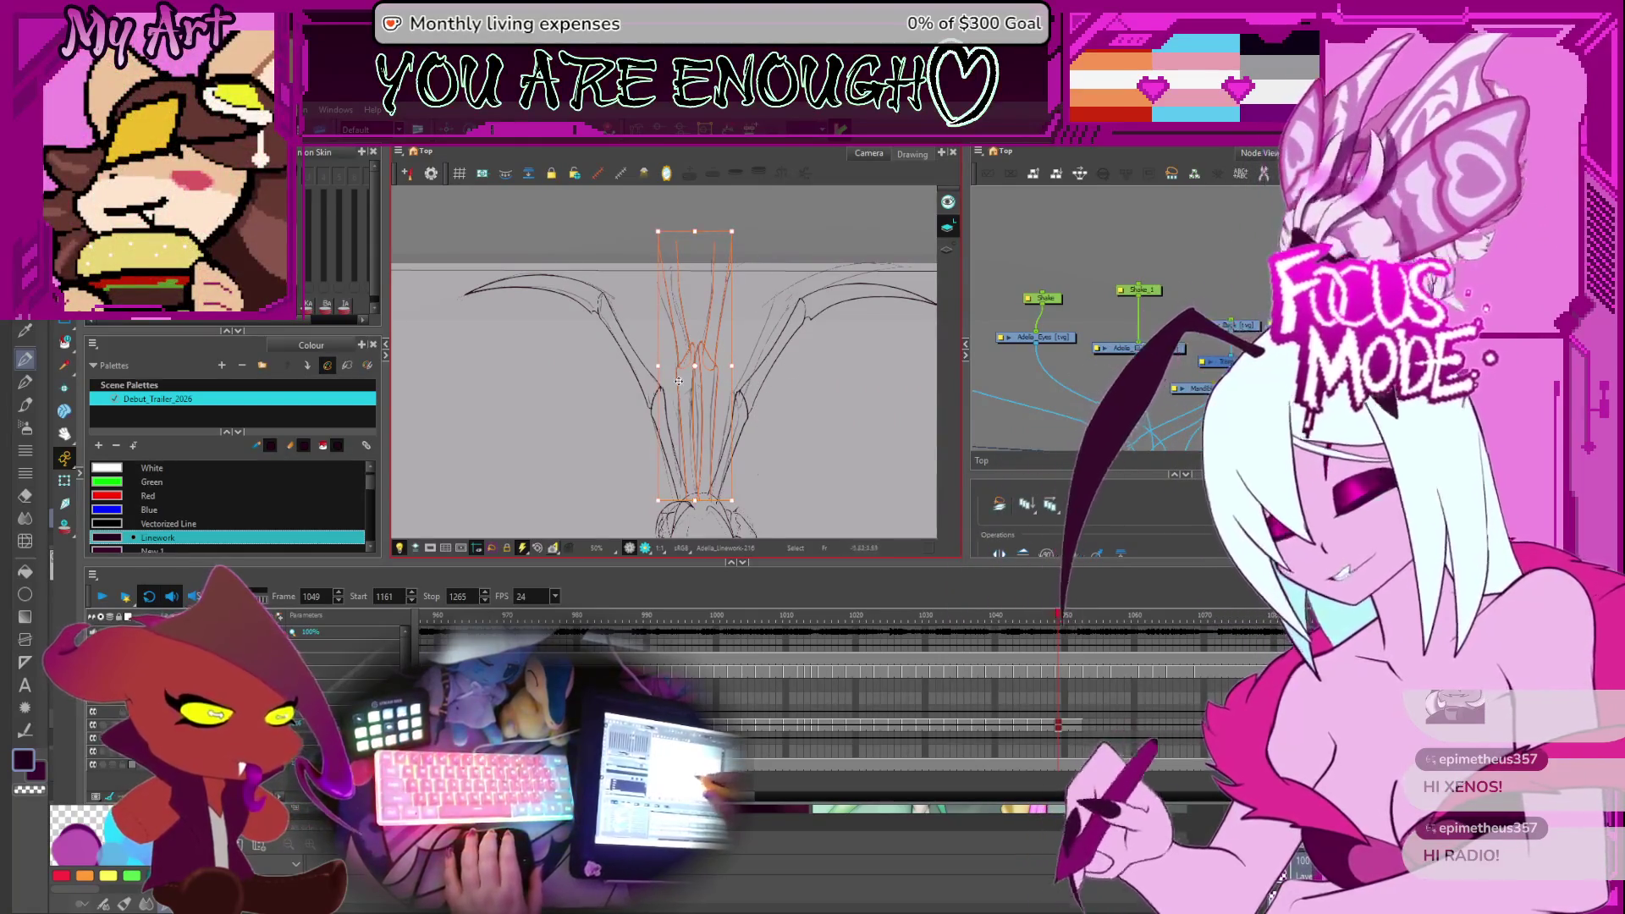
pyautogui.press('1')
pyautogui.scroll(2, 843, 221)
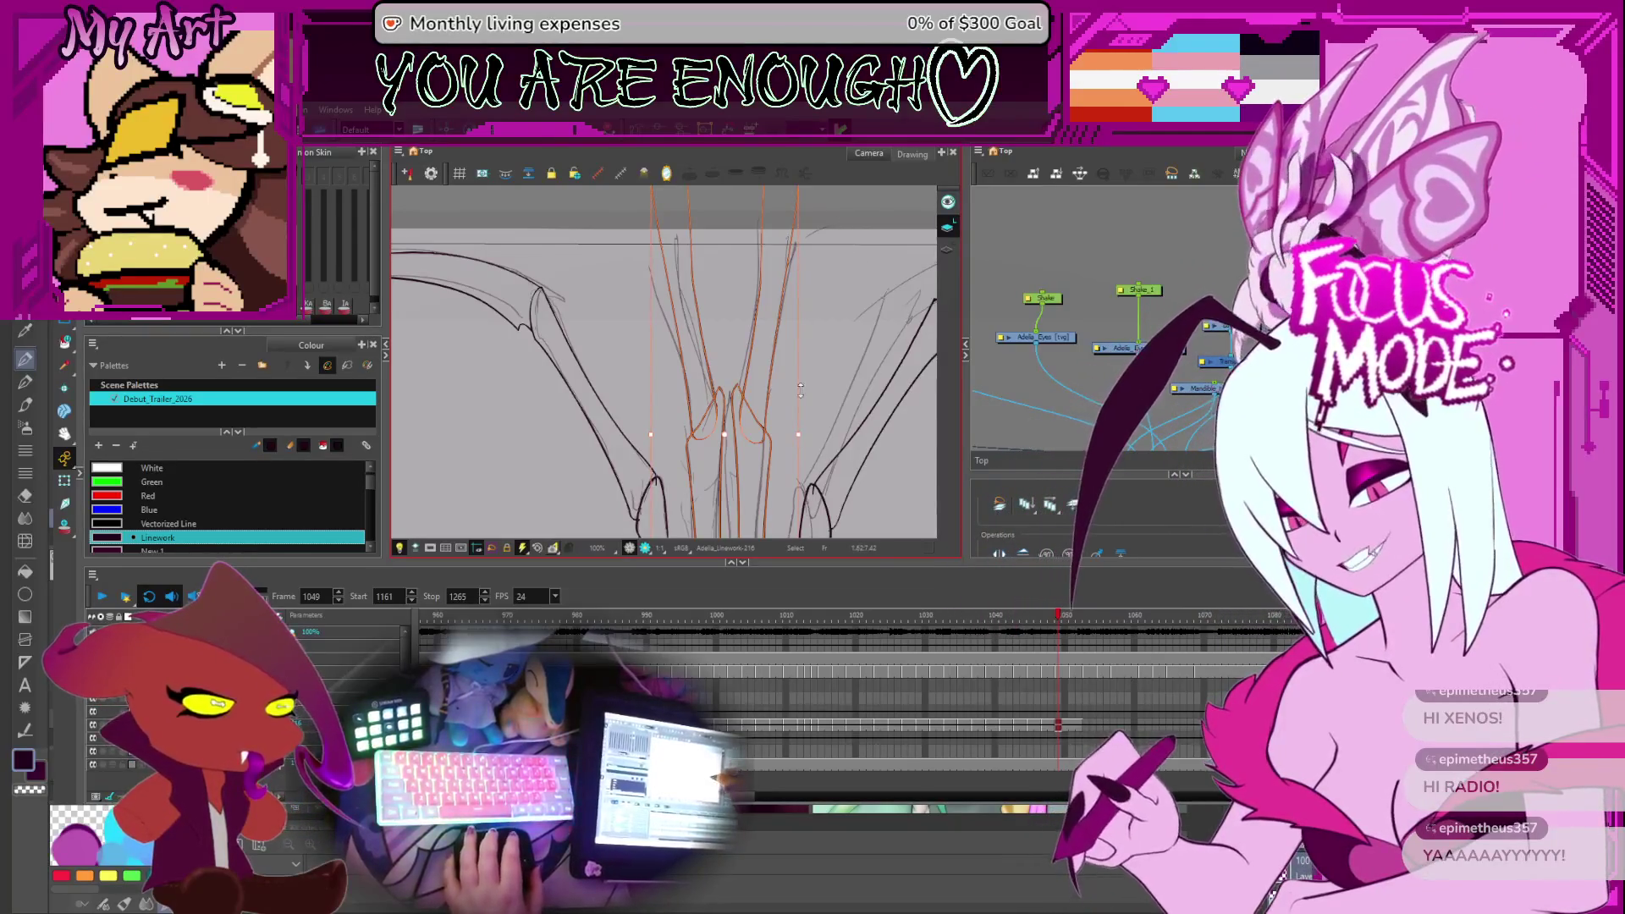
pyautogui.scroll(2, 758, 354)
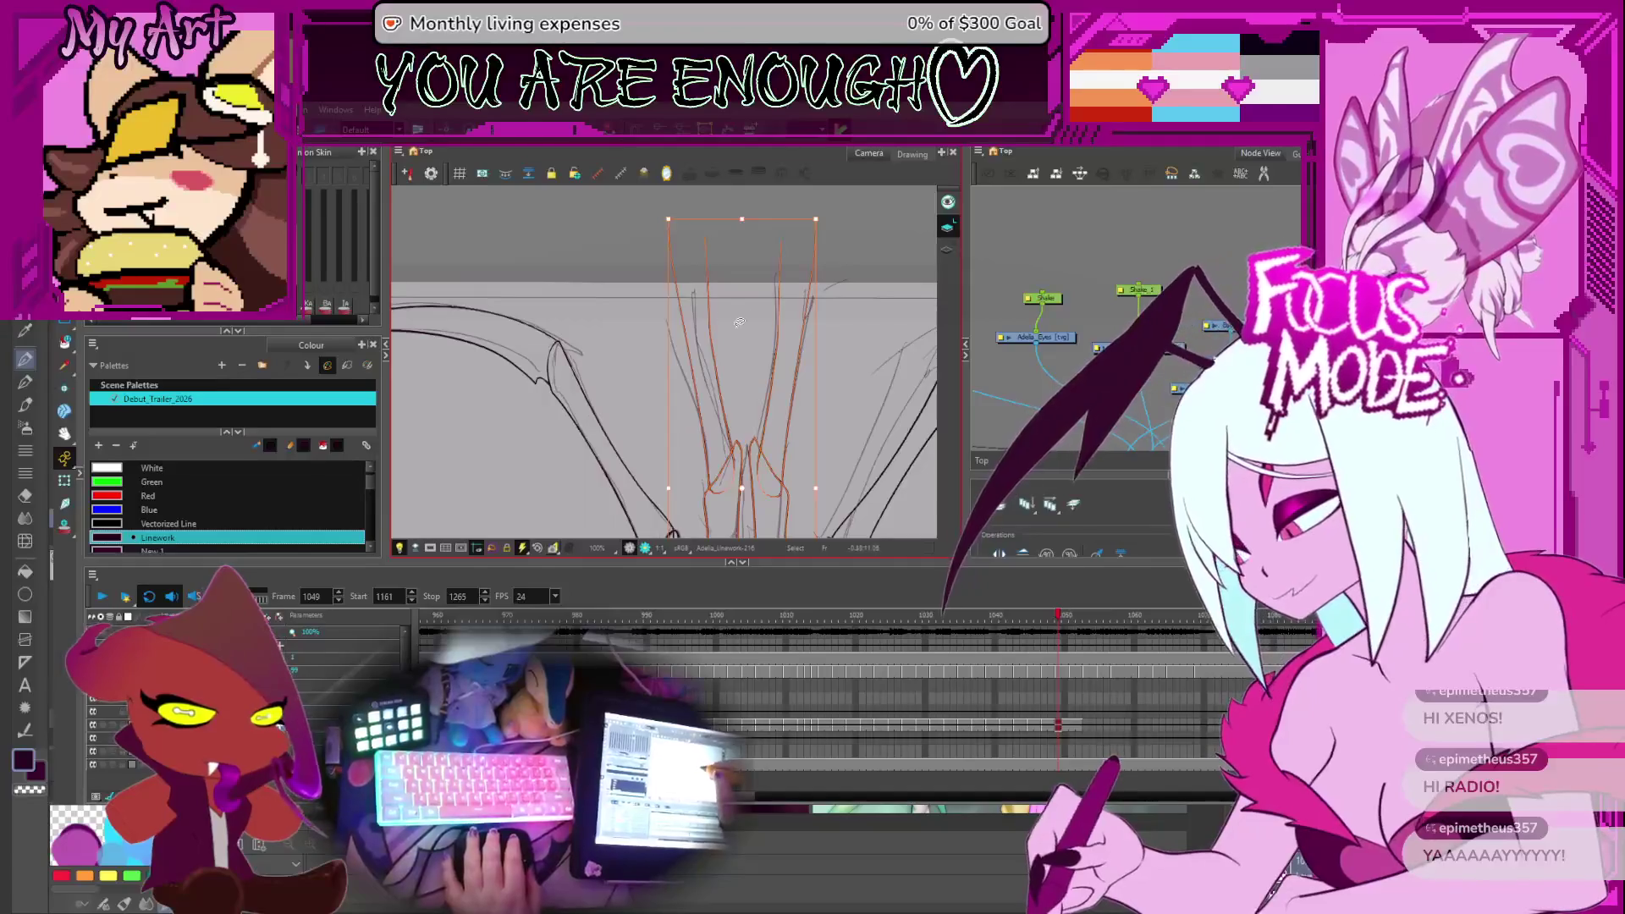
pyautogui.press(',')
pyautogui.press('.')
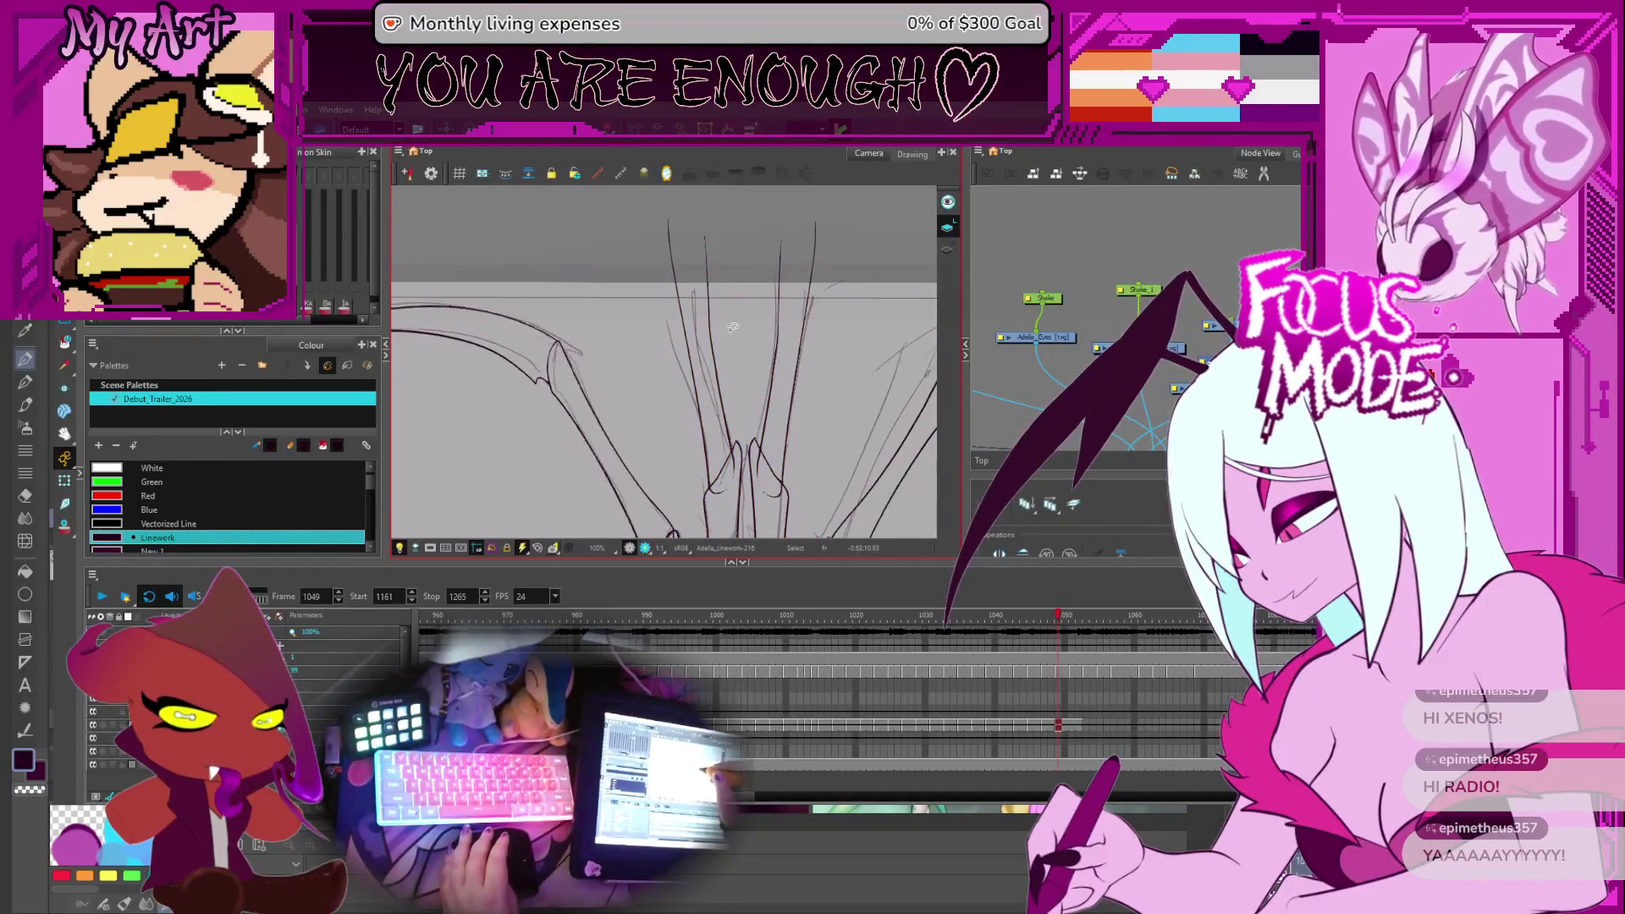
pyautogui.scroll(1, 737, 381)
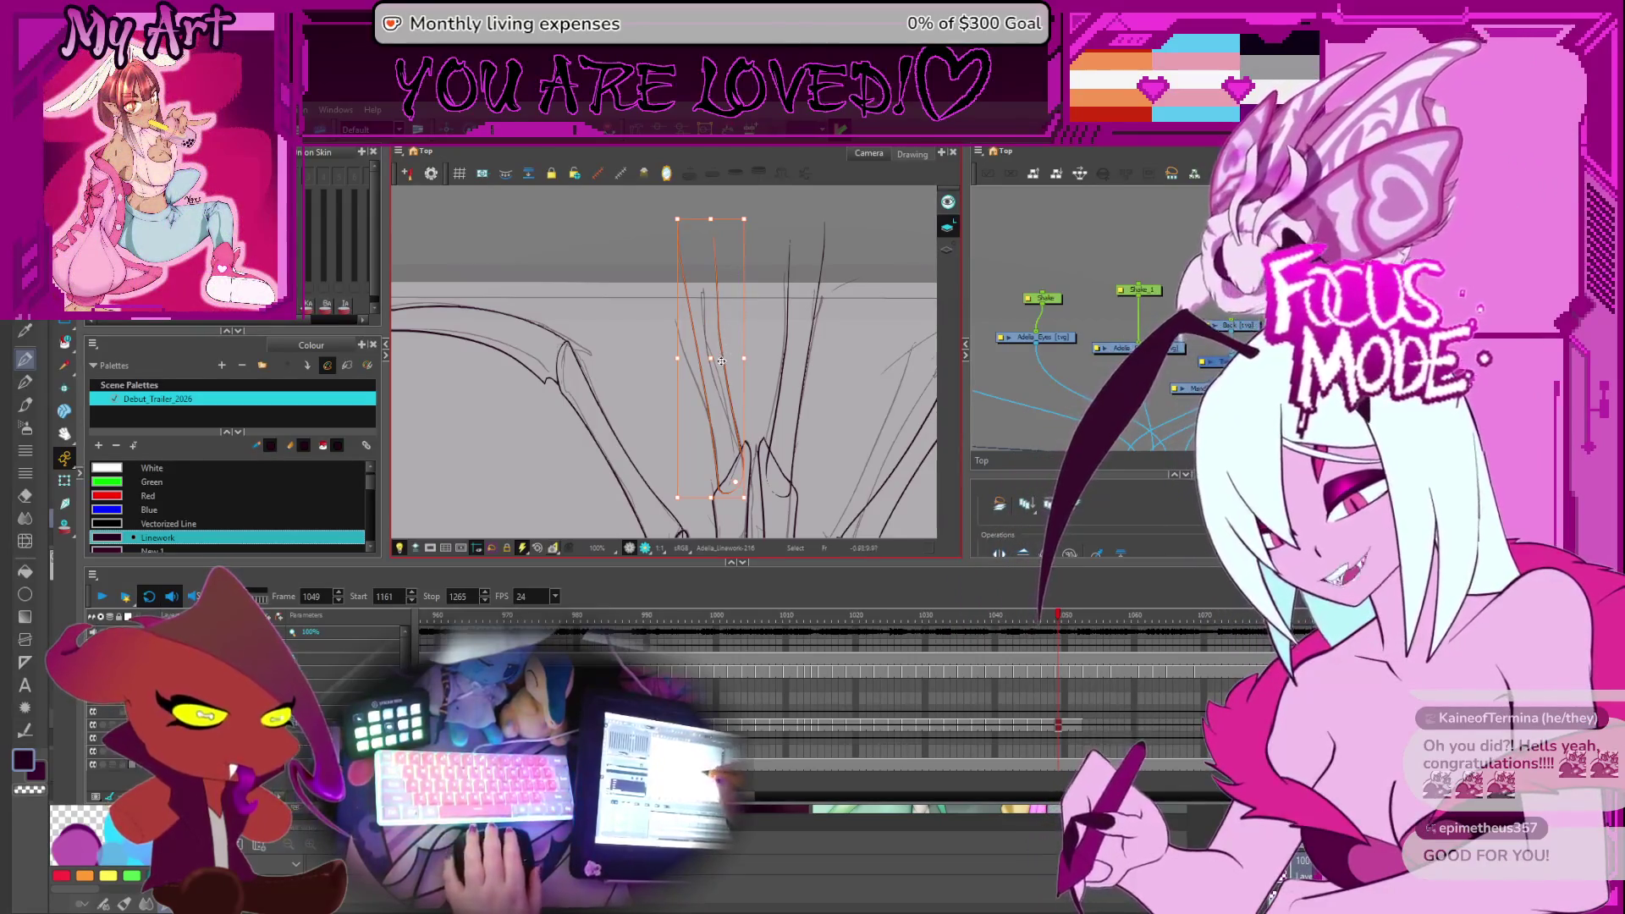
# Deselect the central wing-finger strokes and pan closely across their upper portion
pyautogui.click(831, 369)
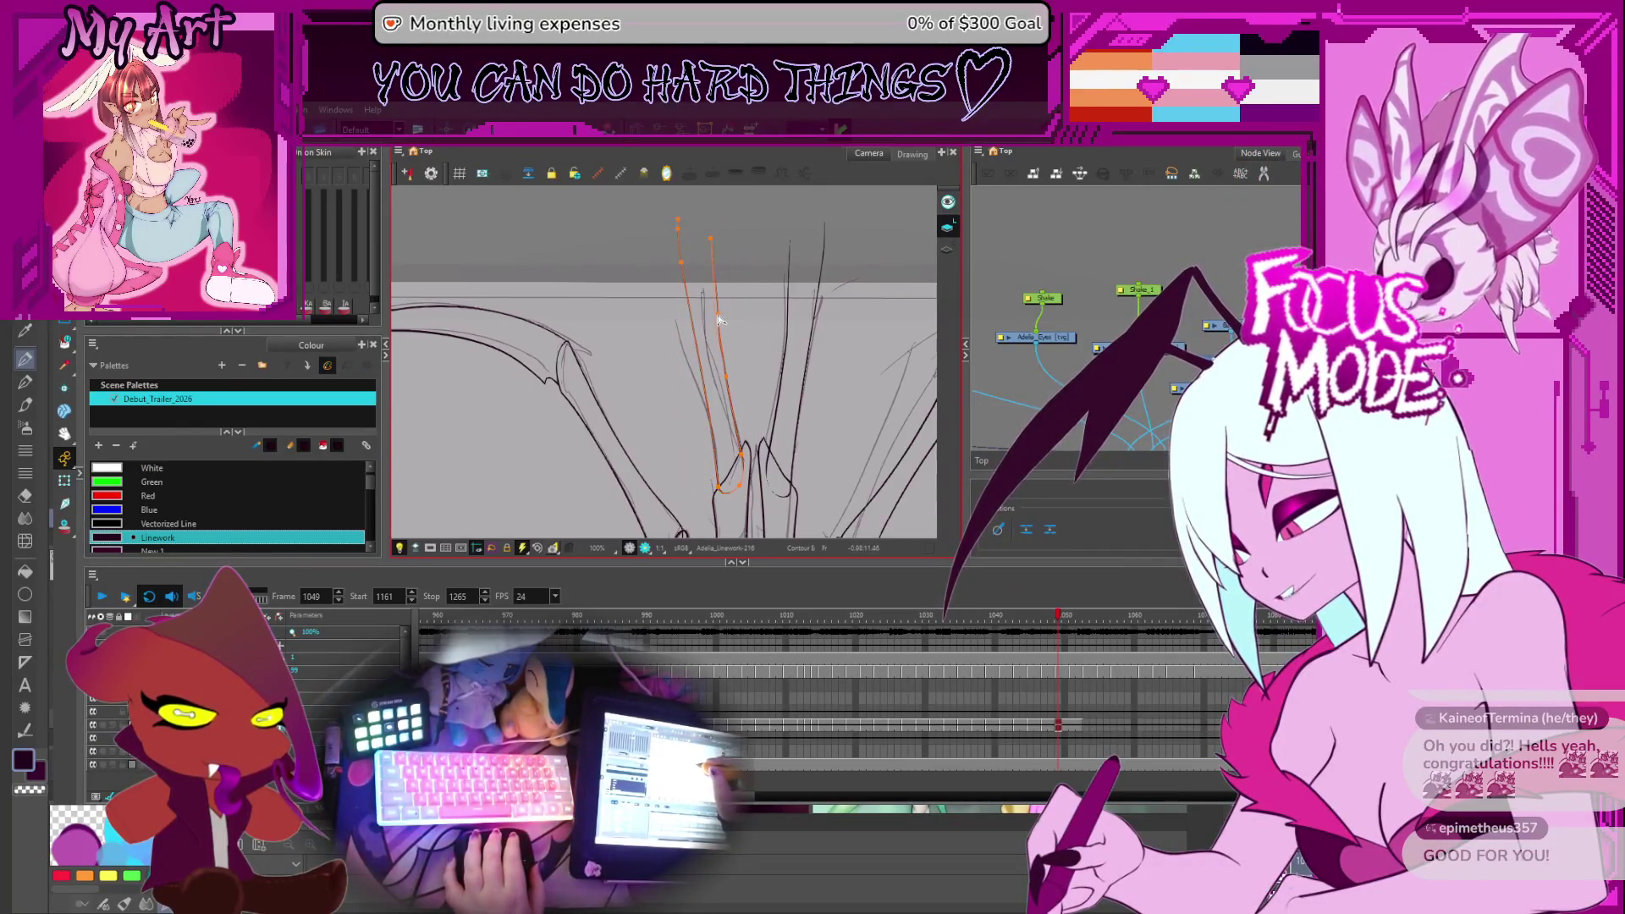
pyautogui.scroll(4, 726, 320)
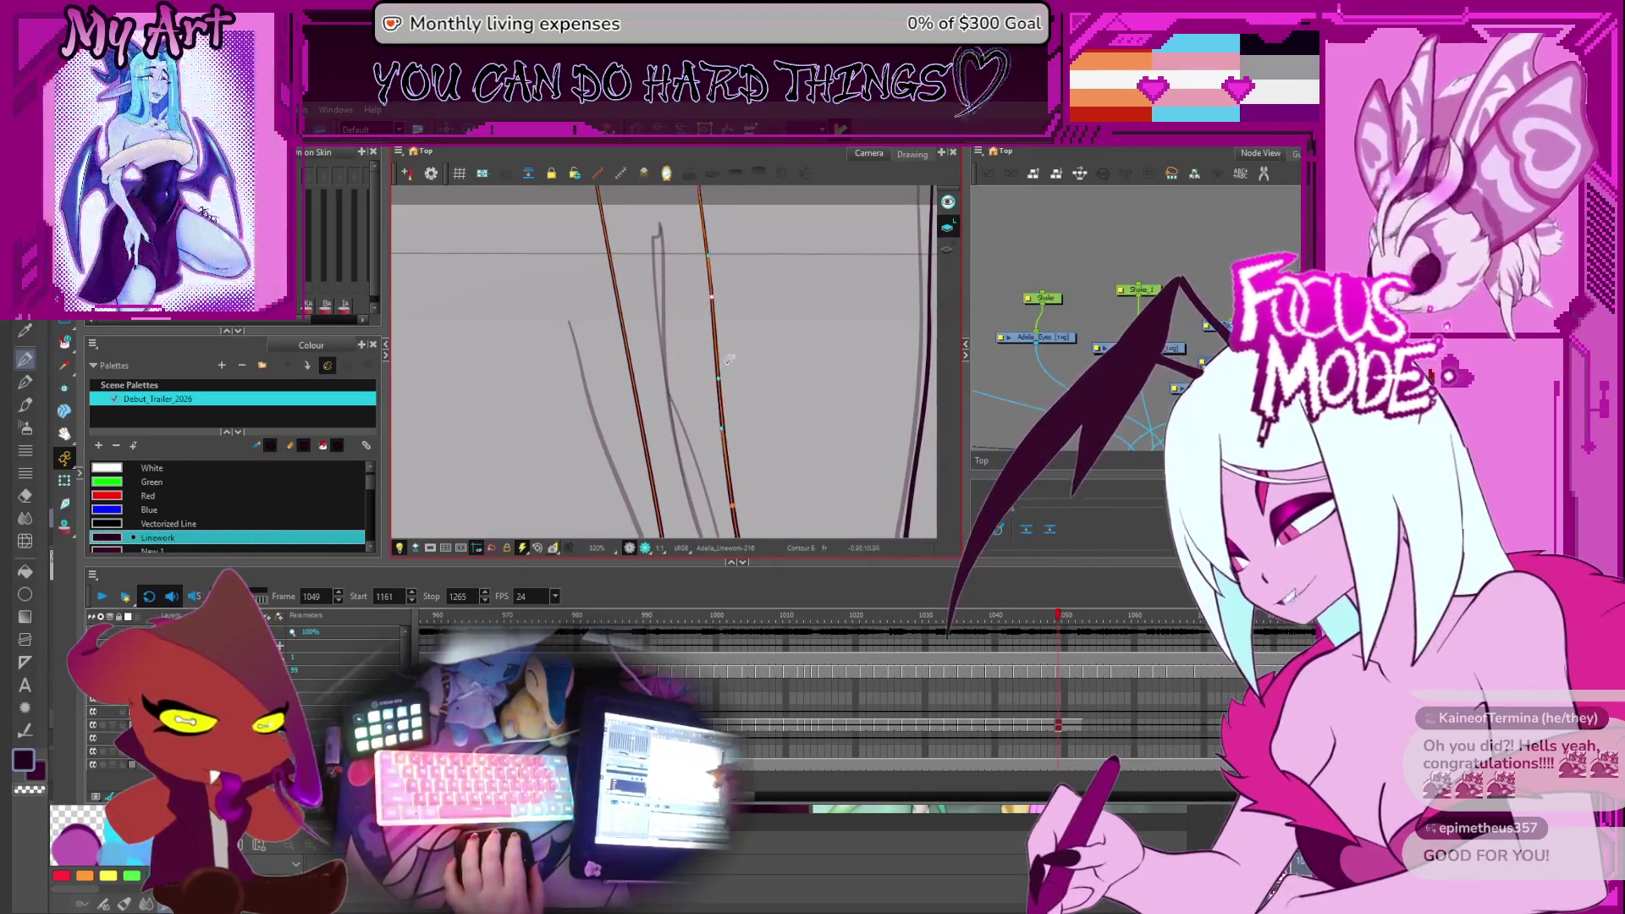
pyautogui.moveTo(740, 313); pyautogui.dragTo(732, 385)
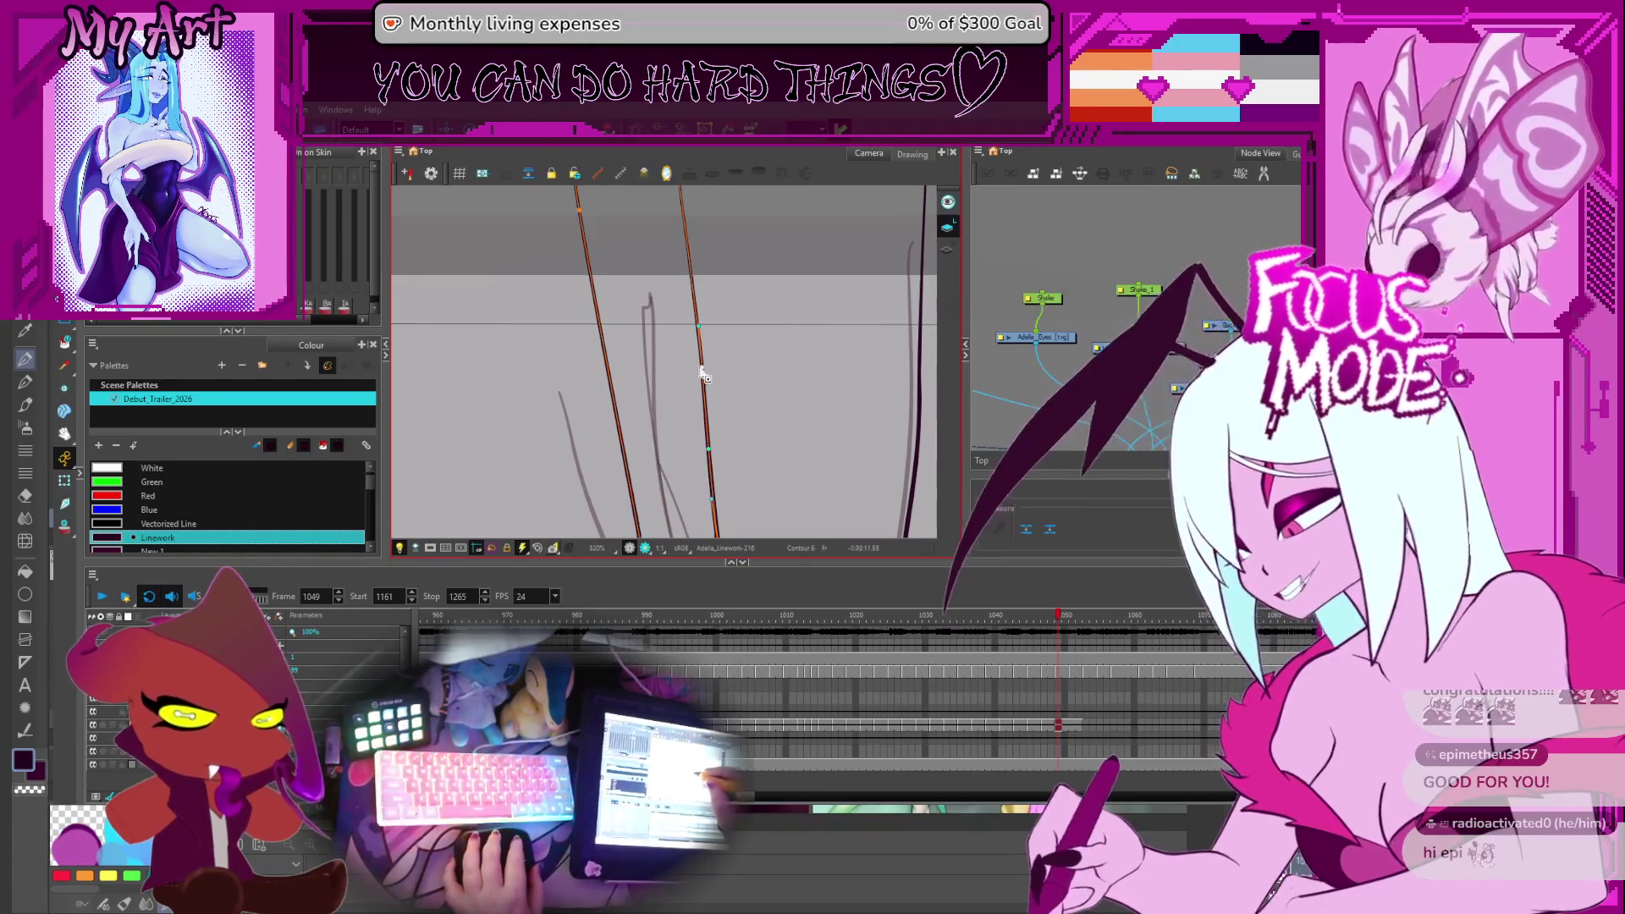
pyautogui.moveTo(767, 397); pyautogui.dragTo(726, 354)
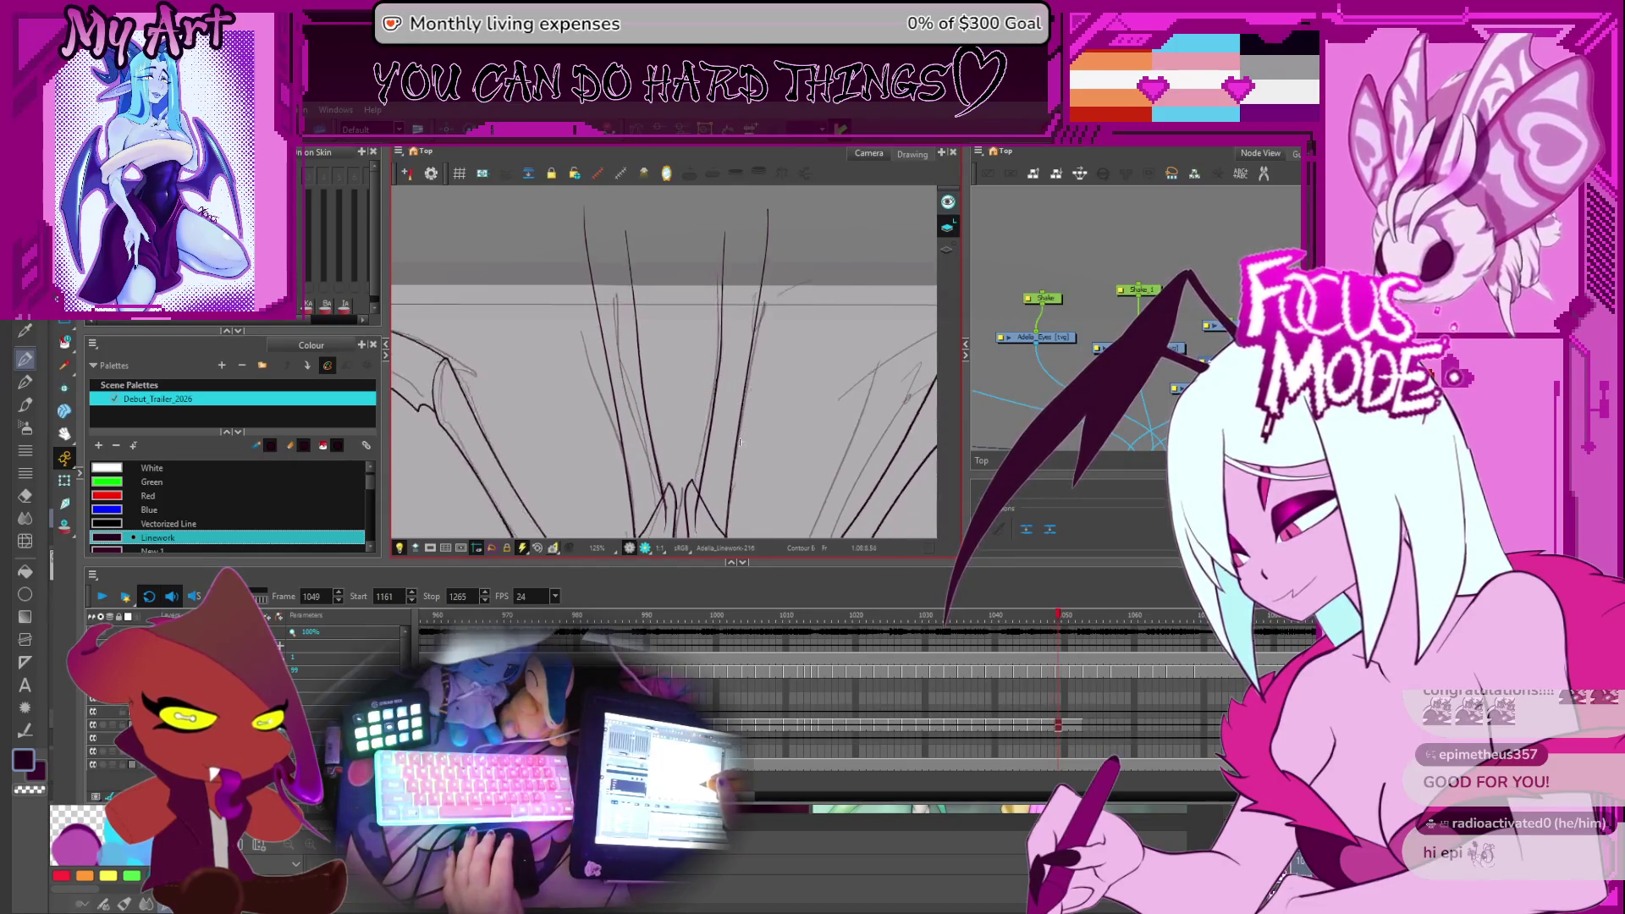
pyautogui.moveTo(686, 390); pyautogui.dragTo(720, 342)
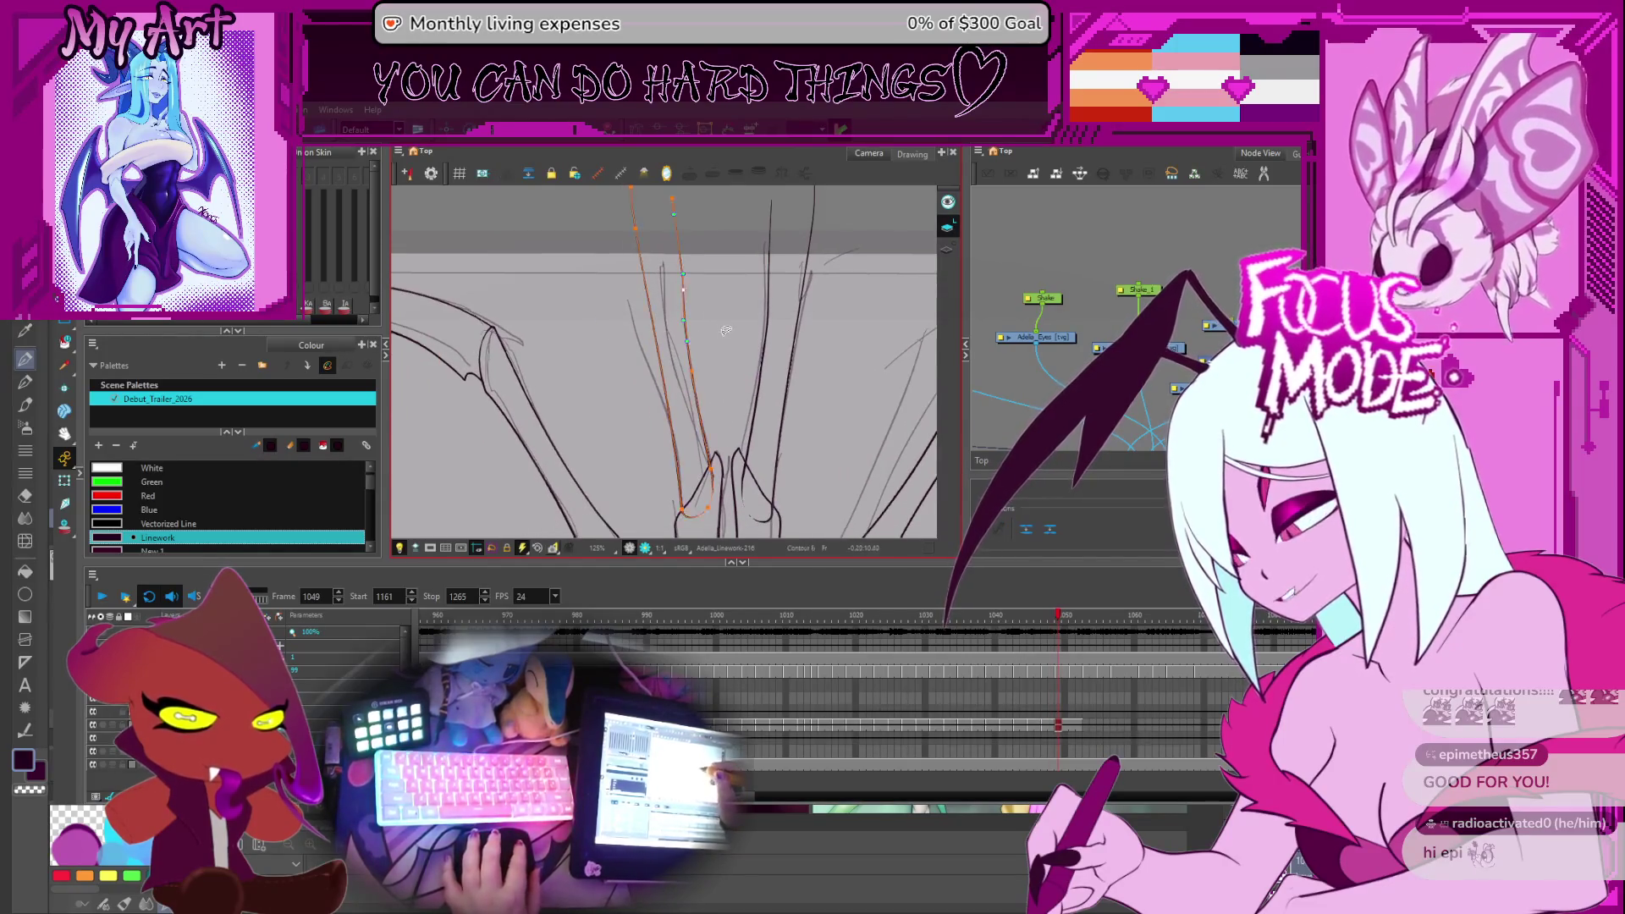
pyautogui.press('1')
# Flip between frames 1048 and 1049 to compare lines, then select strokes on the left wing
pyautogui.press(',')
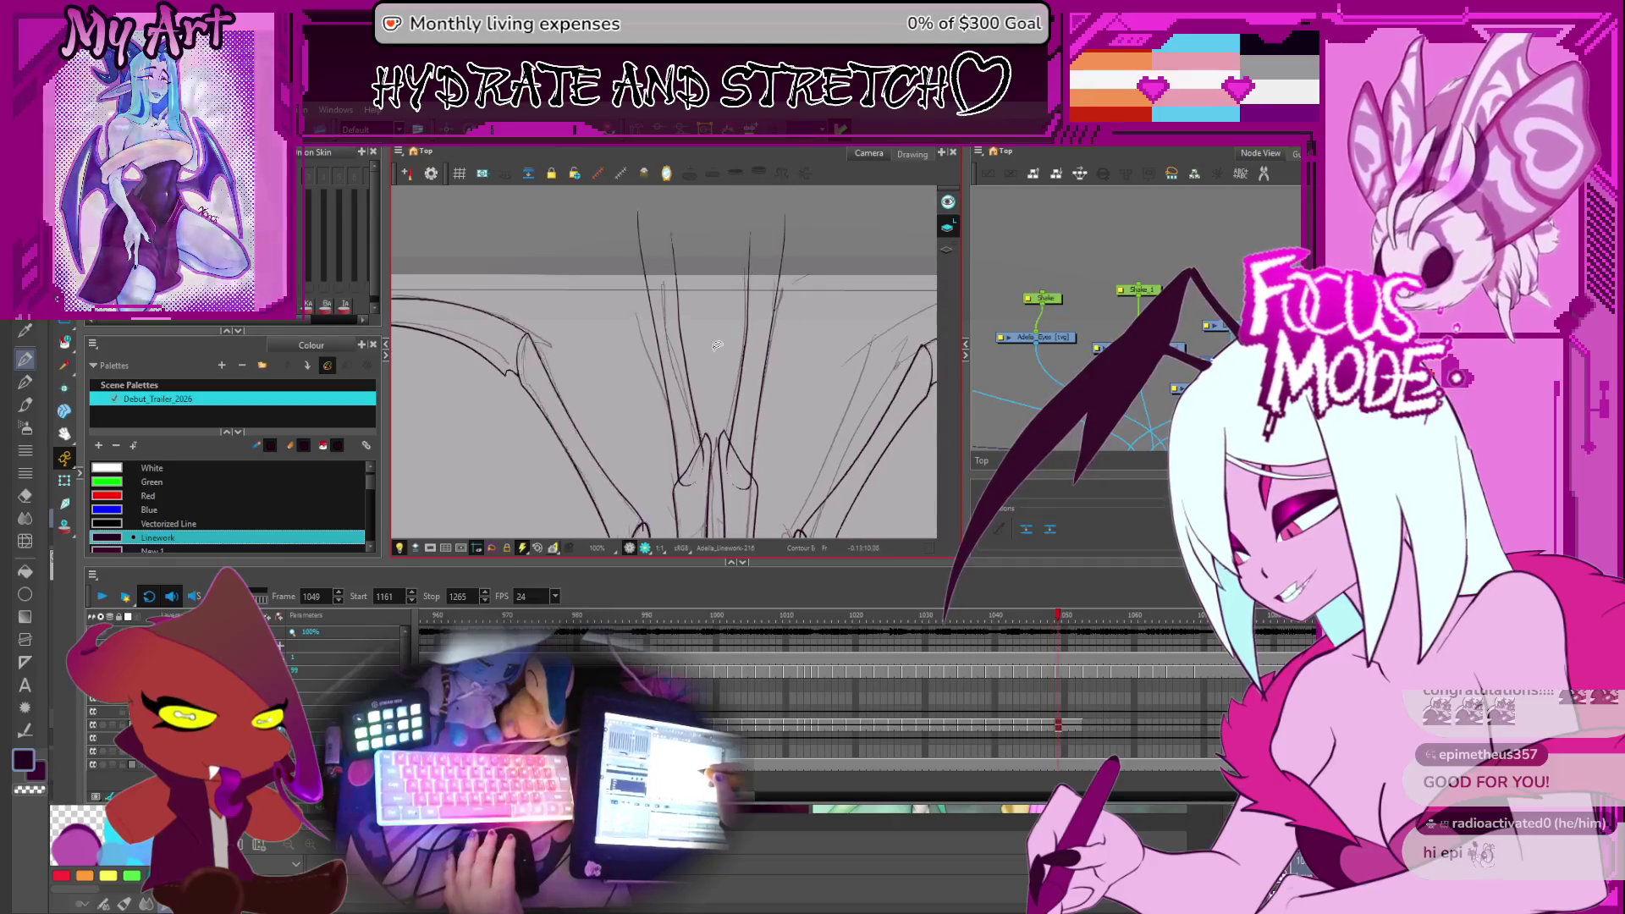
pyautogui.press('.')
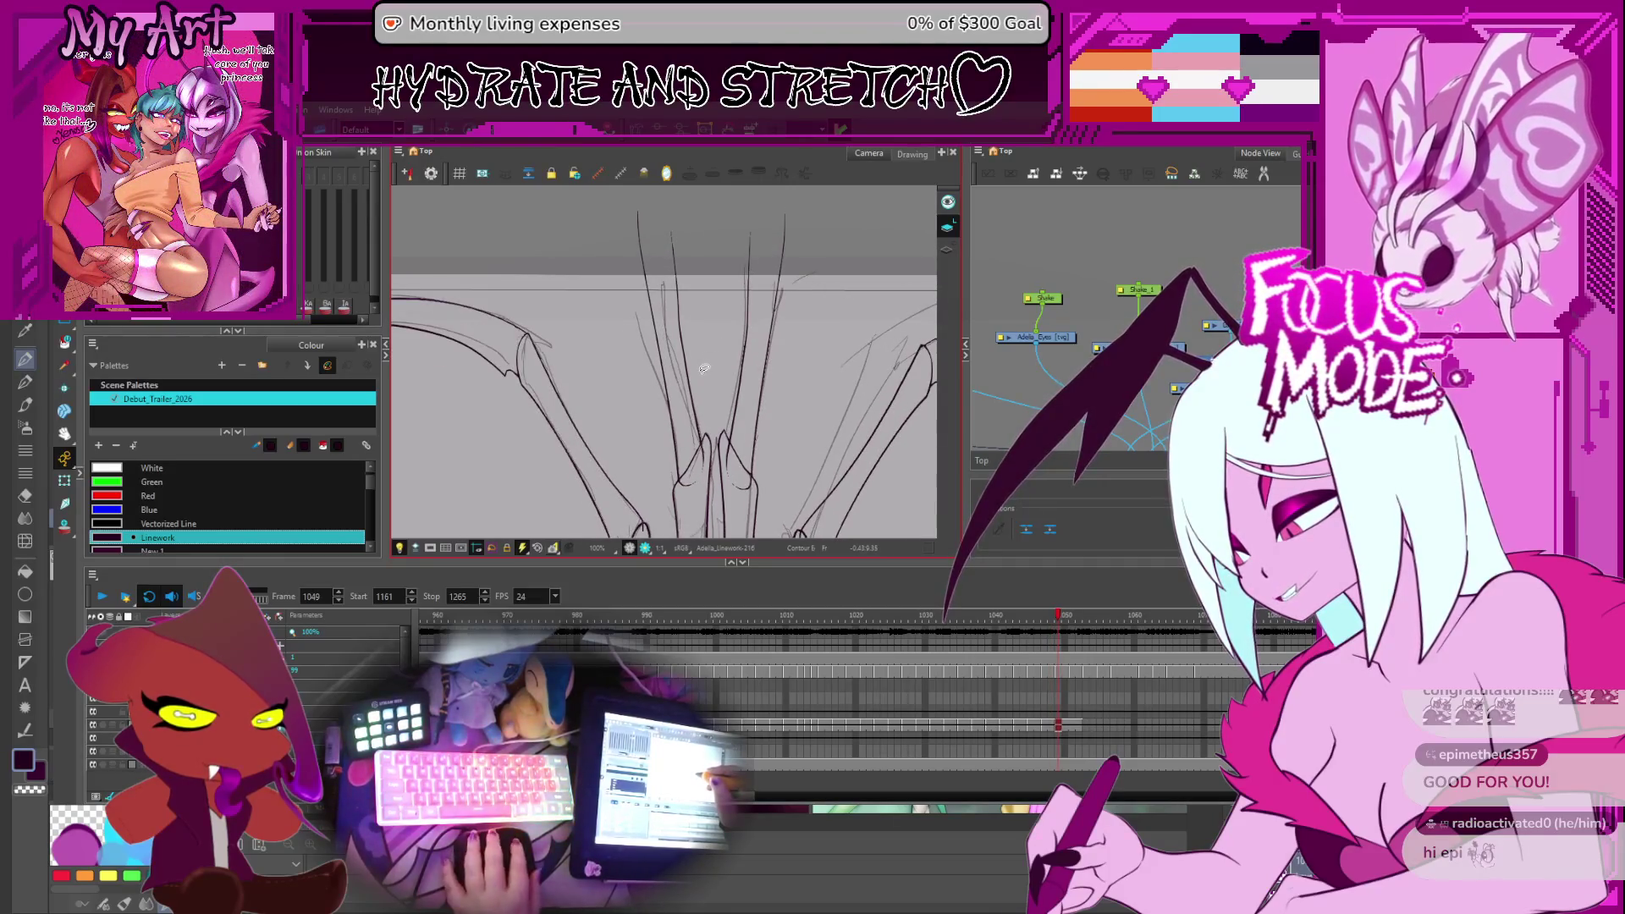
pyautogui.press('Escape')
pyautogui.press(',')
pyautogui.press(',')
pyautogui.press('.')
pyautogui.press('.')
pyautogui.click(704, 343)
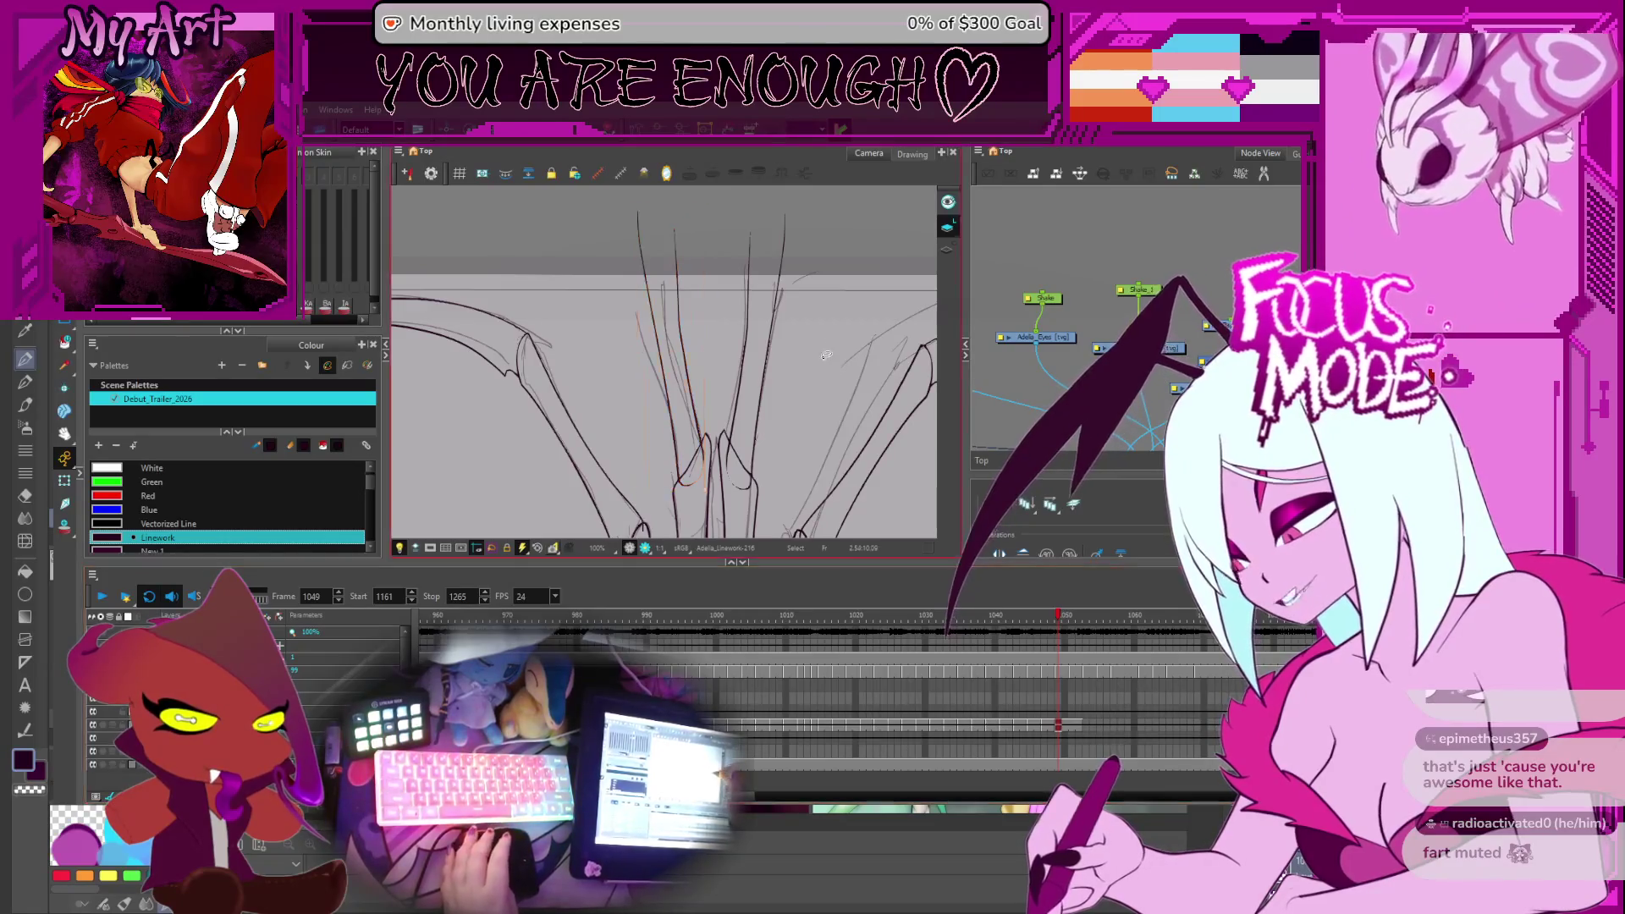
pyautogui.press('Escape')
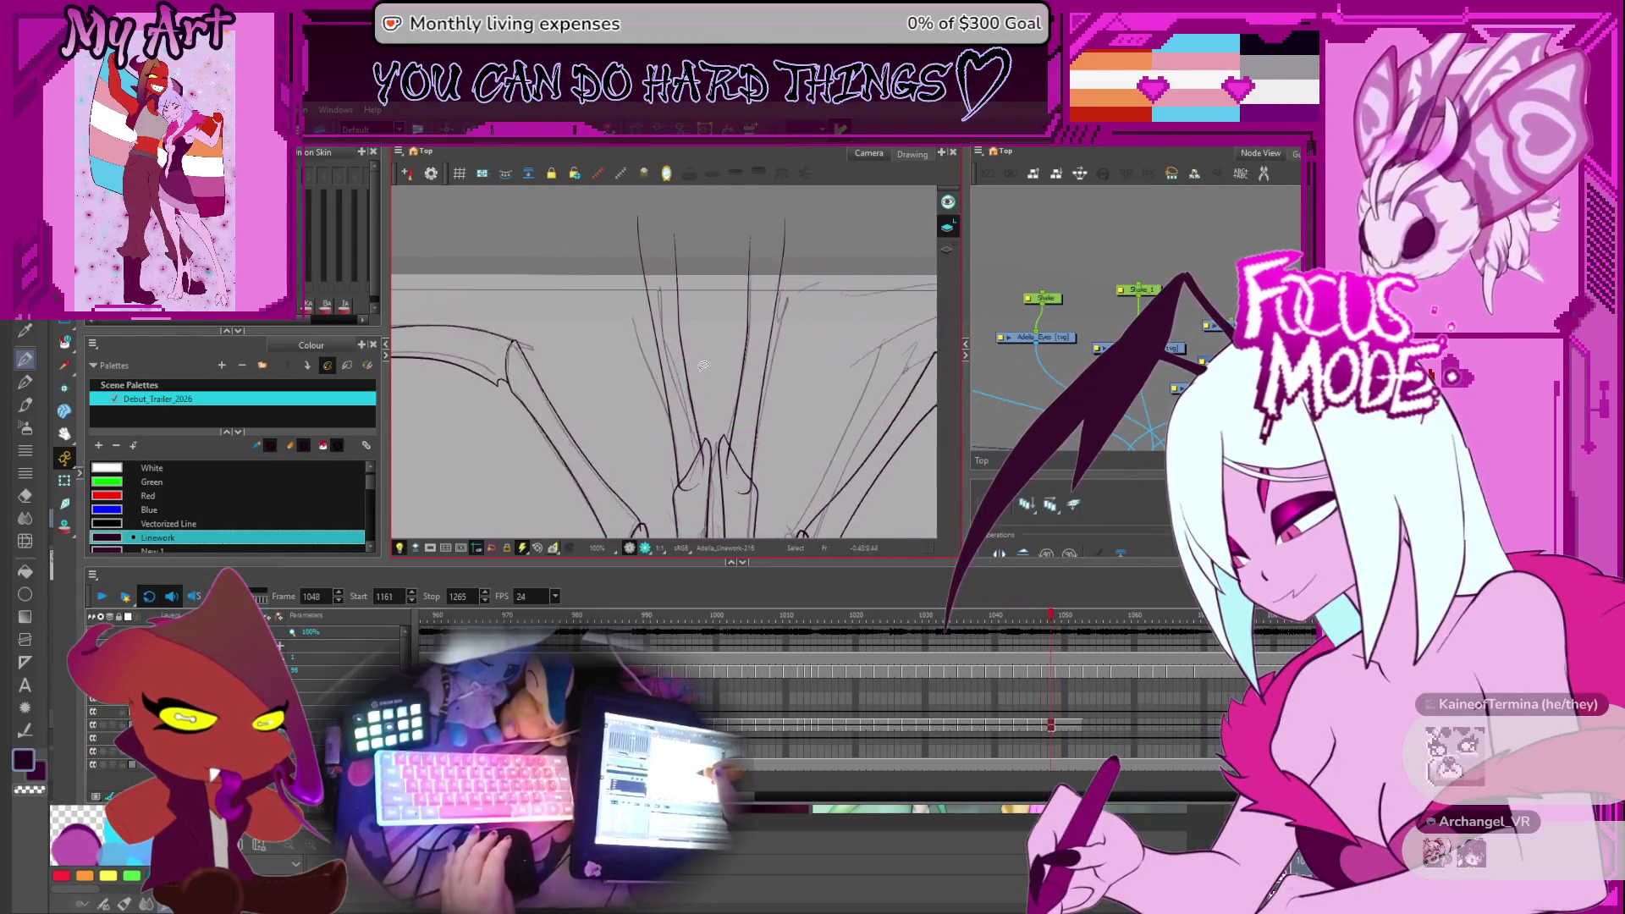
pyautogui.moveTo(700, 256); pyautogui.dragTo(651, 314)
# Move the selected central wing-finger stroke into place on frame 1049
pyautogui.scroll(1, 686, 385)
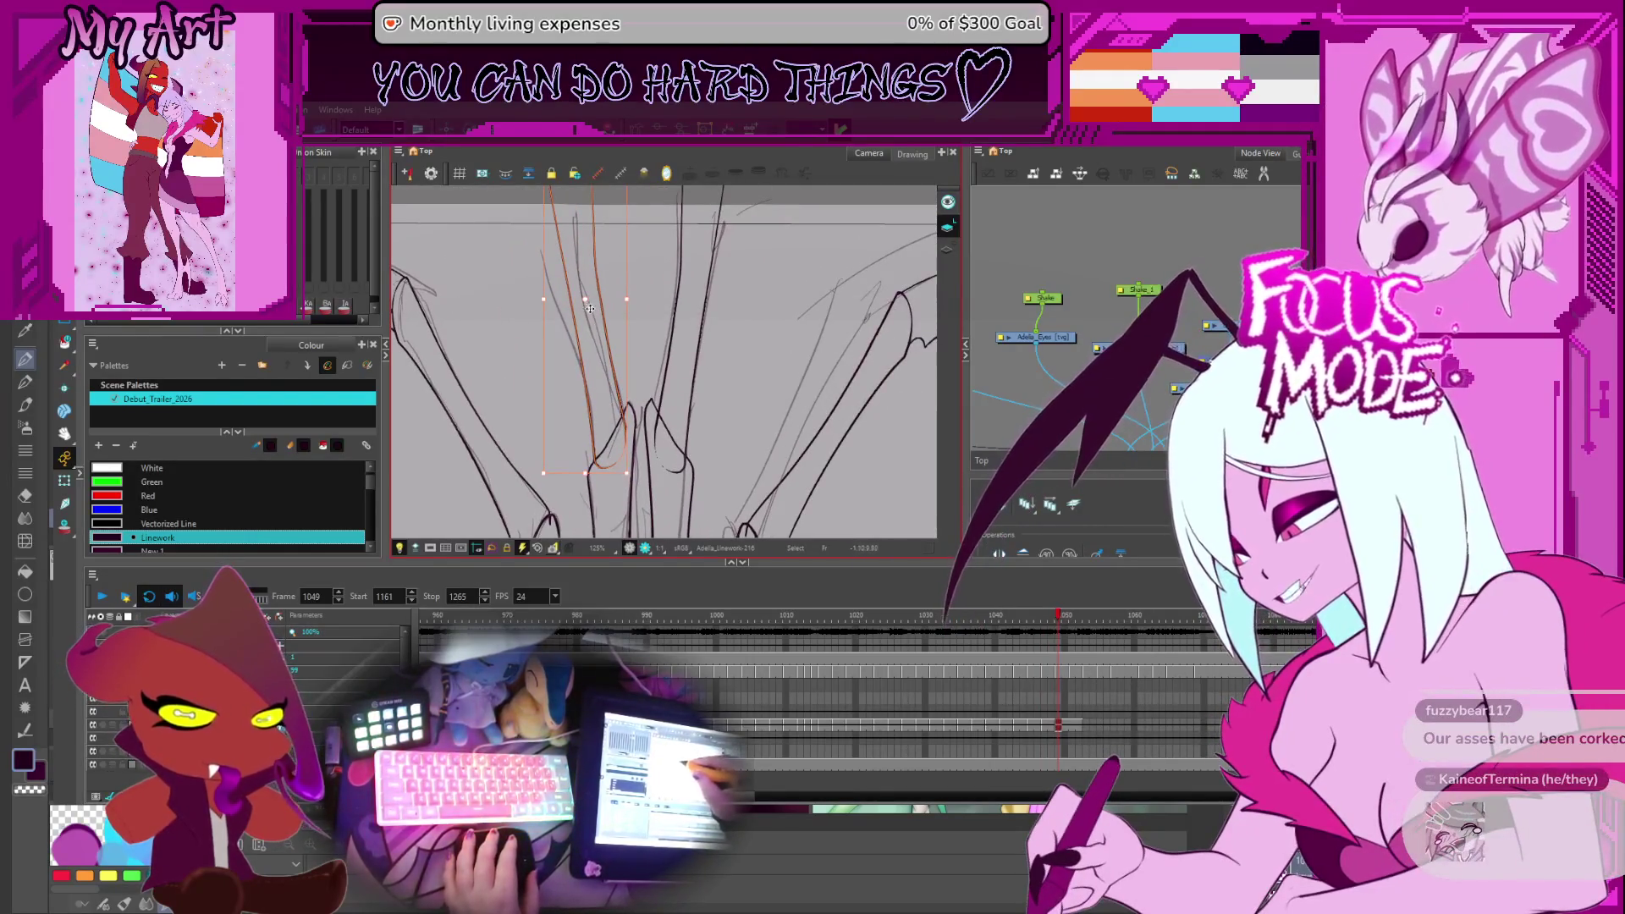
pyautogui.moveTo(590, 308); pyautogui.dragTo(606, 420)
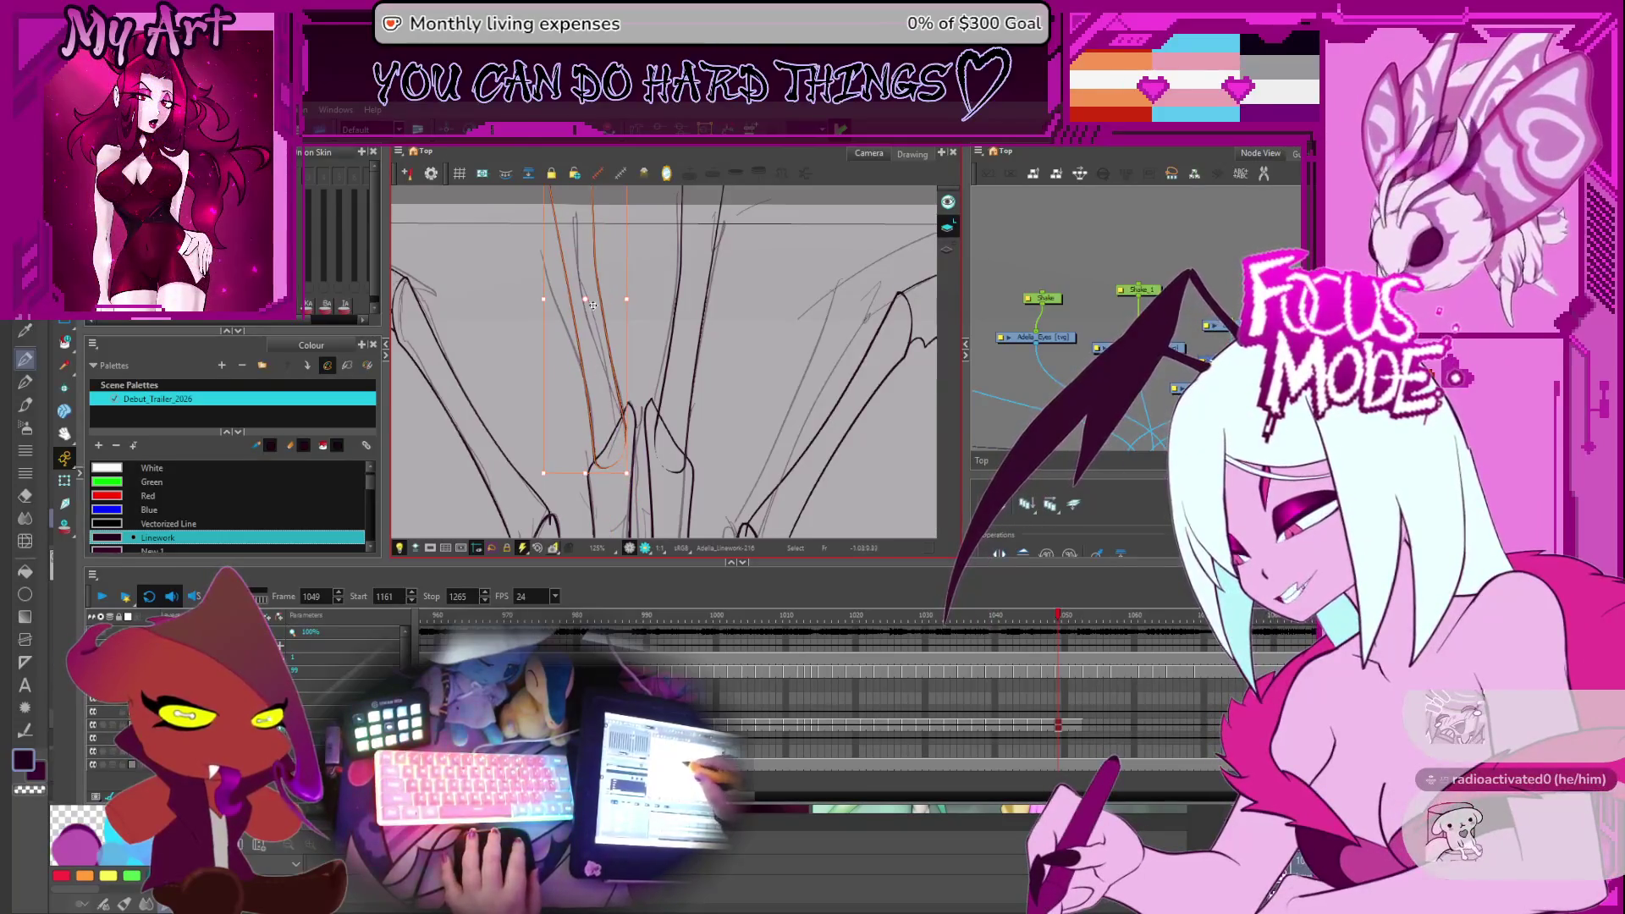
pyautogui.moveTo(634, 282); pyautogui.dragTo(647, 353)
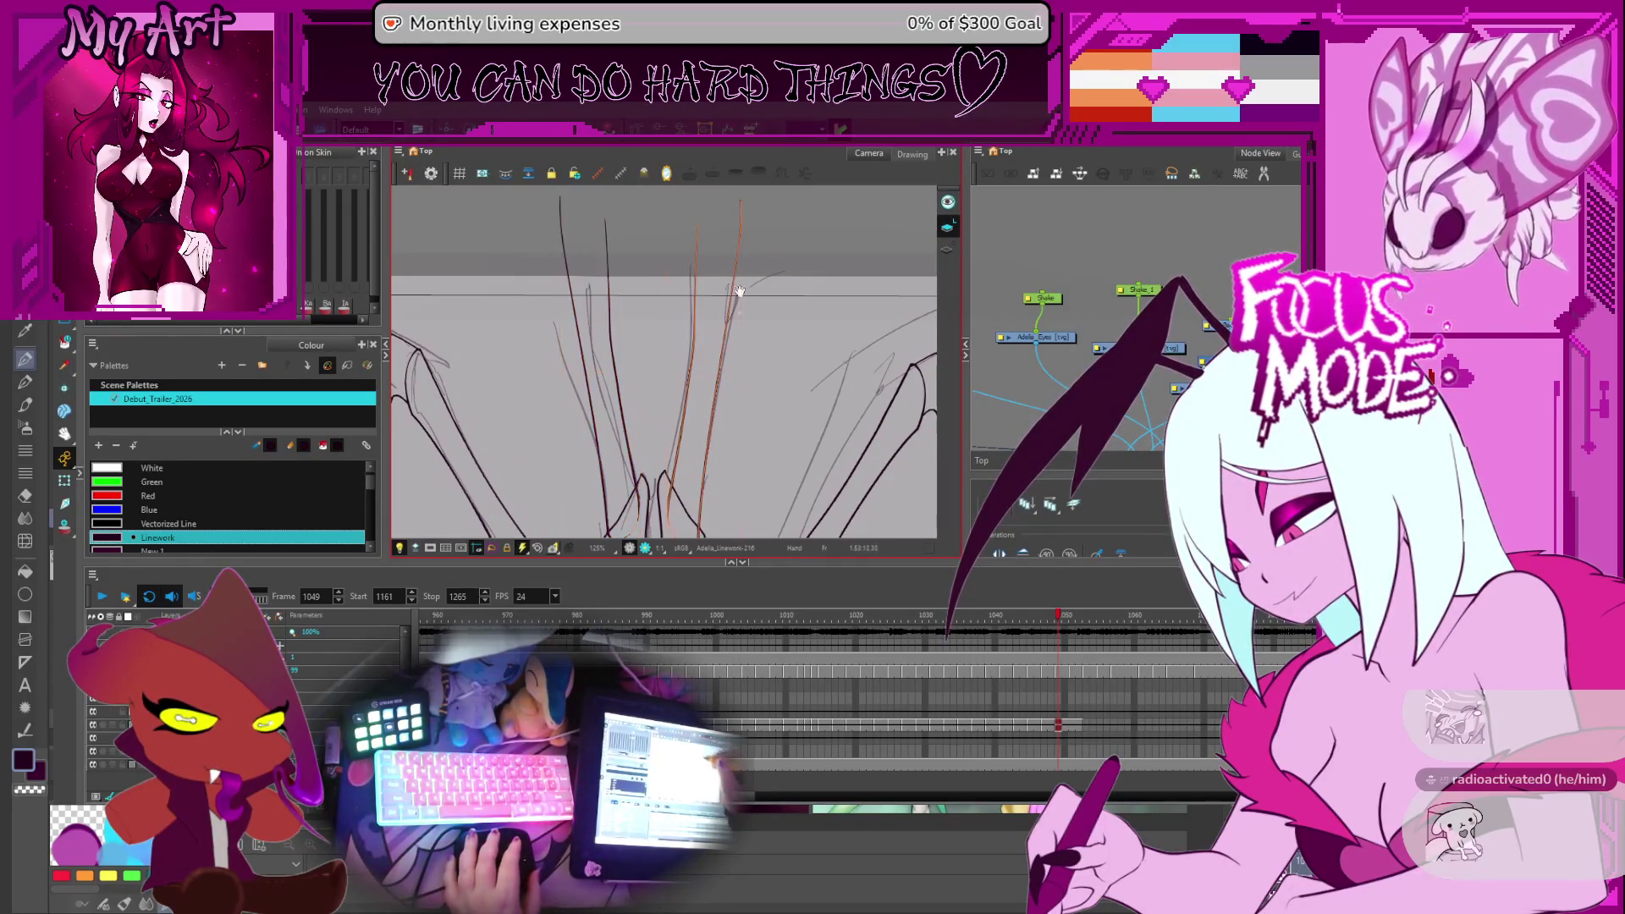
# Zoom out over the full wing spread, deselect the strokes, and step back to frame 1048
pyautogui.scroll(-2, 709, 362)
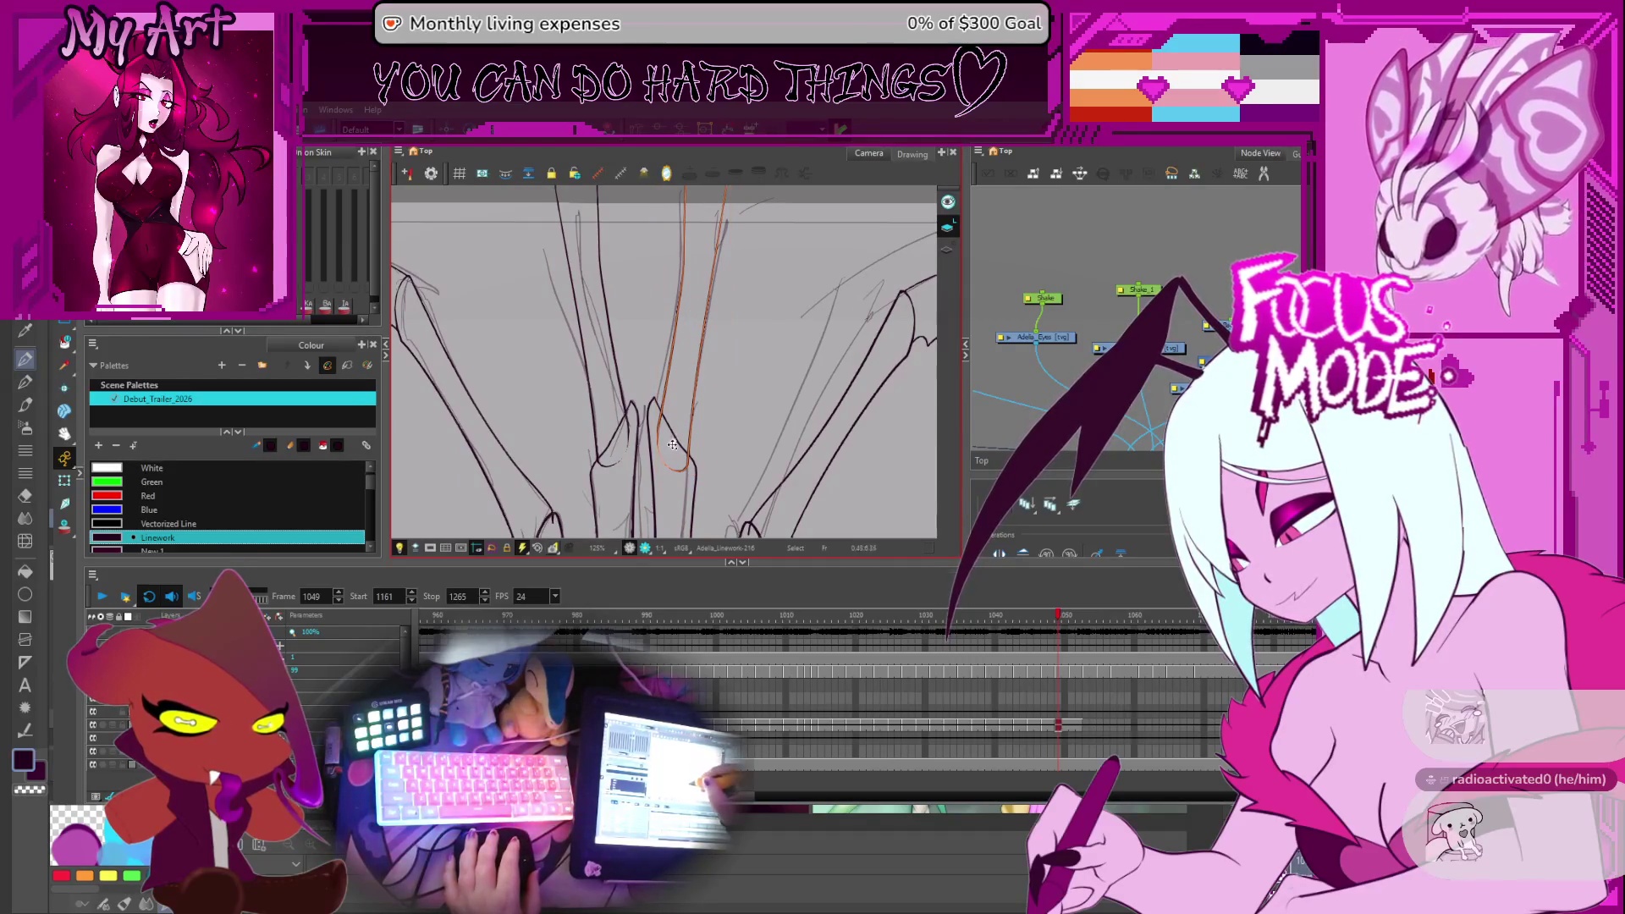
pyautogui.scroll(3, 736, 242)
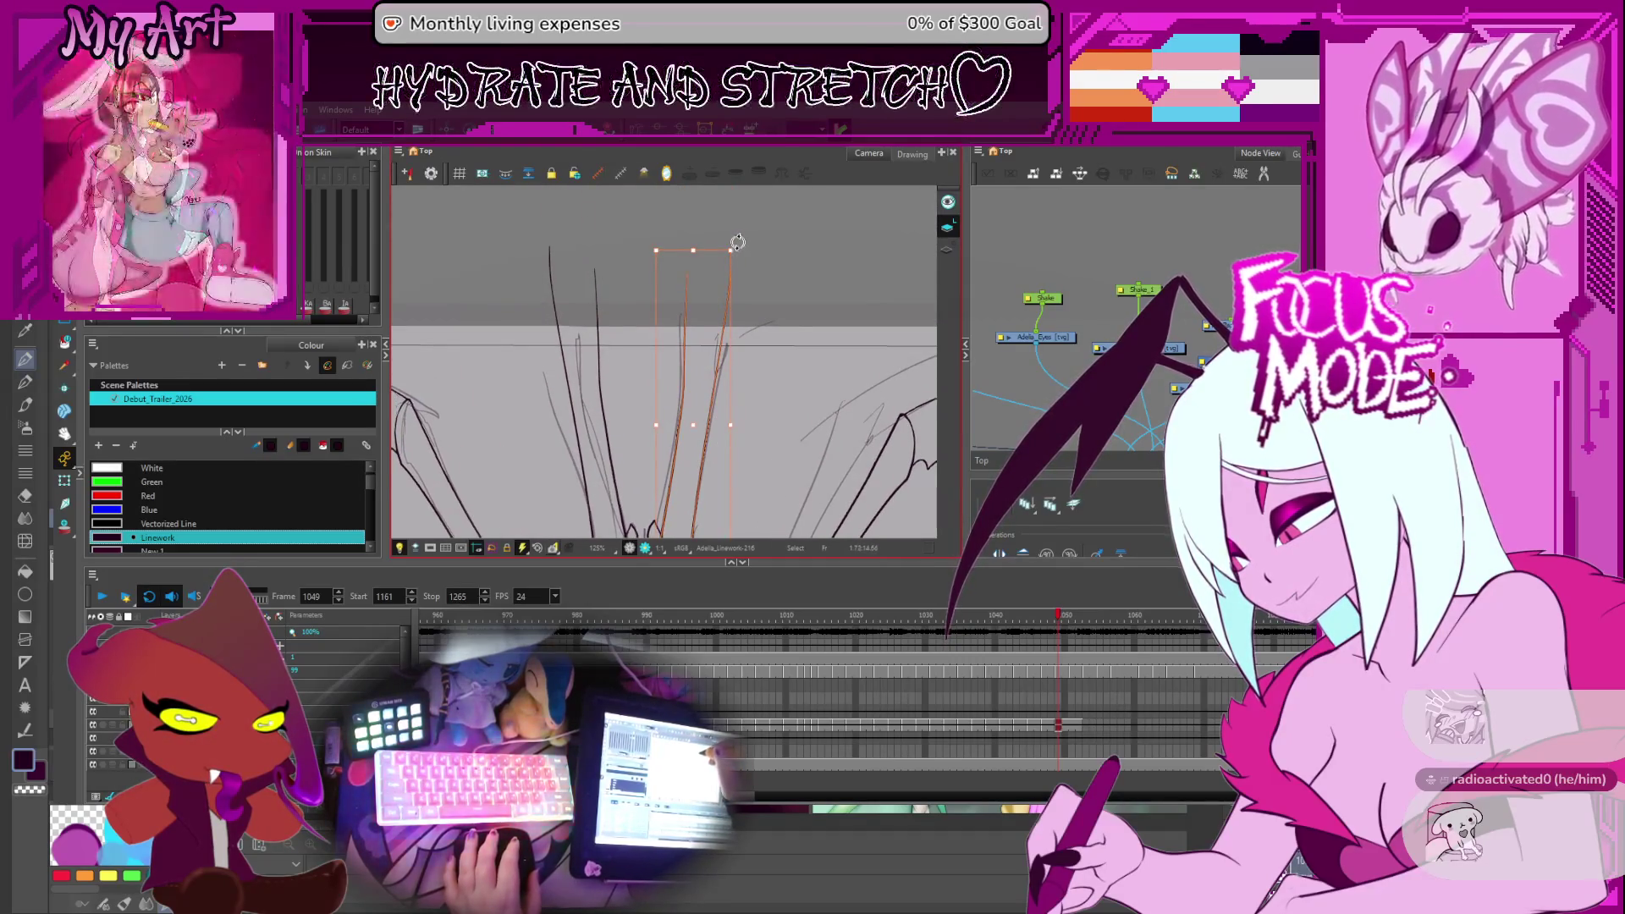
pyautogui.scroll(-3, 774, 387)
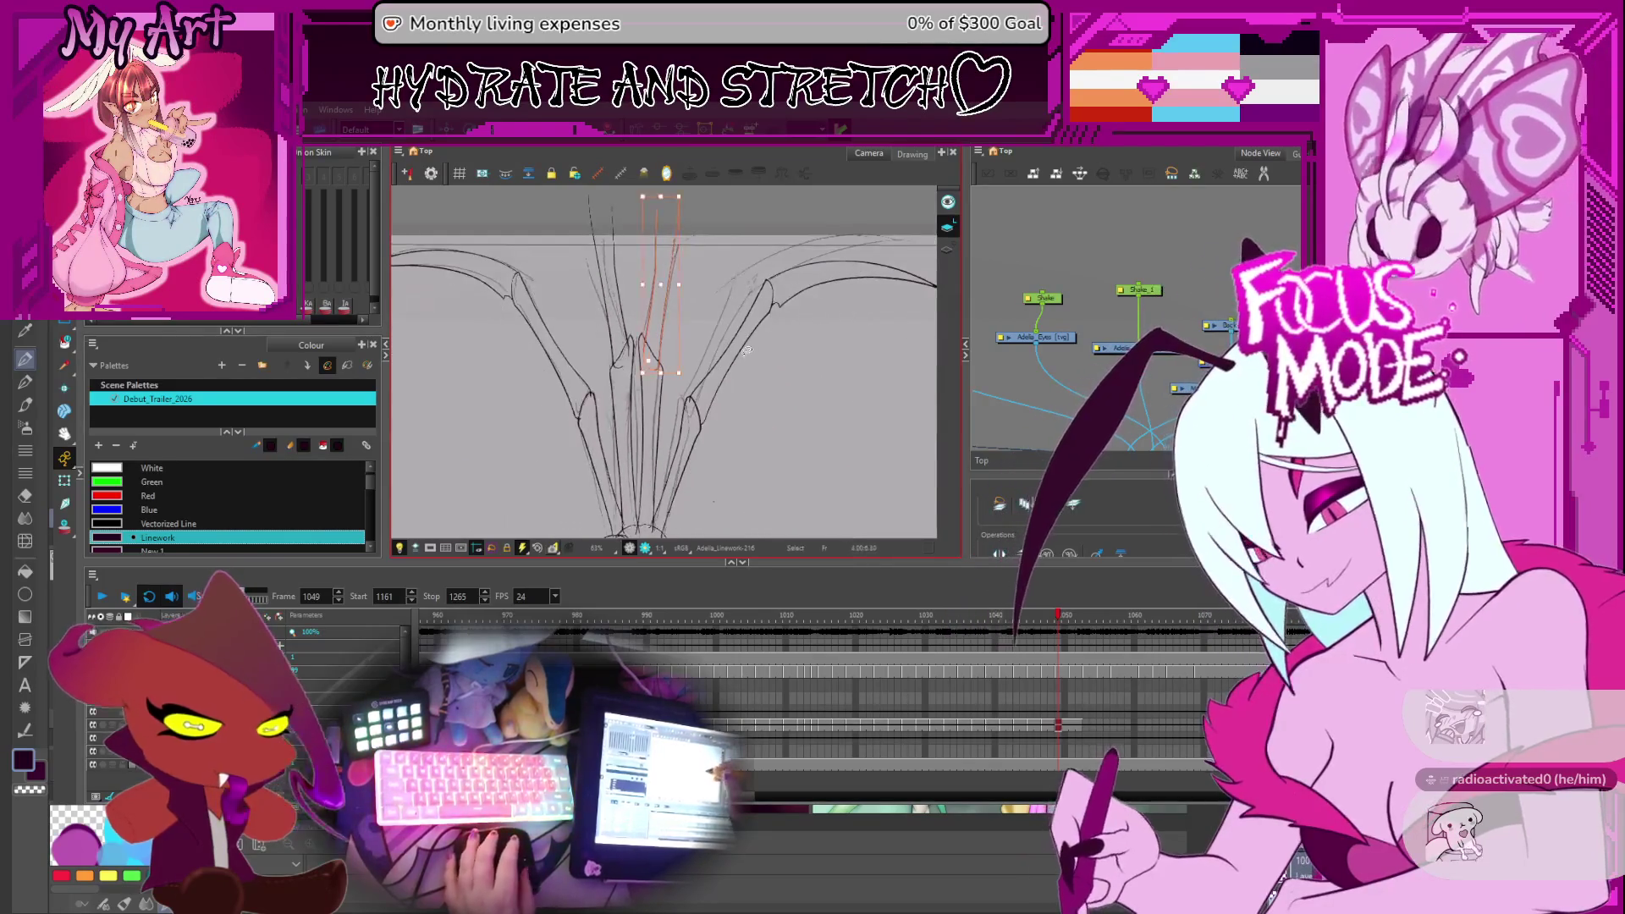
pyautogui.click(796, 428)
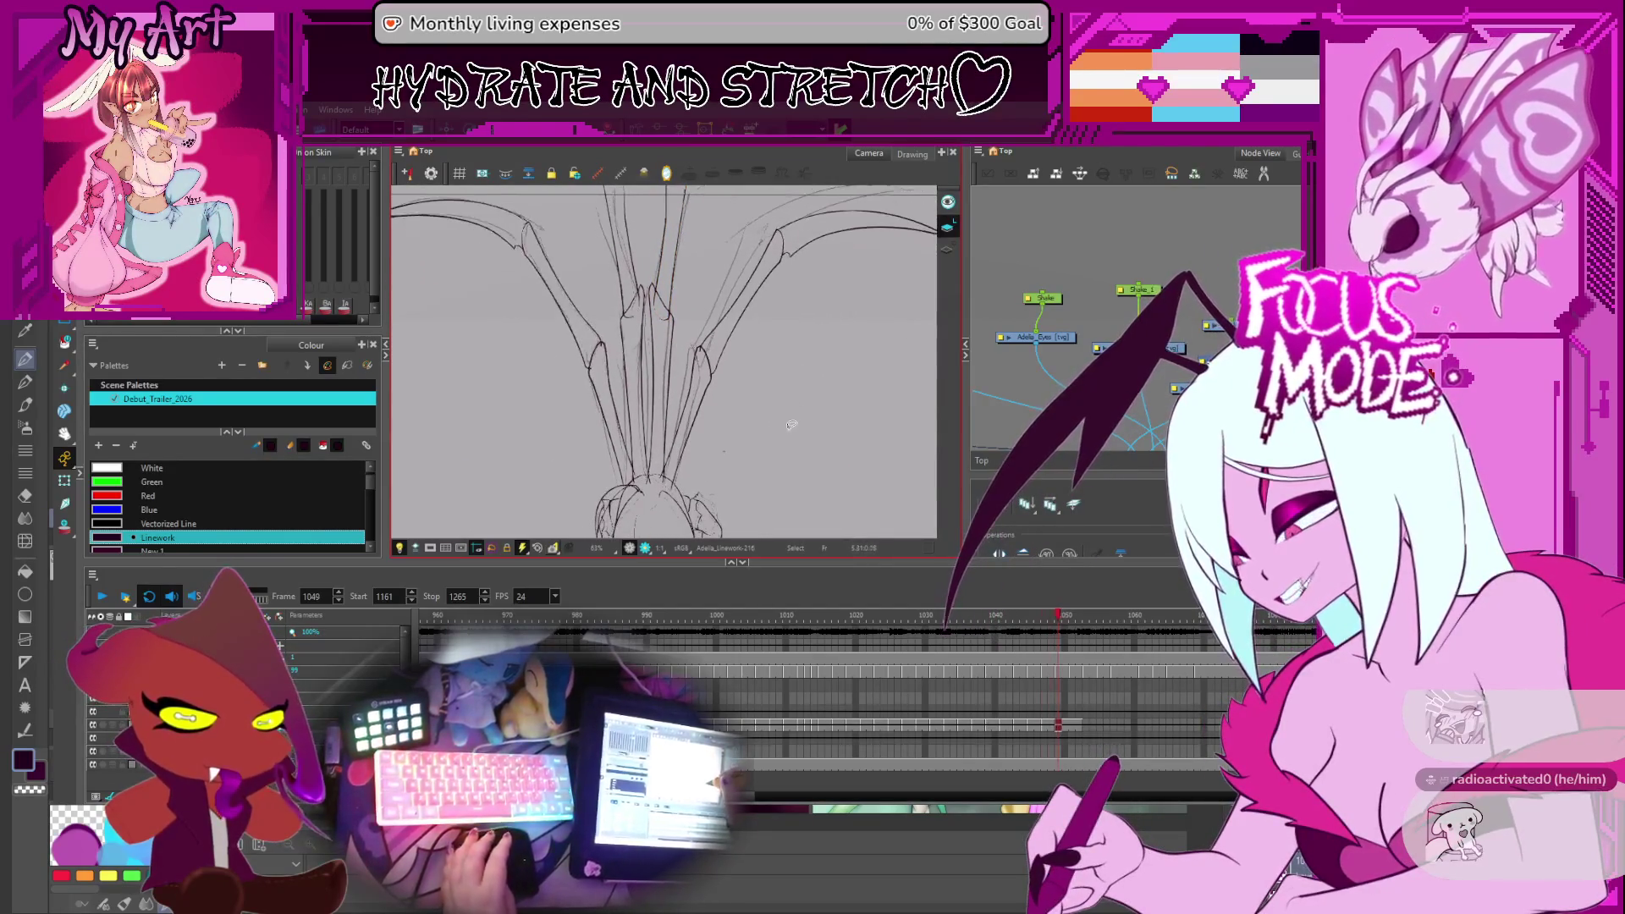
pyautogui.scroll(-2, 665, 484)
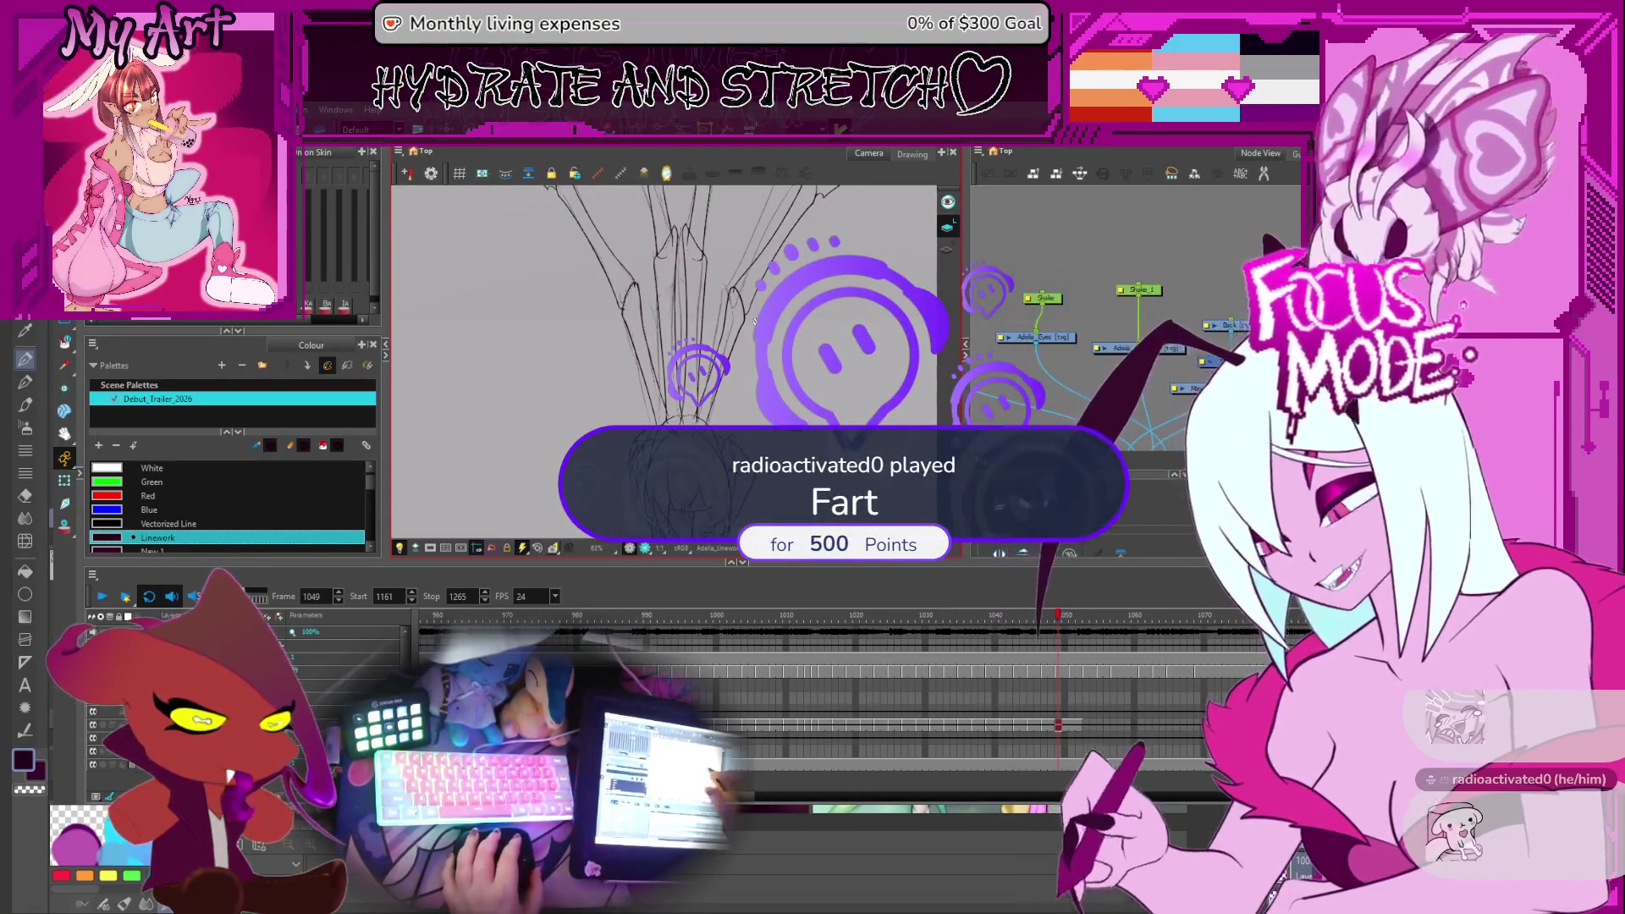
pyautogui.press(',')
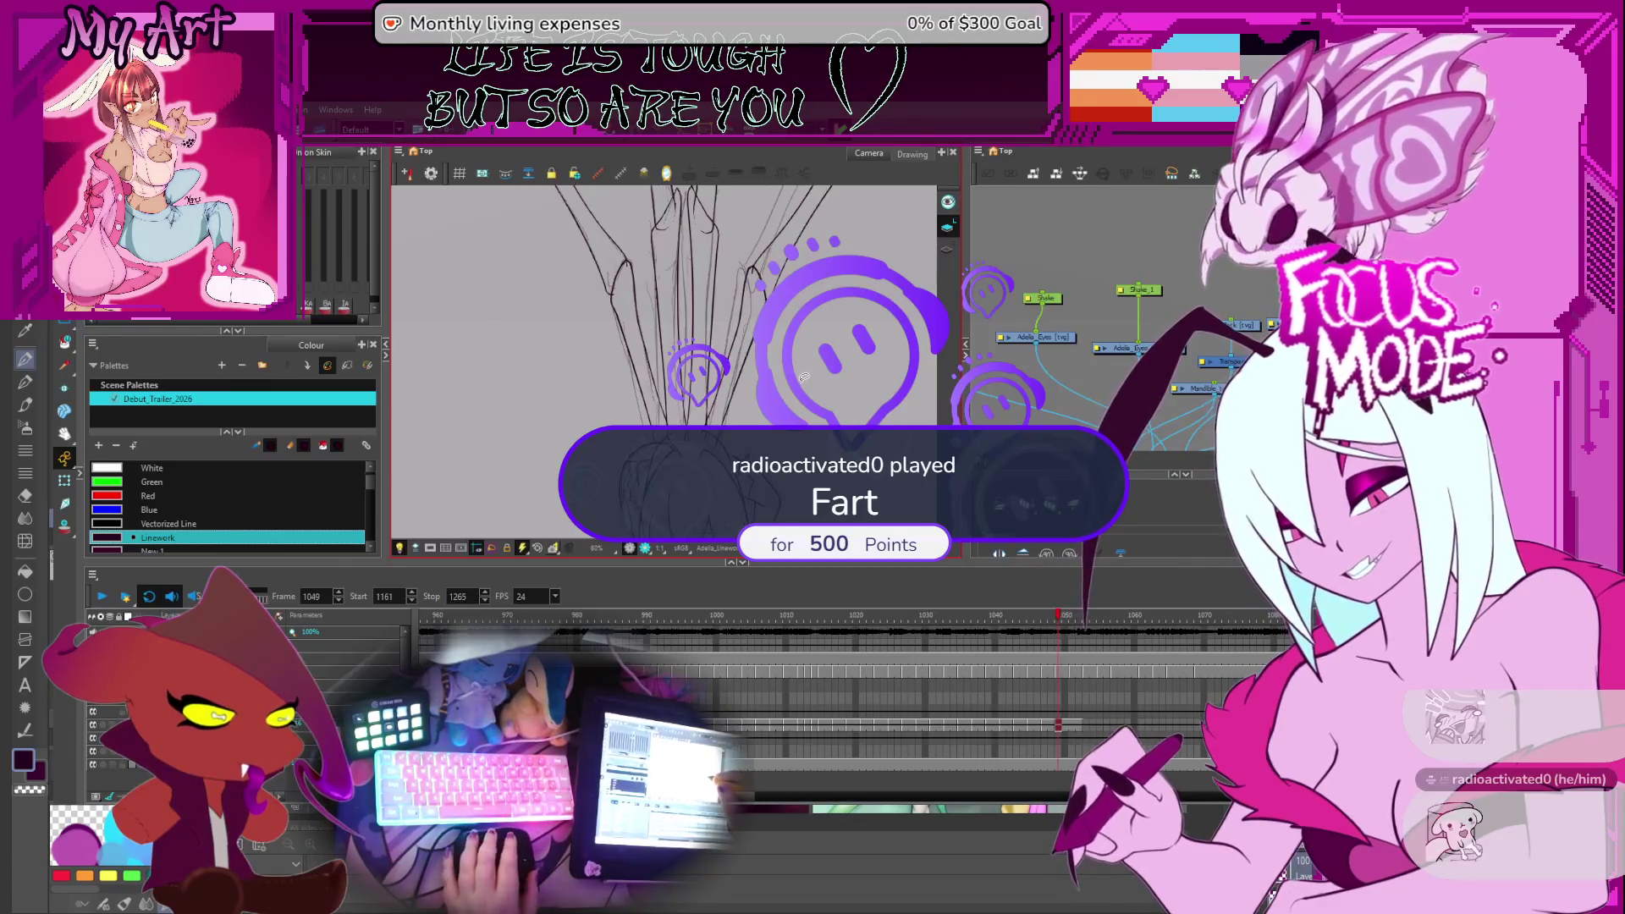
# Advance from frame 1048 through to 1051, panning across the wing drawing
pyautogui.press('.')
pyautogui.press('.')
pyautogui.press('.')
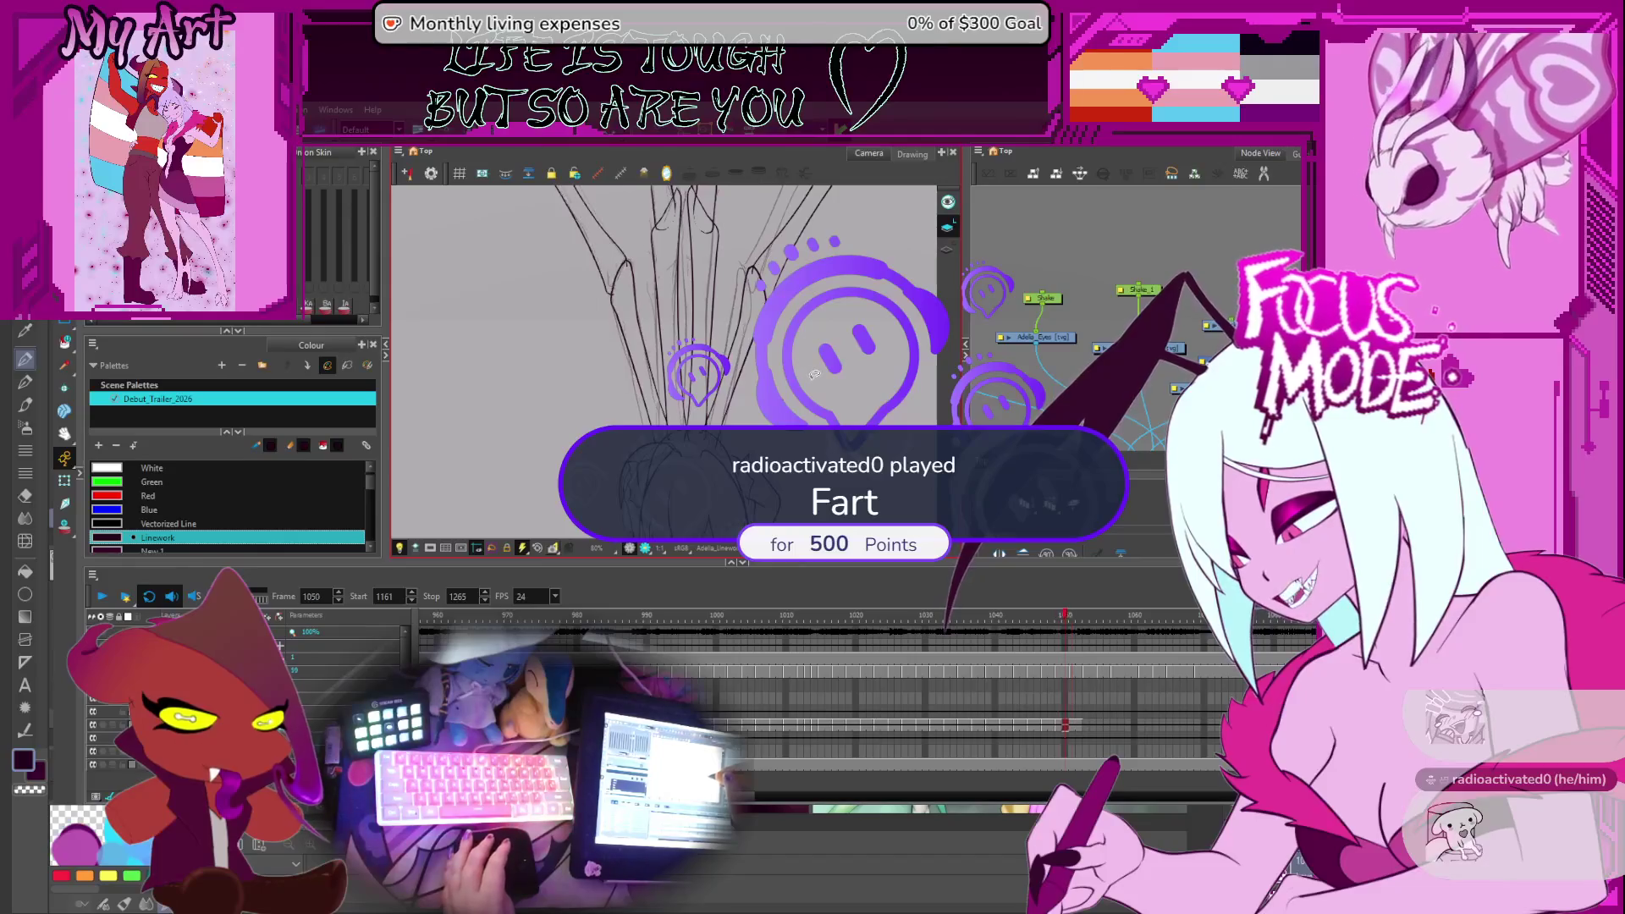
pyautogui.press('.')
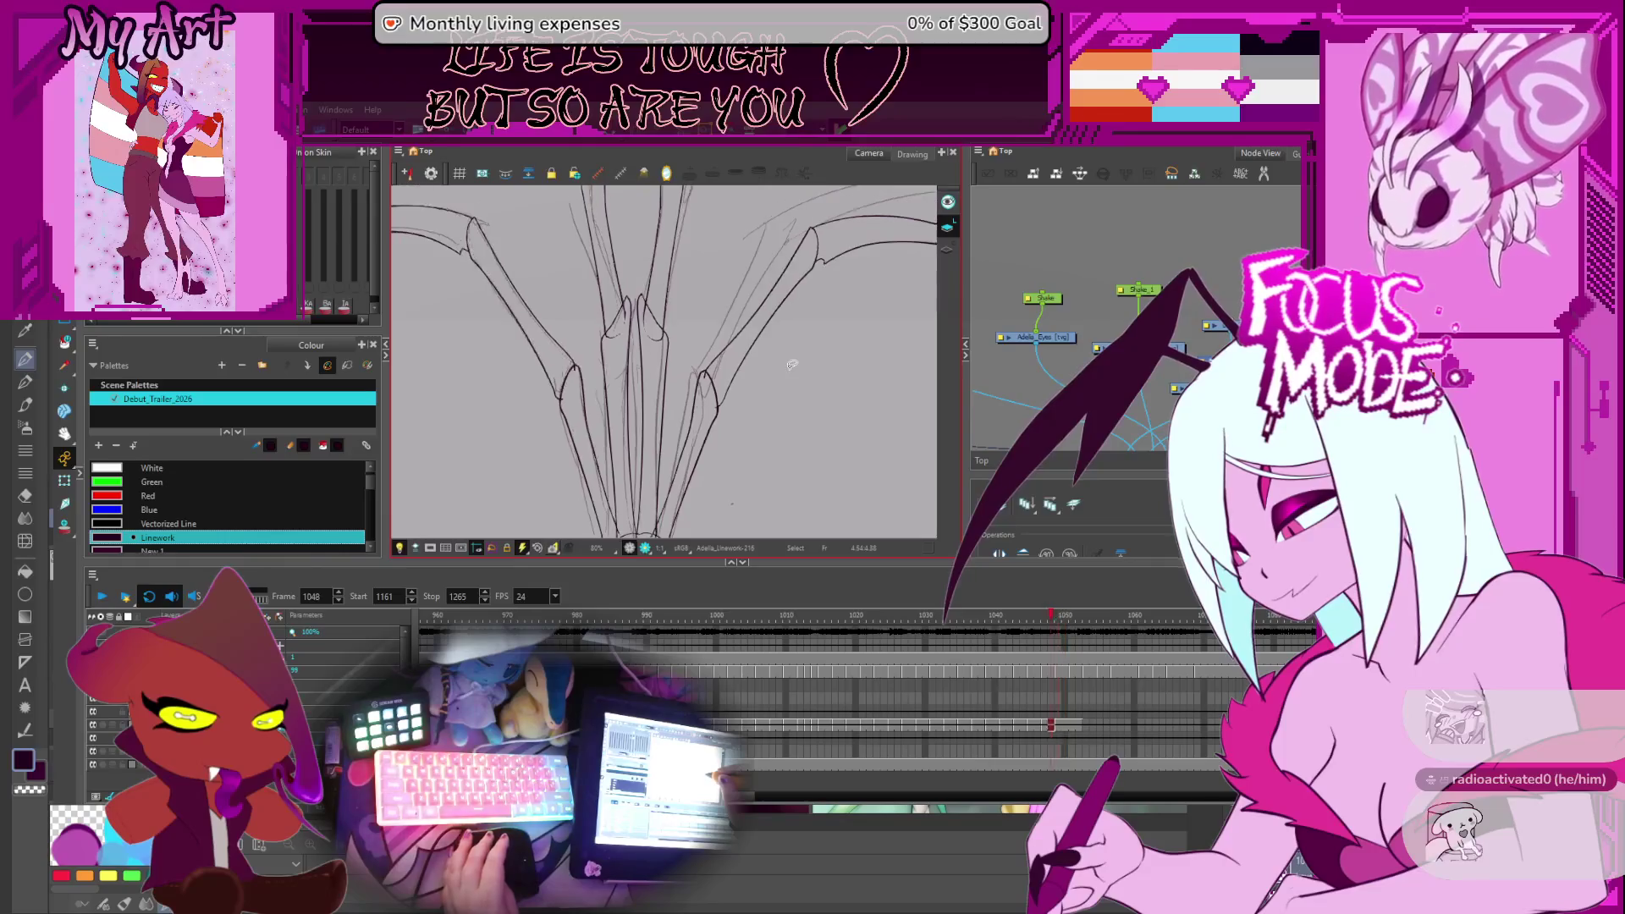
pyautogui.moveTo(723, 404)
pyautogui.mouseDown()
pyautogui.moveTo(861, 440)
pyautogui.moveTo(878, 427)
pyautogui.mouseUp()
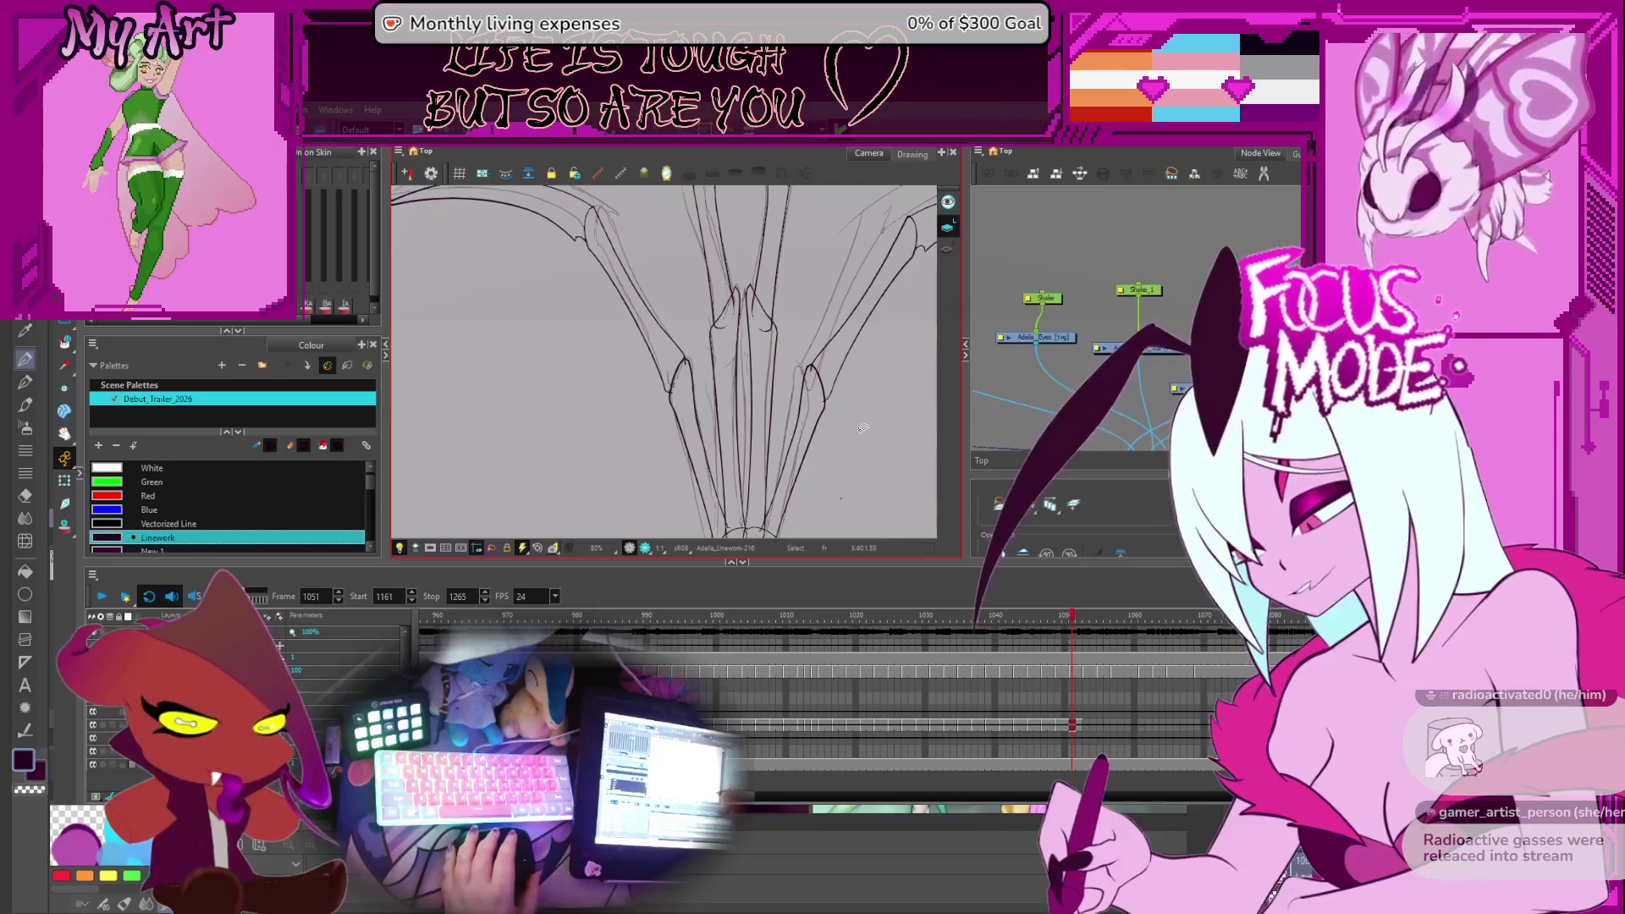
pyautogui.scroll(3, 1043, 734)
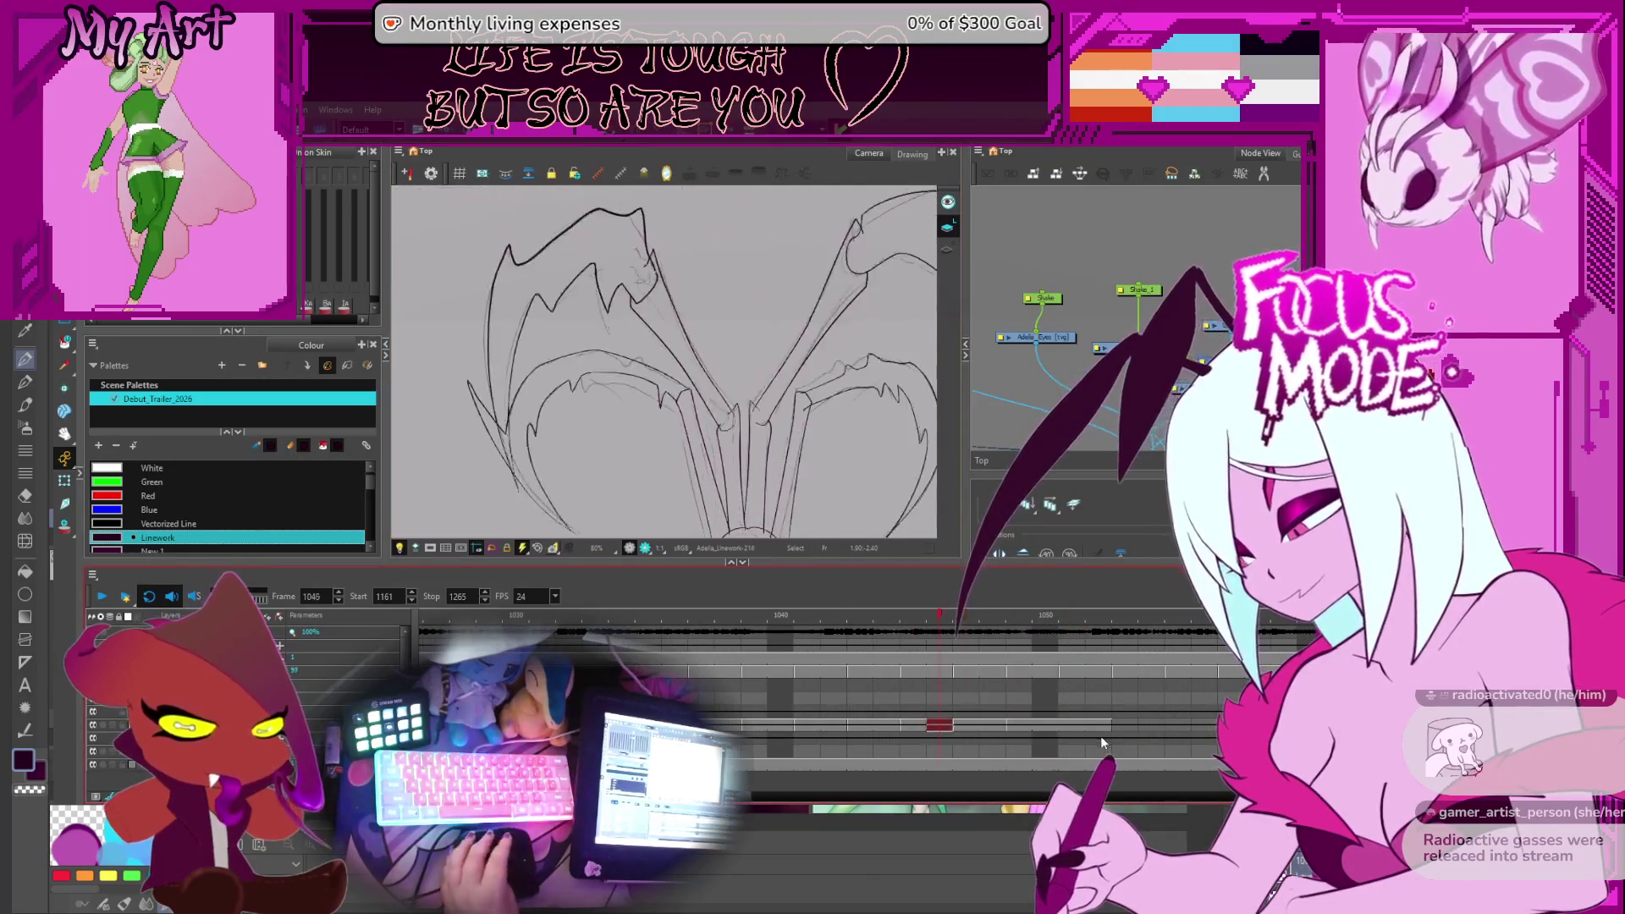
pyautogui.press('.')
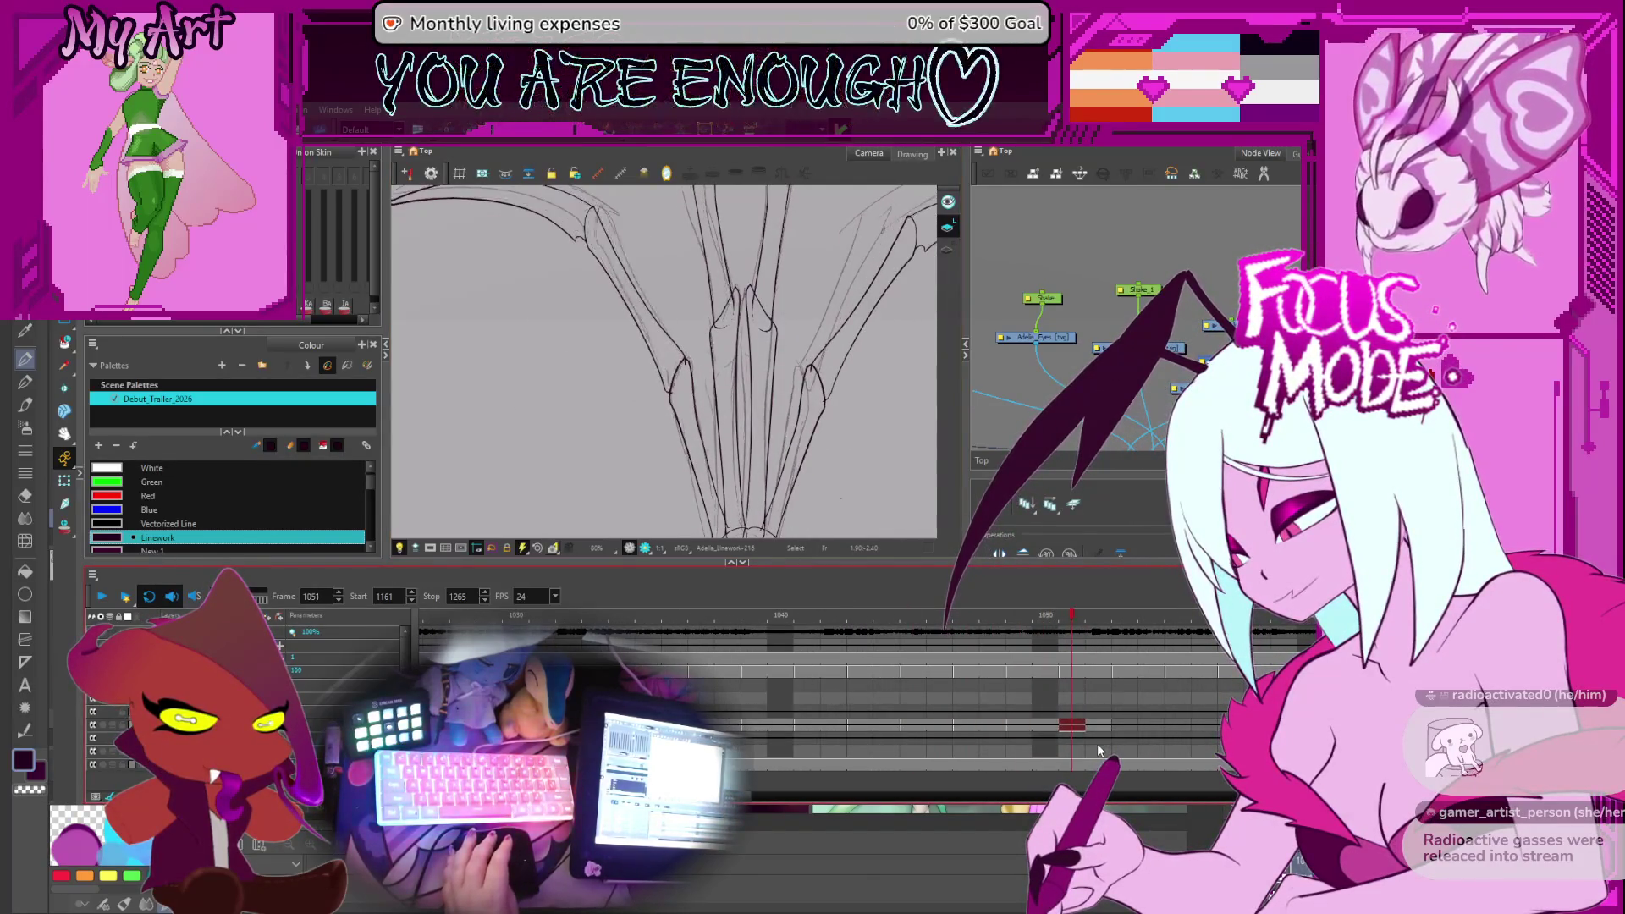
pyautogui.scroll(-2, 760, 370)
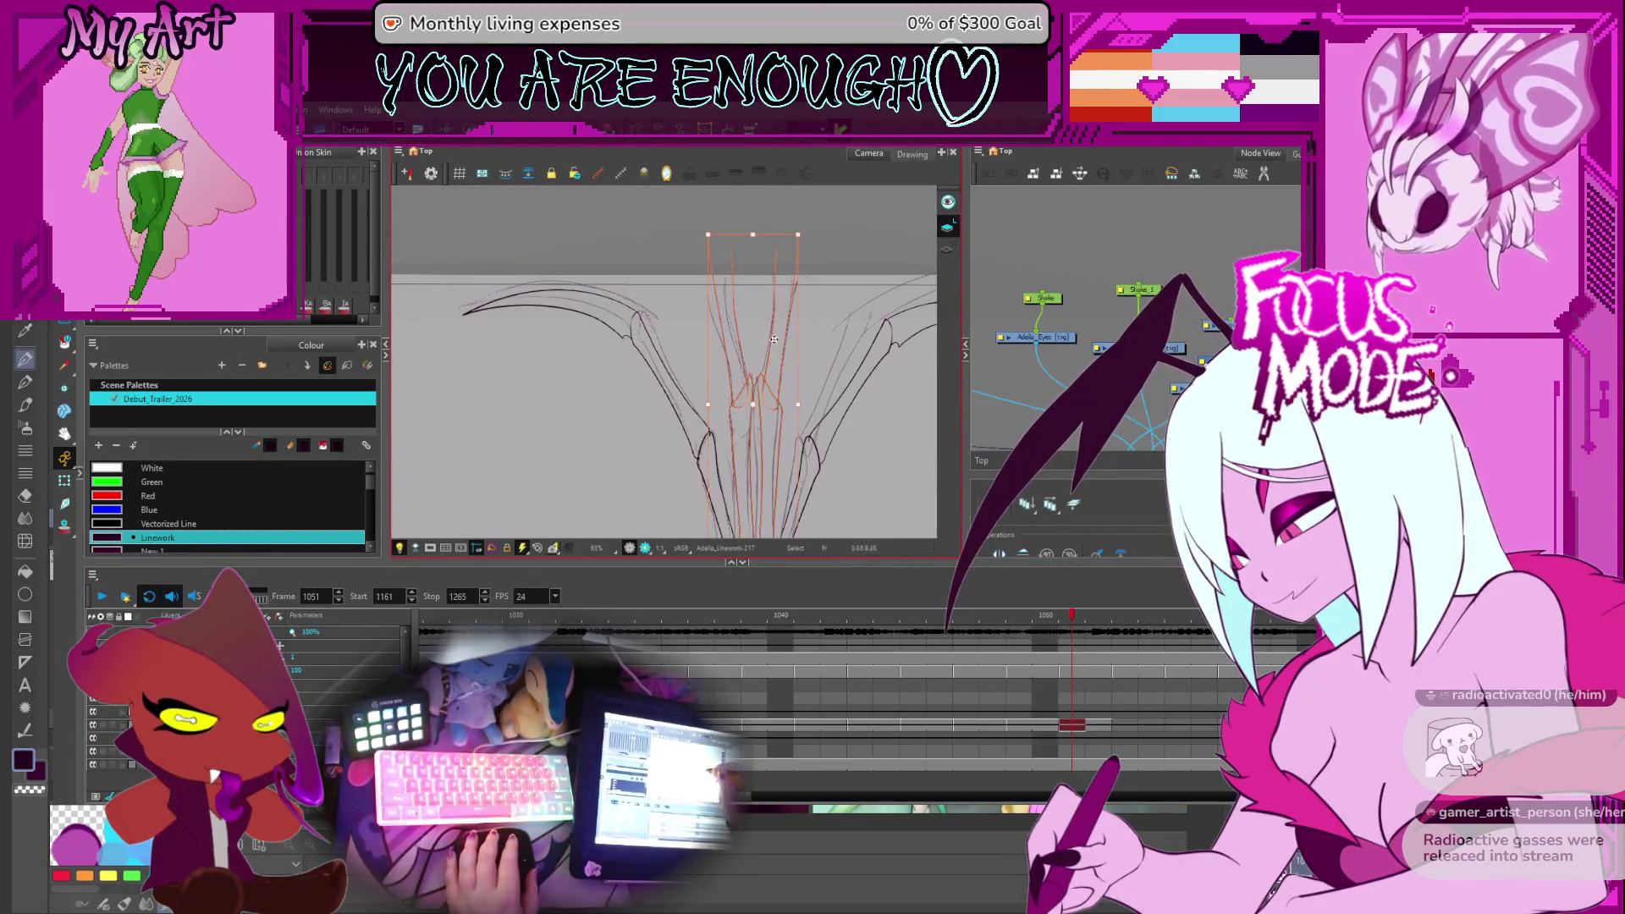
# Clear the selection, zoom into the lower wing area, and select the central wing-finger strokes
pyautogui.press('Escape')
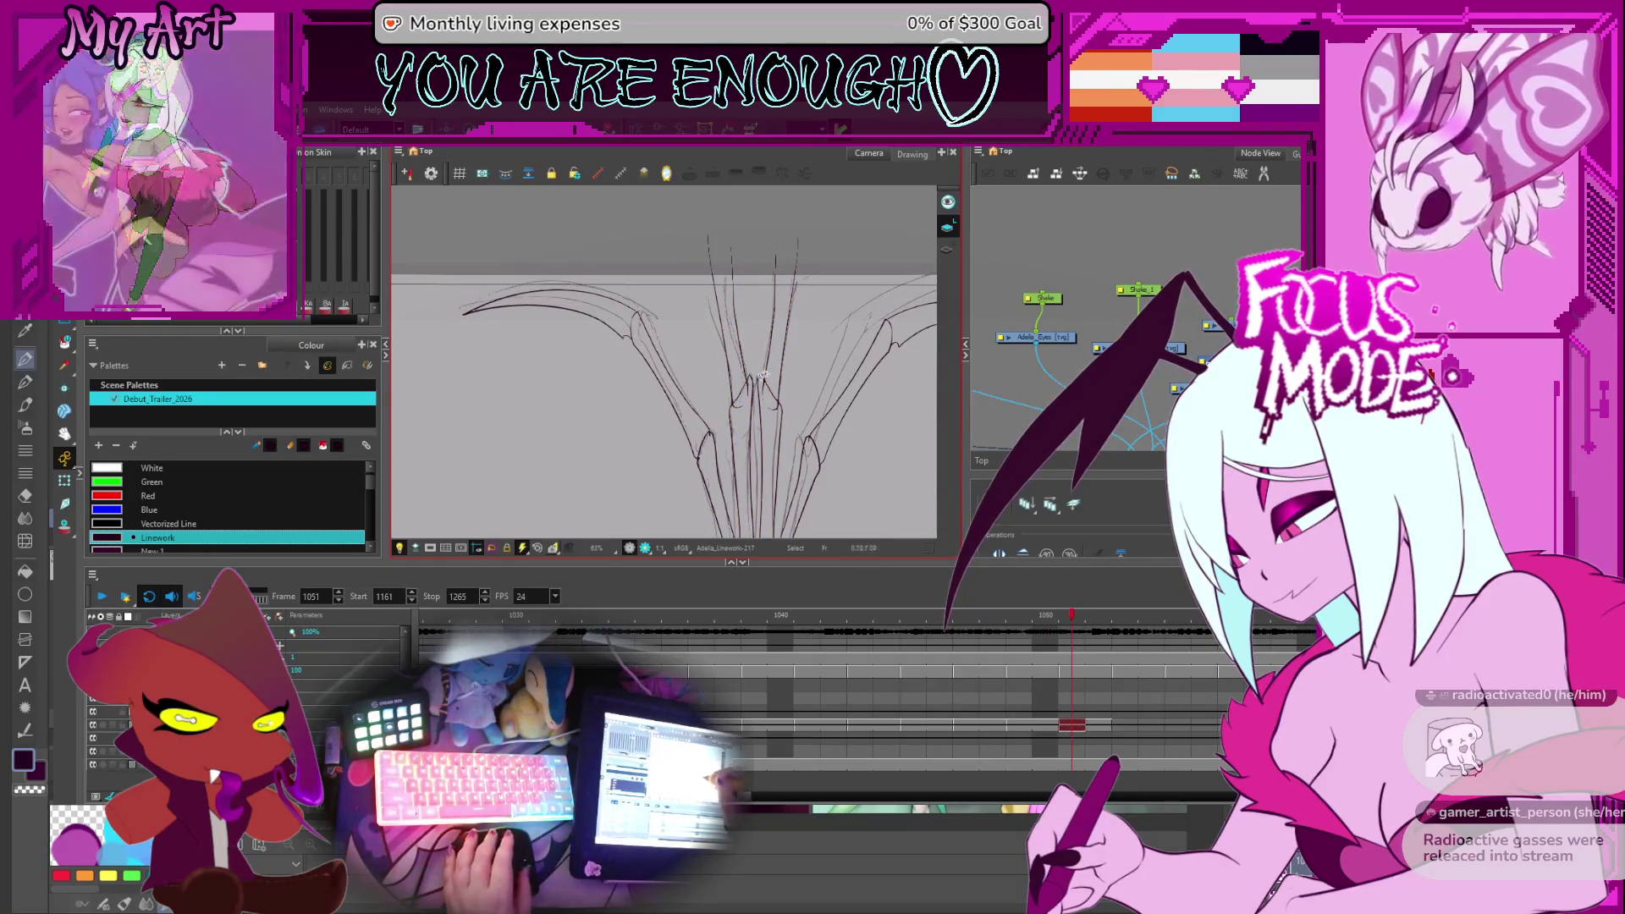
pyautogui.scroll(2, 751, 388)
pyautogui.moveTo(740, 533)
pyautogui.mouseDown()
pyautogui.moveTo(735, 425)
pyautogui.moveTo(716, 428)
pyautogui.mouseUp()
pyautogui.moveTo(817, 423); pyautogui.dragTo(773, 445)
pyautogui.click(750, 386)
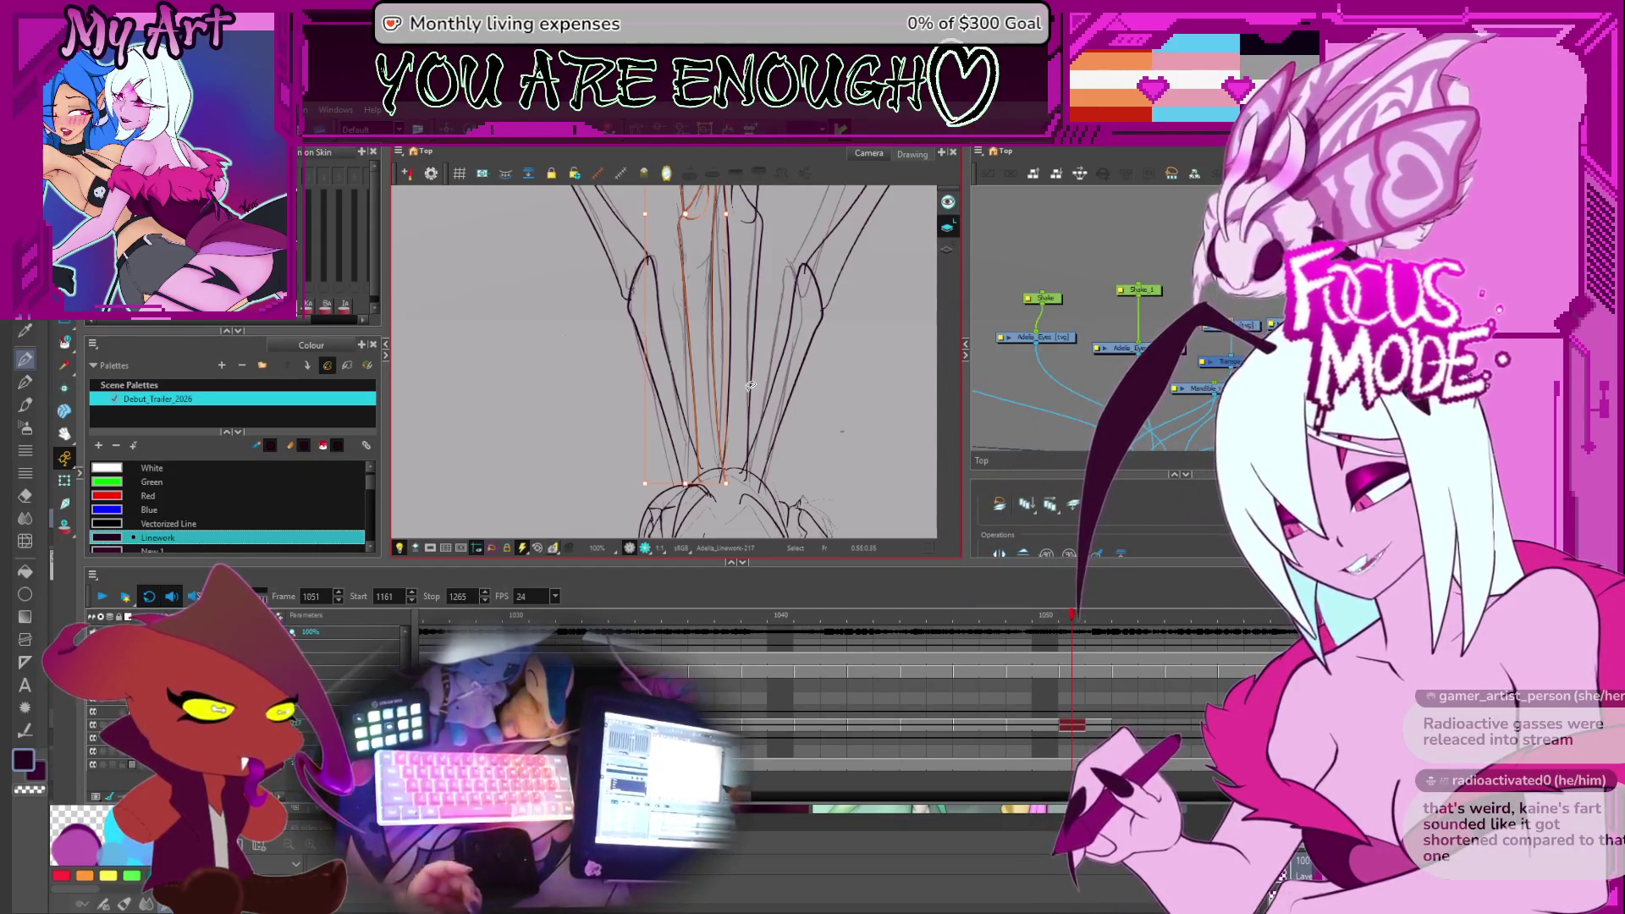
pyautogui.scroll(3, 704, 287)
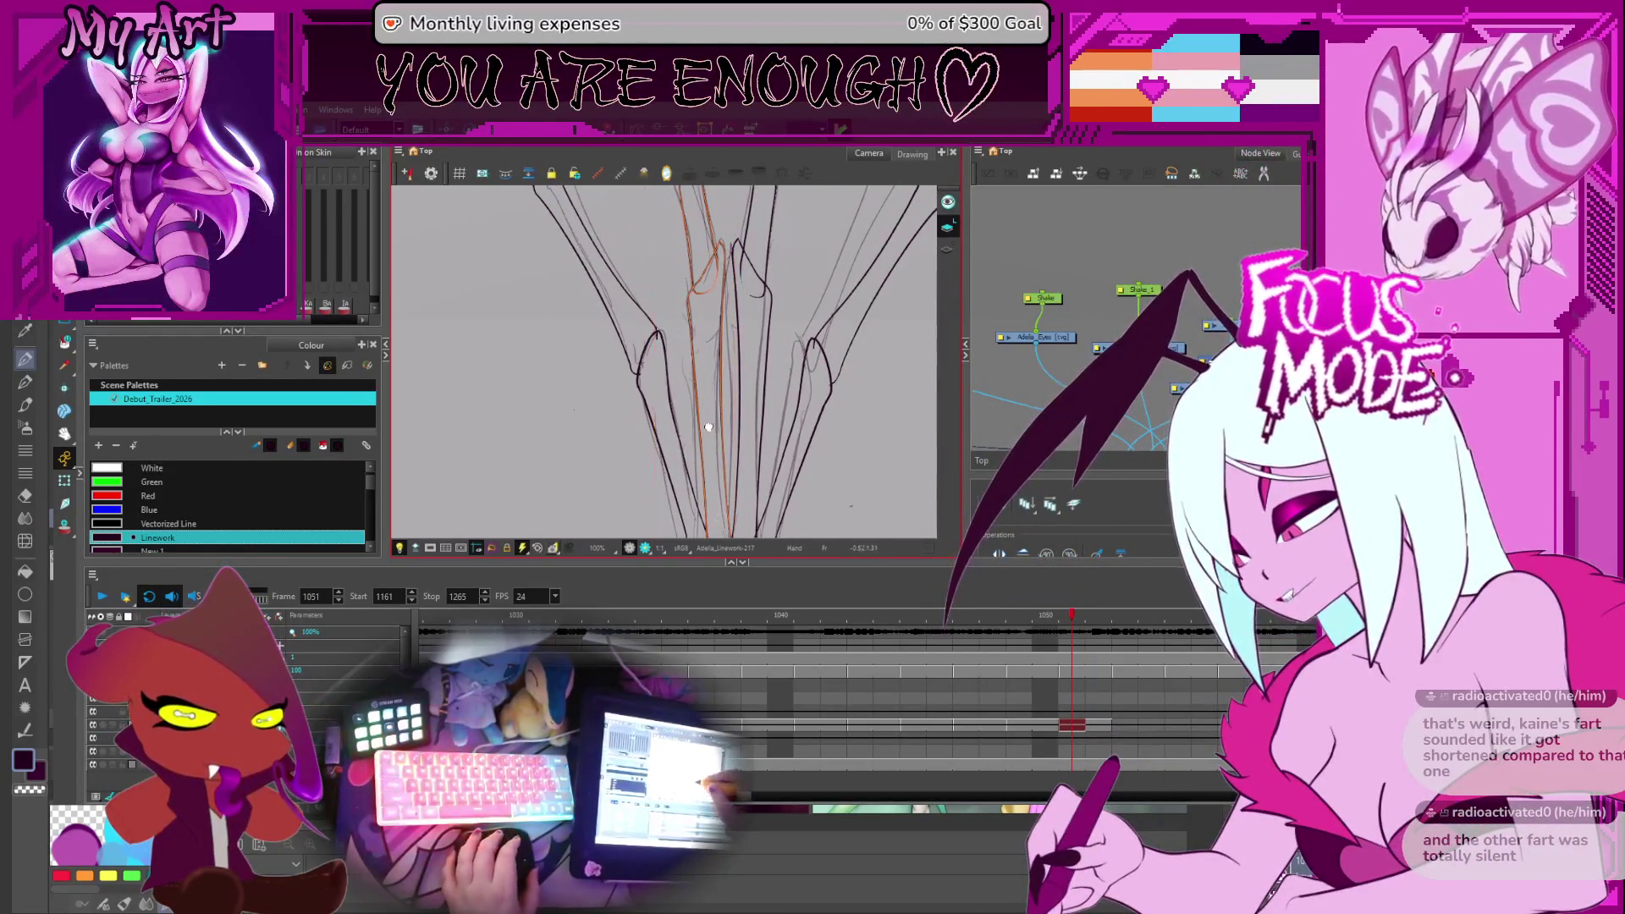
pyautogui.scroll(-3, 709, 427)
pyautogui.click(744, 423)
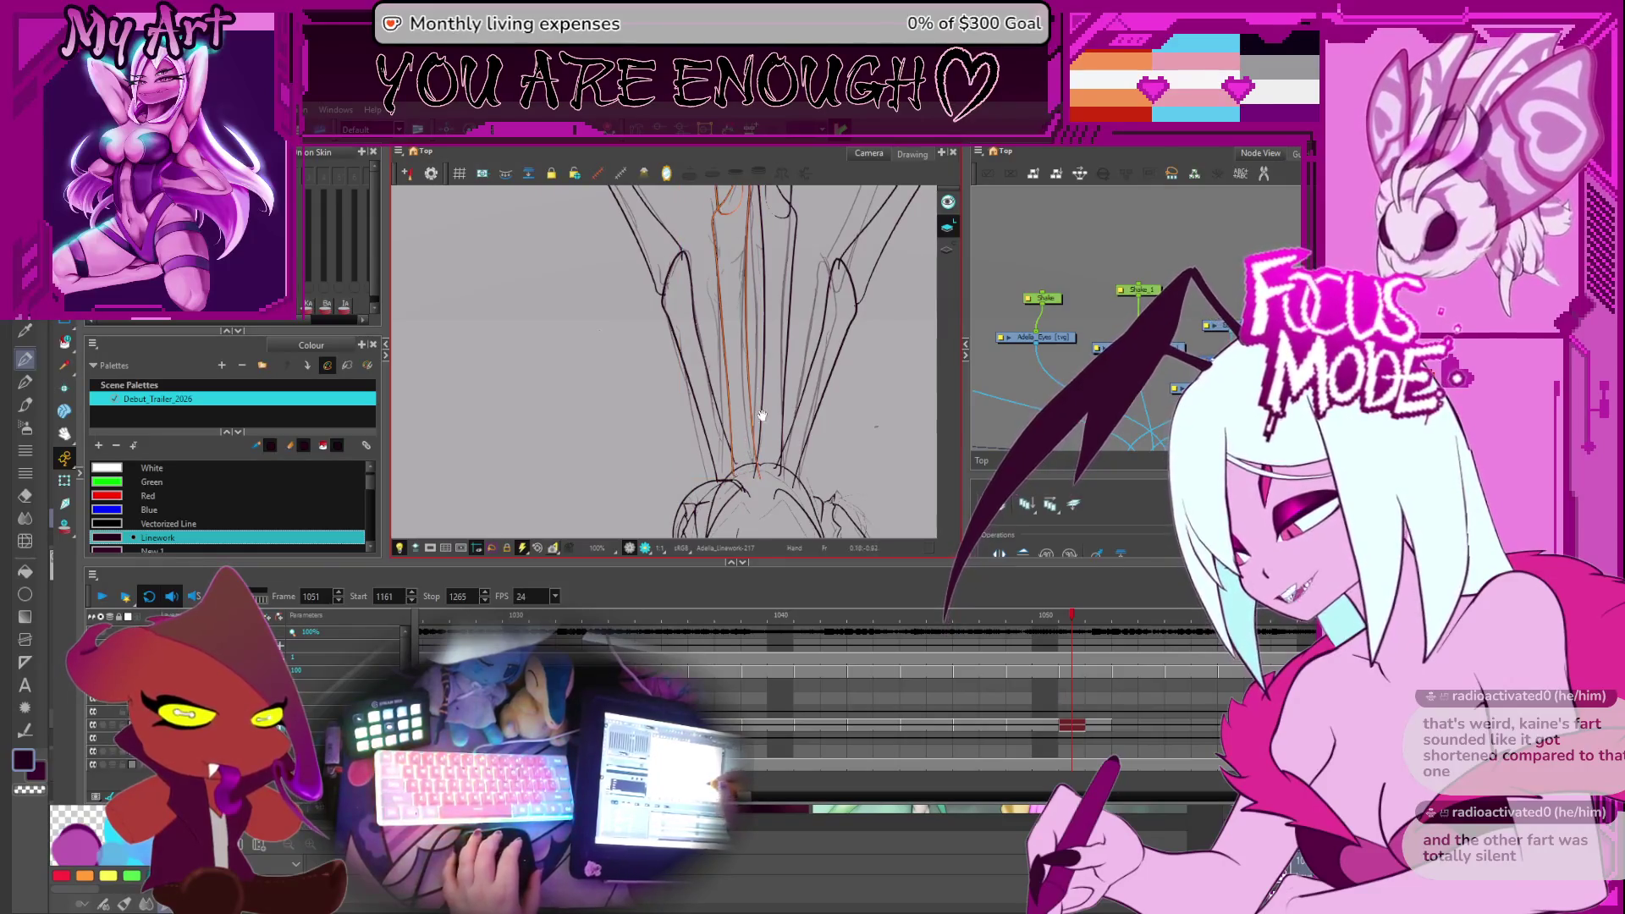
pyautogui.scroll(-3, 761, 429)
pyautogui.click(724, 267)
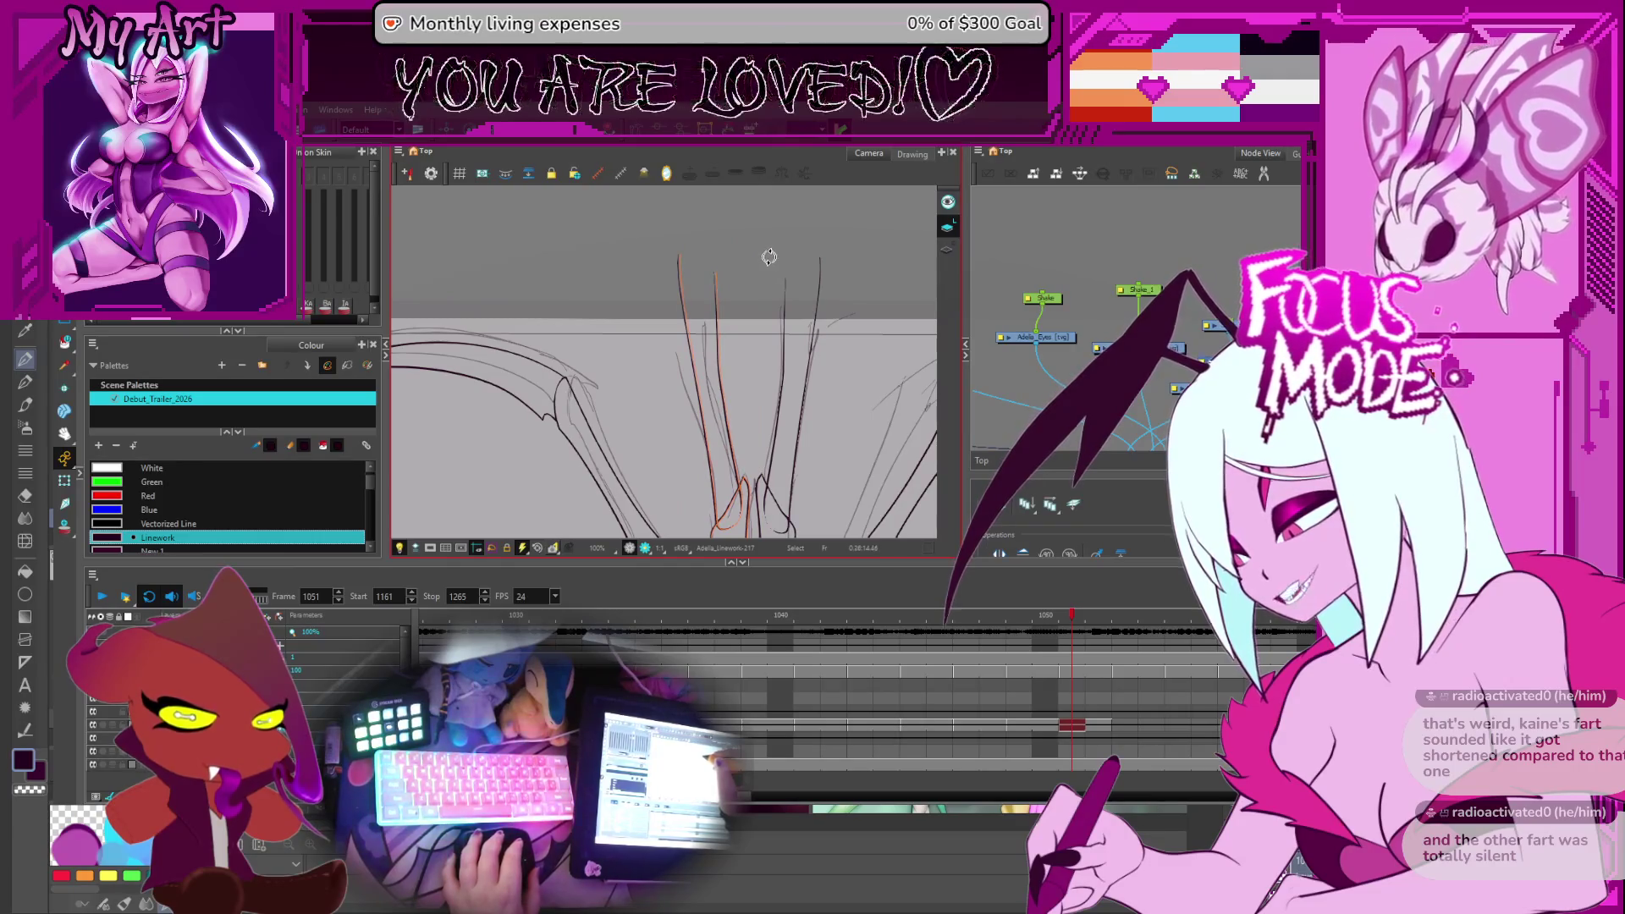
pyautogui.scroll(-1, 762, 271)
# Lasso the central wing-finger strokes and apply the Red palette swatch to them
pyautogui.moveTo(653, 278); pyautogui.dragTo(731, 412)
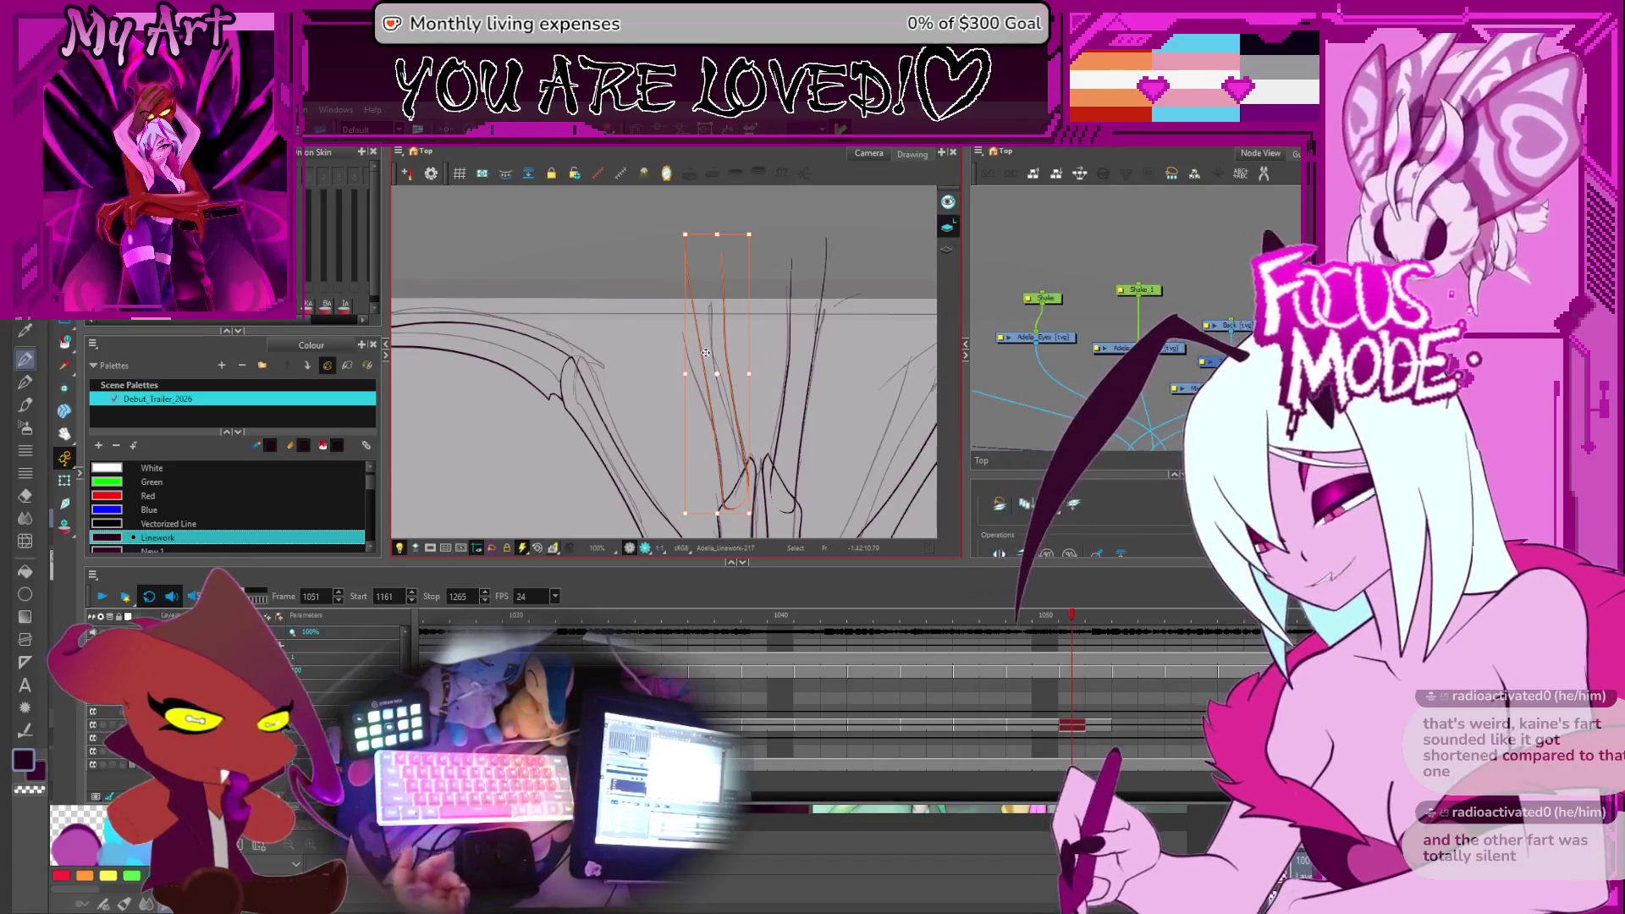
pyautogui.scroll(-5, 848, 386)
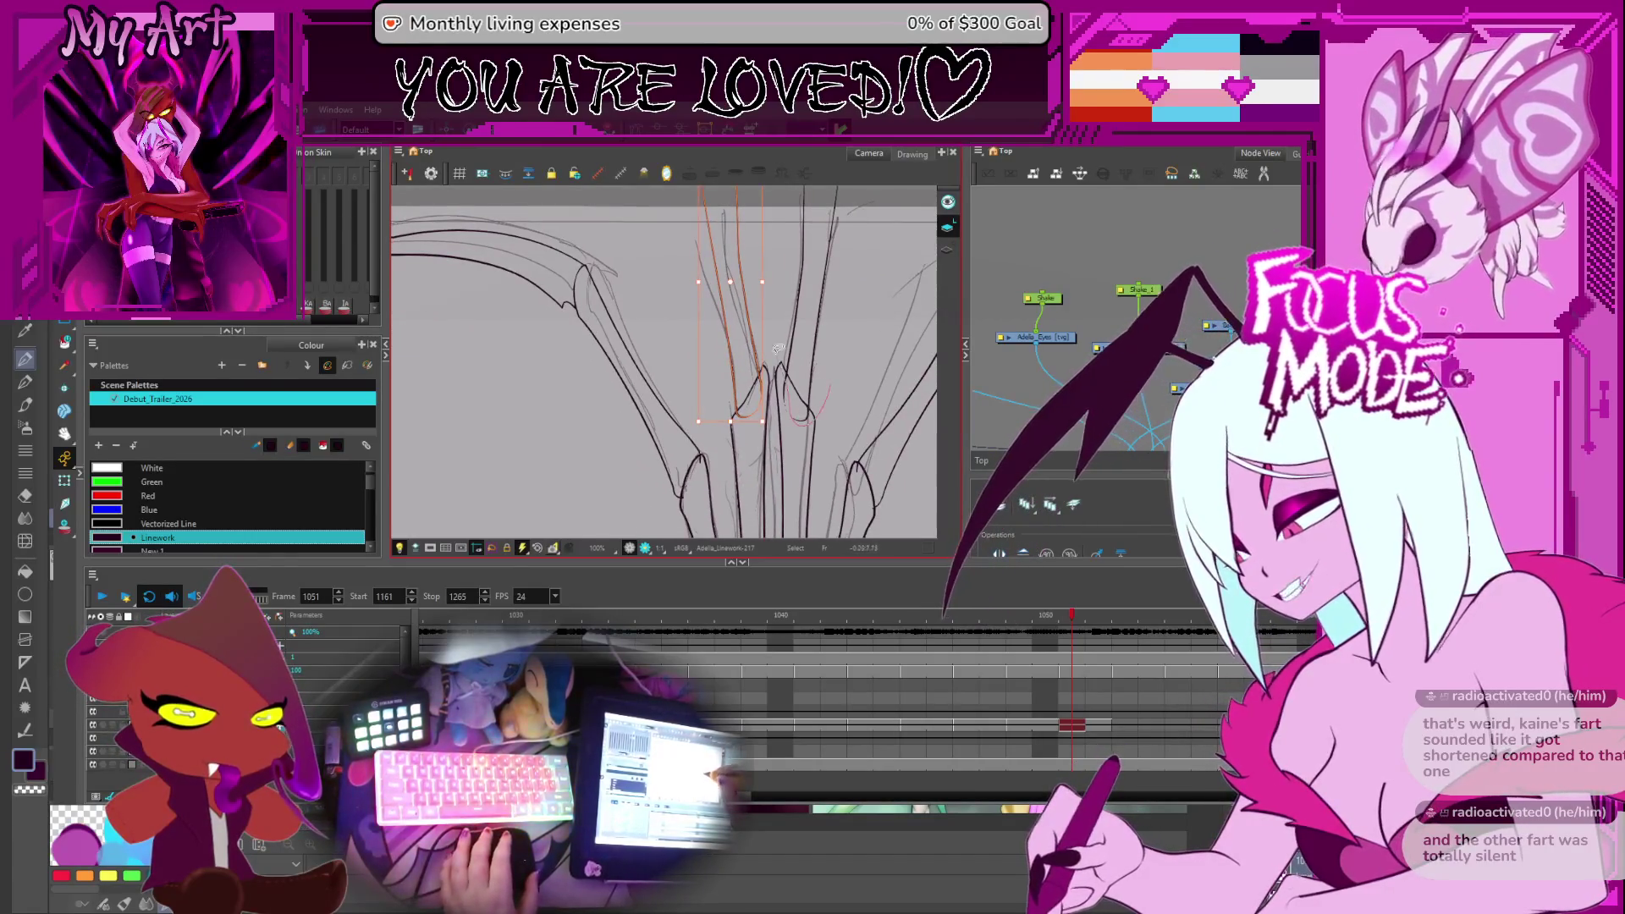
pyautogui.scroll(-8, 806, 412)
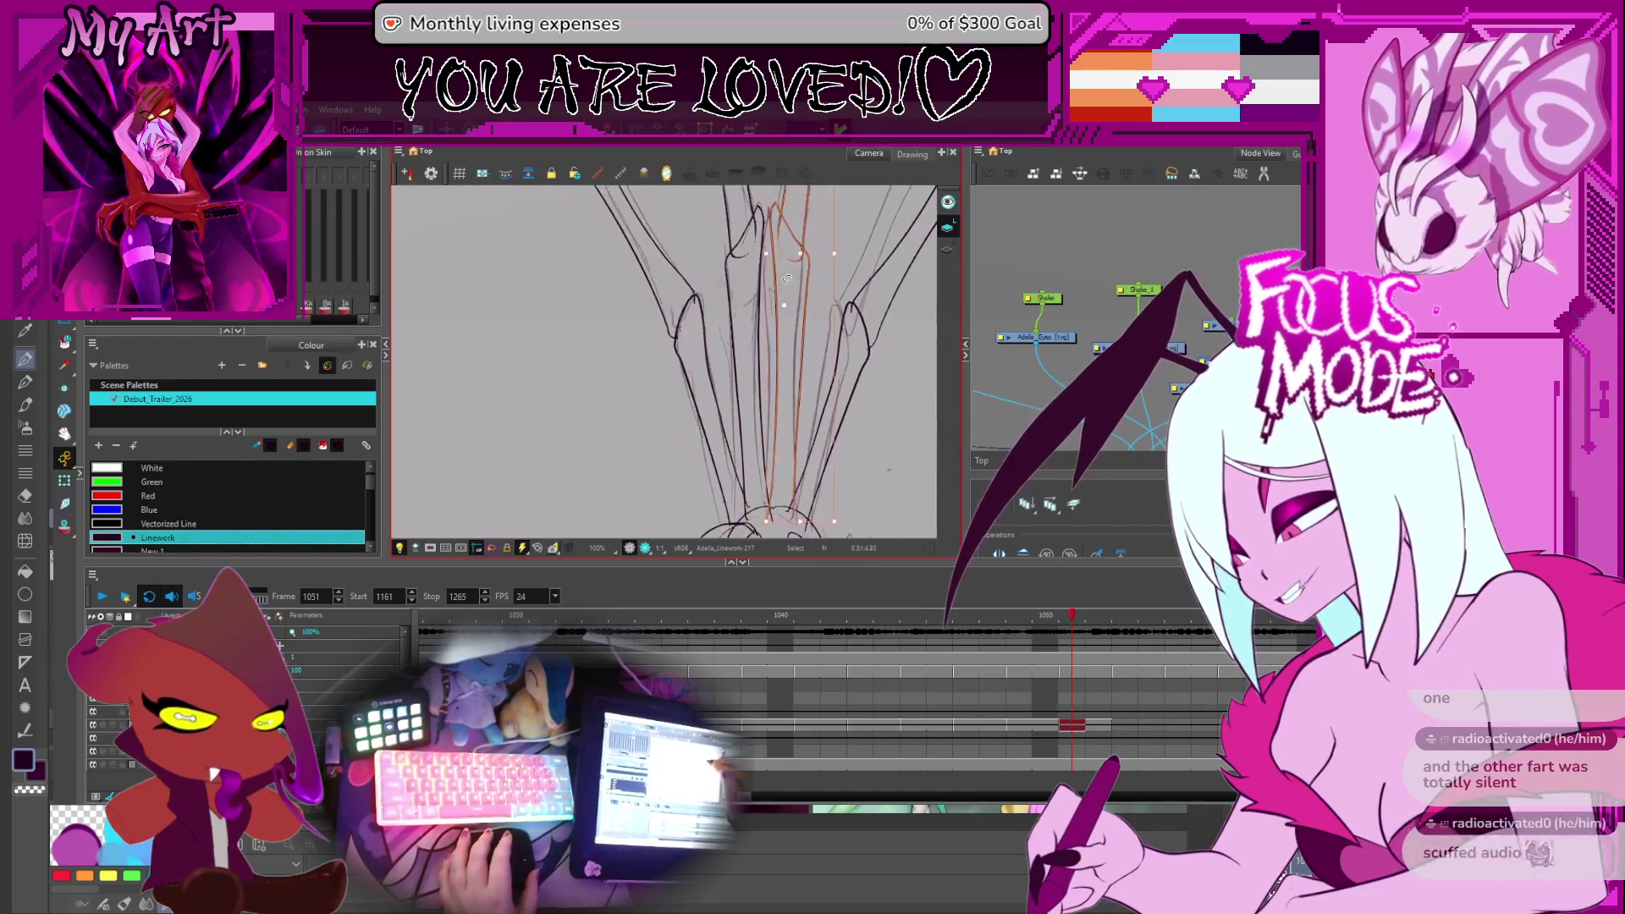
pyautogui.scroll(-5, 780, 474)
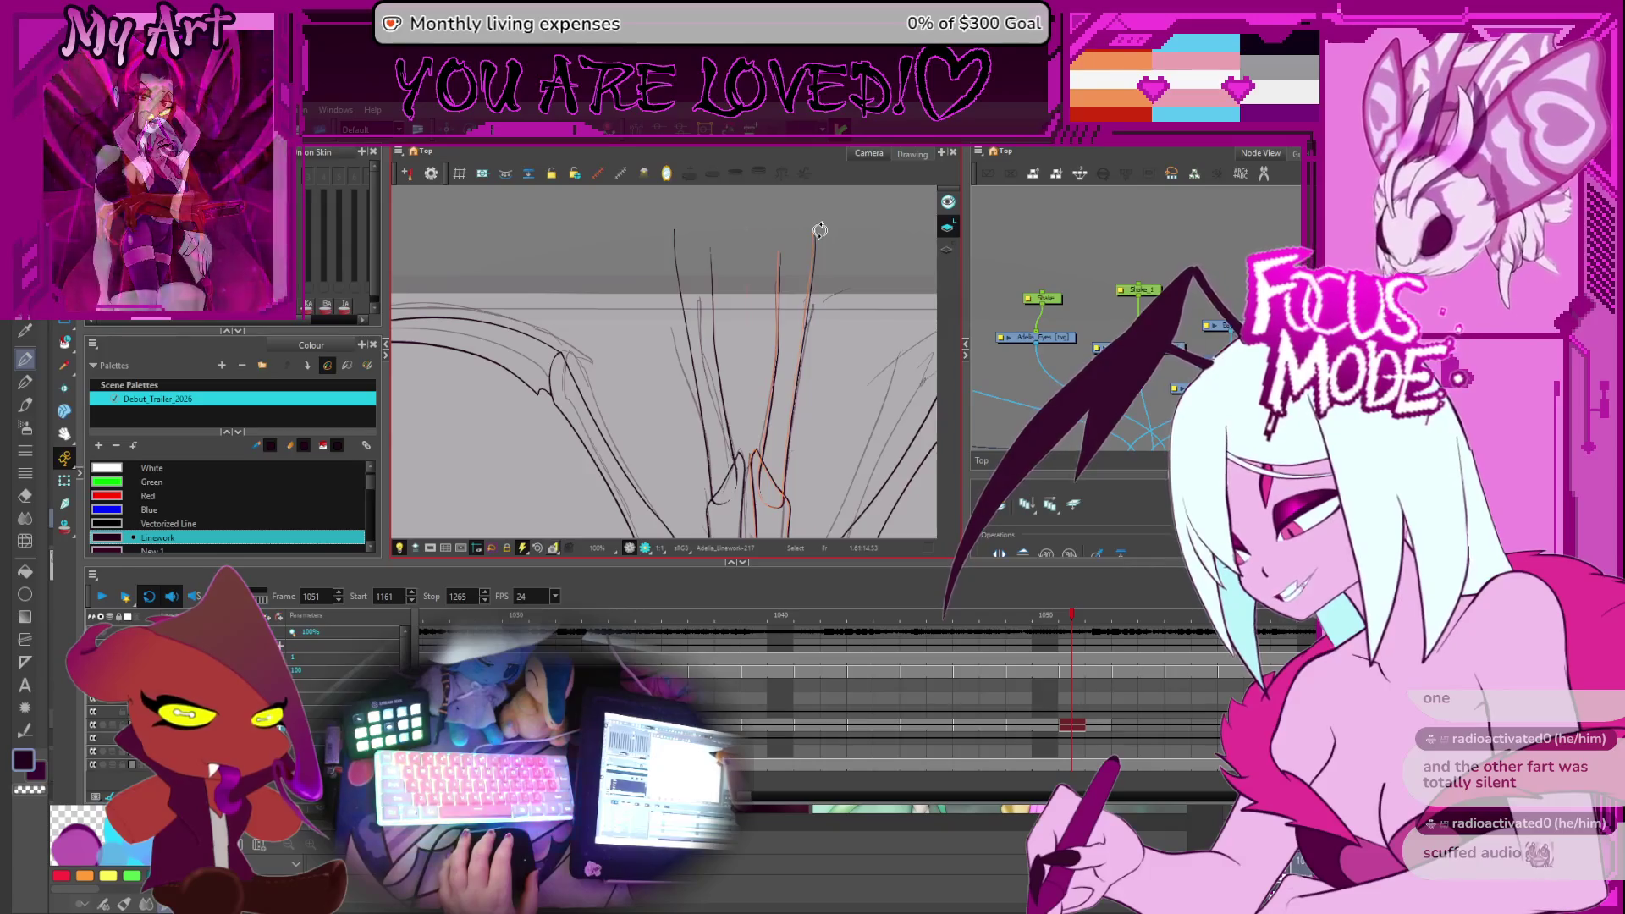
pyautogui.scroll(-8, 755, 429)
pyautogui.scroll(8, 756, 429)
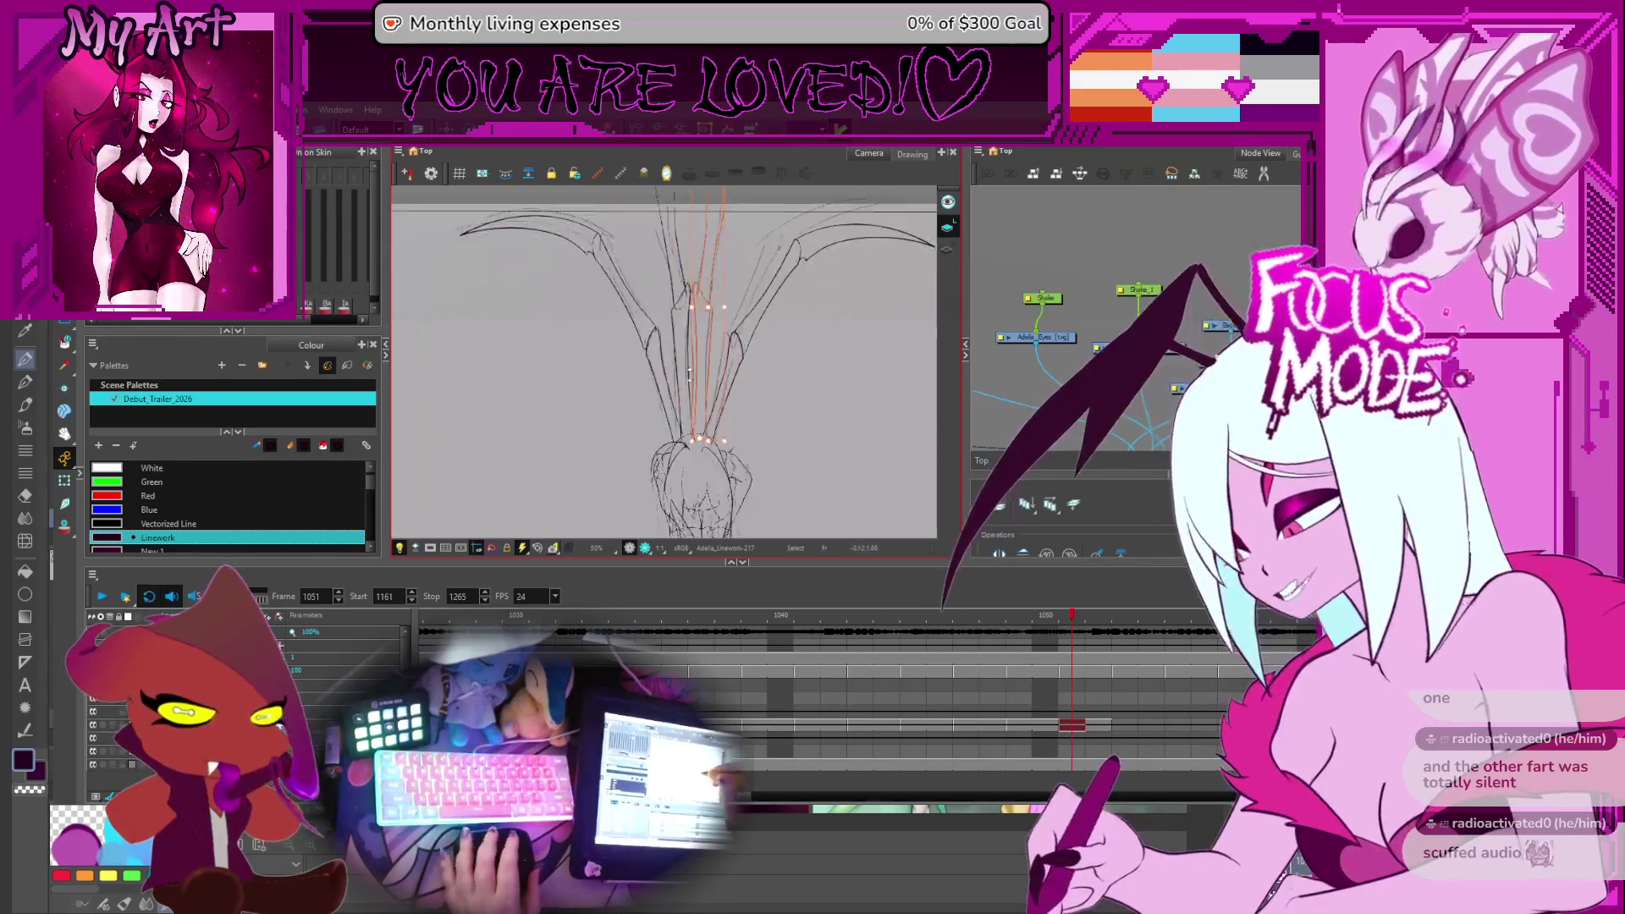
pyautogui.scroll(-3, 682, 367)
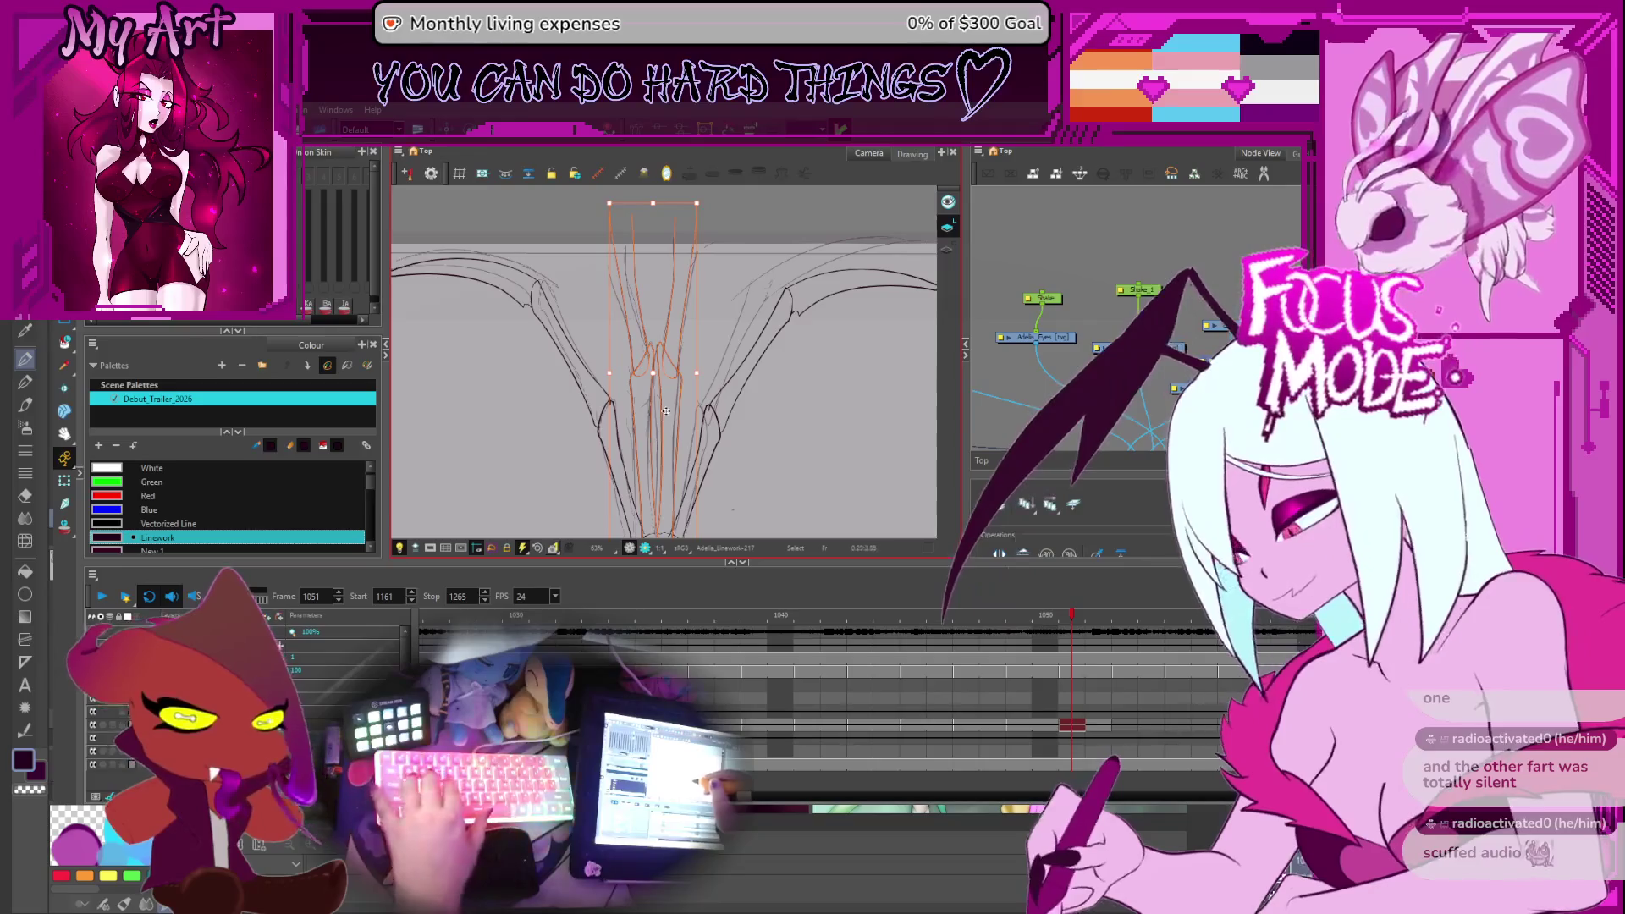
pyautogui.scroll(4, 664, 414)
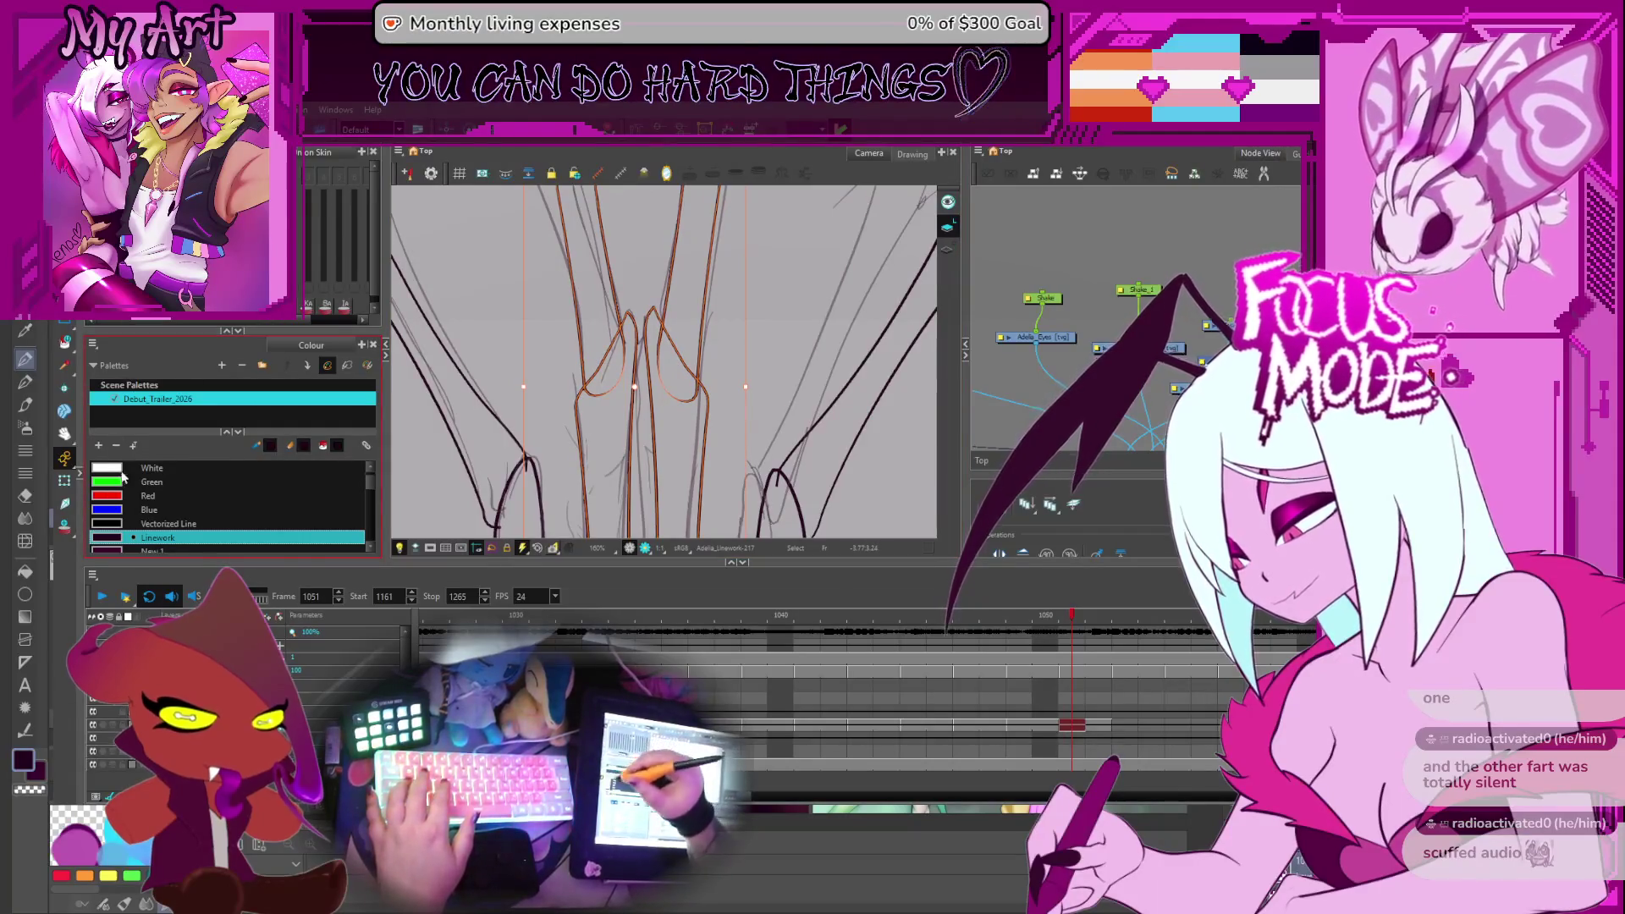
pyautogui.click(62, 530)
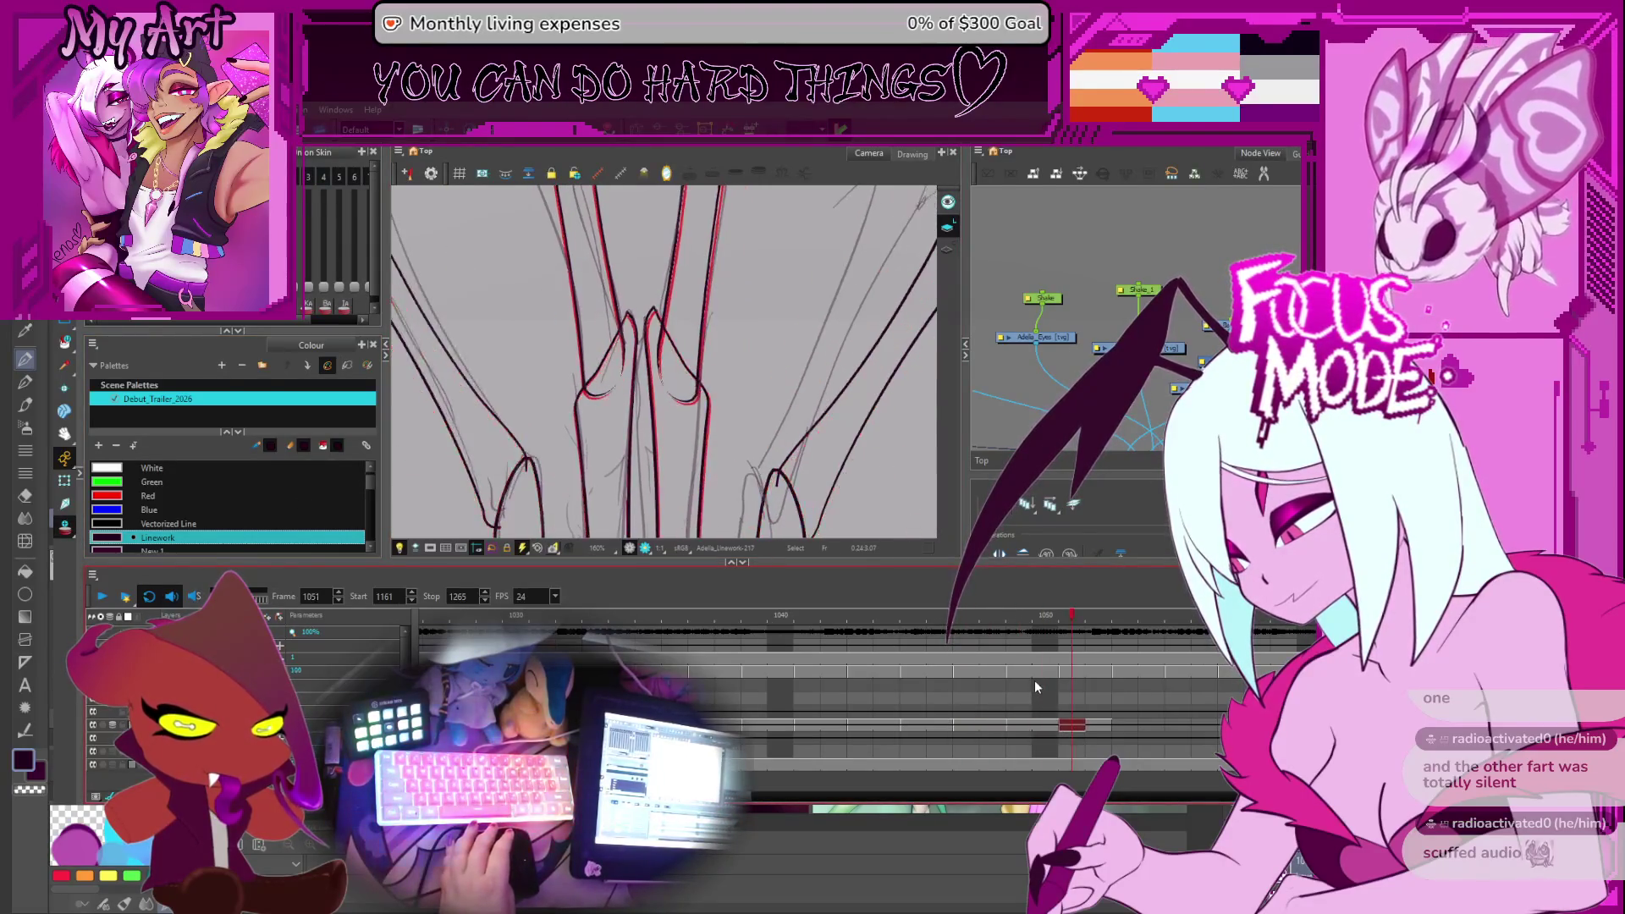
# Pan toward the wings' centre and select the red stroke near the wing joint
pyautogui.scroll(-3, 724, 335)
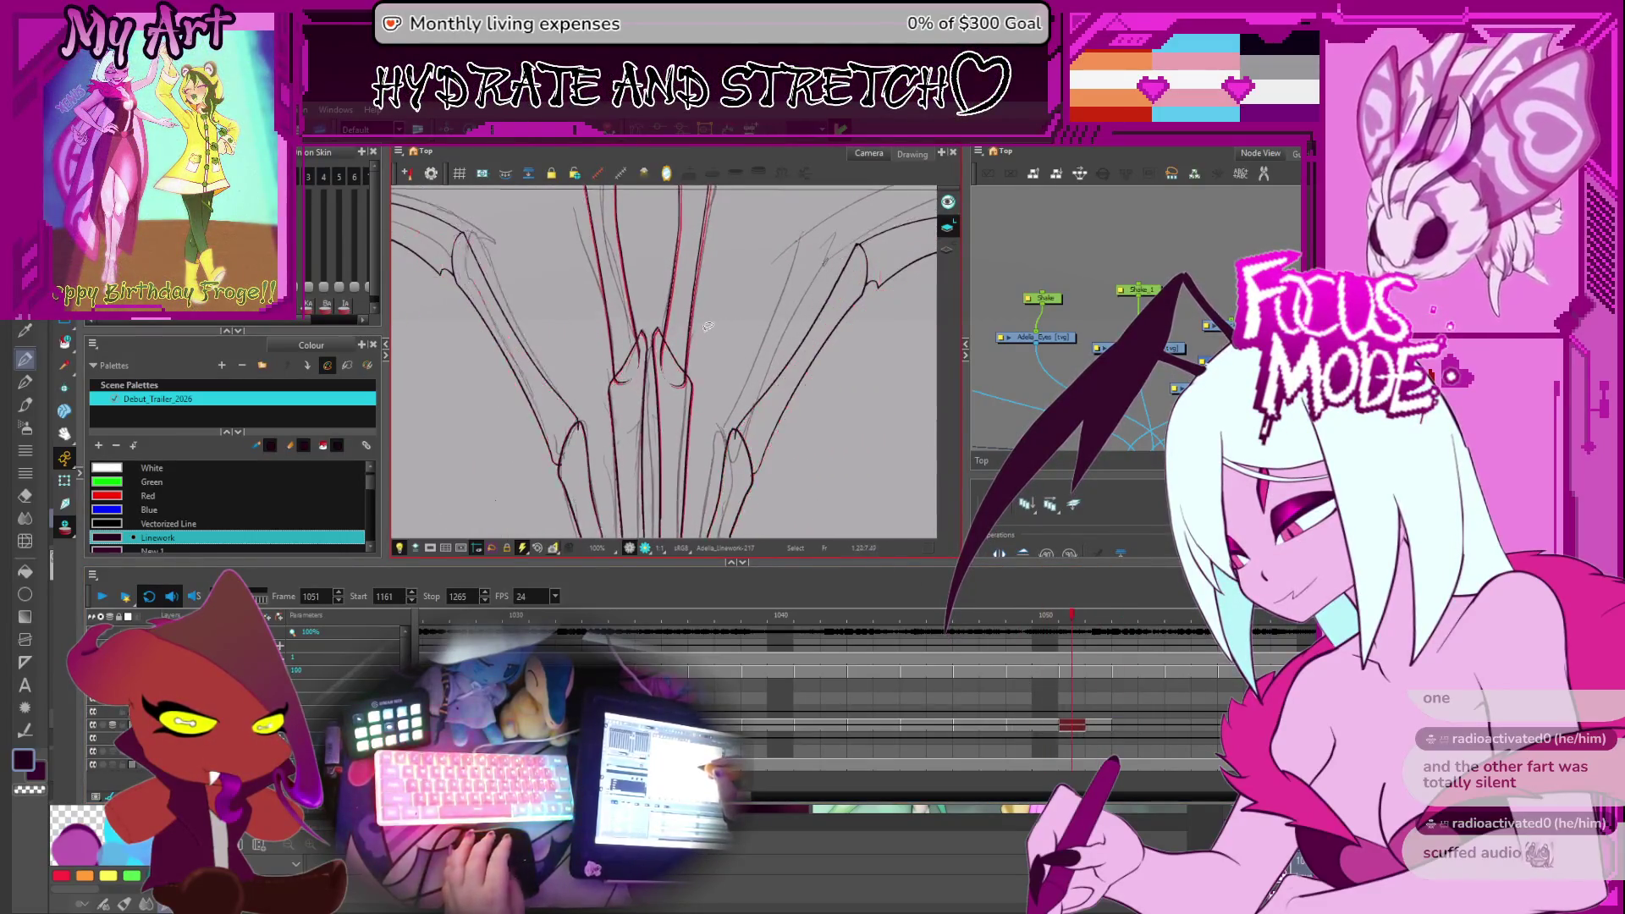
pyautogui.moveTo(708, 327); pyautogui.dragTo(675, 392)
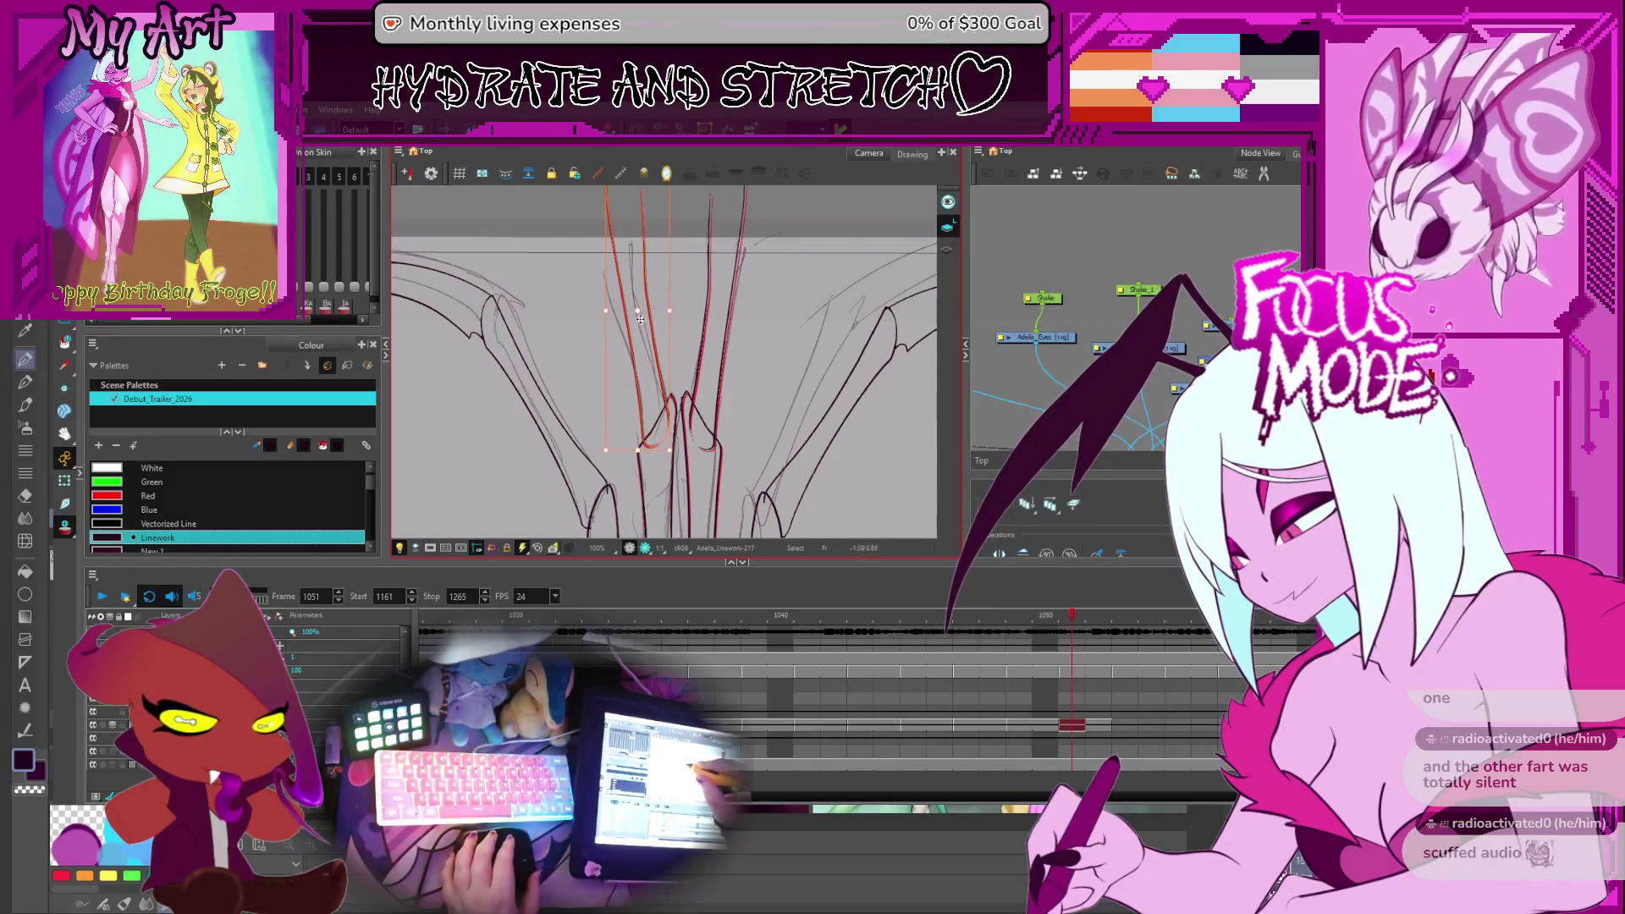
pyautogui.click(656, 430)
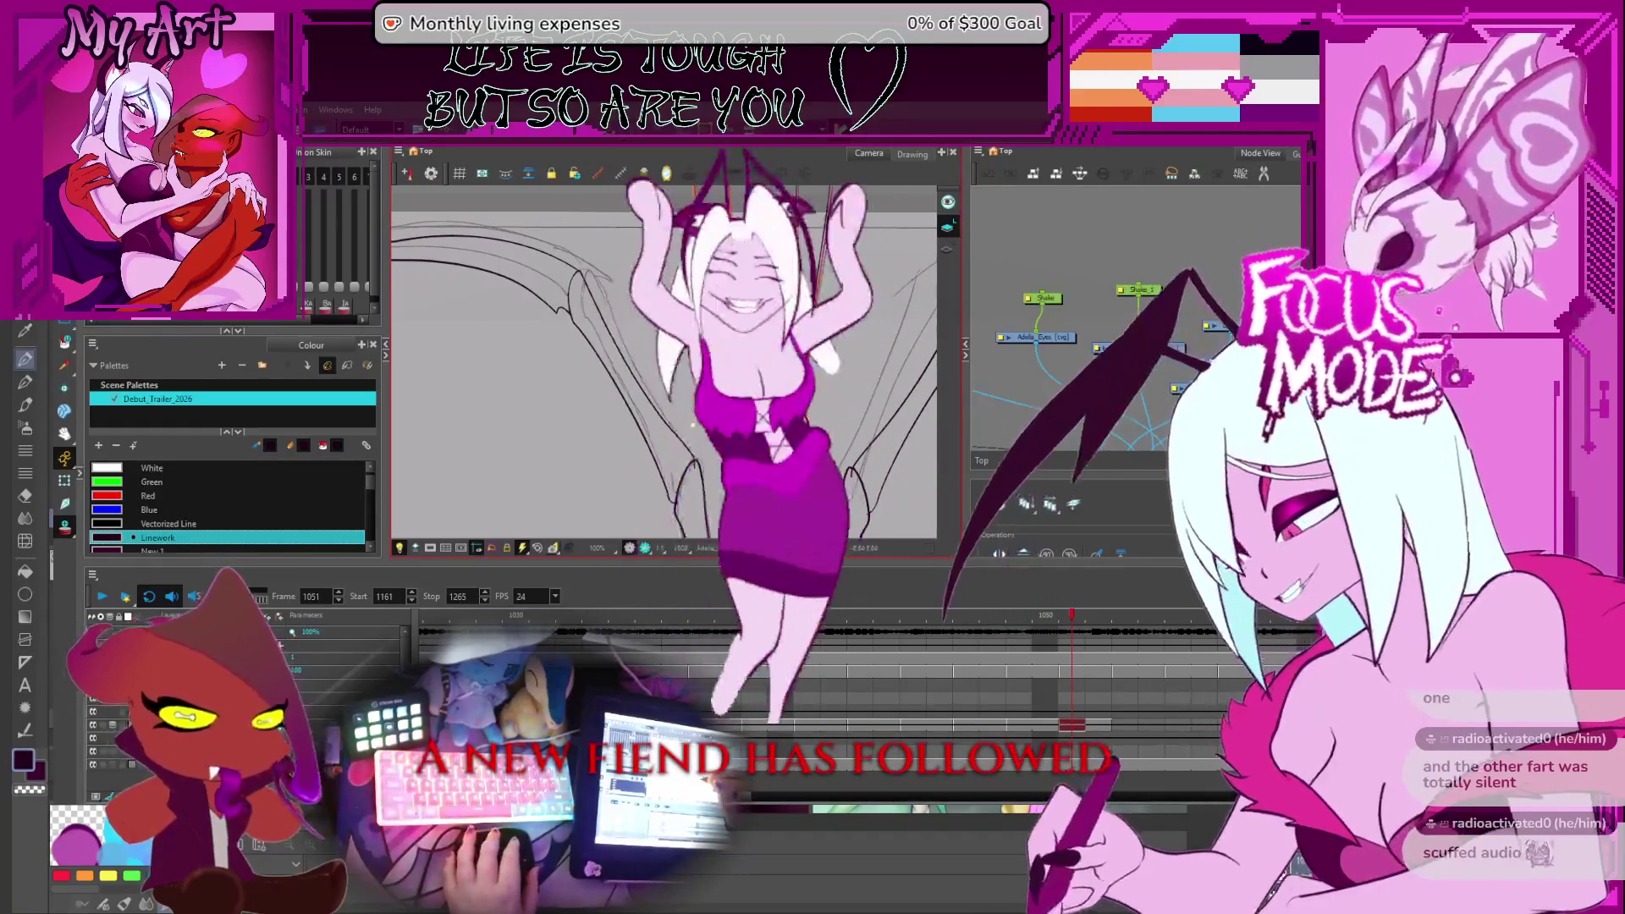
pyautogui.scroll(2, 688, 478)
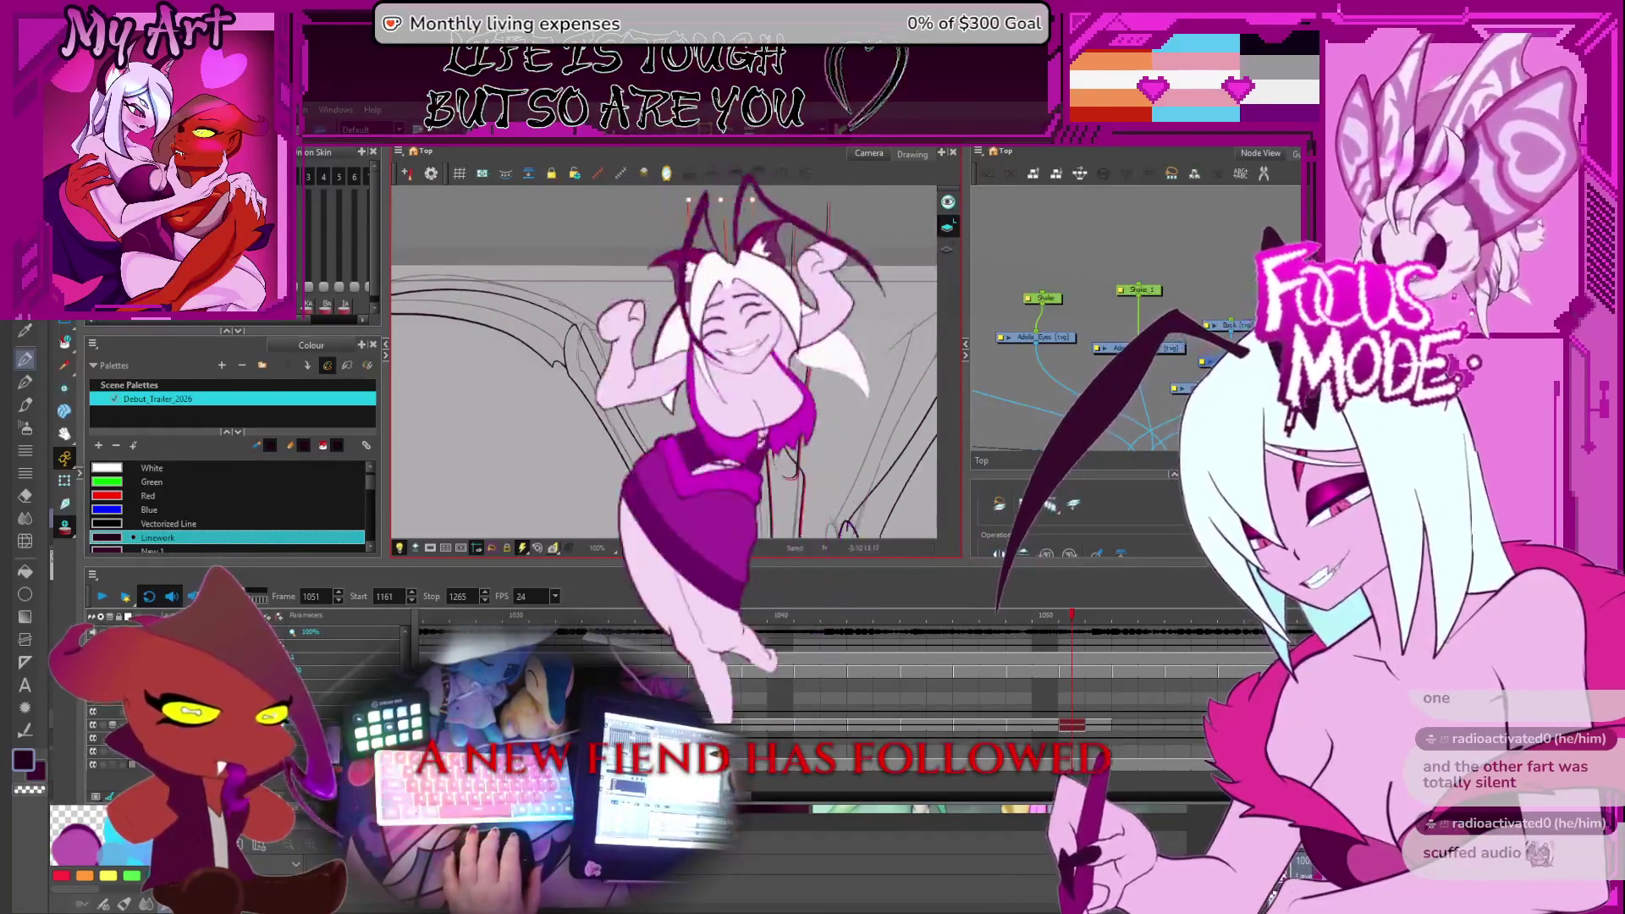
pyautogui.scroll(3, 787, 206)
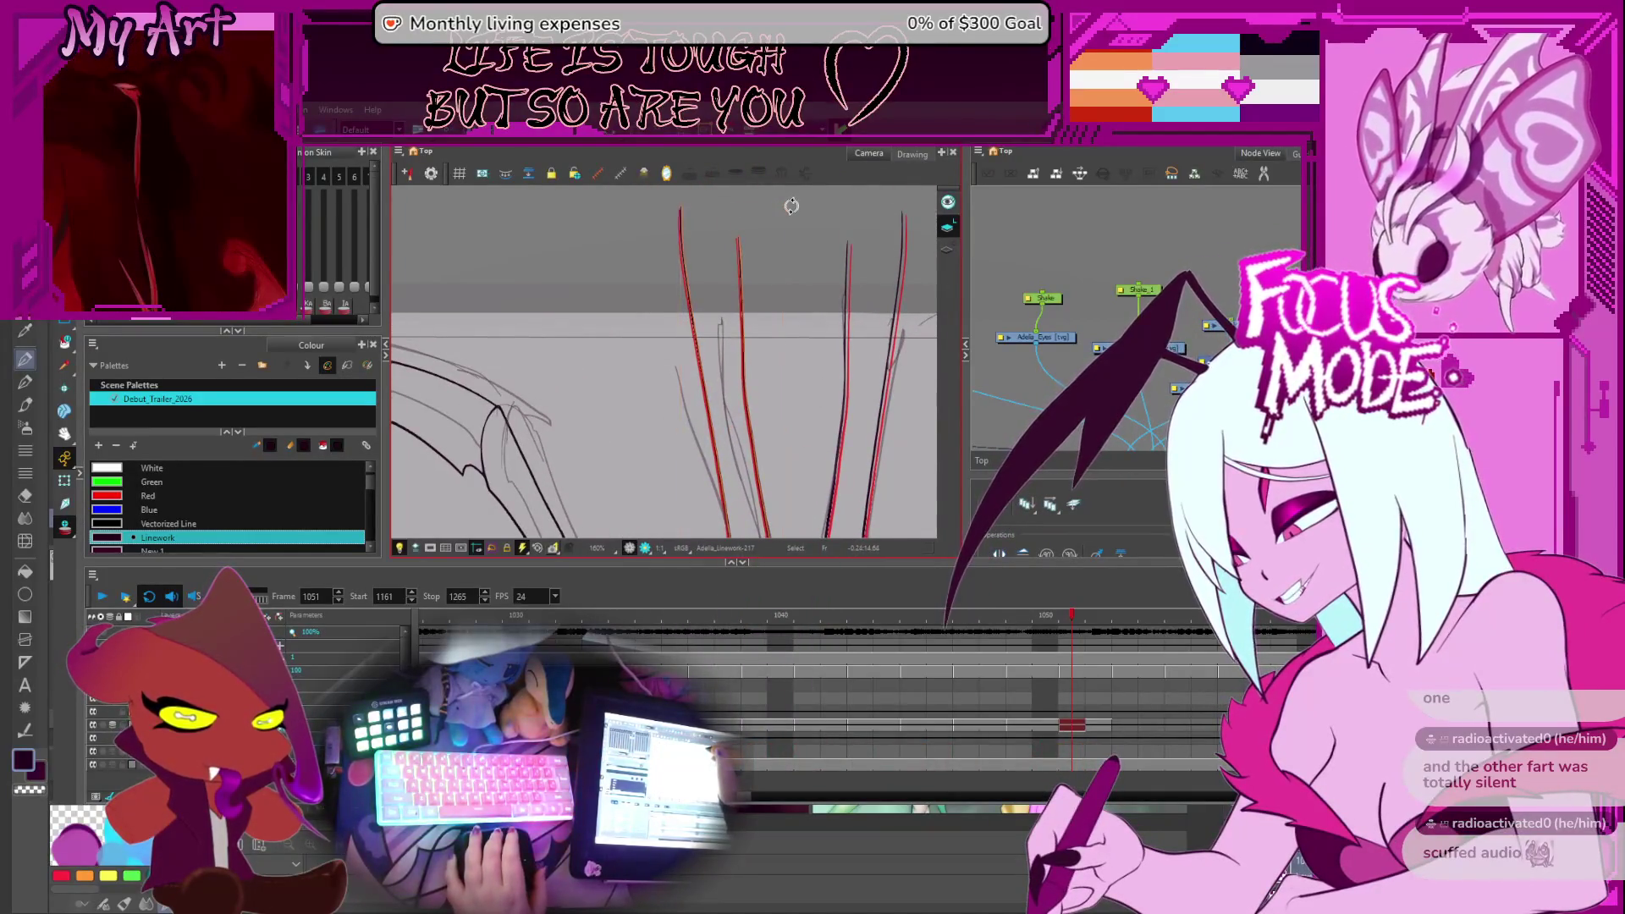
# Select the left and right red stroke groups to inspect them, then deselect the right group
pyautogui.moveTo(791, 204); pyautogui.dragTo(677, 398)
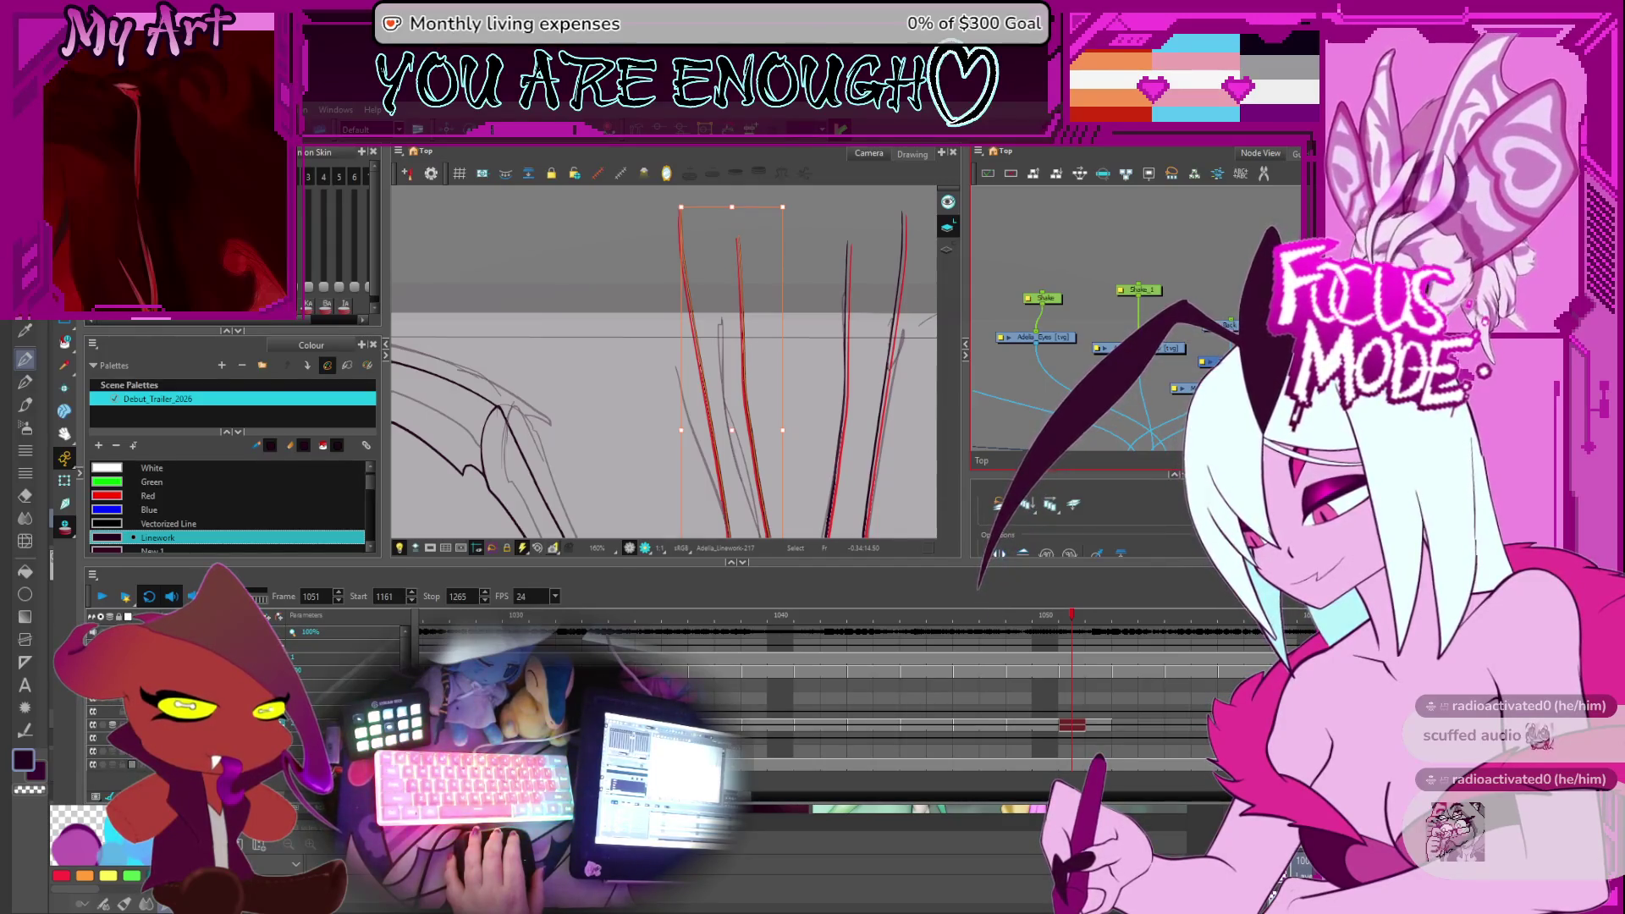
pyautogui.scroll(-3, 821, 385)
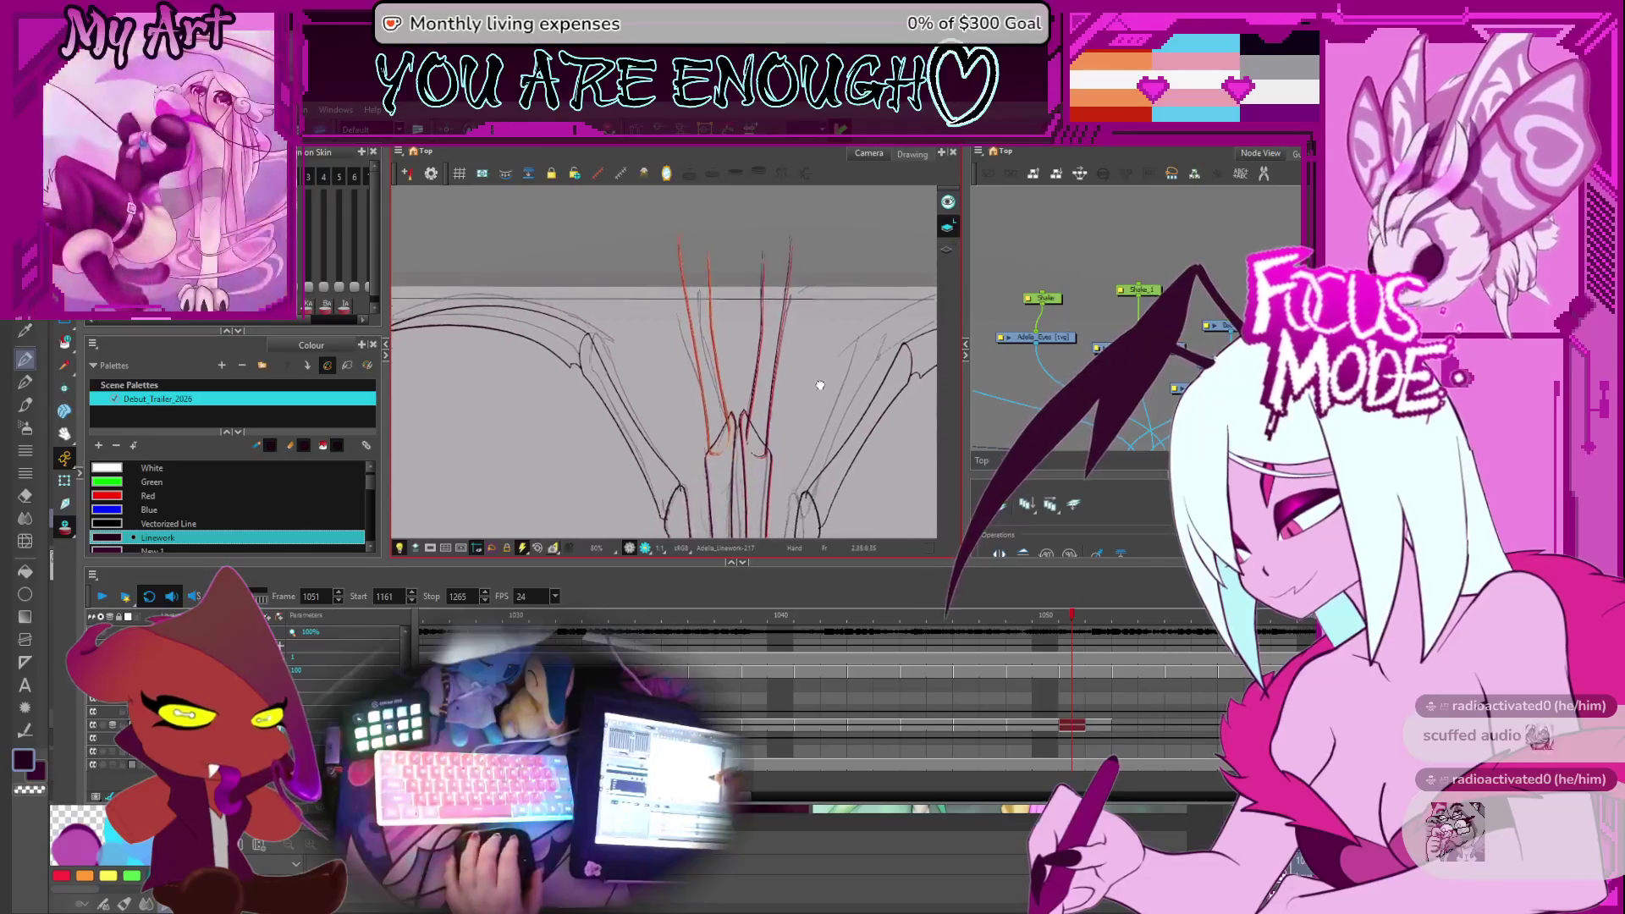
pyautogui.scroll(3, 821, 385)
pyautogui.click(825, 333)
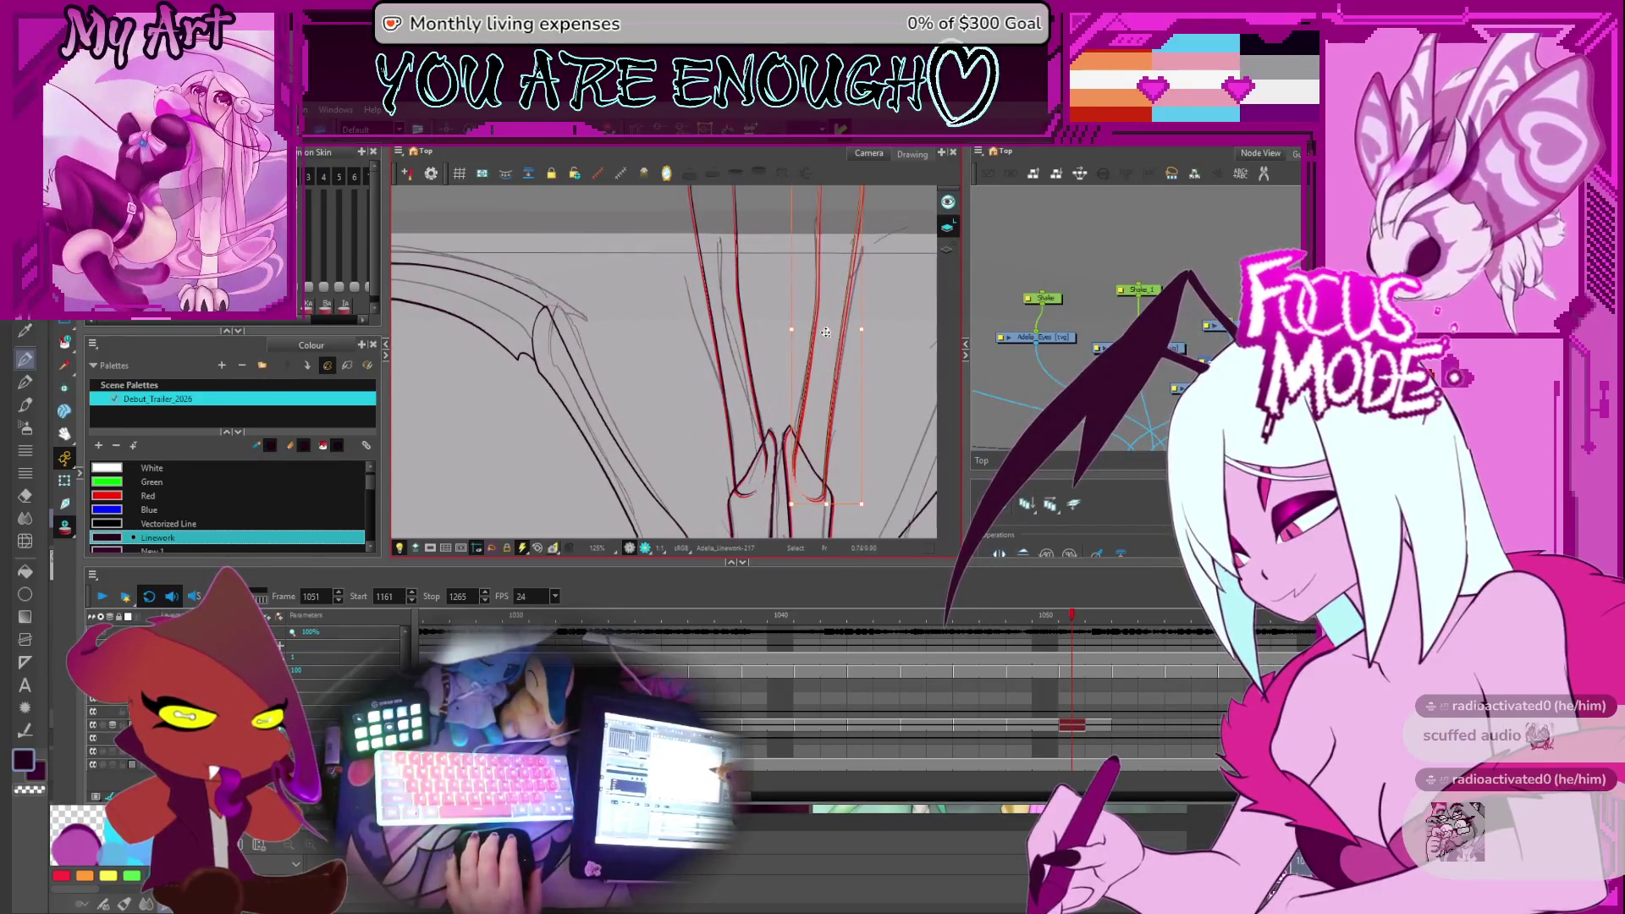
pyautogui.scroll(2, 825, 333)
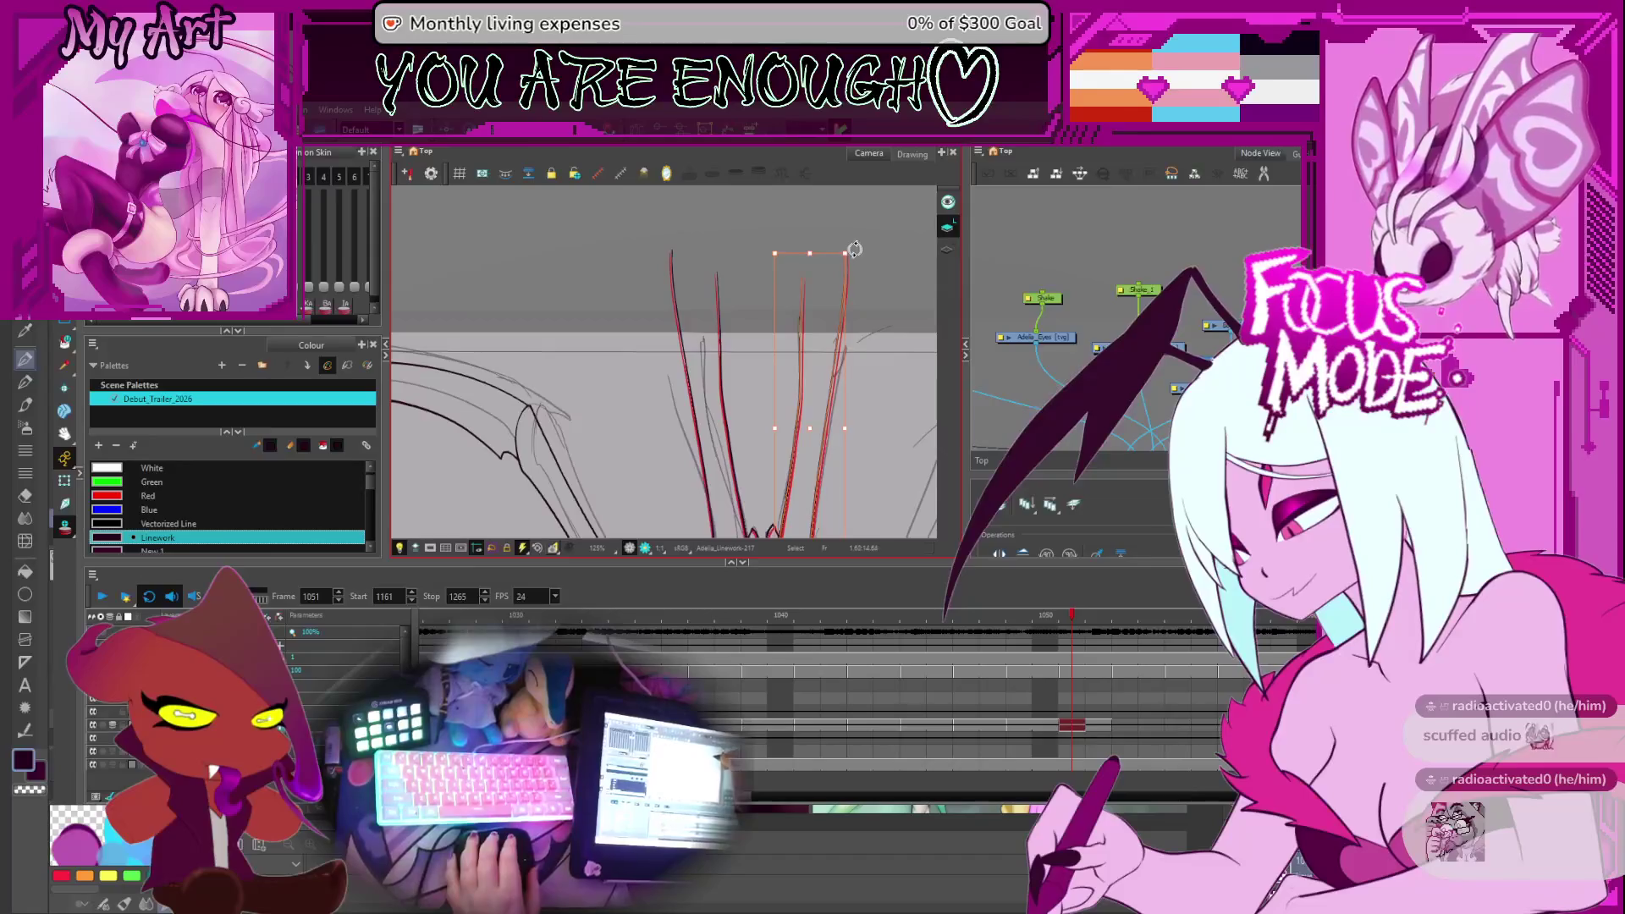
pyautogui.click(853, 248)
pyautogui.scroll(-3, 844, 331)
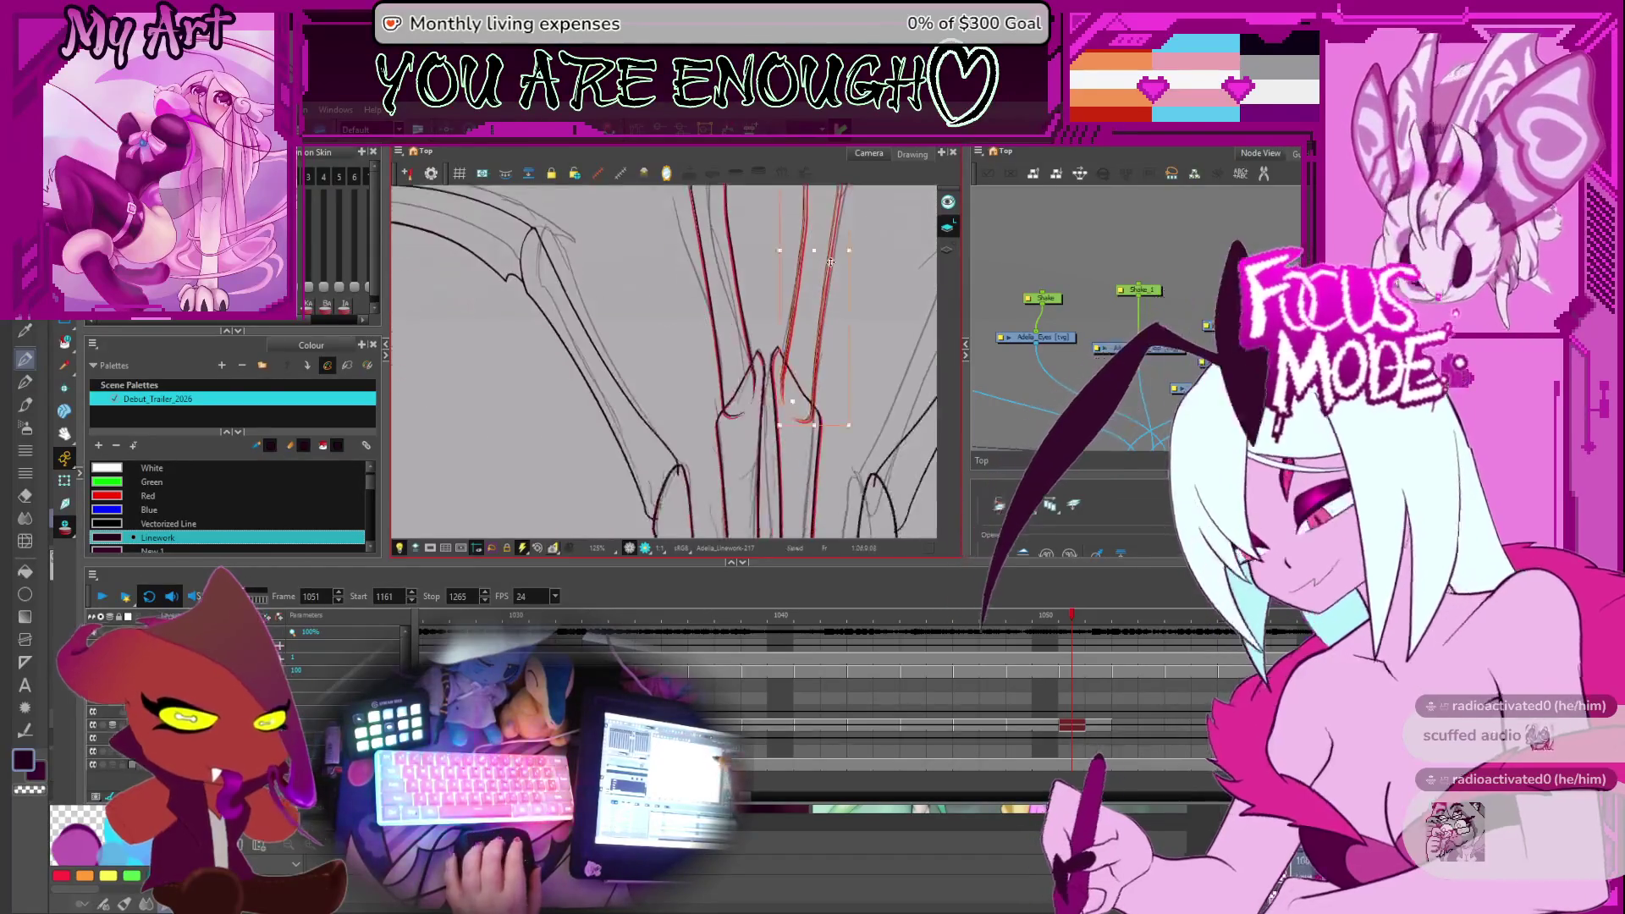
# Undo the last action and start playing back the scene from the later shot
pyautogui.hotkey('ctrl', 'z')
pyautogui.scroll(-3, 847, 406)
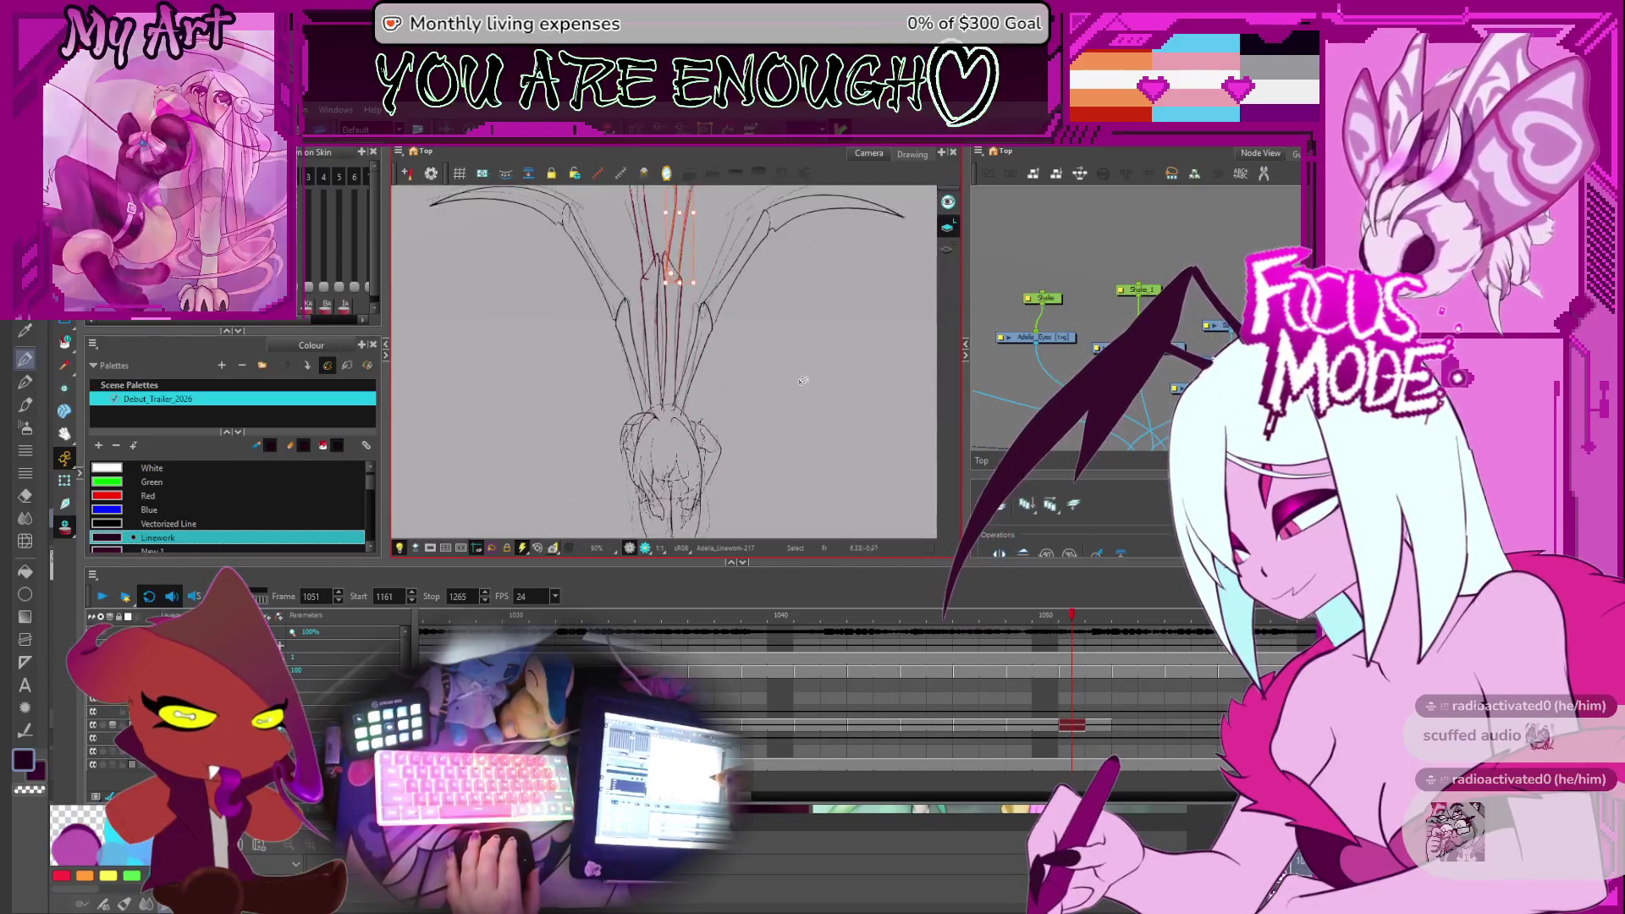
pyautogui.click(102, 597)
pyautogui.scroll(-3, 1033, 703)
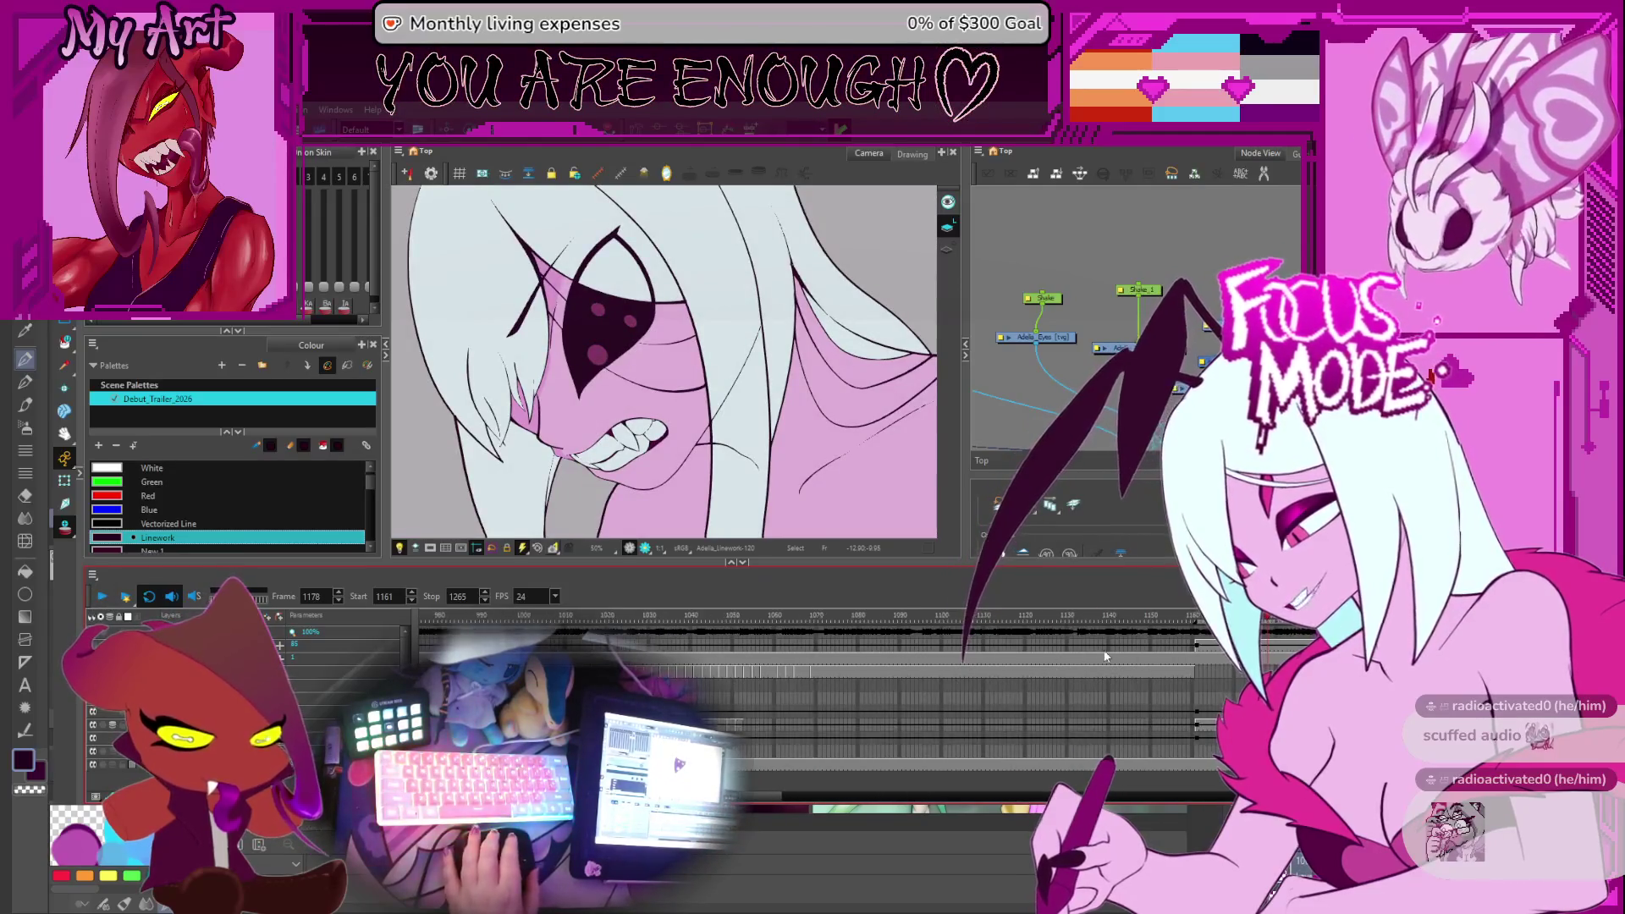
# Move the playback start to frame 989 and play the wing-spread range through 1070
pyautogui.scroll(-2, 1186, 621)
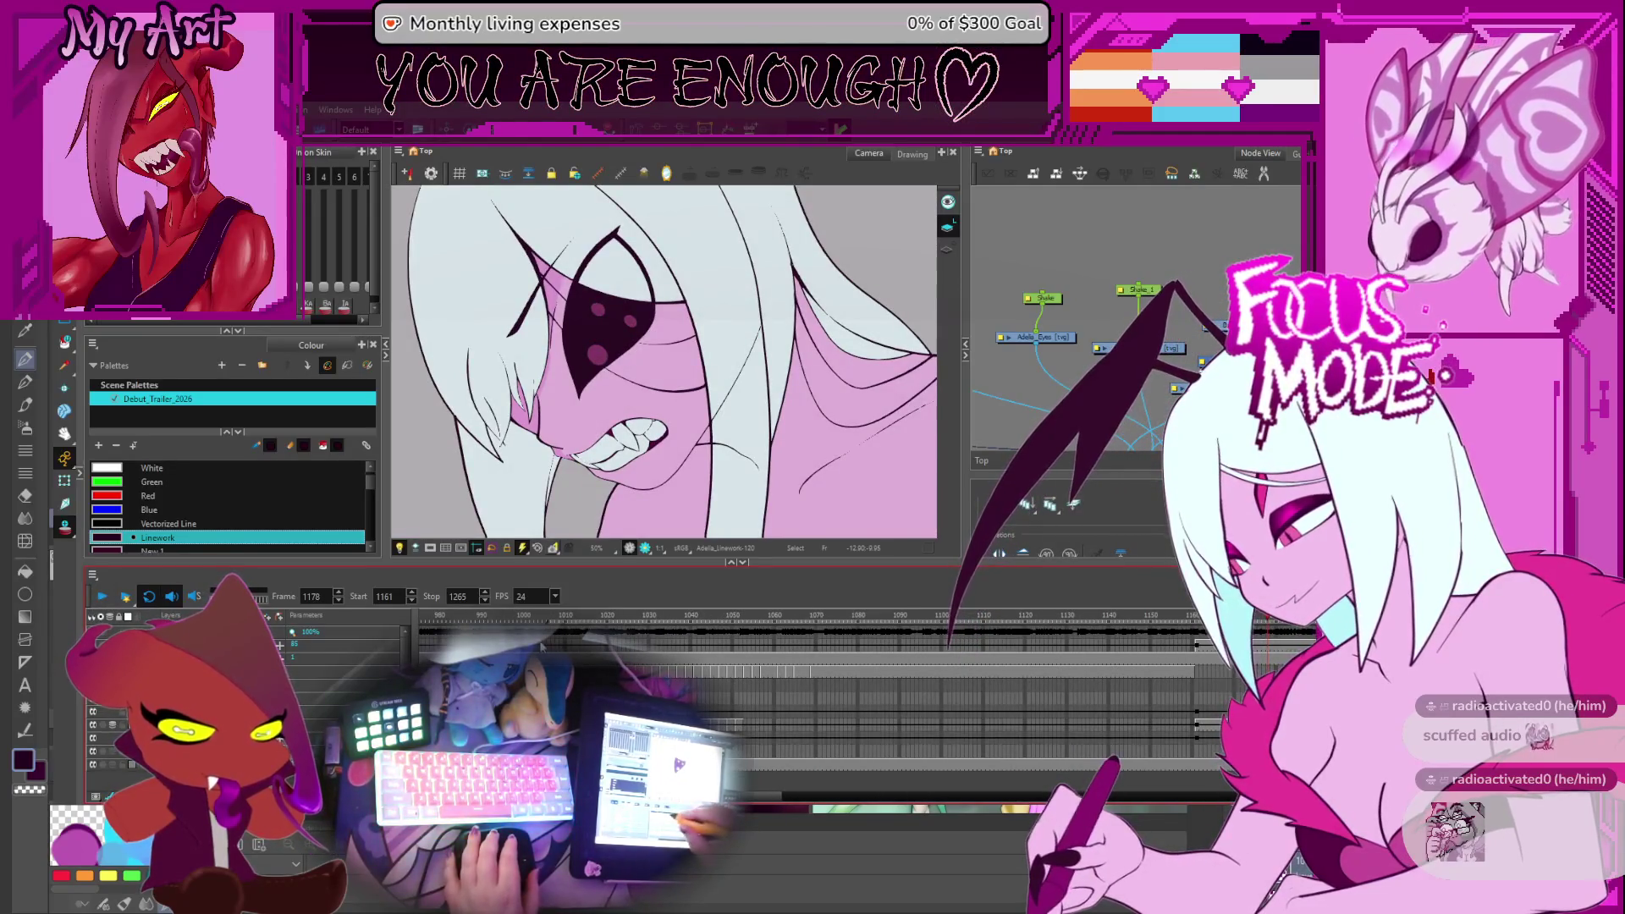
pyautogui.moveTo(1011, 683)
pyautogui.mouseDown()
pyautogui.moveTo(667, 657)
pyautogui.moveTo(1021, 627)
pyautogui.mouseUp()
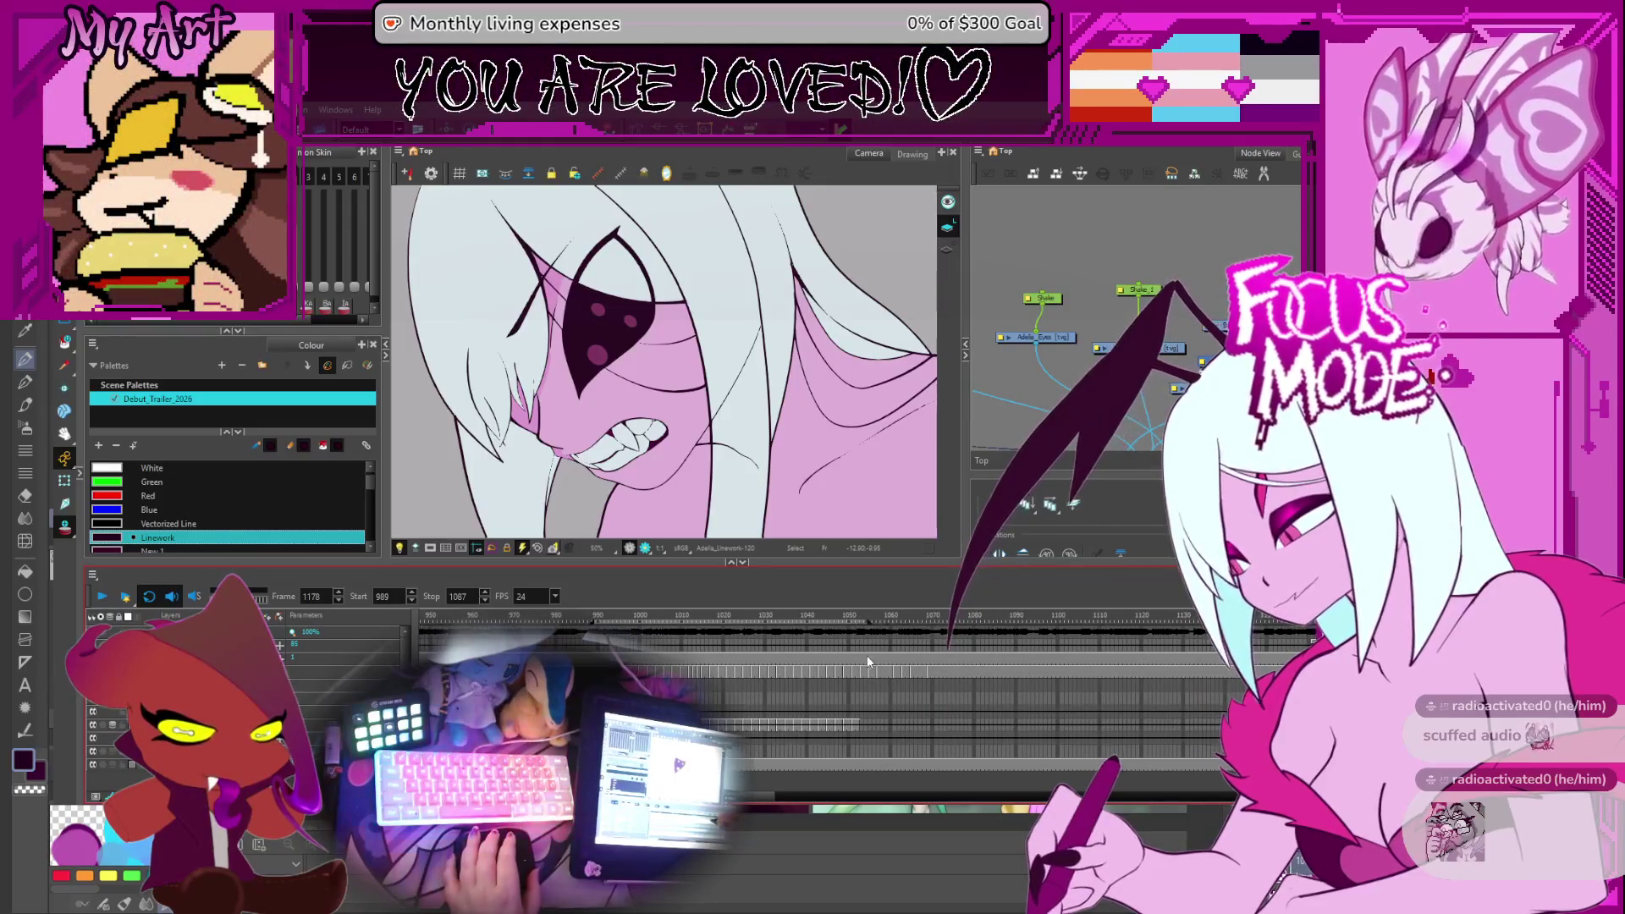
pyautogui.click(103, 597)
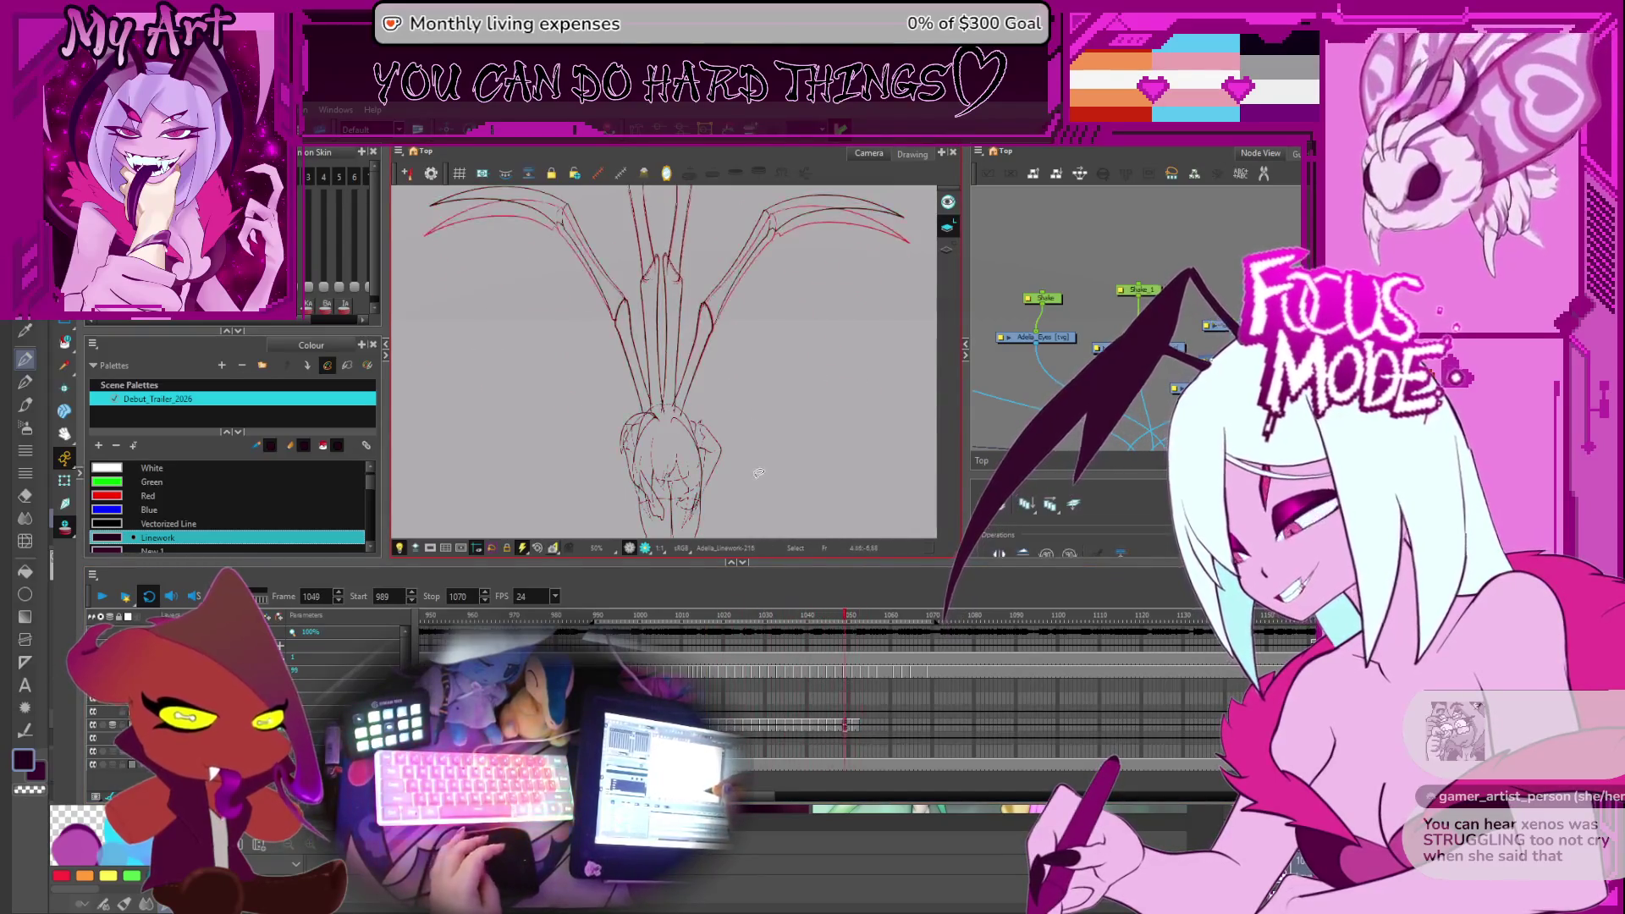
pyautogui.scroll(2, 755, 472)
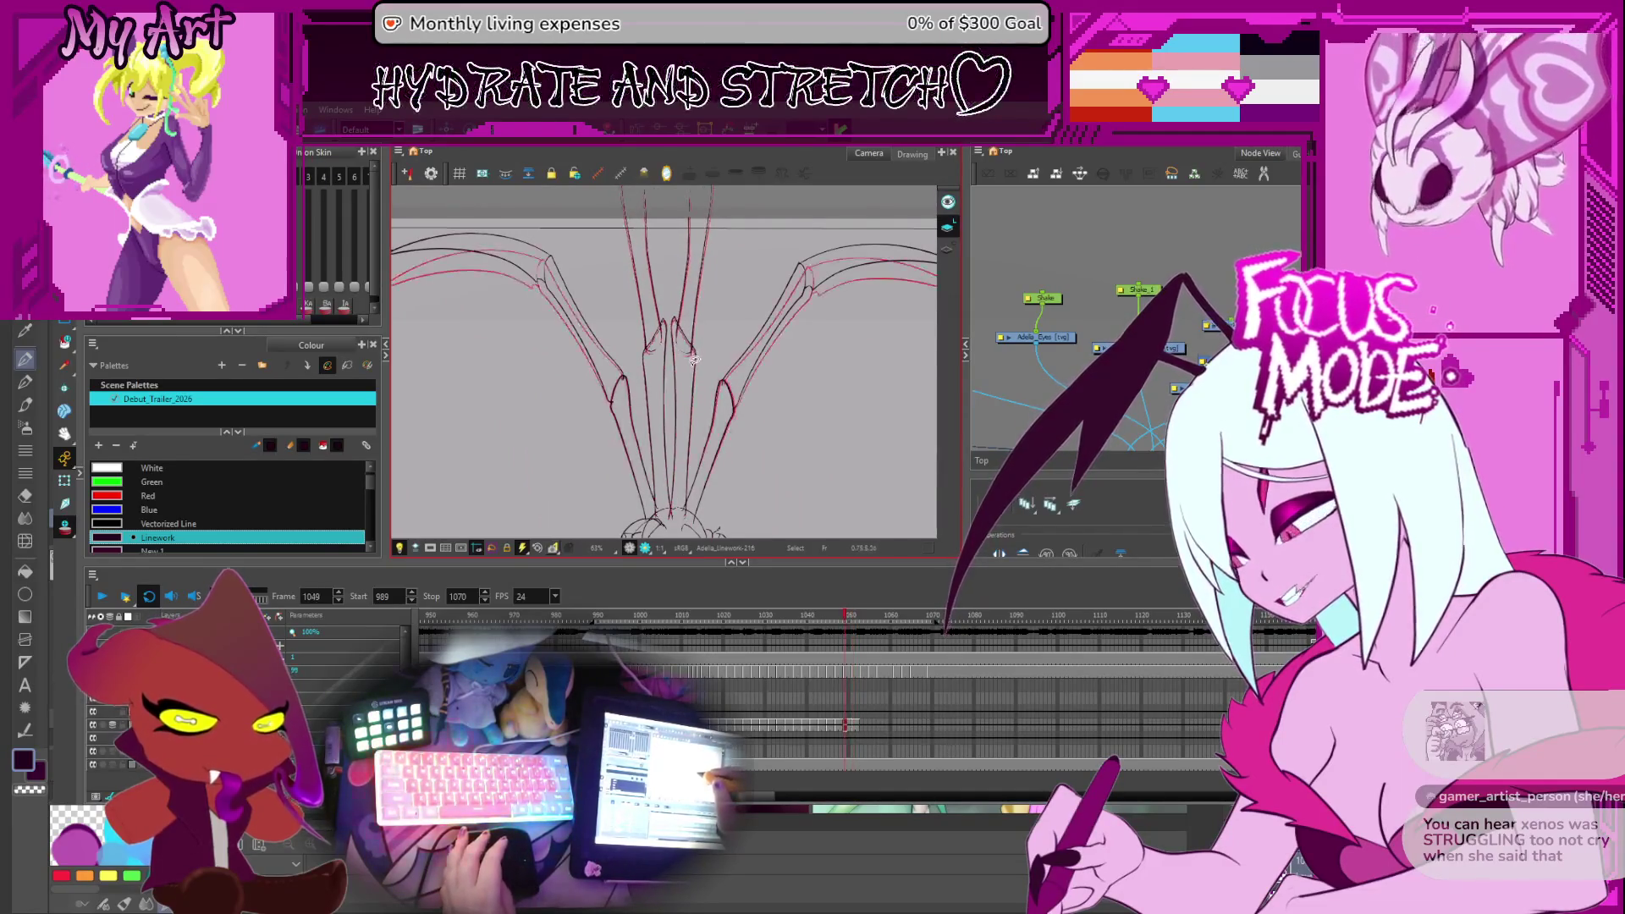
pyautogui.press(',')
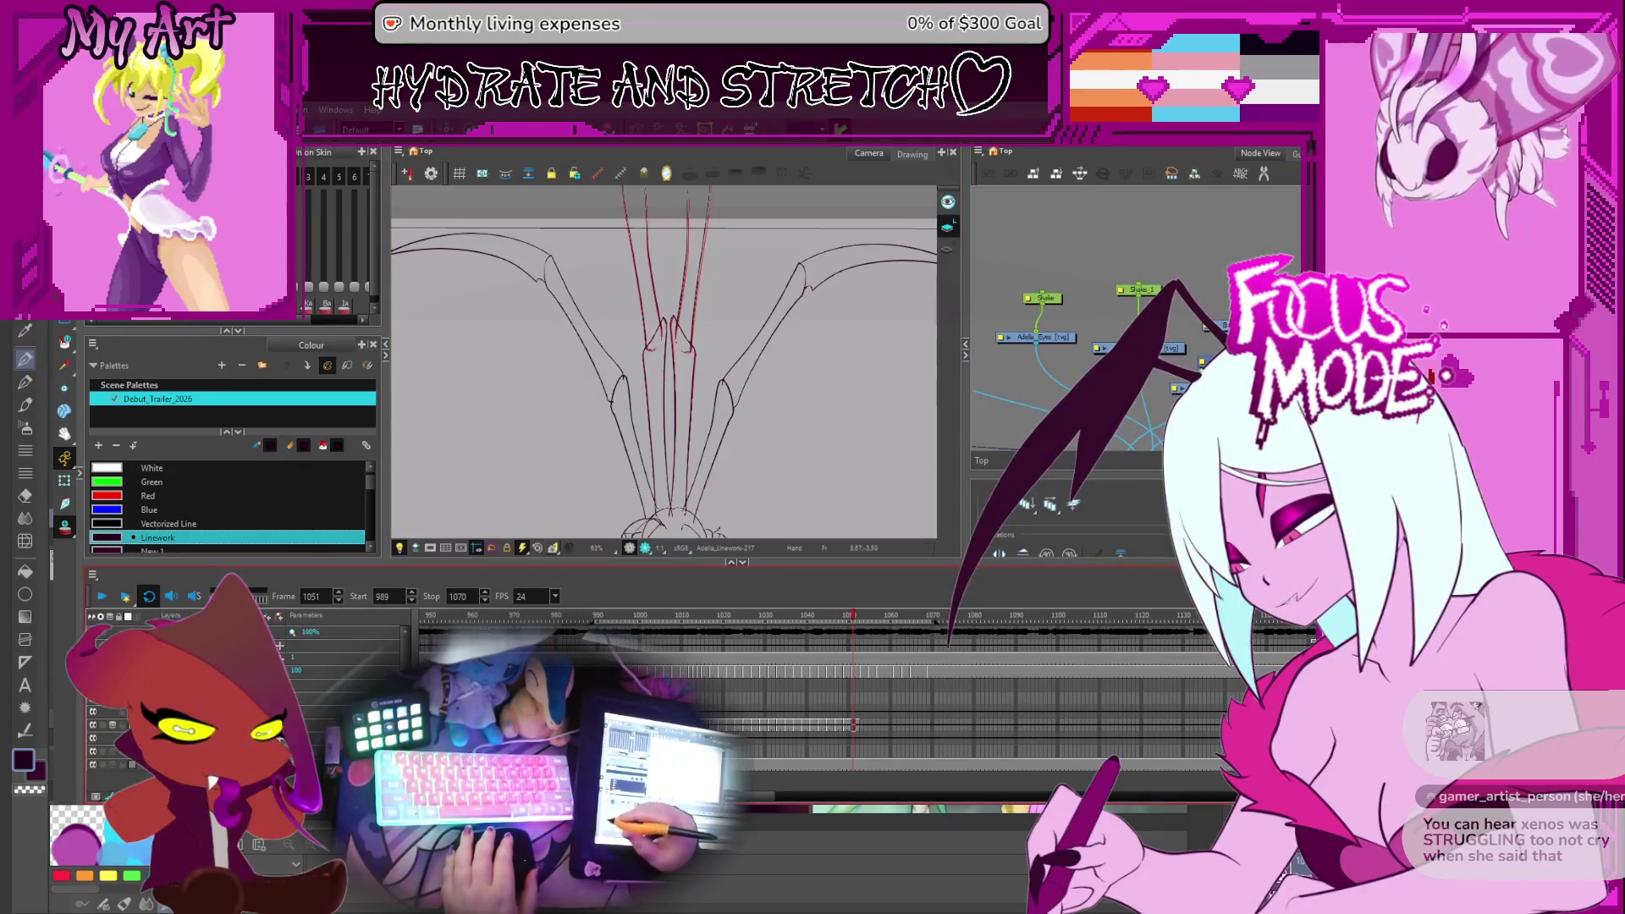
pyautogui.hotkey('alt', 'o')
pyautogui.press(',')
pyautogui.press(',')
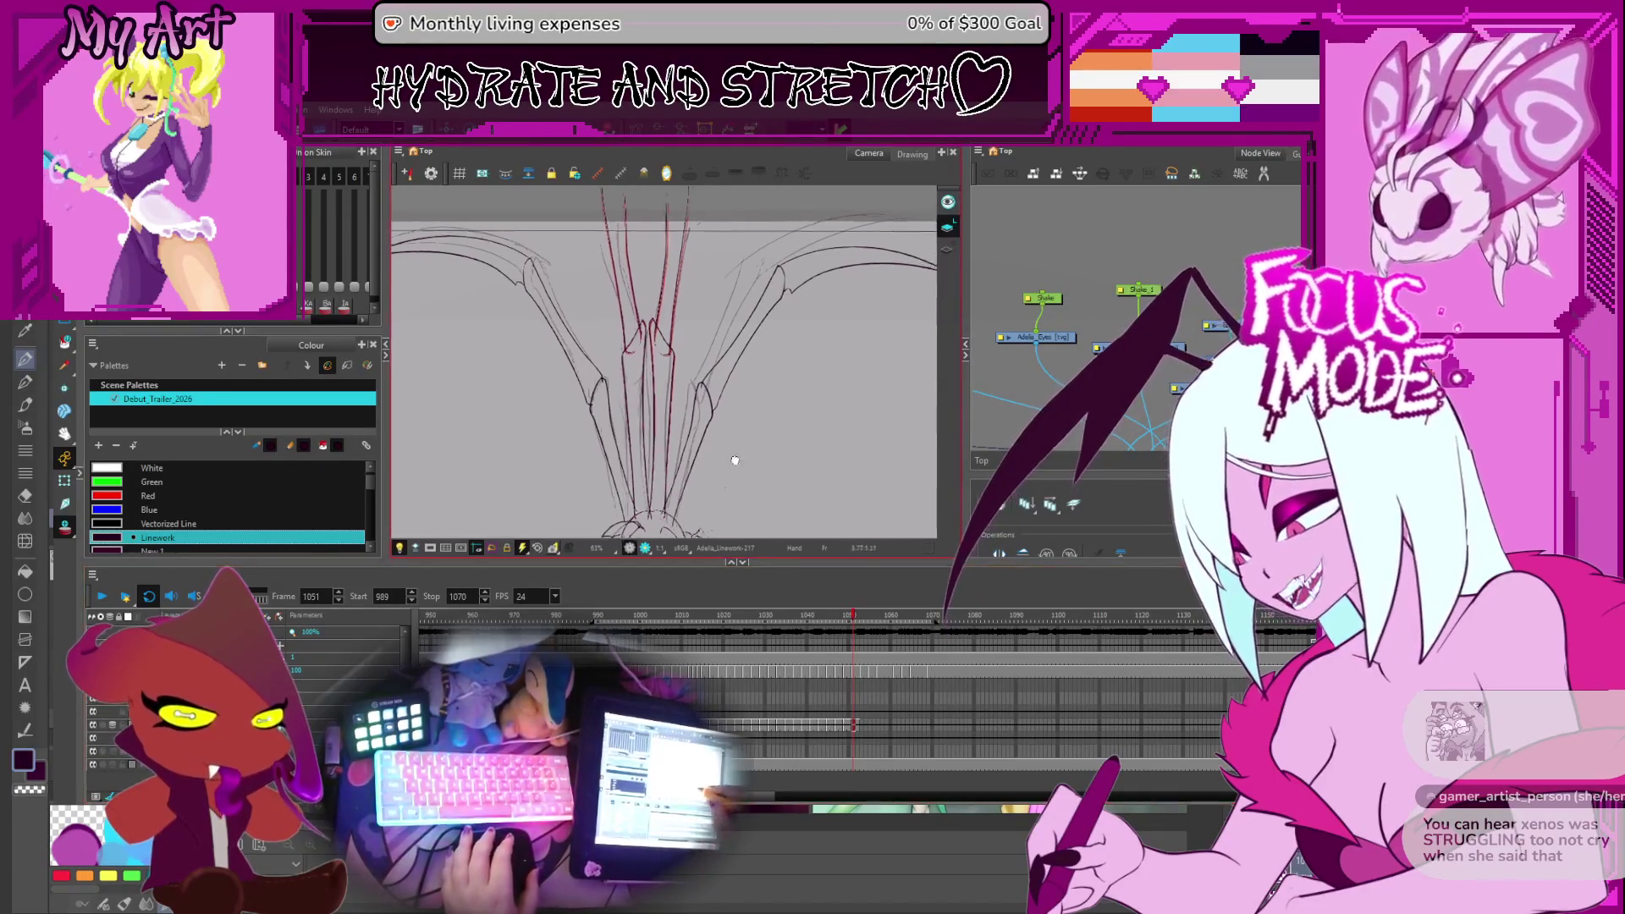
pyautogui.press('.')
pyautogui.press('.')
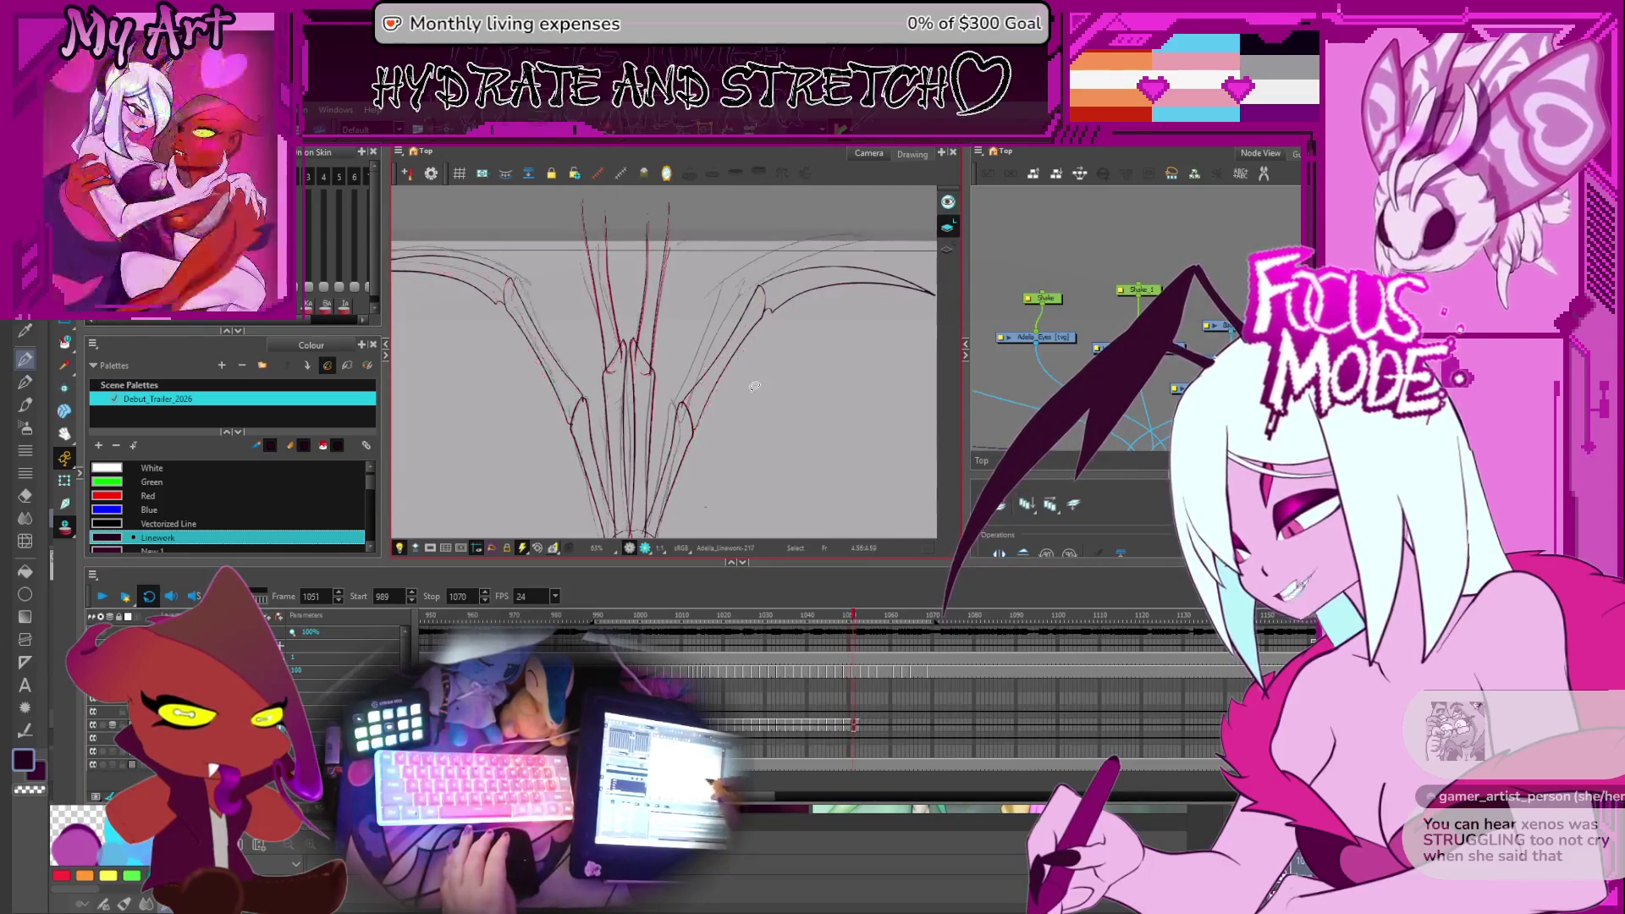
pyautogui.moveTo(720, 426); pyautogui.dragTo(655, 375)
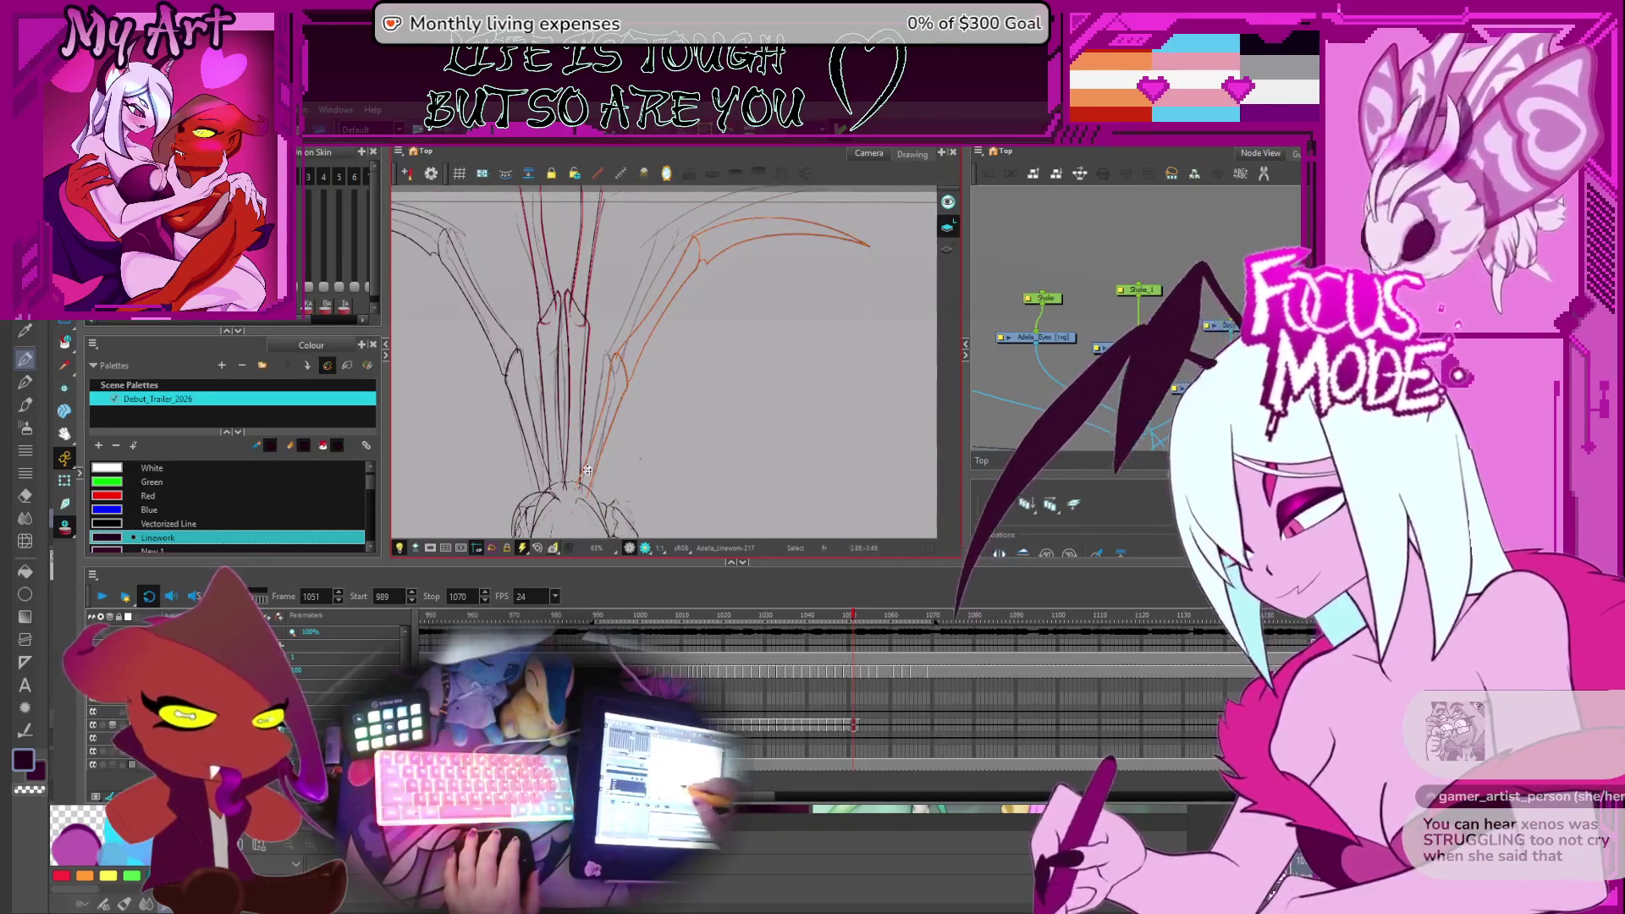
pyautogui.moveTo(677, 367); pyautogui.dragTo(645, 429)
pyautogui.click(818, 284)
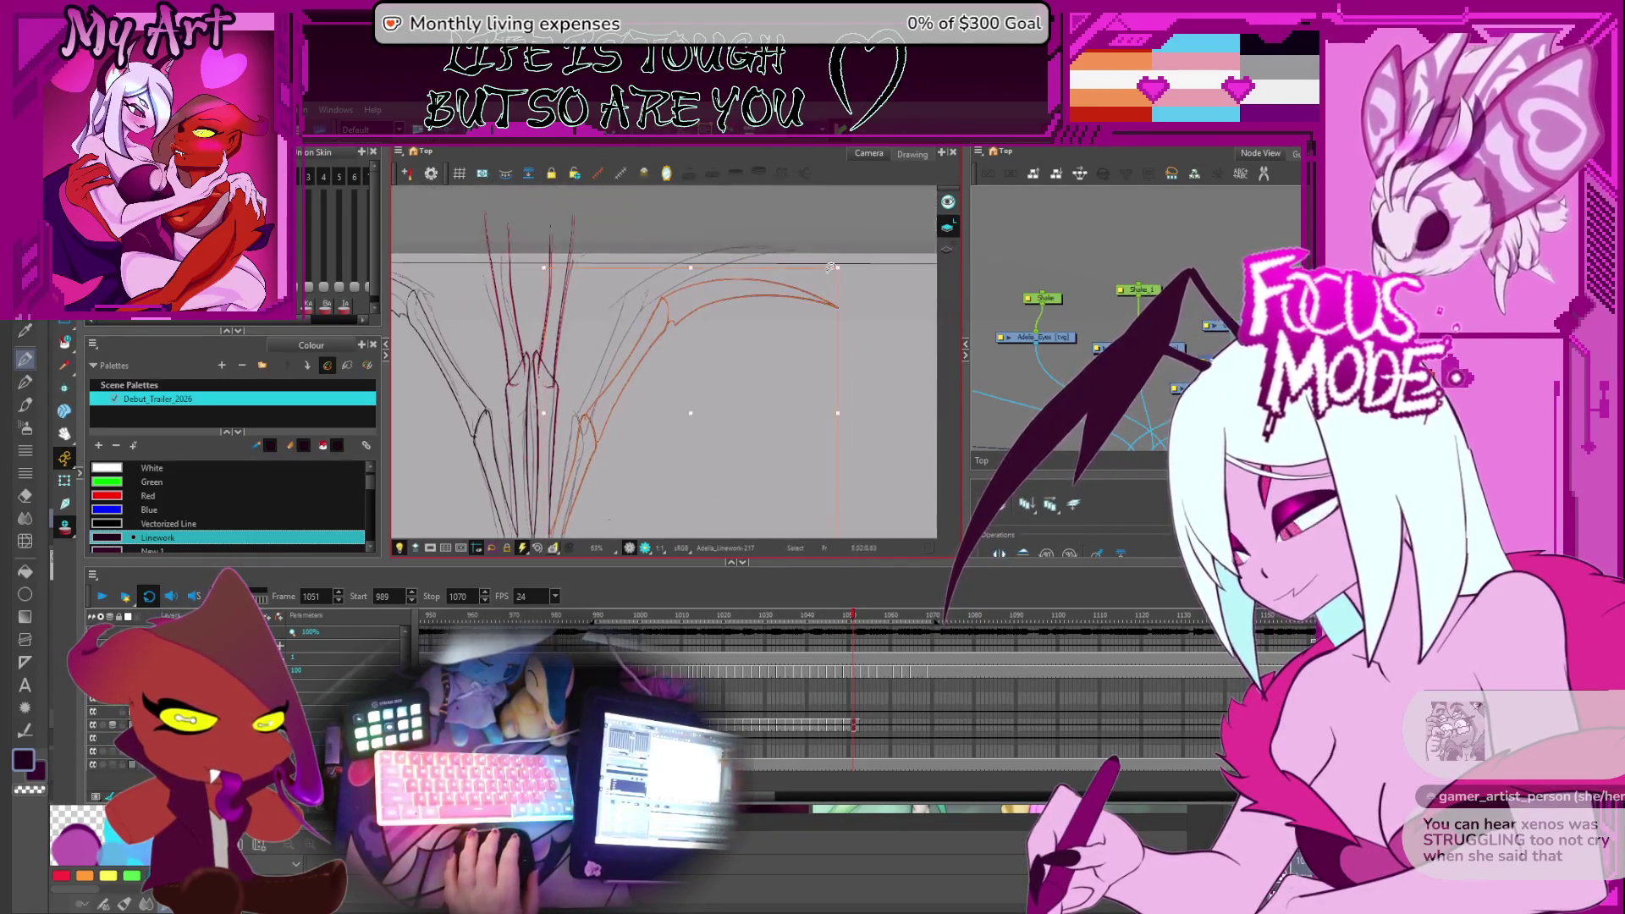
pyautogui.press(',')
pyautogui.press('.')
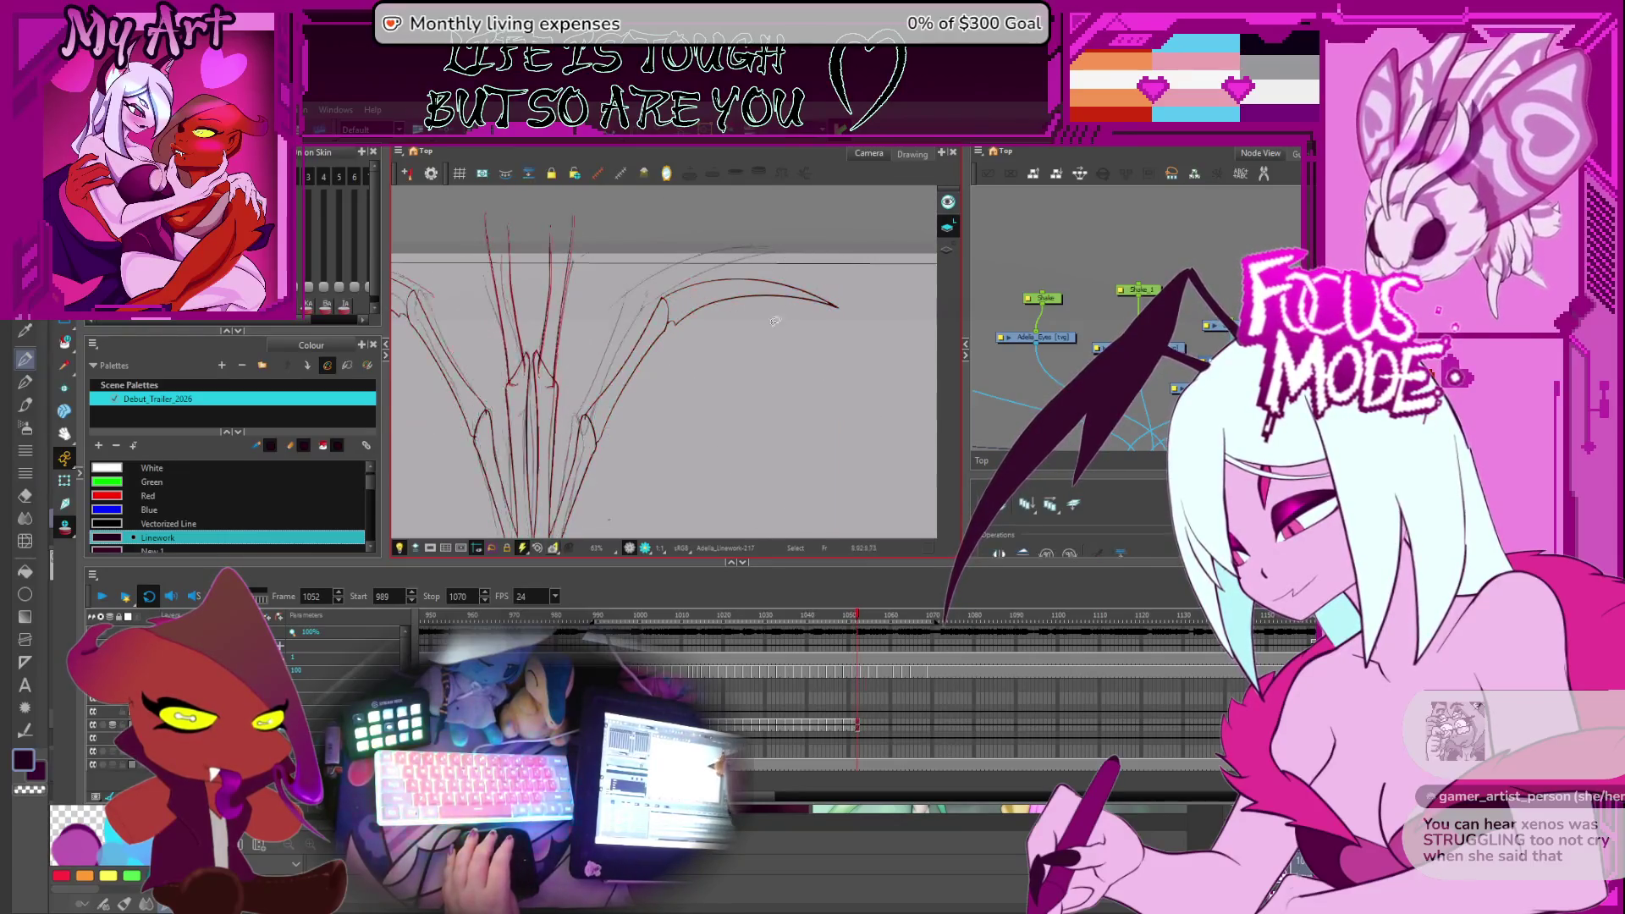
pyautogui.press(',')
pyautogui.press('.')
pyautogui.press('.')
pyautogui.press(',')
pyautogui.press(',')
pyautogui.press(',')
pyautogui.press('.')
pyautogui.press('.')
pyautogui.press(',')
pyautogui.press(',')
pyautogui.press(',')
pyautogui.press('.')
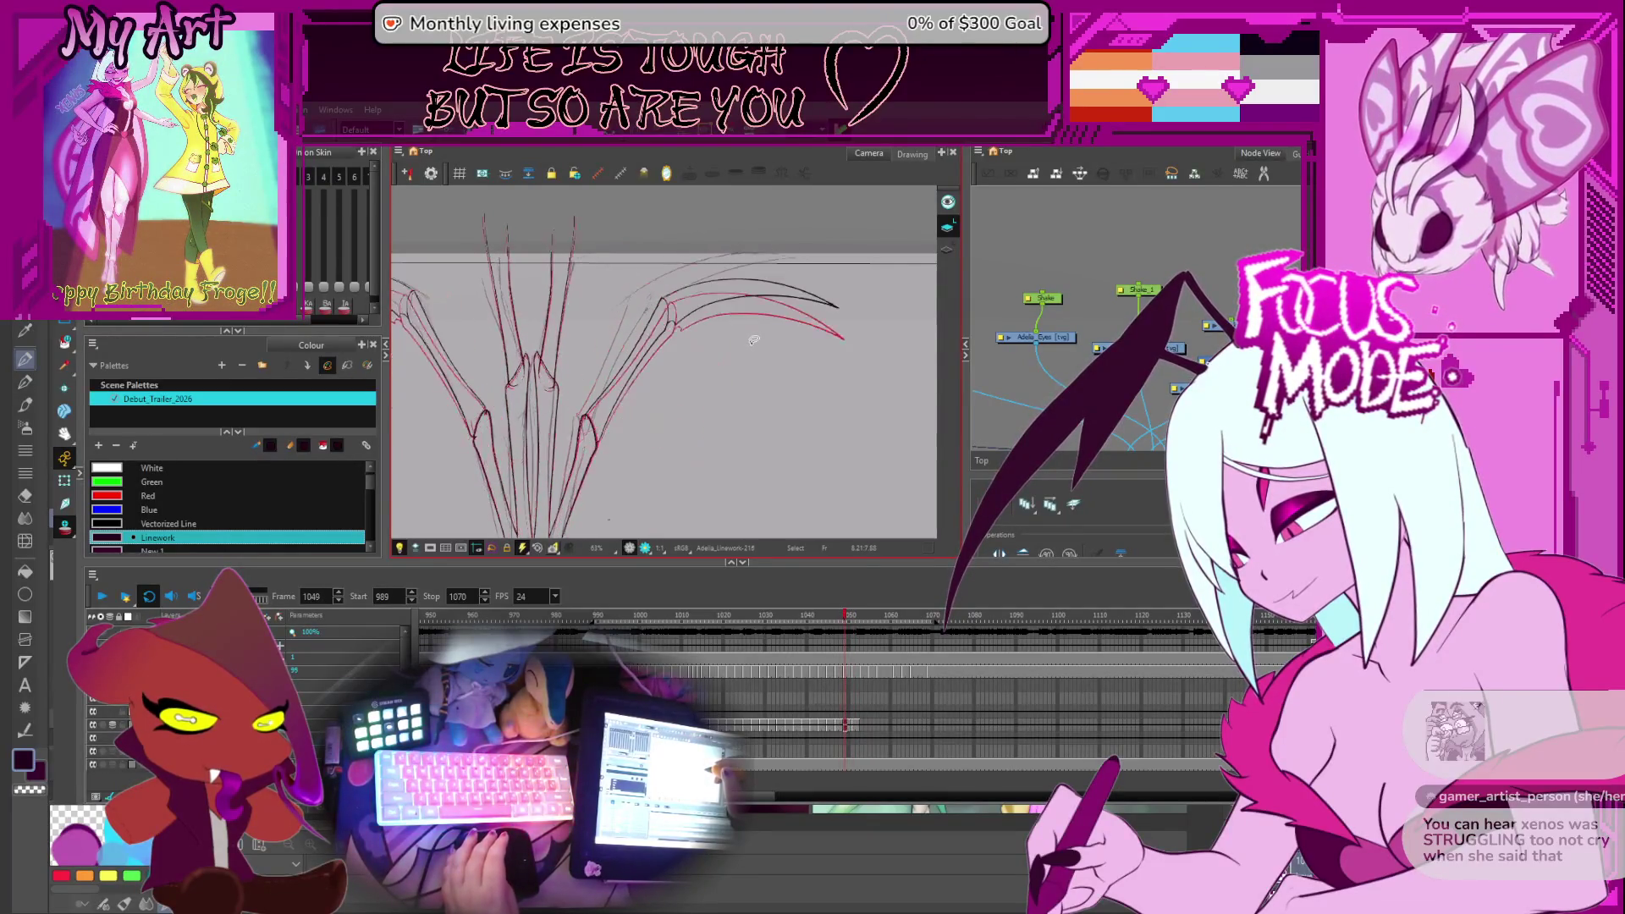
pyautogui.press('.')
pyautogui.press('.')
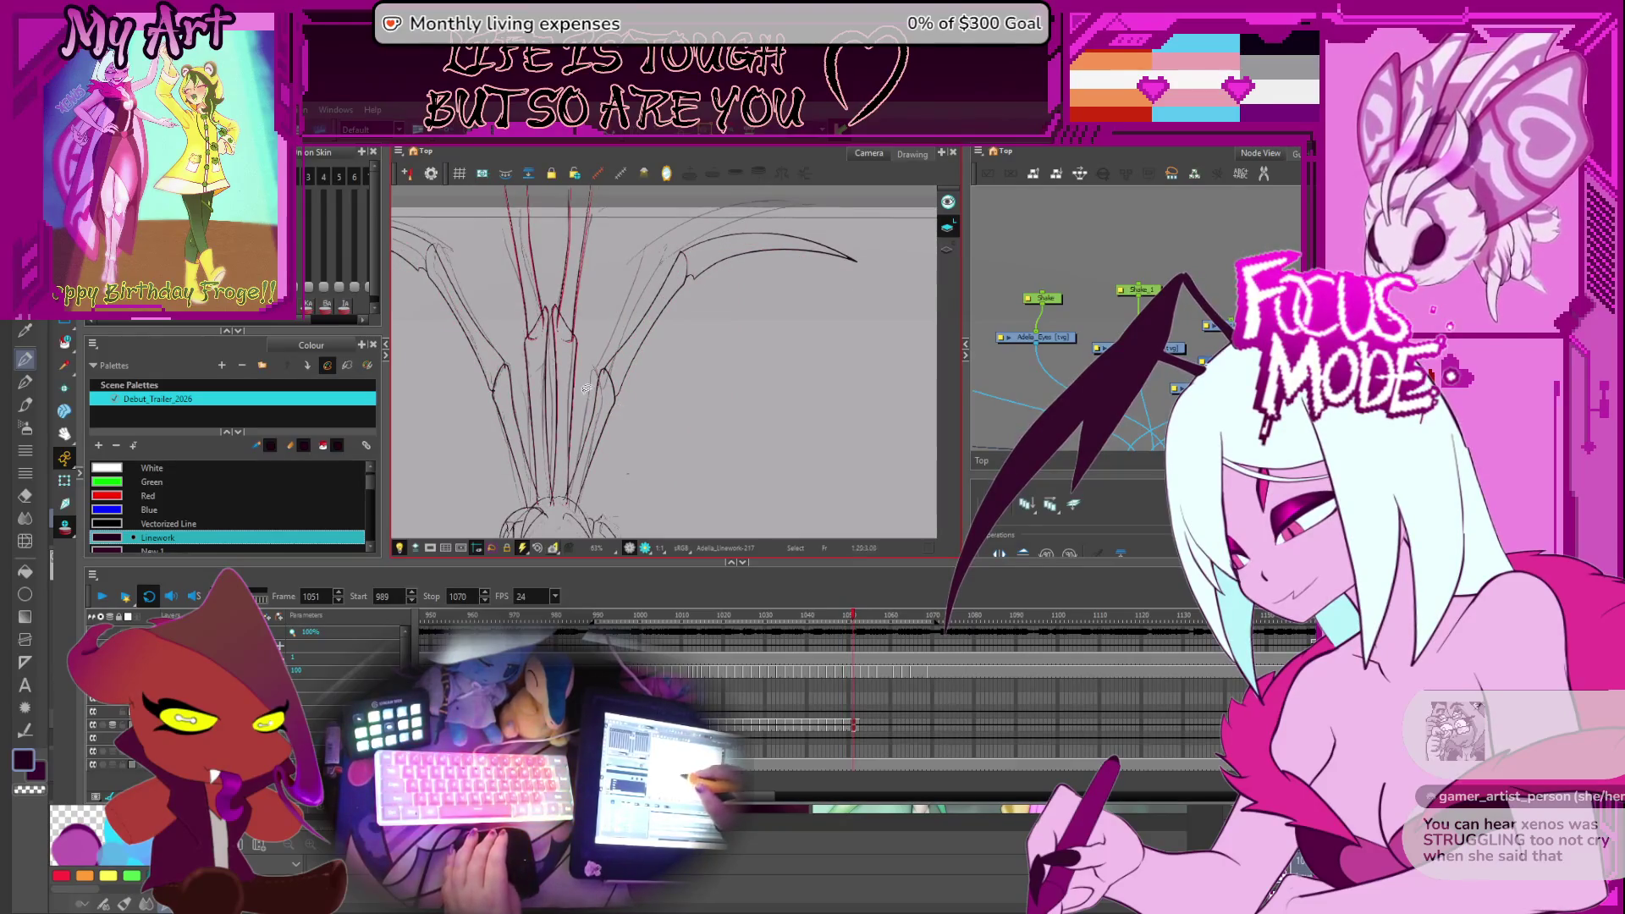
pyautogui.press('.')
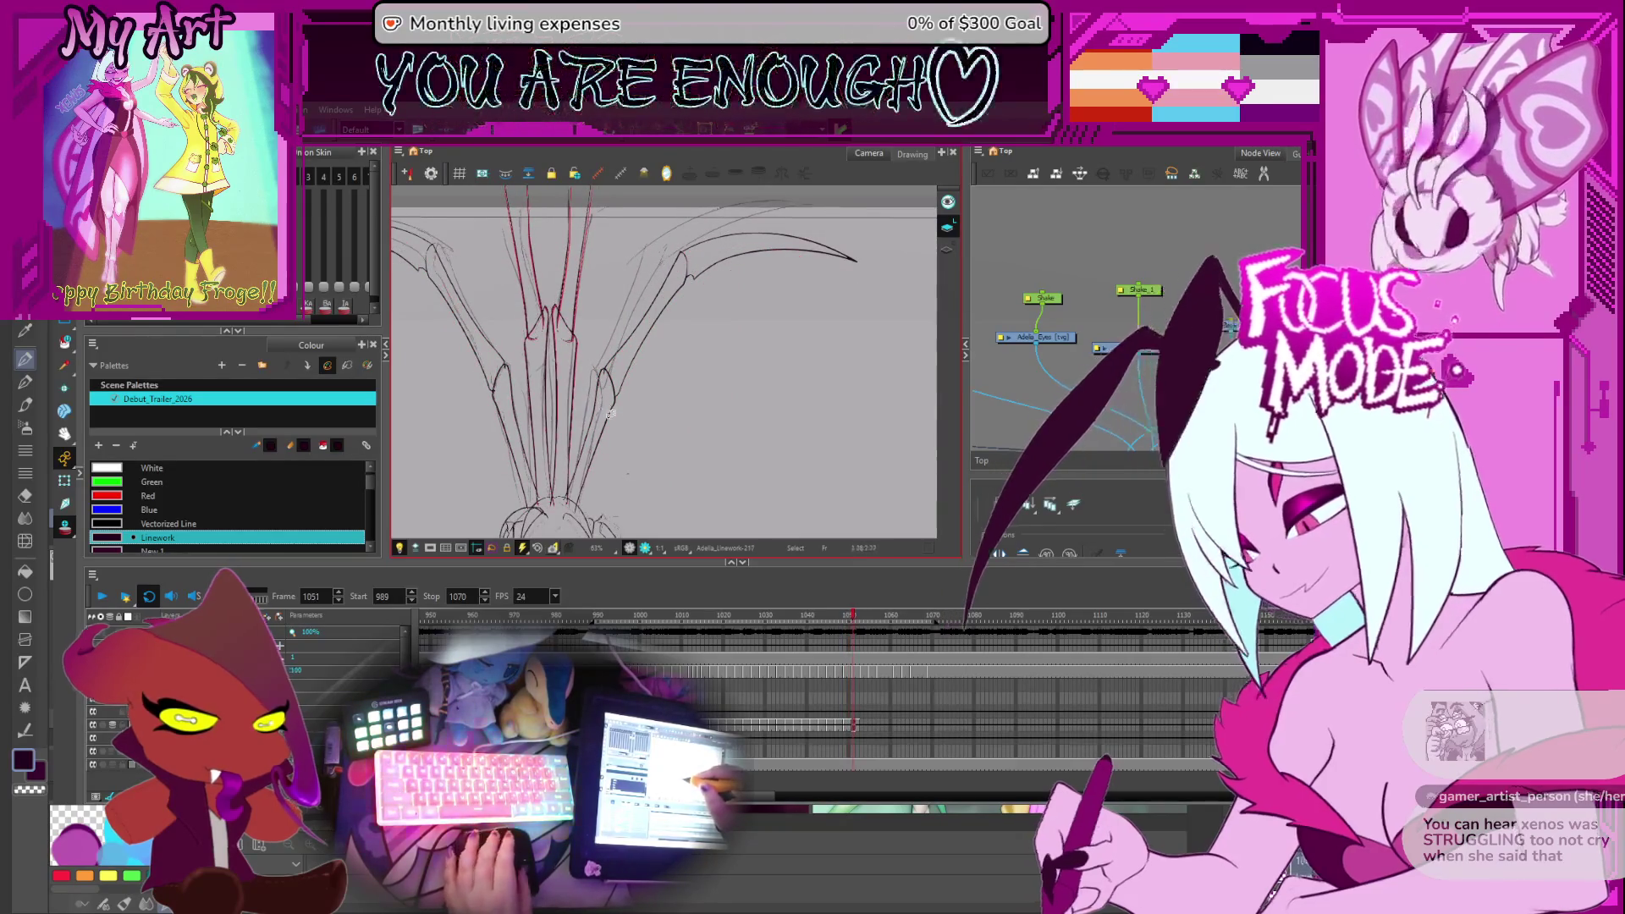
pyautogui.click(1067, 525)
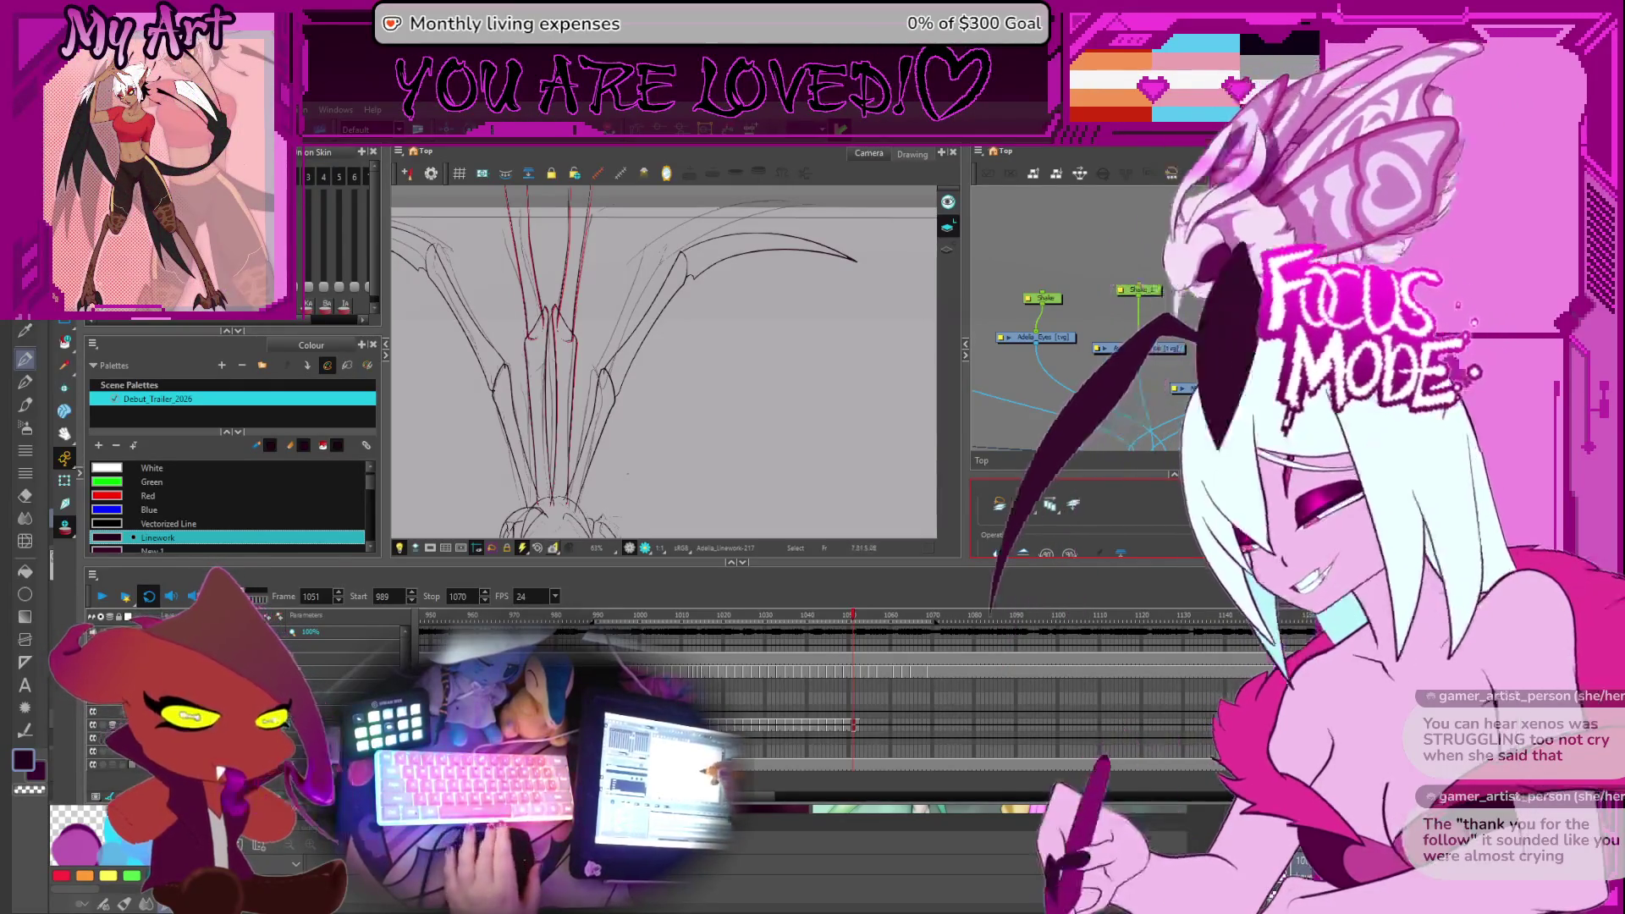
# Flip between frames 1049 and 1051 to compare the wing poses, panning the wings into view
pyautogui.moveTo(704, 319); pyautogui.dragTo(765, 329)
pyautogui.press(',')
pyautogui.press(',')
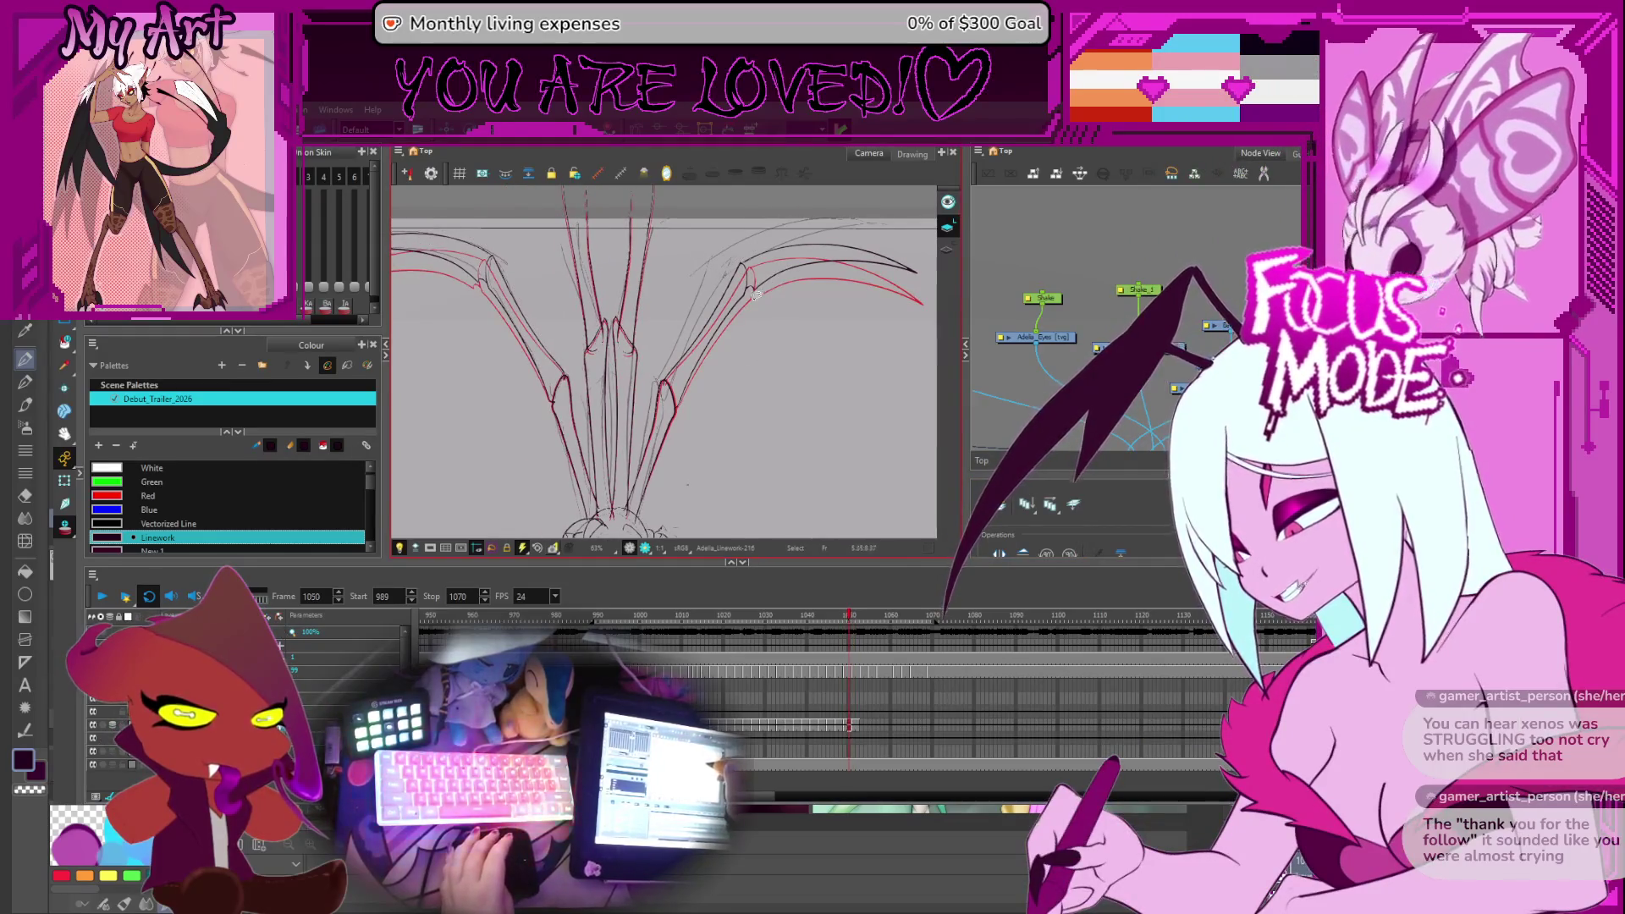
pyautogui.press('.')
pyautogui.press(',')
pyautogui.press(',')
pyautogui.press('.')
pyautogui.press('.')
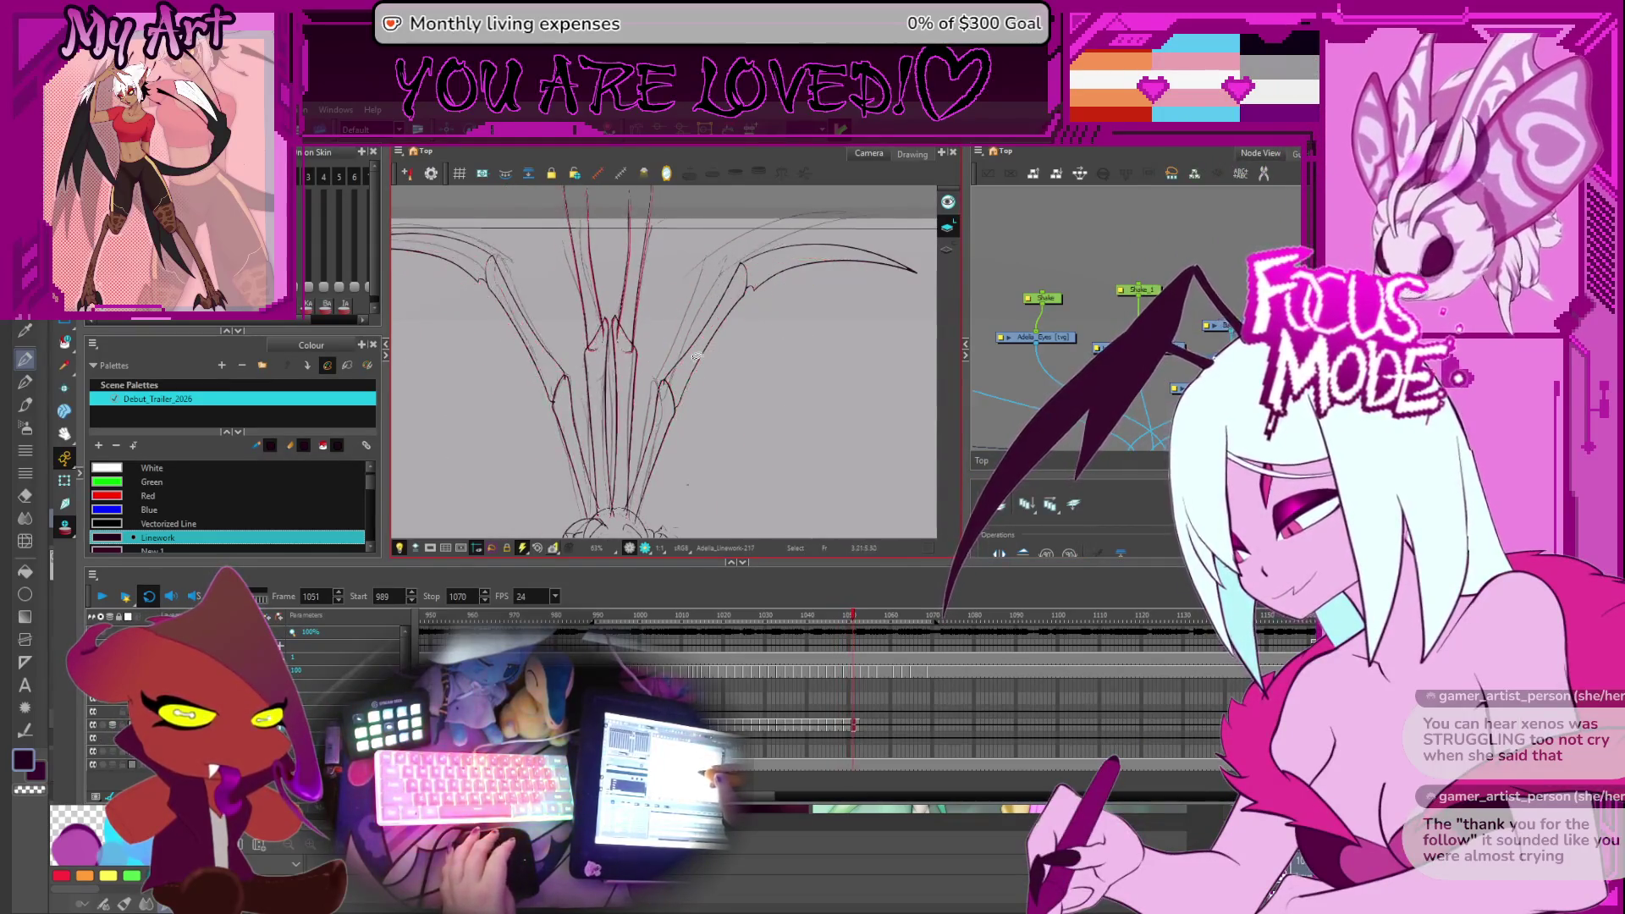
pyautogui.moveTo(741, 372); pyautogui.dragTo(764, 300)
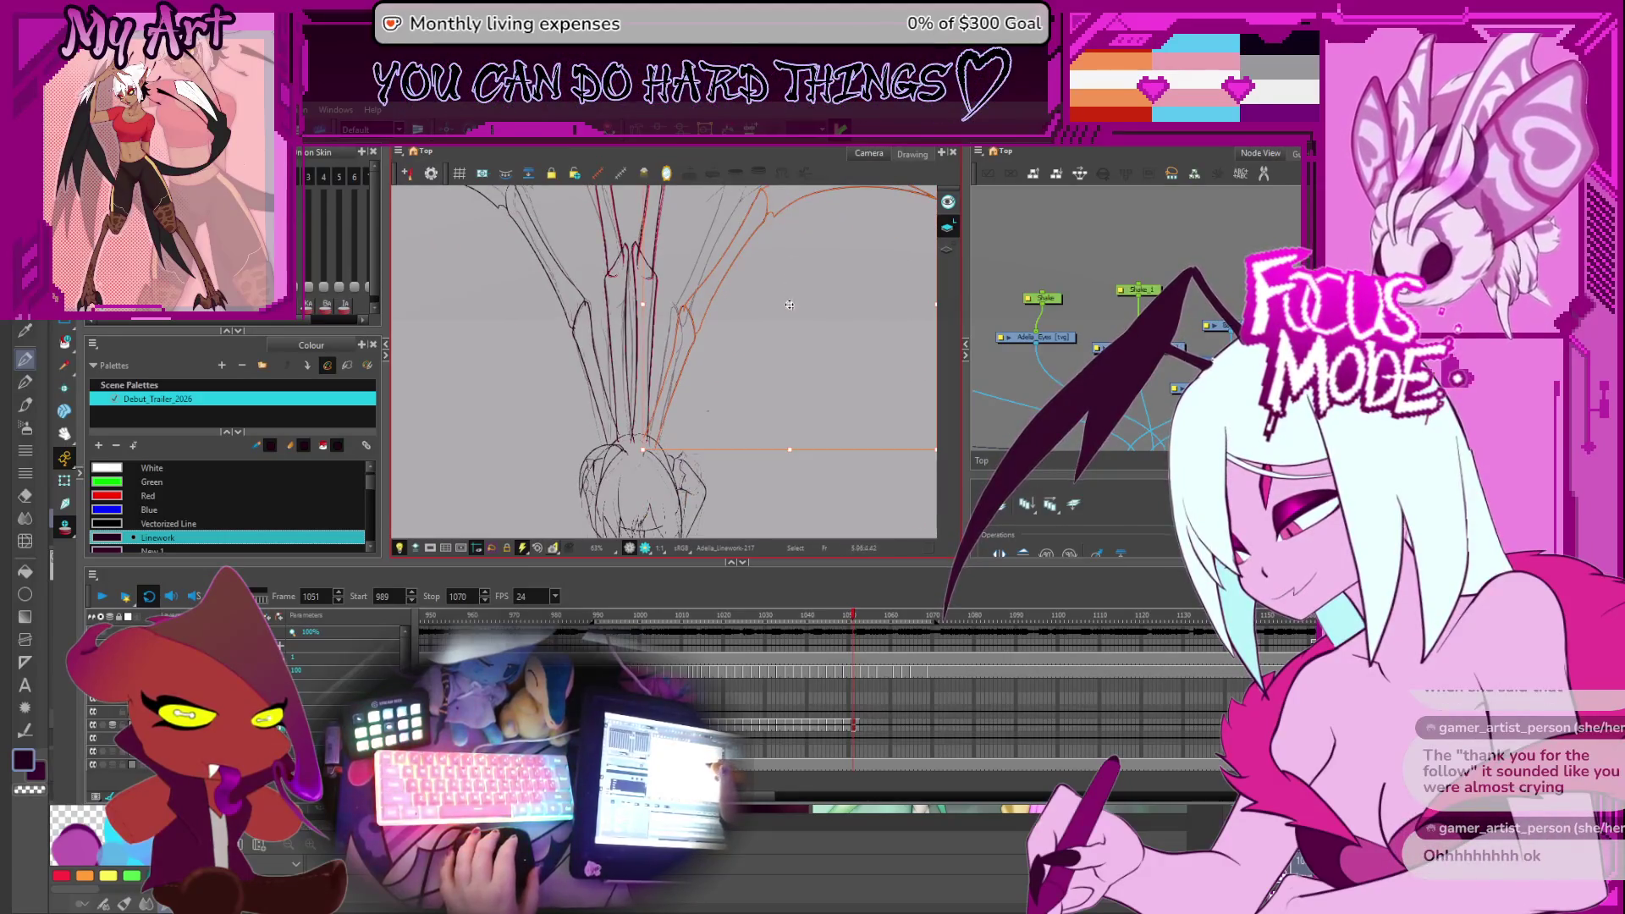
# Rotate and nudge the right wing stroke so it lines up with the neighbouring frame
pyautogui.moveTo(650, 444); pyautogui.dragTo(557, 539)
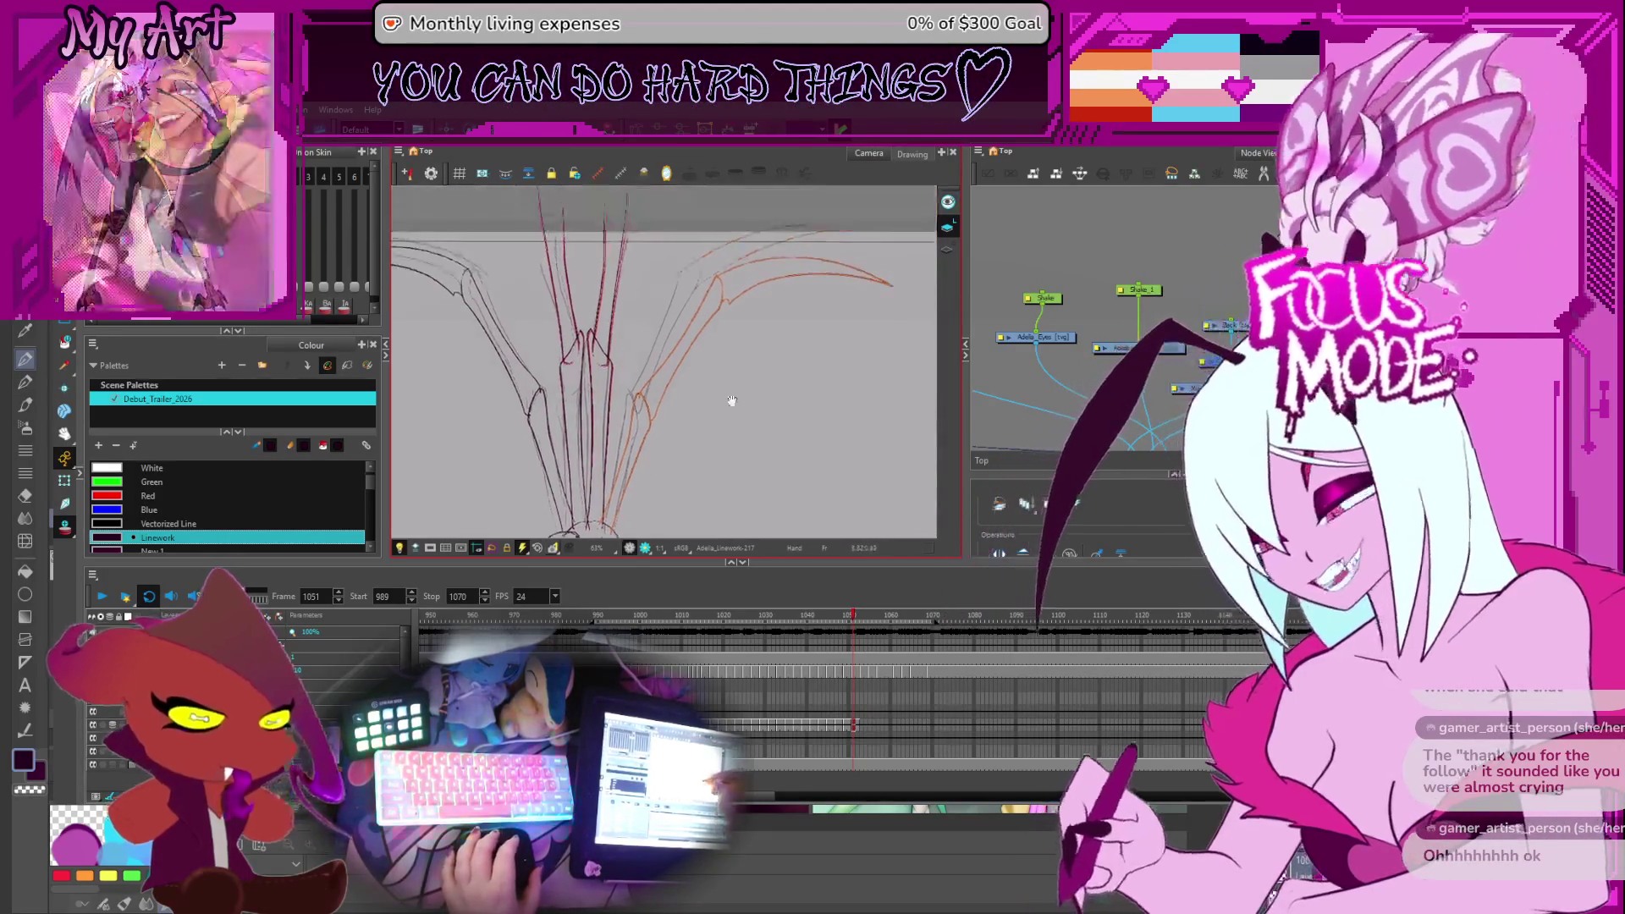
pyautogui.click(830, 273)
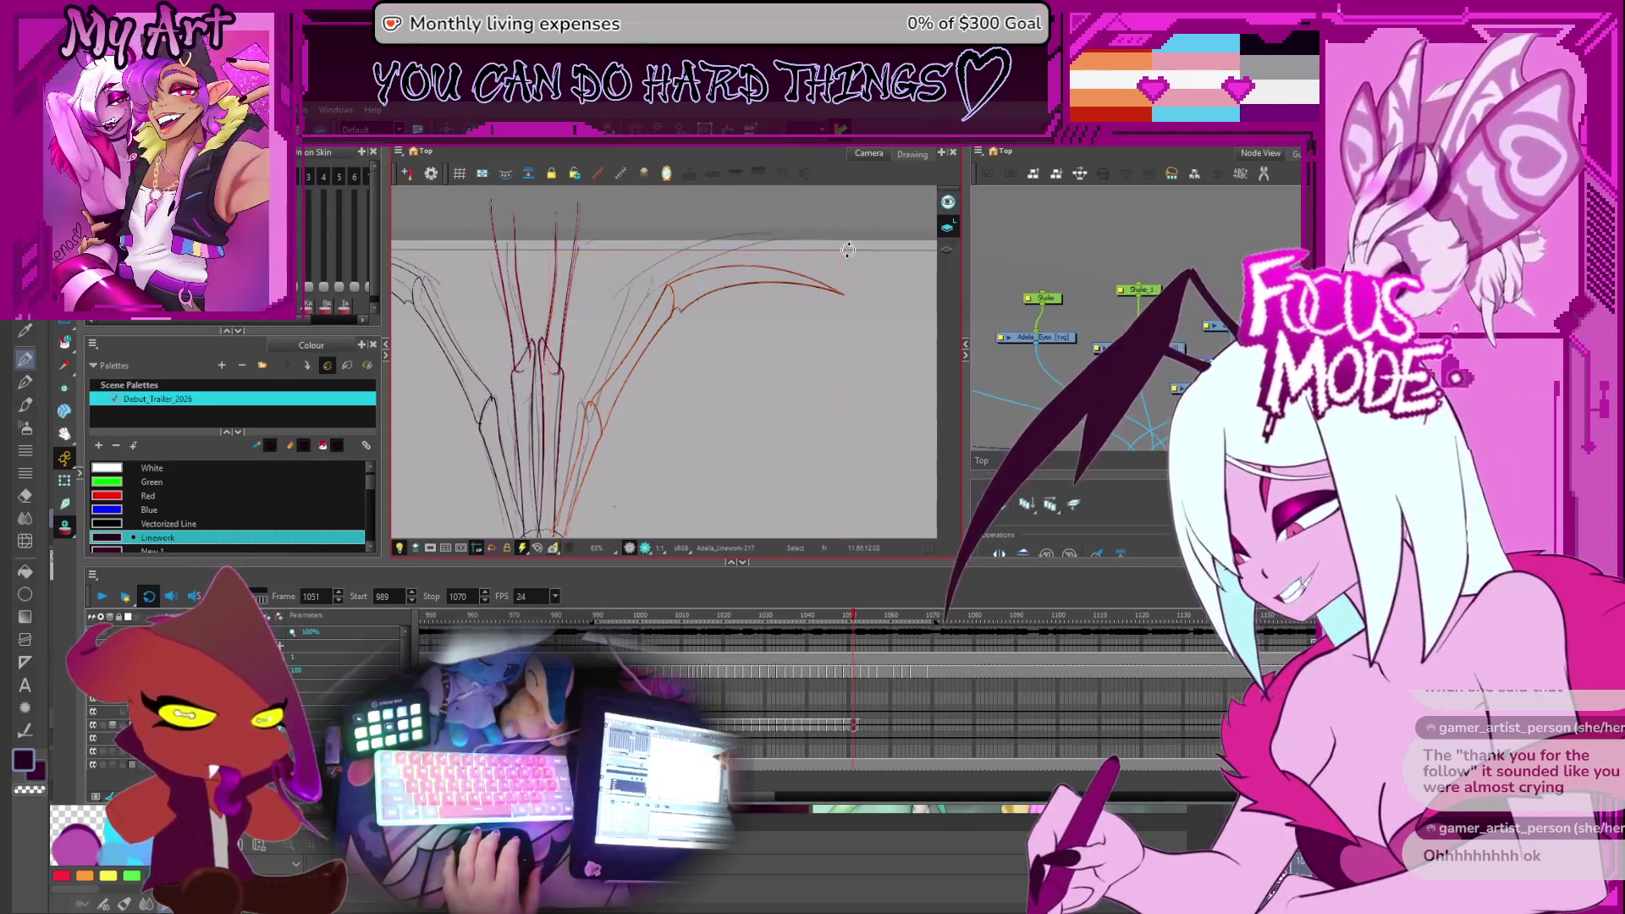
pyautogui.moveTo(845, 250); pyautogui.dragTo(844, 247)
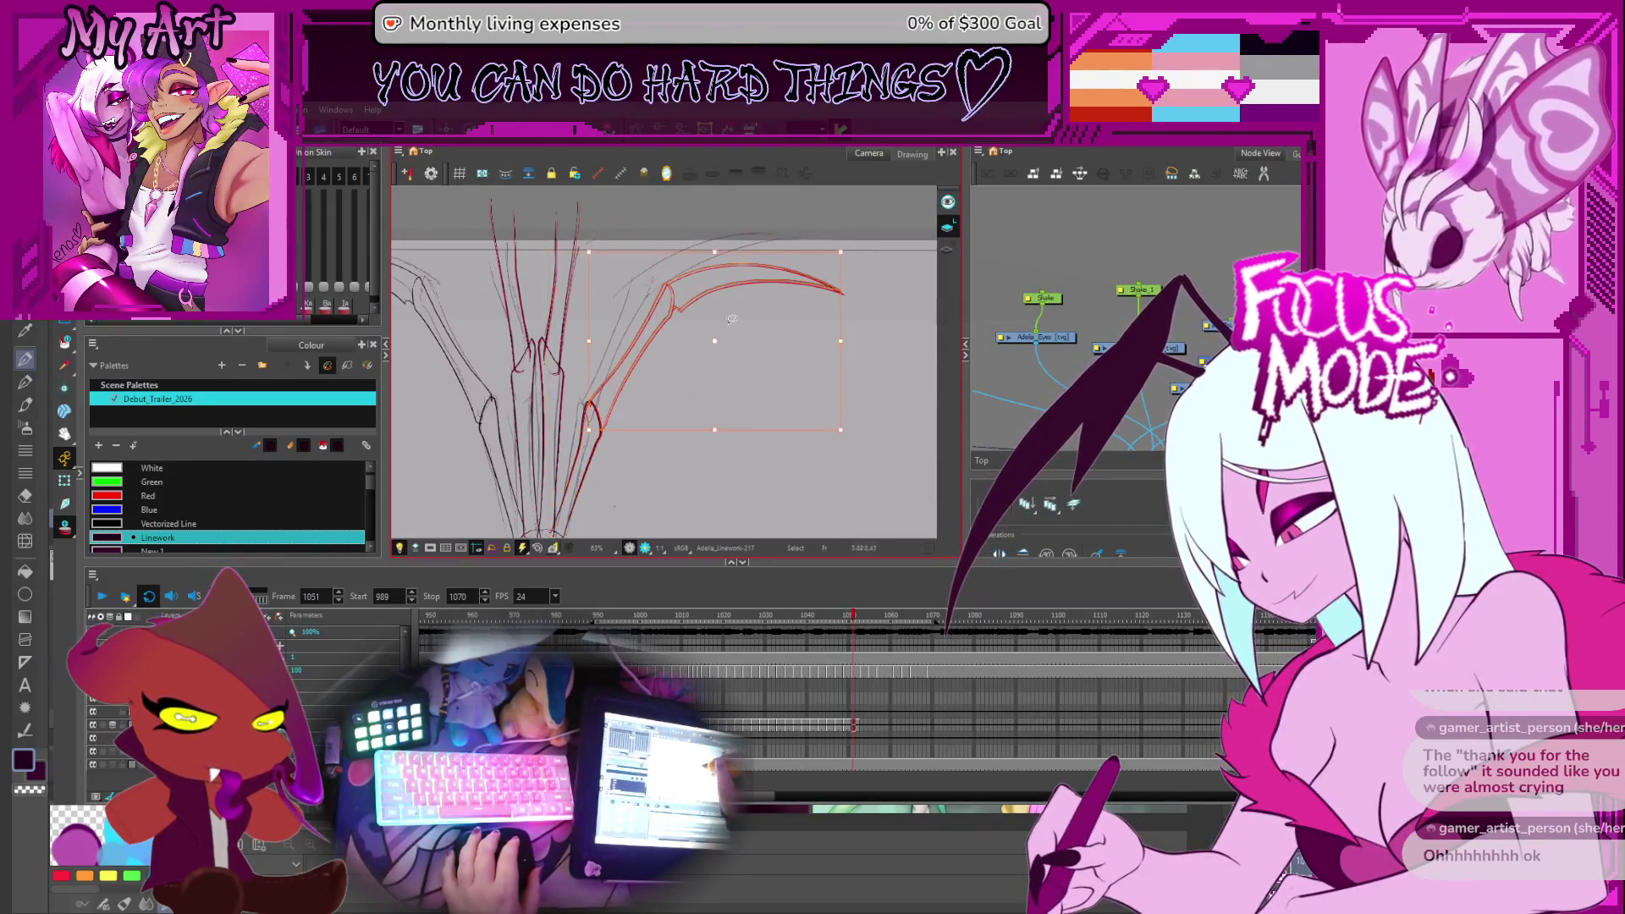
pyautogui.click(598, 419)
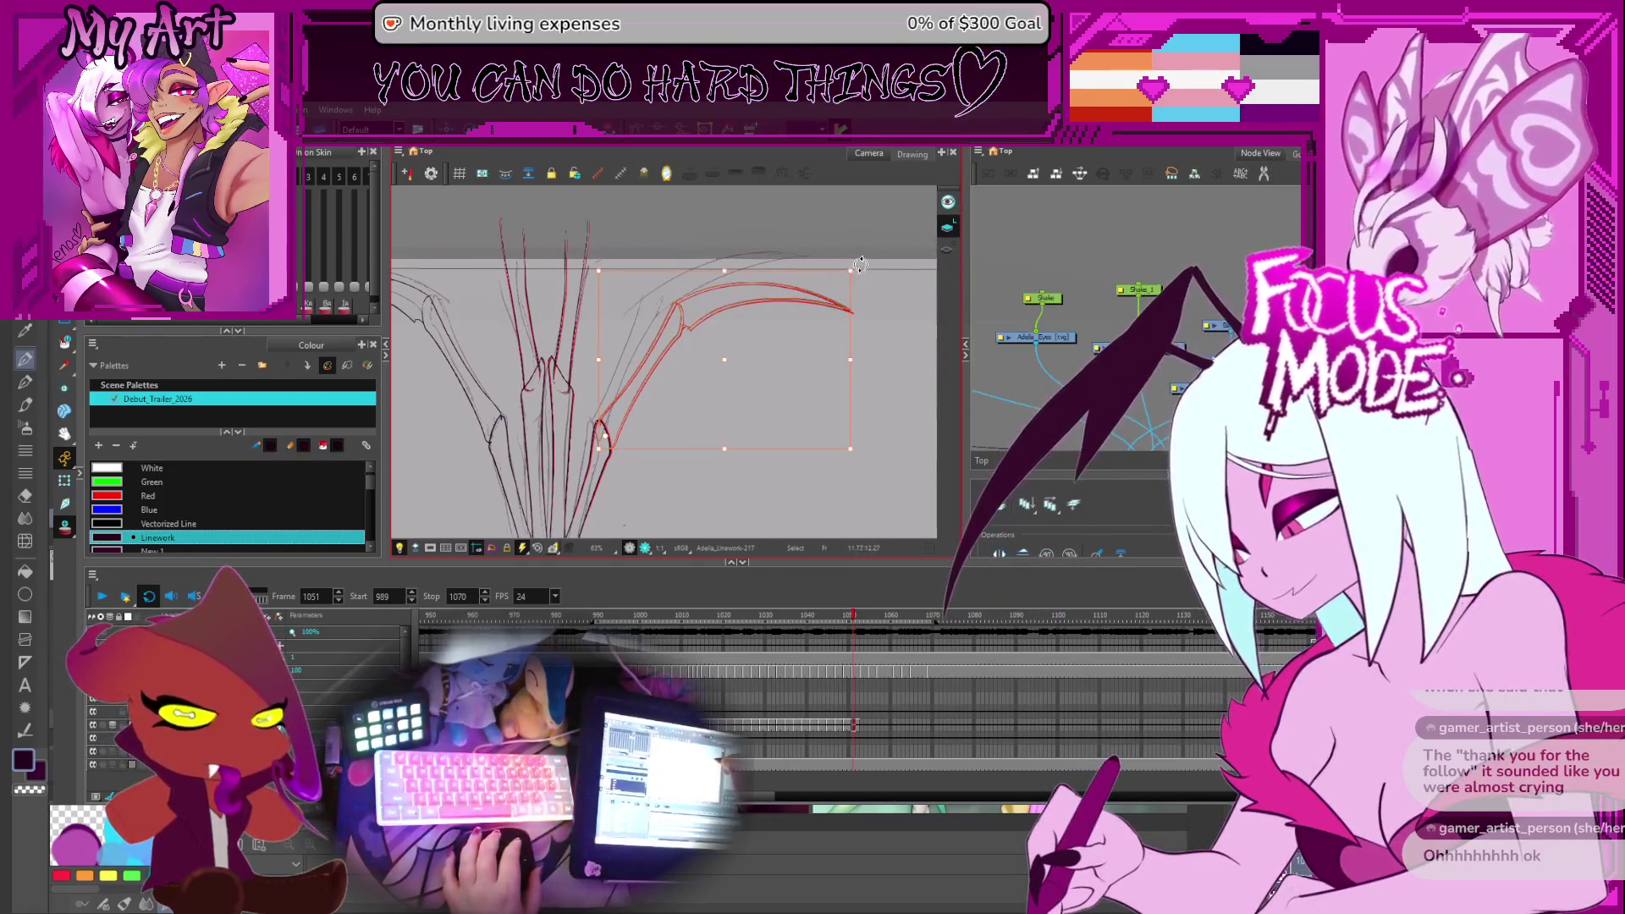
pyautogui.moveTo(857, 263); pyautogui.dragTo(836, 270)
pyautogui.click(759, 303)
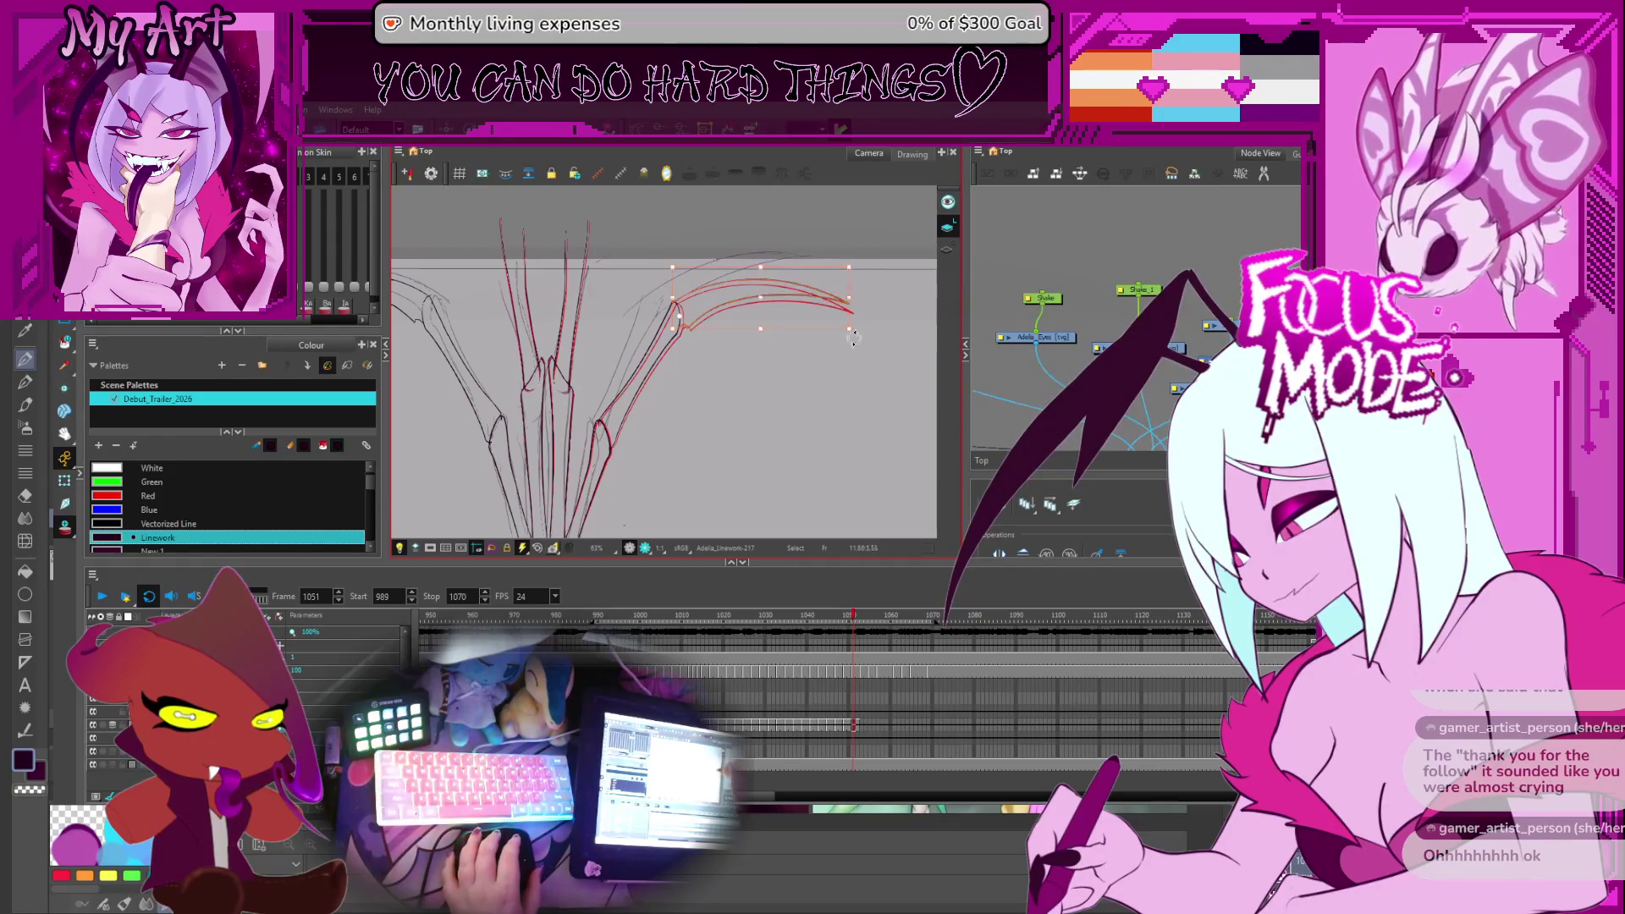
pyautogui.scroll(-2, 864, 311)
# Select and adjust the left wing stroke, then play back the animation to check the motion
pyautogui.click(613, 275)
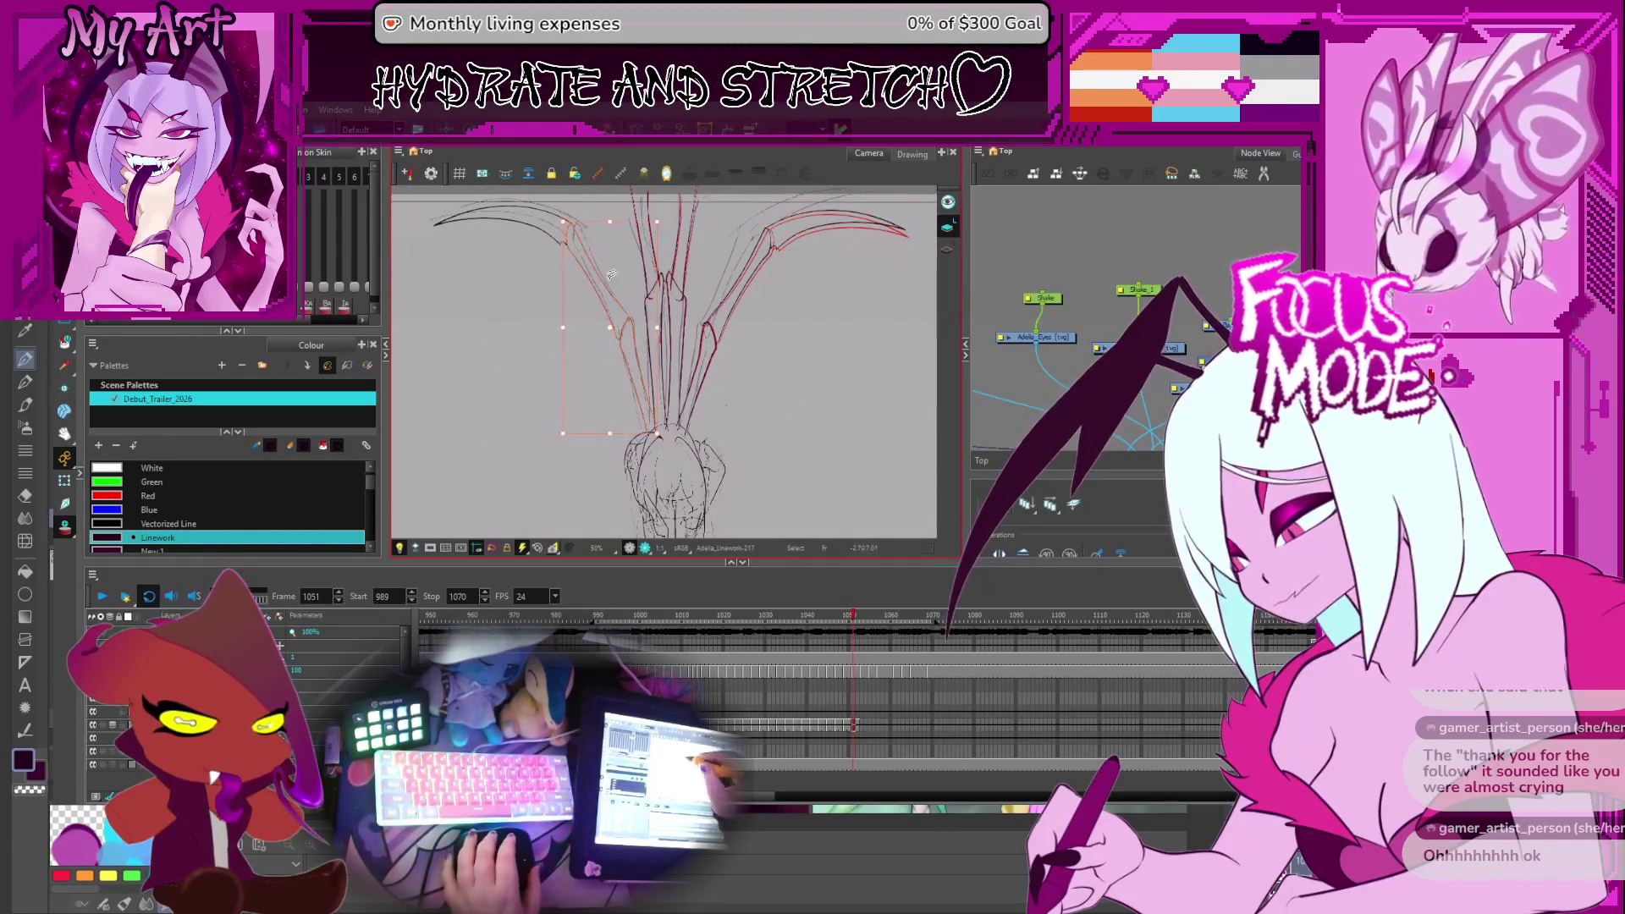
pyautogui.scroll(1, 633, 373)
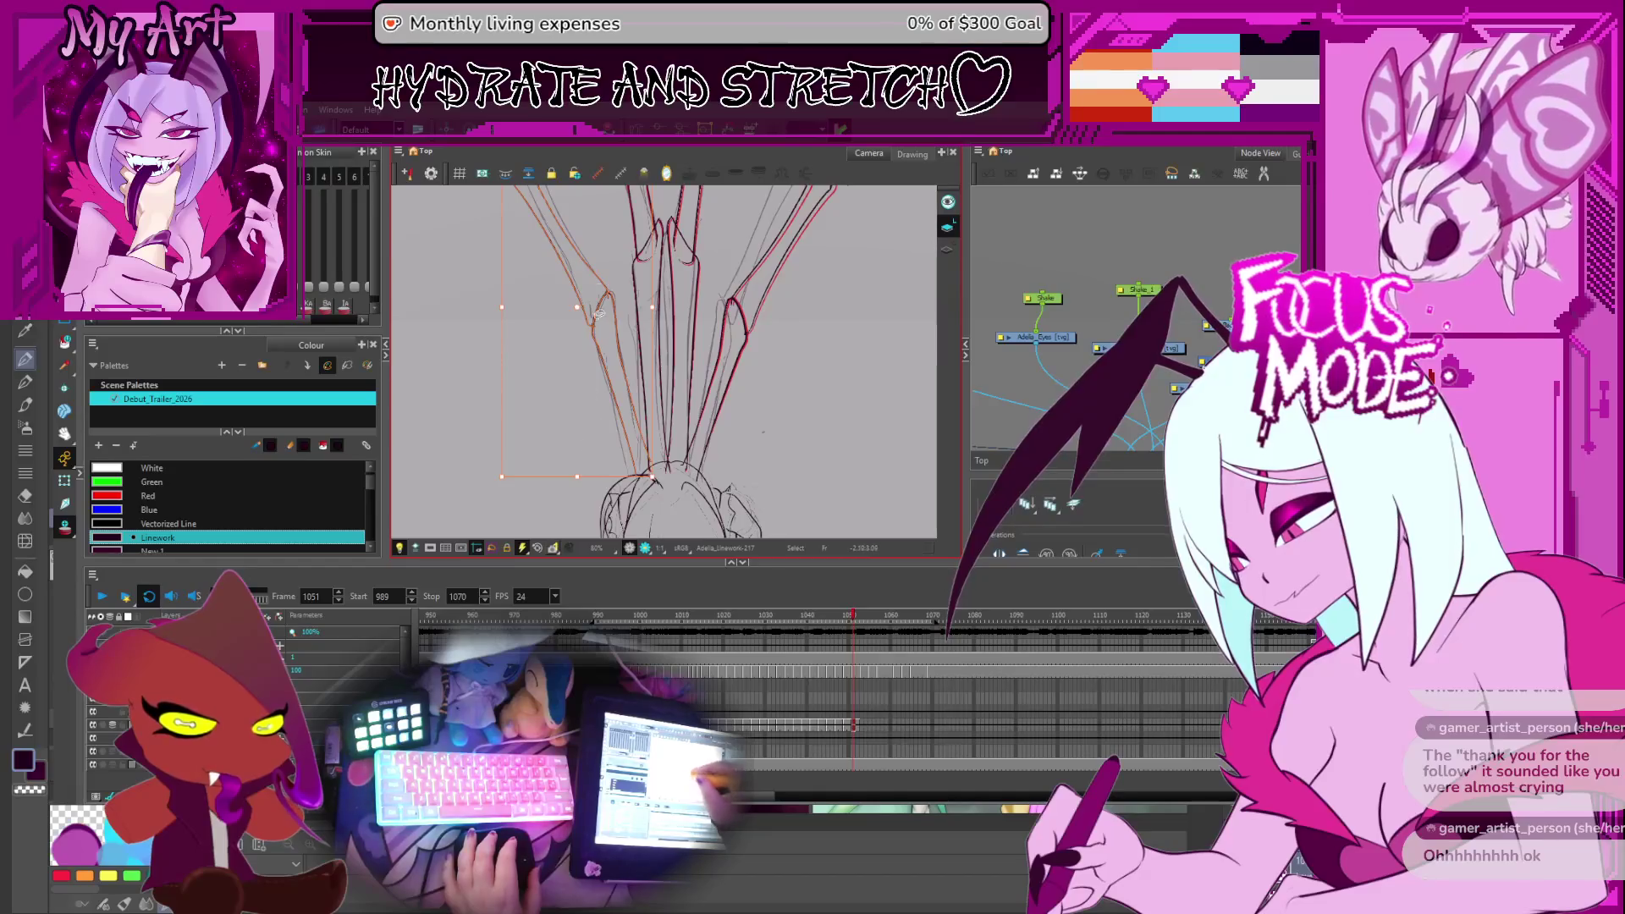
pyautogui.scroll(1, 640, 457)
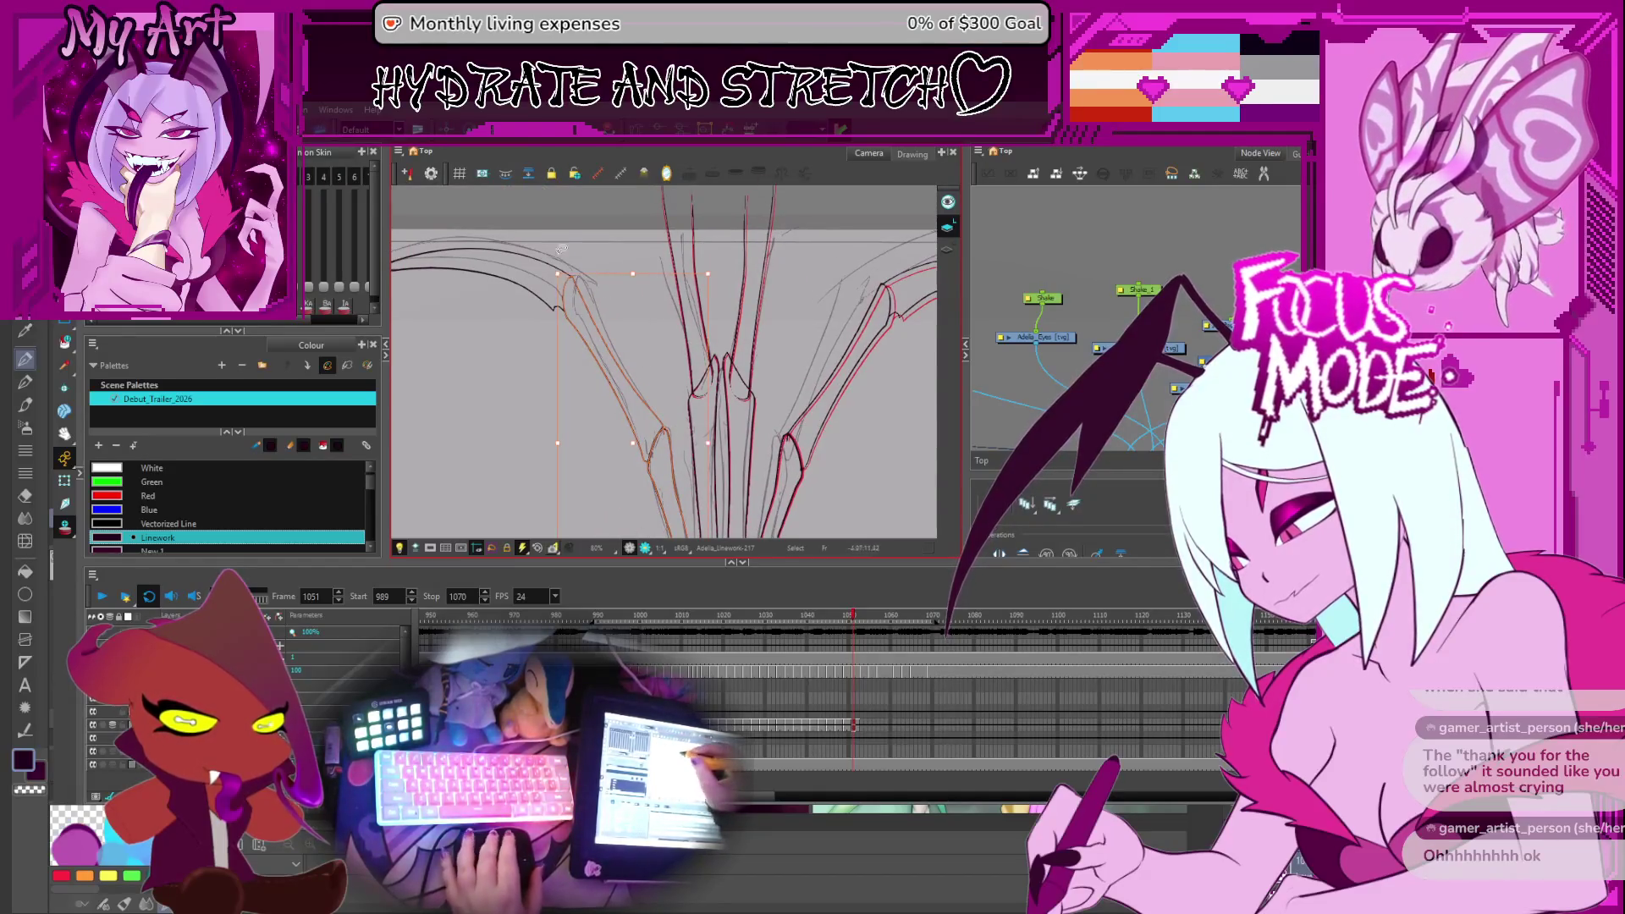
pyautogui.scroll(1, 638, 345)
pyautogui.click(570, 479)
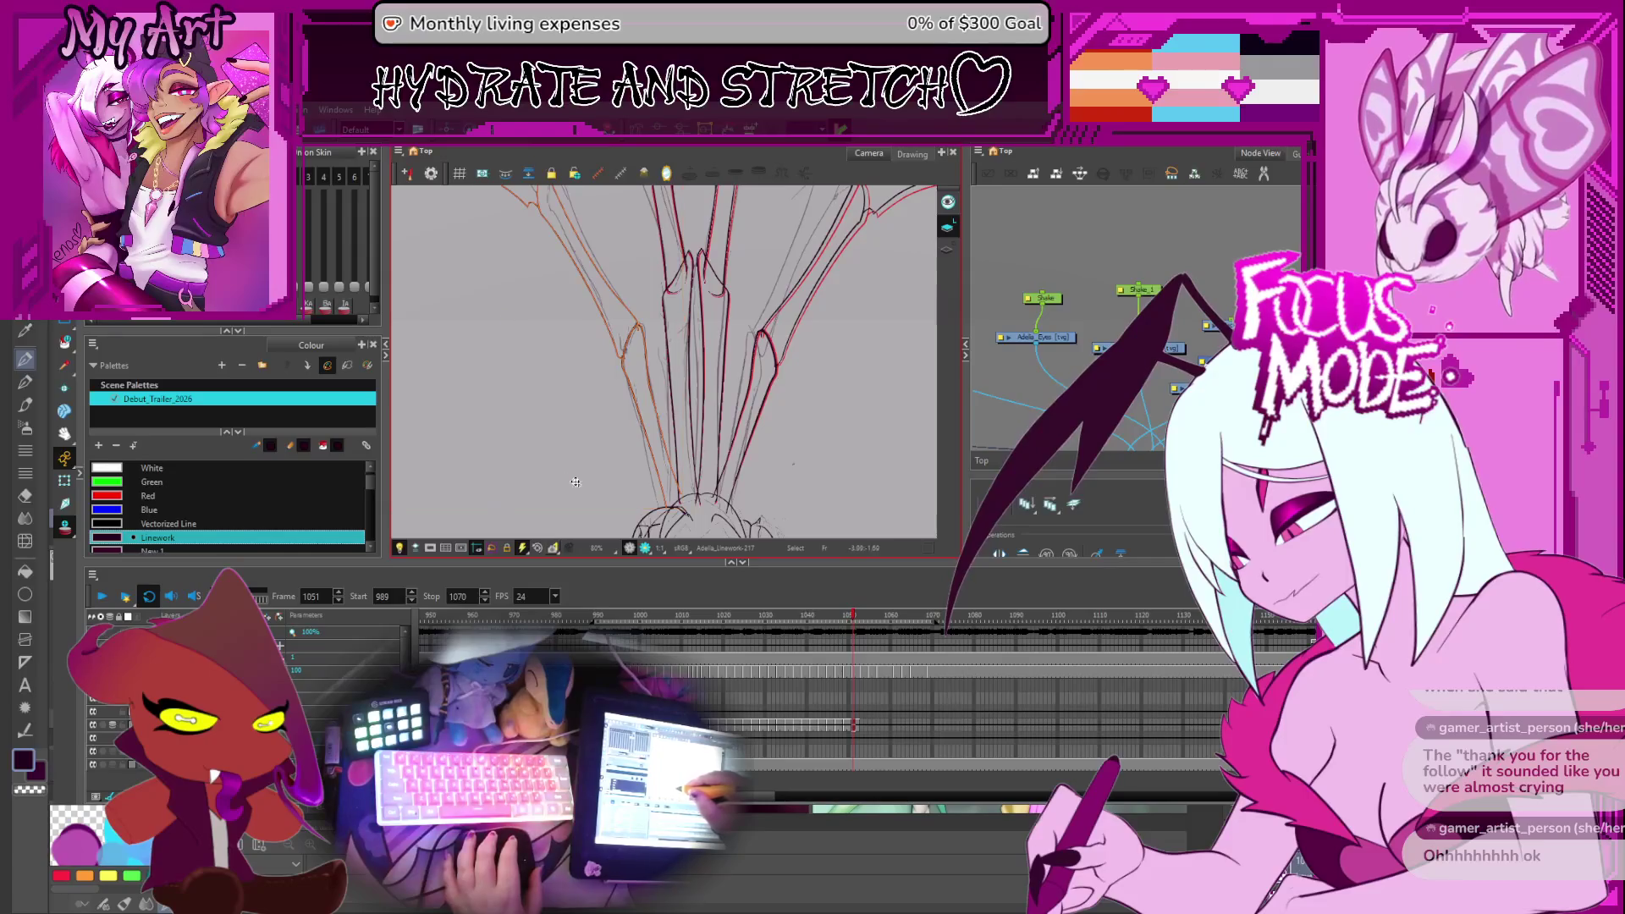
pyautogui.scroll(-1, 669, 504)
pyautogui.click(693, 298)
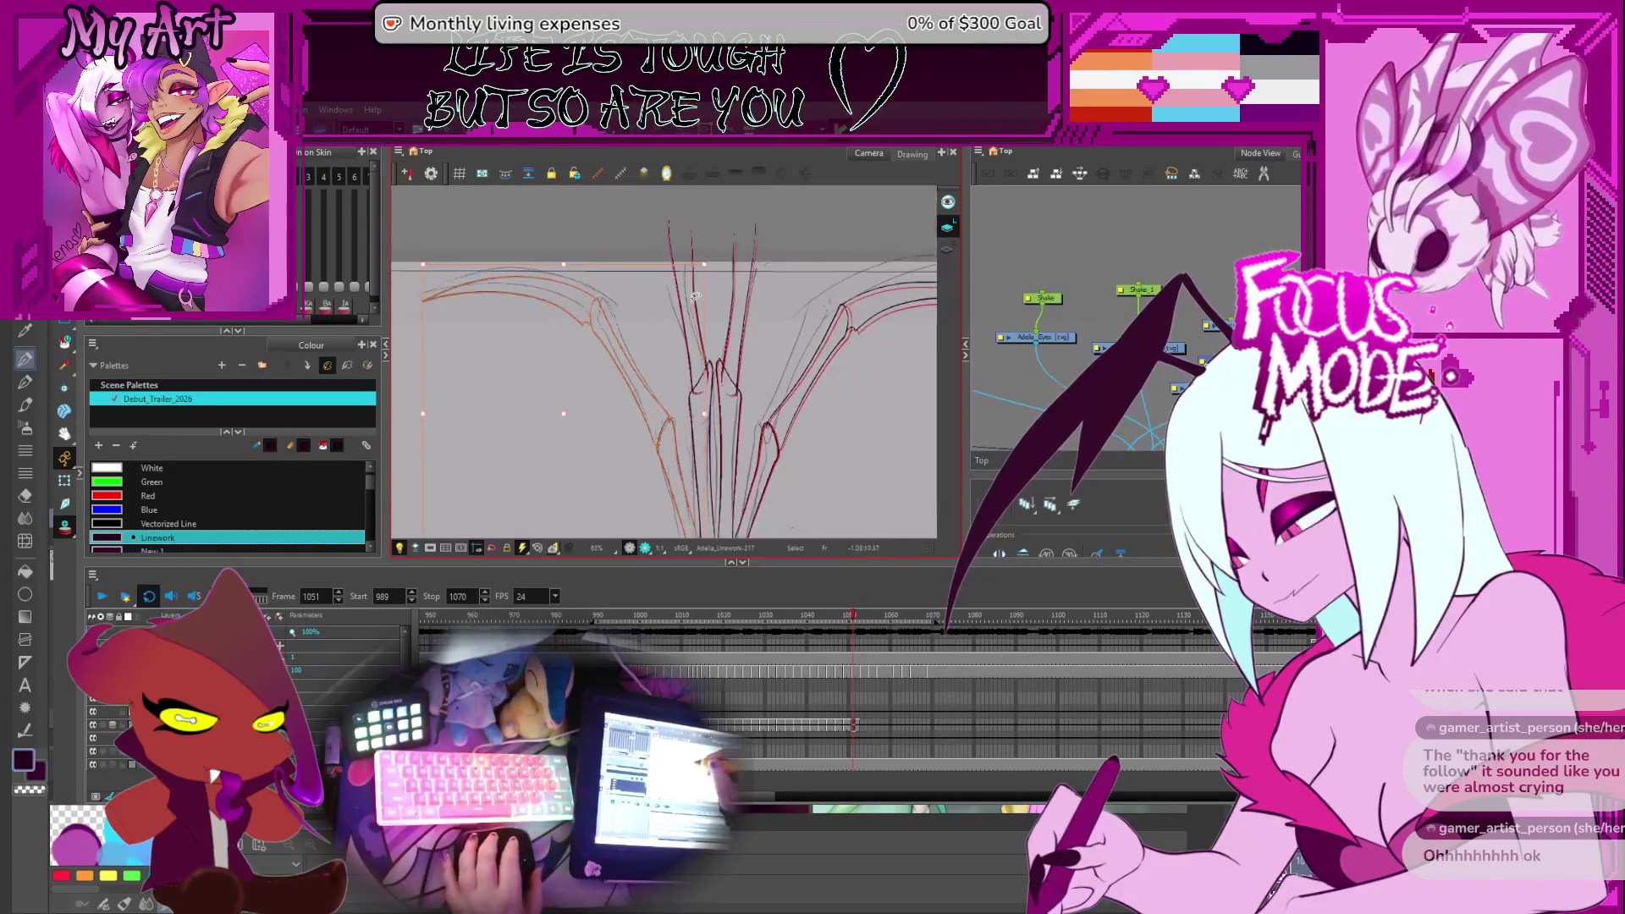
pyautogui.click(711, 261)
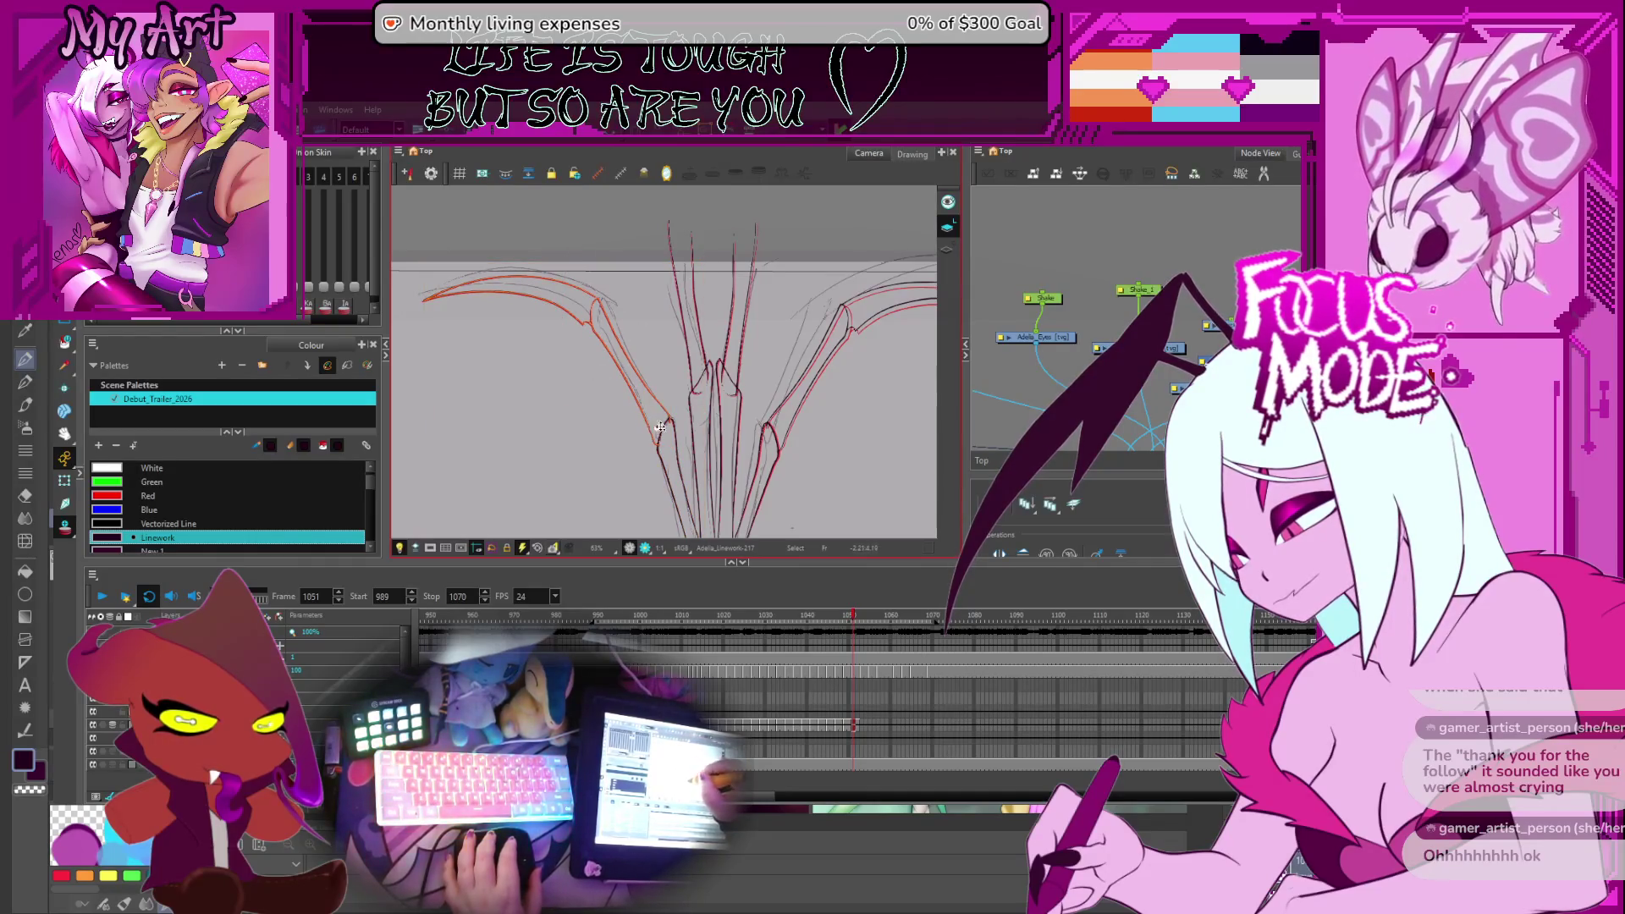
pyautogui.click(571, 288)
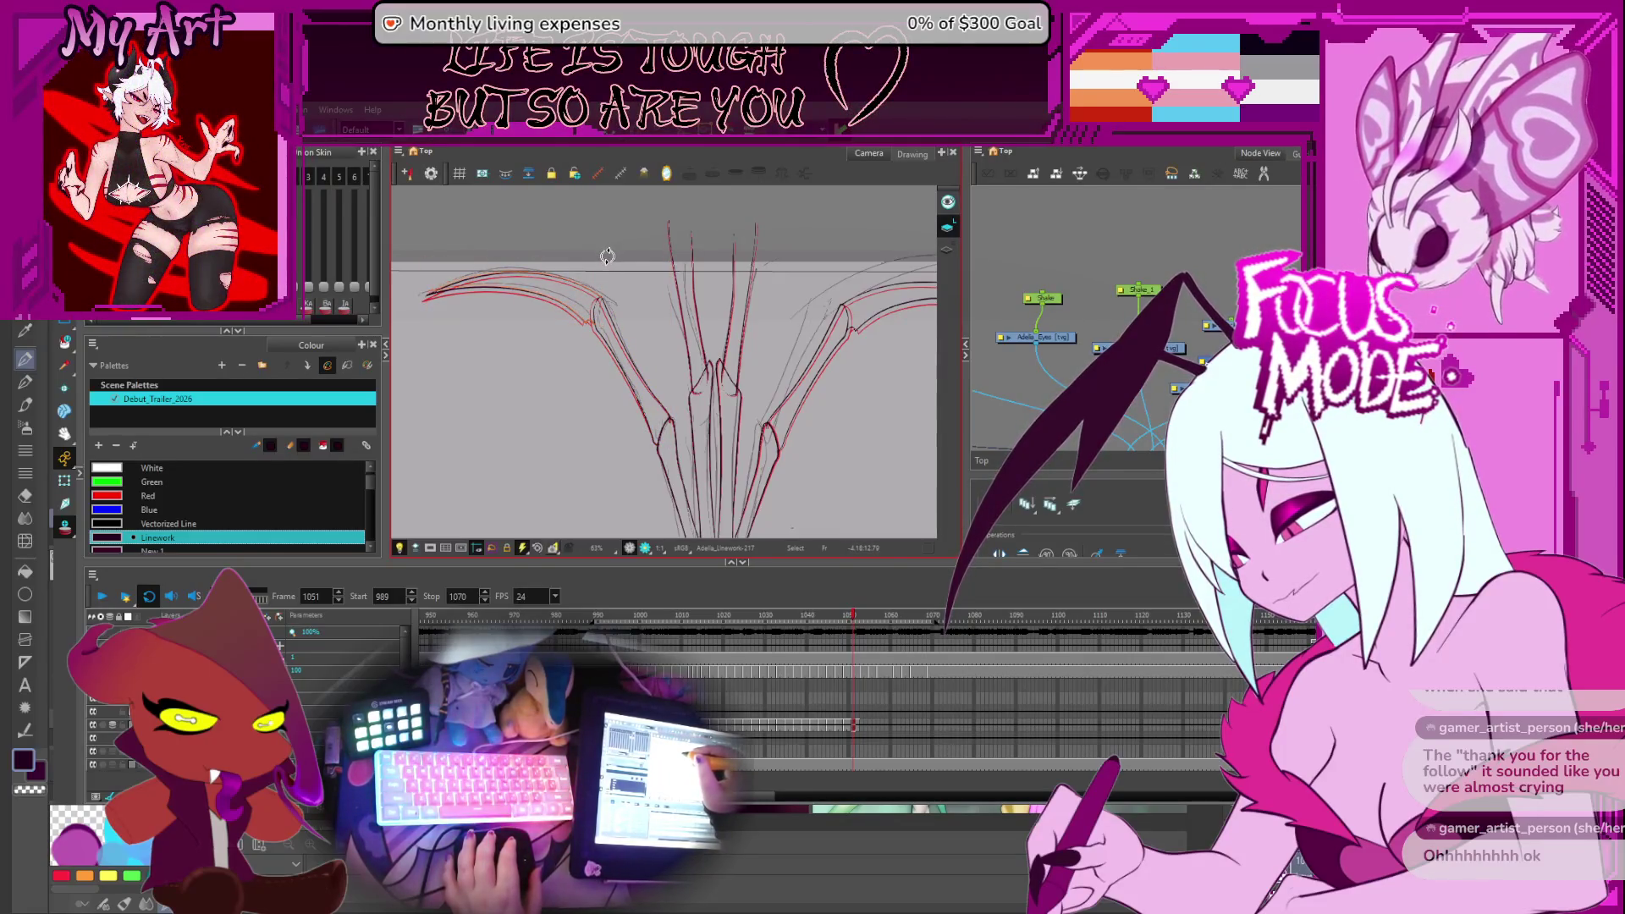
pyautogui.scroll(-1, 545, 411)
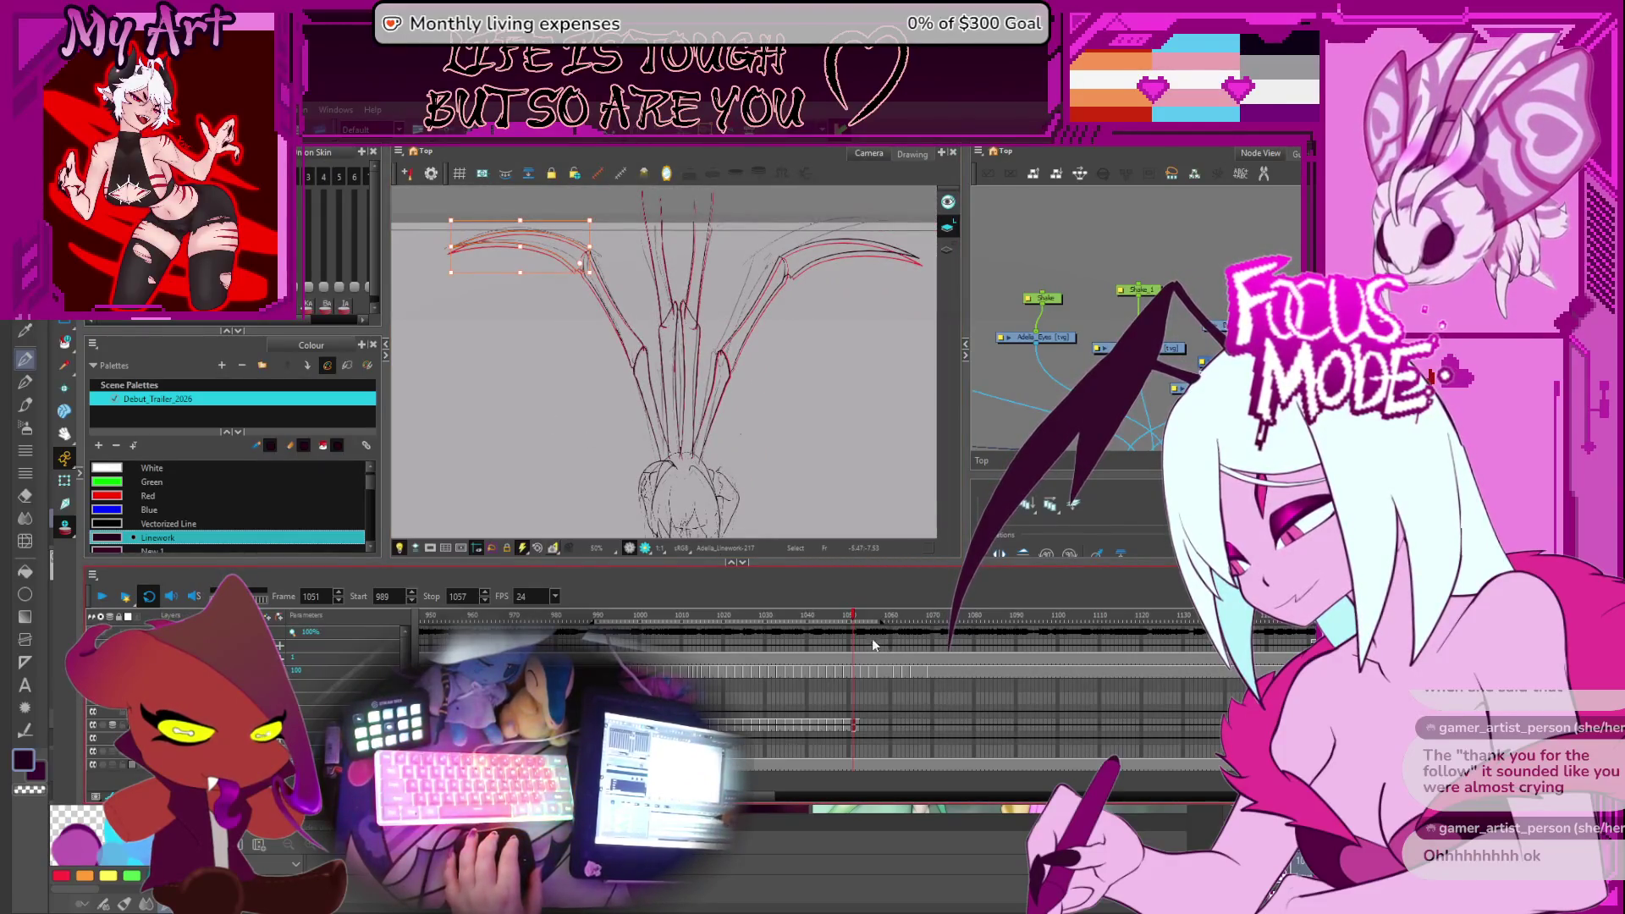
pyautogui.press('Return')
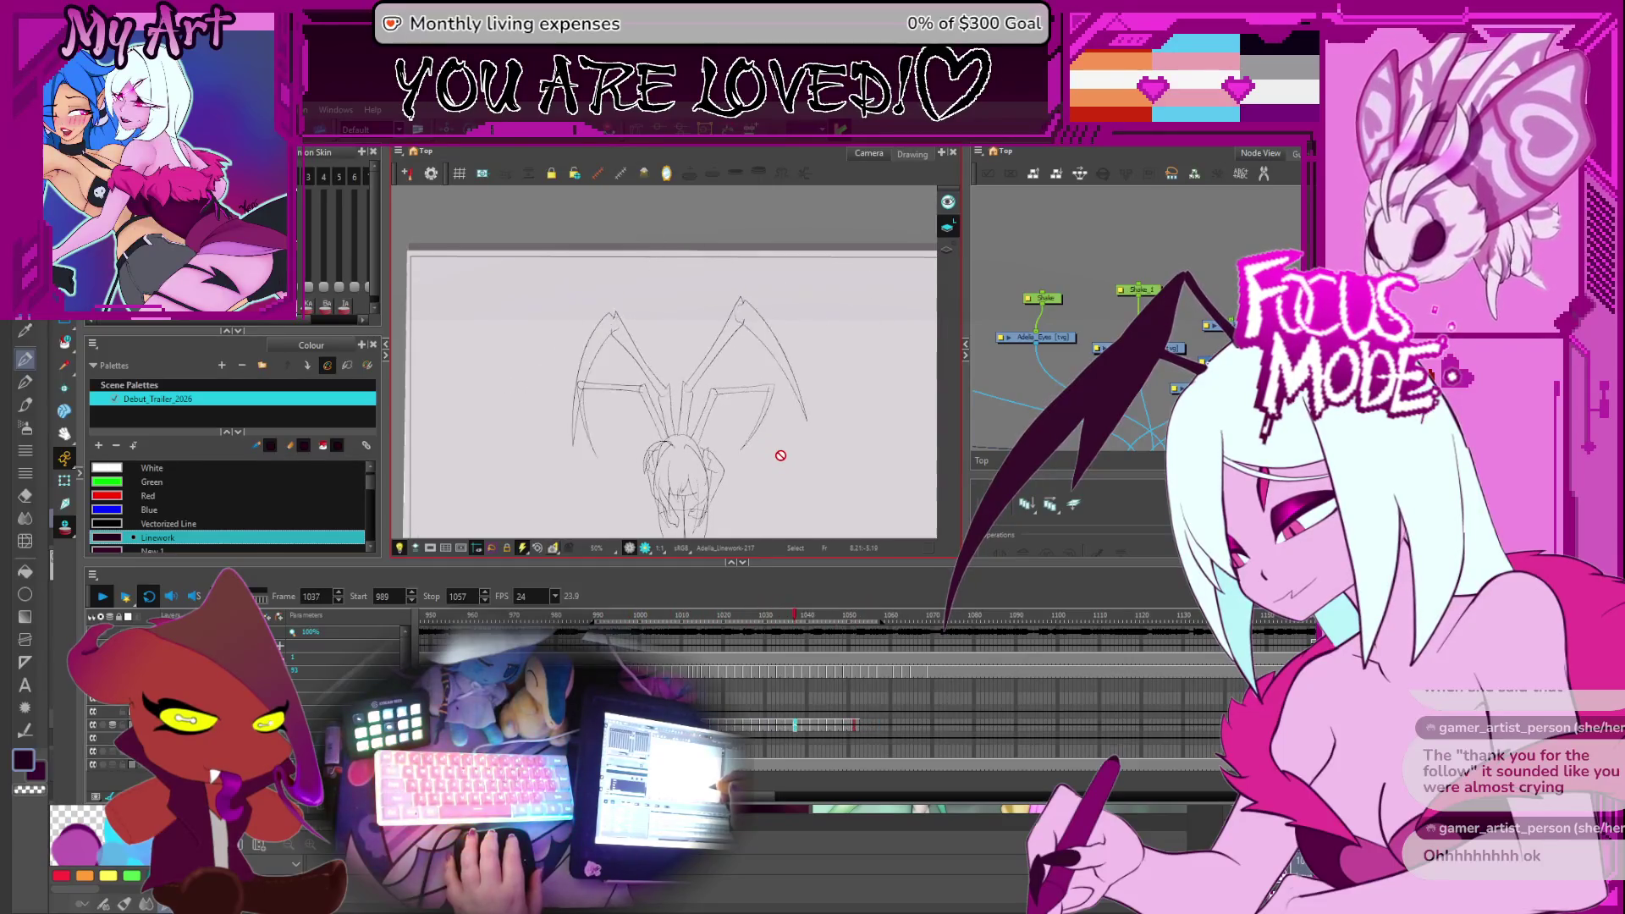
# Stop playback at frame 1052, step to 1053 and duplicate the drawing as Linework-218
pyautogui.click(103, 597)
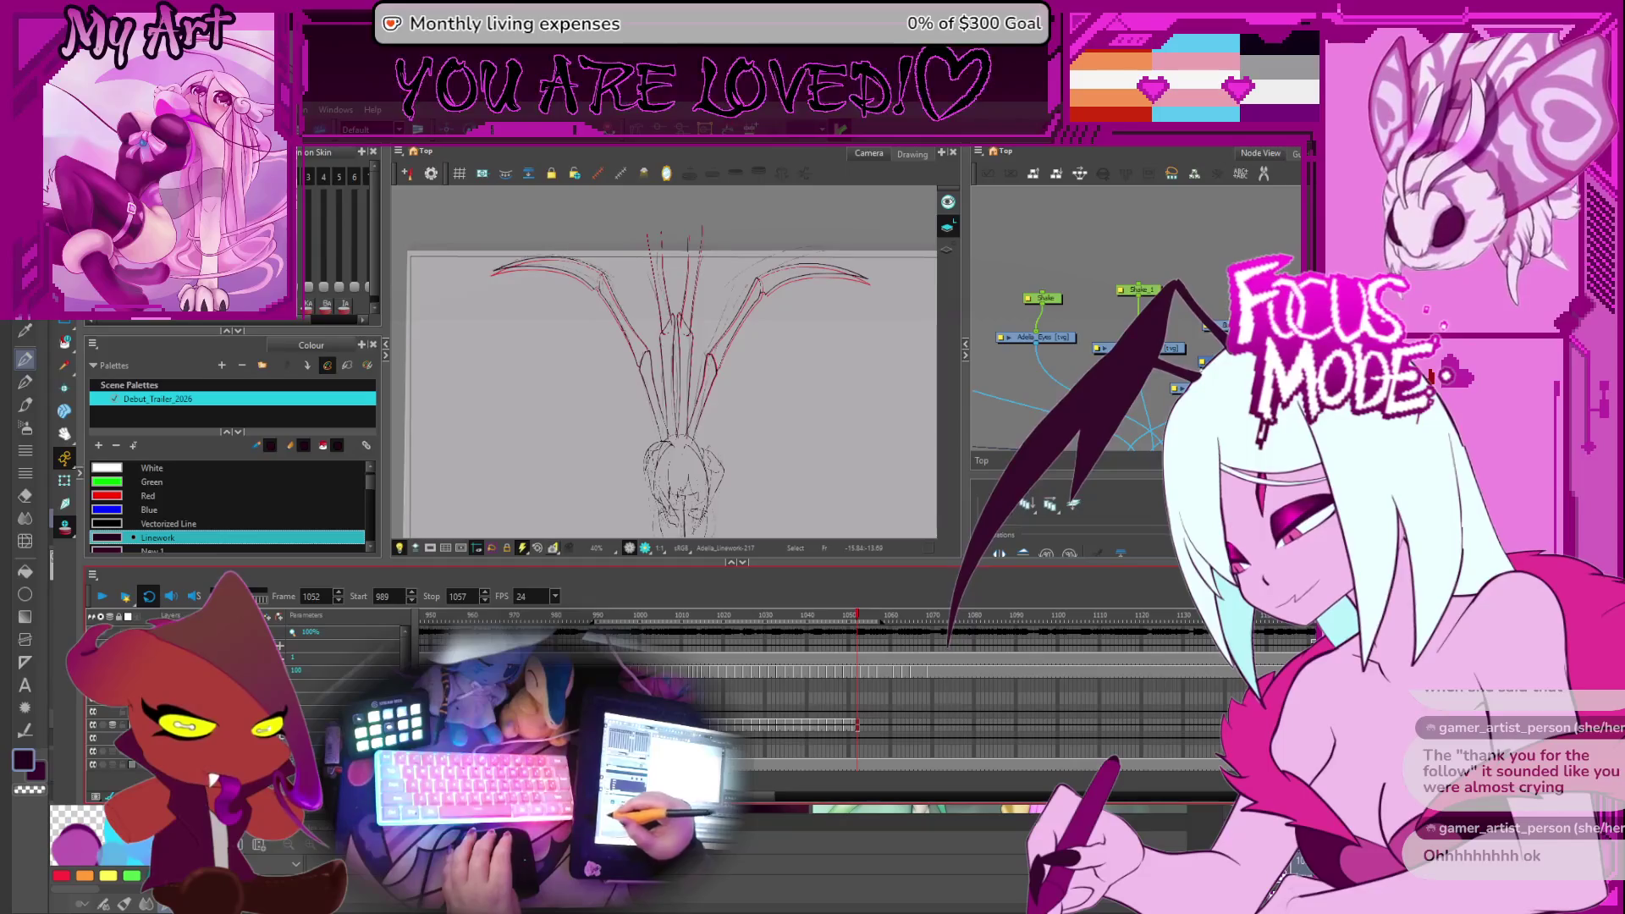
pyautogui.press('.')
pyautogui.moveTo(780, 425); pyautogui.dragTo(790, 385)
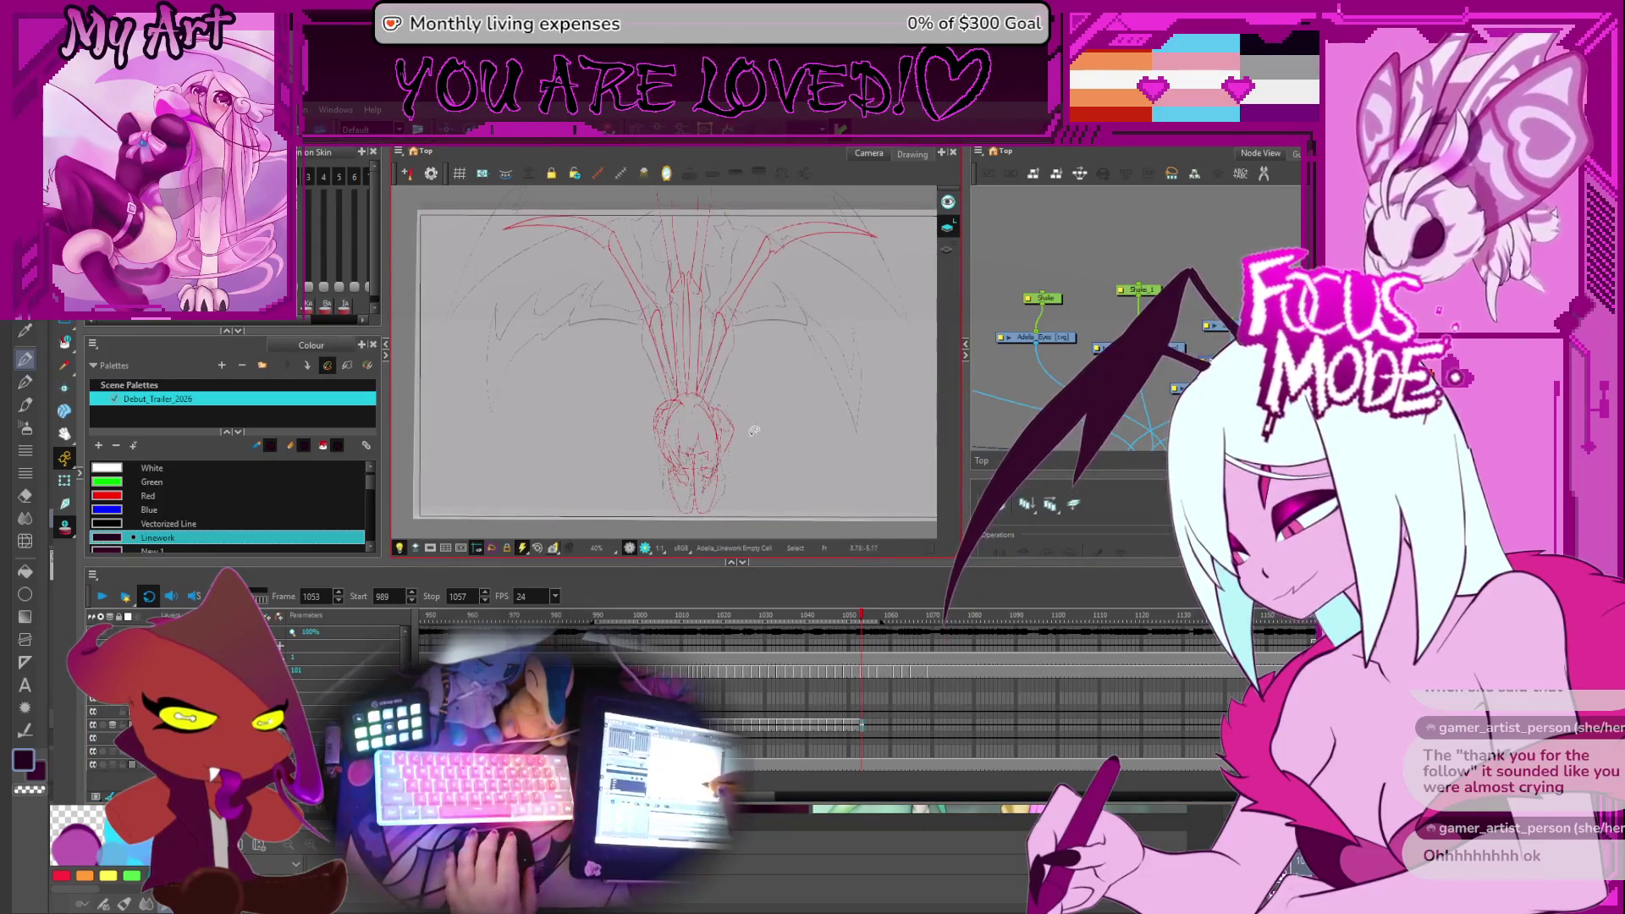
pyautogui.hscroll(3, 811, 688)
pyautogui.scroll(3, 764, 725)
pyautogui.press('F5')
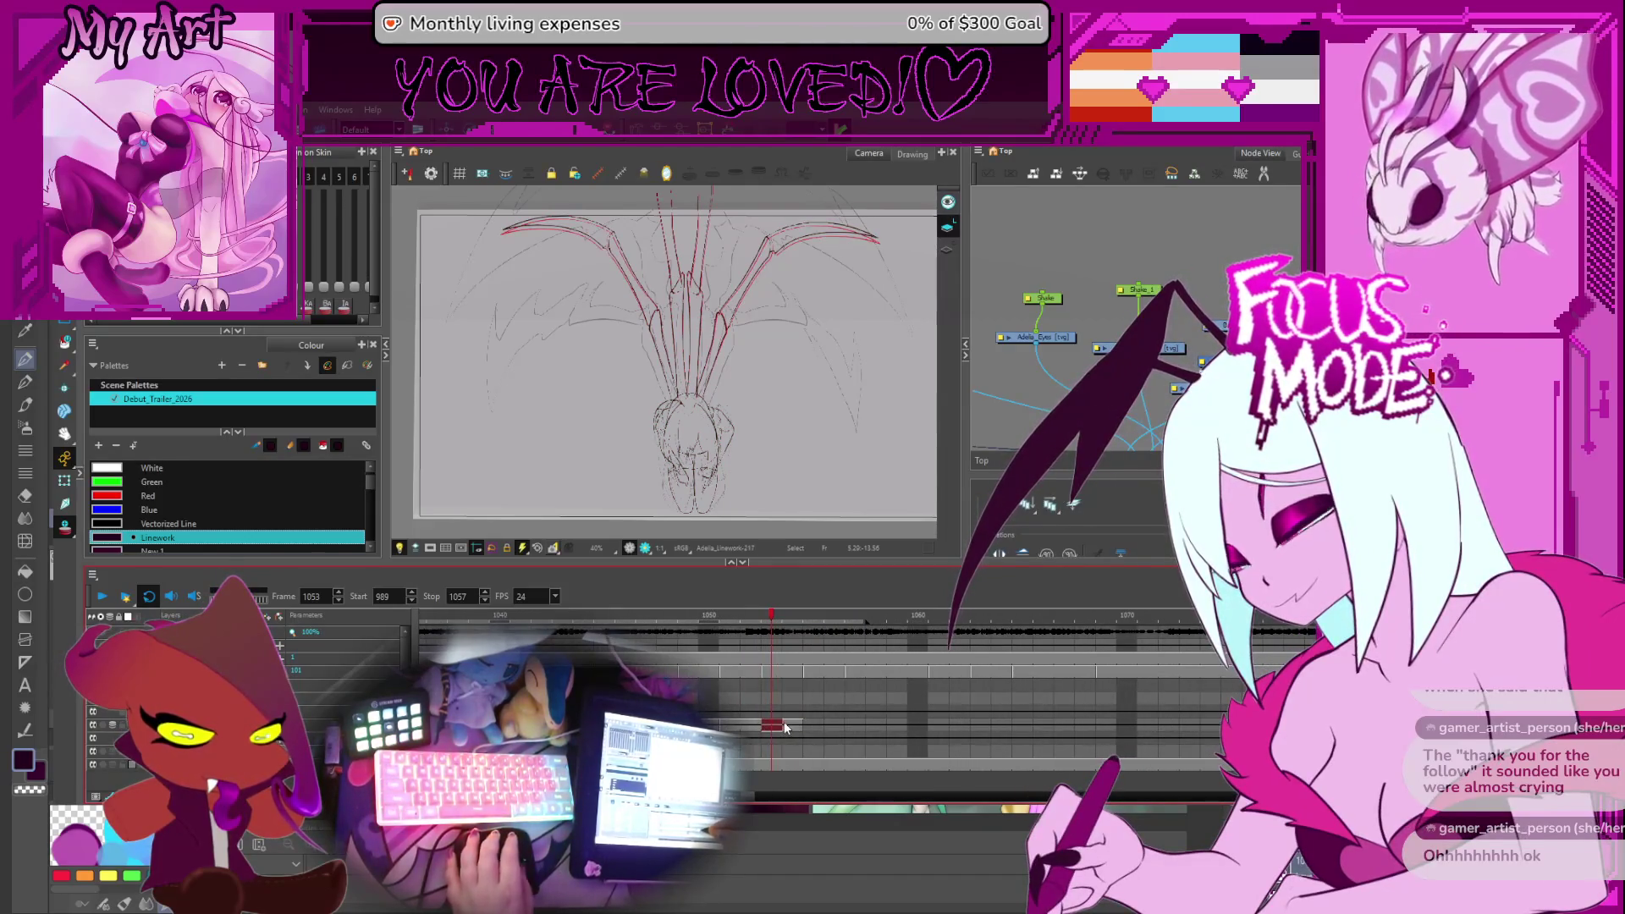
pyautogui.hscroll(-1, 774, 717)
pyautogui.hscroll(-2, 774, 717)
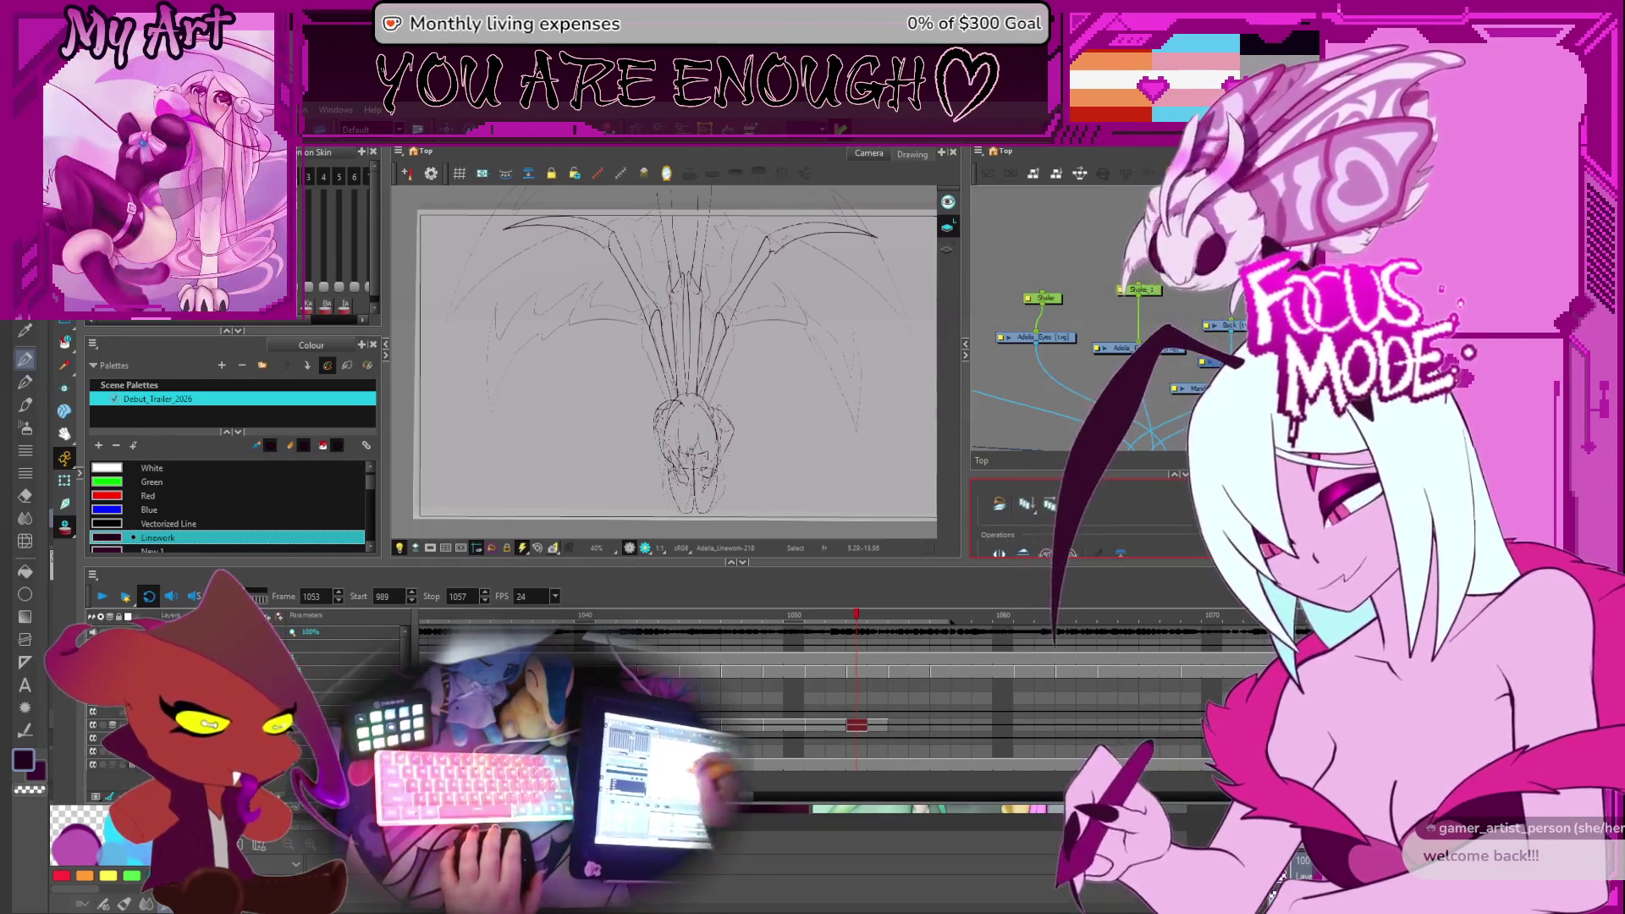
# Select the left wing's strokes, narrowing down to its lower curved stroke
pyautogui.moveTo(812, 434); pyautogui.dragTo(797, 455)
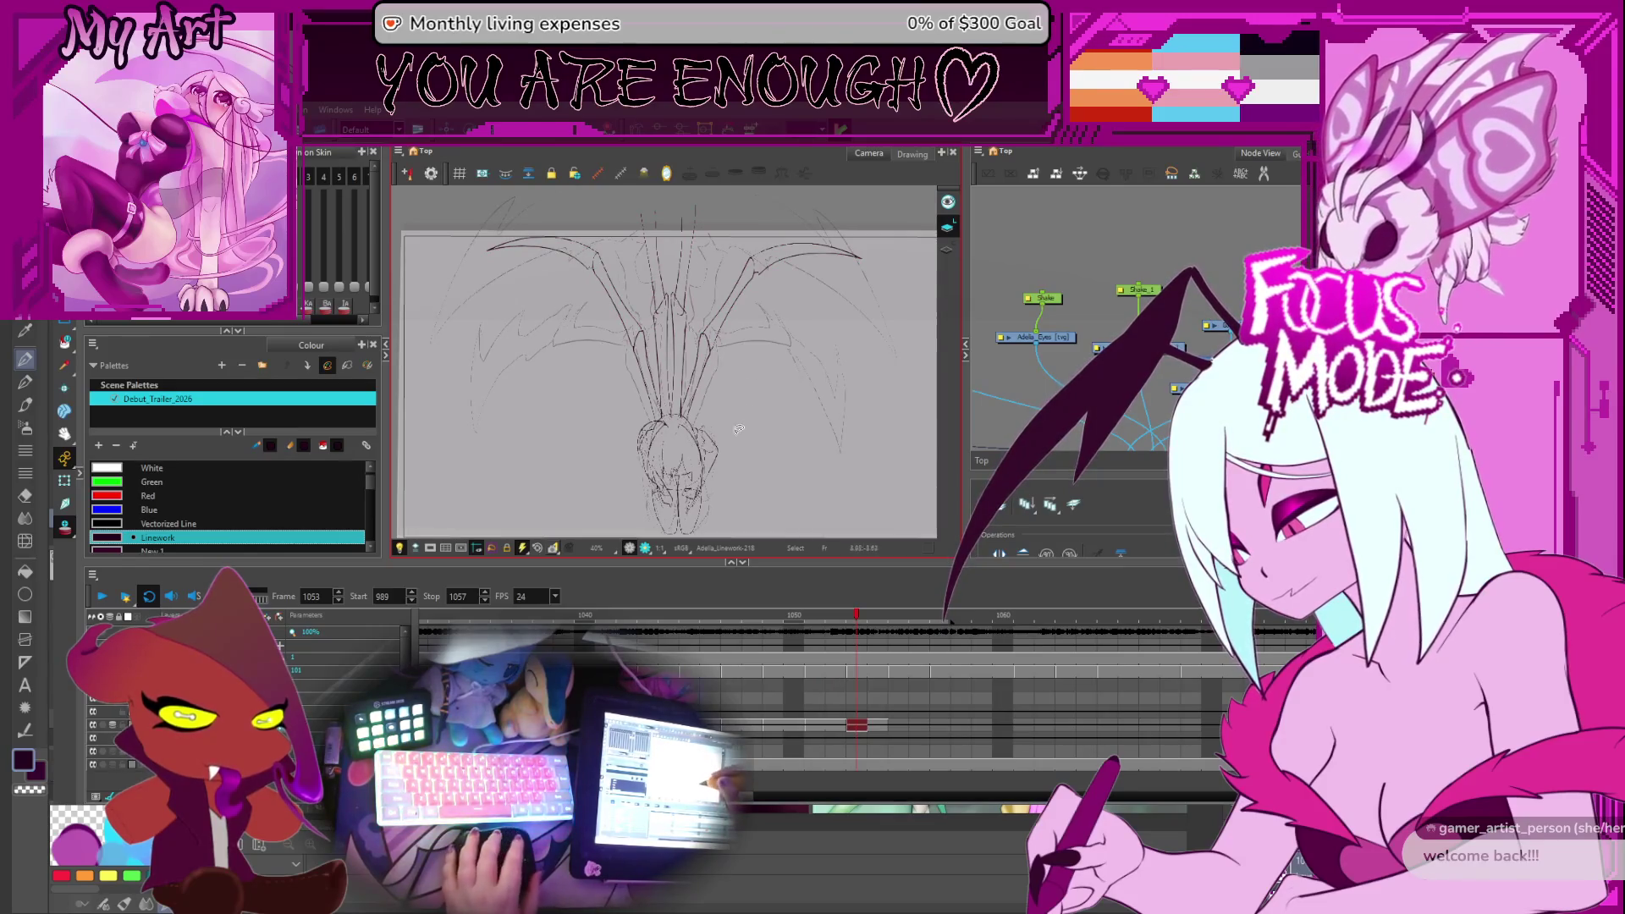
pyautogui.click(636, 301)
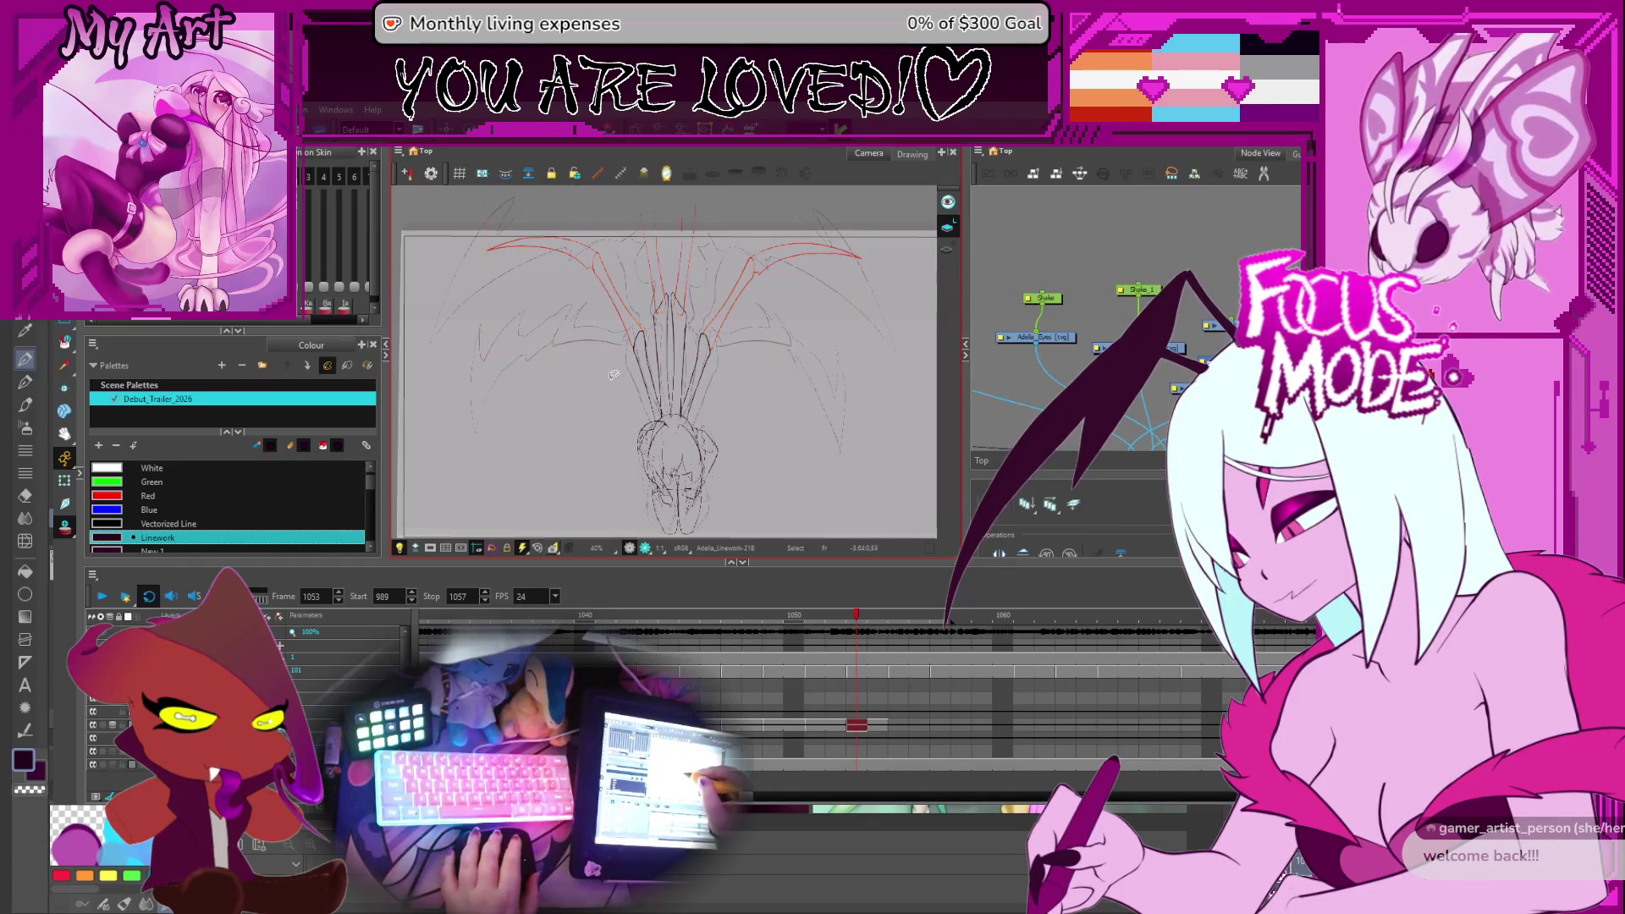
pyautogui.scroll(1, 730, 370)
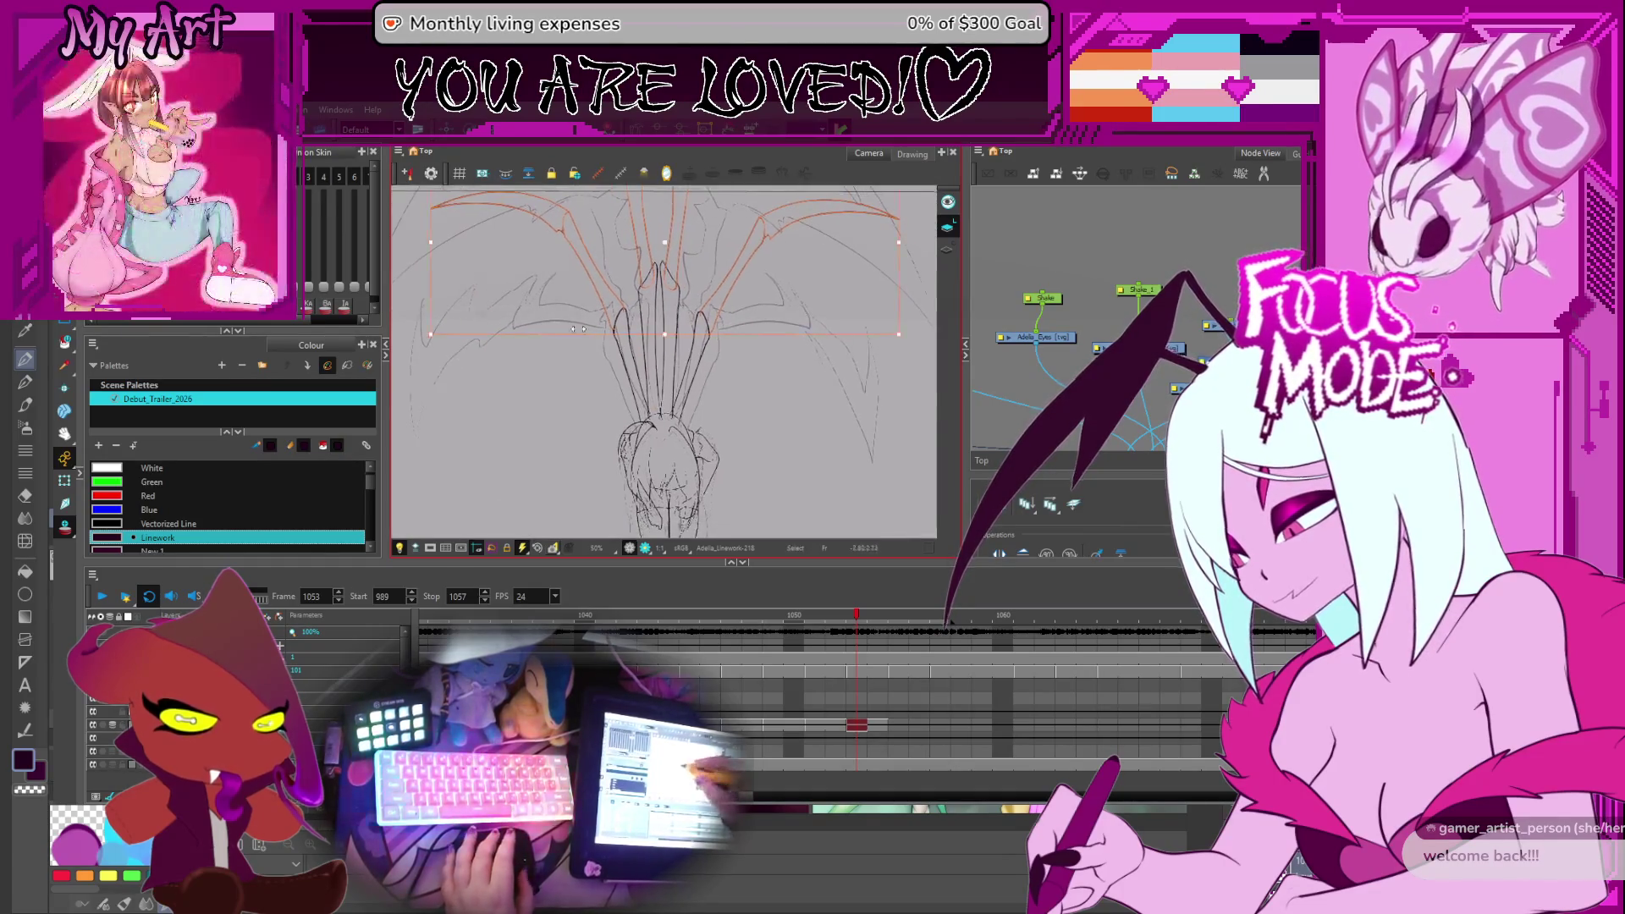
pyautogui.click(516, 347)
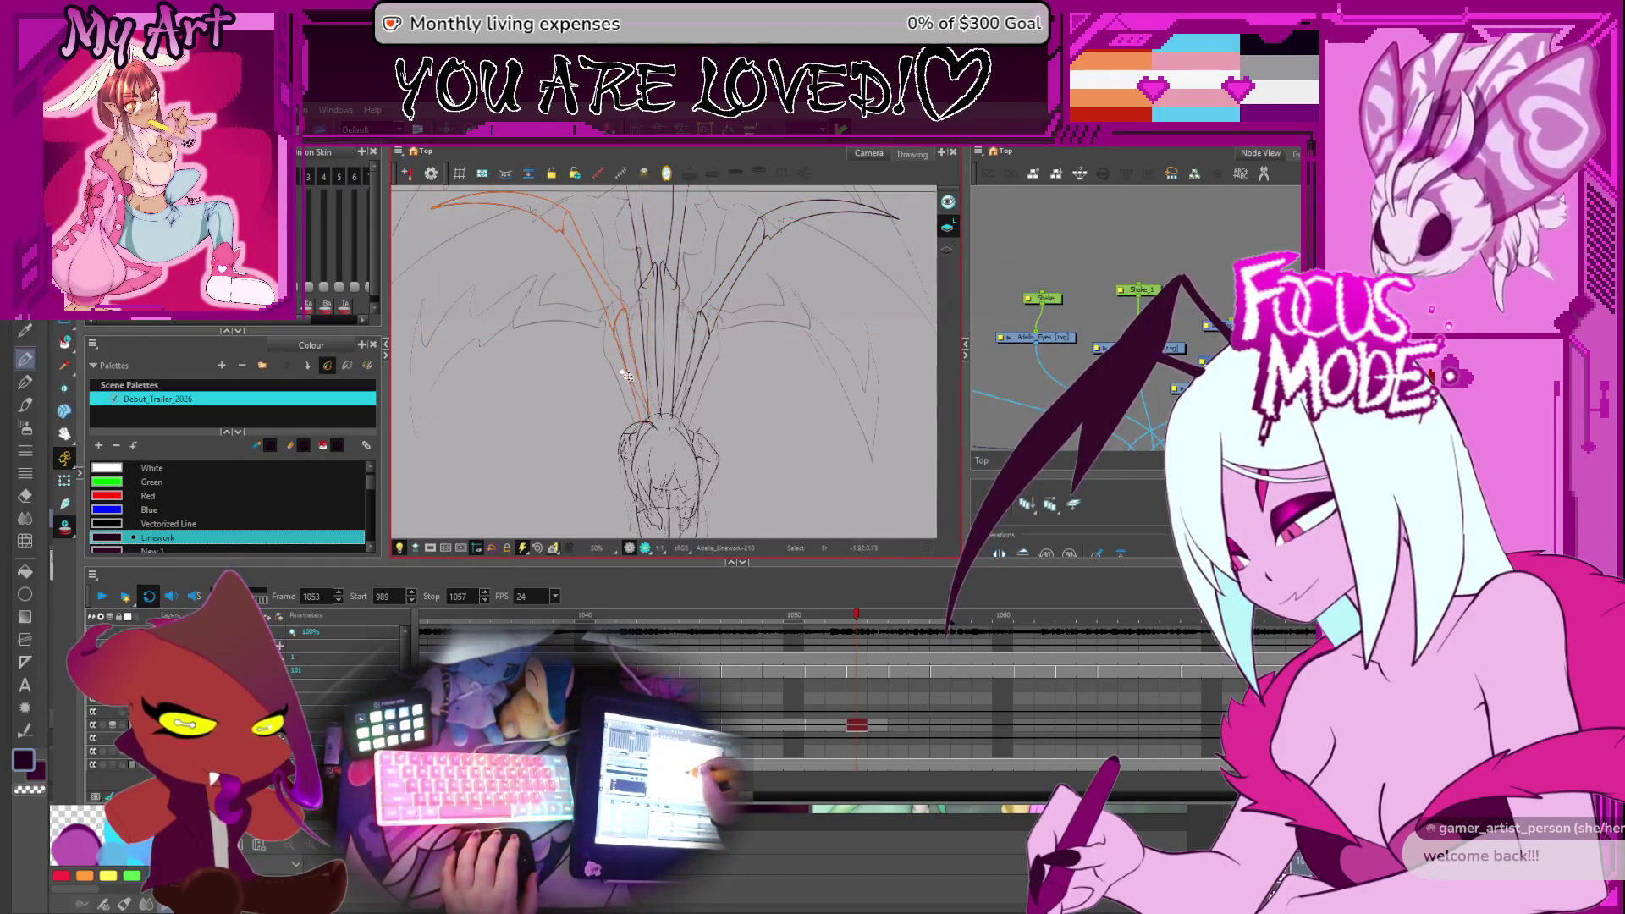
pyautogui.moveTo(621, 370)
pyautogui.mouseDown()
pyautogui.moveTo(656, 392)
pyautogui.moveTo(569, 346)
pyautogui.moveTo(591, 338)
pyautogui.mouseUp()
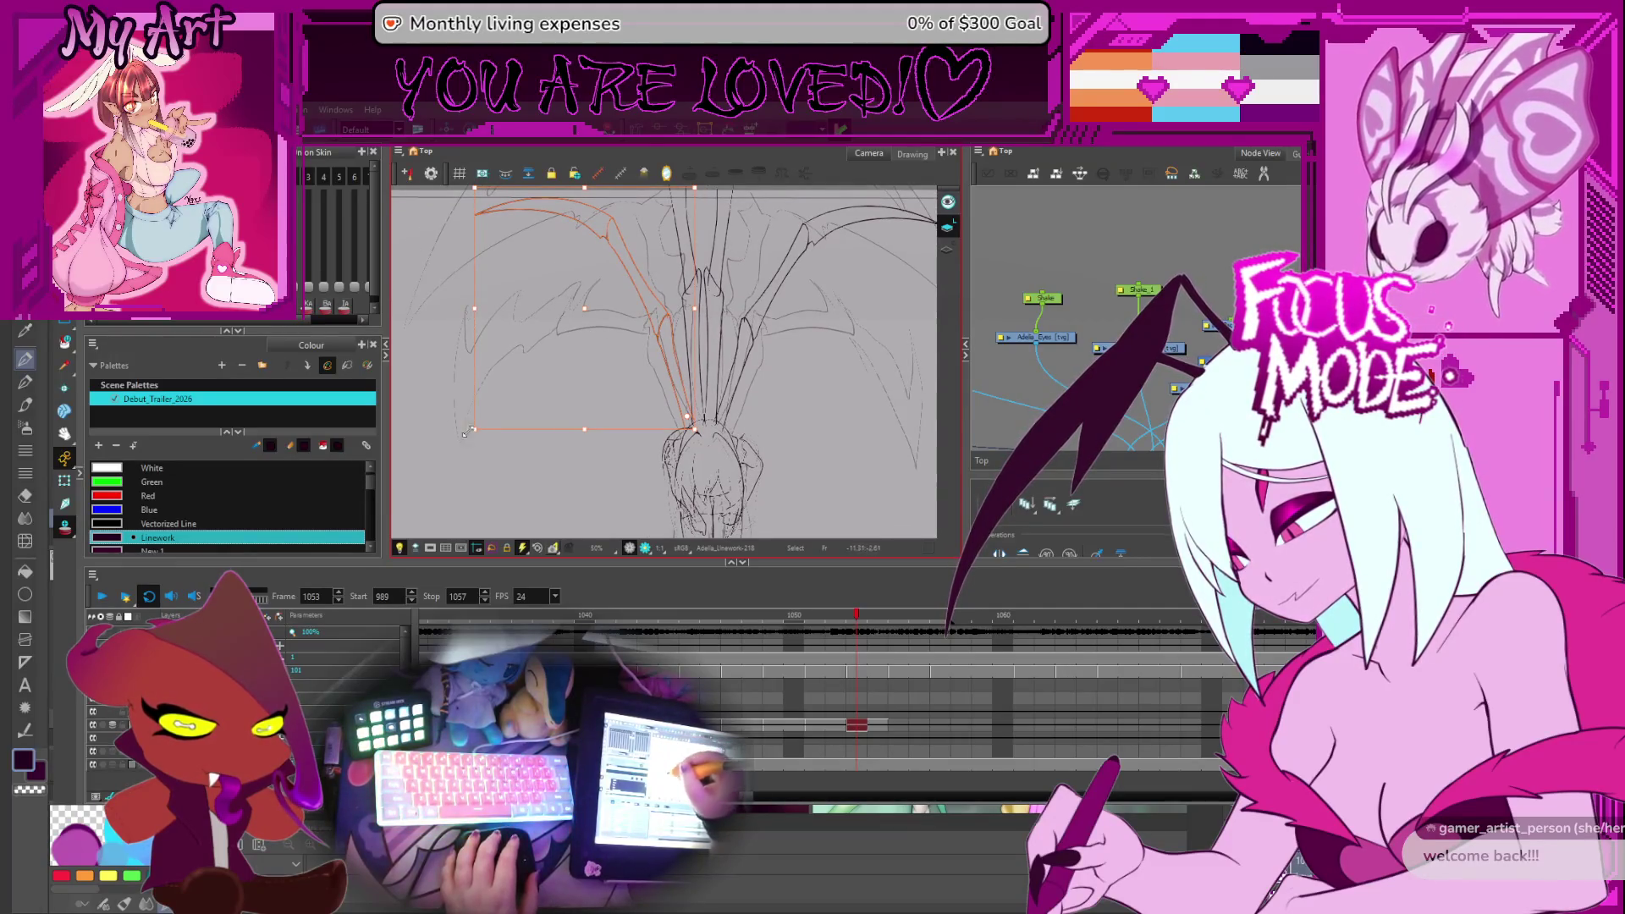
pyautogui.click(457, 454)
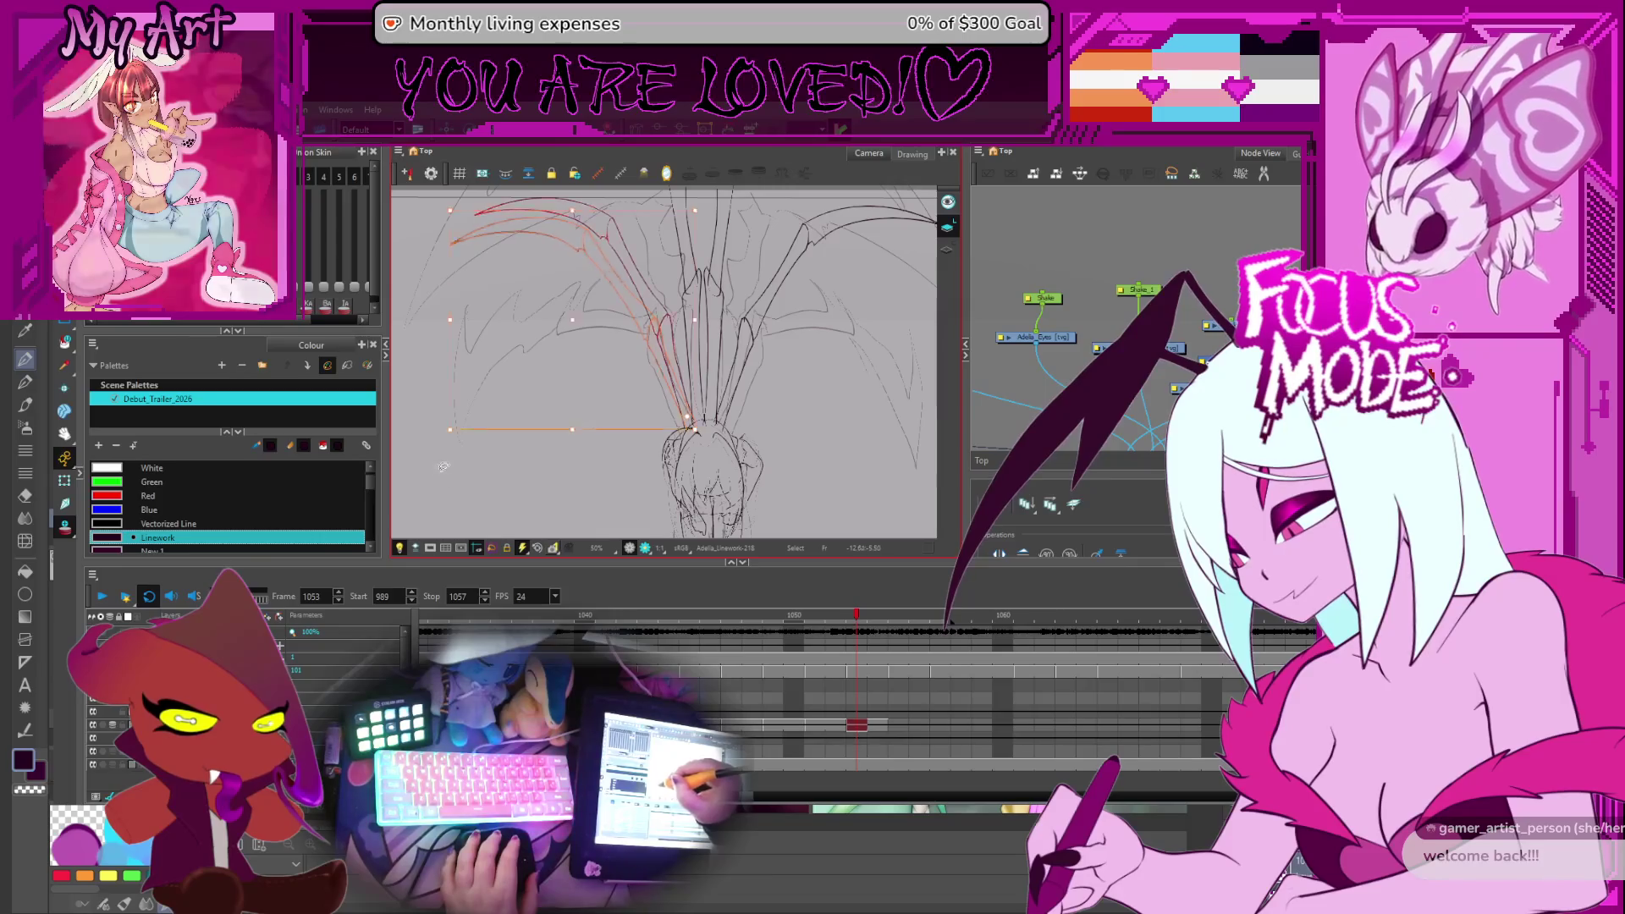
pyautogui.moveTo(445, 471); pyautogui.dragTo(716, 199)
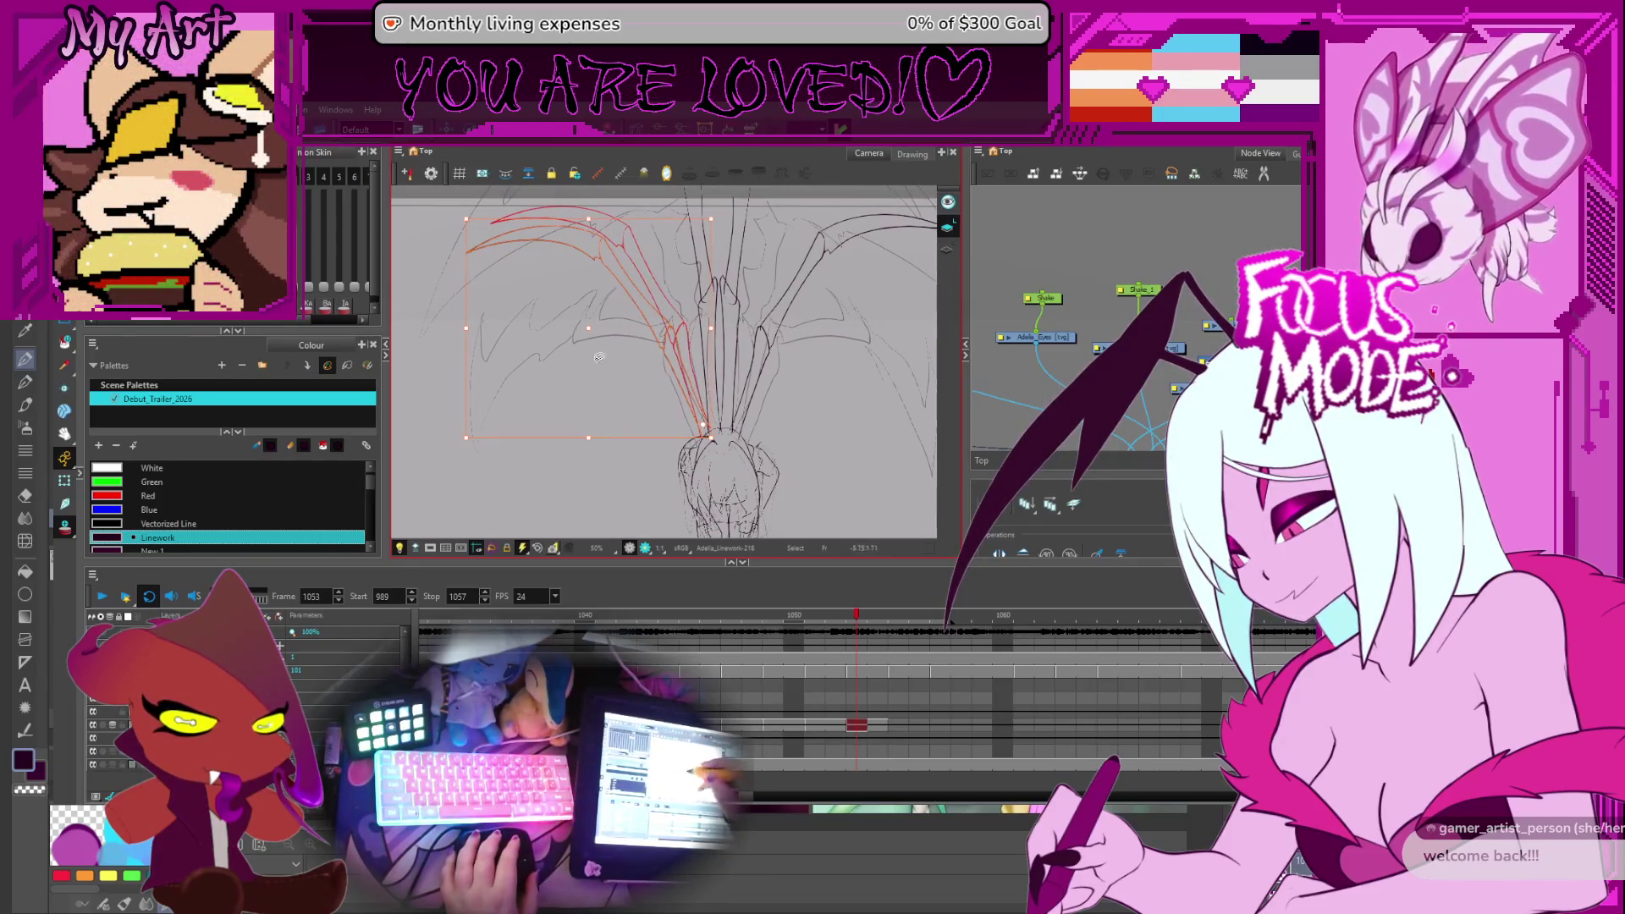
pyautogui.click(621, 234)
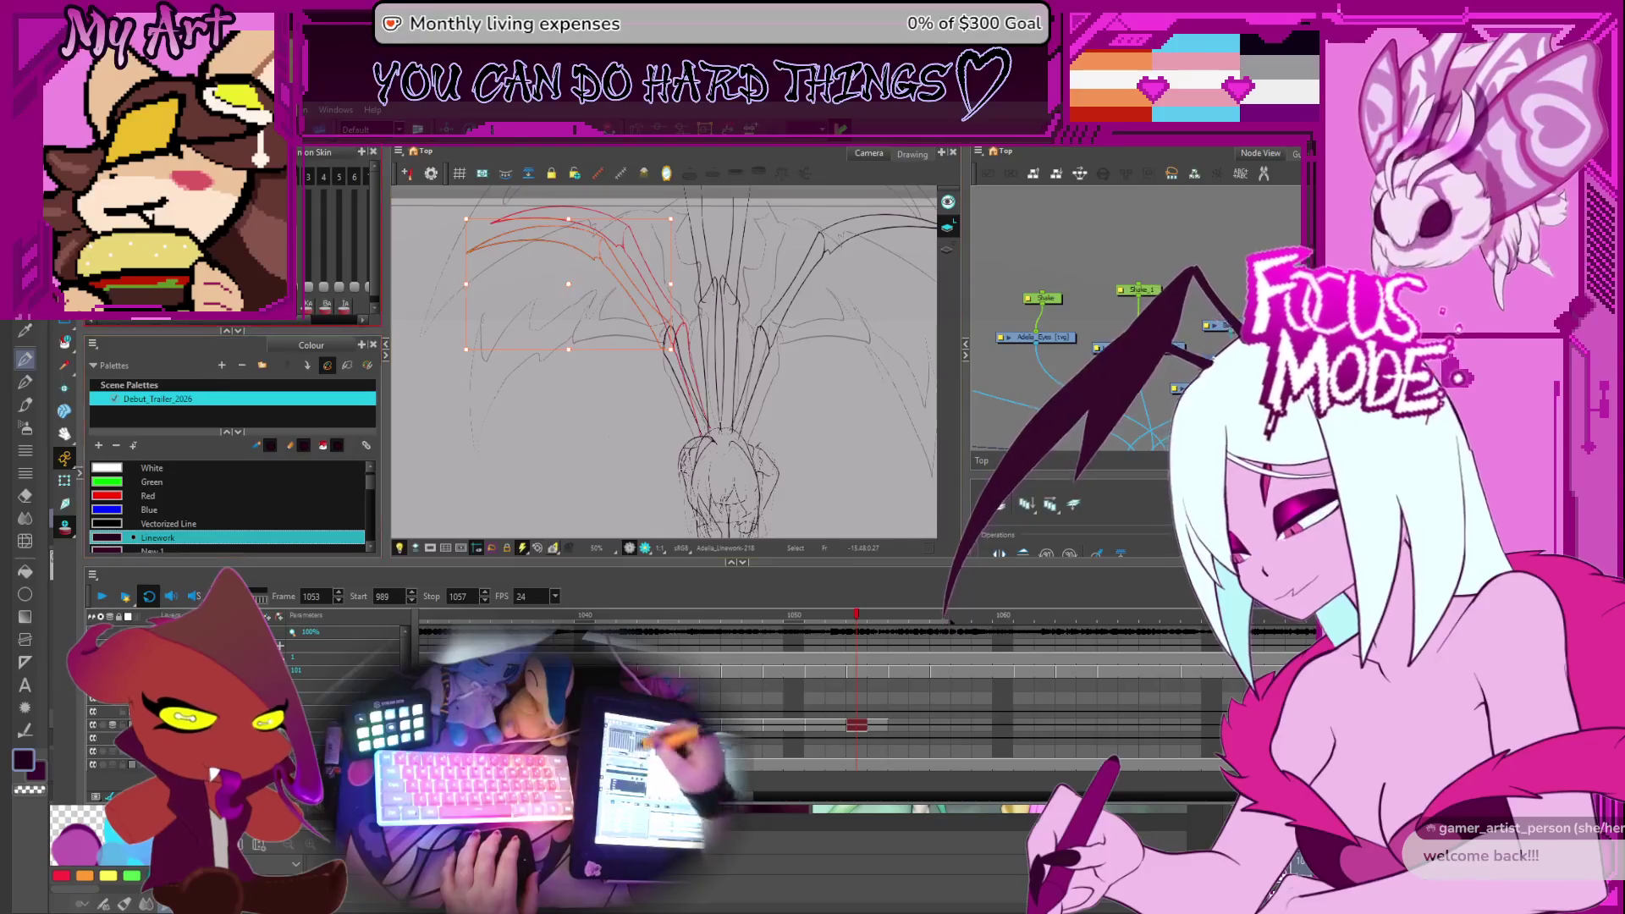
pyautogui.click(487, 279)
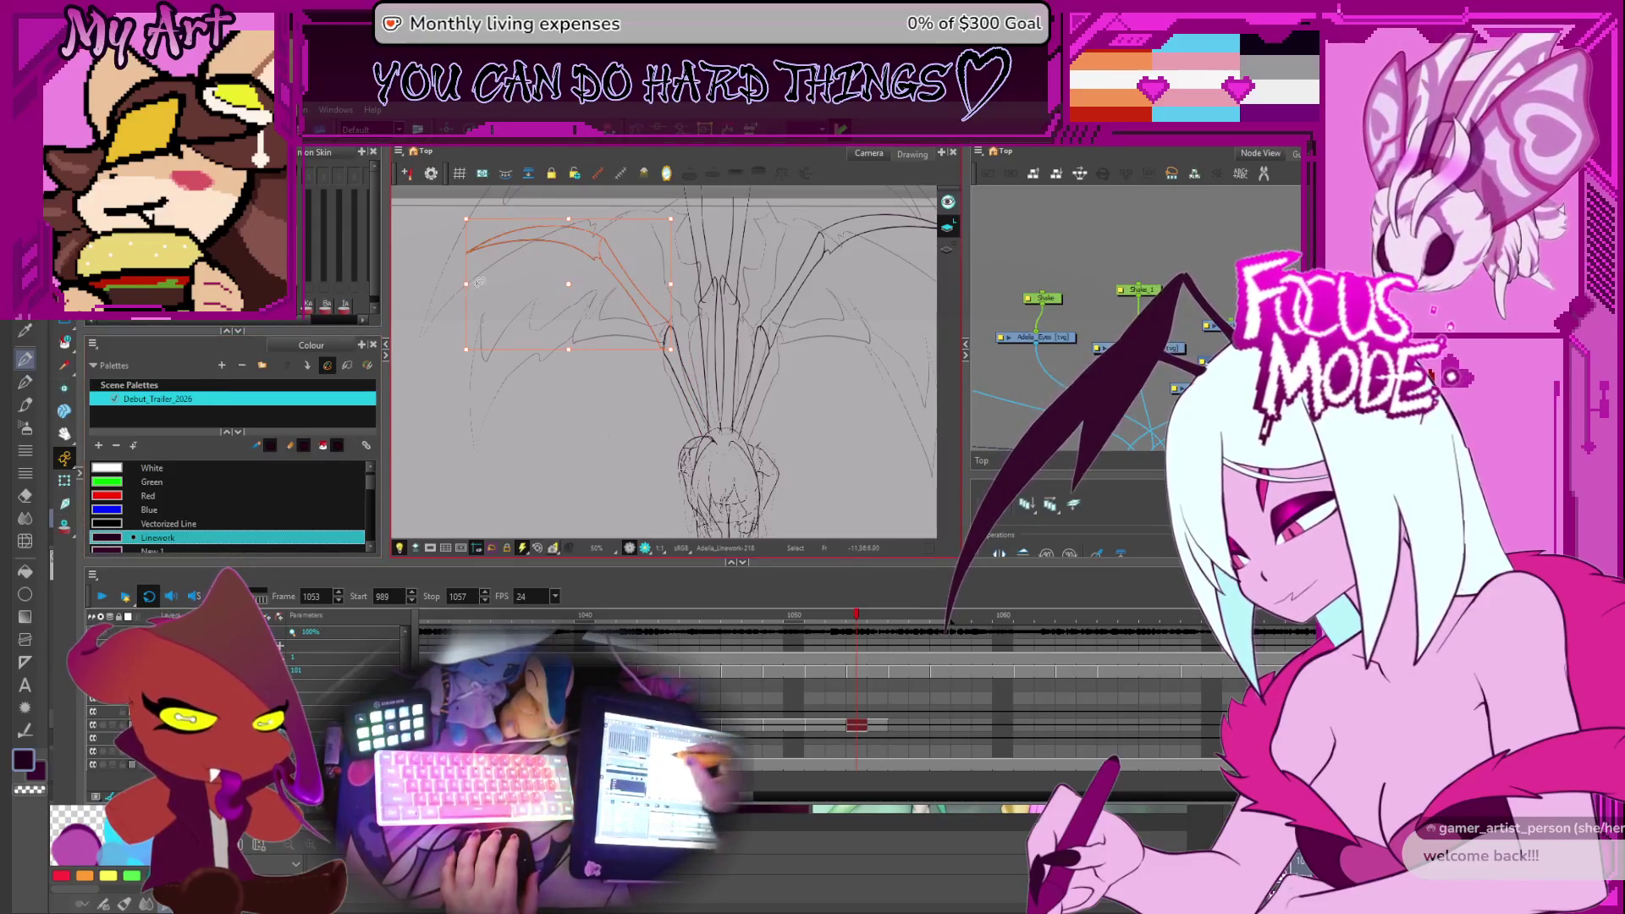
pyautogui.click(465, 365)
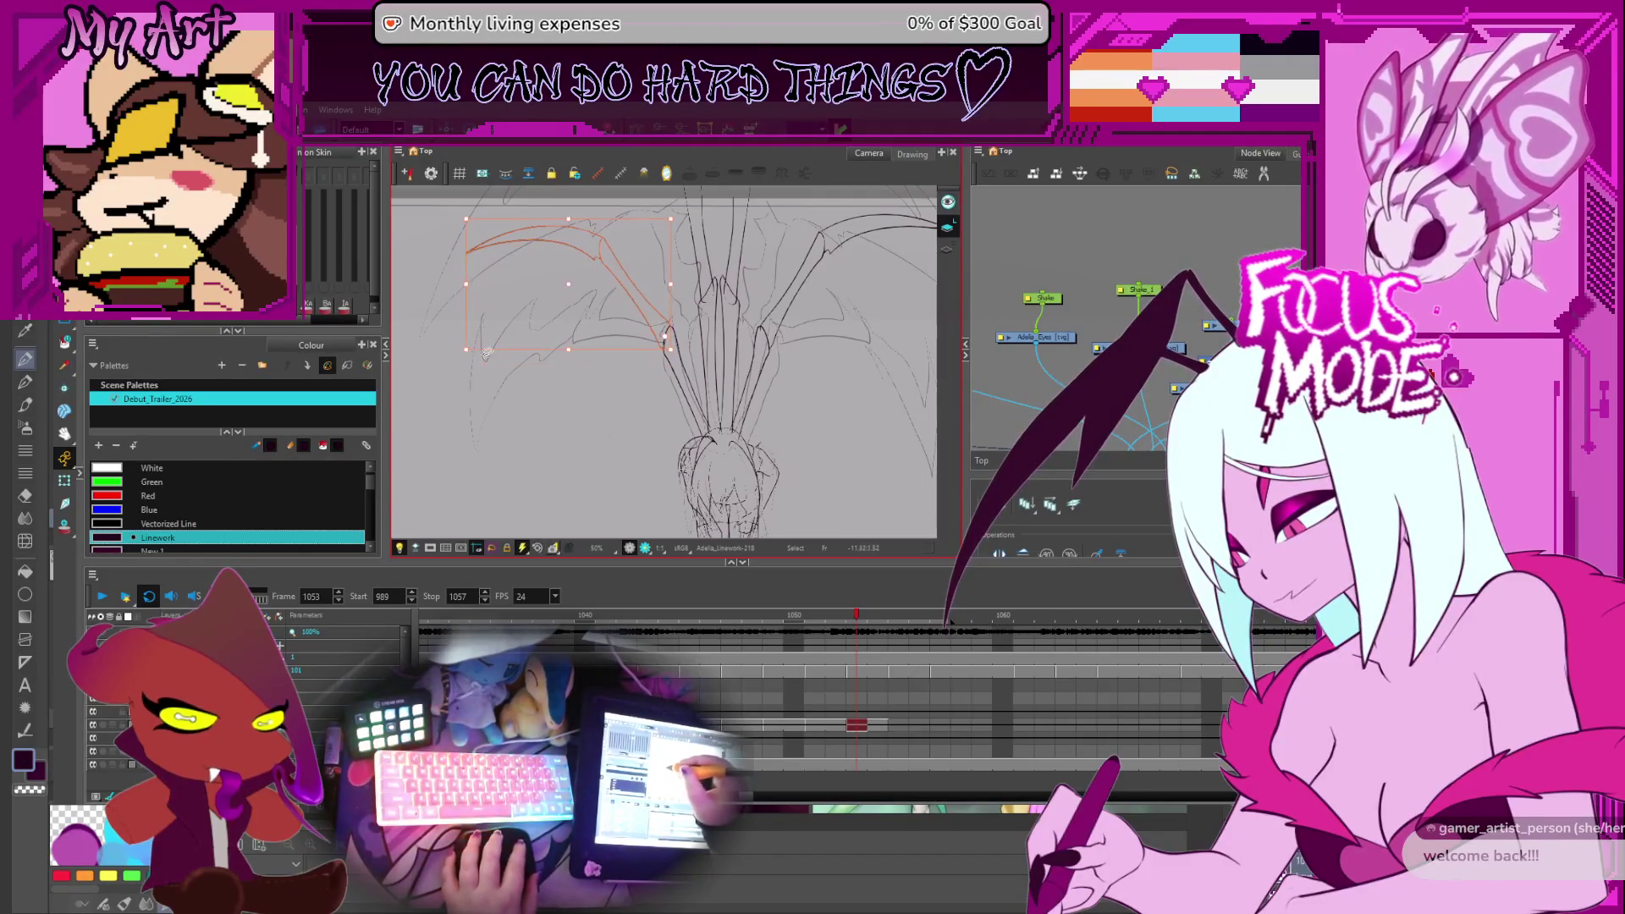
pyautogui.click(460, 362)
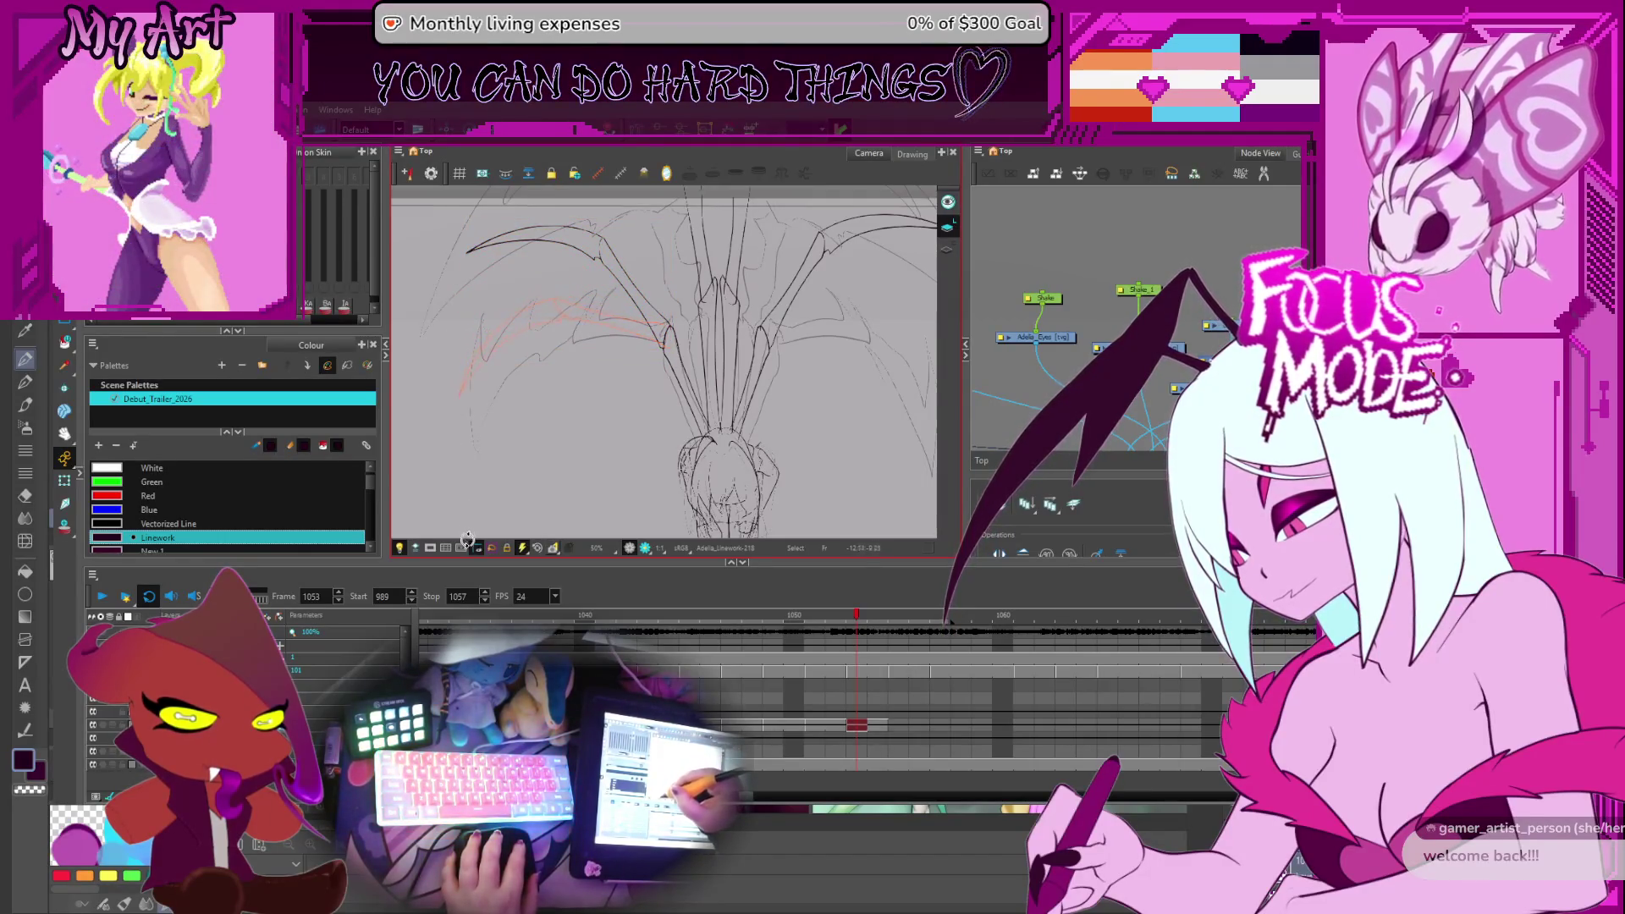
pyautogui.click(516, 362)
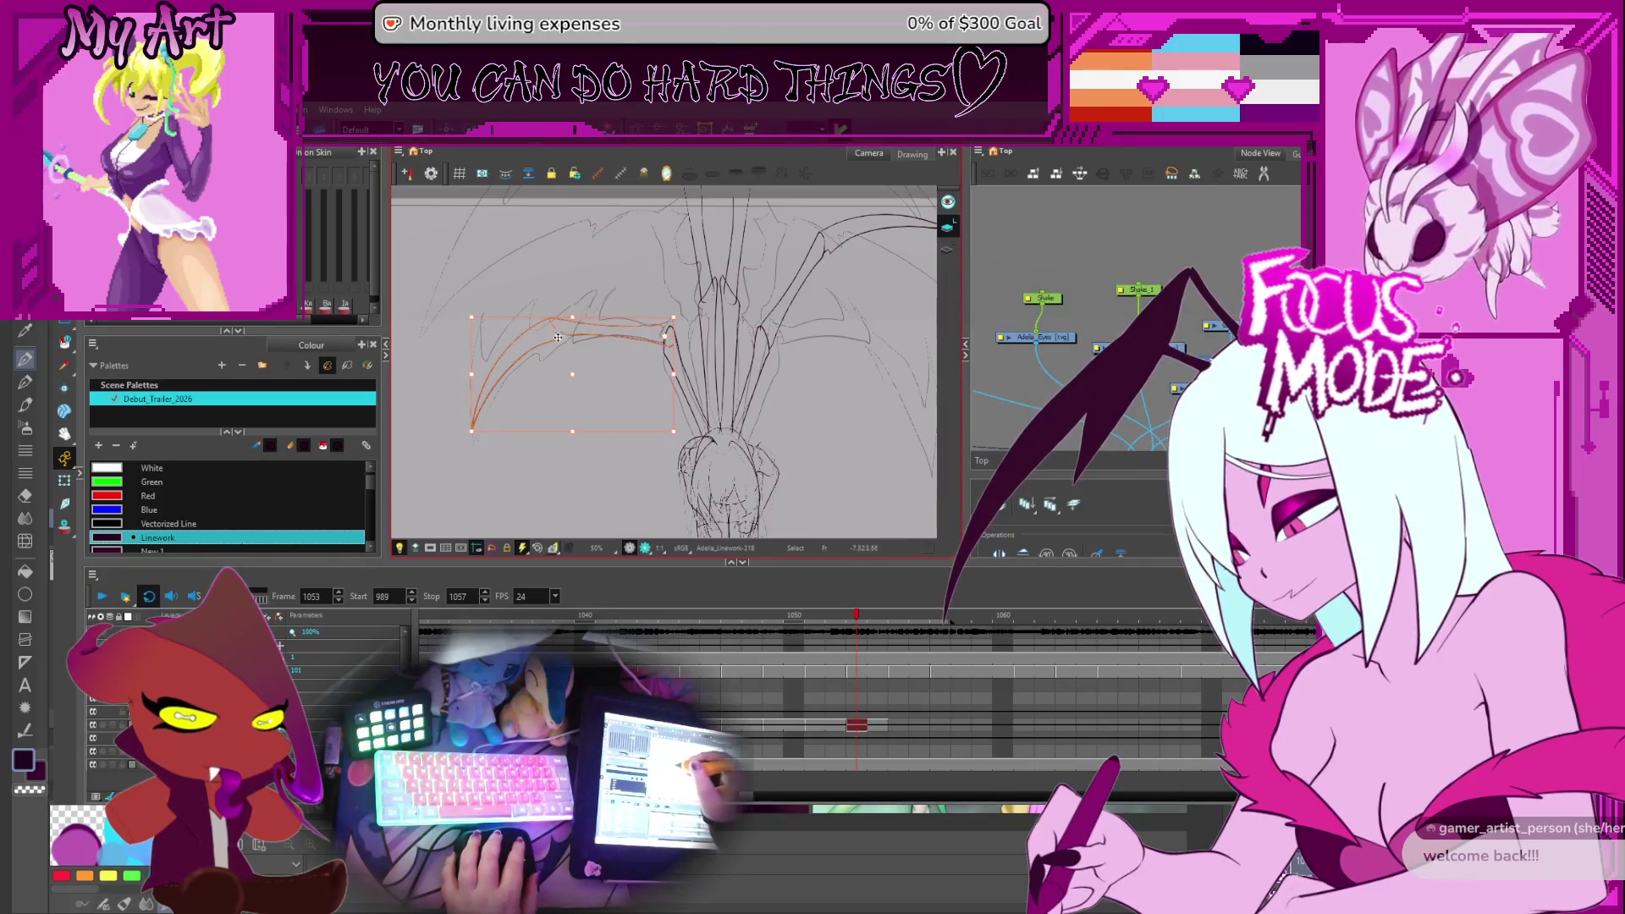
# Select the right wing's curved stroke and scale it up slightly from a corner
pyautogui.hscroll(3, 500, 386)
pyautogui.scroll(2, 592, 356)
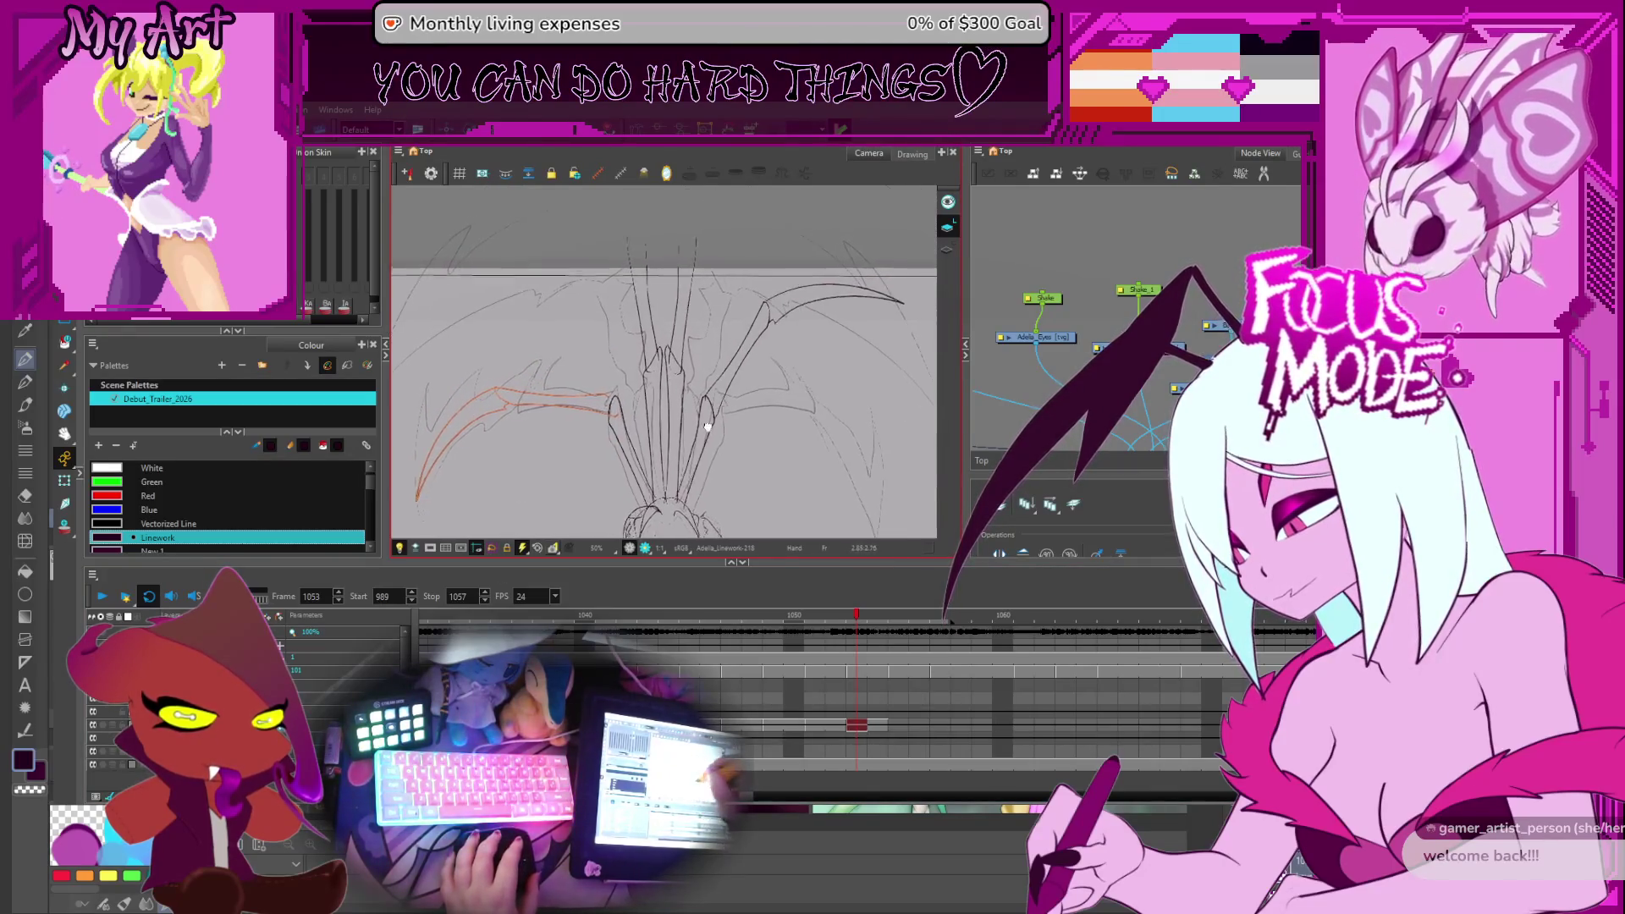
pyautogui.click(685, 310)
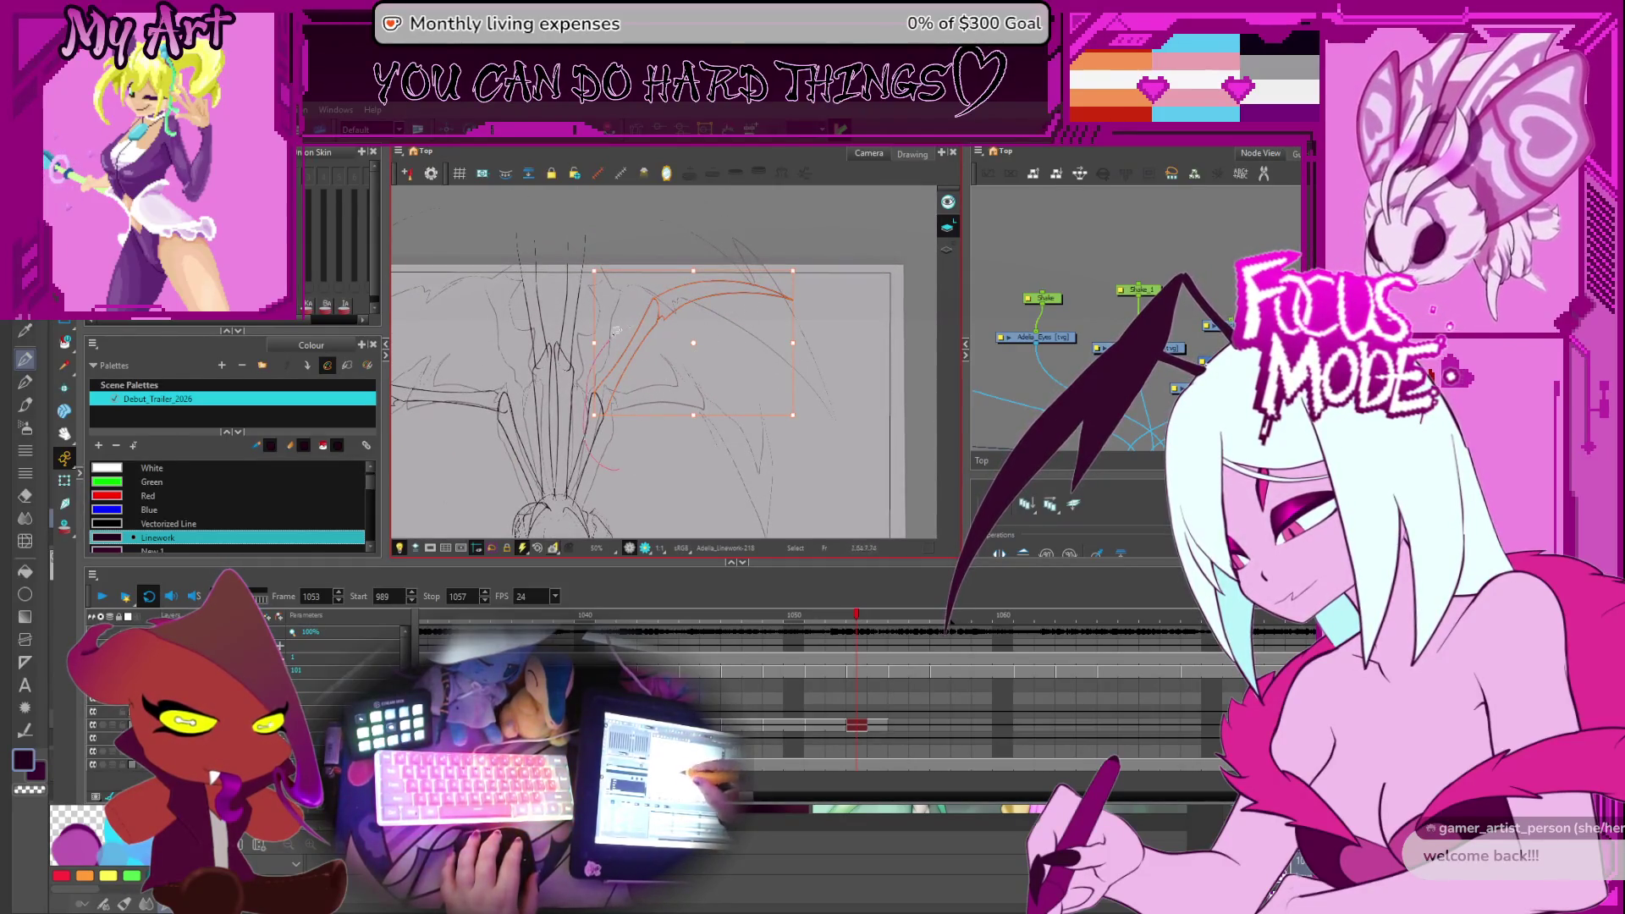
pyautogui.moveTo(657, 402); pyautogui.dragTo(675, 315)
pyautogui.moveTo(773, 220); pyautogui.dragTo(790, 242)
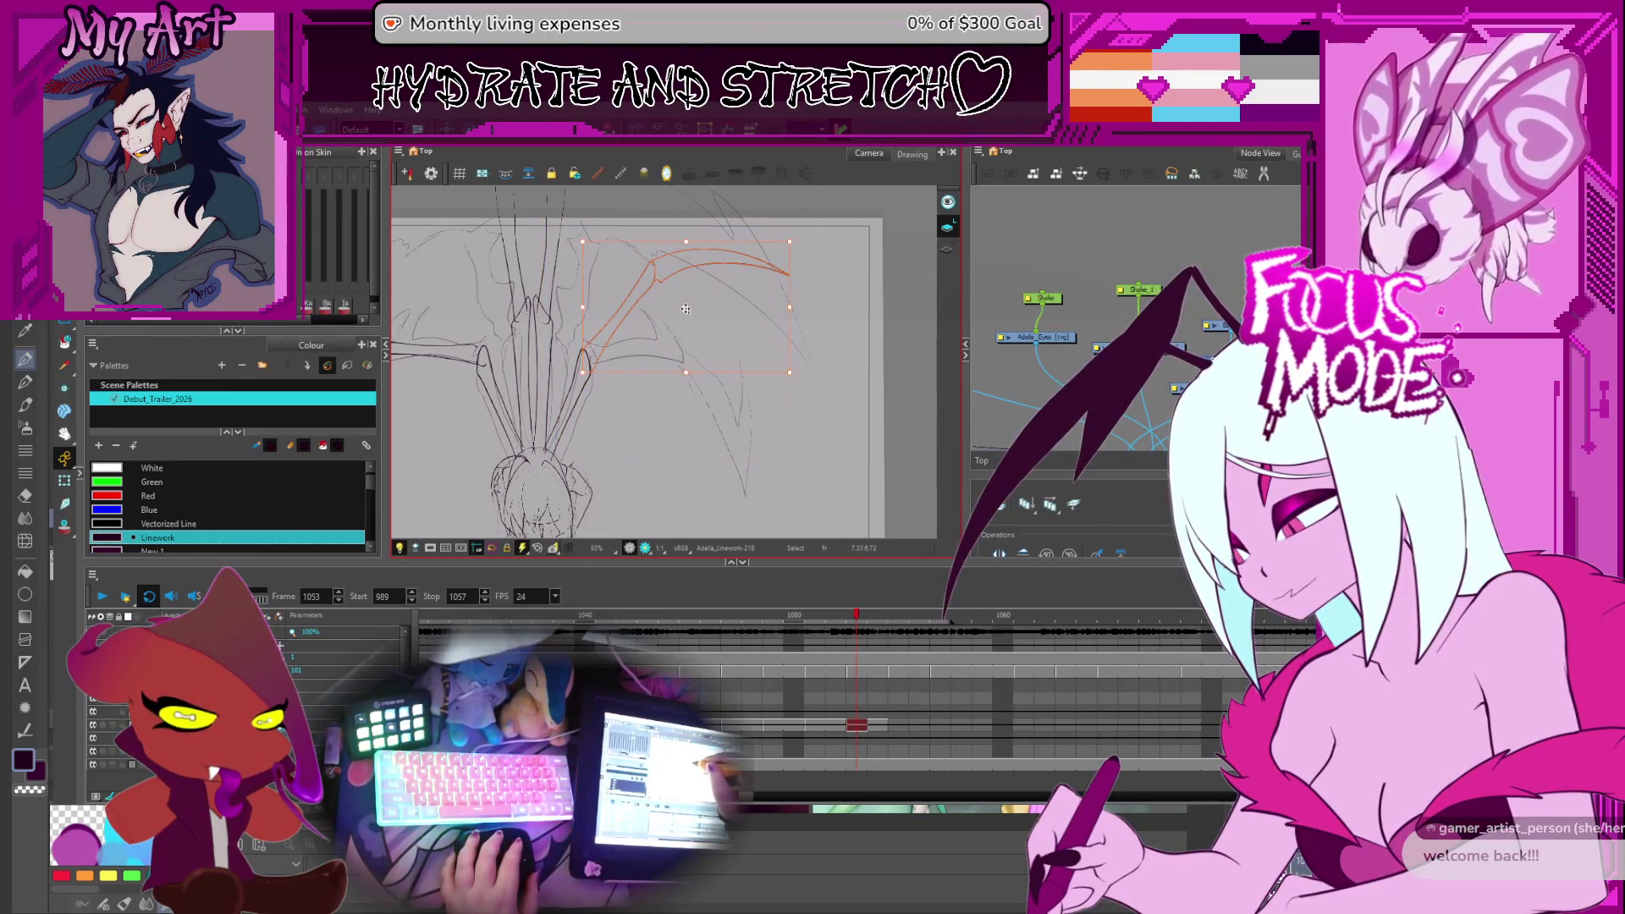
# Undo the resize of the right wing's curved stroke, restoring its earlier shape
pyautogui.click(830, 347)
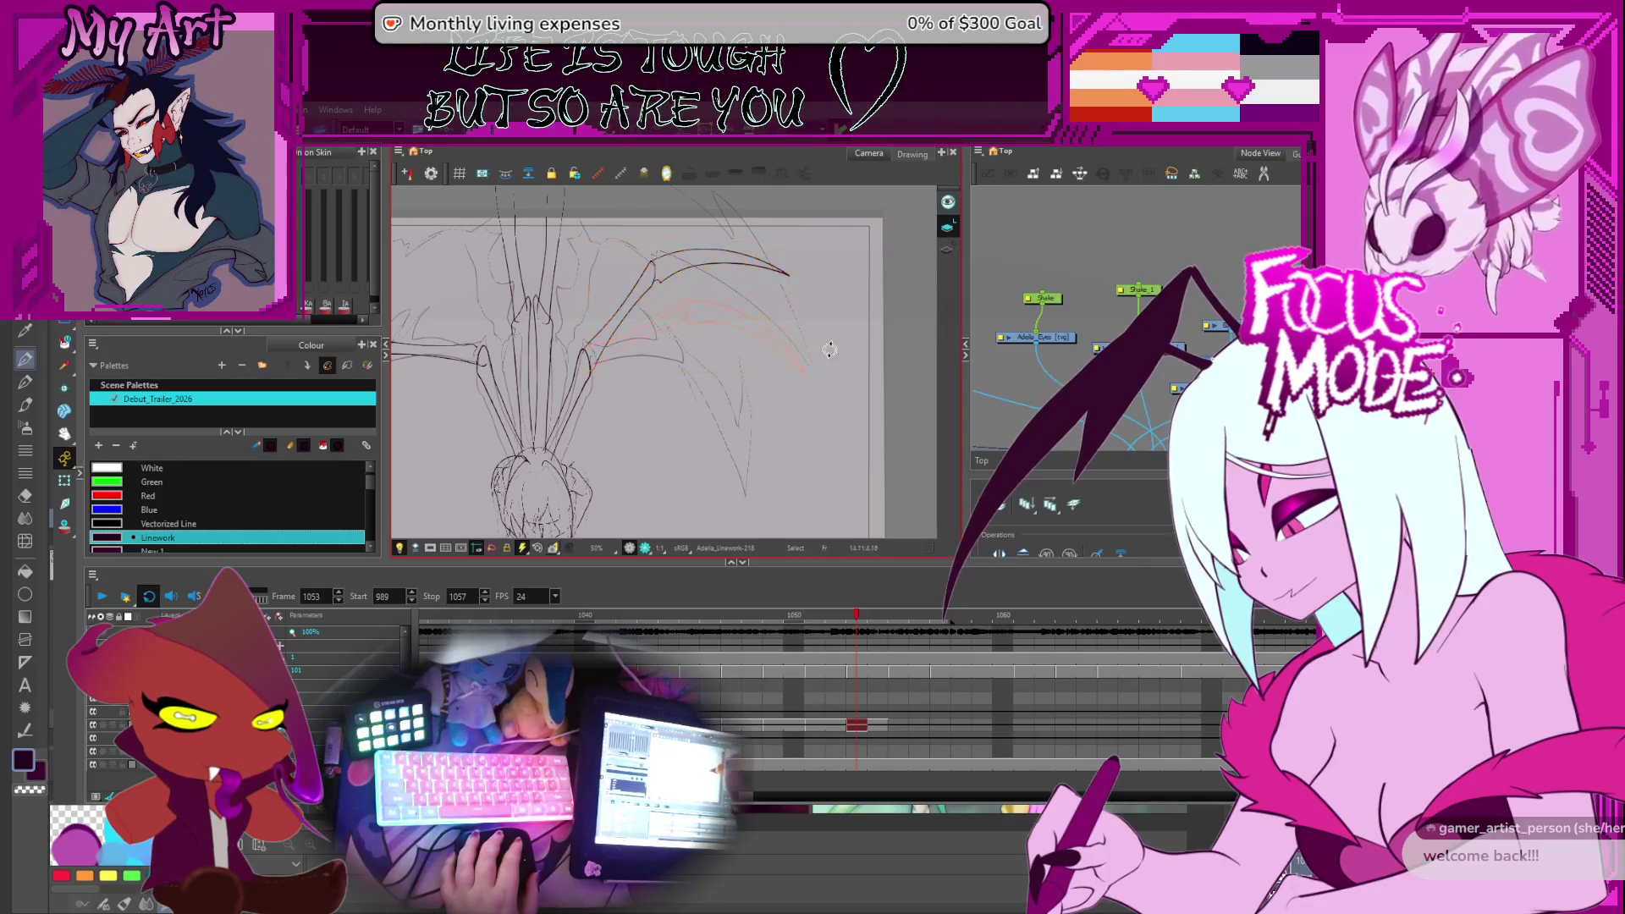
pyautogui.hotkey('ctrl', 'z')
pyautogui.hotkey('ctrl', 'z')
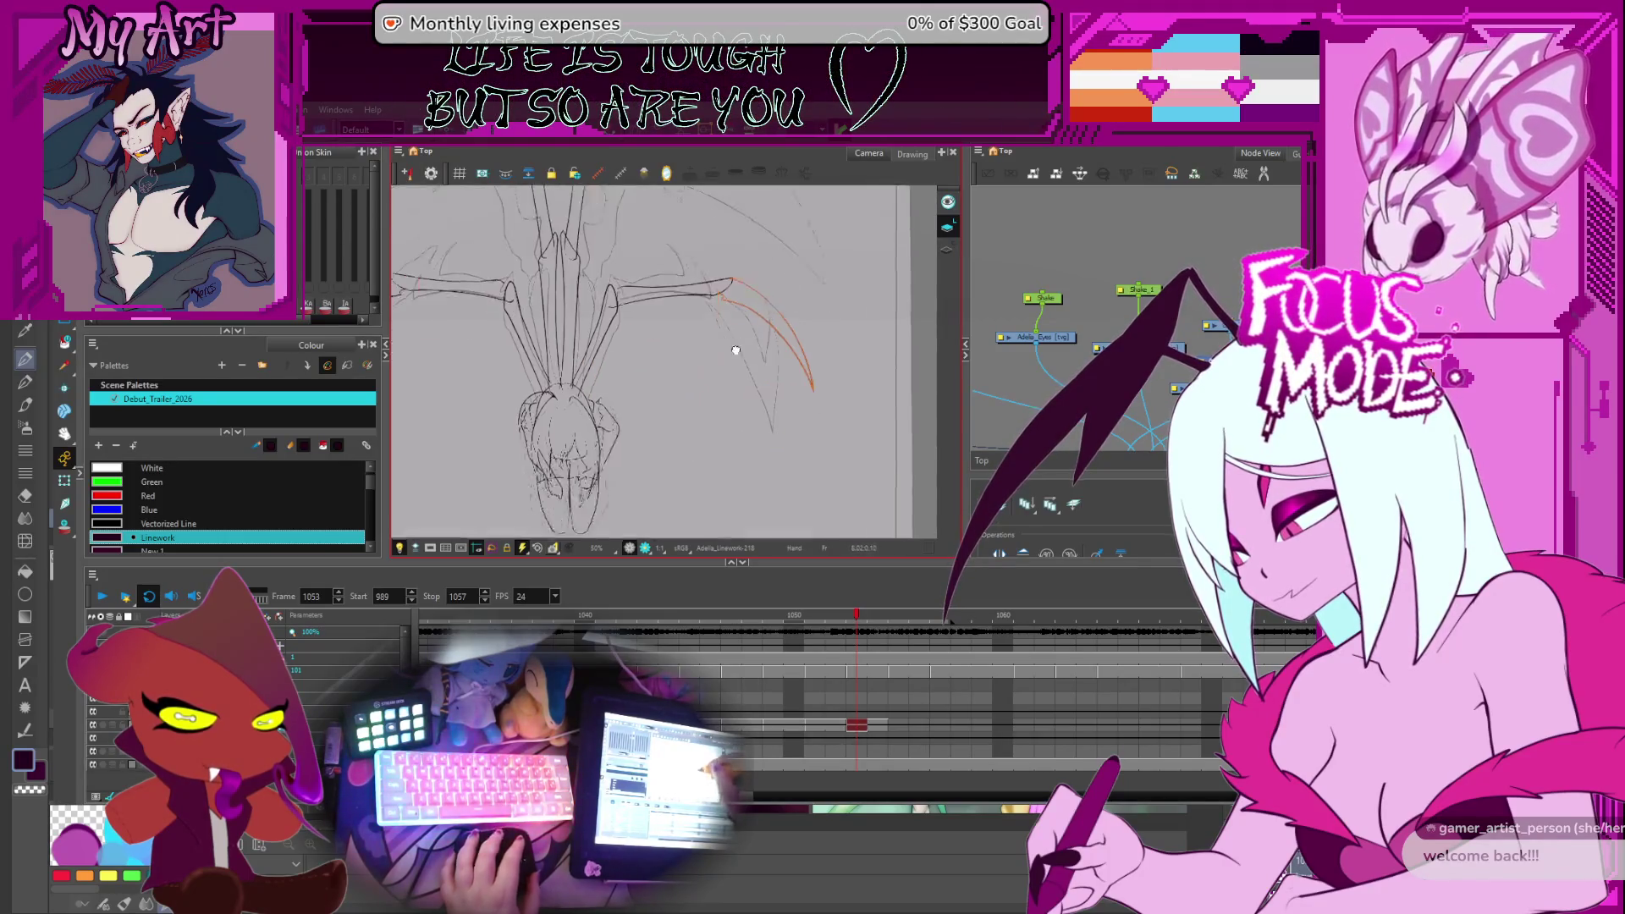
pyautogui.hotkey('ctrl', 'z')
pyautogui.hotkey('ctrl', 'shift', 'z')
pyautogui.click(835, 312)
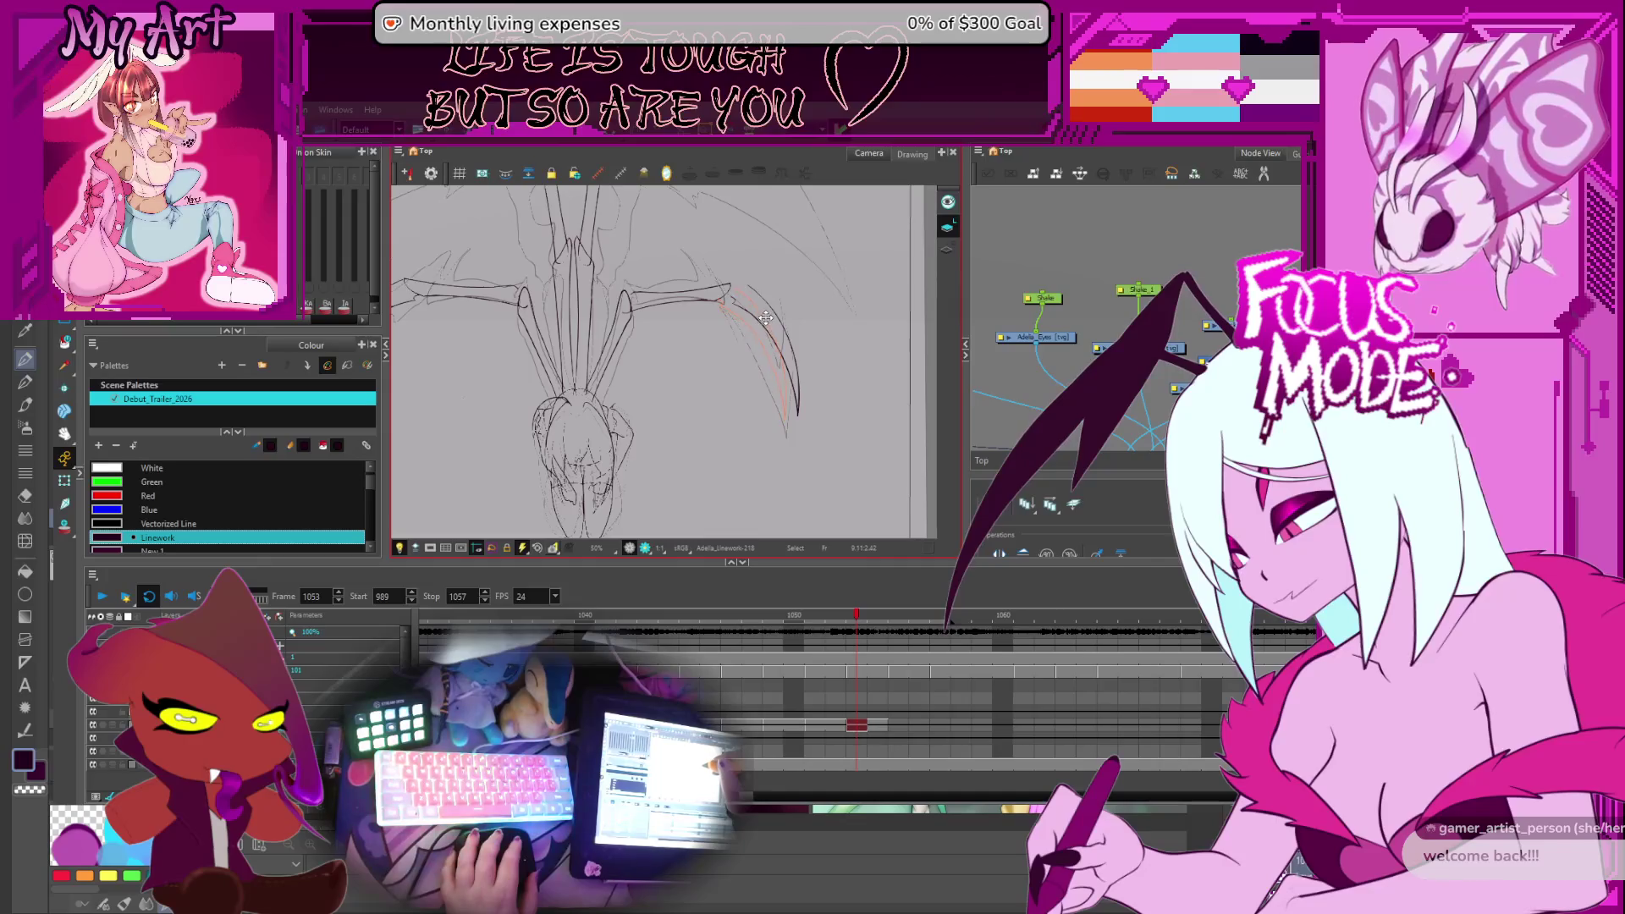
# Select the left wing's arm and curved strokes, then the central vertical strokes
pyautogui.moveTo(759, 325); pyautogui.dragTo(624, 291)
pyautogui.click(559, 308)
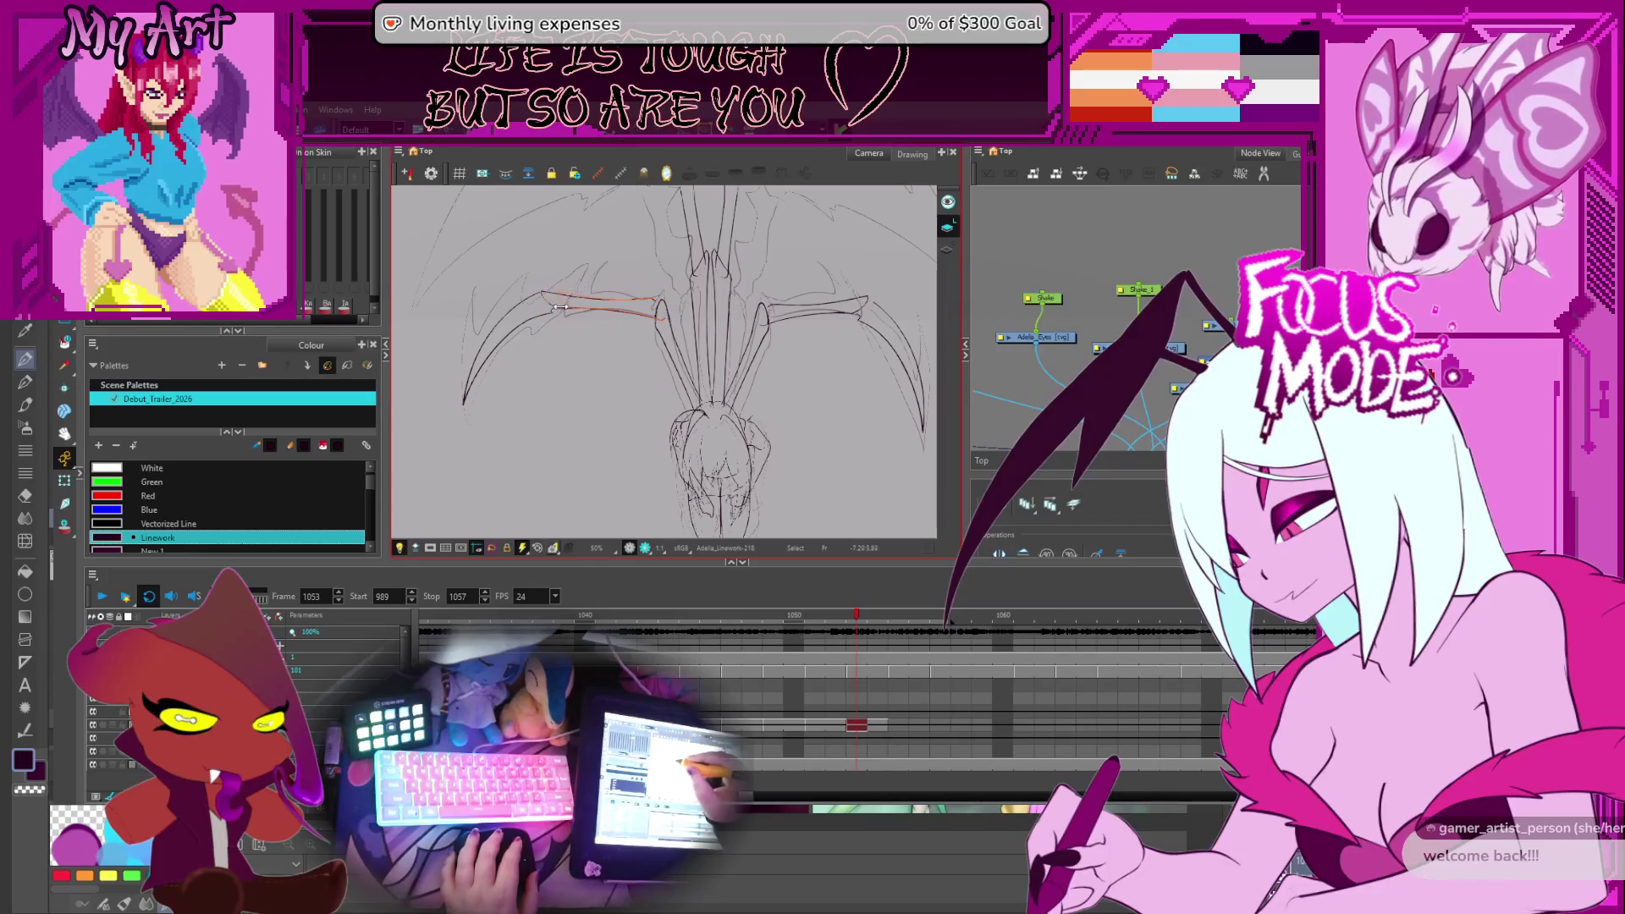
pyautogui.click(542, 280)
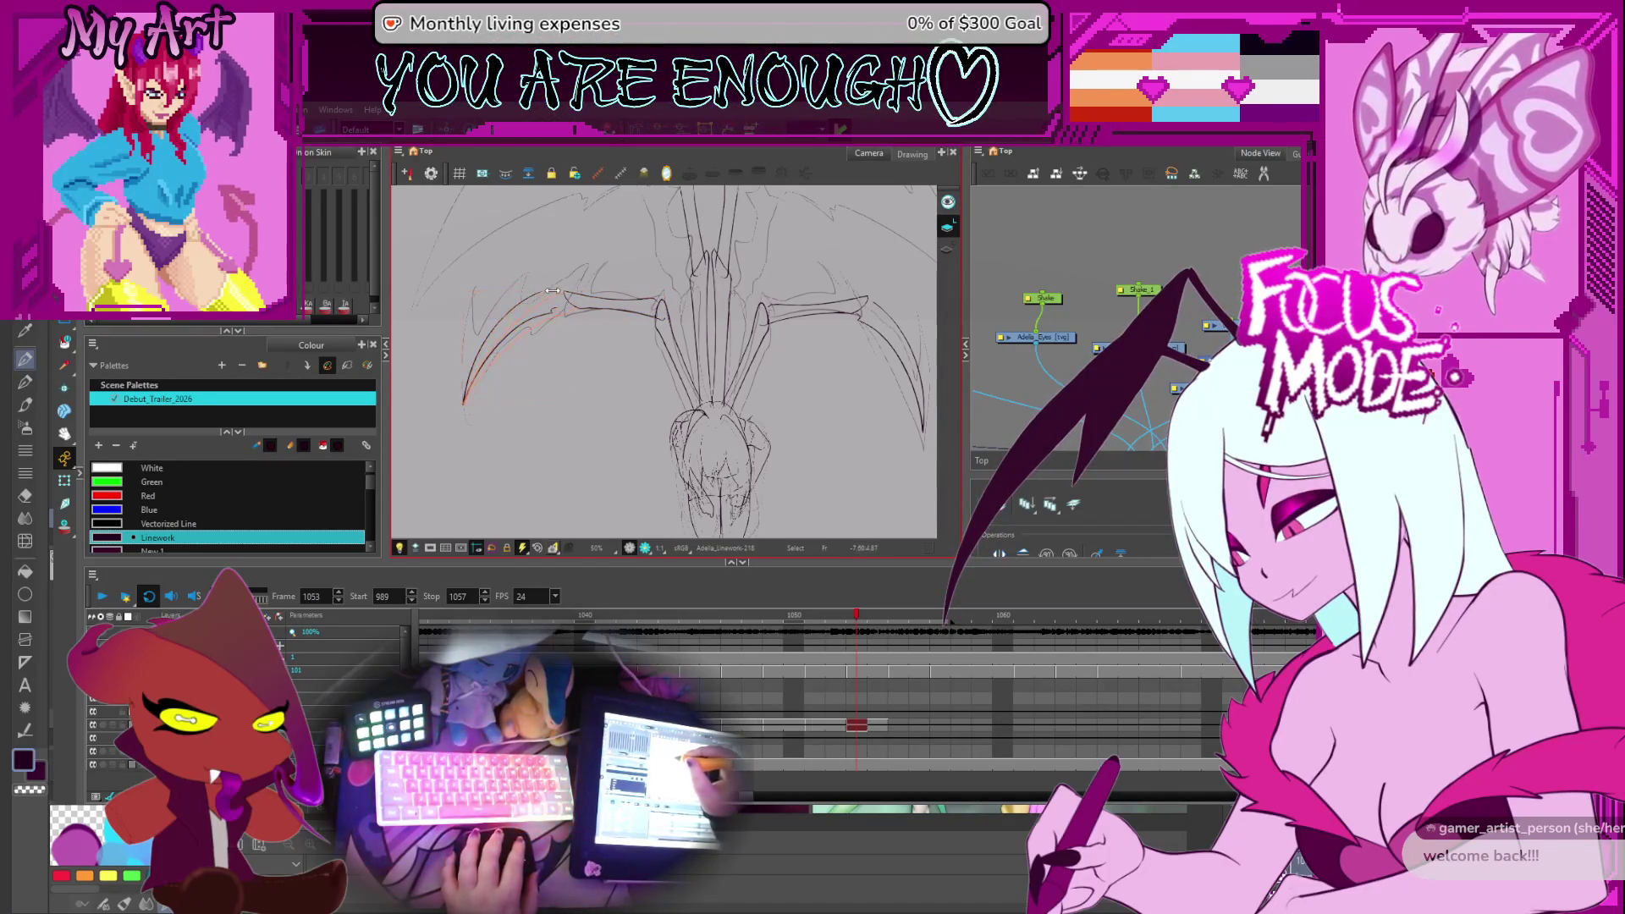
pyautogui.moveTo(609, 259)
pyautogui.mouseDown()
pyautogui.moveTo(616, 348)
pyautogui.moveTo(586, 361)
pyautogui.mouseUp()
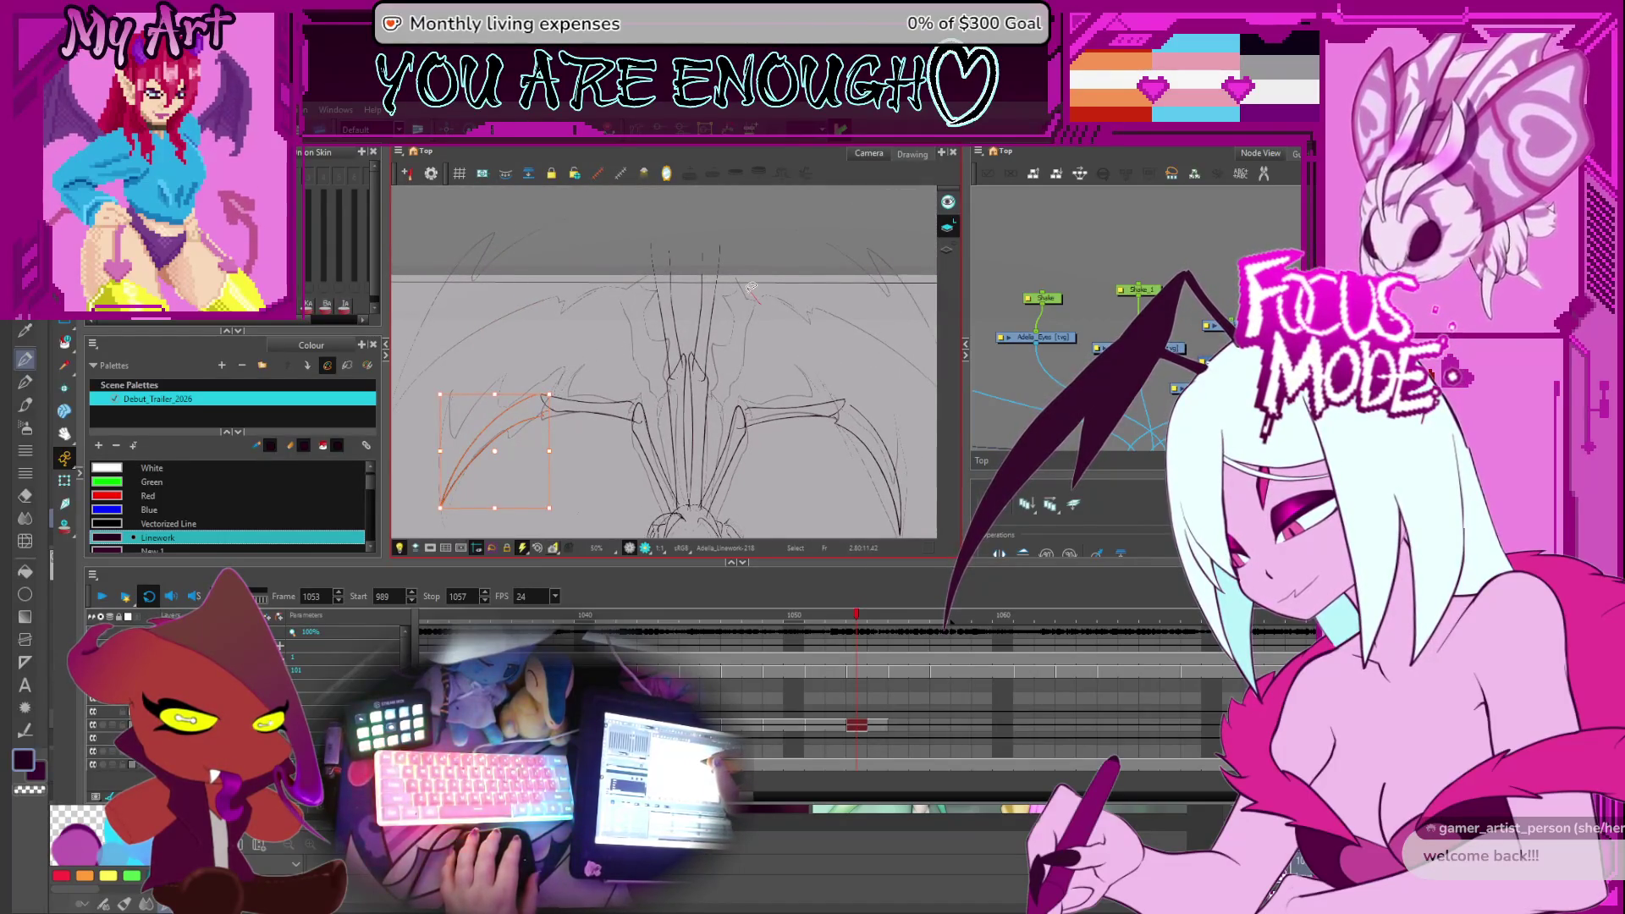
pyautogui.click(689, 362)
pyautogui.moveTo(688, 362); pyautogui.dragTo(677, 286)
pyautogui.hotkey('alt', '/')
pyautogui.scroll(1, 548, 404)
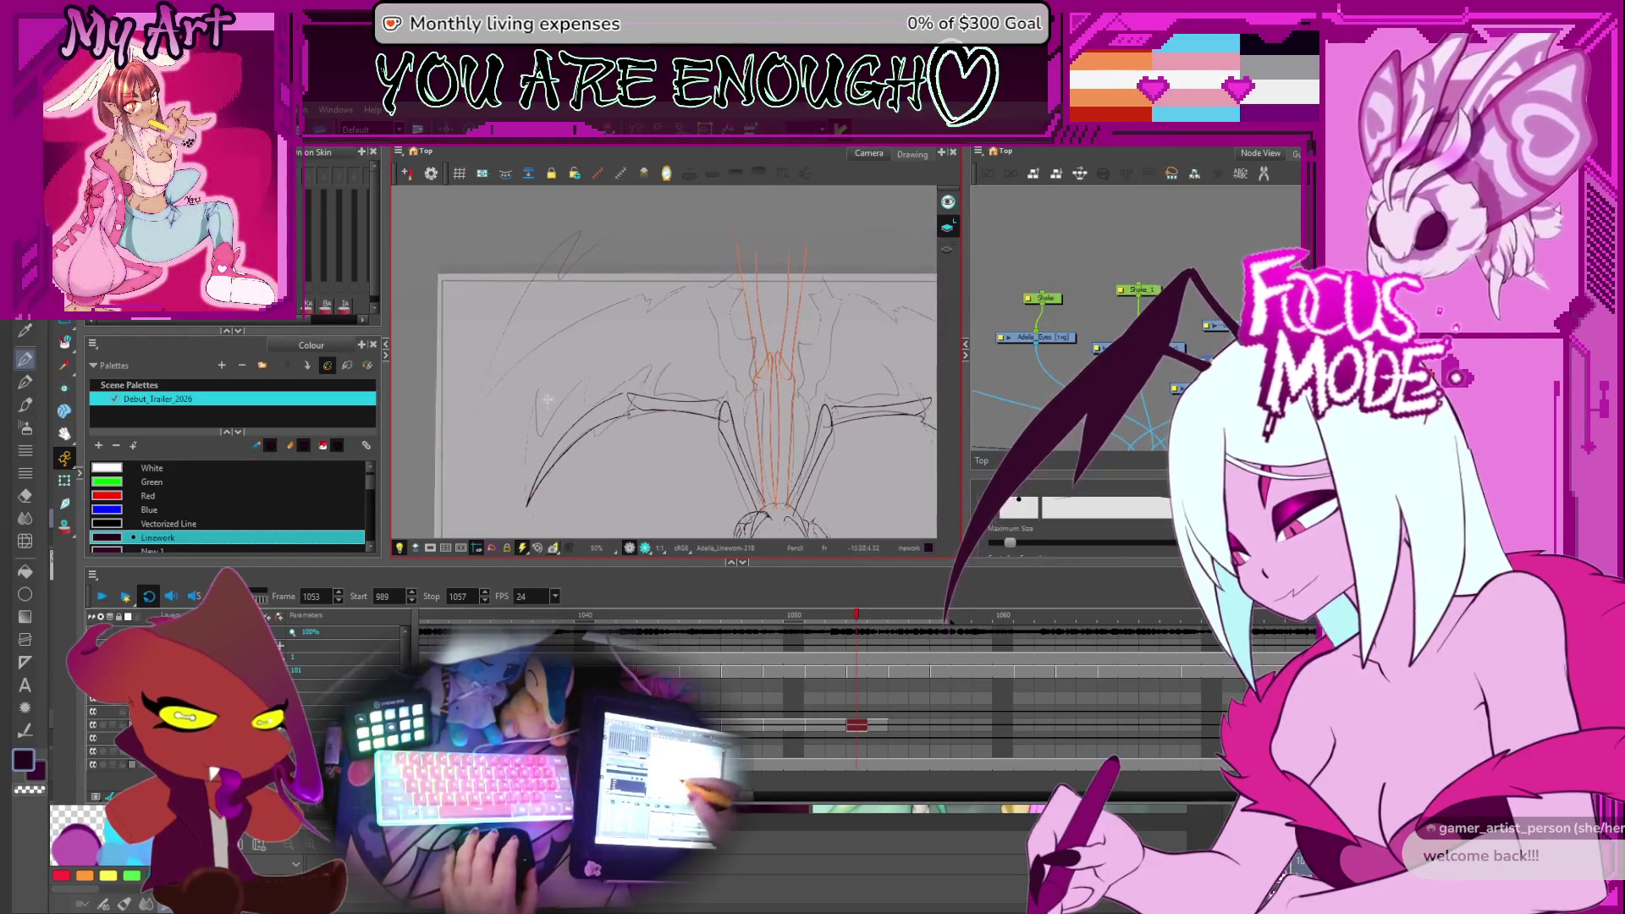
# Draw a first pencil line along the left wing edge, then undo it
pyautogui.press('Escape')
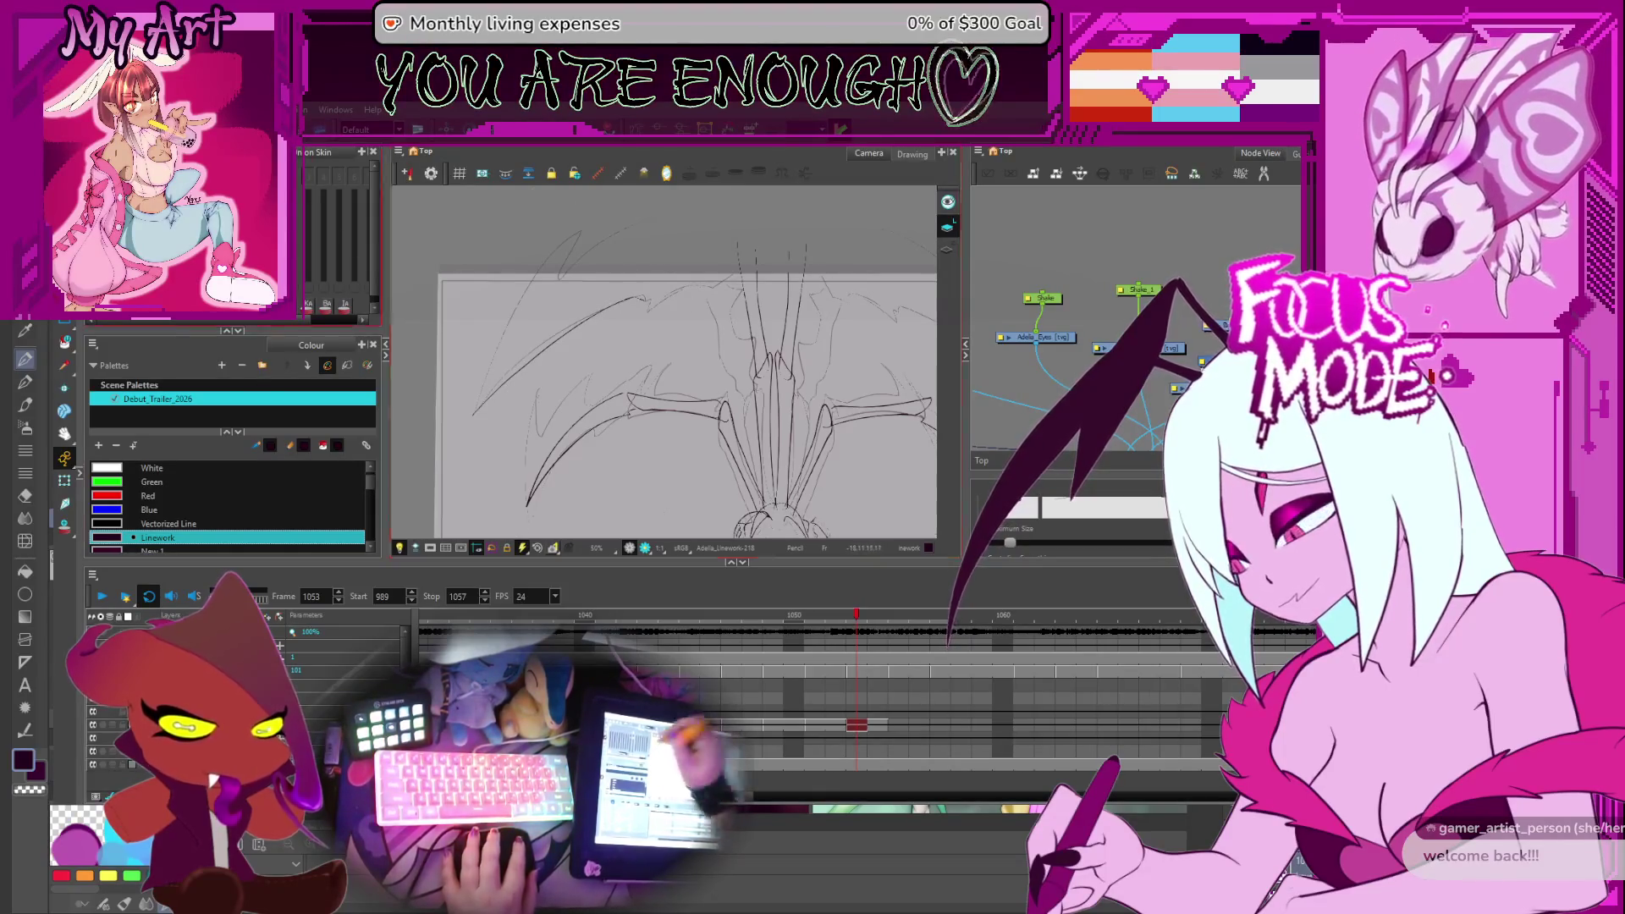
pyautogui.scroll(3, 531, 338)
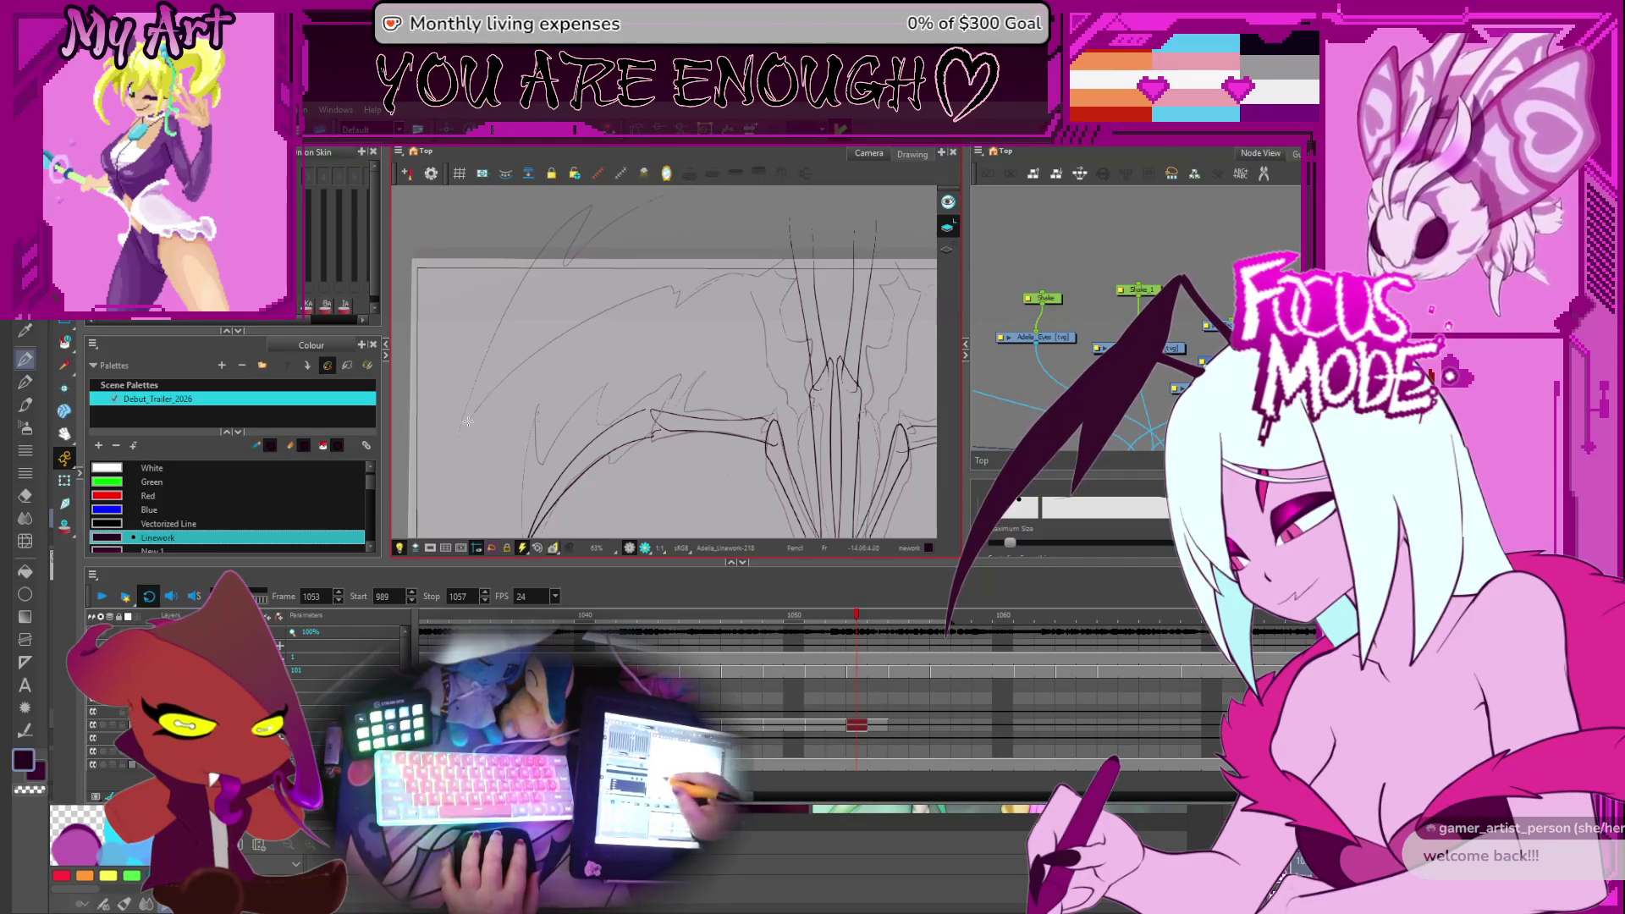
pyautogui.moveTo(558, 339); pyautogui.dragTo(675, 288)
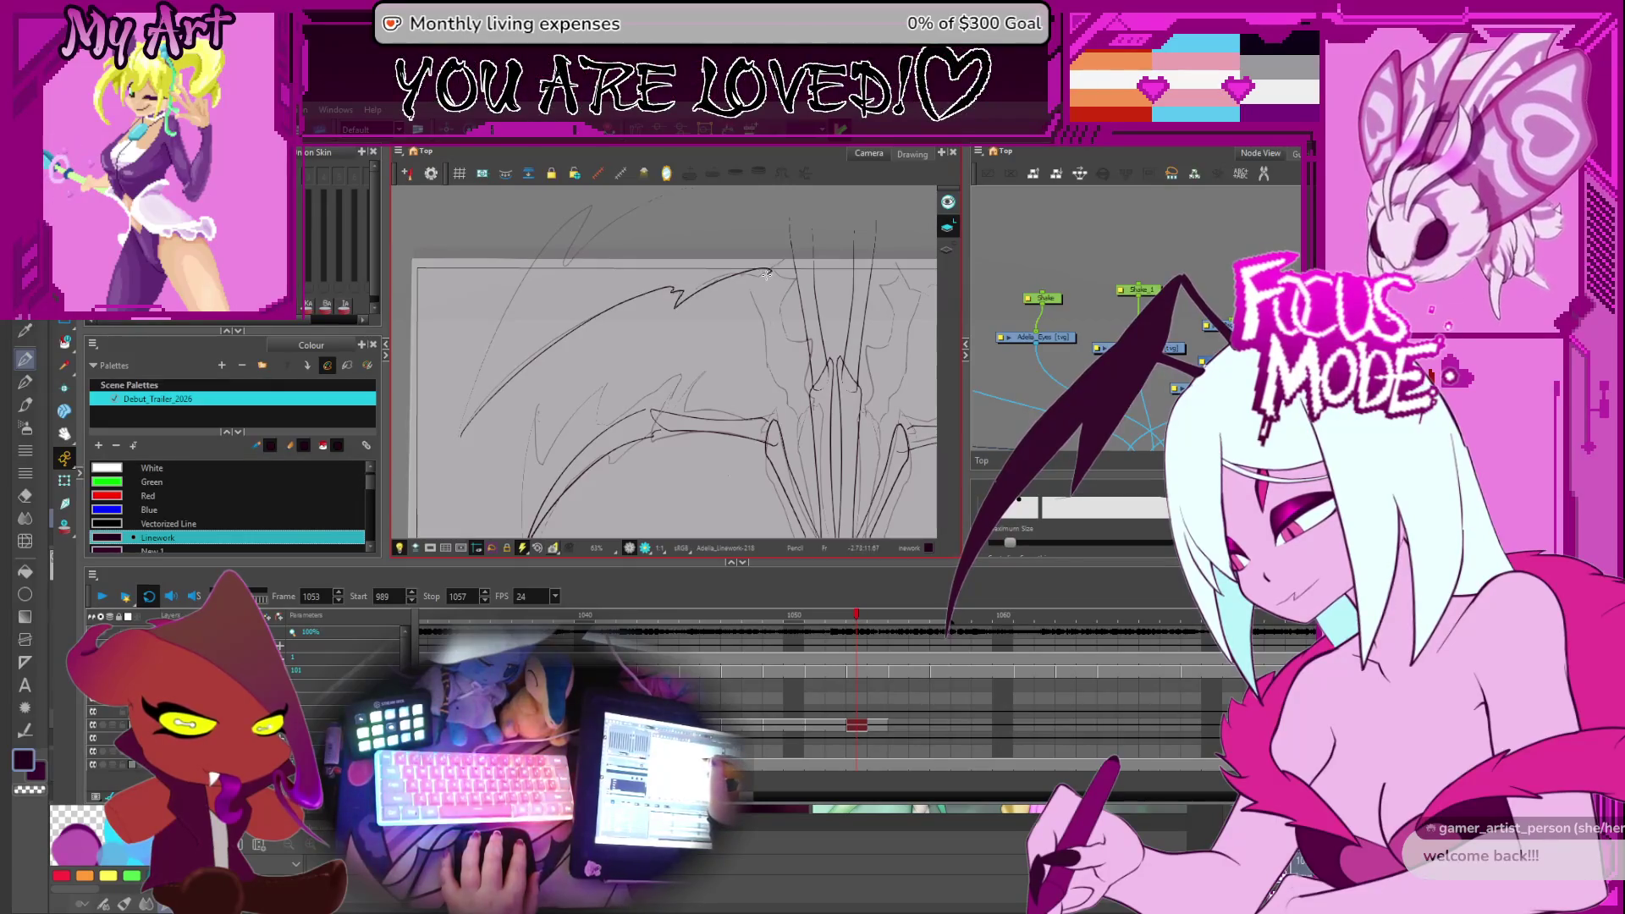
pyautogui.moveTo(785, 283)
pyautogui.mouseDown()
pyautogui.moveTo(537, 406)
pyautogui.moveTo(522, 439)
pyautogui.moveTo(689, 472)
pyautogui.moveTo(516, 399)
pyautogui.moveTo(737, 222)
pyautogui.mouseUp()
pyautogui.hotkey('ctrl', 'z')
# Redraw the pencil stroke along the wing membrane edge at a rotated view, then reset rotation
pyautogui.moveTo(635, 307); pyautogui.dragTo(617, 325)
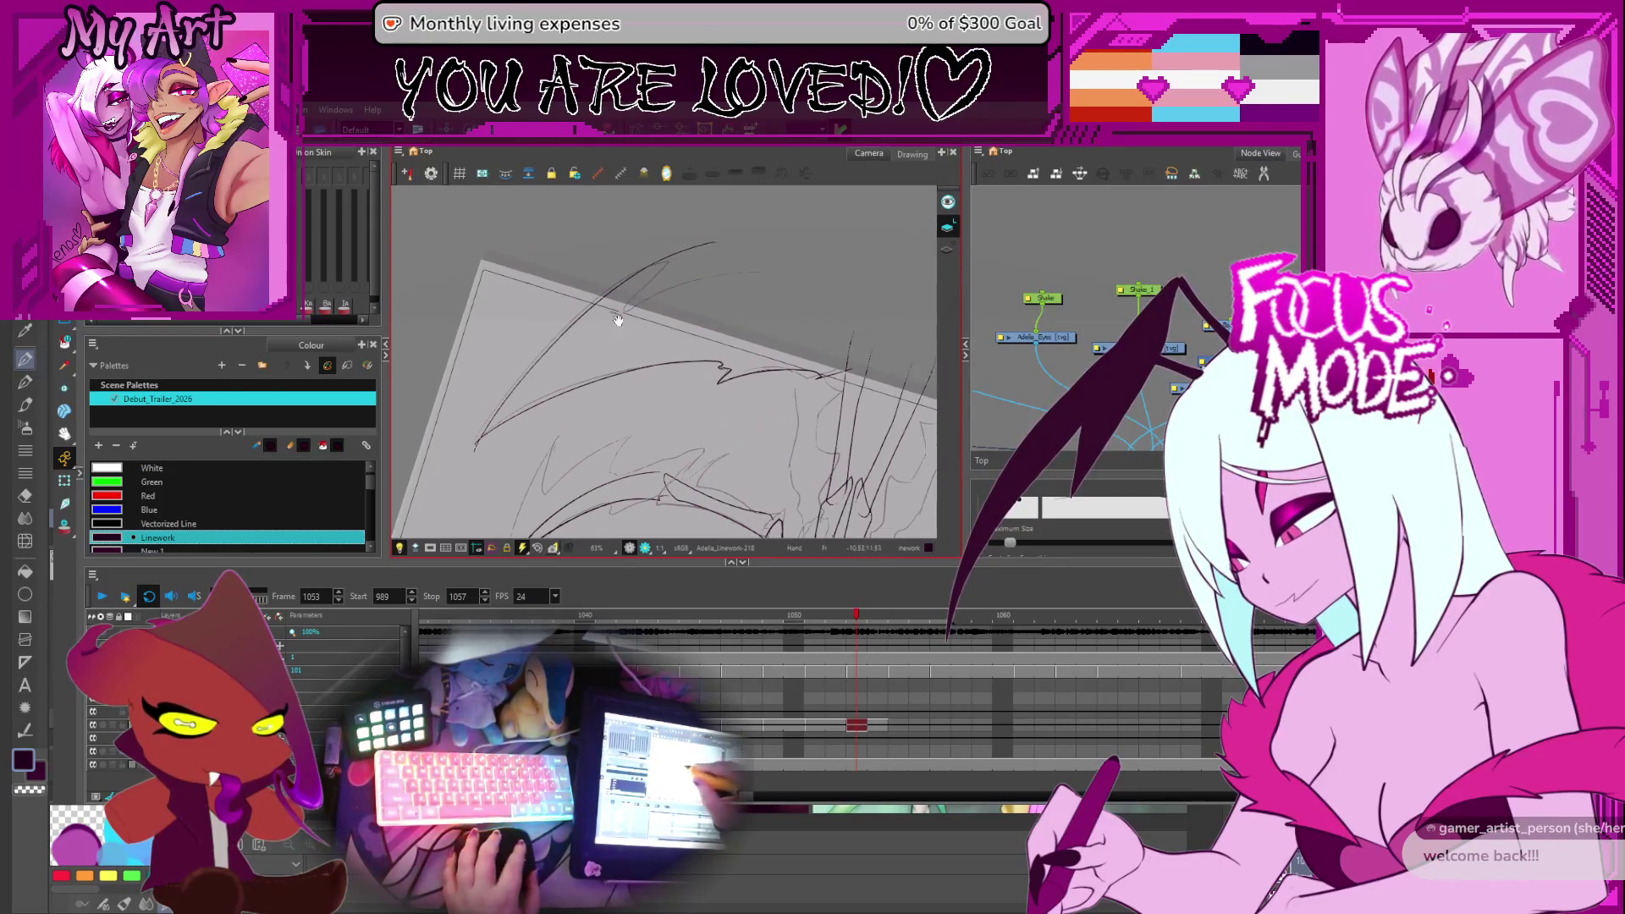
pyautogui.moveTo(826, 422)
pyautogui.mouseDown()
pyautogui.moveTo(683, 286)
pyautogui.moveTo(619, 271)
pyautogui.moveTo(617, 289)
pyautogui.mouseUp()
pyautogui.scroll(2, 796, 355)
pyautogui.moveTo(641, 395)
pyautogui.mouseDown()
pyautogui.moveTo(629, 466)
pyautogui.moveTo(675, 372)
pyautogui.mouseUp()
pyautogui.scroll(-2, 735, 366)
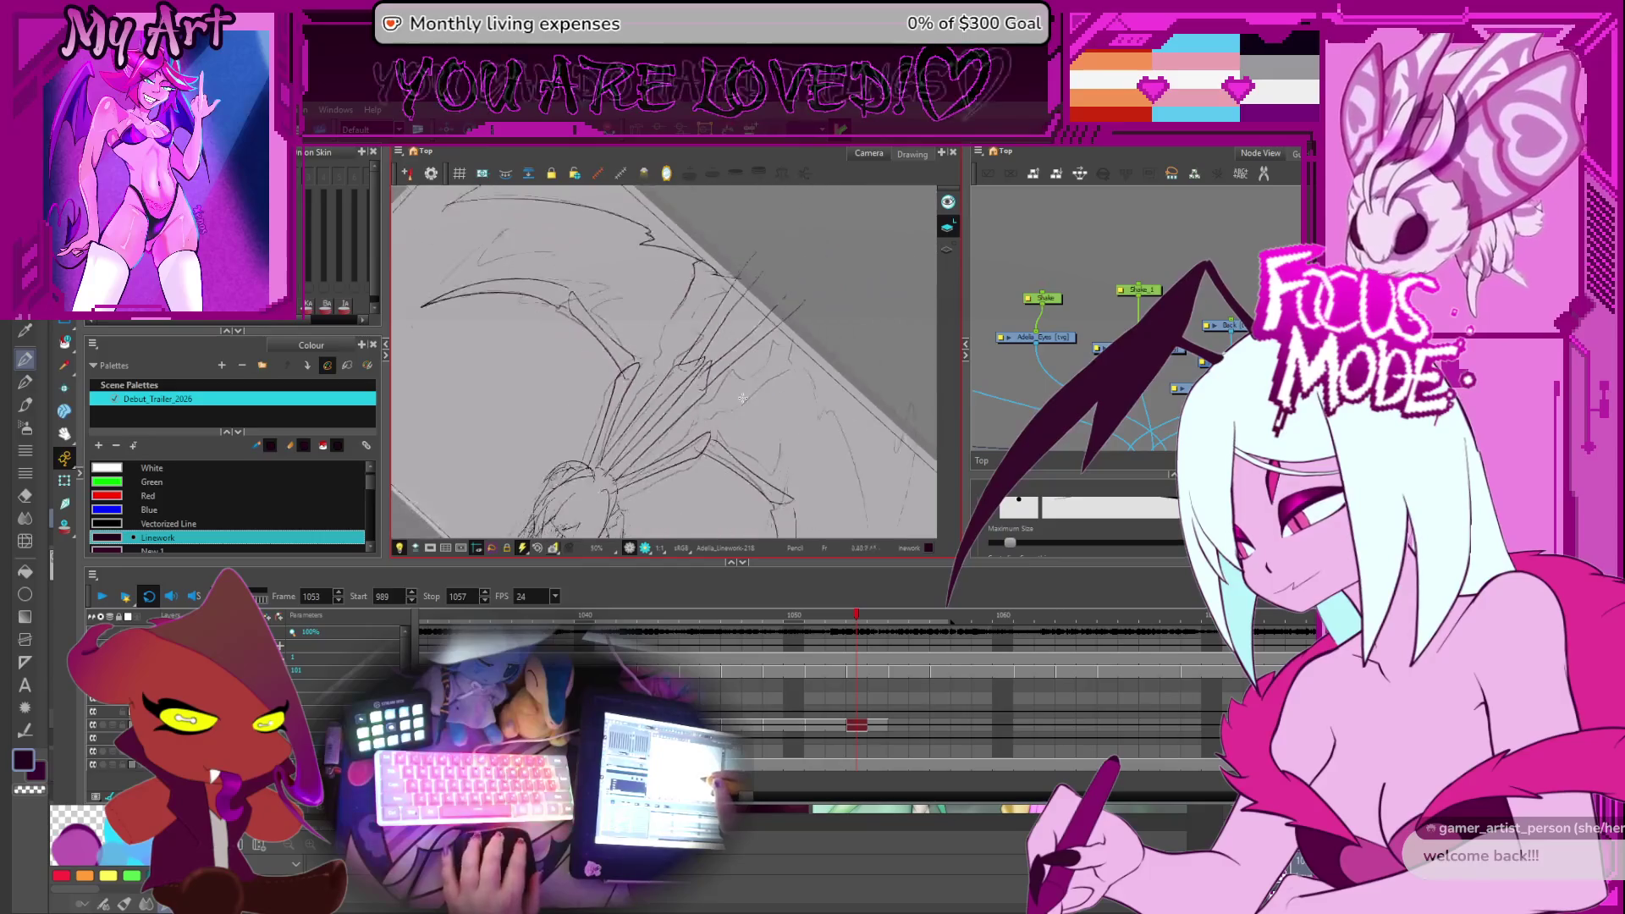
pyautogui.scroll(2, 710, 336)
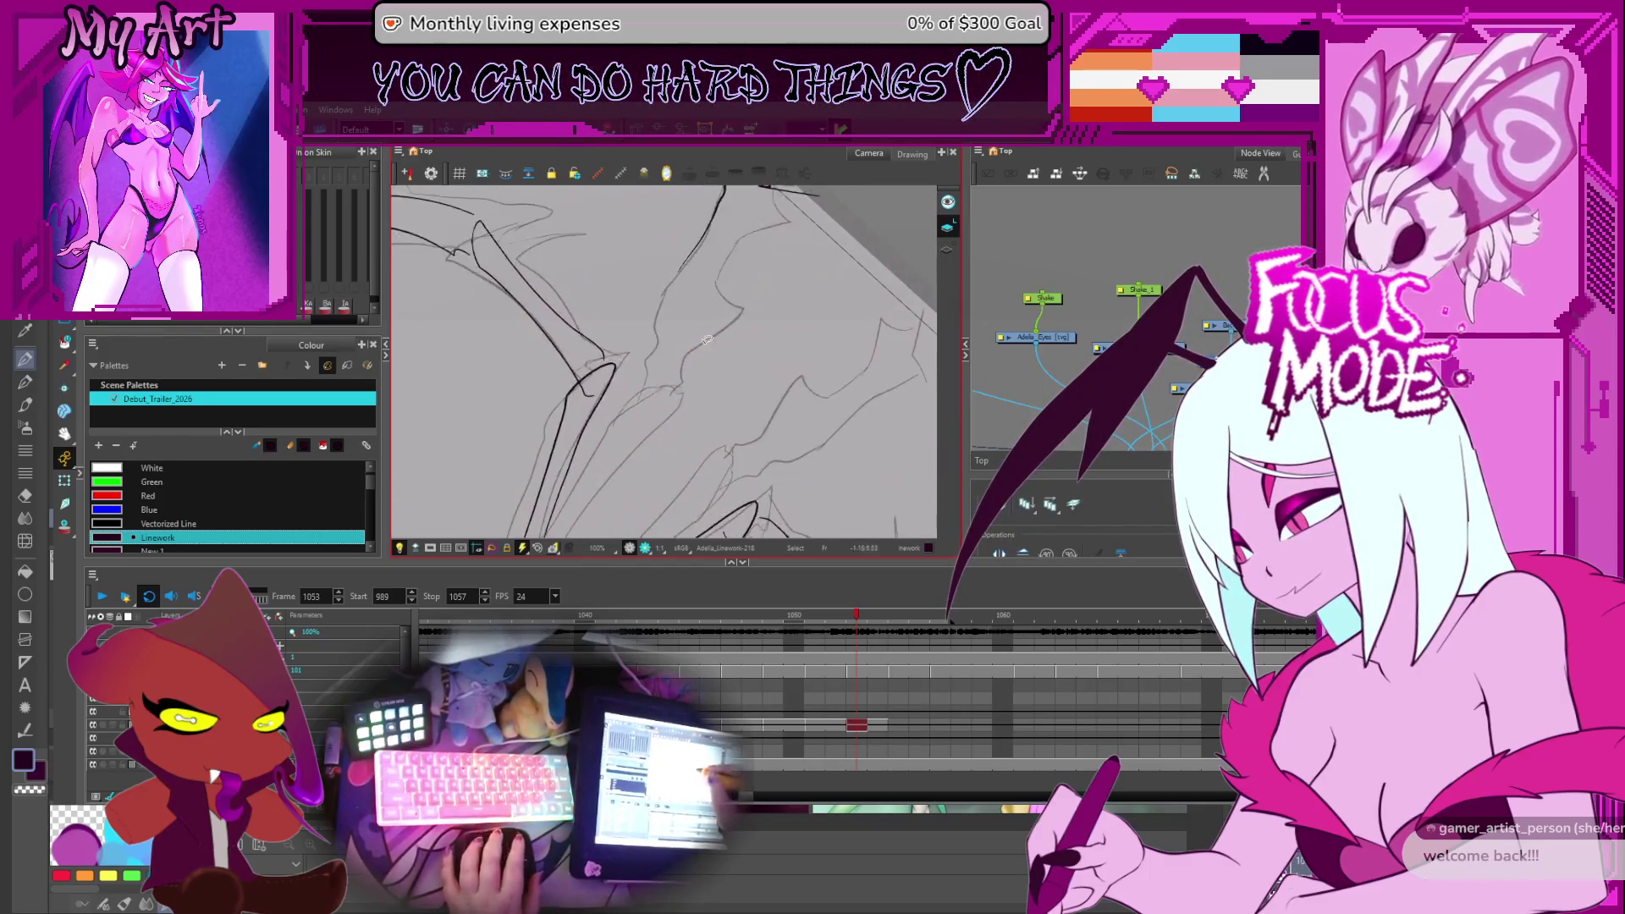
pyautogui.scroll(2, 615, 427)
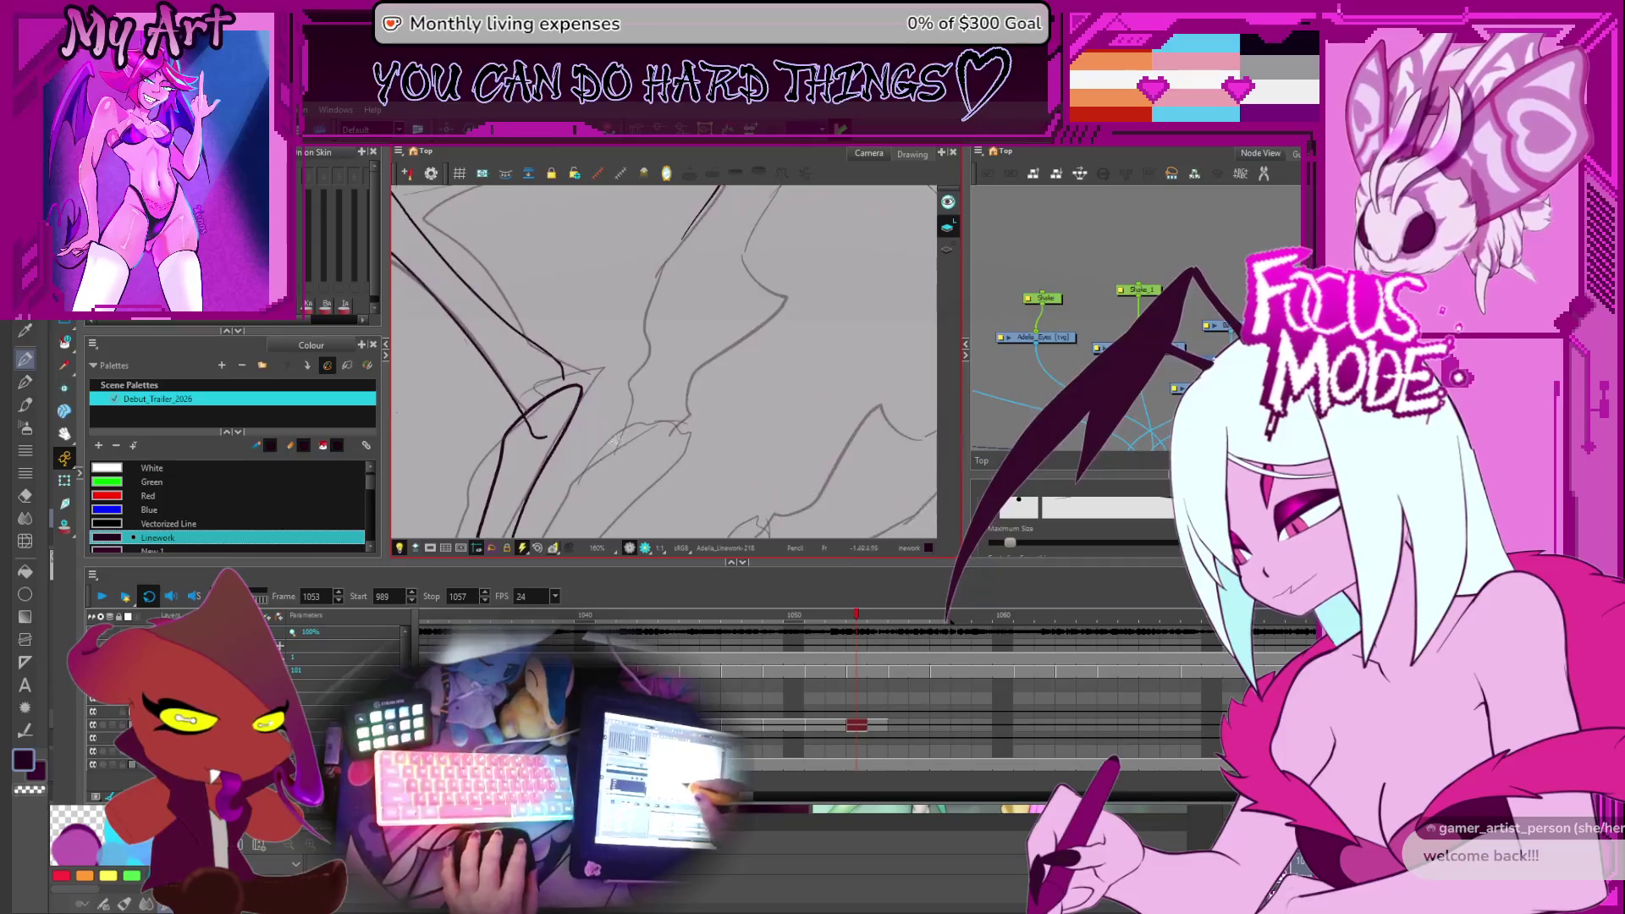
pyautogui.moveTo(618, 443)
pyautogui.mouseDown()
pyautogui.moveTo(644, 464)
pyautogui.moveTo(745, 343)
pyautogui.moveTo(742, 298)
pyautogui.moveTo(720, 345)
pyautogui.moveTo(688, 296)
pyautogui.moveTo(766, 254)
pyautogui.moveTo(750, 334)
pyautogui.mouseUp()
pyautogui.hotkey('shift', 'x')
# Select the wing-edge stroke's contour points with the Contour Editor
pyautogui.hotkey('alt', 't')
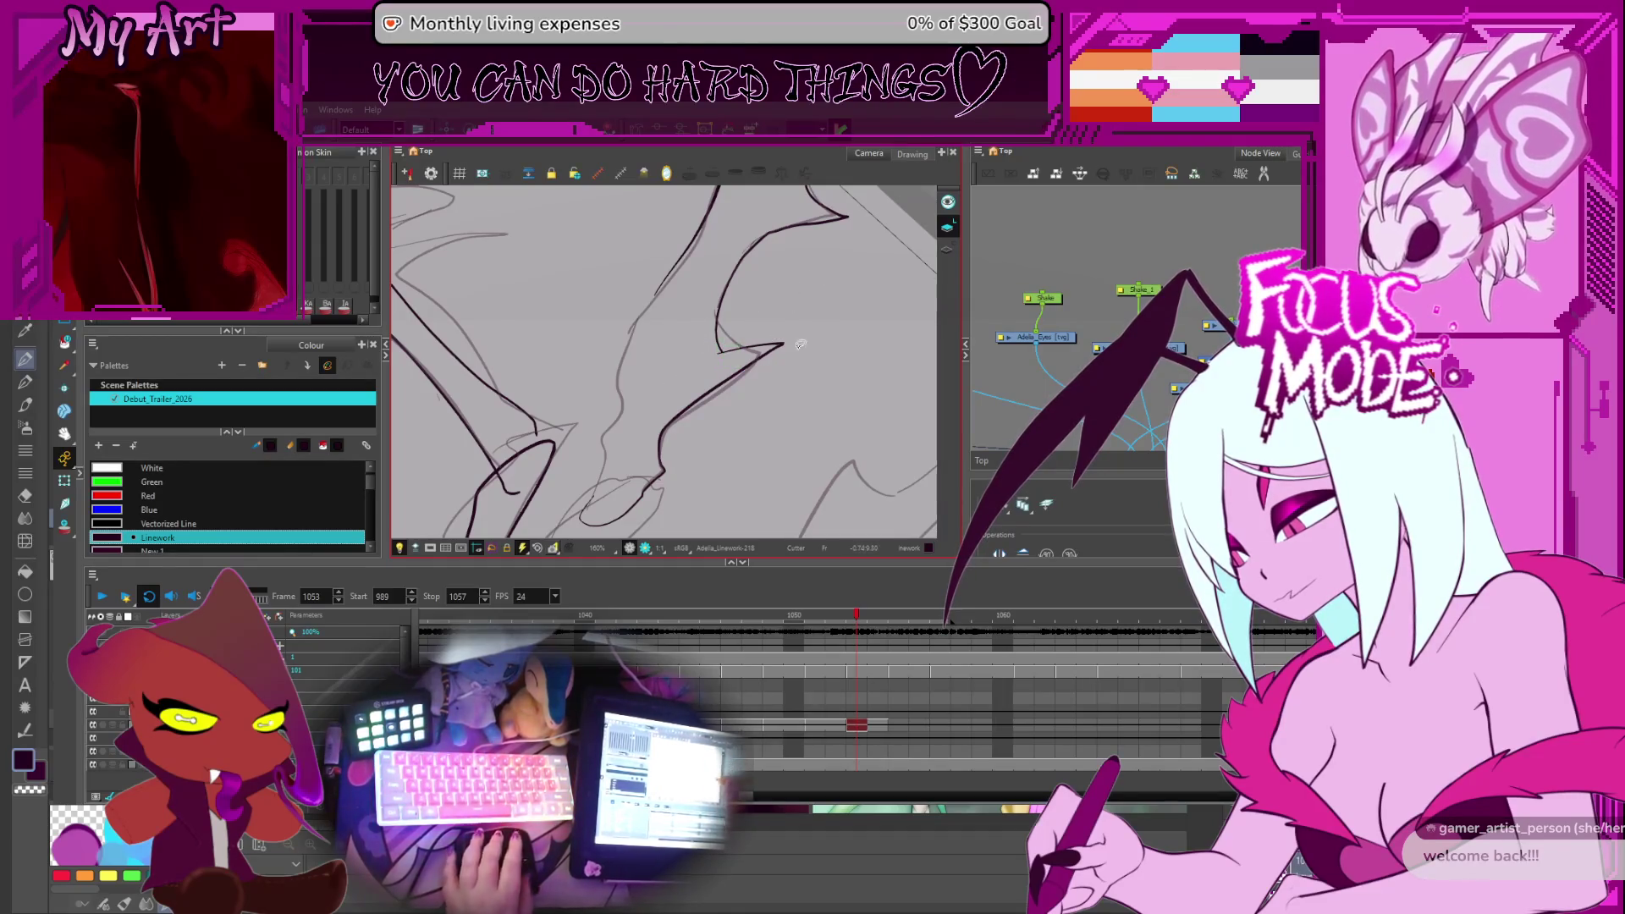
pyautogui.hotkey('alt', '/')
pyautogui.moveTo(582, 513); pyautogui.dragTo(599, 487)
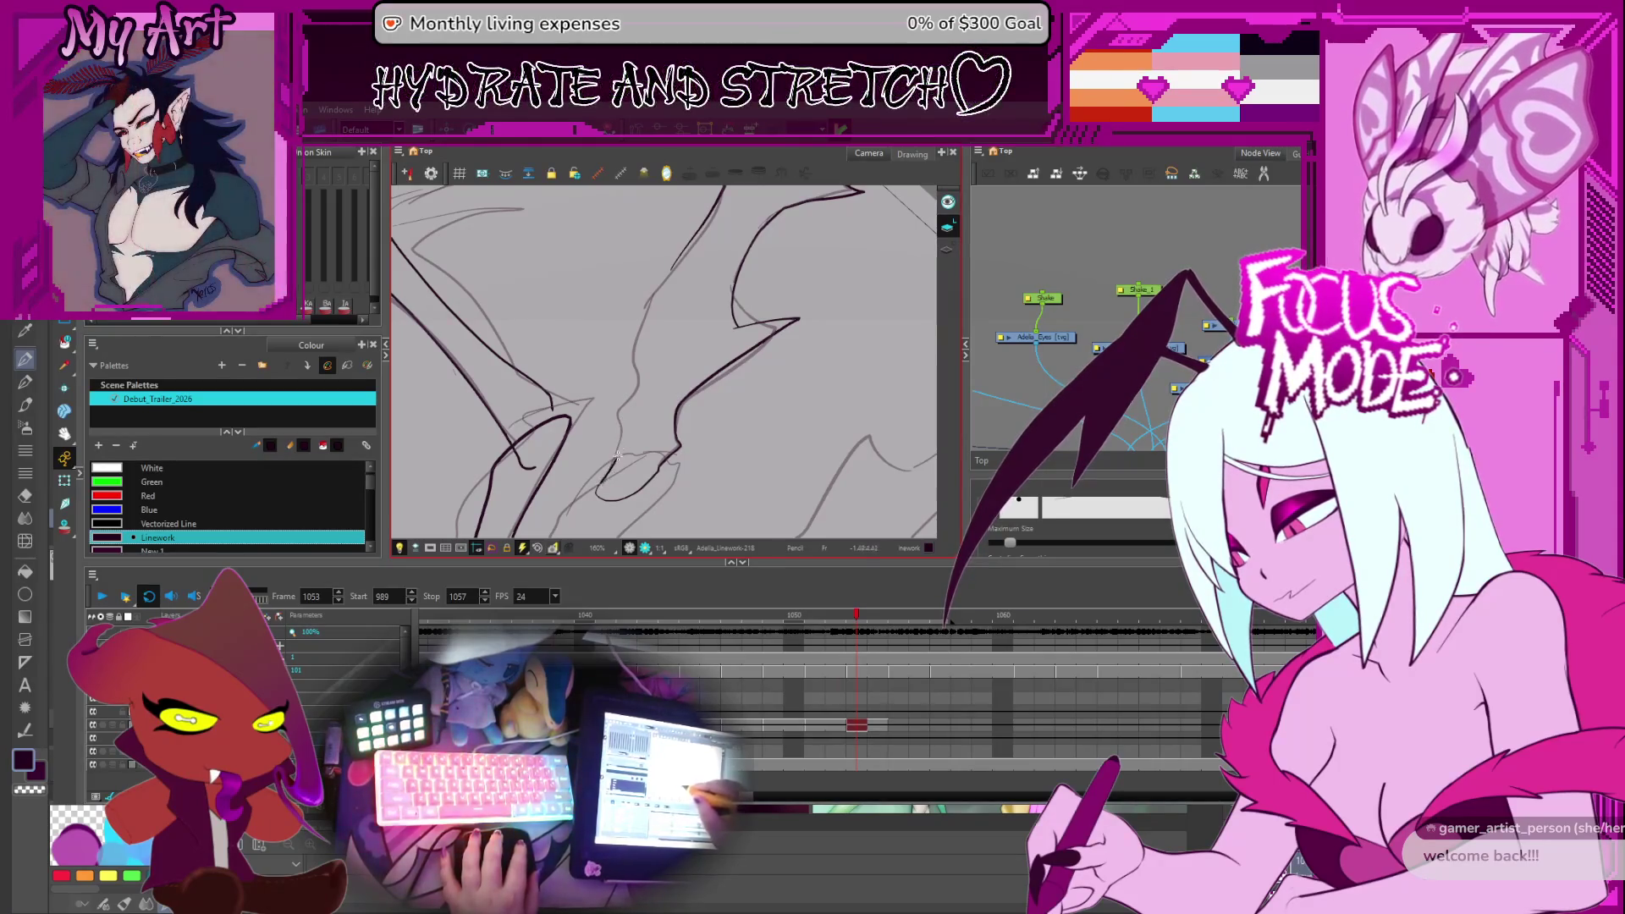
pyautogui.moveTo(699, 240); pyautogui.dragTo(597, 385)
pyautogui.hotkey('alt', 'q')
pyautogui.click(586, 397)
pyautogui.click(608, 375)
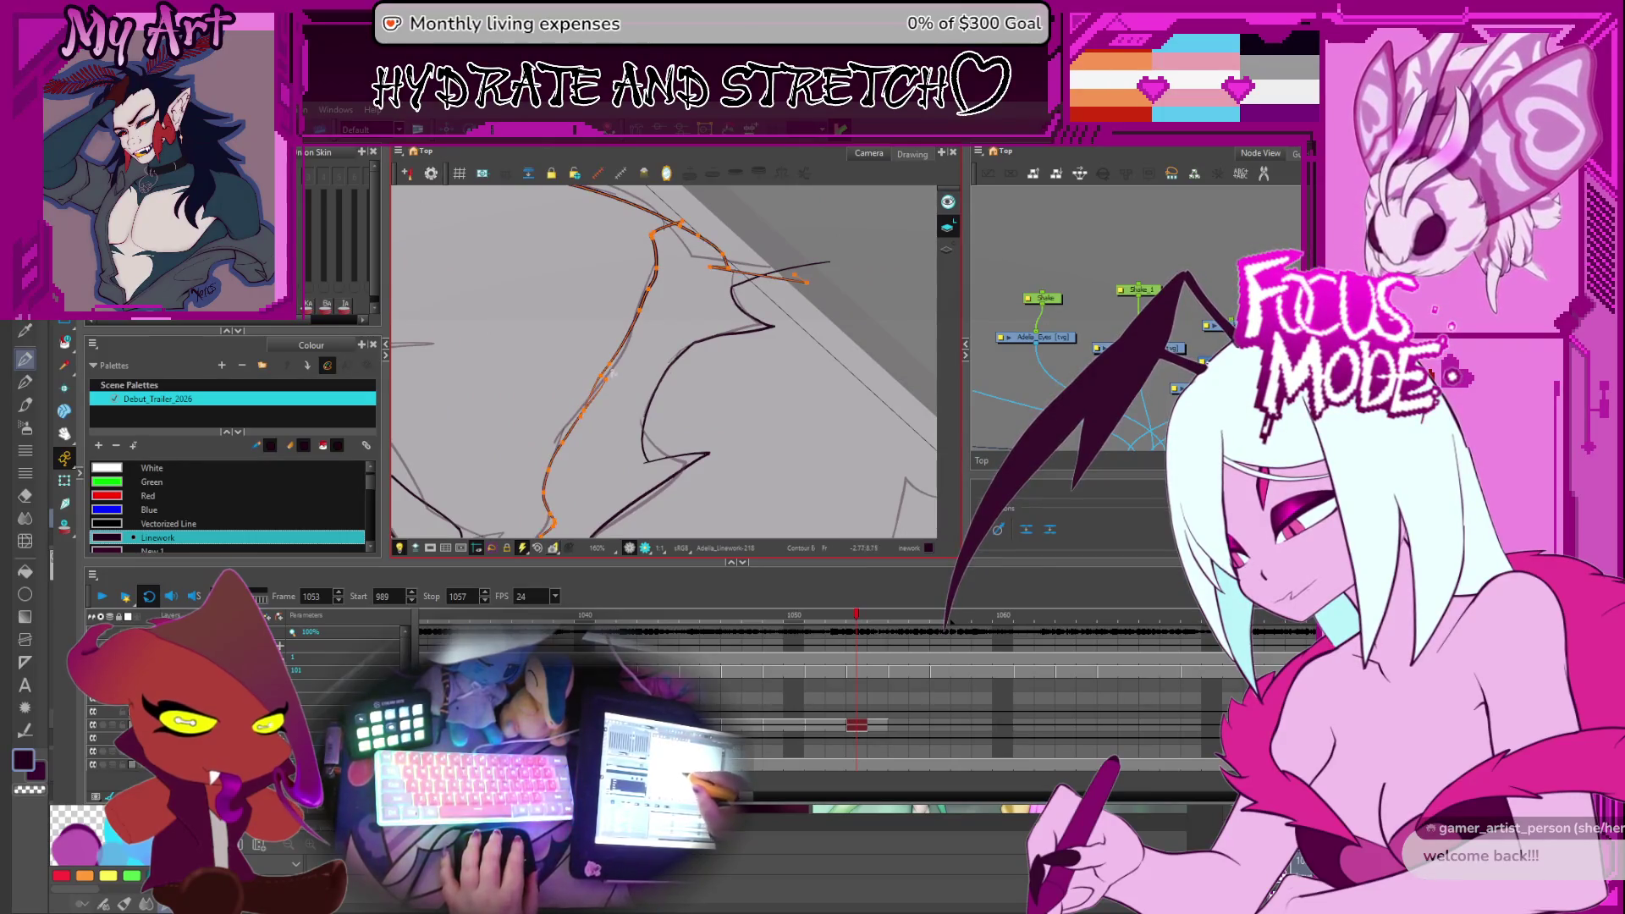
pyautogui.click(612, 371)
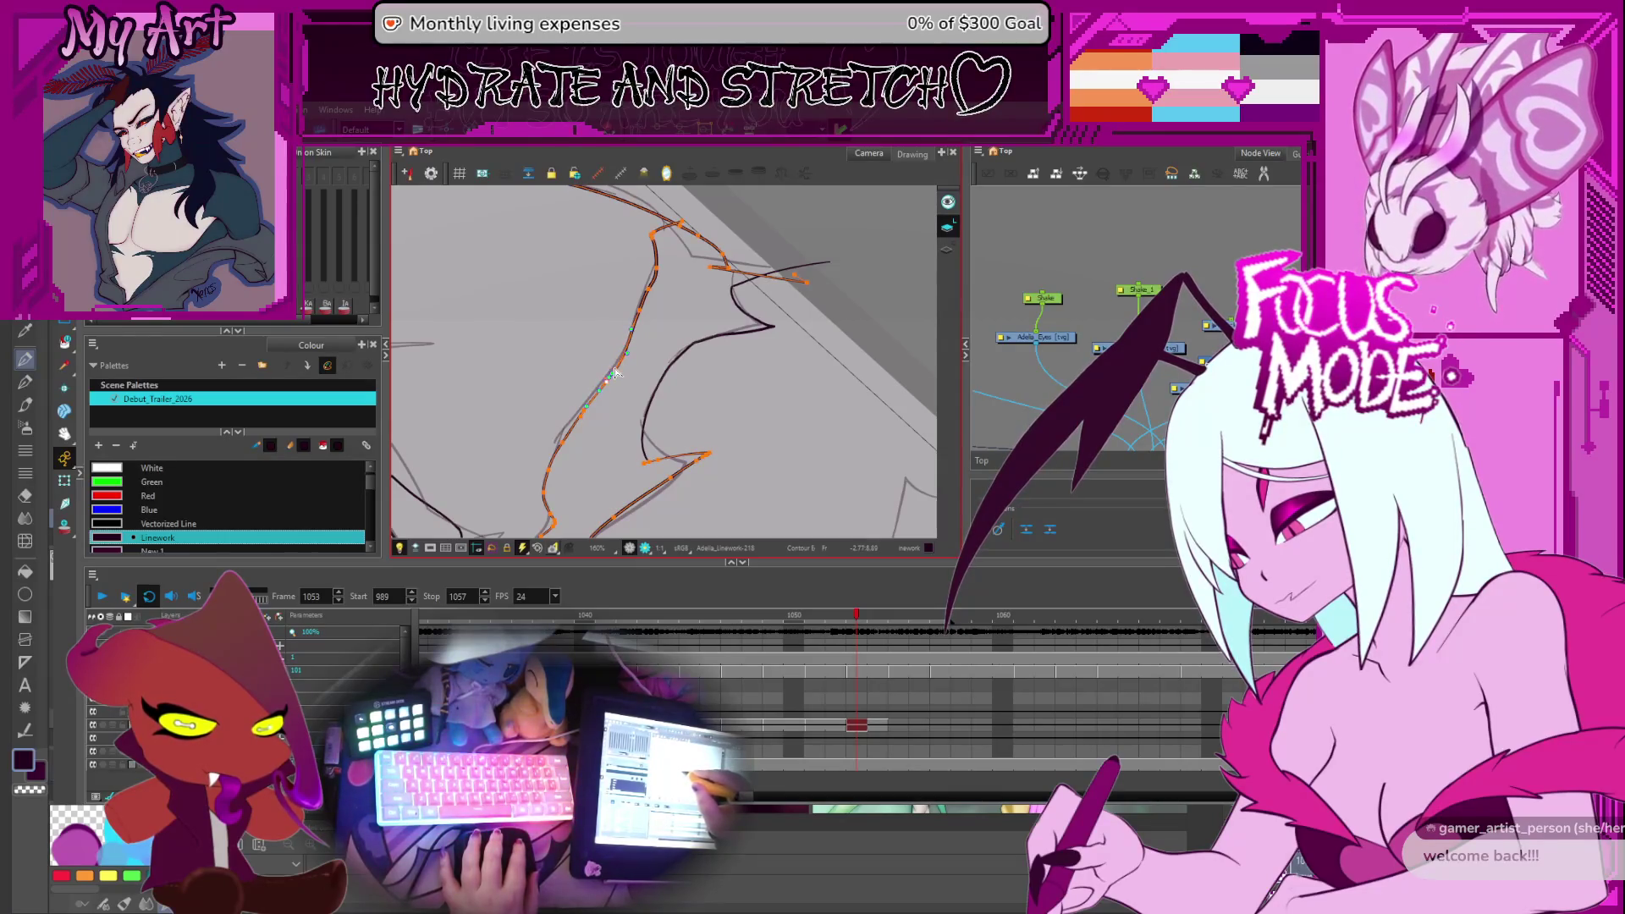
# Zoom out, pan over the sketch and rotate the view clockwise
pyautogui.press('2')
pyautogui.moveTo(617, 373)
pyautogui.mouseDown()
pyautogui.moveTo(574, 451)
pyautogui.moveTo(683, 485)
pyautogui.moveTo(644, 405)
pyautogui.mouseUp()
pyautogui.scroll(-2, 683, 485)
pyautogui.scroll(2, 644, 405)
pyautogui.hscroll(-2, 643, 402)
pyautogui.hscroll(-2, 648, 428)
pyautogui.scroll(-2, 660, 440)
pyautogui.hscroll(-2, 766, 462)
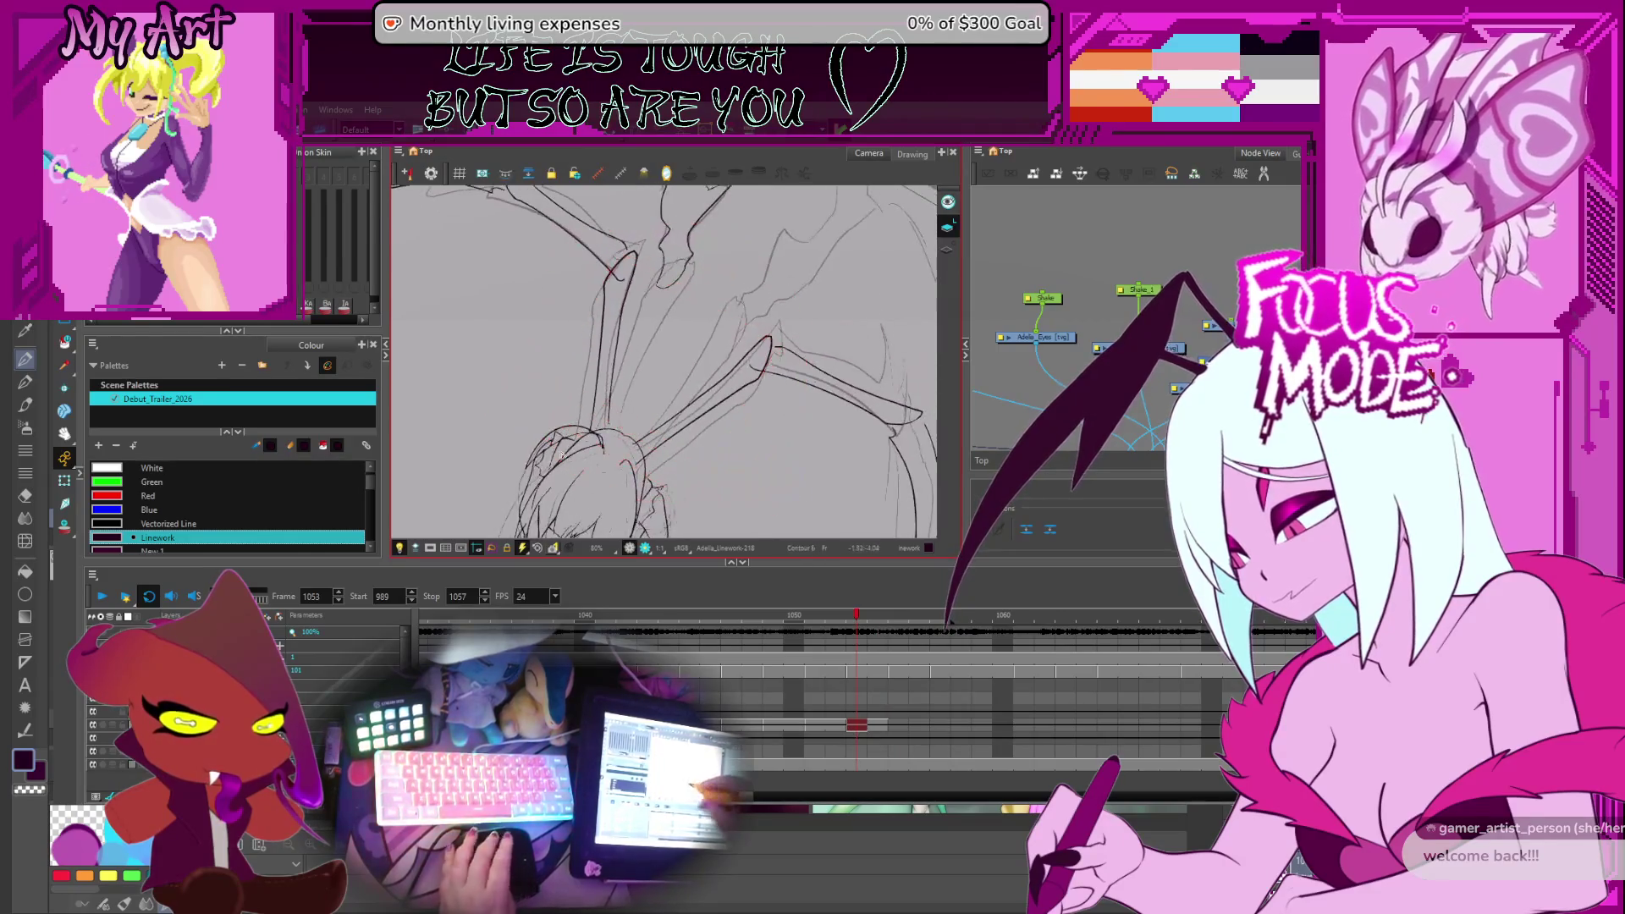
pyautogui.hotkey('alt', '/')
pyautogui.scroll(1, 605, 441)
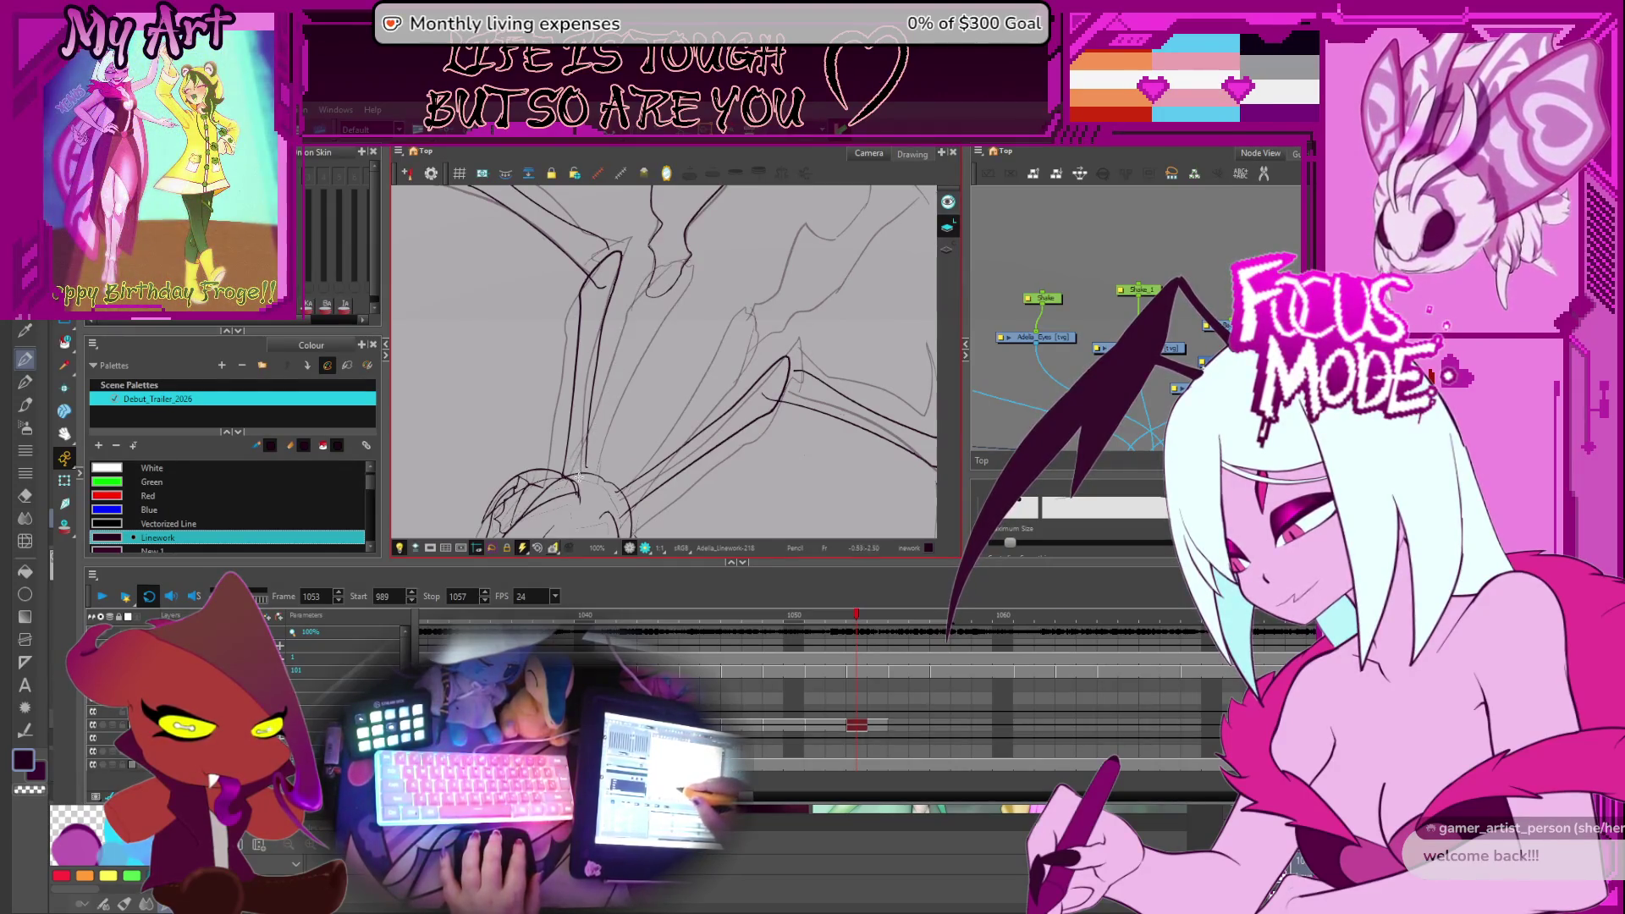
pyautogui.moveTo(535, 449); pyautogui.dragTo(693, 277)
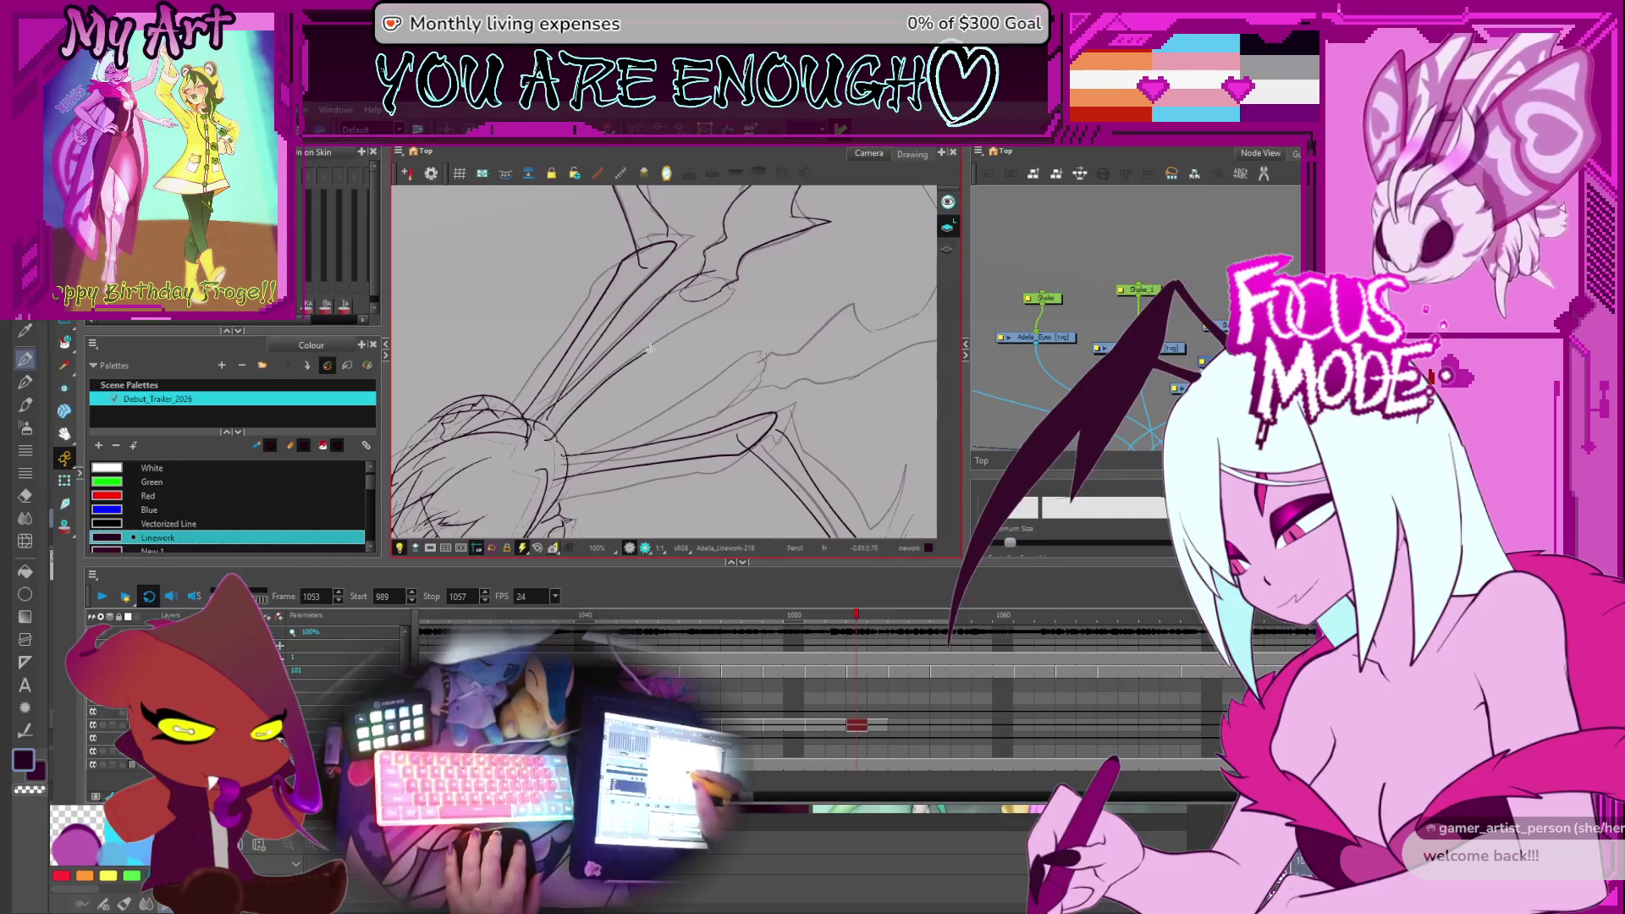
pyautogui.moveTo(723, 258); pyautogui.dragTo(700, 302)
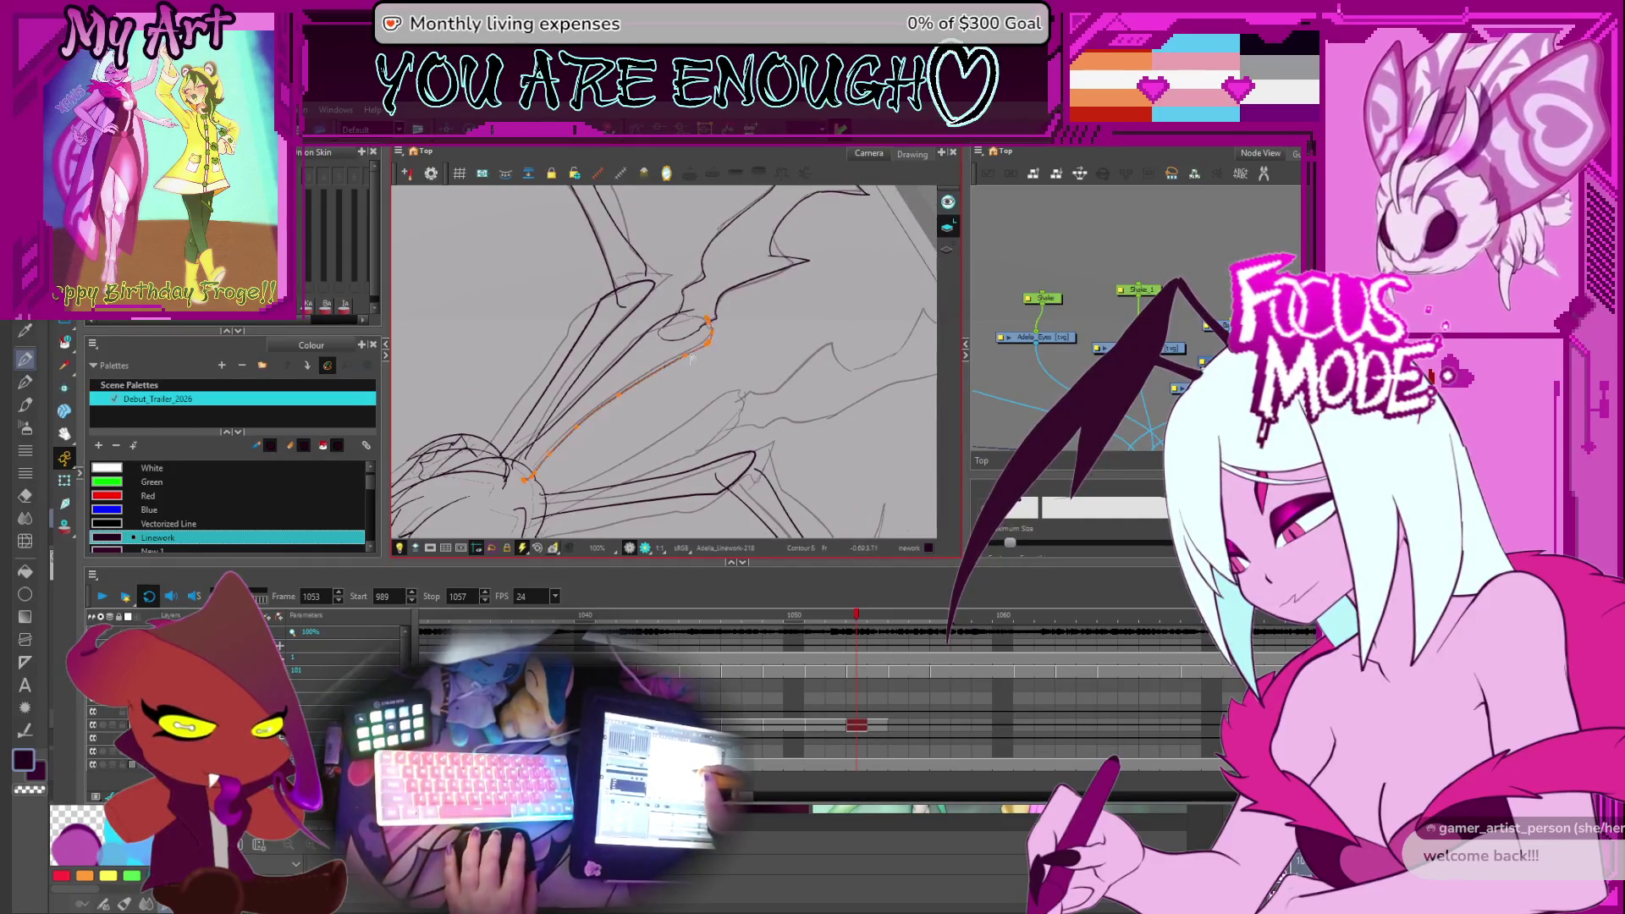
# Select the long wing bone stroke and the oval loop with the Contour Editor
pyautogui.hotkey('alt', 'q')
pyautogui.scroll(4, 710, 337)
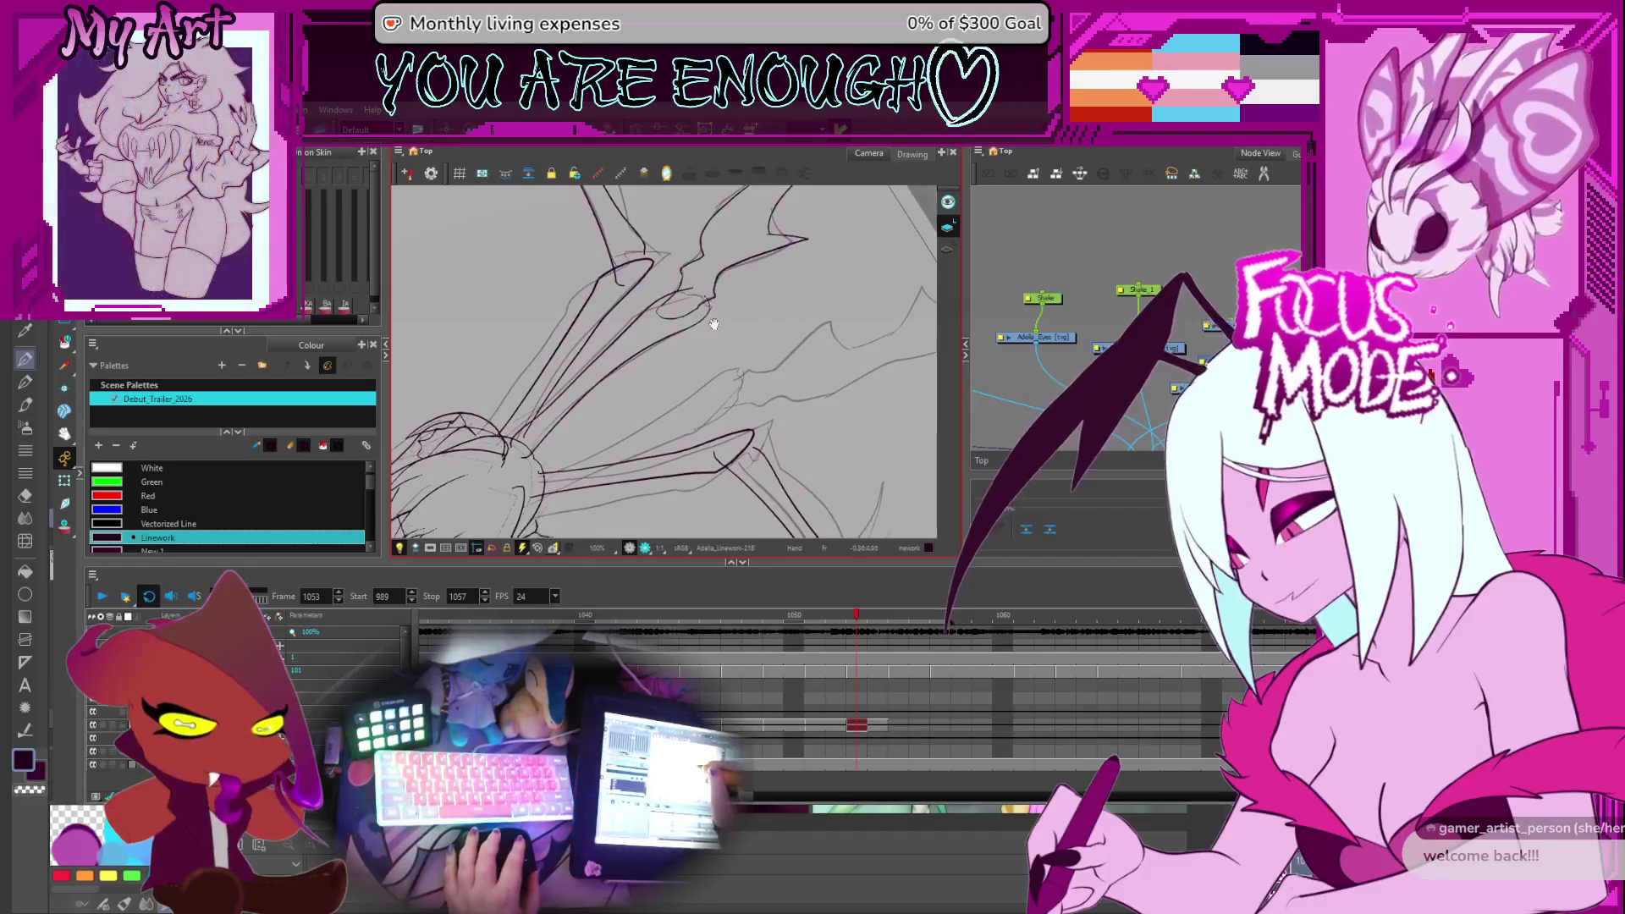
pyautogui.scroll(-2, 708, 322)
pyautogui.click(702, 316)
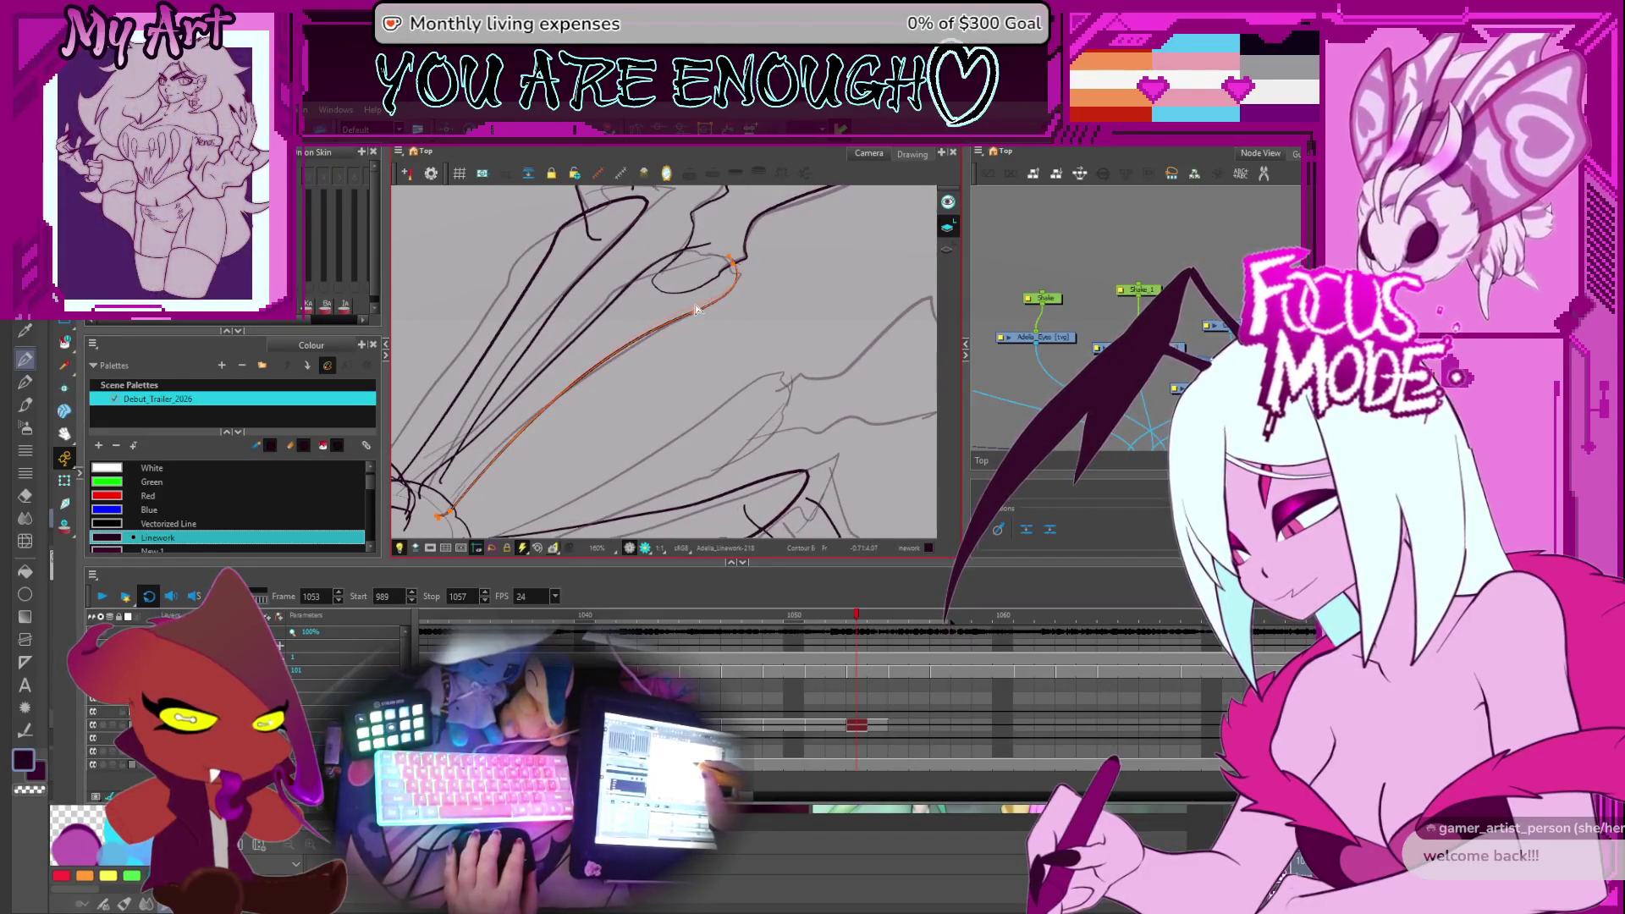
pyautogui.click(700, 310)
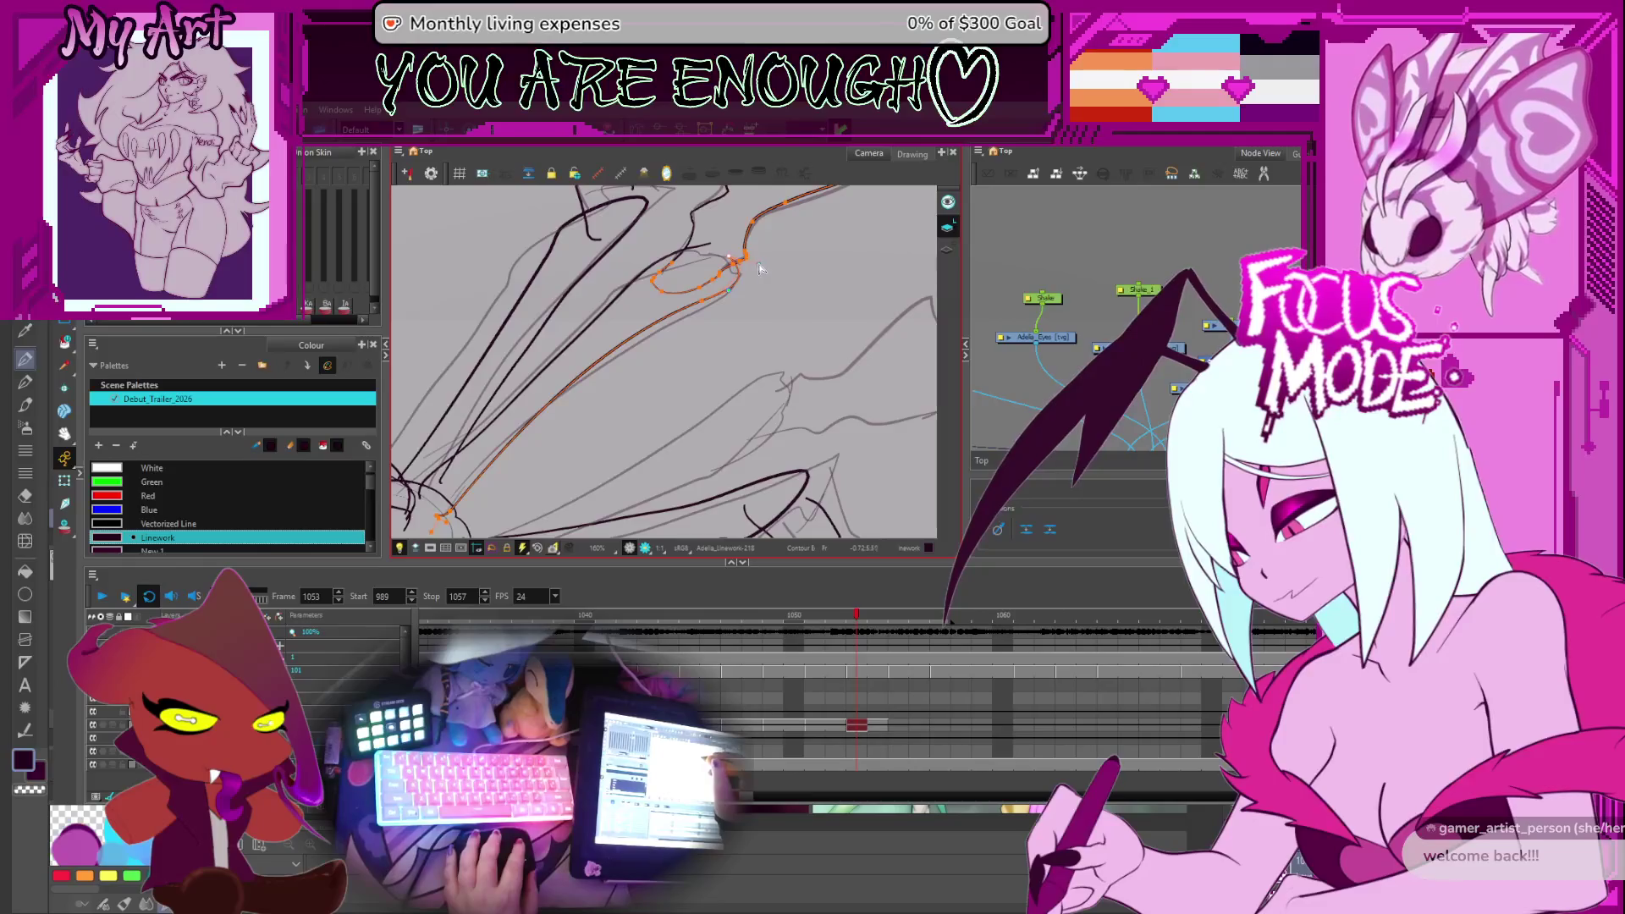
pyautogui.scroll(-4, 753, 288)
# Rotate the canvas to a comfortable angle along the wing for inking
pyautogui.moveTo(822, 387)
pyautogui.mouseDown()
pyautogui.moveTo(787, 398)
pyautogui.moveTo(682, 337)
pyautogui.moveTo(750, 434)
pyautogui.moveTo(677, 436)
pyautogui.moveTo(740, 396)
pyautogui.moveTo(615, 468)
pyautogui.moveTo(838, 215)
pyautogui.mouseUp()
pyautogui.moveTo(585, 410)
pyautogui.mouseDown()
pyautogui.moveTo(614, 436)
pyautogui.moveTo(496, 475)
pyautogui.moveTo(584, 372)
pyautogui.moveTo(508, 391)
pyautogui.moveTo(876, 262)
pyautogui.mouseUp()
pyautogui.hotkey('alt', 't')
pyautogui.moveTo(802, 226); pyautogui.dragTo(695, 271)
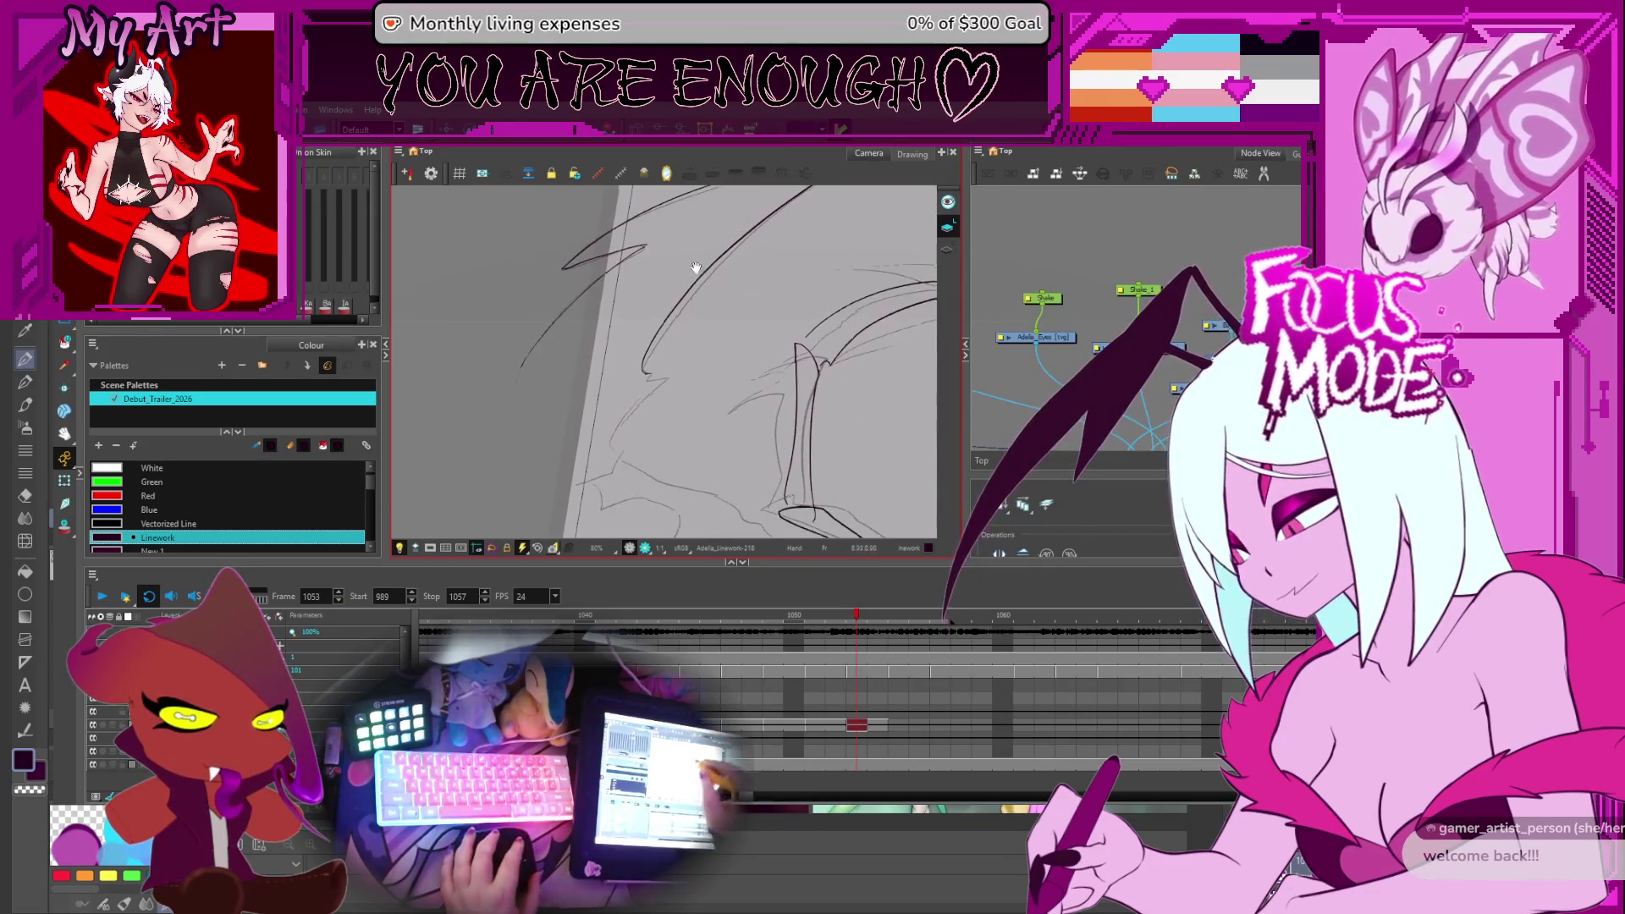
# Ink a curved wing-edge line and trim its excess
pyautogui.scroll(2, 639, 417)
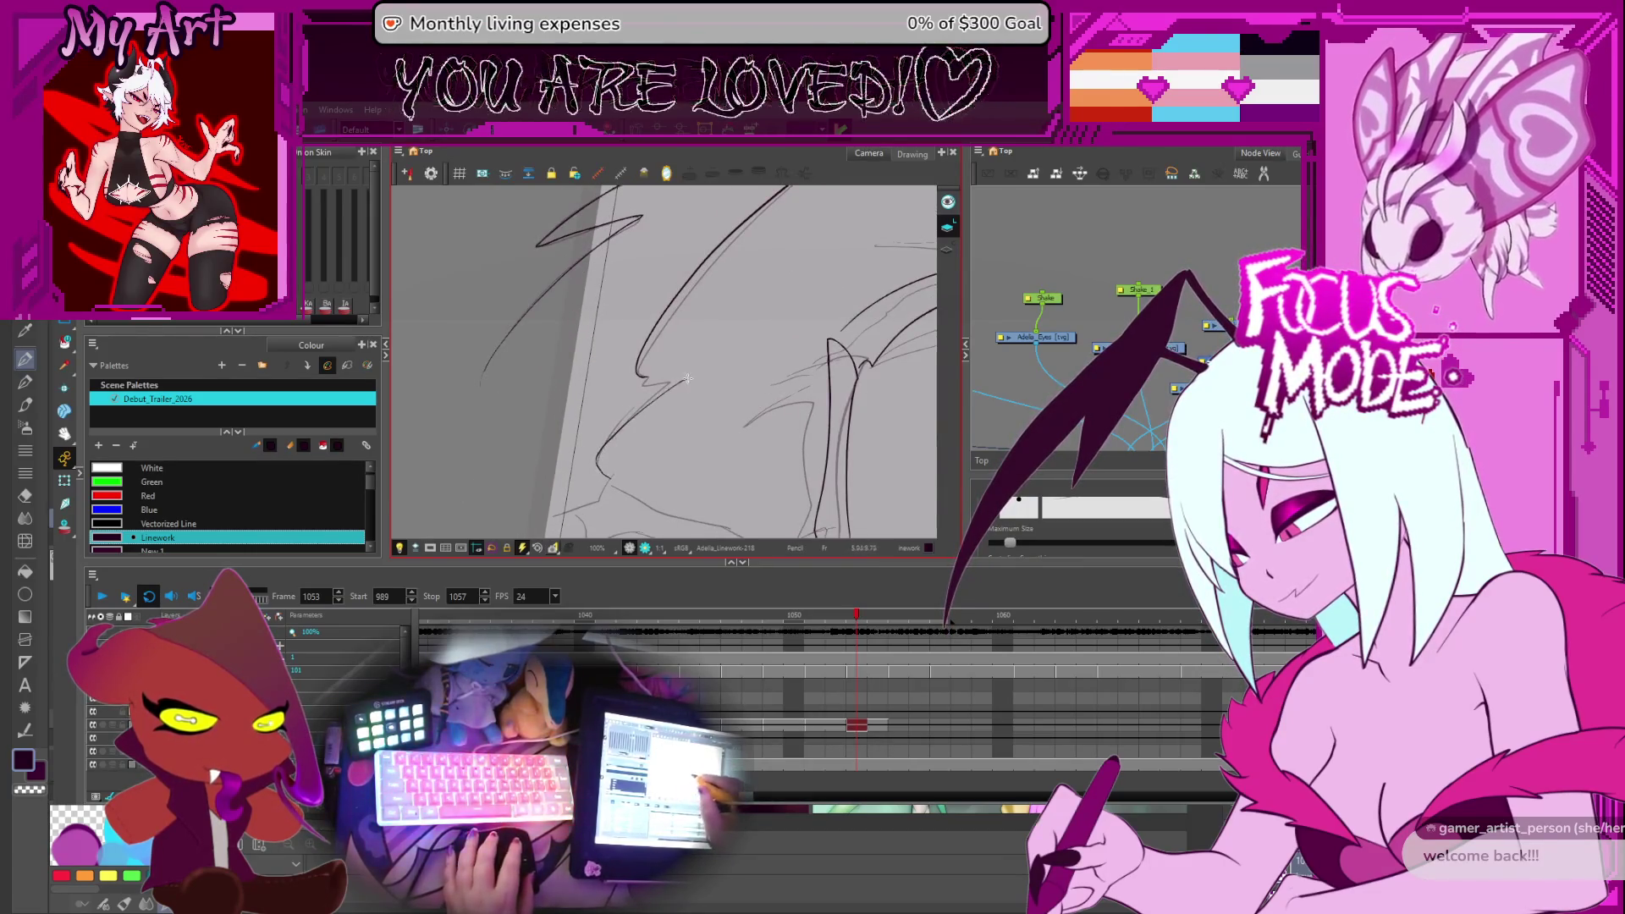
pyautogui.moveTo(600, 472); pyautogui.dragTo(732, 347)
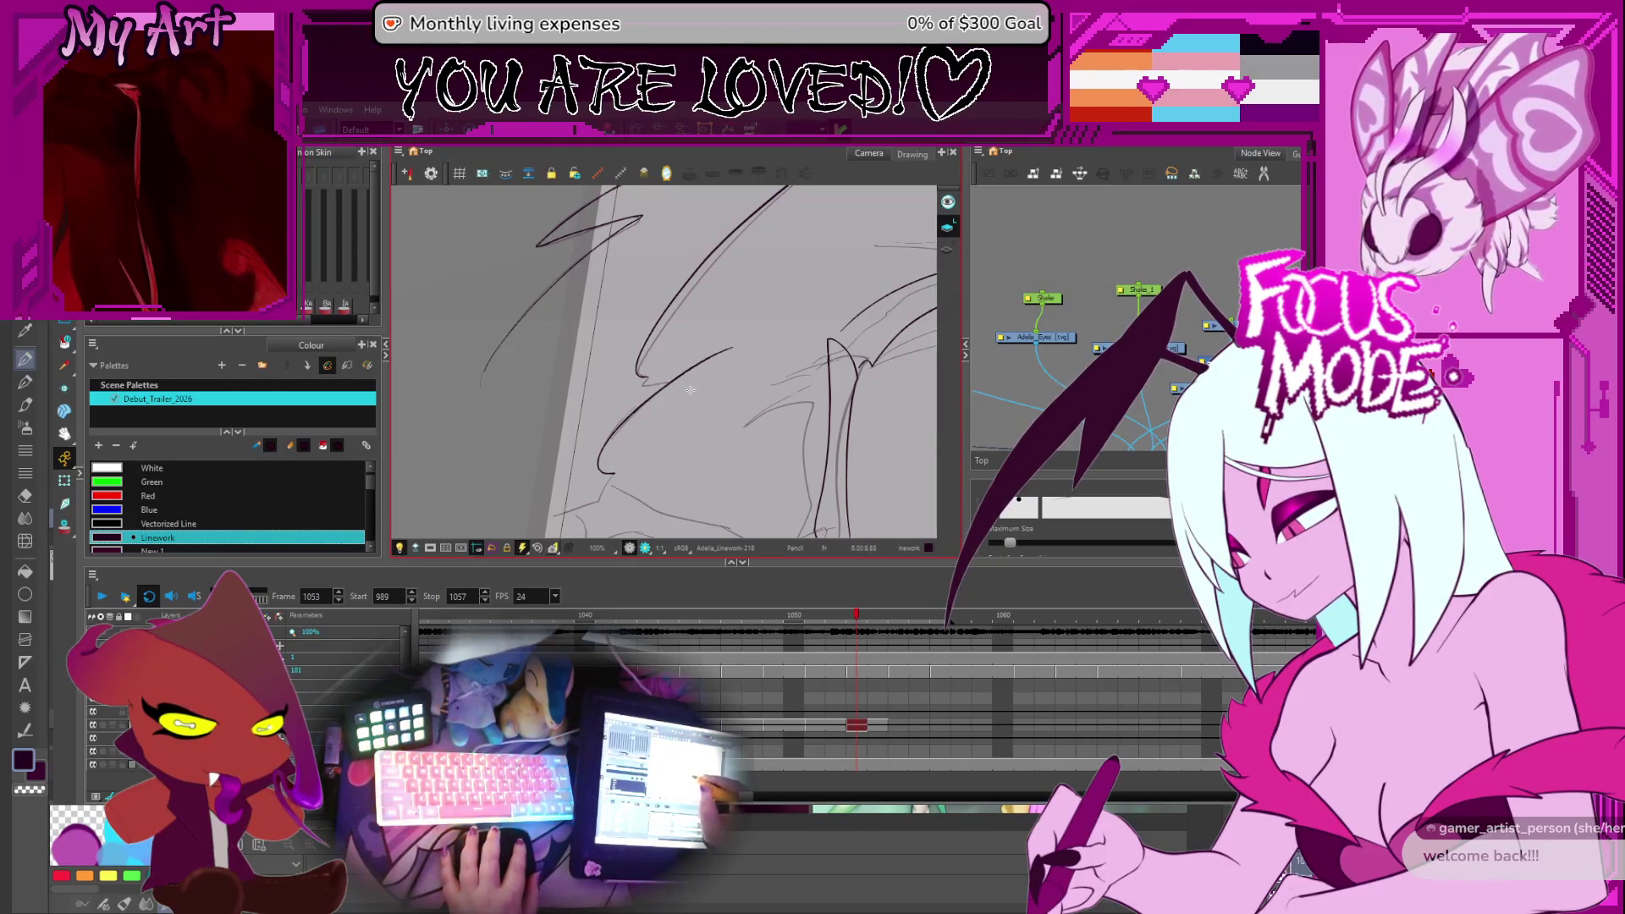
pyautogui.hotkey('alt', 't')
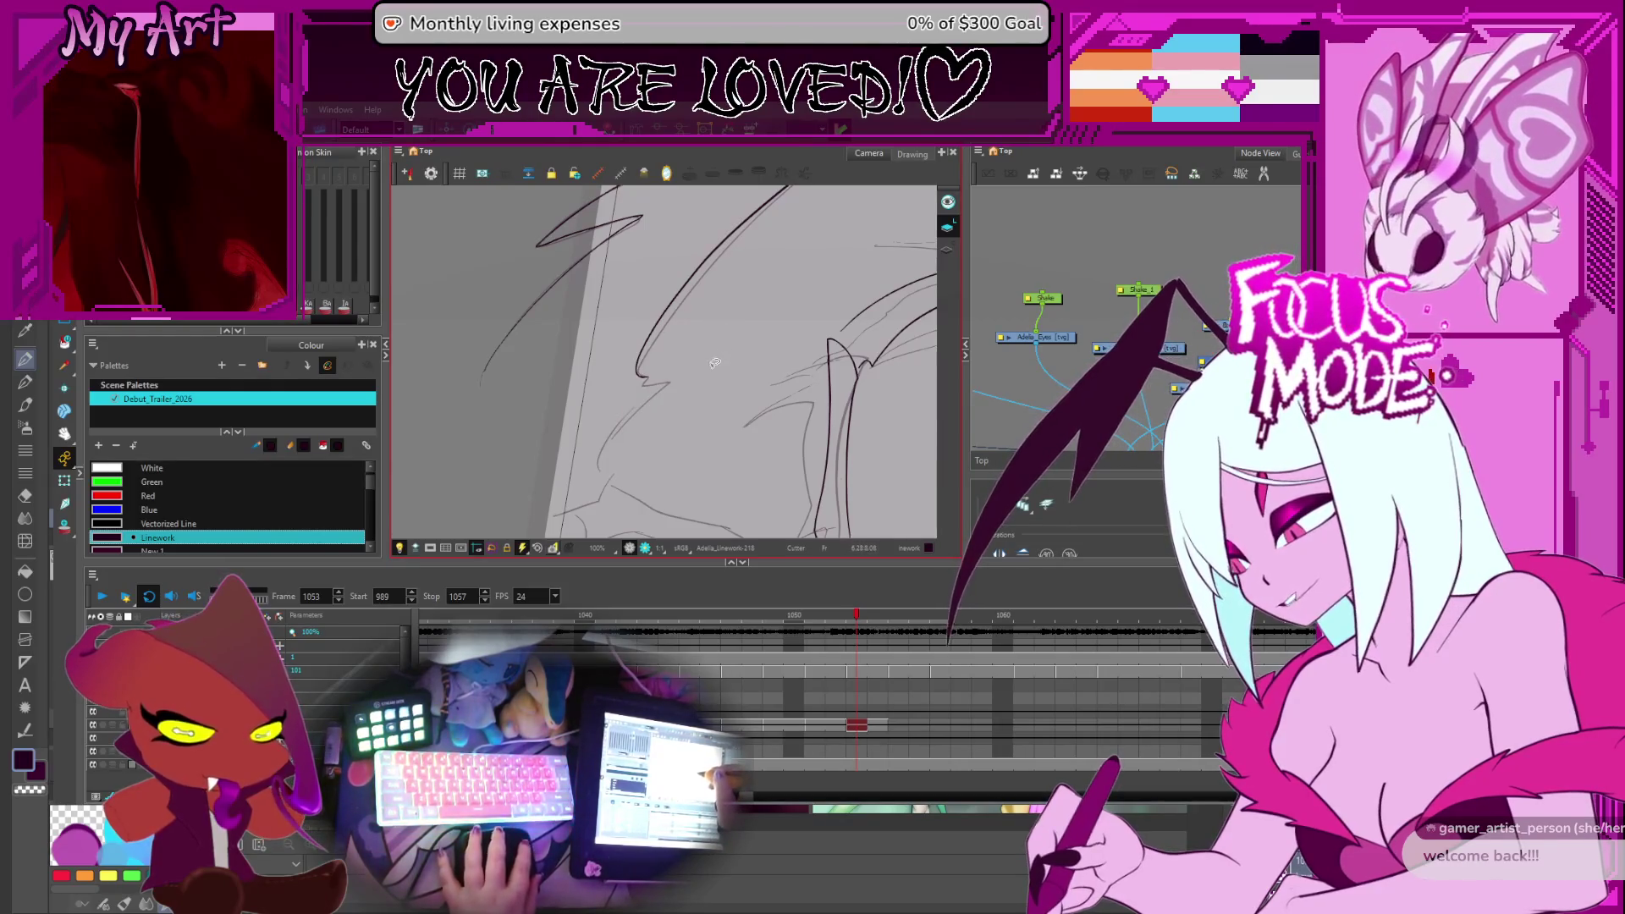
pyautogui.hotkey('ctrl', 'z')
pyautogui.hotkey('alt', '/')
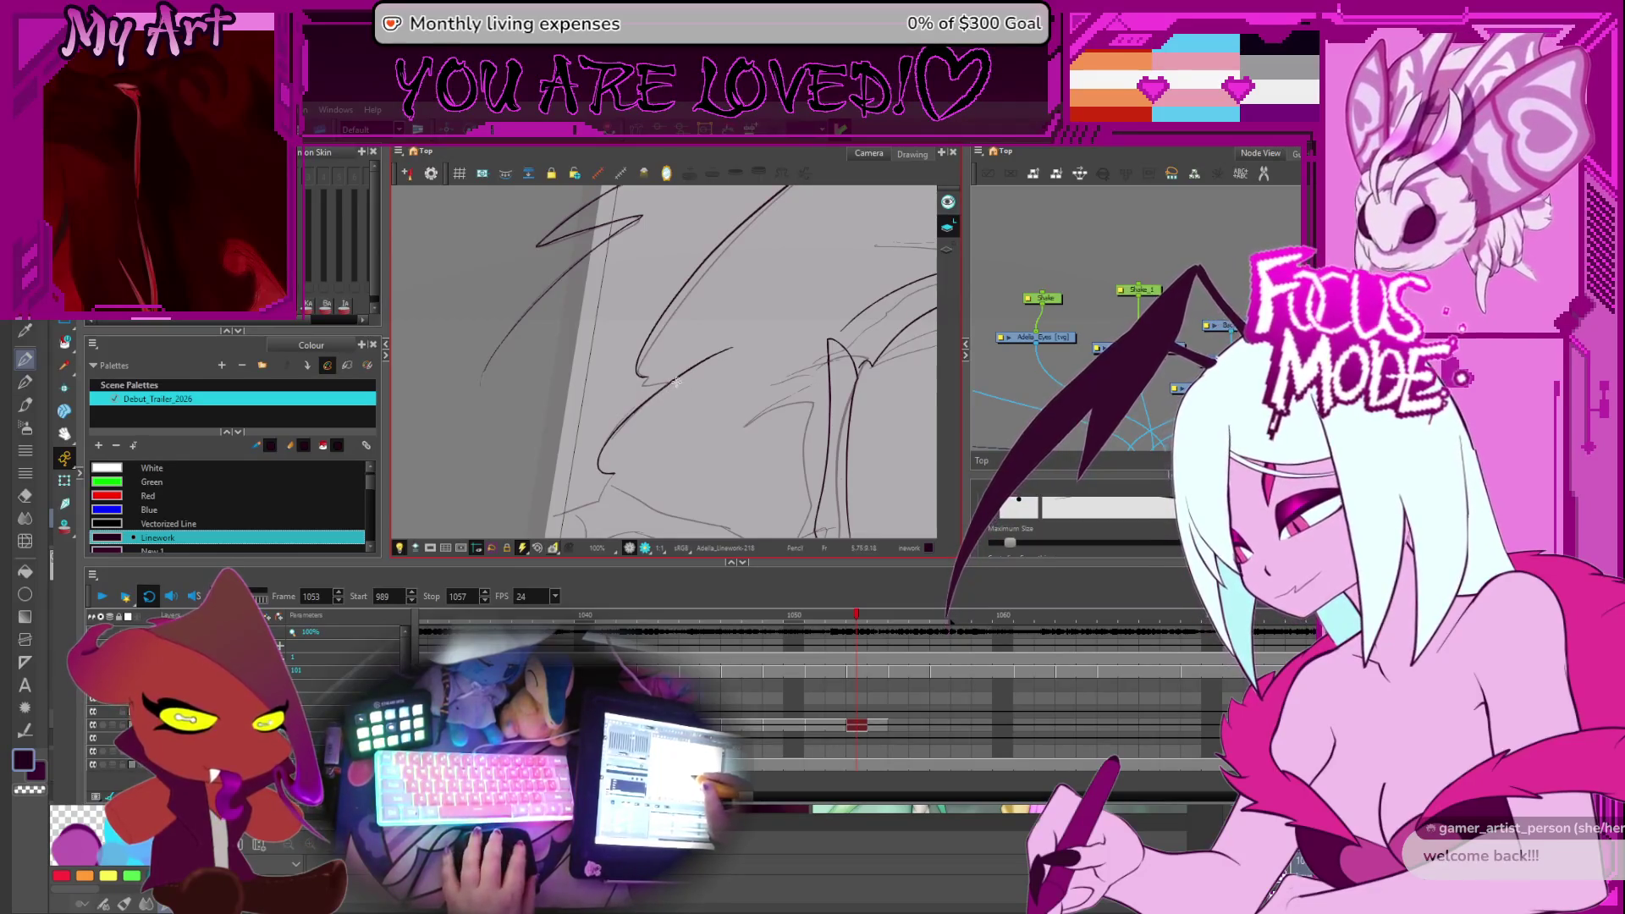
pyautogui.hotkey('alt', 't')
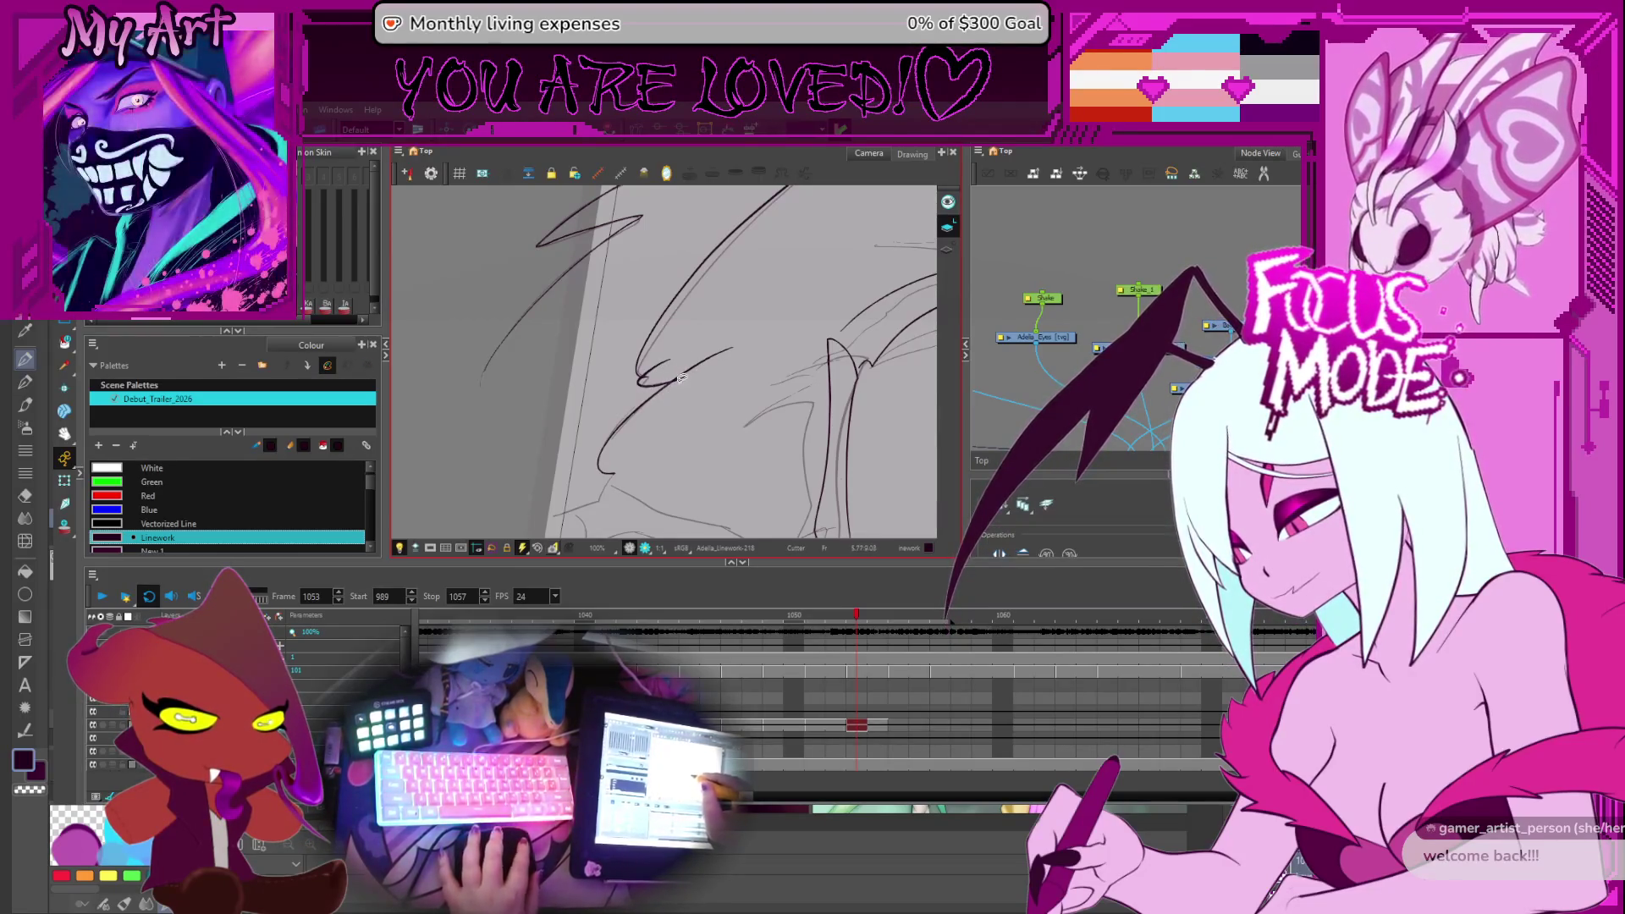
pyautogui.scroll(-5, 684, 336)
pyautogui.moveTo(684, 336)
pyautogui.mouseDown()
pyautogui.moveTo(627, 319)
pyautogui.moveTo(762, 392)
pyautogui.moveTo(685, 373)
pyautogui.moveTo(728, 335)
pyautogui.moveTo(716, 295)
pyautogui.mouseUp()
pyautogui.hotkey('alt', '/')
pyautogui.scroll(5, 627, 318)
pyautogui.hotkey('alt', 's')
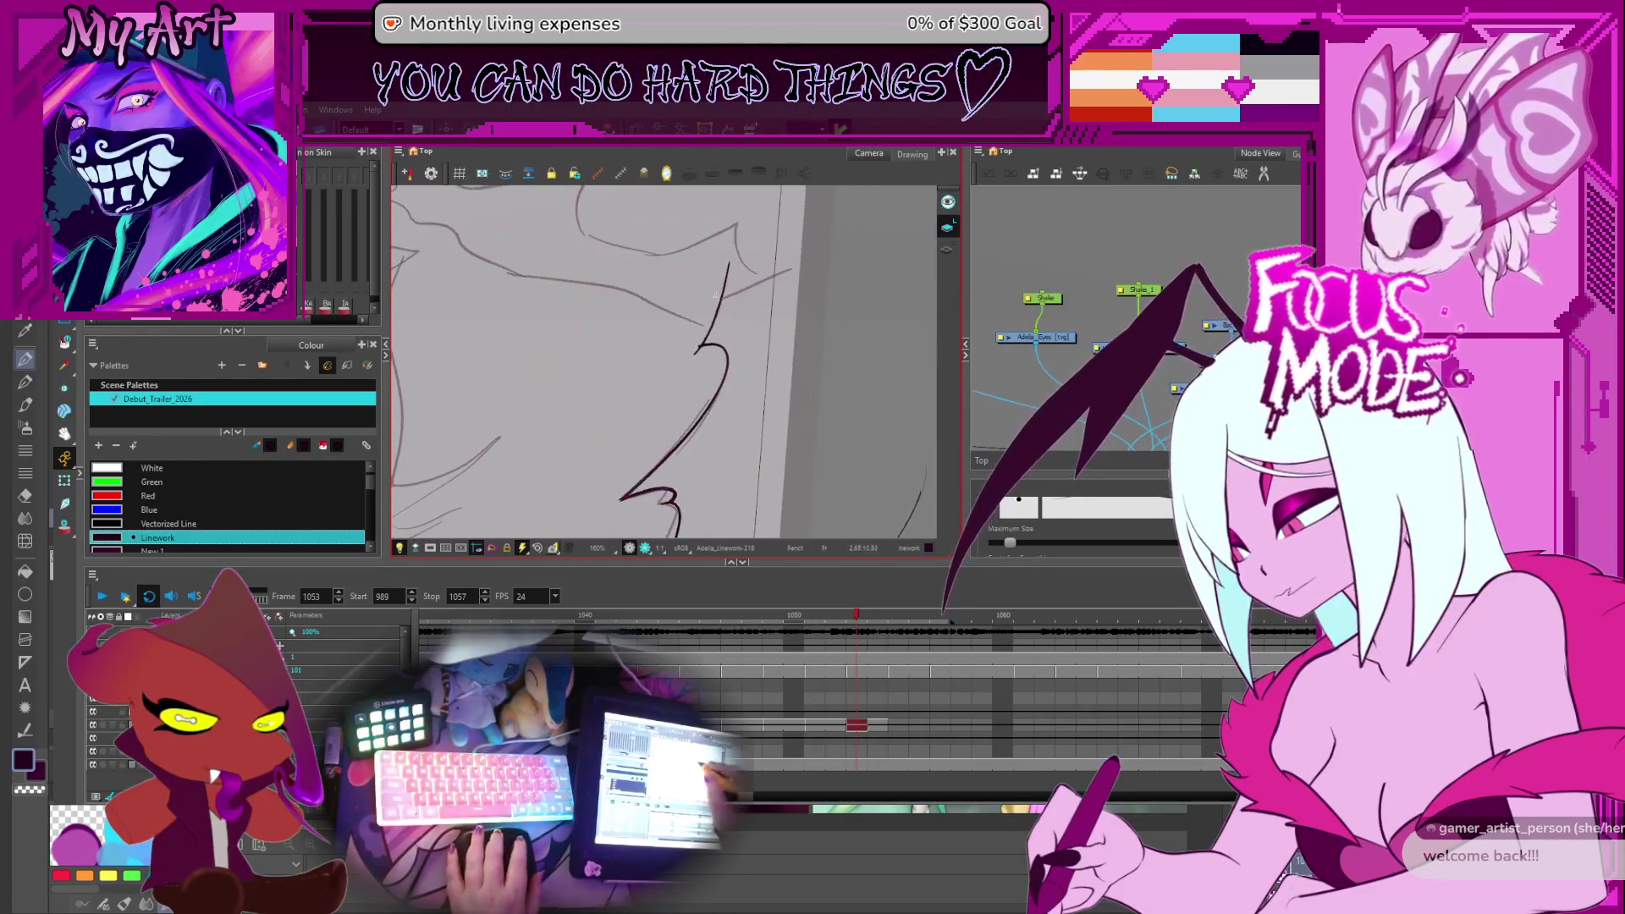
# Extend the wing line to the upper right and add a short line at the wing edge
pyautogui.moveTo(830, 250); pyautogui.dragTo(716, 331)
pyautogui.hotkey('alt', 't')
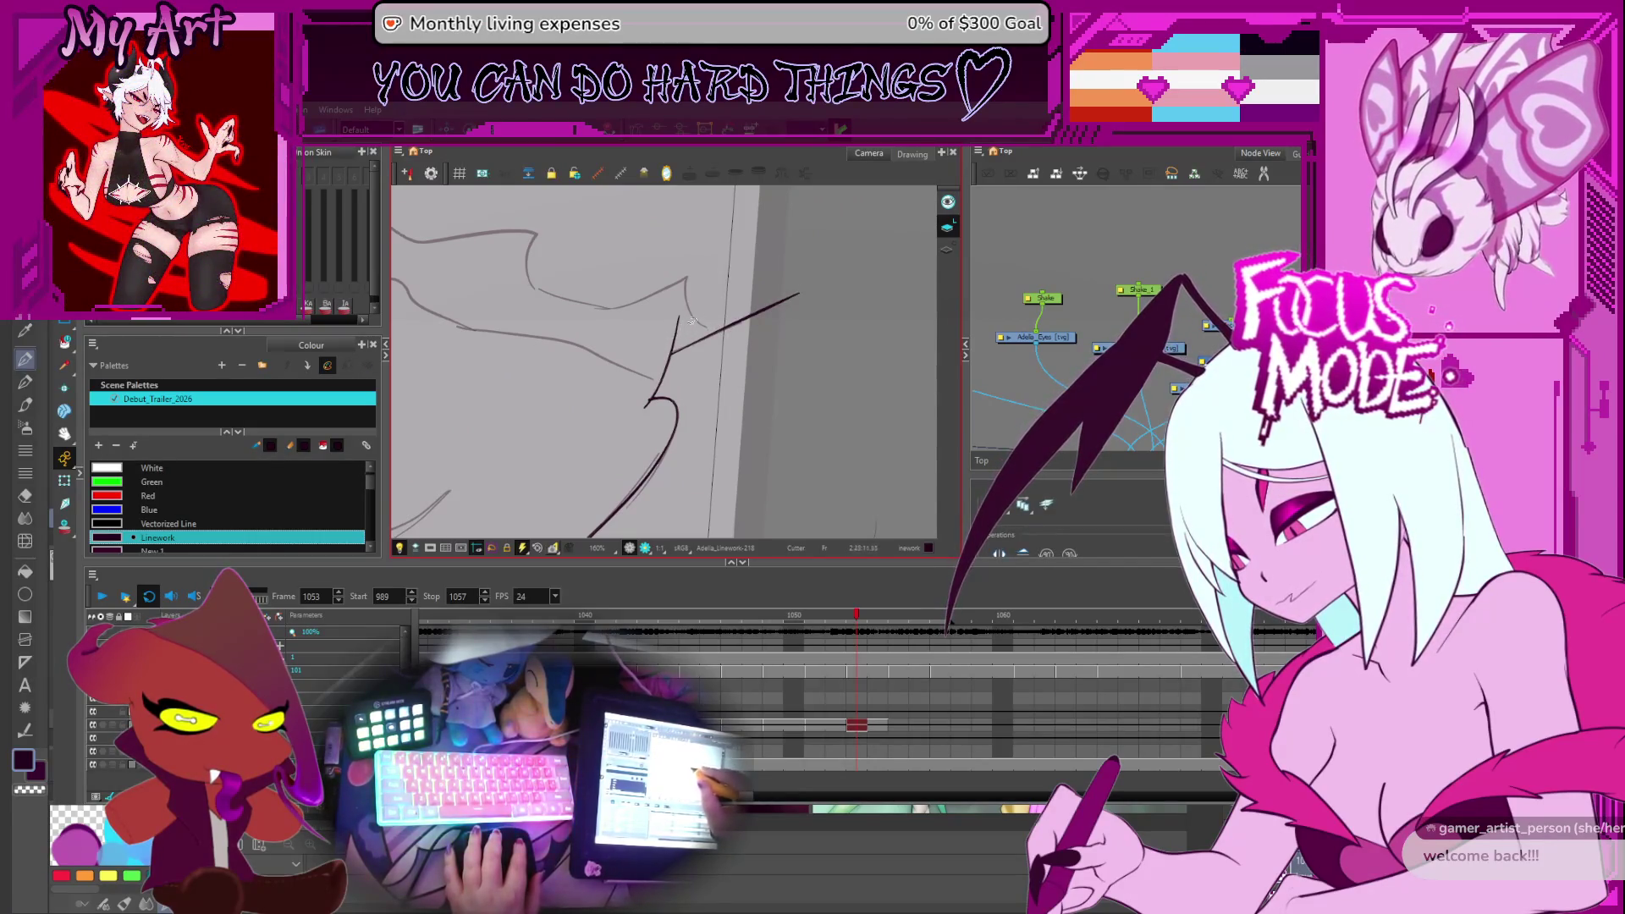
pyautogui.moveTo(700, 380)
pyautogui.mouseDown()
pyautogui.moveTo(751, 388)
pyautogui.moveTo(562, 433)
pyautogui.moveTo(646, 385)
pyautogui.mouseUp()
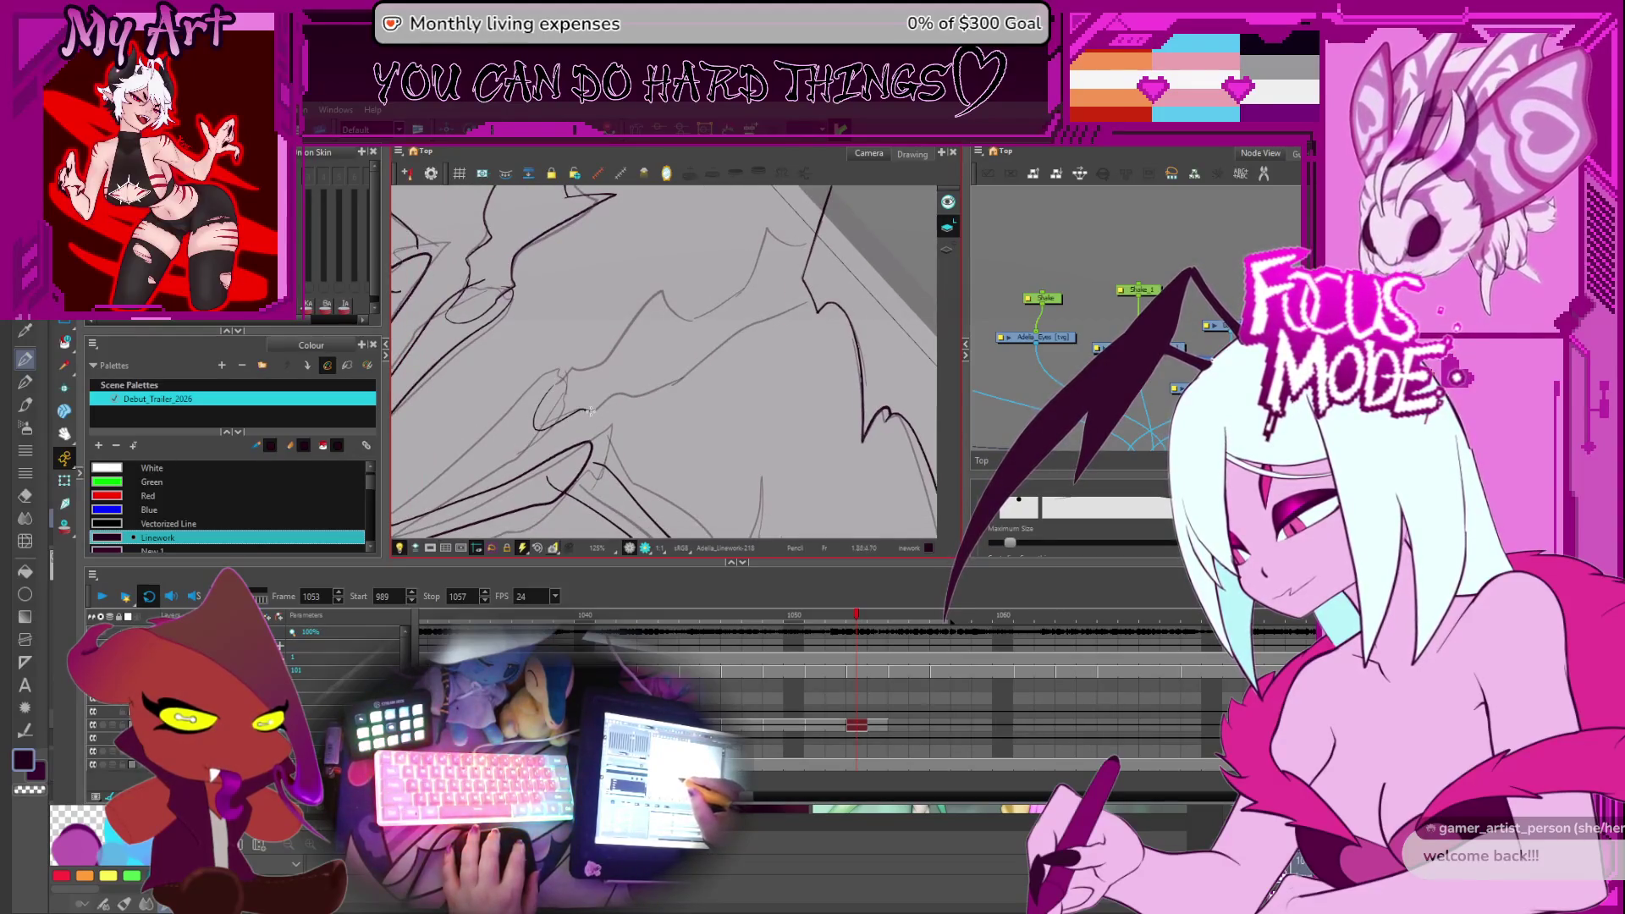
pyautogui.moveTo(628, 394); pyautogui.dragTo(766, 314)
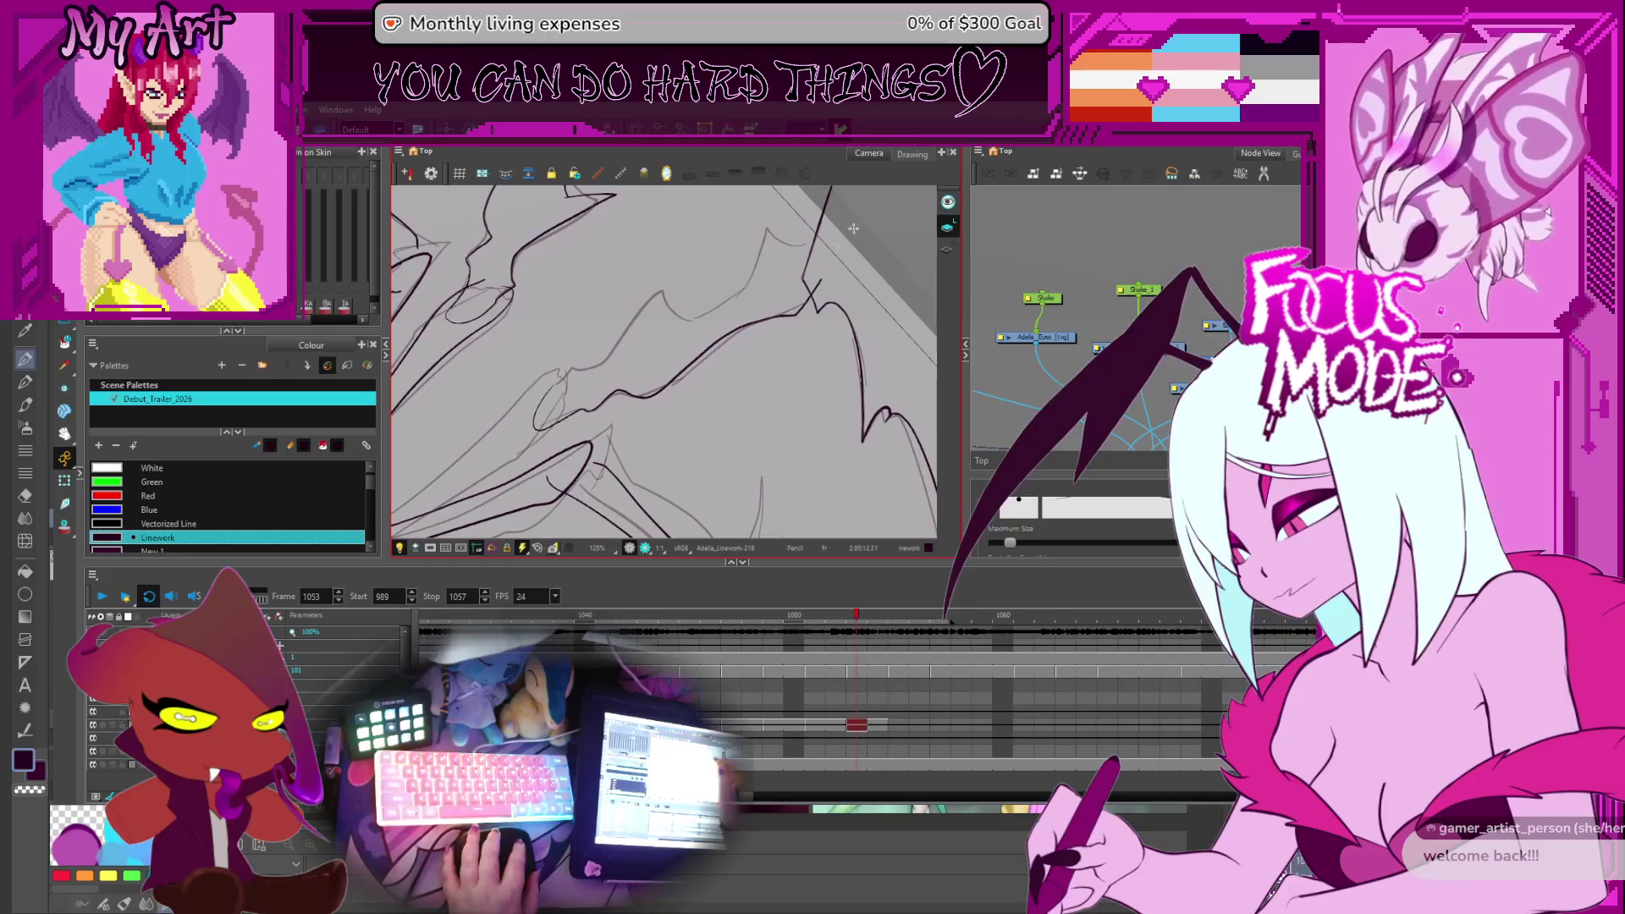
pyautogui.moveTo(666, 356); pyautogui.dragTo(599, 436)
pyautogui.moveTo(478, 474)
pyautogui.mouseDown()
pyautogui.moveTo(584, 383)
pyautogui.moveTo(651, 391)
pyautogui.moveTo(692, 309)
pyautogui.moveTo(764, 286)
pyautogui.mouseUp()
pyautogui.moveTo(719, 381)
pyautogui.mouseDown()
pyautogui.moveTo(639, 436)
pyautogui.moveTo(660, 333)
pyautogui.moveTo(732, 354)
pyautogui.moveTo(668, 352)
pyautogui.mouseUp()
pyautogui.press('2')
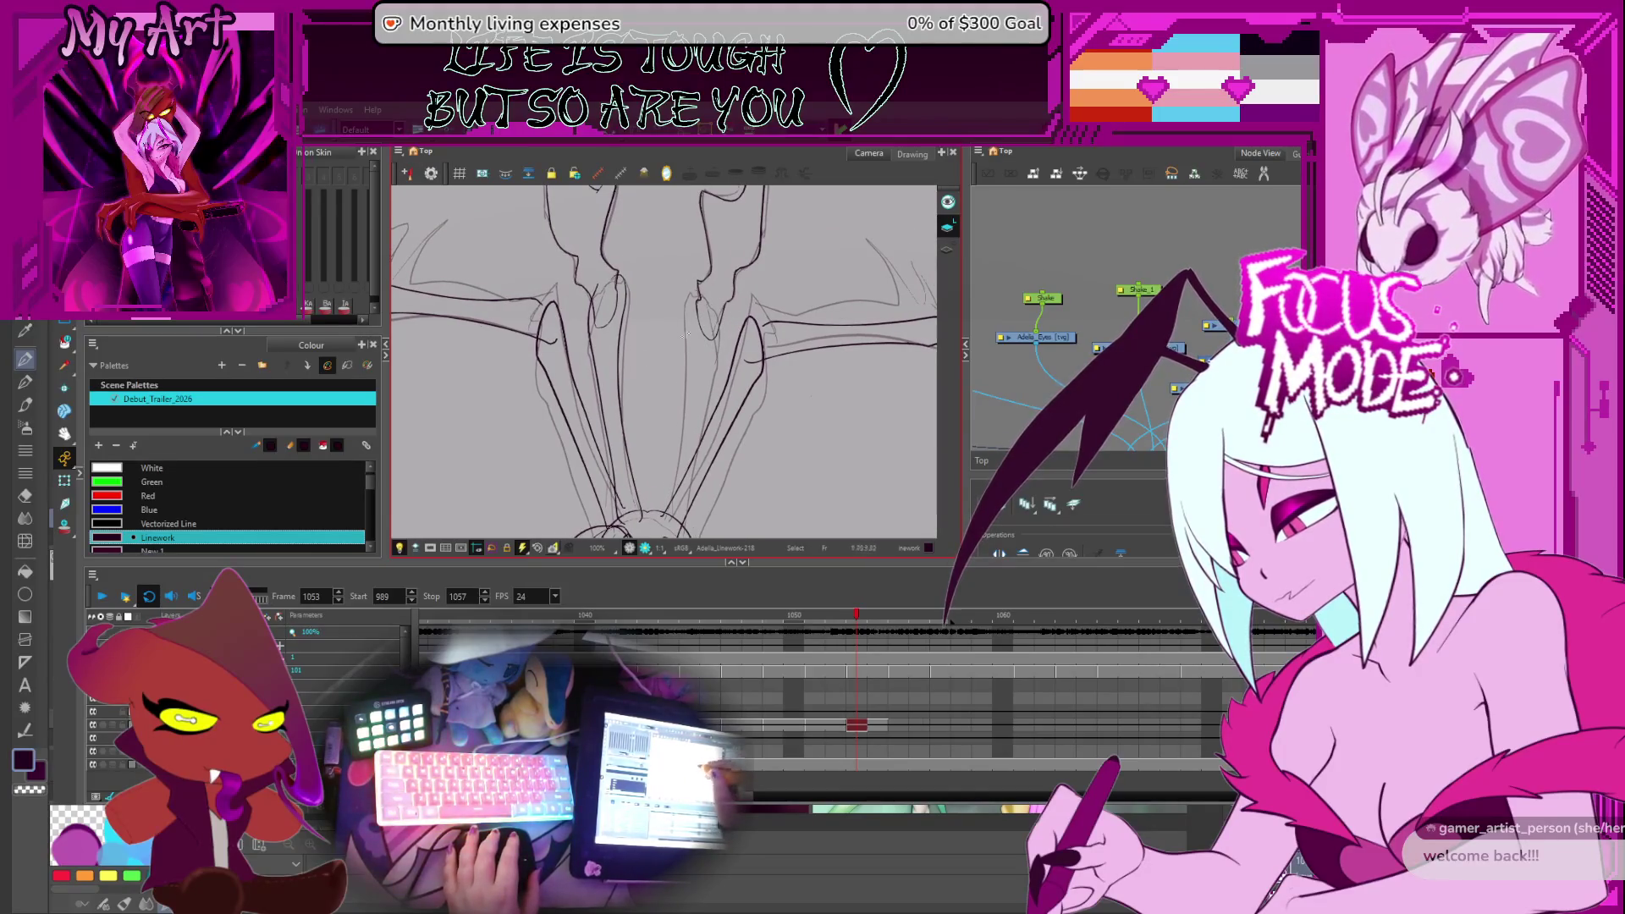
# Nudge the two vertical bone strokes right and down, stretch them, and widen one
pyautogui.click(615, 356)
pyautogui.keyDown('shift'); pyautogui.click(587, 363); pyautogui.keyUp('shift')
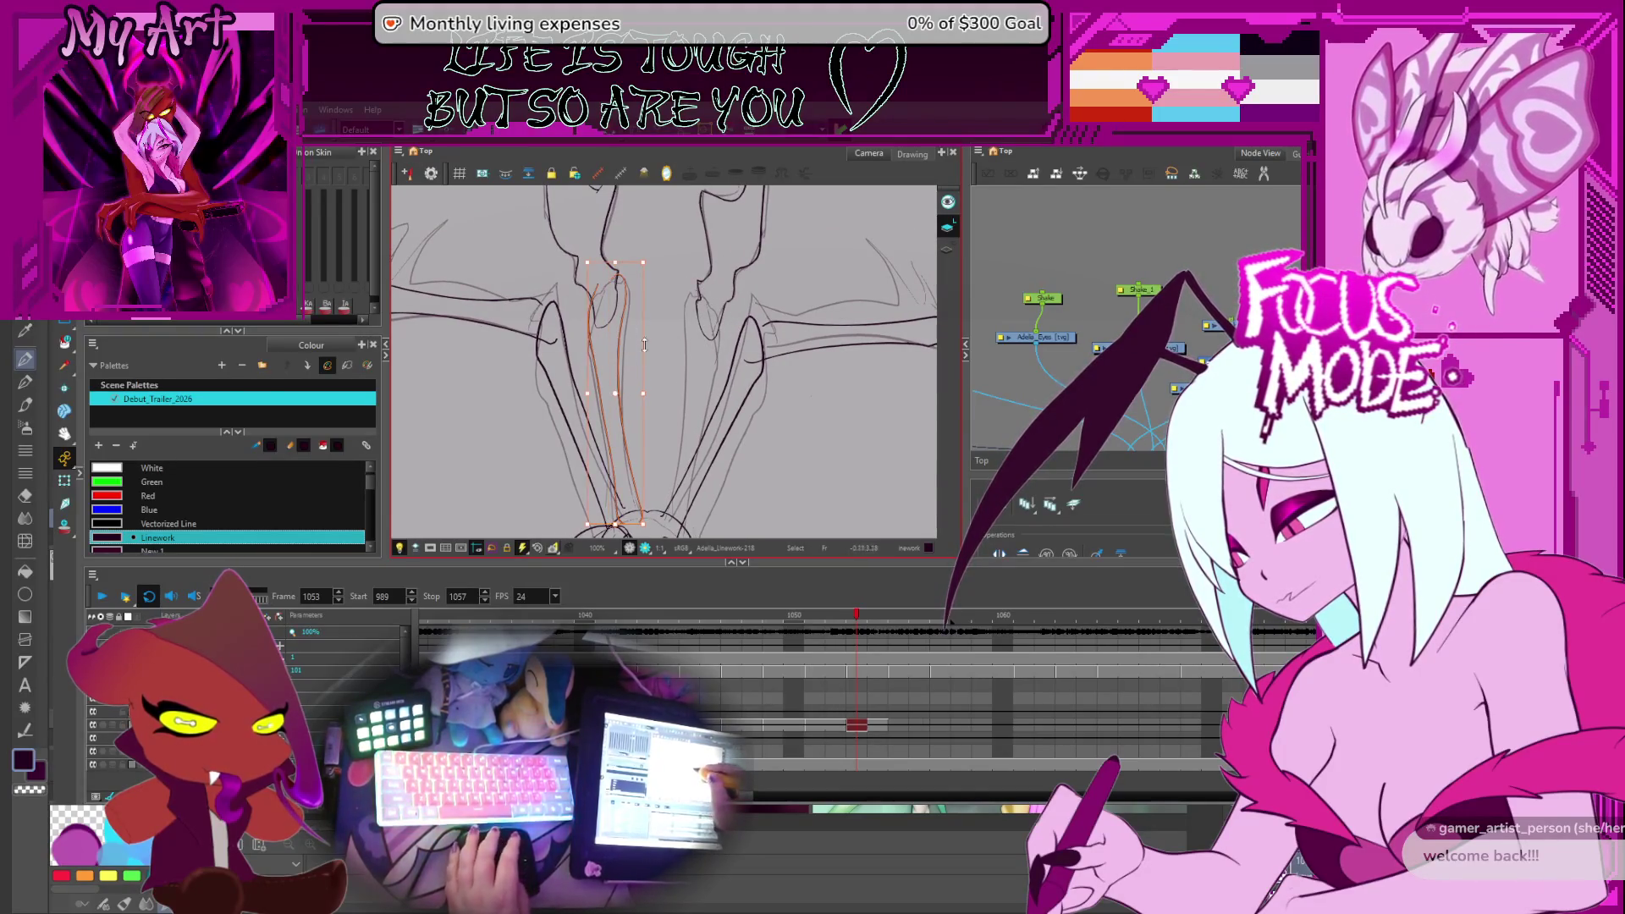
pyautogui.moveTo(601, 331); pyautogui.dragTo(605, 334)
pyautogui.moveTo(647, 397); pyautogui.dragTo(701, 410)
pyautogui.click(697, 339)
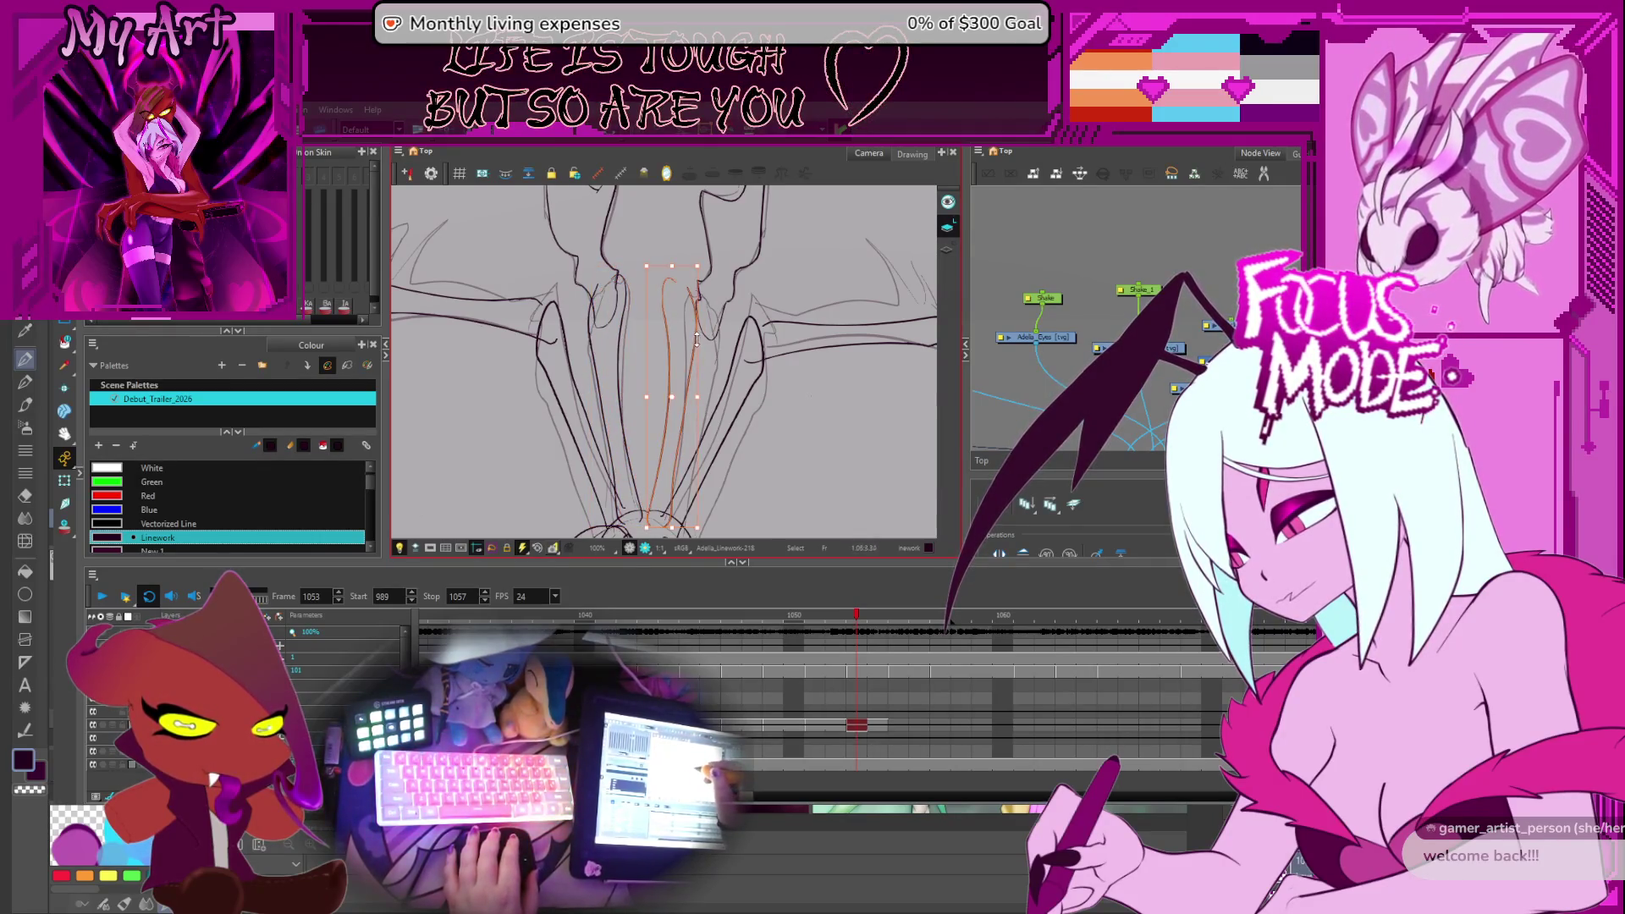
pyautogui.click(701, 388)
pyautogui.click(711, 336)
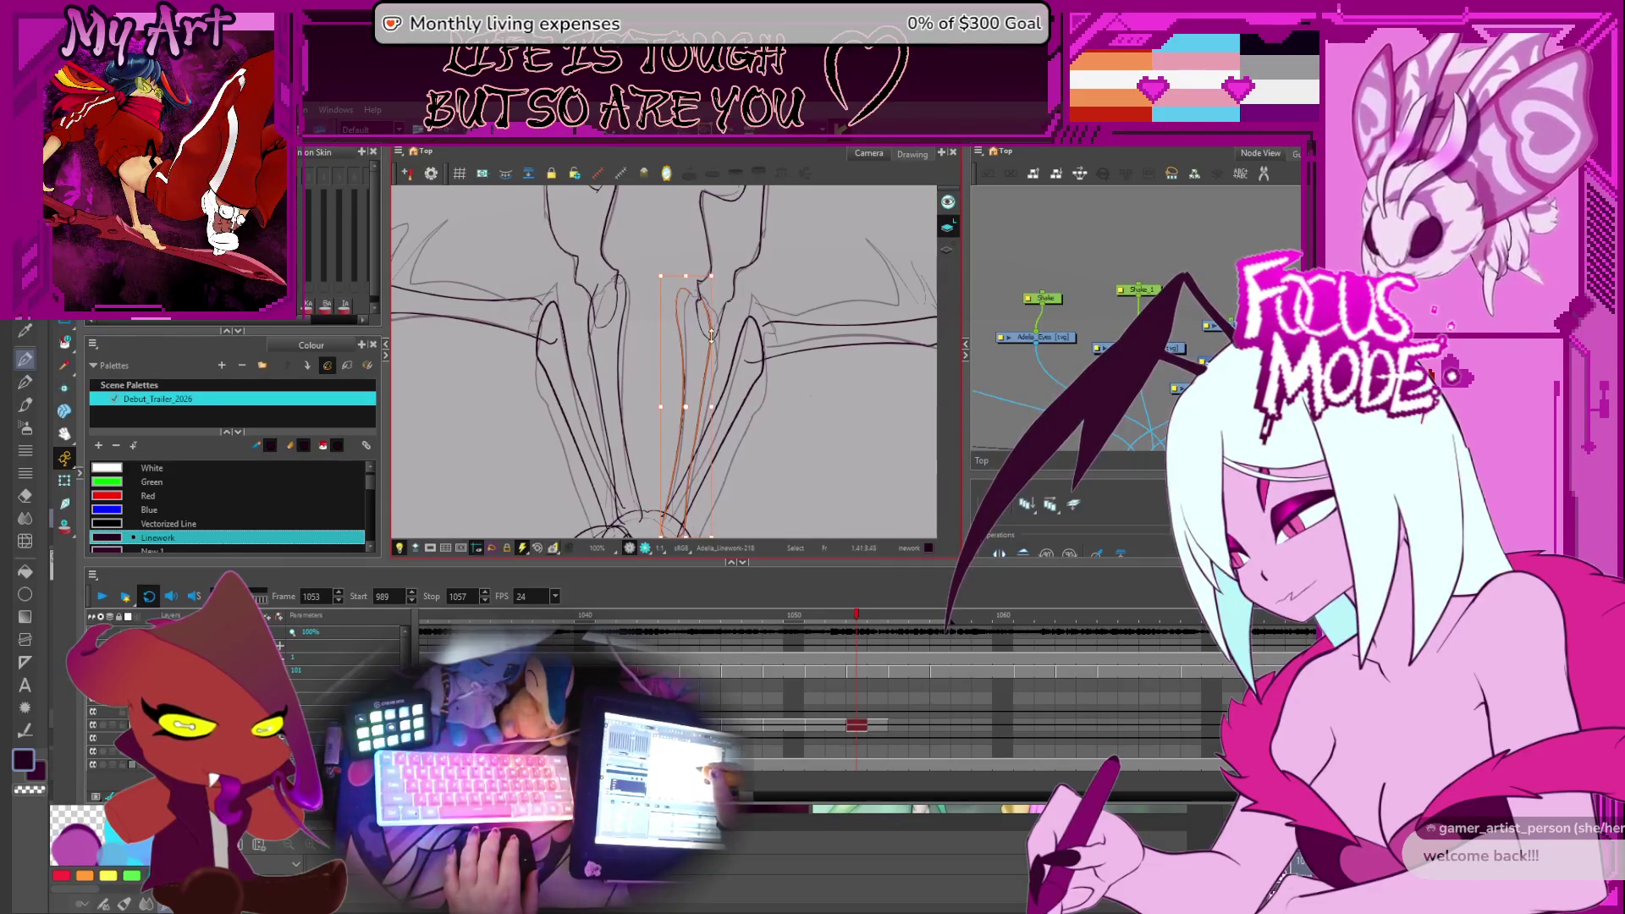
pyautogui.moveTo(694, 276); pyautogui.dragTo(700, 286)
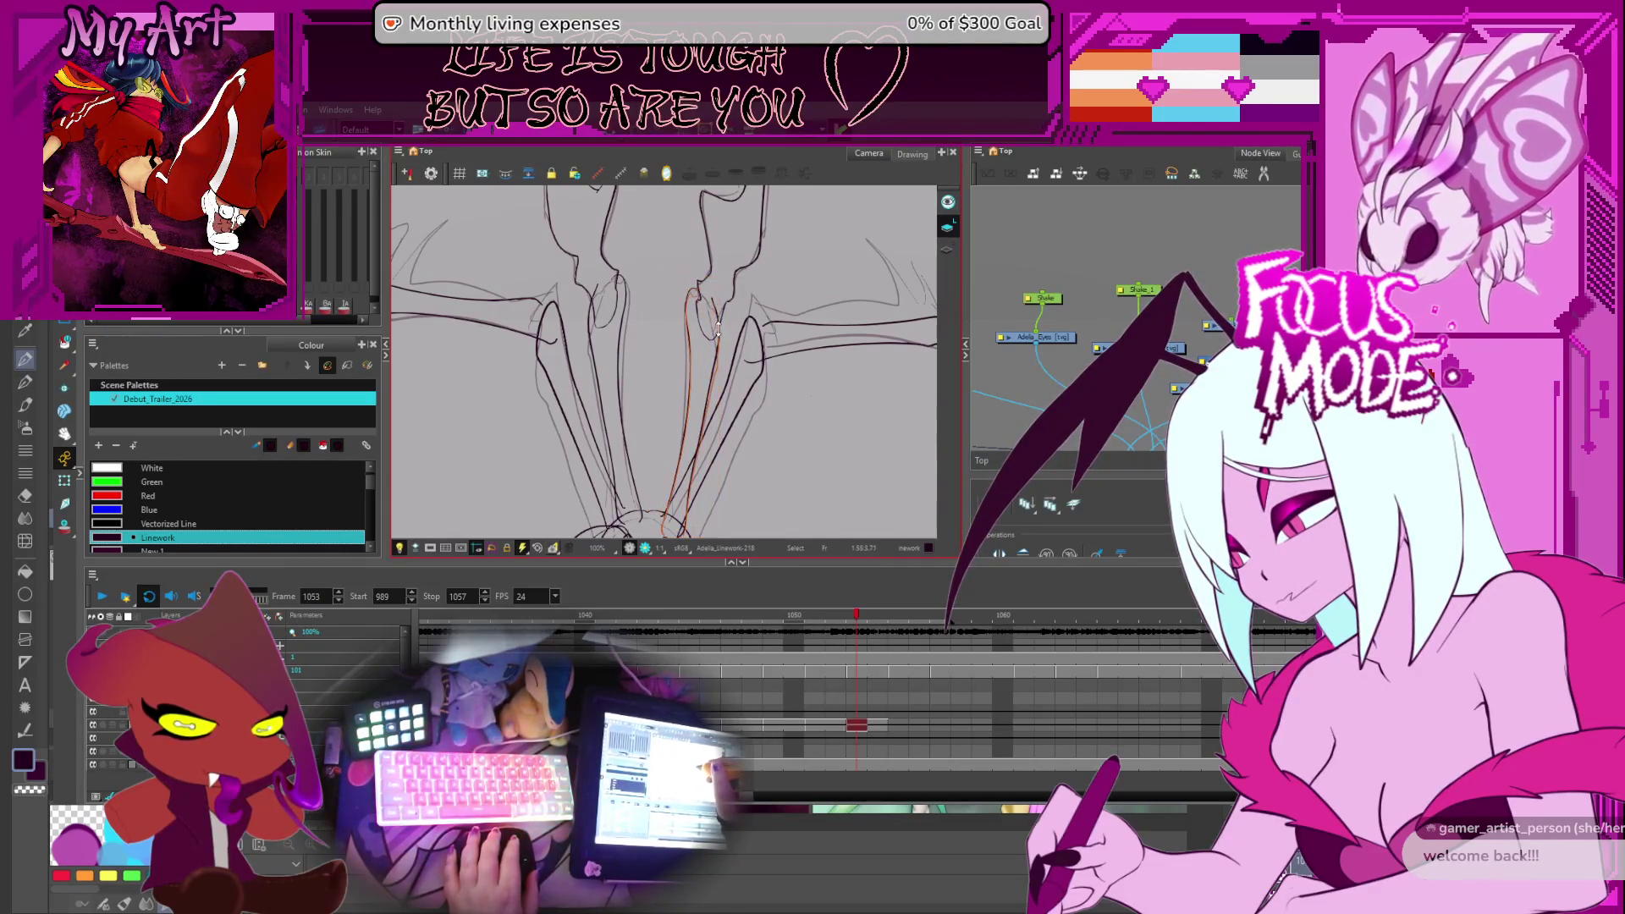
# Narrow and shorten the vertical stroke from the top, then select the stroke above it
pyautogui.scroll(-2, 718, 335)
pyautogui.hotkey('alt', 'q')
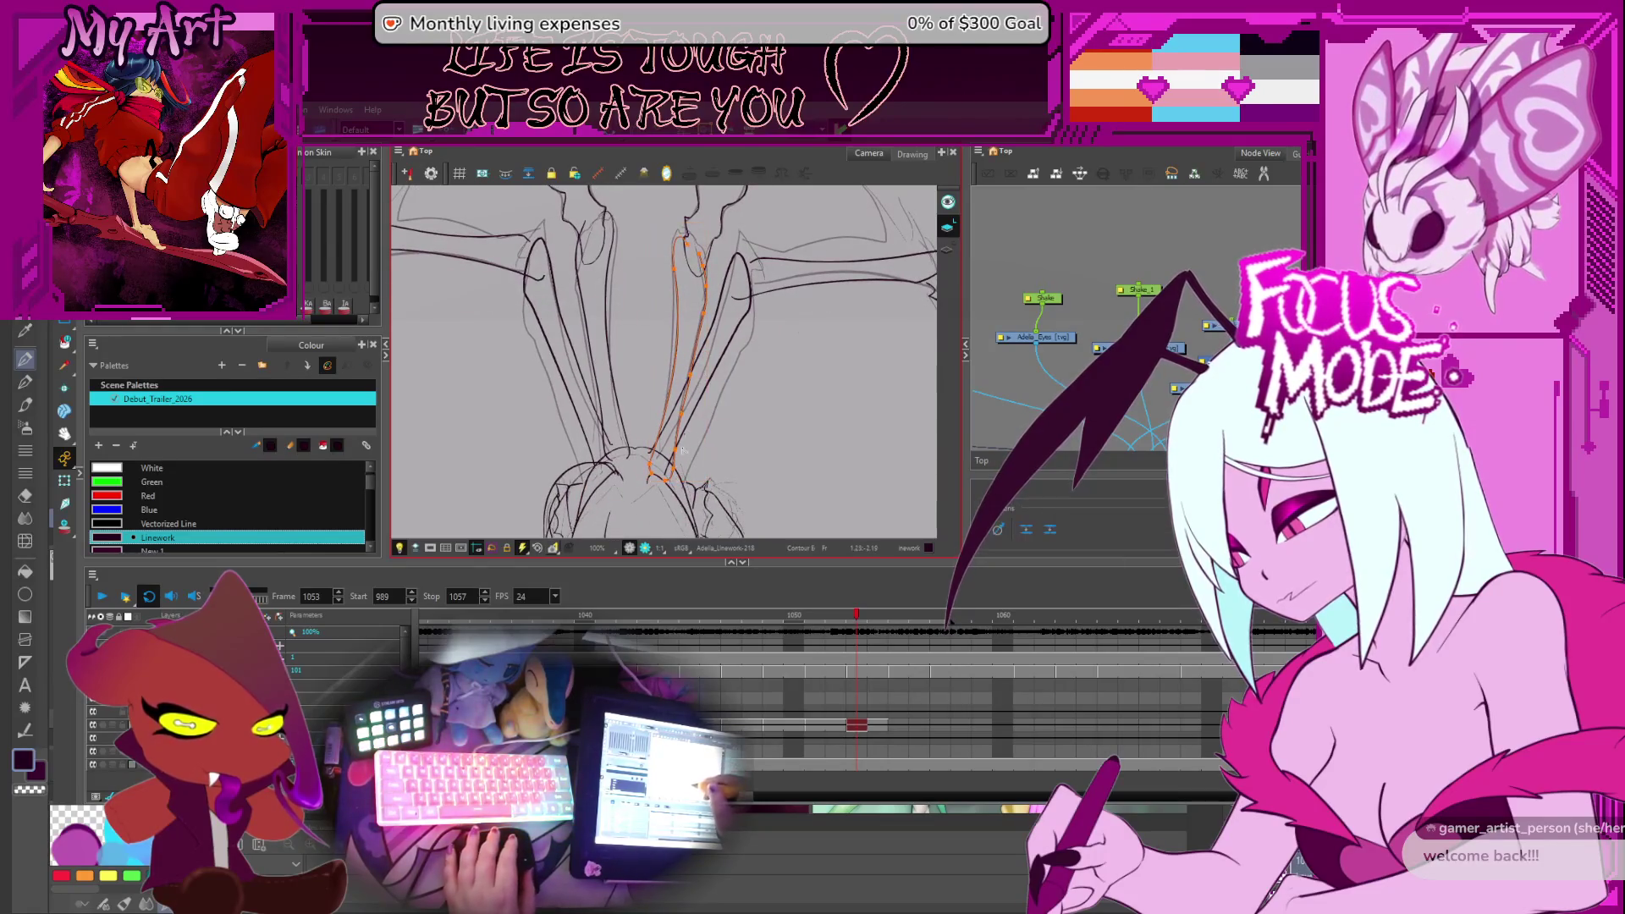
pyautogui.hotkey('alt', 's')
pyautogui.moveTo(677, 455); pyautogui.dragTo(684, 477)
pyautogui.hotkey('alt', 'q')
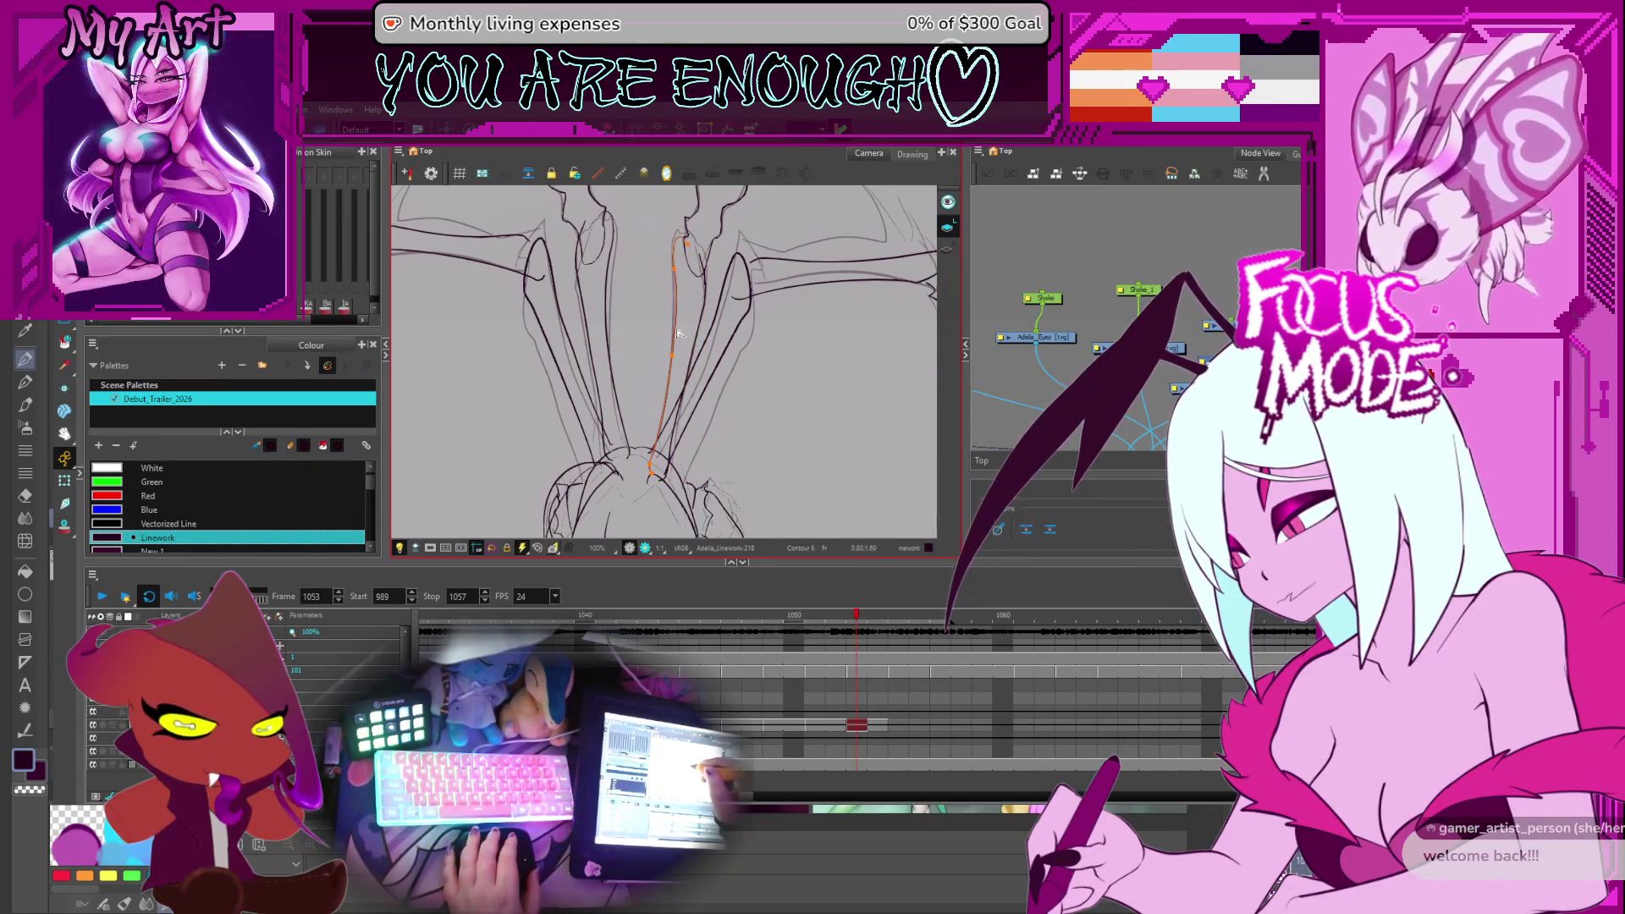
pyautogui.hotkey('alt', 's')
pyautogui.scroll(-3, 682, 339)
pyautogui.scroll(4, 702, 369)
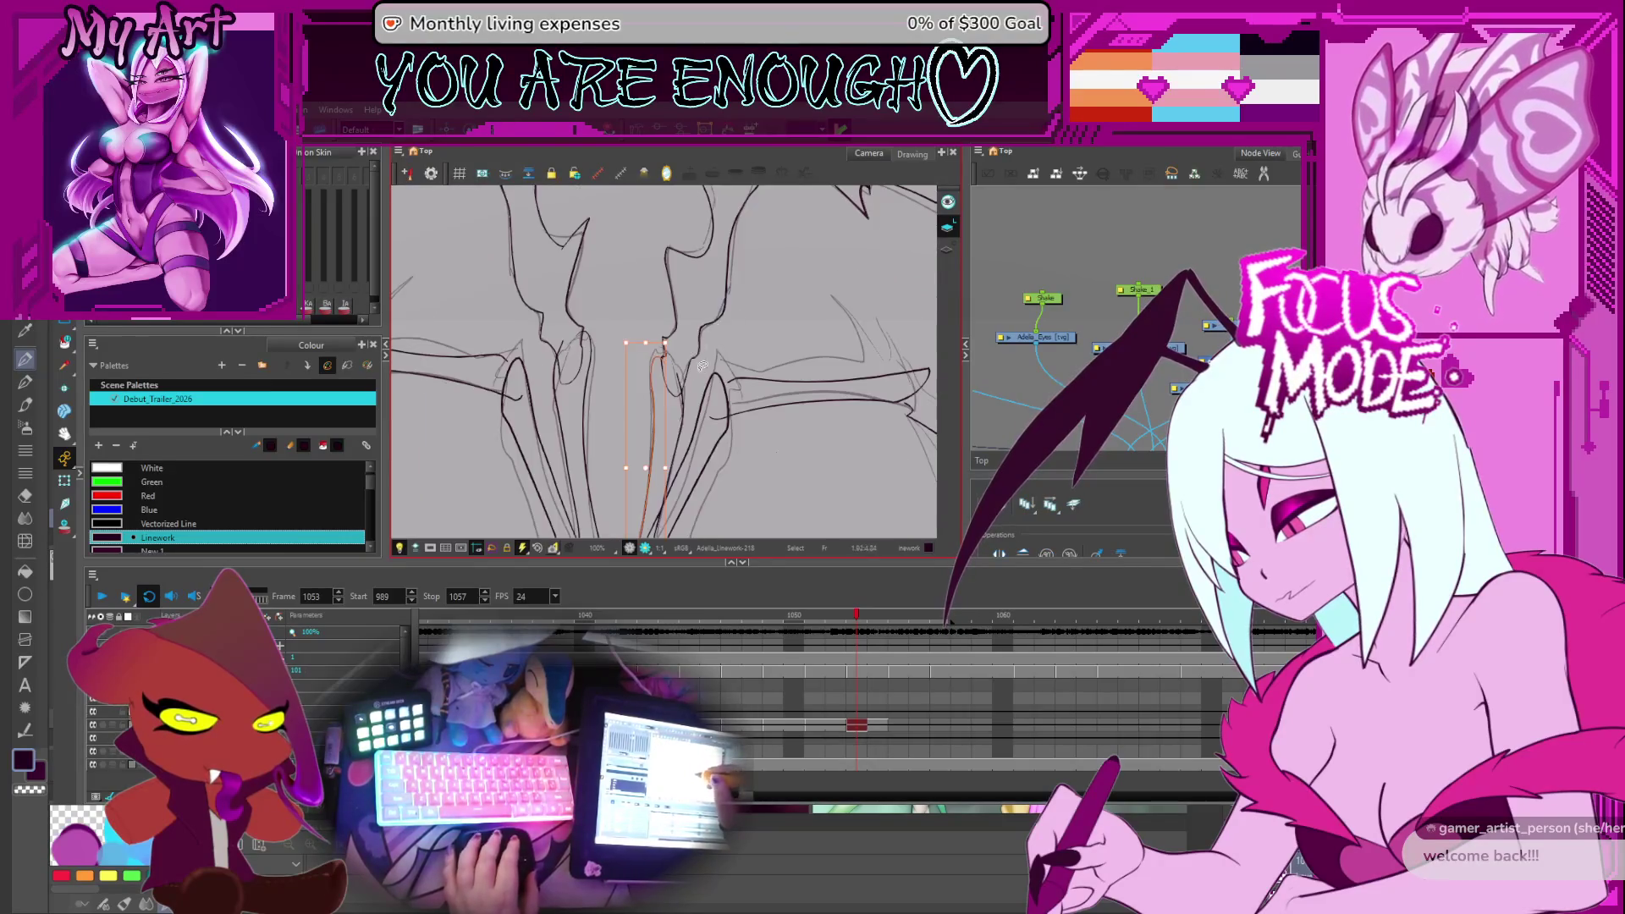
pyautogui.click(691, 341)
pyautogui.click(683, 402)
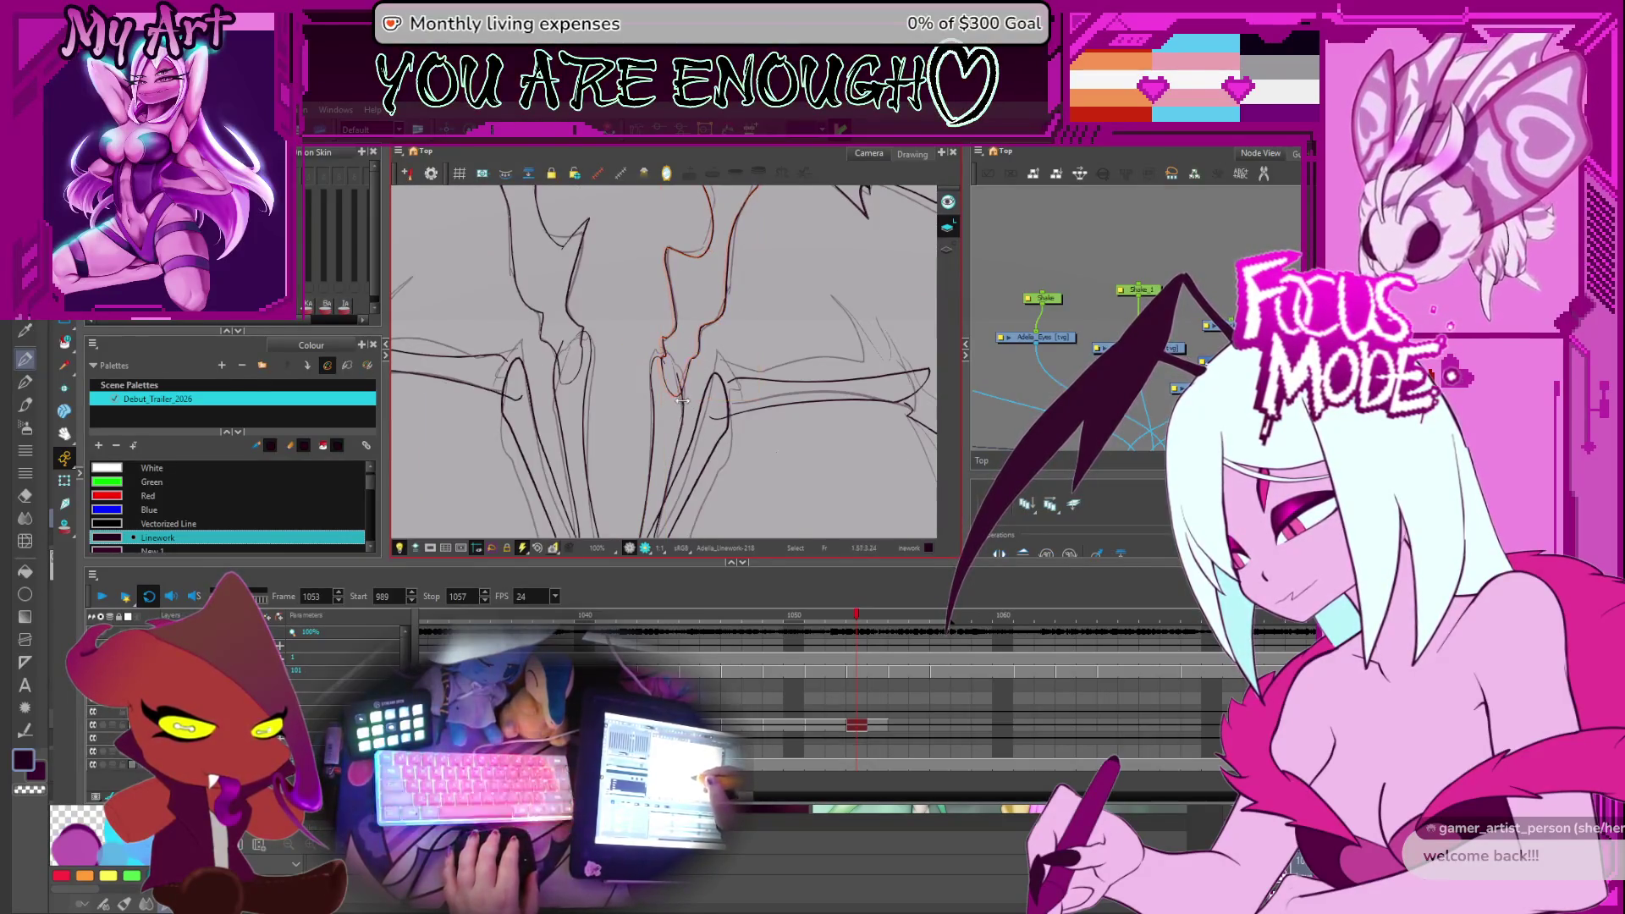
pyautogui.click(673, 386)
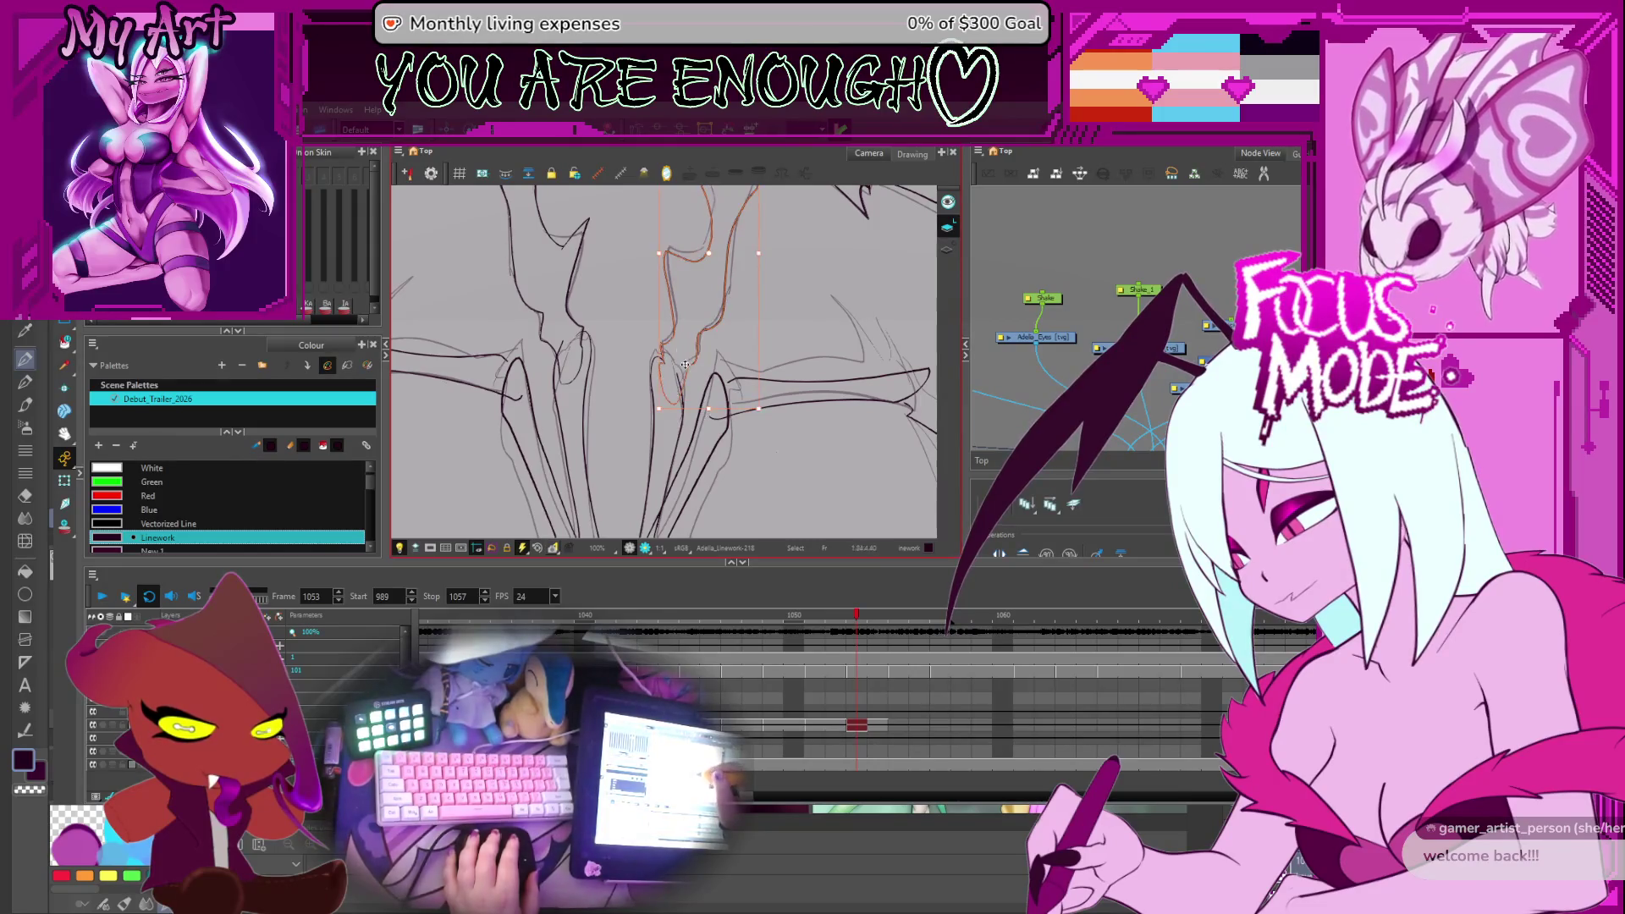
pyautogui.scroll(3, 669, 368)
pyautogui.scroll(2, 661, 374)
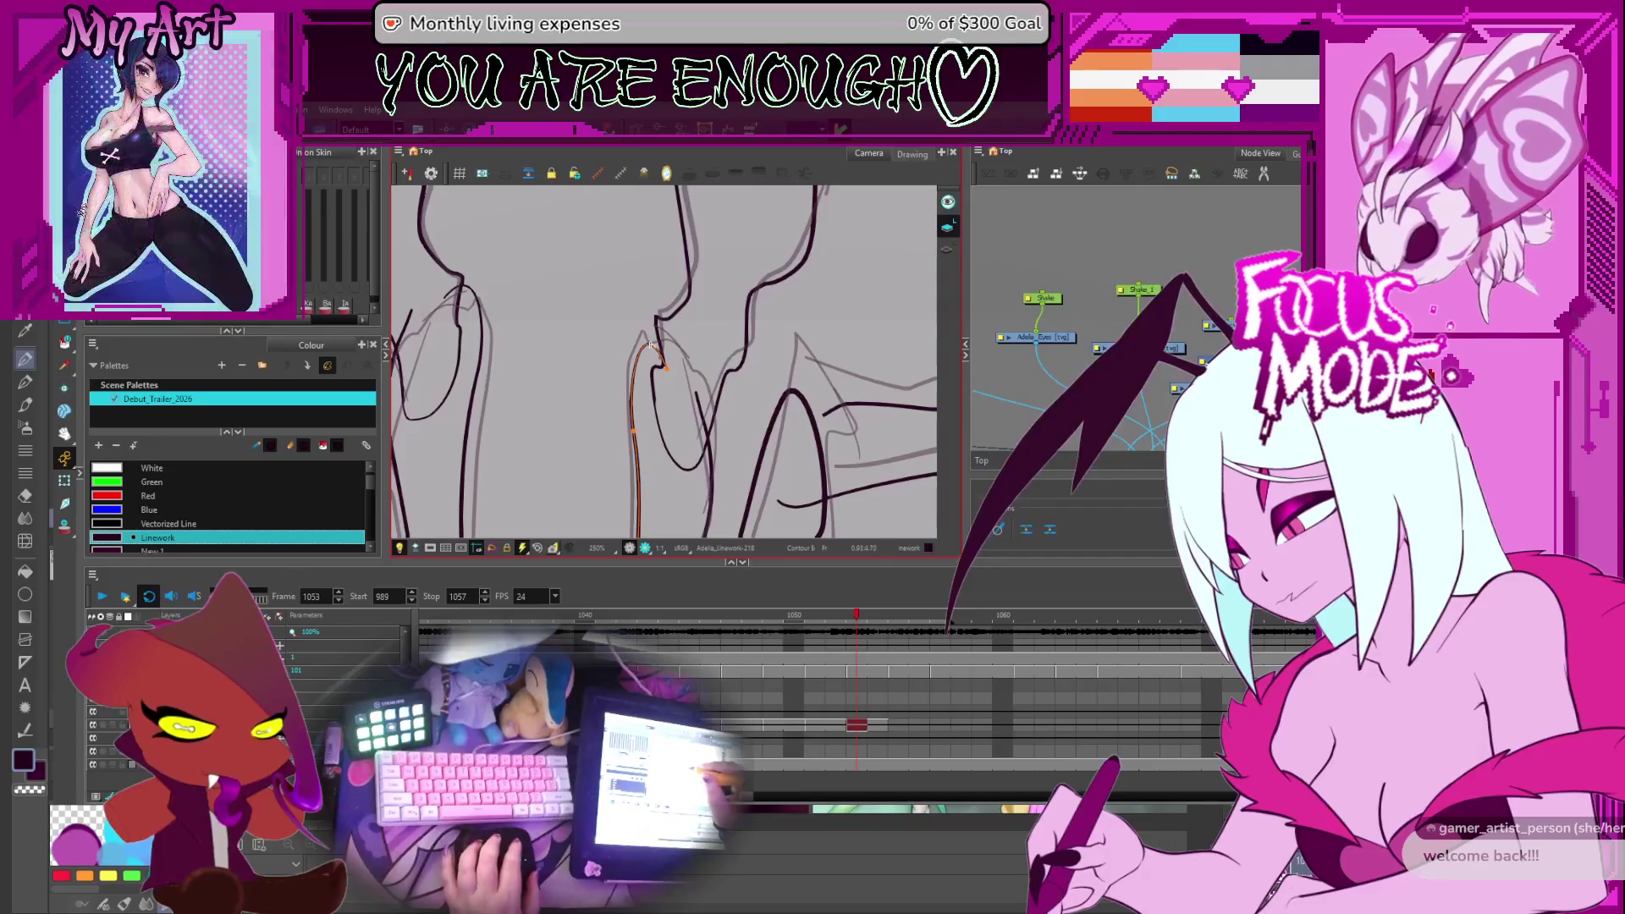
# Pull the long wing stroke's curve up into a sharp first peak
pyautogui.scroll(-5, 732, 330)
pyautogui.moveTo(733, 330)
pyautogui.mouseDown()
pyautogui.moveTo(677, 392)
pyautogui.moveTo(644, 380)
pyautogui.mouseUp()
pyautogui.scroll(2, 592, 372)
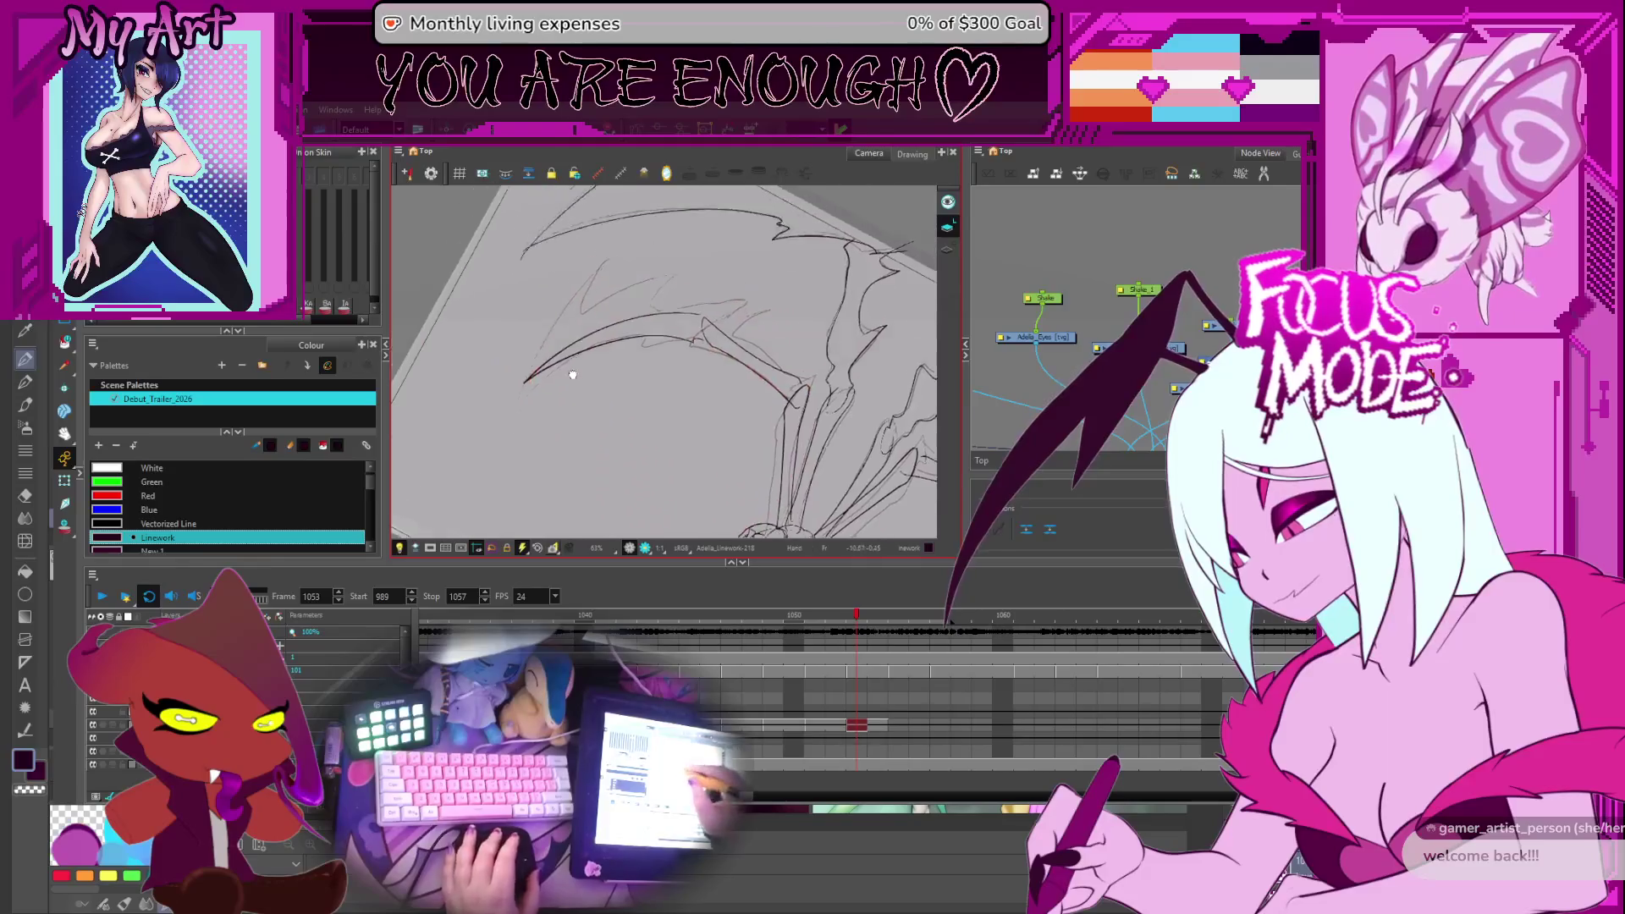
pyautogui.scroll(1, 528, 365)
pyautogui.moveTo(528, 366); pyautogui.dragTo(619, 398)
pyautogui.click(606, 426)
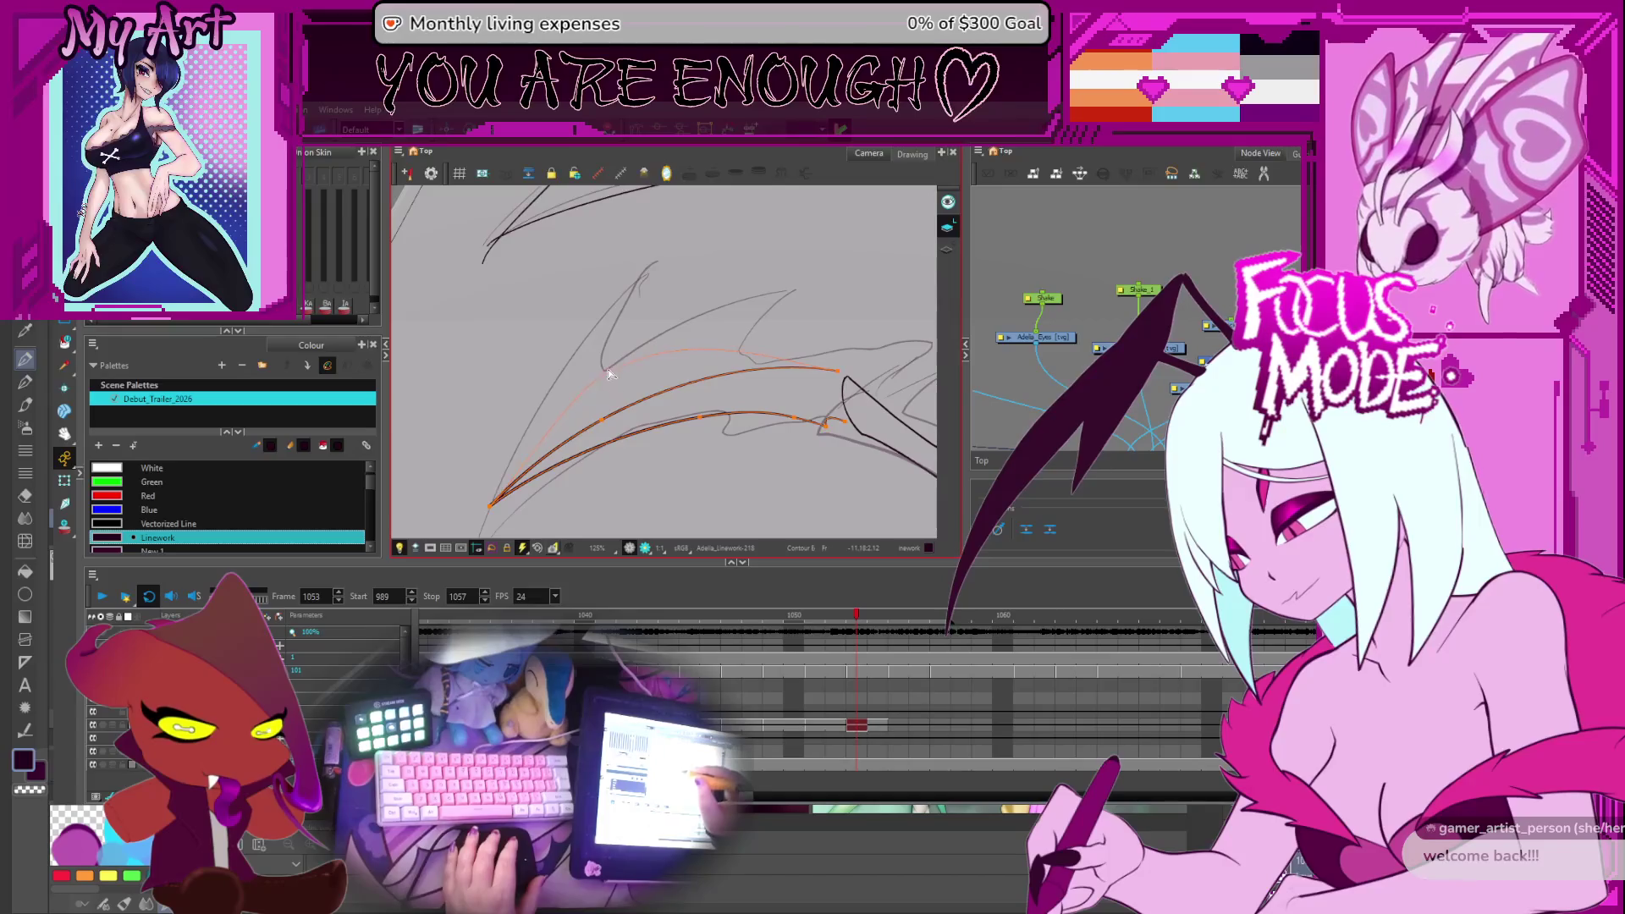
pyautogui.moveTo(610, 373); pyautogui.dragTo(690, 349)
pyautogui.moveTo(794, 295); pyautogui.dragTo(789, 289)
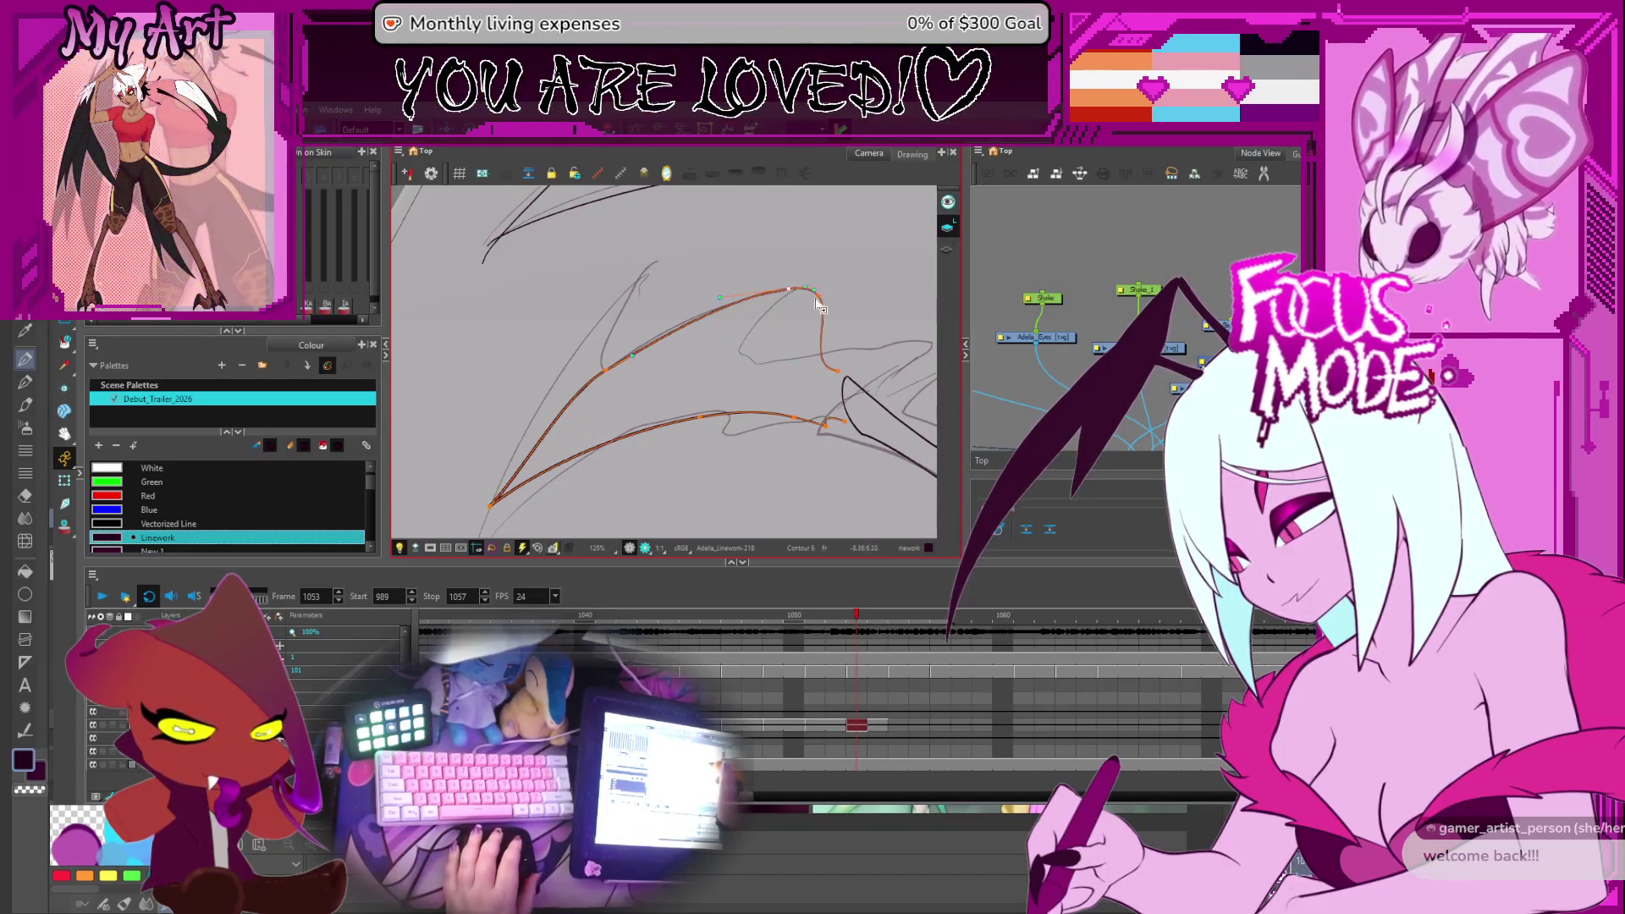
pyautogui.click(793, 296)
pyautogui.click(769, 334)
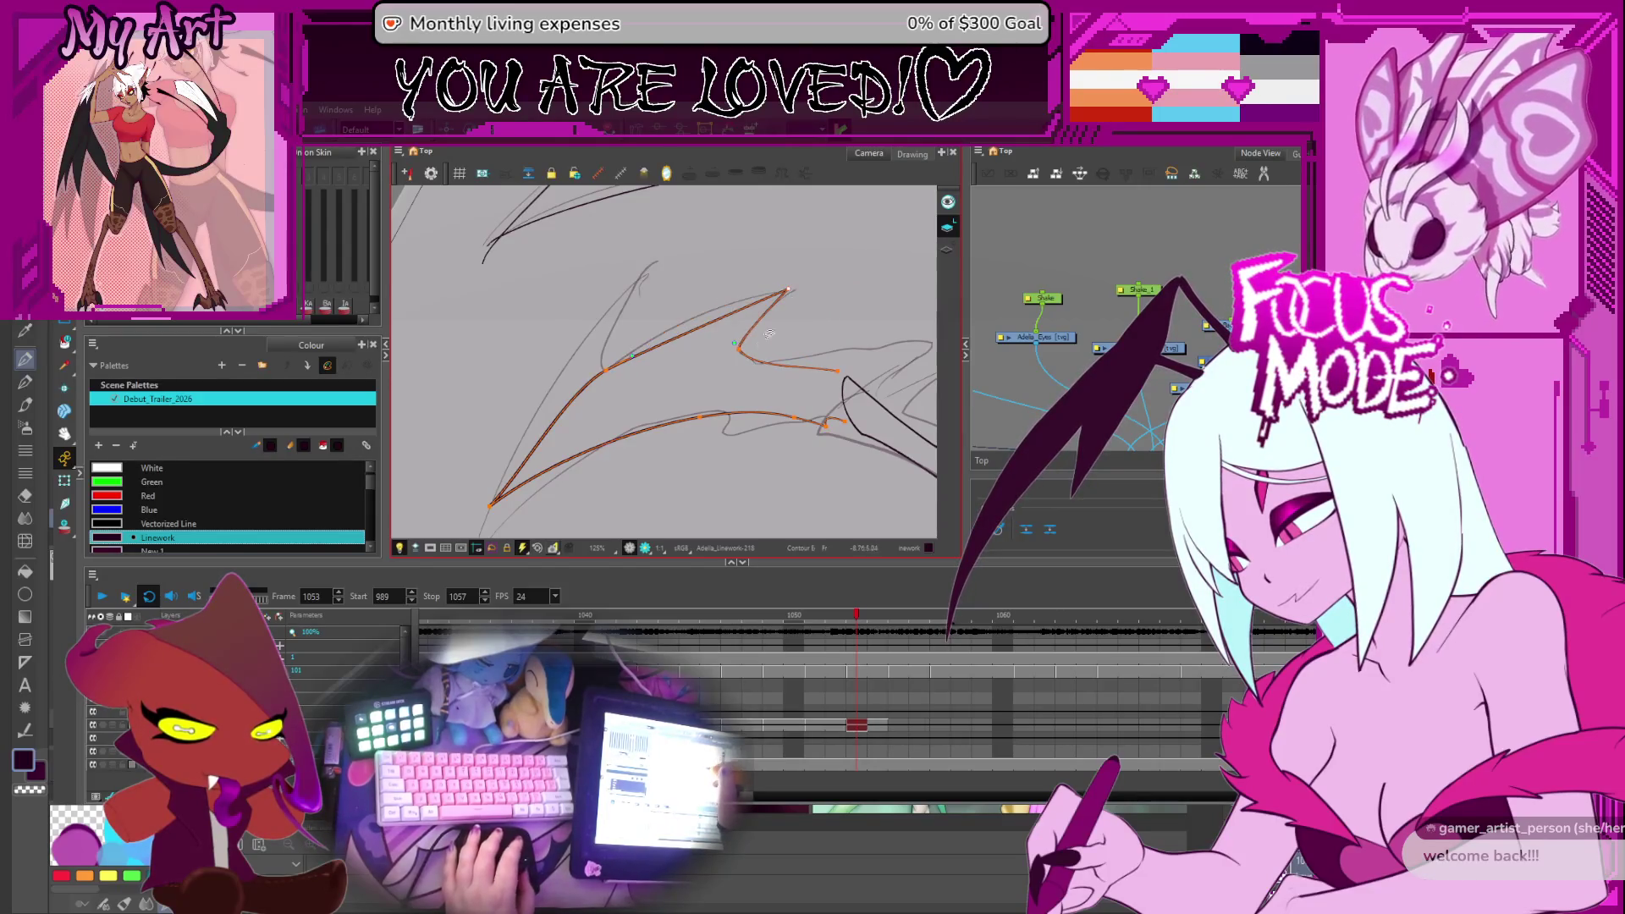
pyautogui.click(794, 293)
pyautogui.click(794, 291)
pyautogui.moveTo(789, 290)
pyautogui.mouseDown()
pyautogui.moveTo(714, 308)
pyautogui.moveTo(741, 274)
pyautogui.mouseUp()
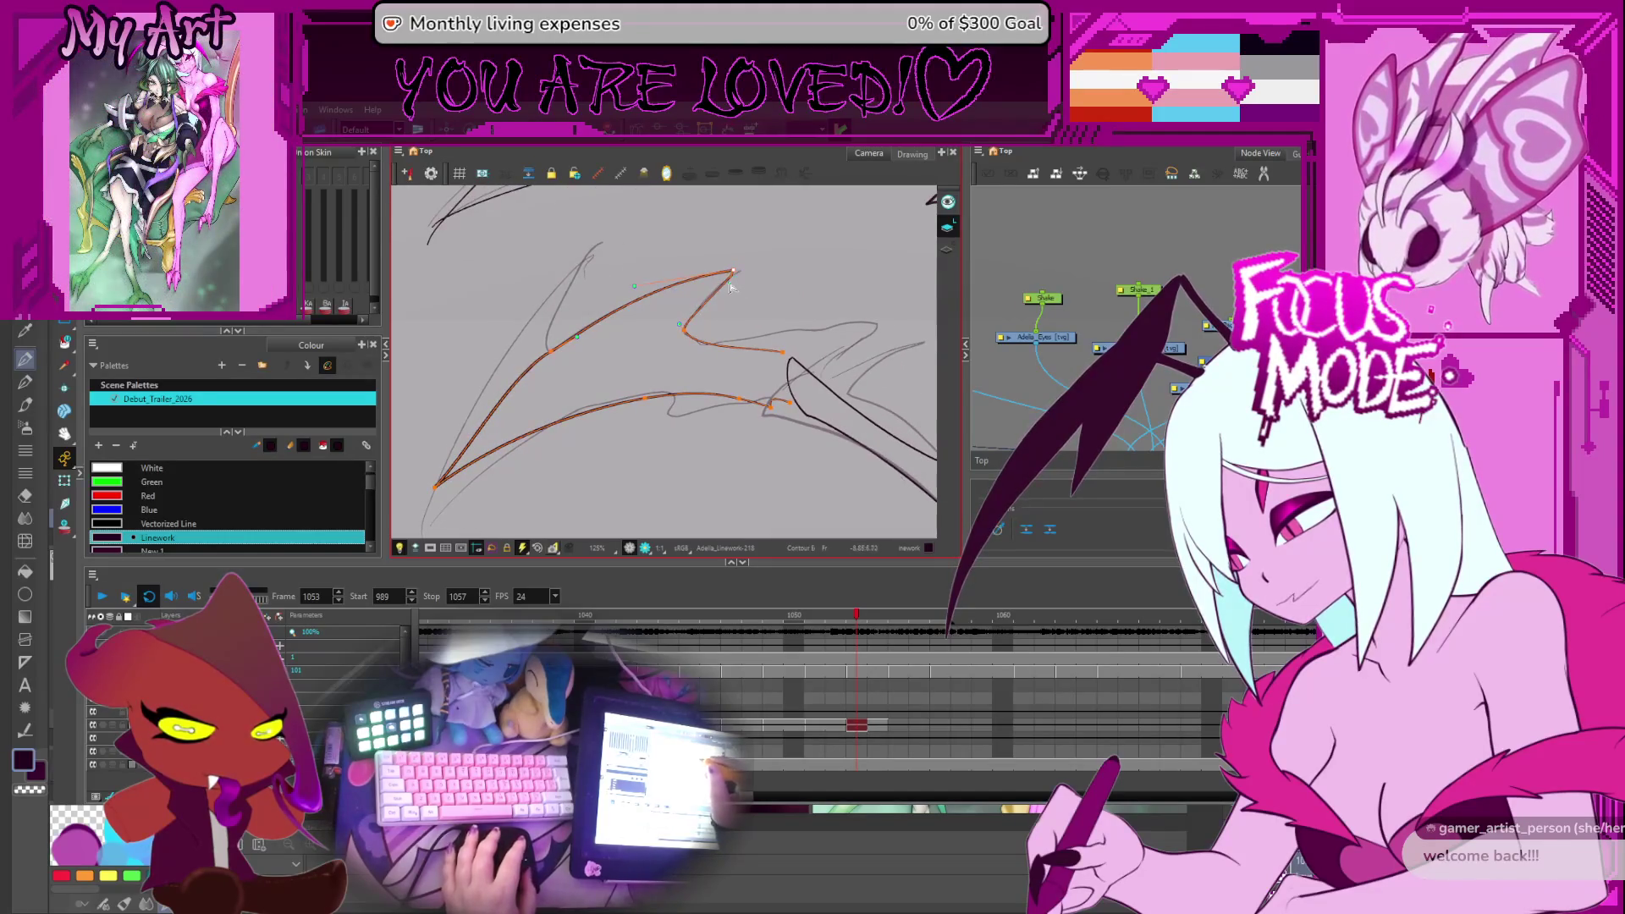
# Add points to form a second sharp peak on the wing edge
pyautogui.click(521, 376)
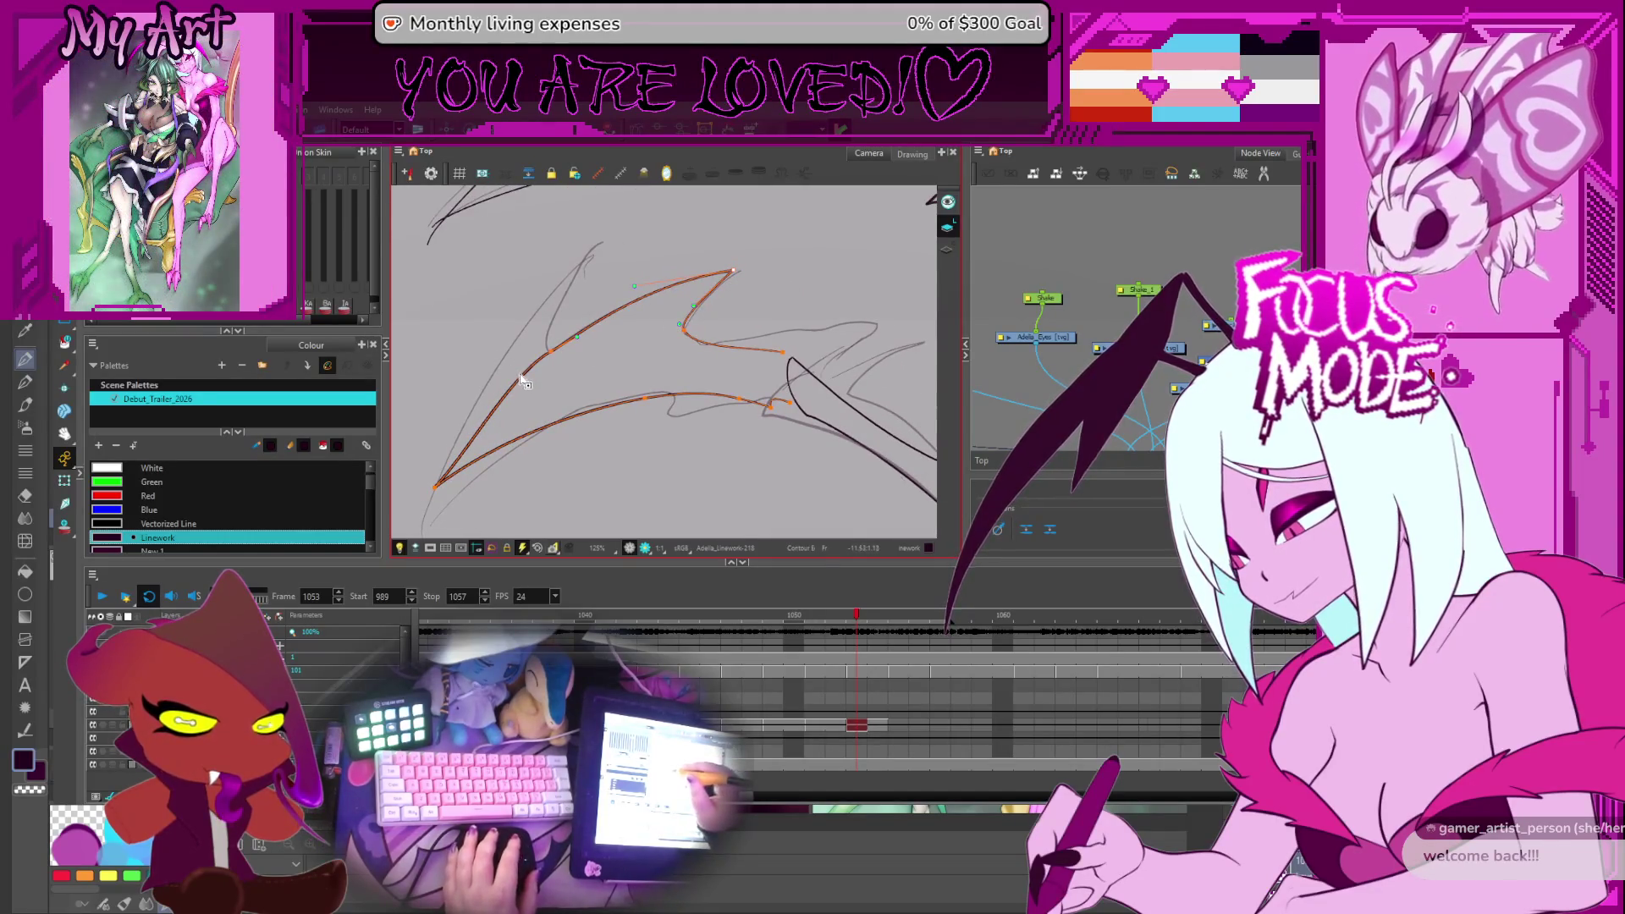
pyautogui.click(595, 248)
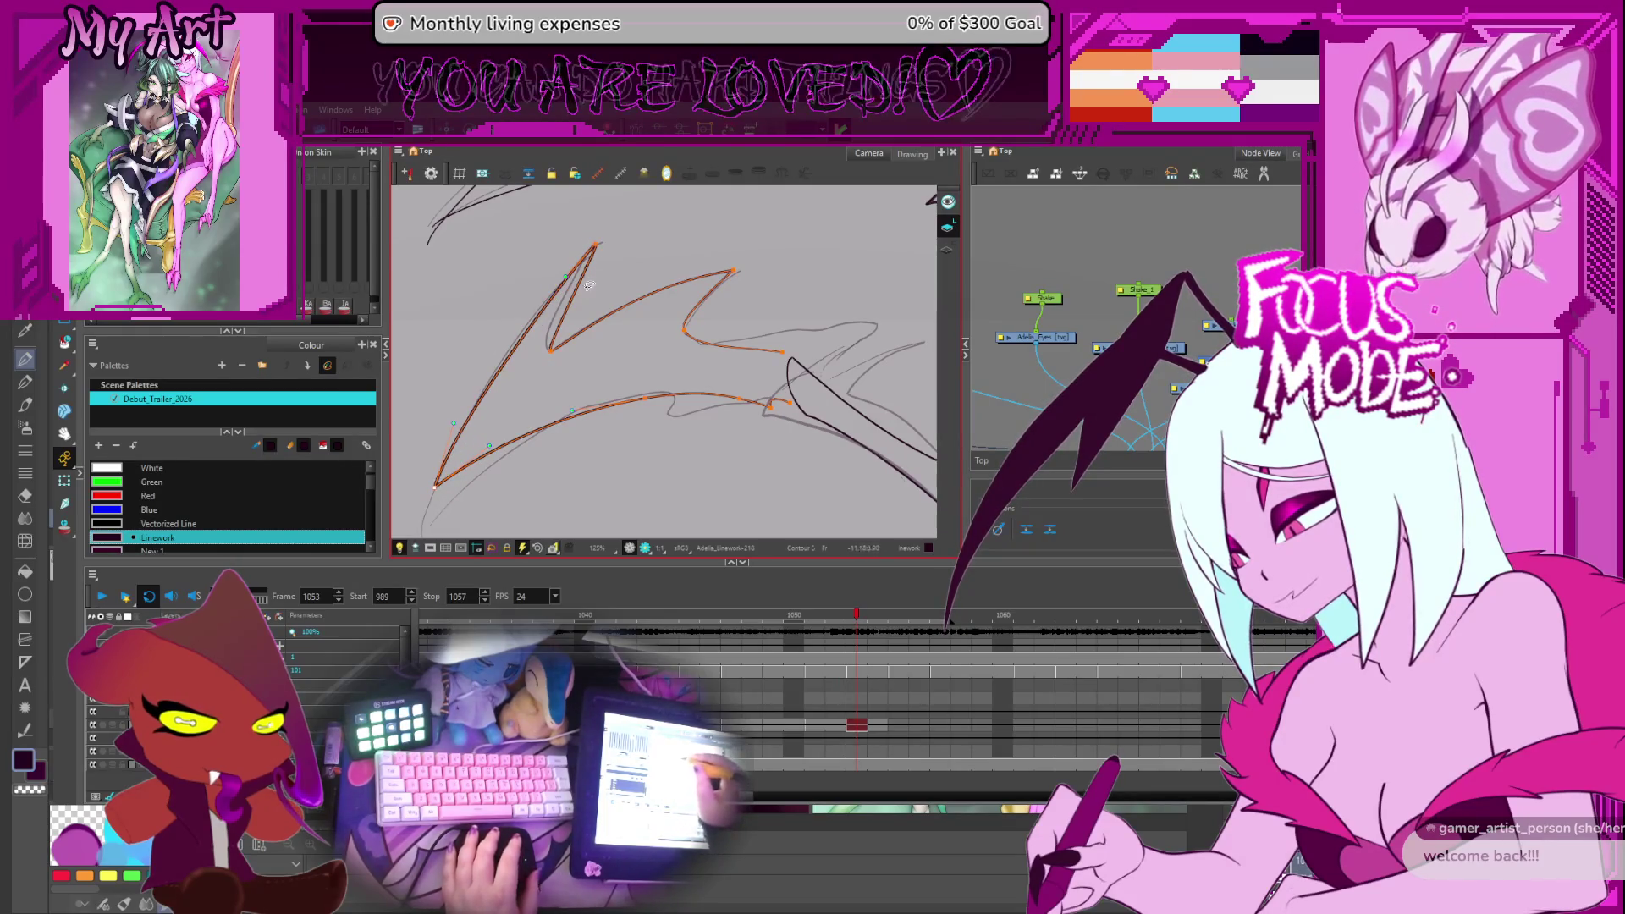
pyautogui.moveTo(631, 309); pyautogui.dragTo(667, 347)
pyautogui.moveTo(583, 286); pyautogui.dragTo(596, 320)
pyautogui.click(602, 428)
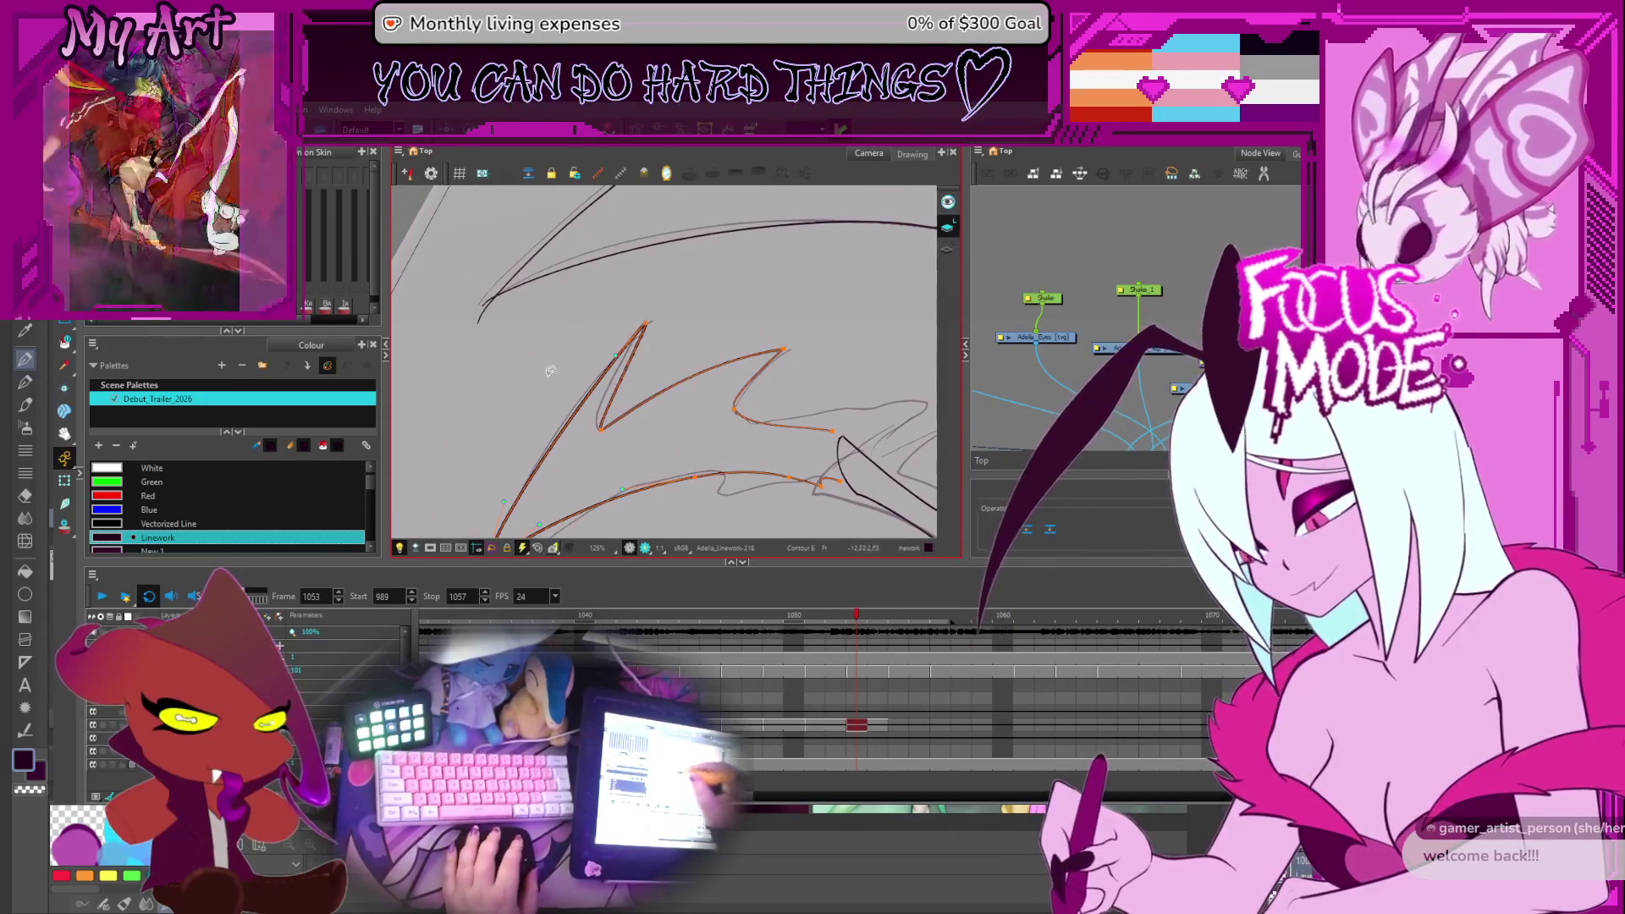
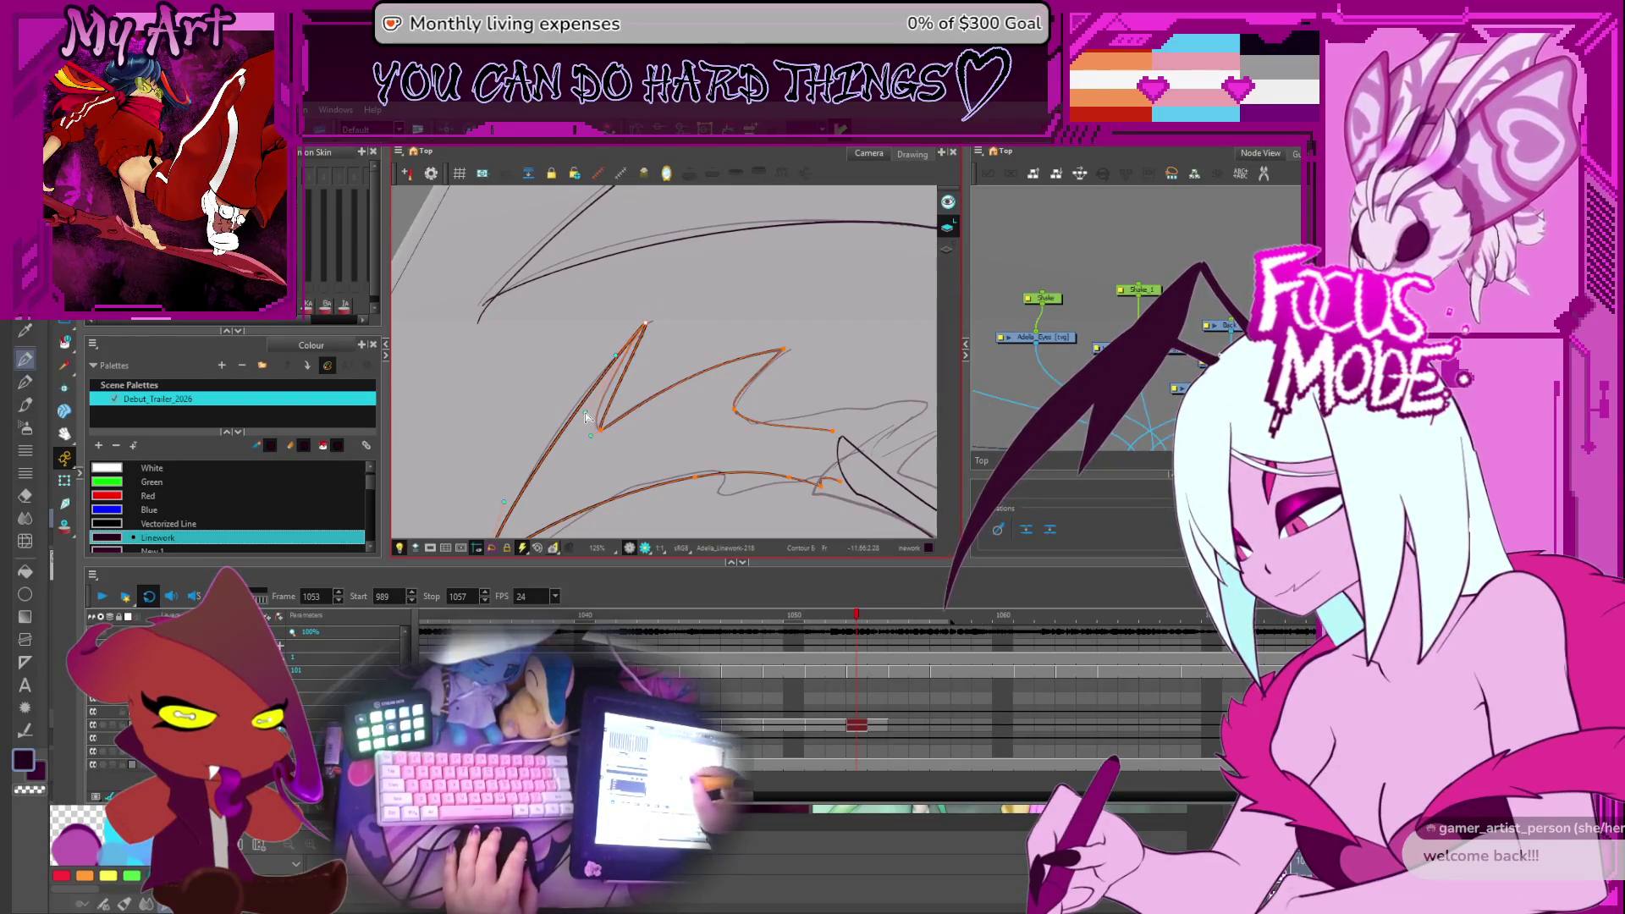
# Reshape the wing-arm stroke's upper-left end and pull its contour into new sharp peaks
pyautogui.moveTo(586, 417); pyautogui.dragTo(662, 345)
pyautogui.moveTo(543, 427); pyautogui.dragTo(484, 453)
pyautogui.click(679, 362)
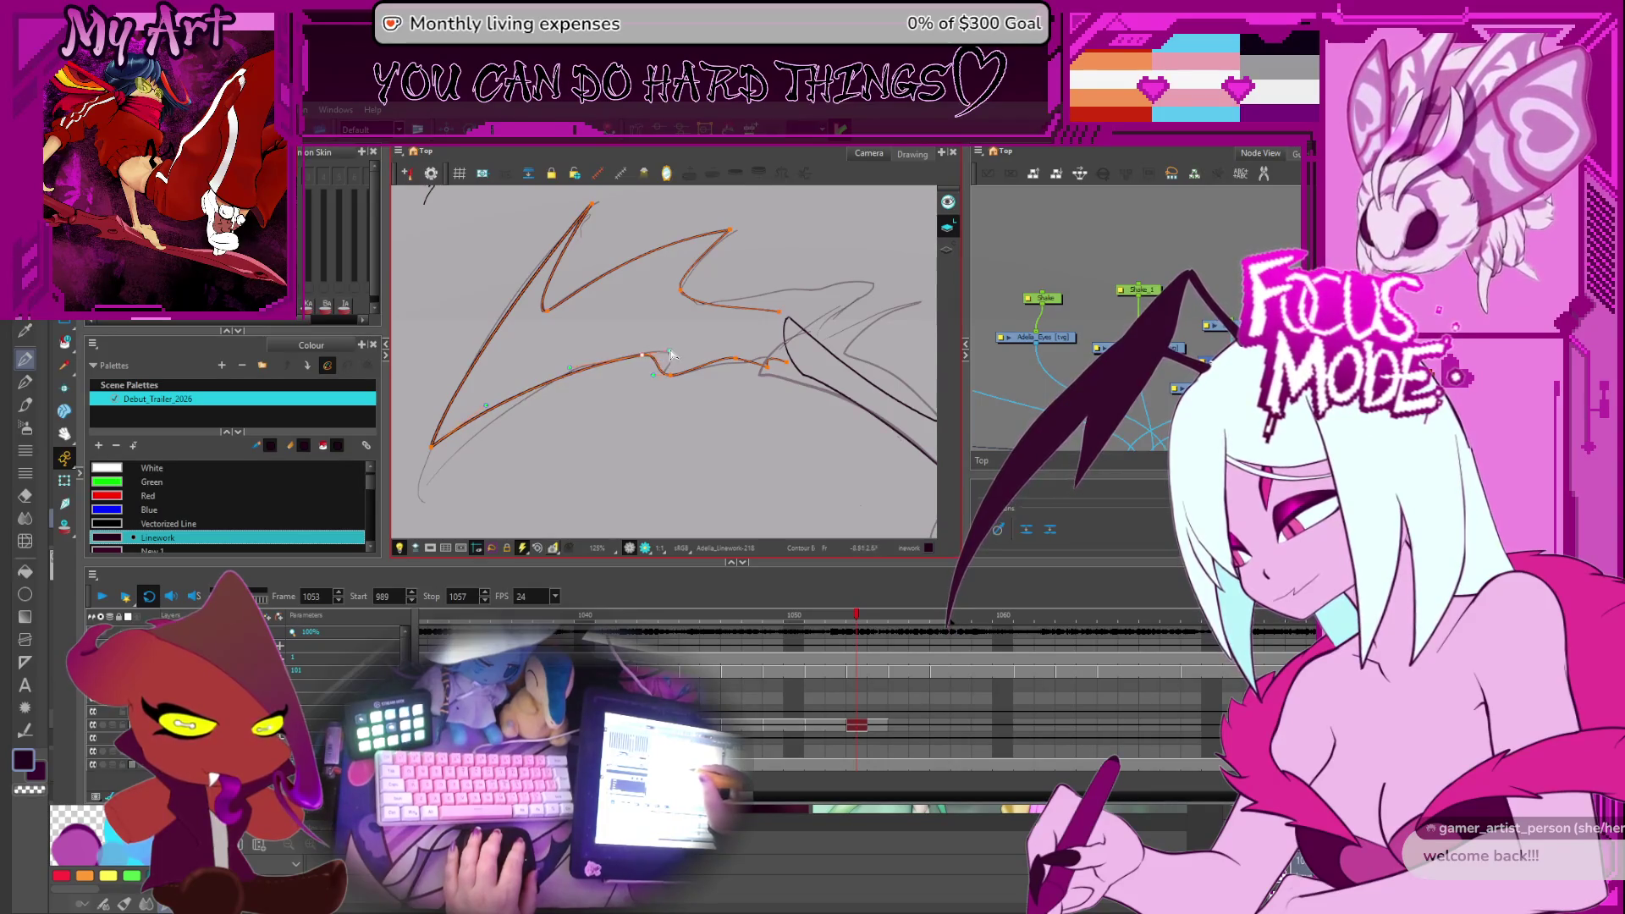
pyautogui.moveTo(670, 382)
pyautogui.mouseDown()
pyautogui.moveTo(631, 375)
pyautogui.moveTo(578, 413)
pyautogui.mouseUp()
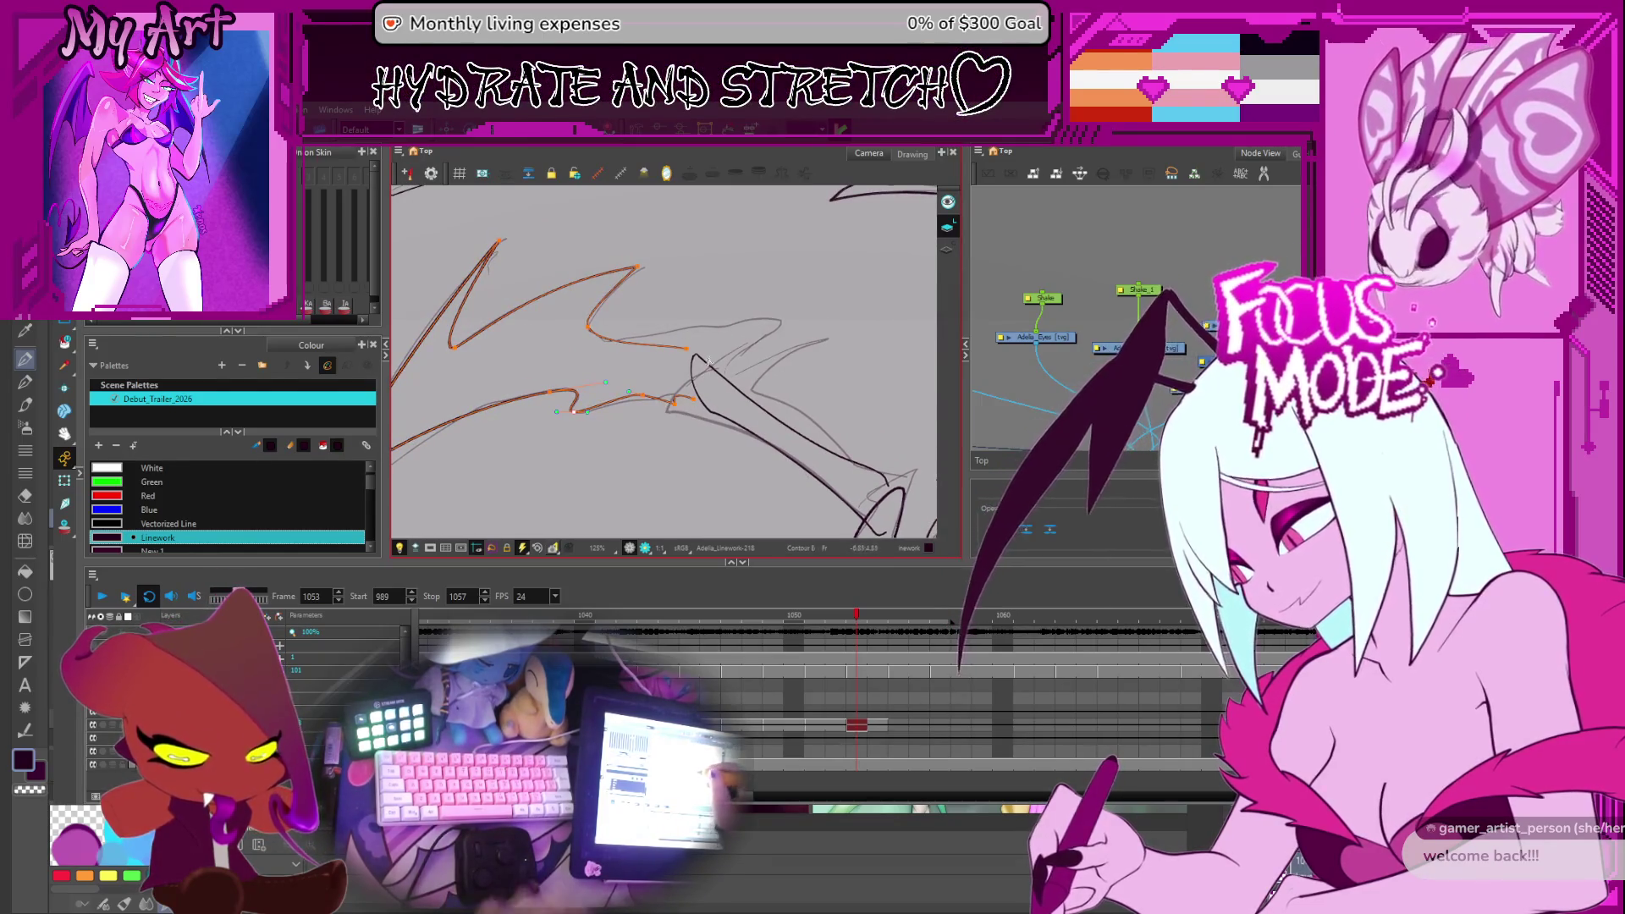
pyautogui.moveTo(748, 377)
pyautogui.mouseDown()
pyautogui.moveTo(728, 398)
pyautogui.moveTo(735, 369)
pyautogui.moveTo(696, 414)
pyautogui.mouseUp()
pyautogui.click(734, 369)
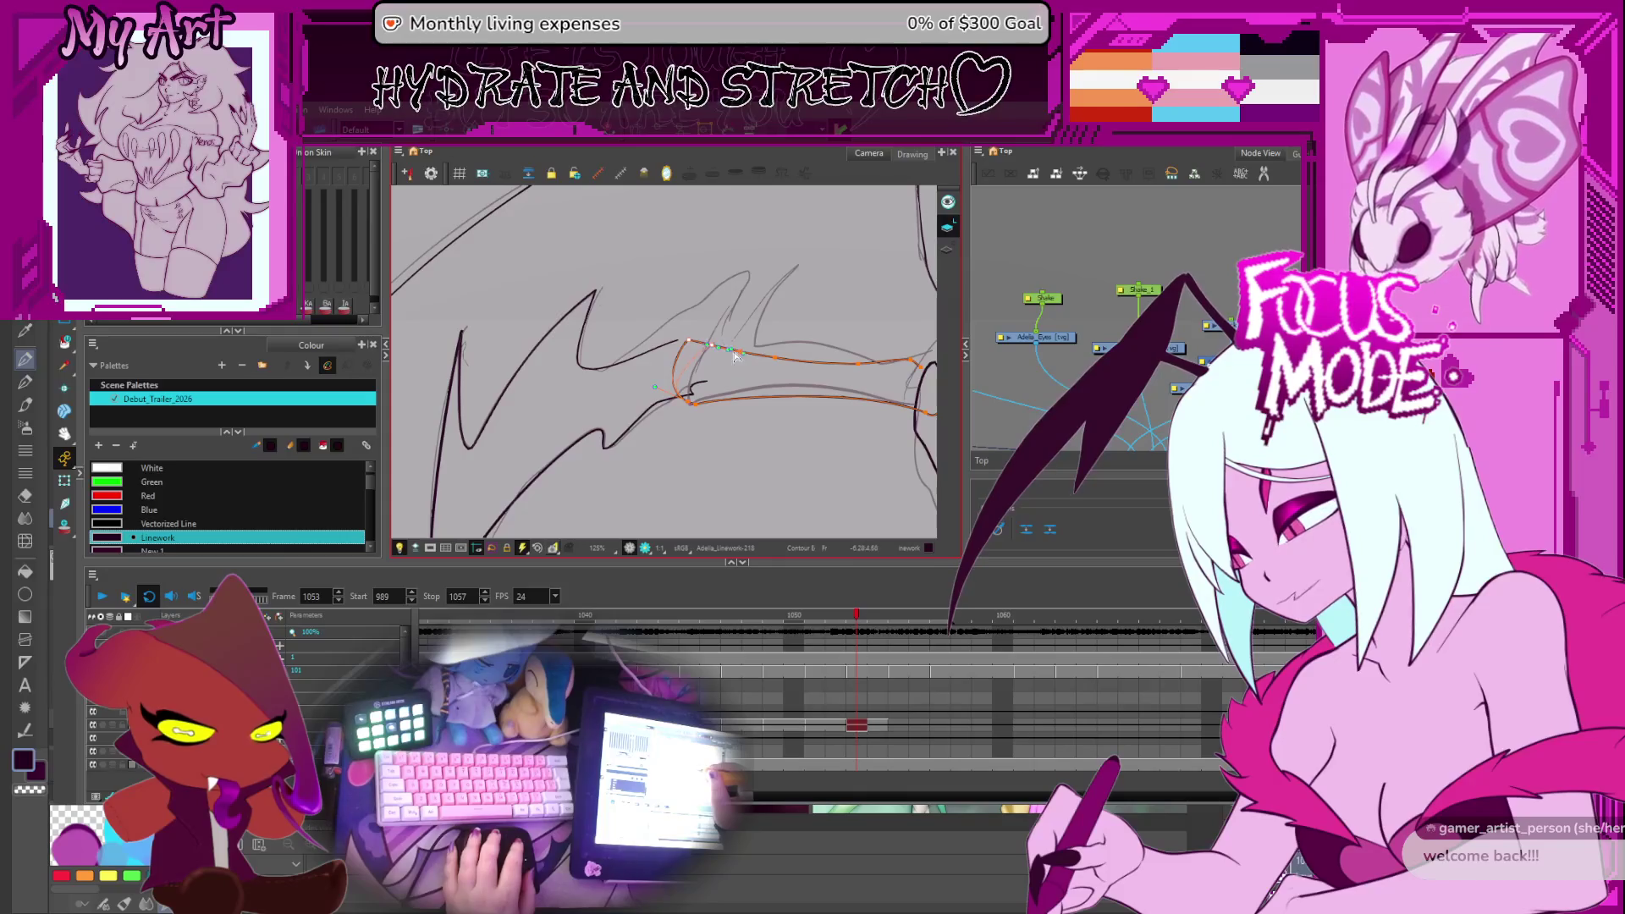
pyautogui.moveTo(709, 348); pyautogui.dragTo(677, 391)
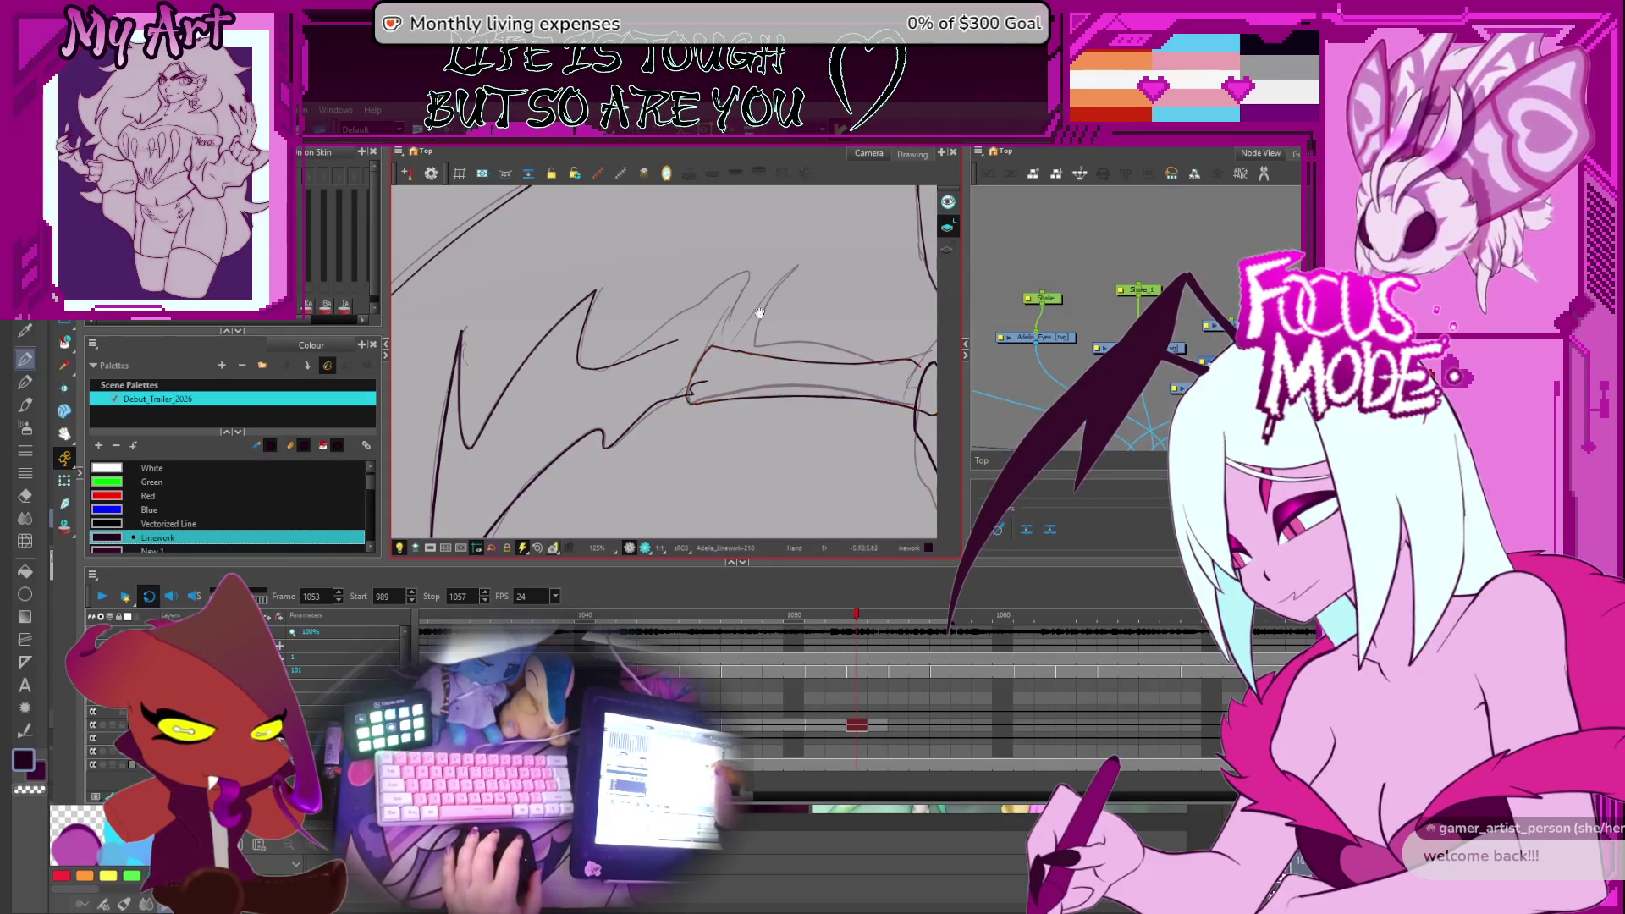
pyautogui.scroll(2, 711, 402)
pyautogui.moveTo(764, 309); pyautogui.dragTo(764, 311)
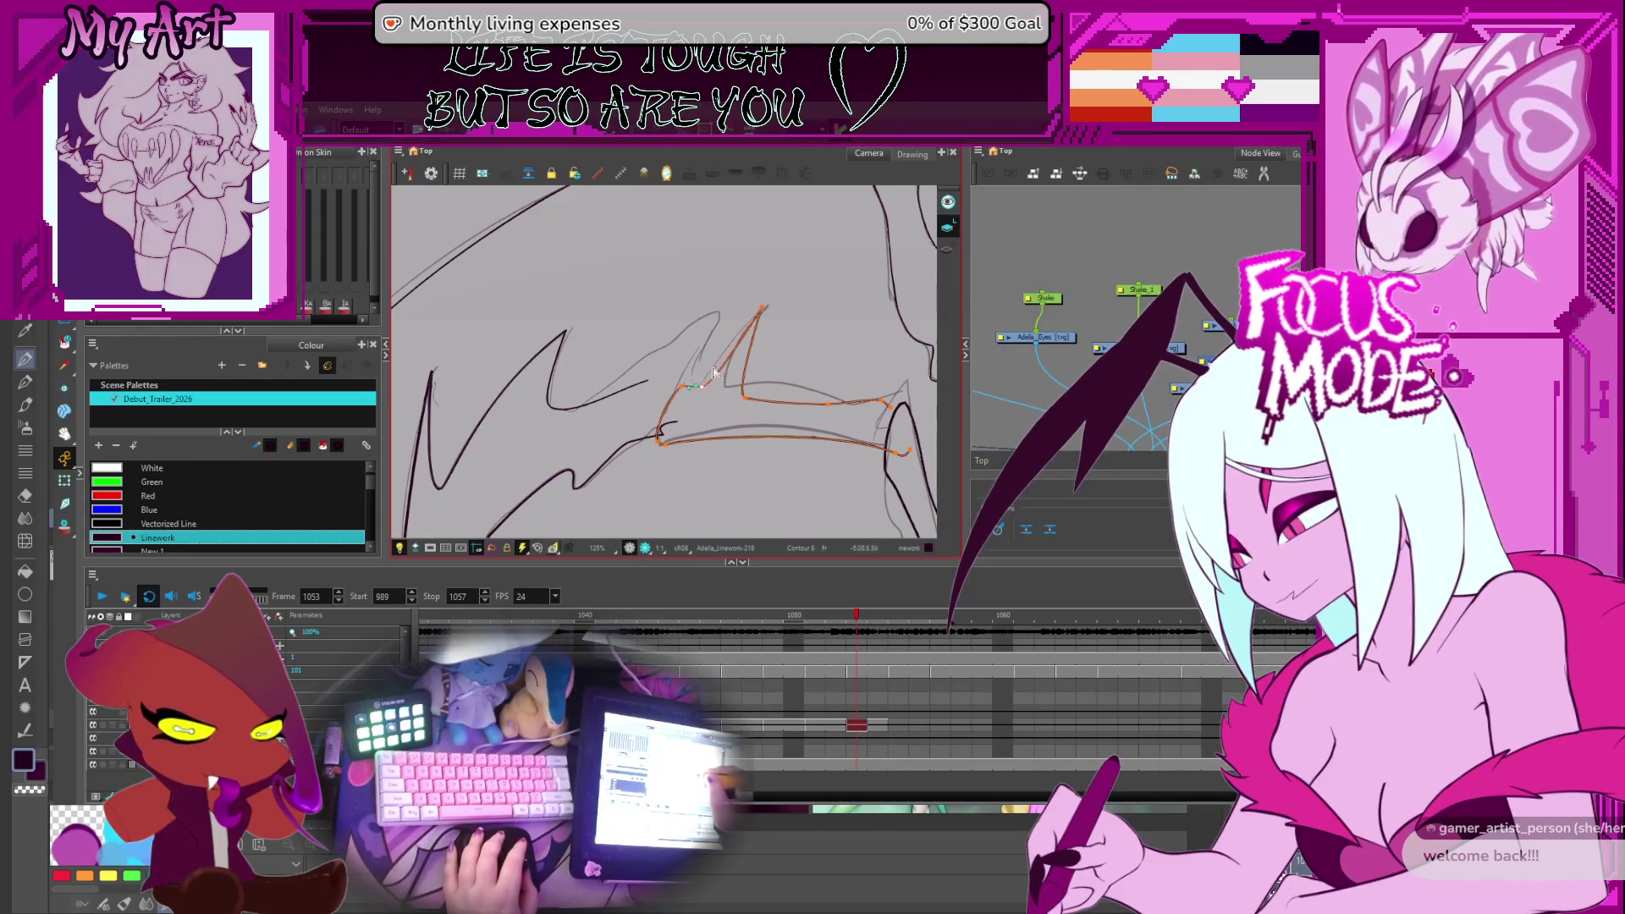
pyautogui.moveTo(744, 396); pyautogui.dragTo(601, 339)
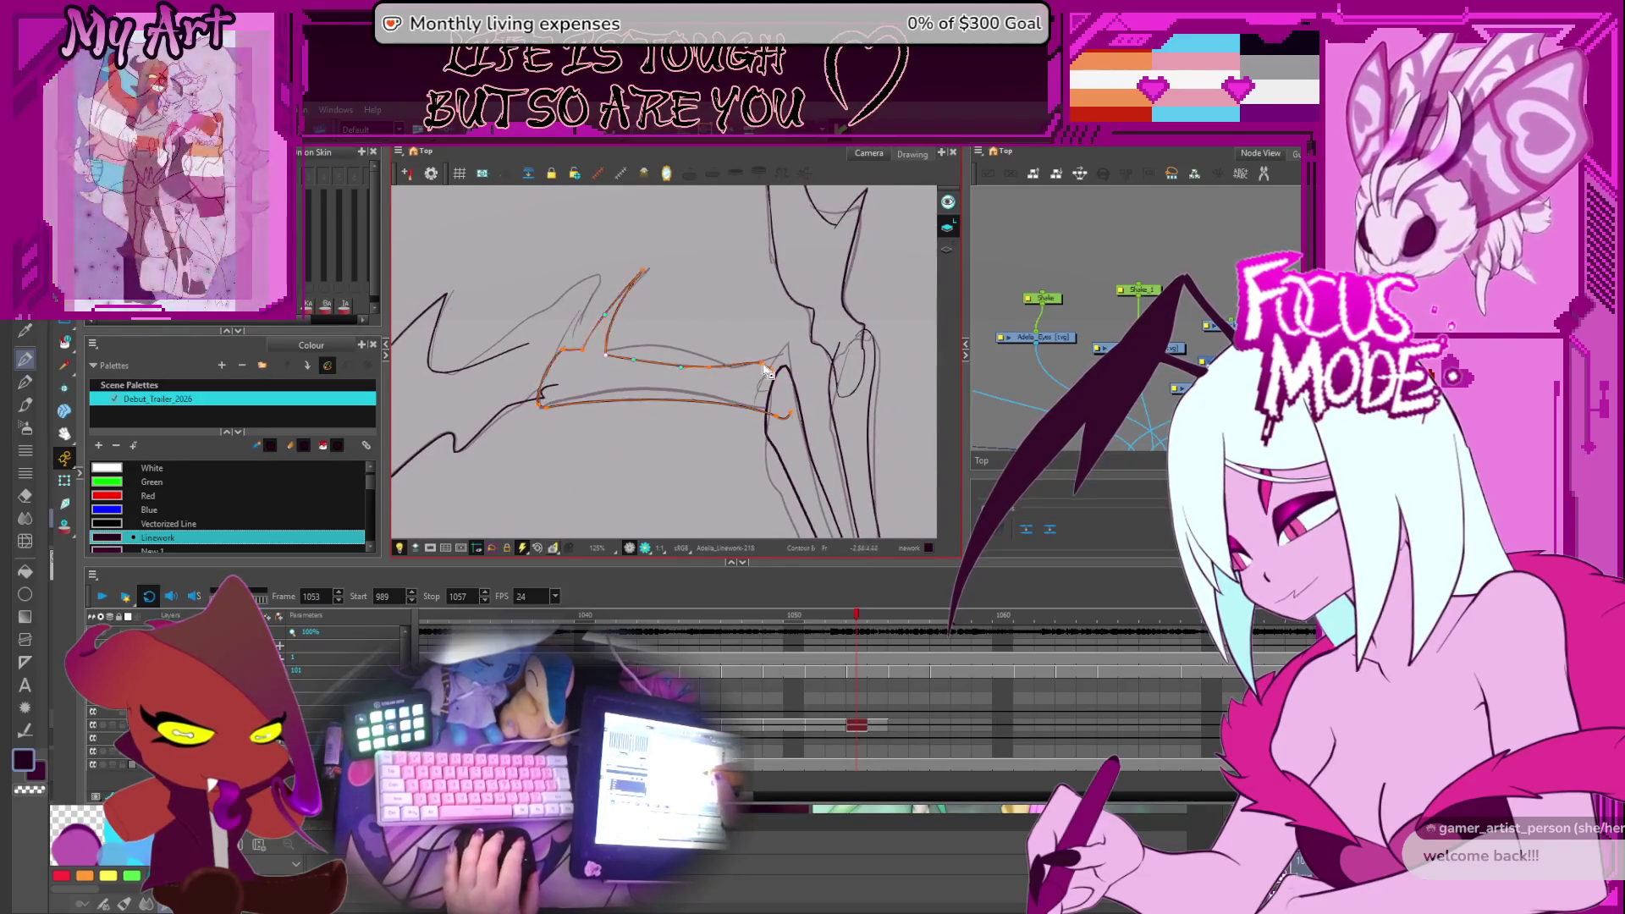
pyautogui.click(789, 348)
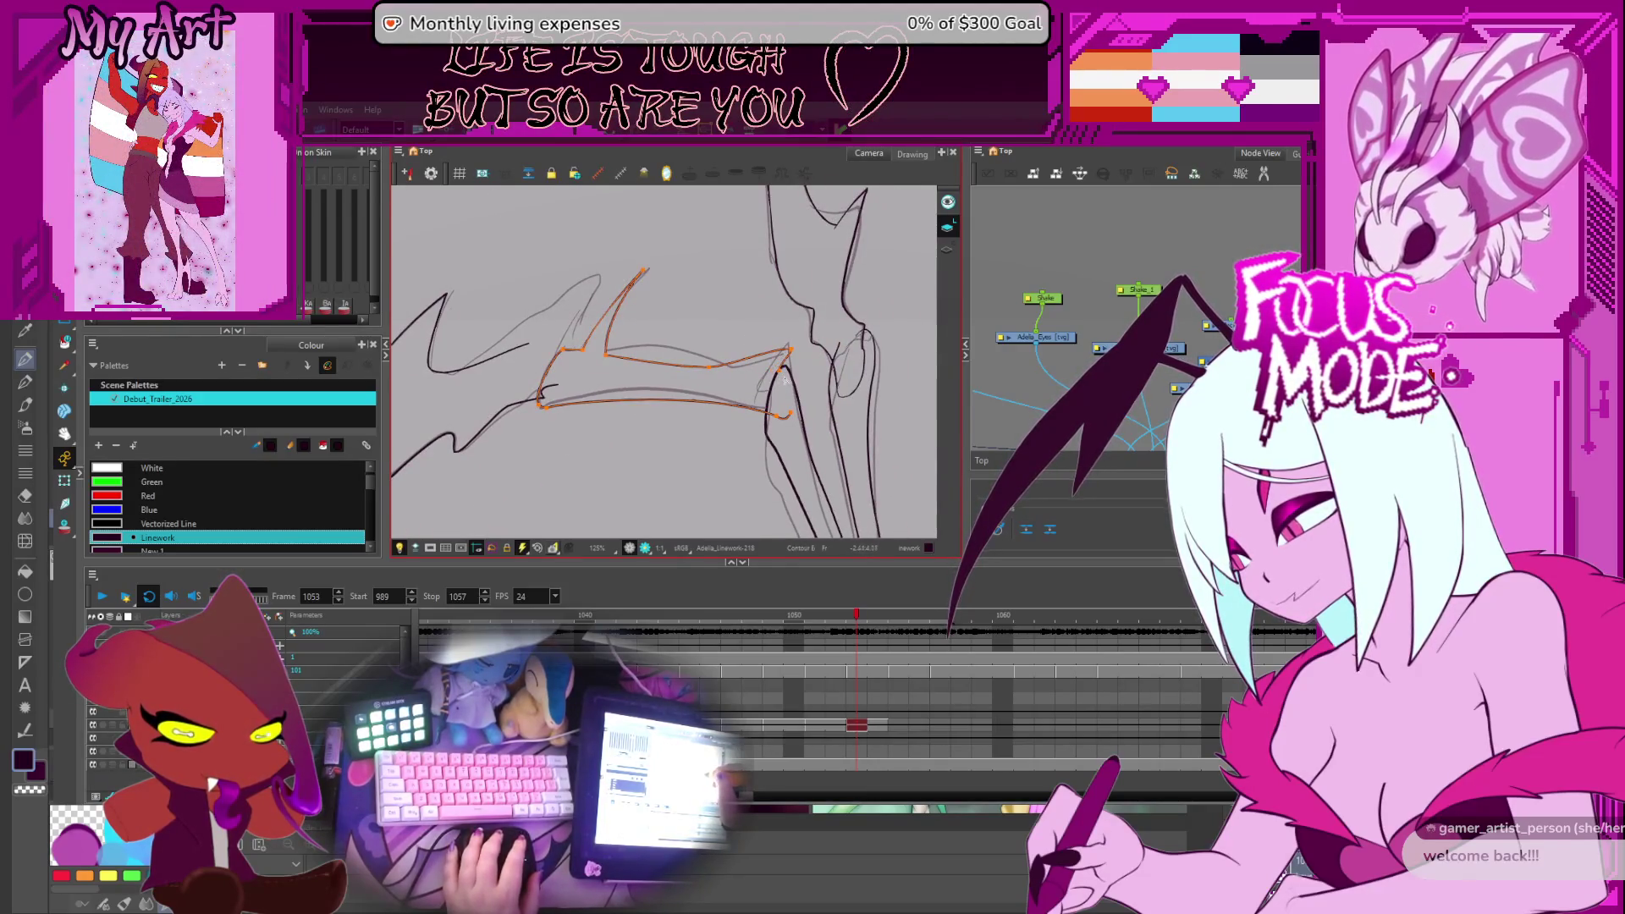
pyautogui.moveTo(789, 425)
pyautogui.mouseDown()
pyautogui.moveTo(766, 296)
pyautogui.moveTo(762, 363)
pyautogui.mouseUp()
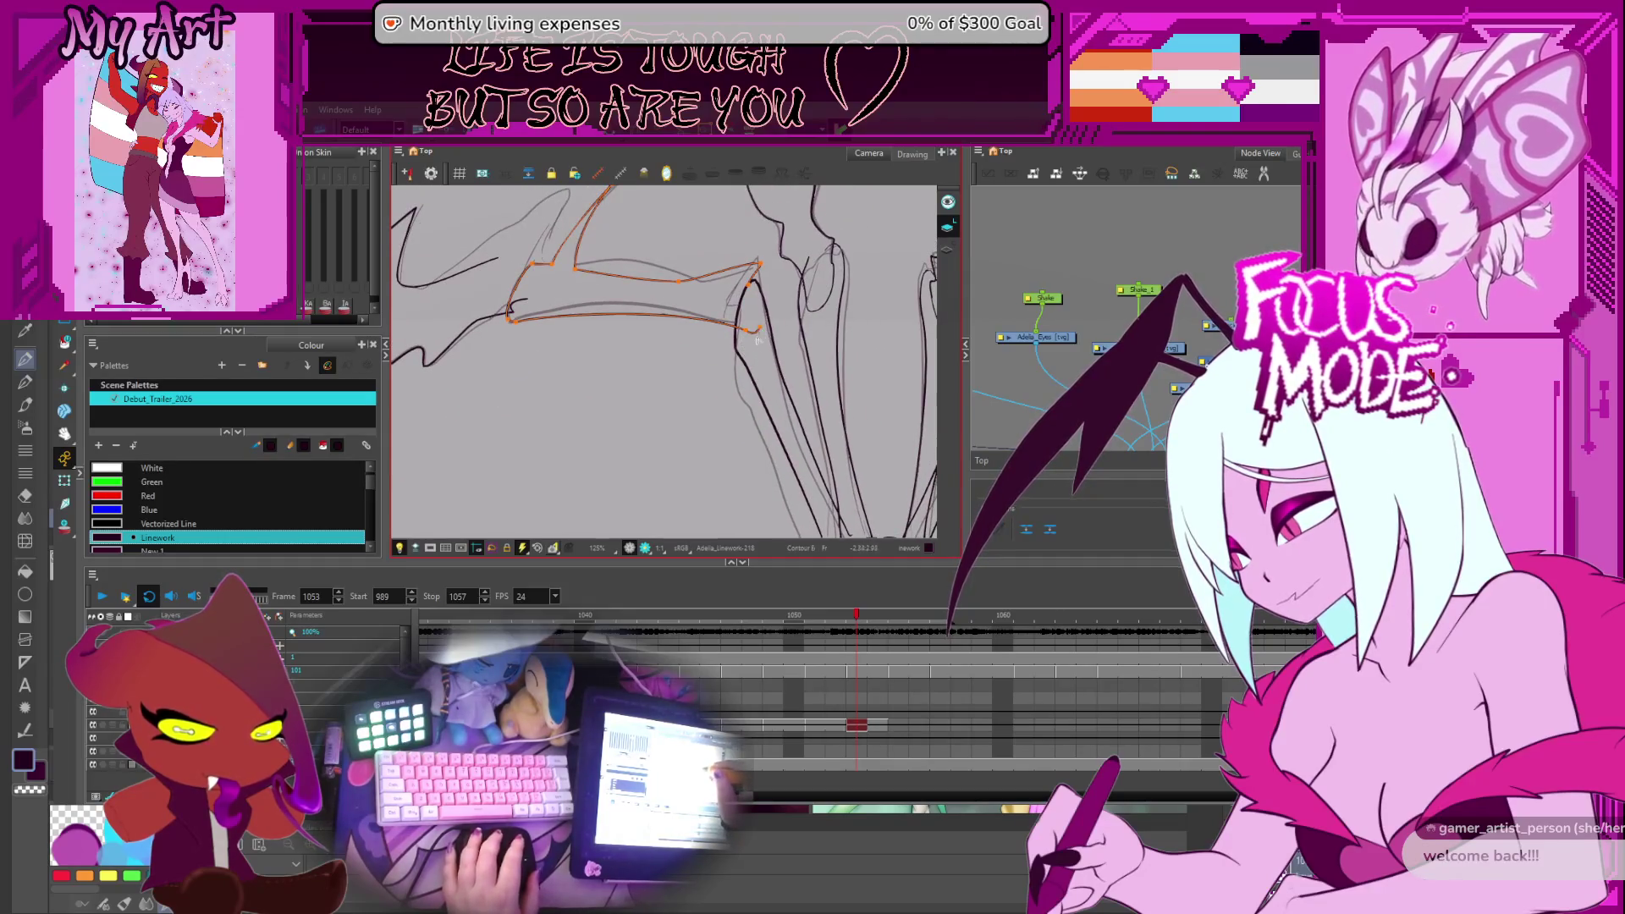
# Select the orange wing contour lines and move the contour's upper end to a new spot
pyautogui.hotkey('alt', 's')
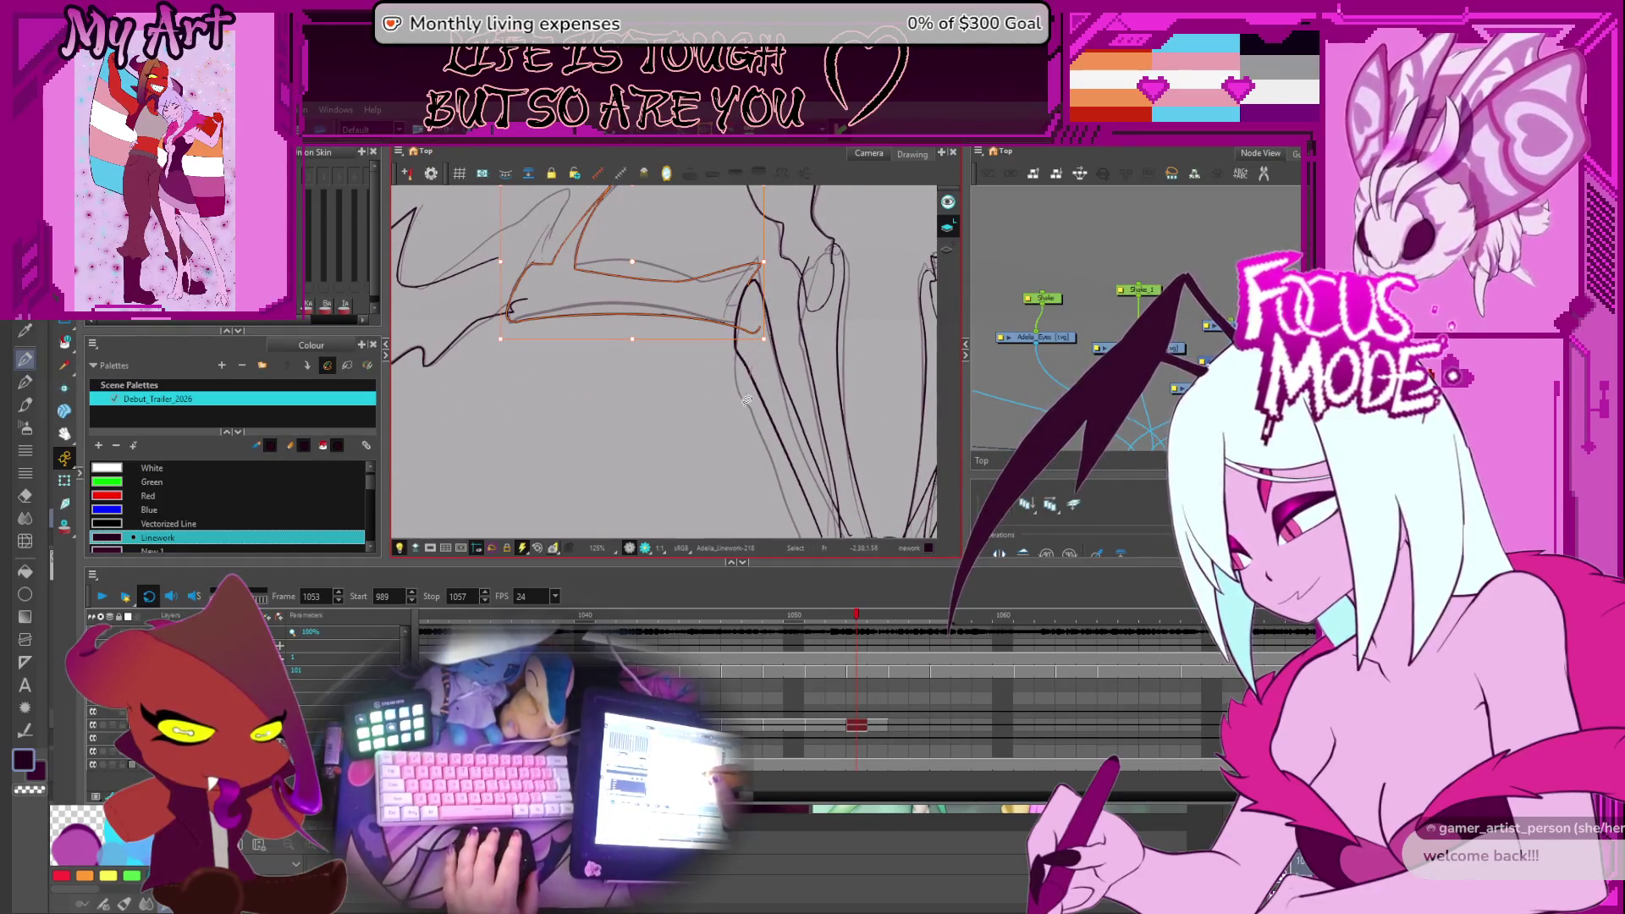
pyautogui.scroll(-3, 737, 355)
pyautogui.moveTo(717, 312); pyautogui.dragTo(782, 428)
pyautogui.hotkey('alt', 'q')
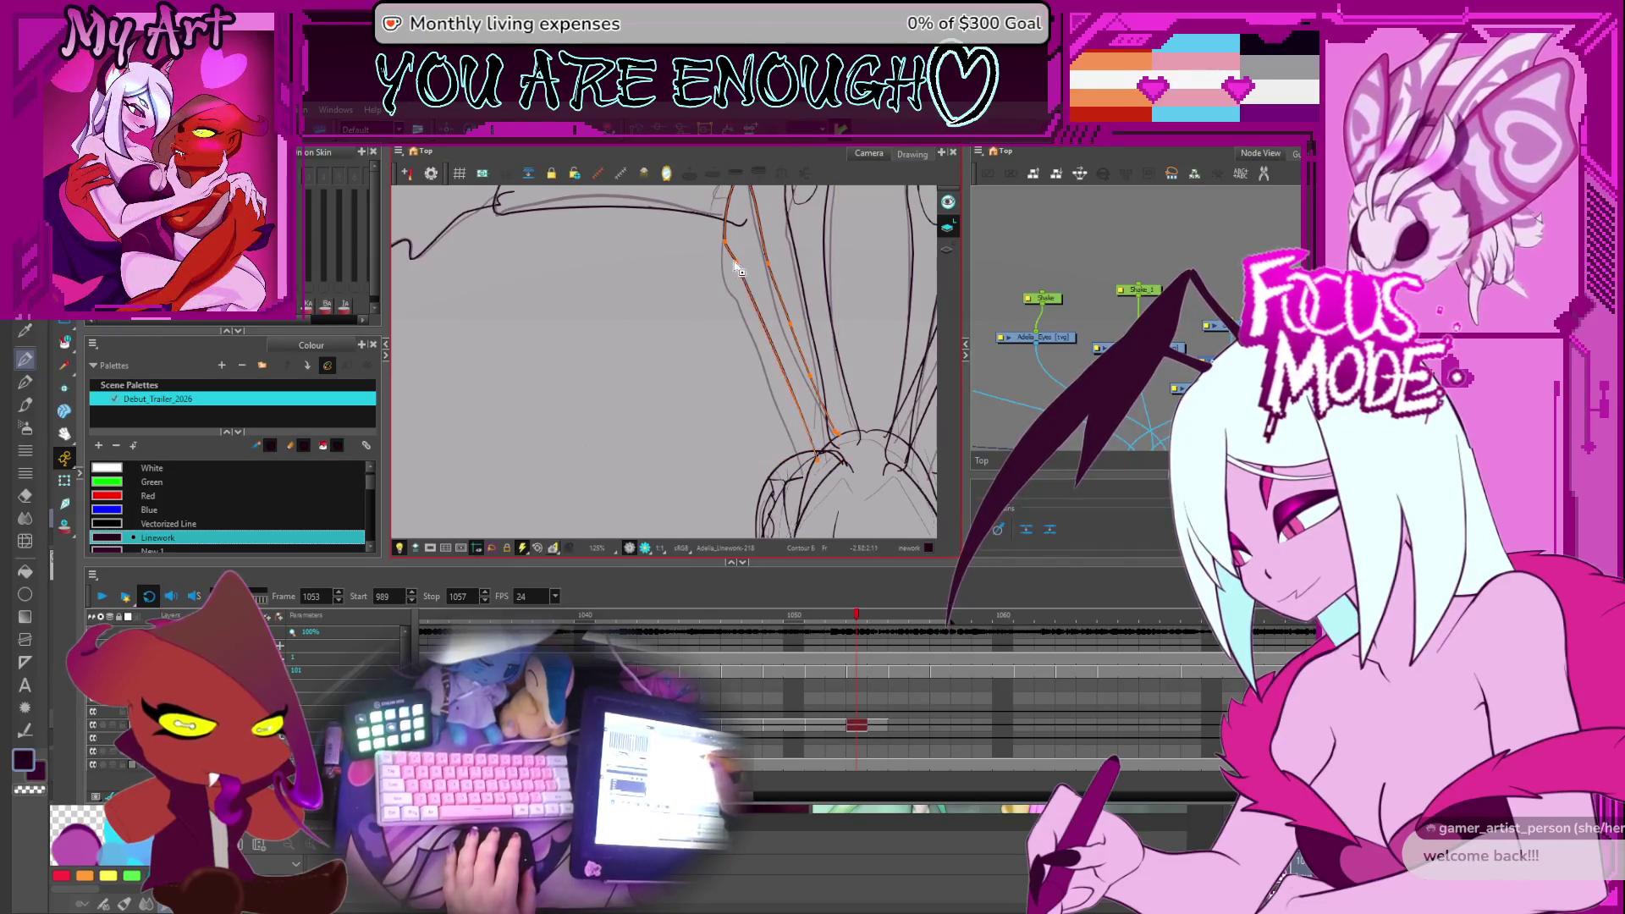
pyautogui.click(734, 282)
pyautogui.moveTo(733, 251); pyautogui.dragTo(724, 235)
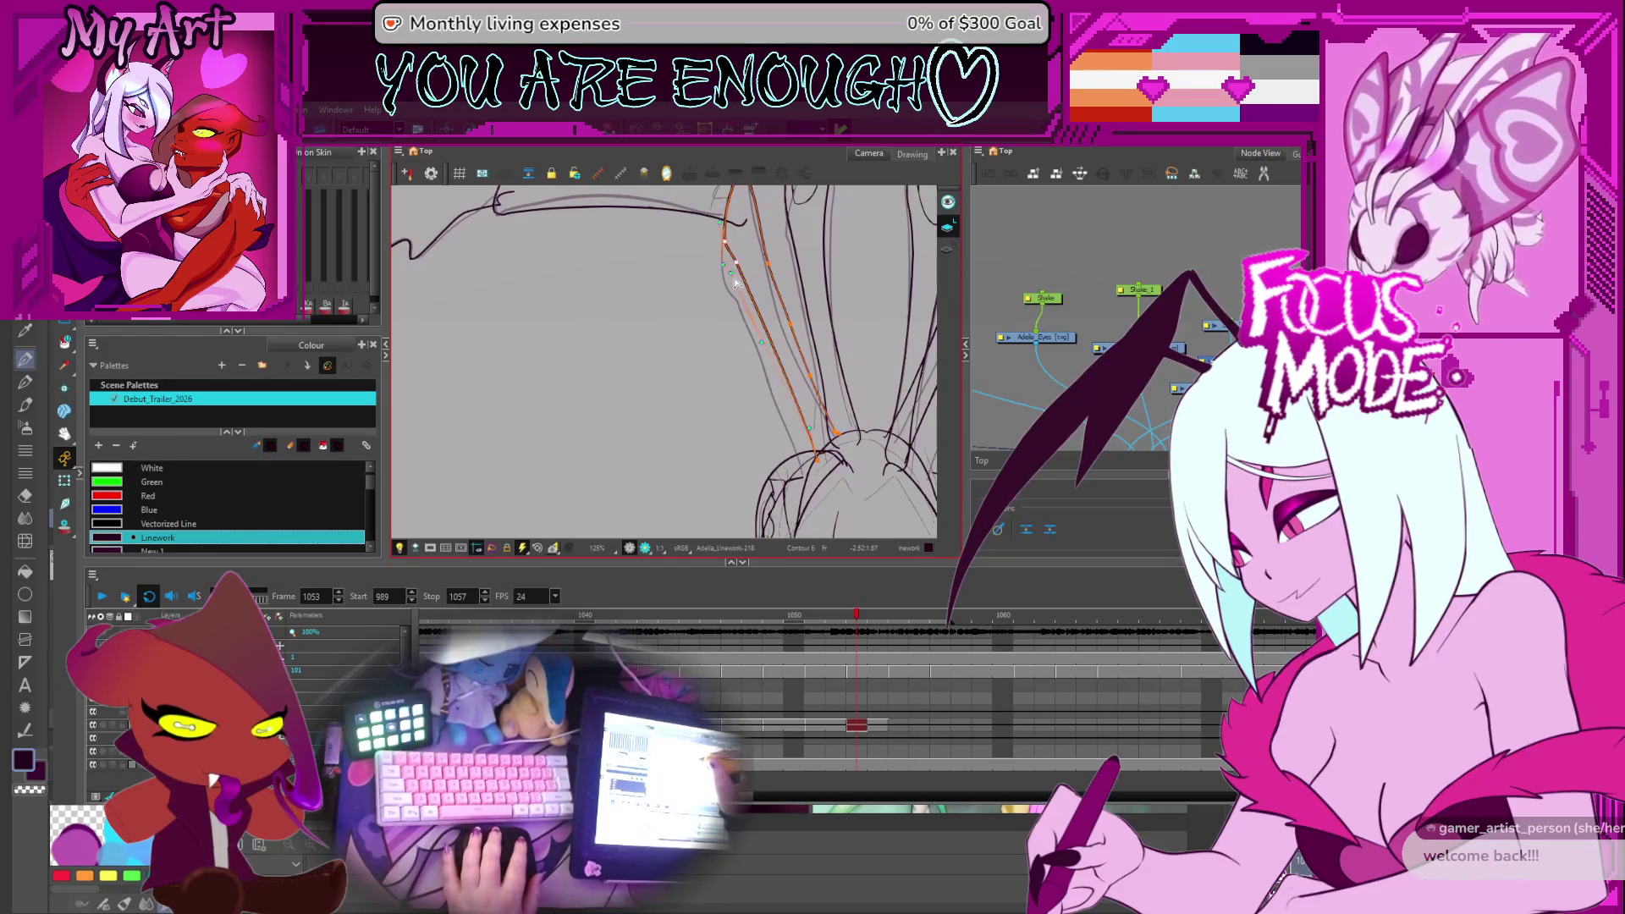
pyautogui.scroll(3, 745, 322)
# Smooth the hook at a wing stroke's end and nudge the horizontal contour's upper-right end
pyautogui.click(767, 374)
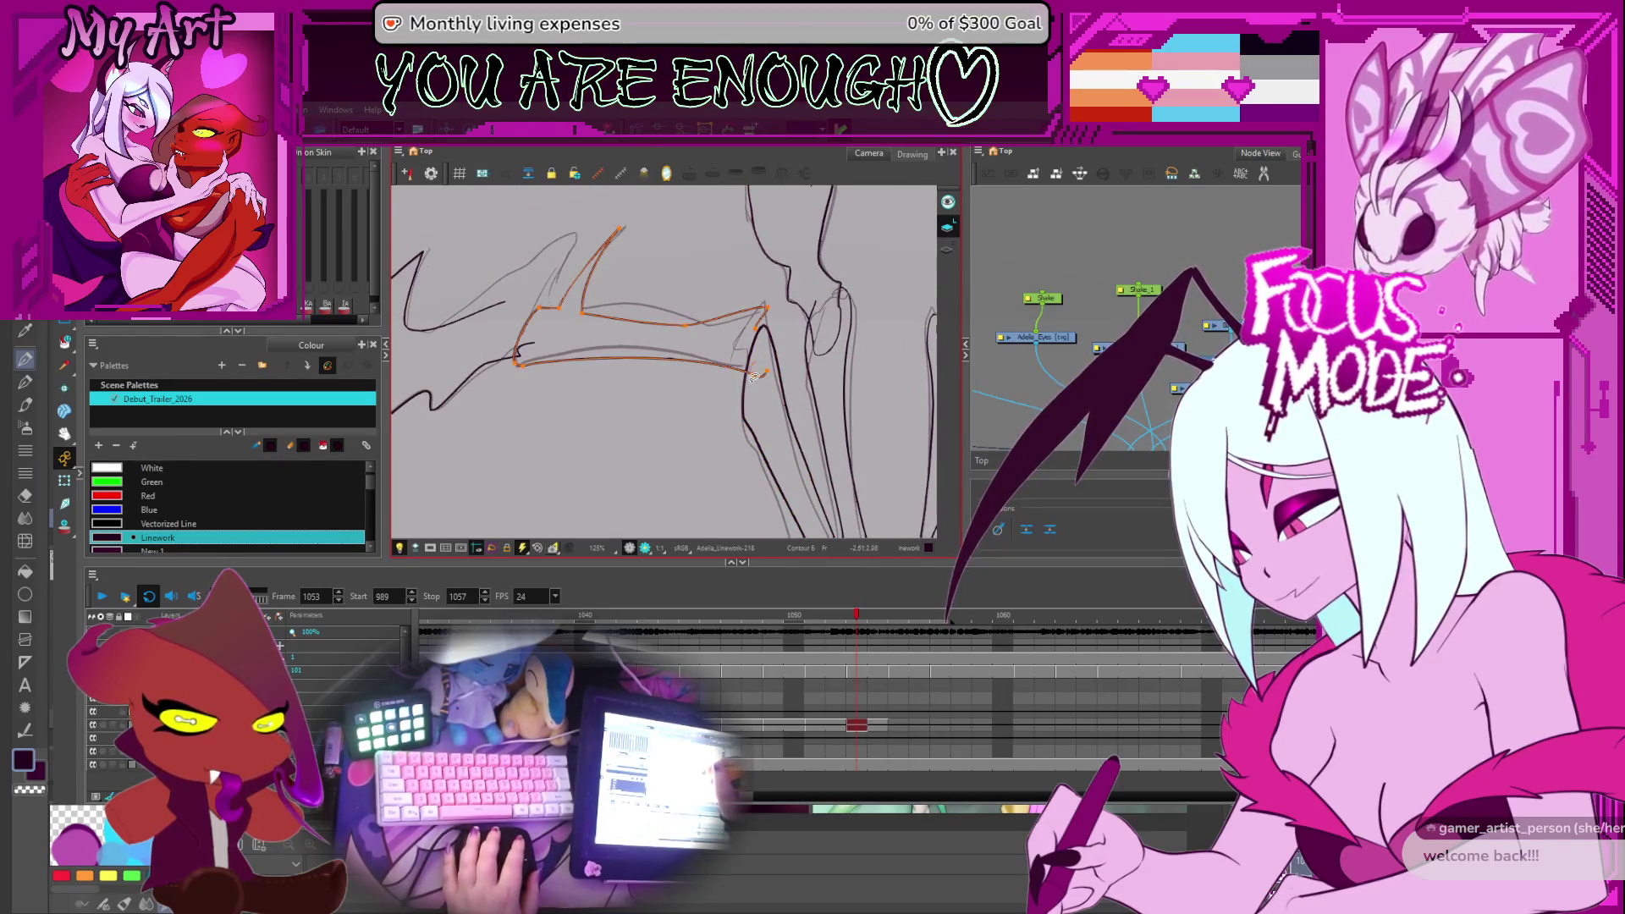
pyautogui.moveTo(759, 385); pyautogui.dragTo(762, 386)
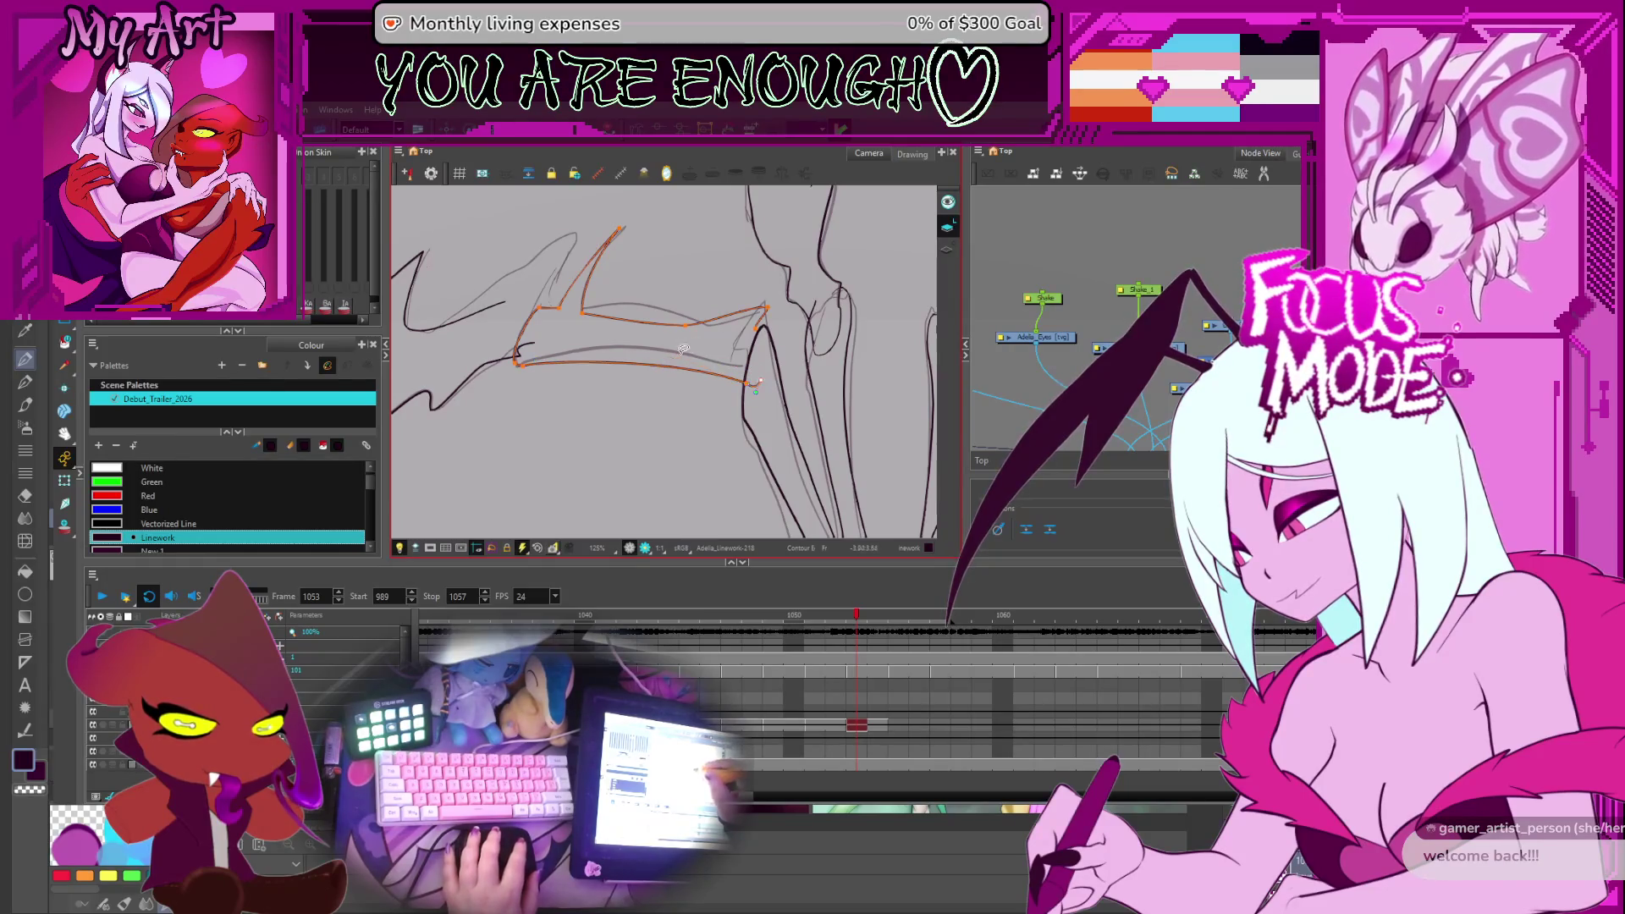
pyautogui.click(764, 406)
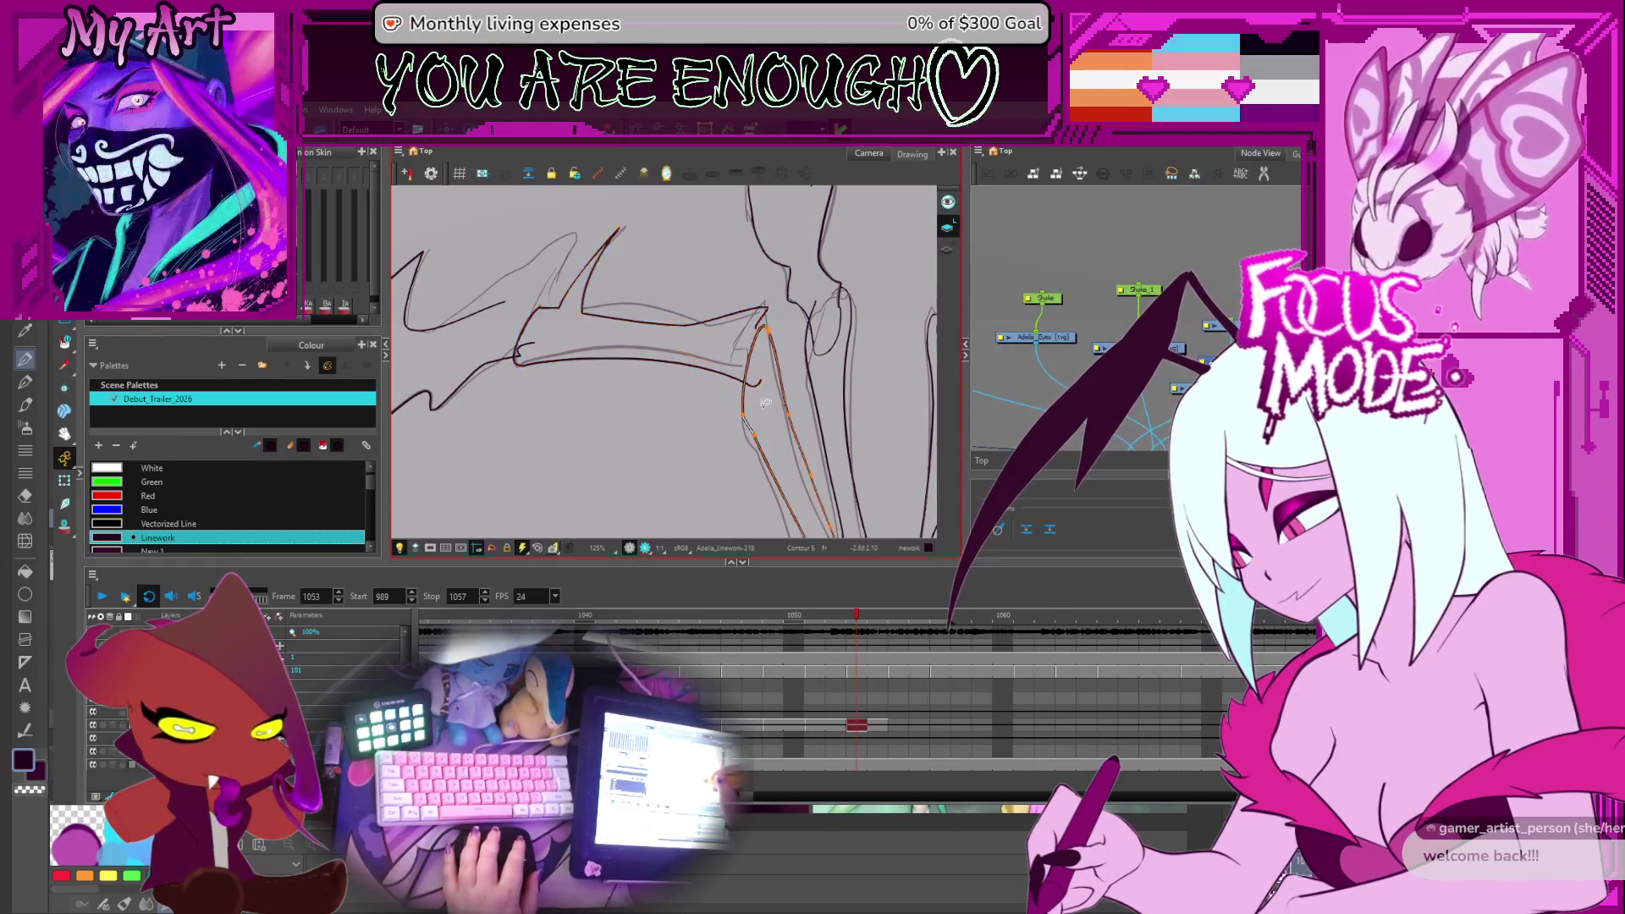
pyautogui.moveTo(756, 432); pyautogui.dragTo(808, 489)
pyautogui.click(808, 396)
pyautogui.moveTo(808, 398); pyautogui.dragTo(811, 402)
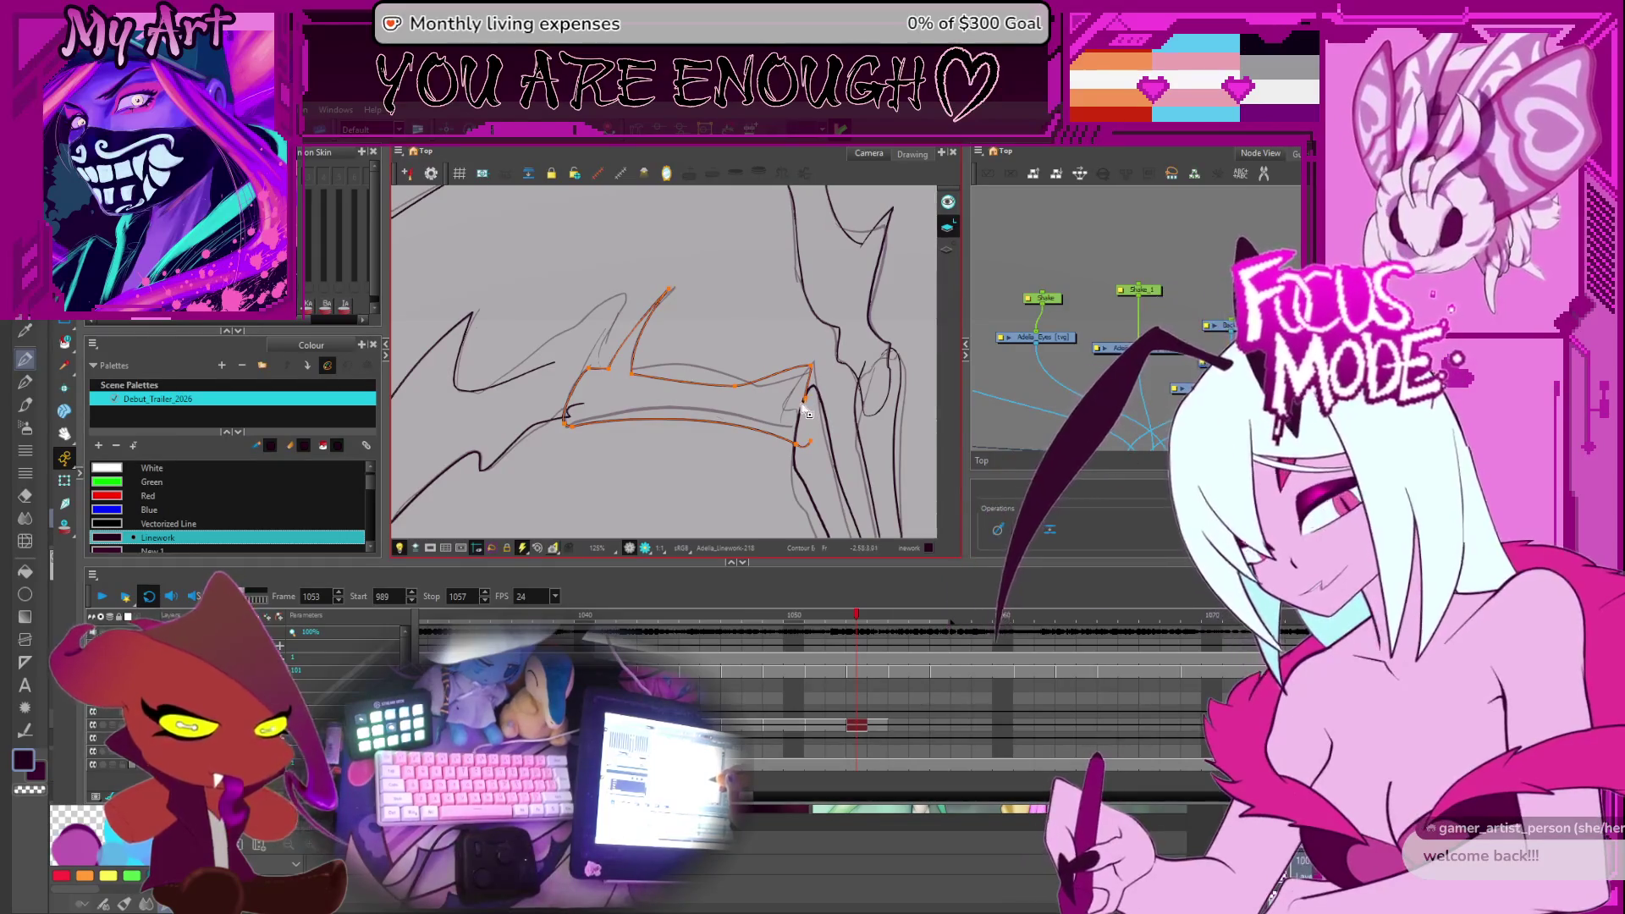
# Draw the long dark wing-bone stroke down-left with the Pencil, redoing it until clean
pyautogui.moveTo(502, 288); pyautogui.dragTo(621, 292)
pyautogui.press('2')
pyautogui.press('2')
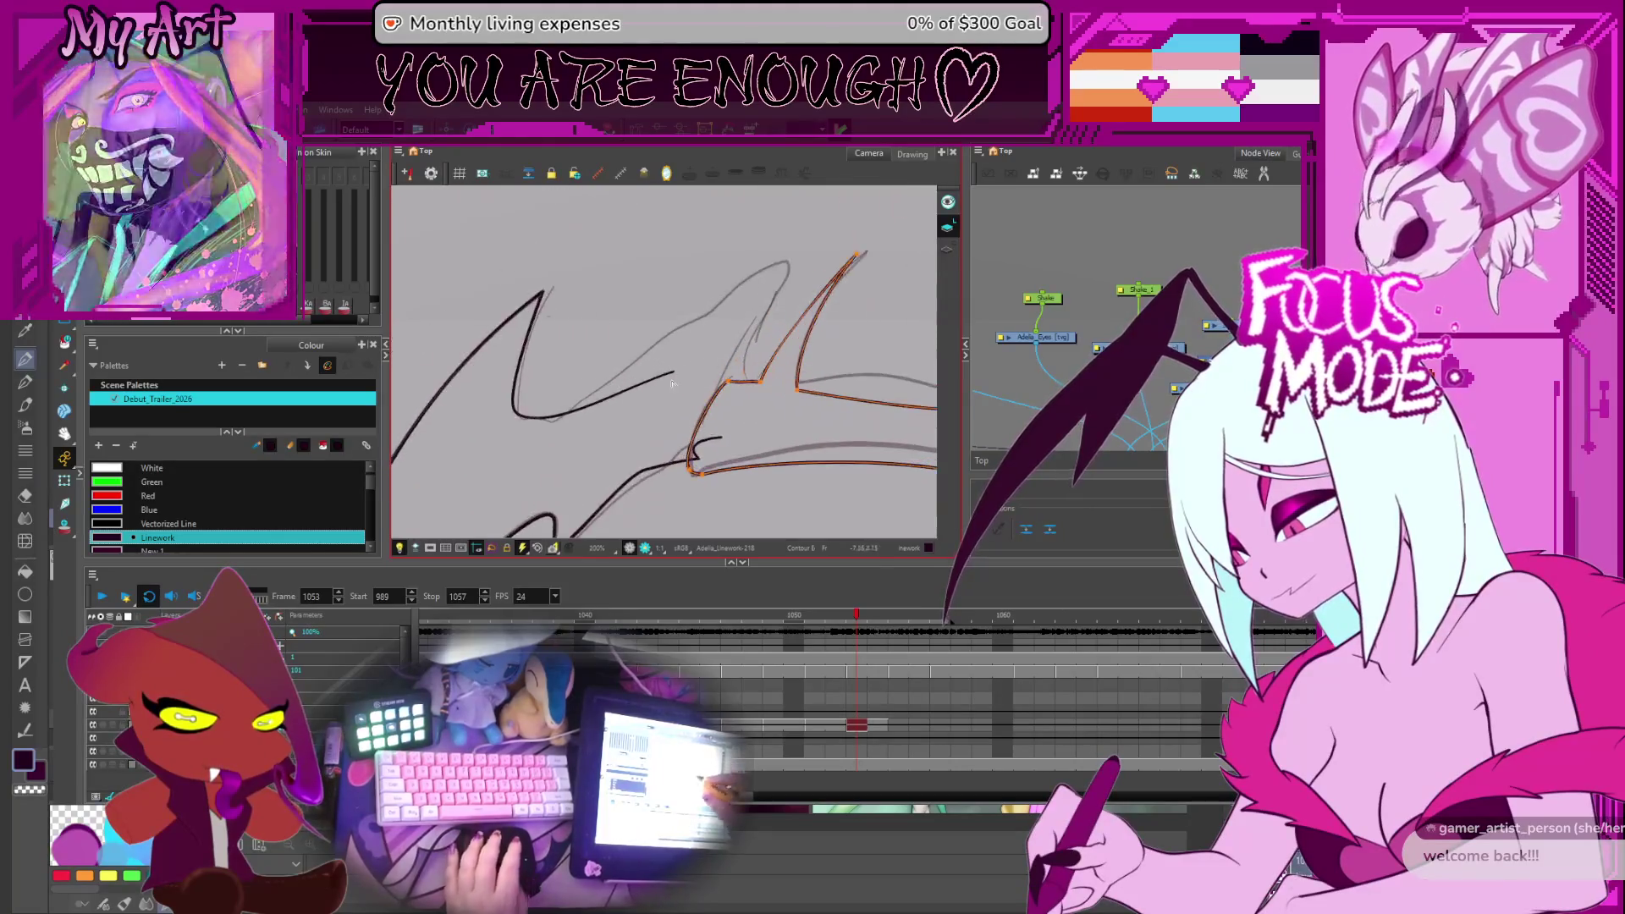
pyautogui.hotkey('alt', 'b')
pyautogui.moveTo(803, 246)
pyautogui.mouseDown()
pyautogui.moveTo(745, 313)
pyautogui.moveTo(573, 439)
pyautogui.mouseUp()
pyautogui.hotkey('ctrl', 'z')
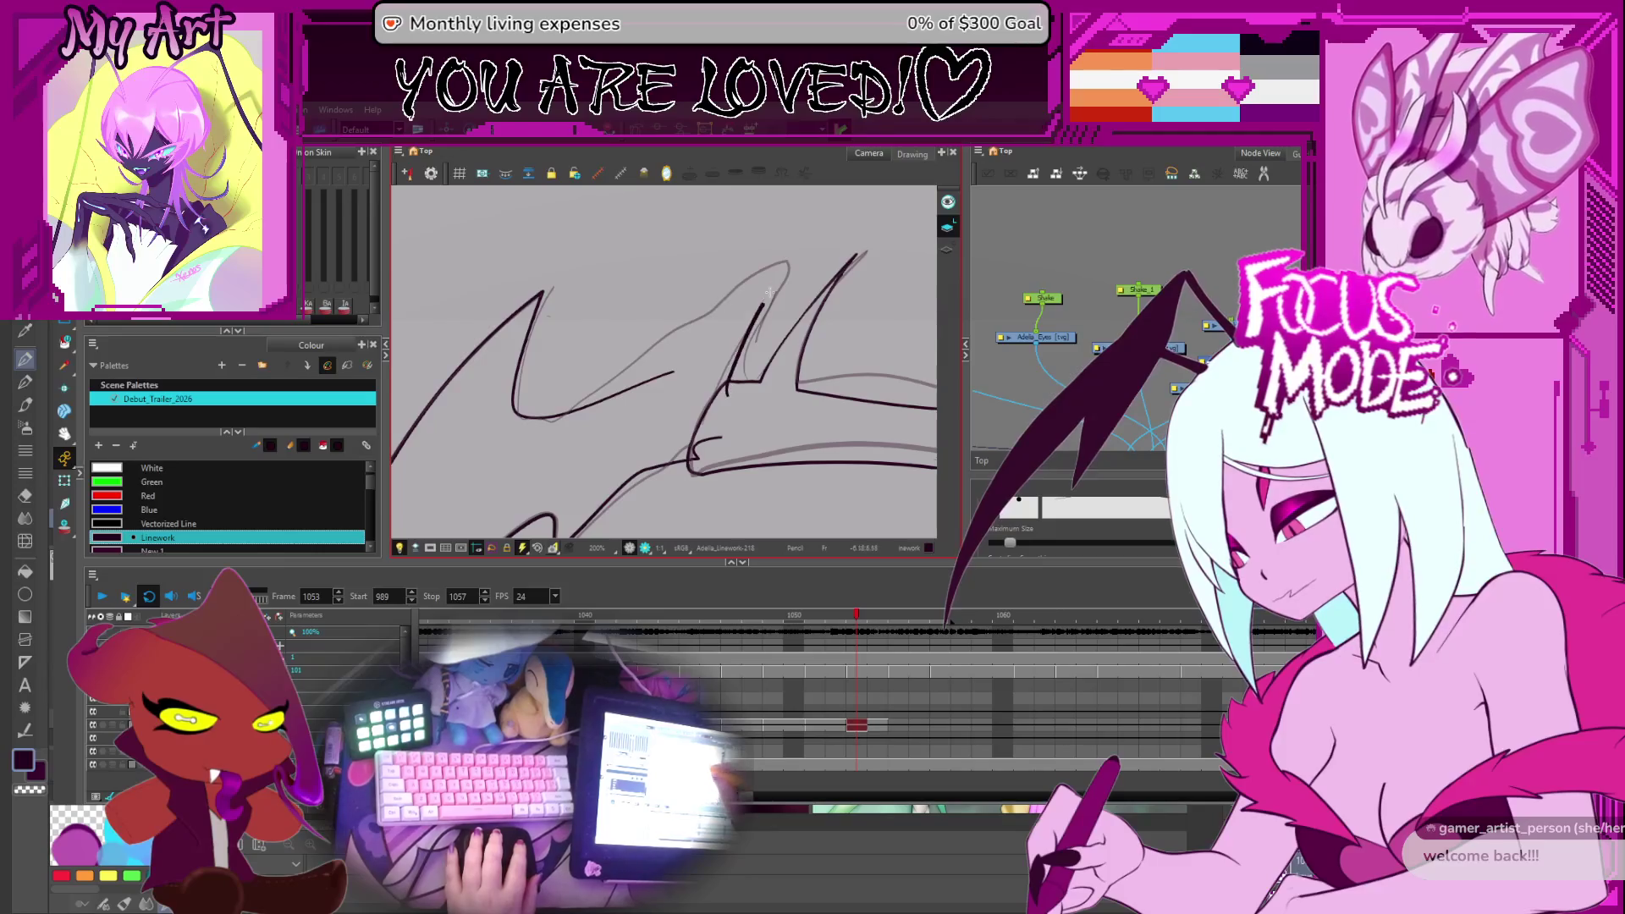
pyautogui.moveTo(700, 332); pyautogui.dragTo(508, 432)
pyautogui.hotkey('ctrl', 'z')
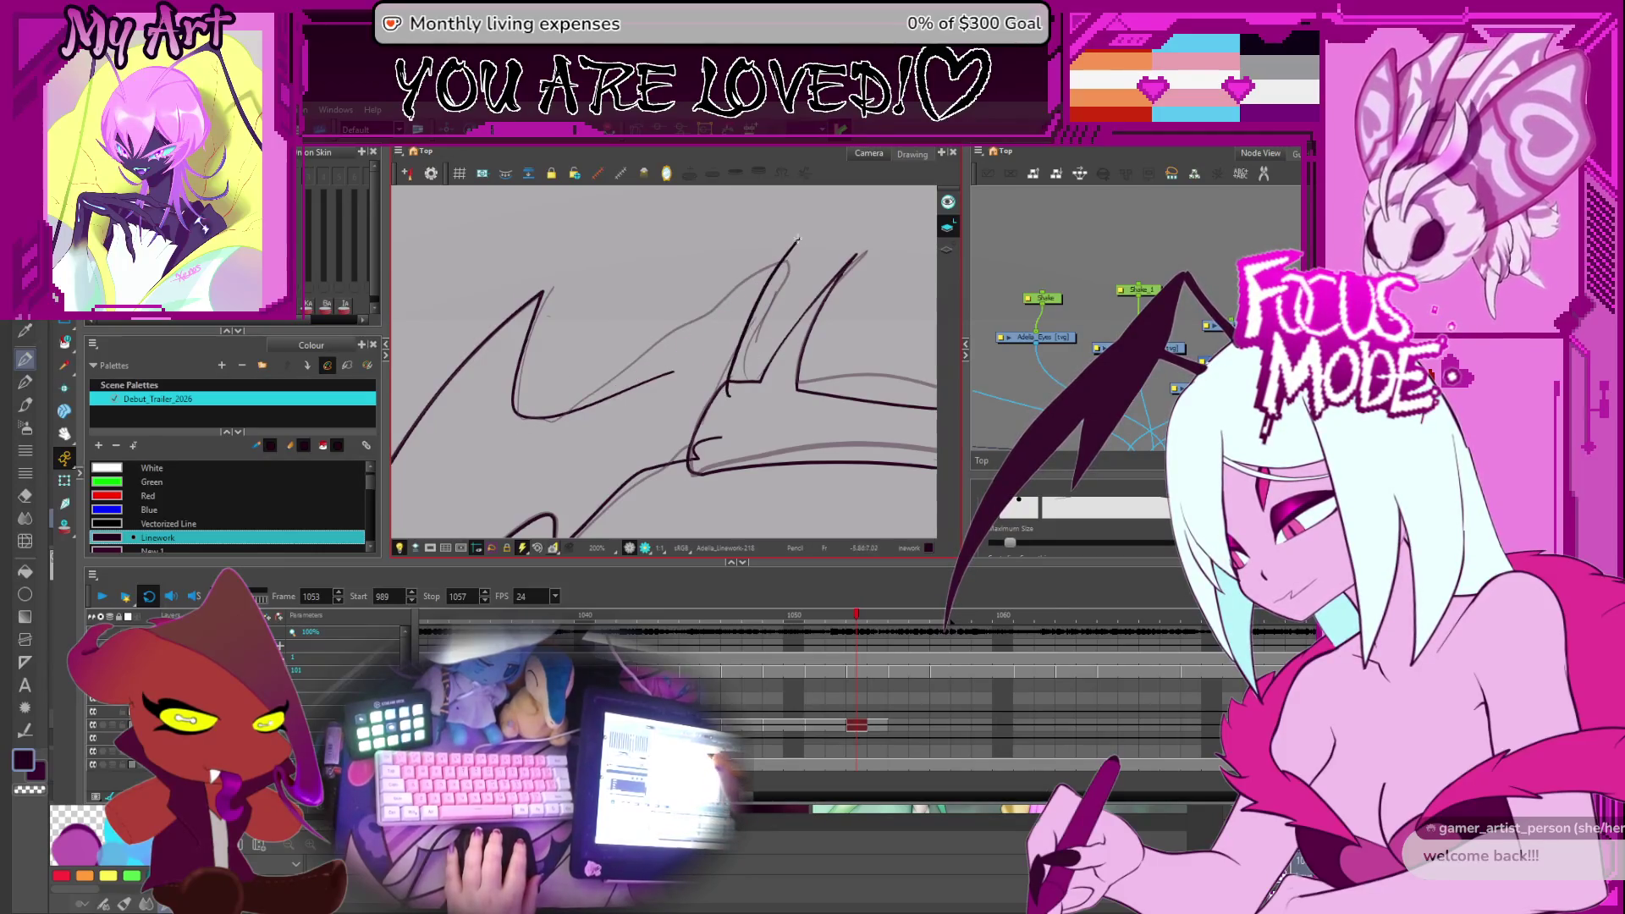
pyautogui.moveTo(804, 238); pyautogui.dragTo(514, 451)
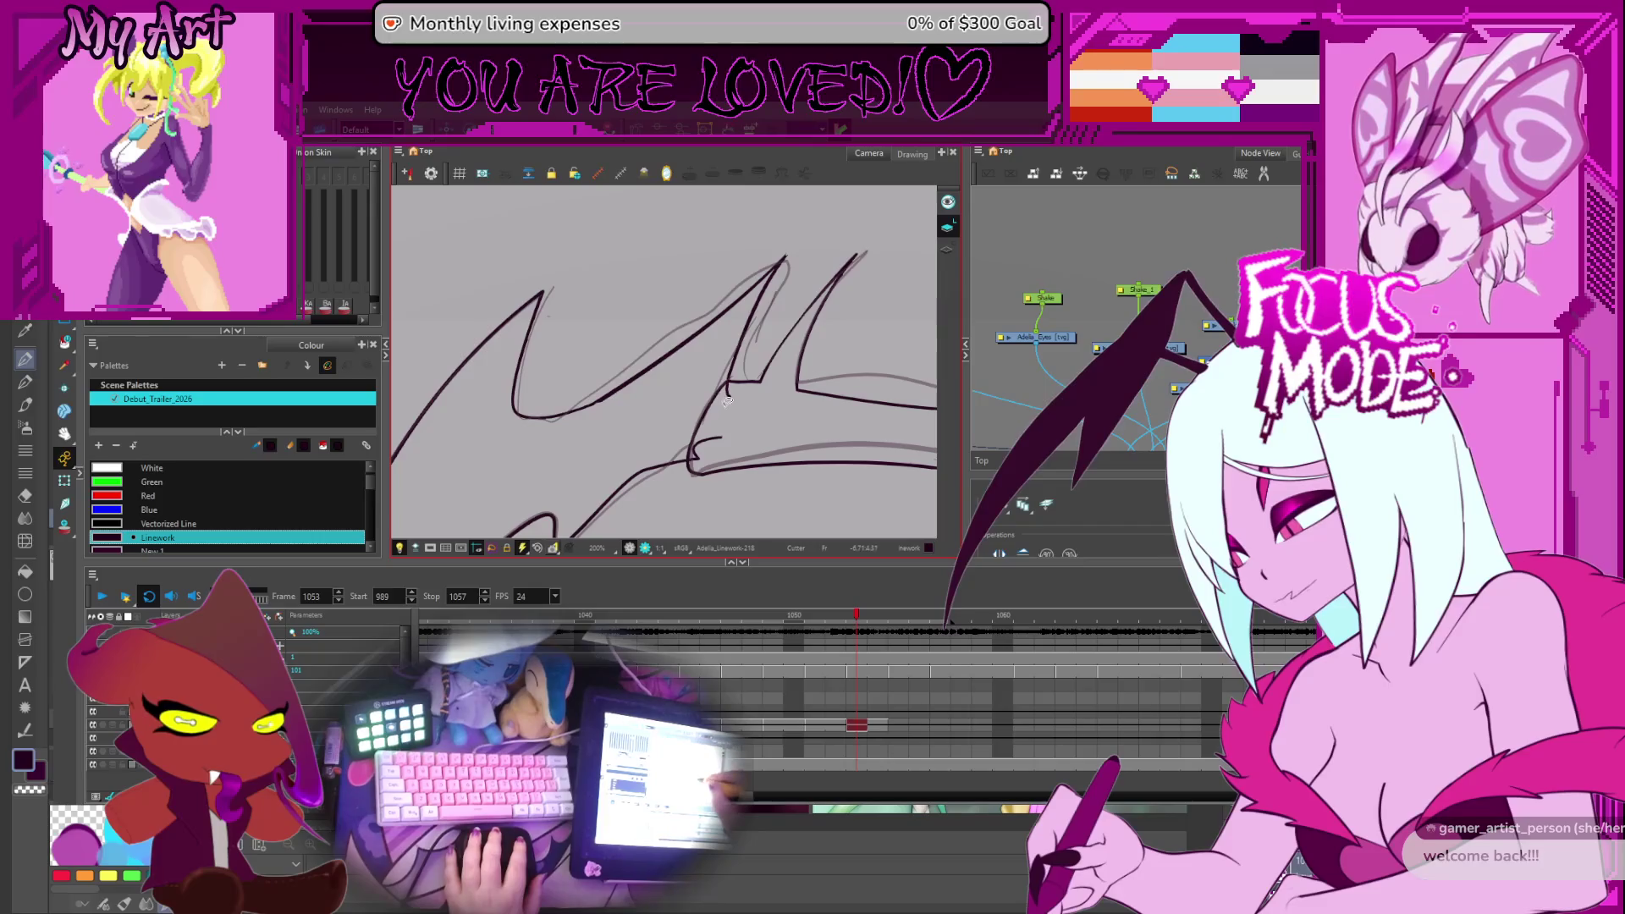
pyautogui.scroll(-4, 725, 425)
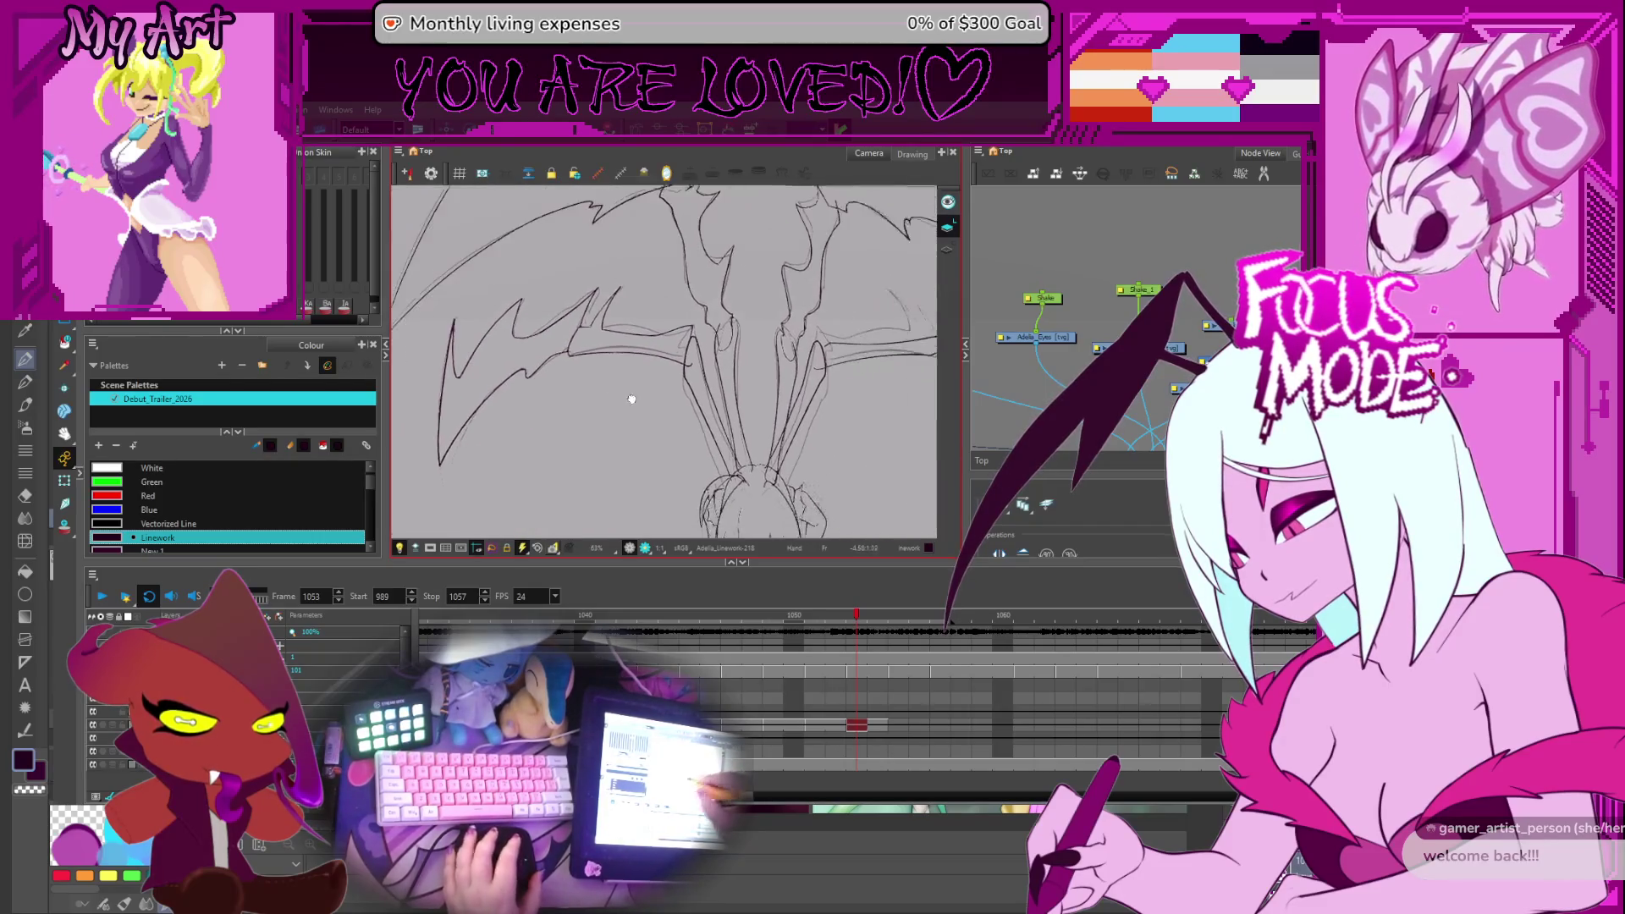
# Select the dark claw outline and drag its points to bend it into a tight kink
pyautogui.scroll(2, 683, 381)
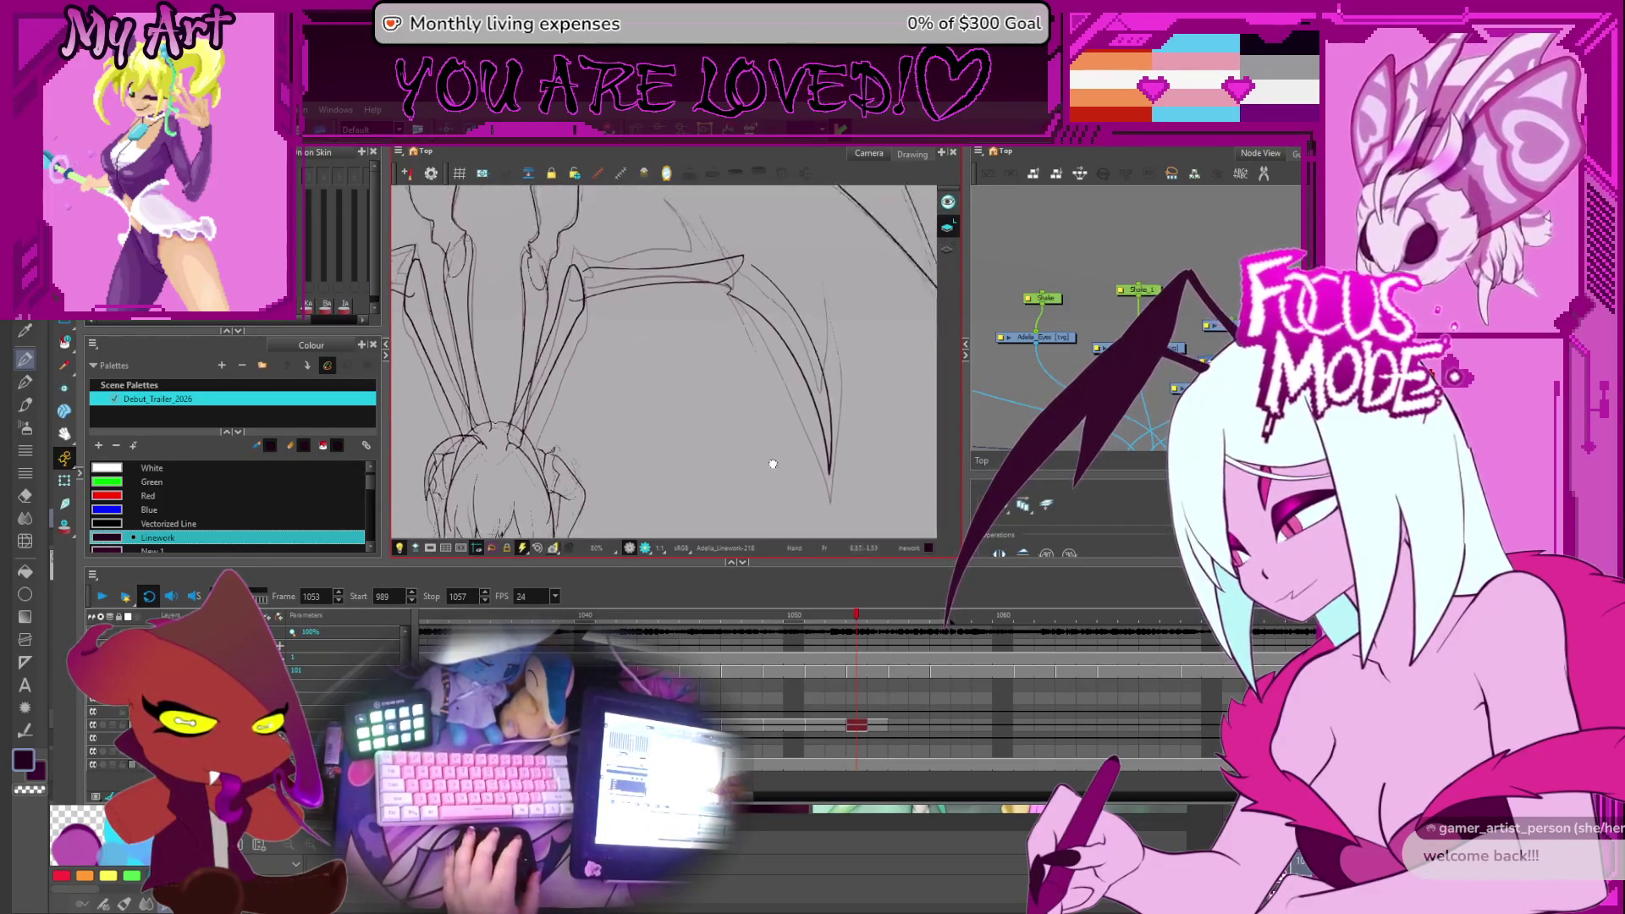
pyautogui.scroll(2, 718, 415)
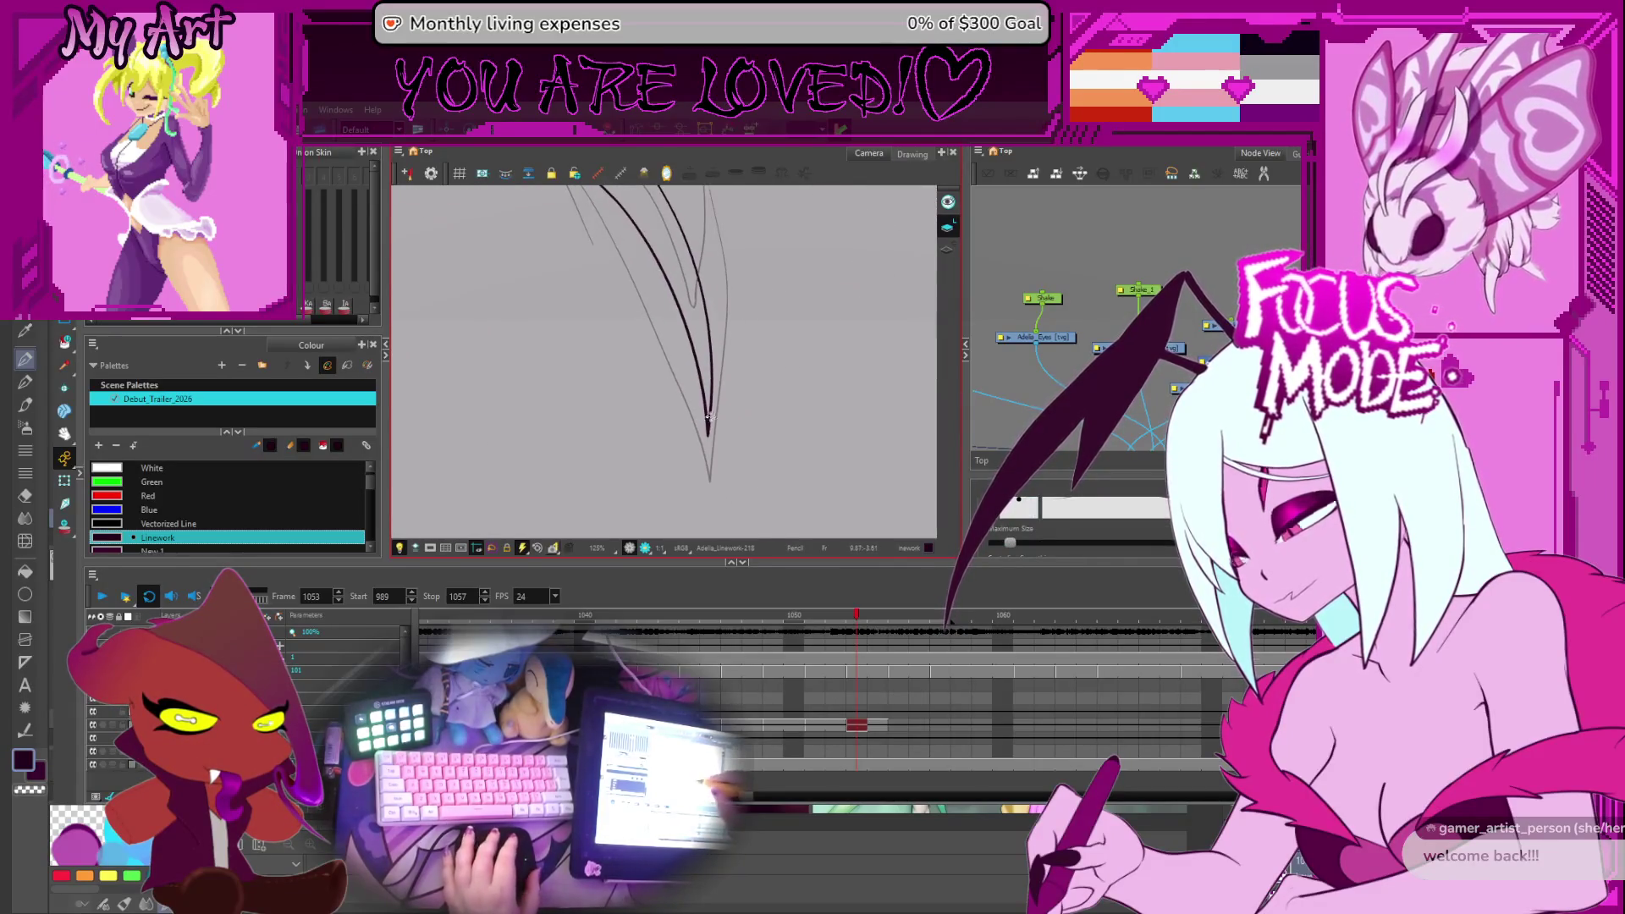
pyautogui.click(712, 433)
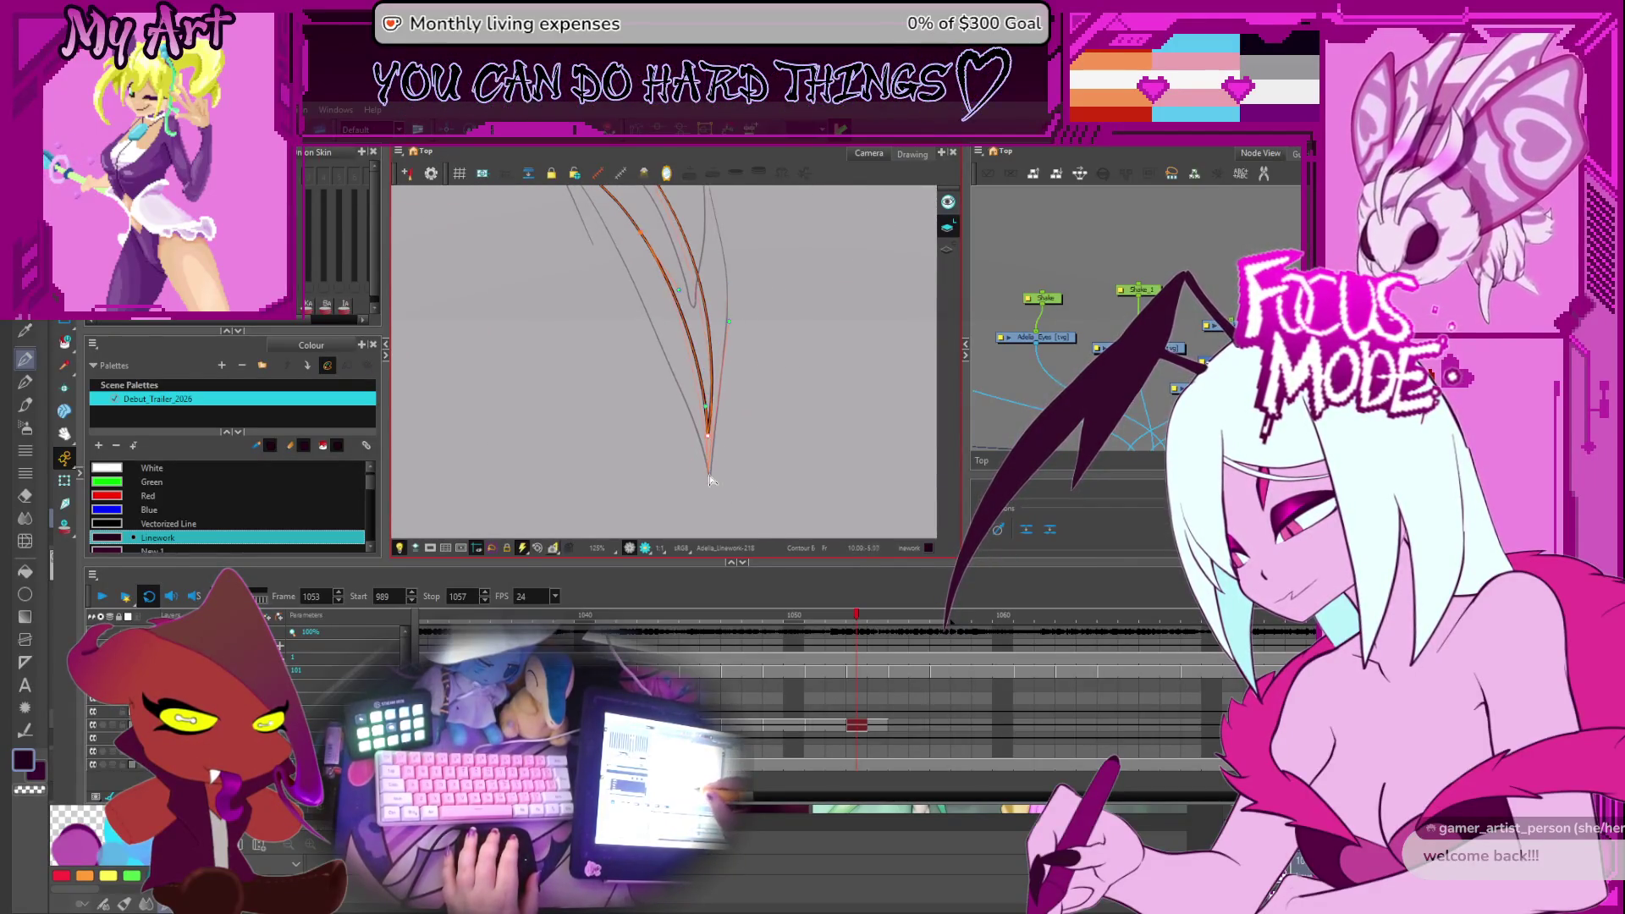
pyautogui.scroll(3, 709, 457)
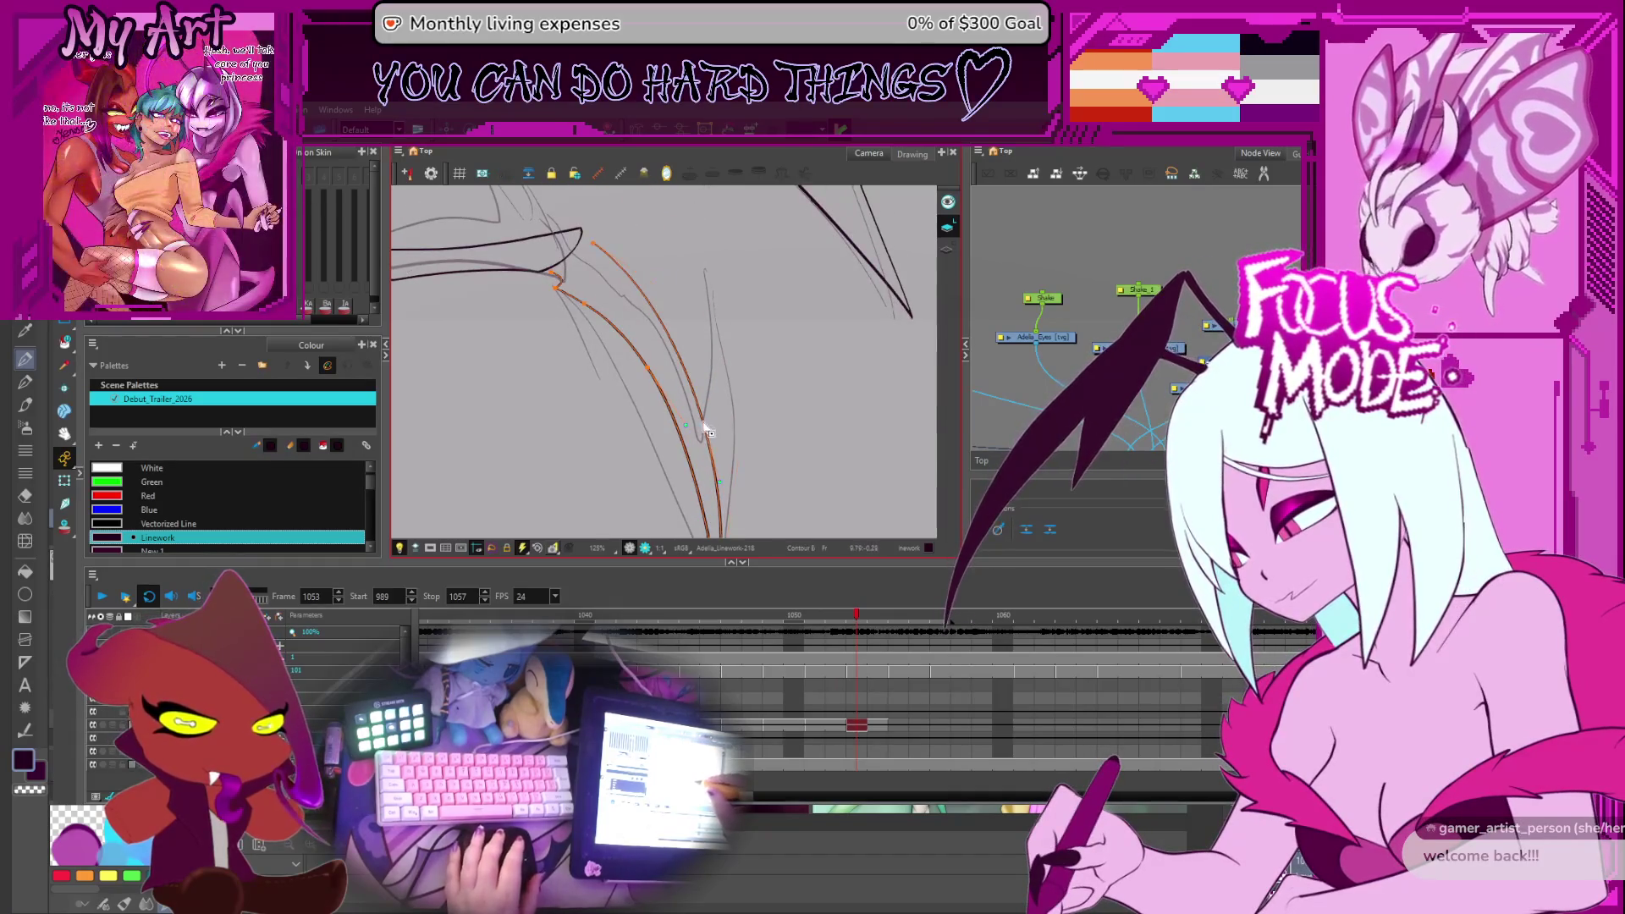
pyautogui.scroll(-3, 703, 381)
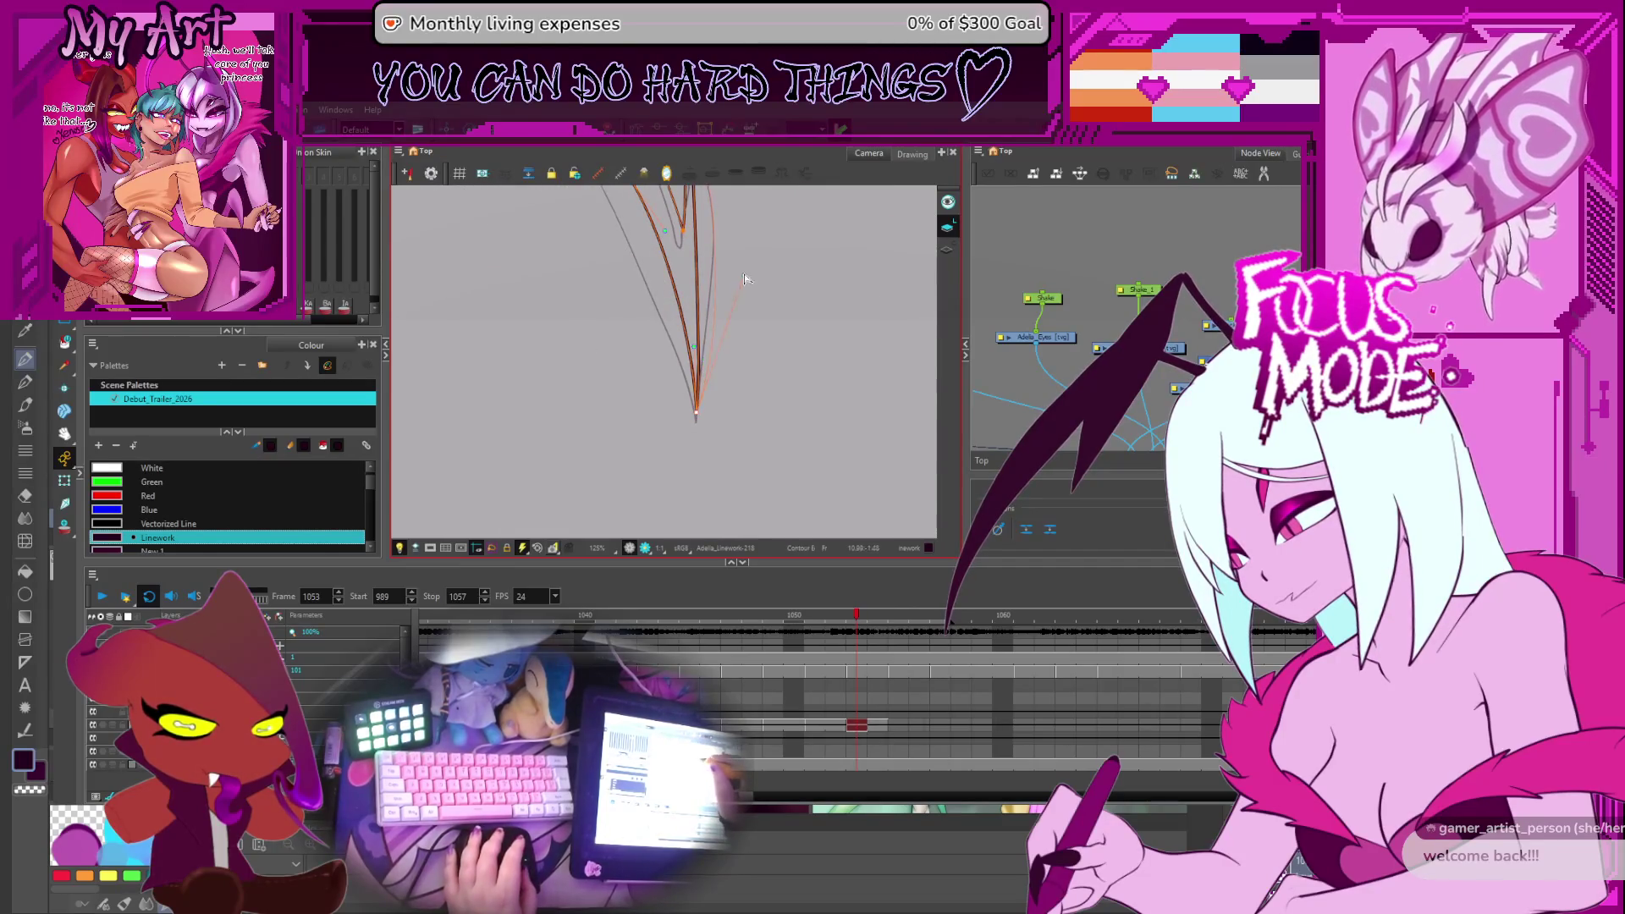
pyautogui.scroll(5, 737, 238)
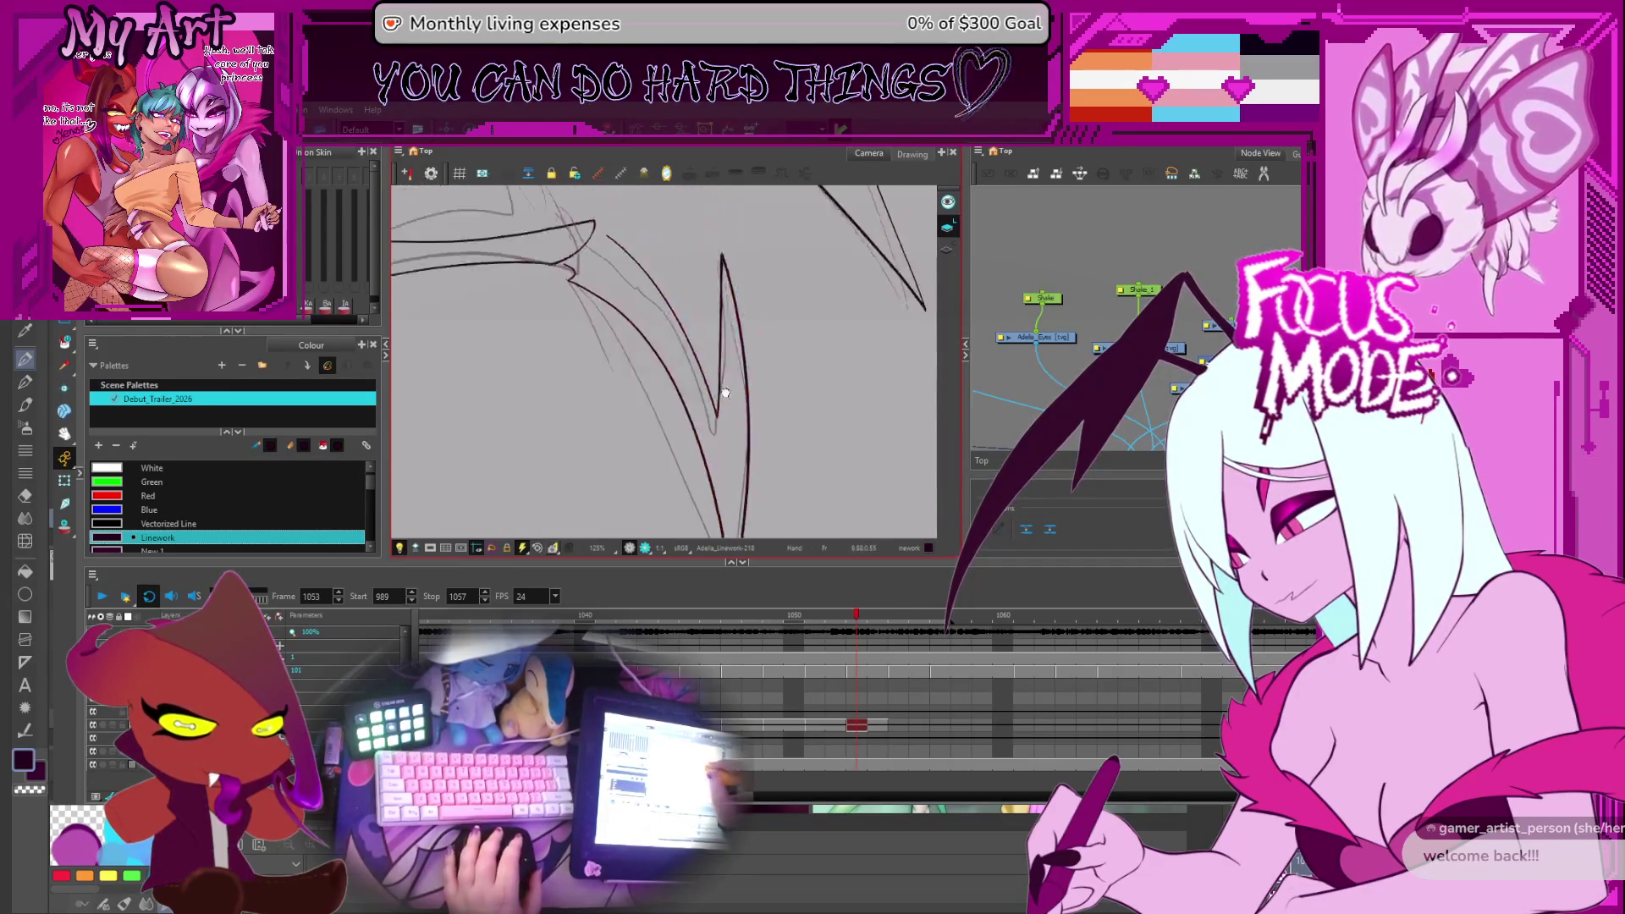
pyautogui.click(738, 468)
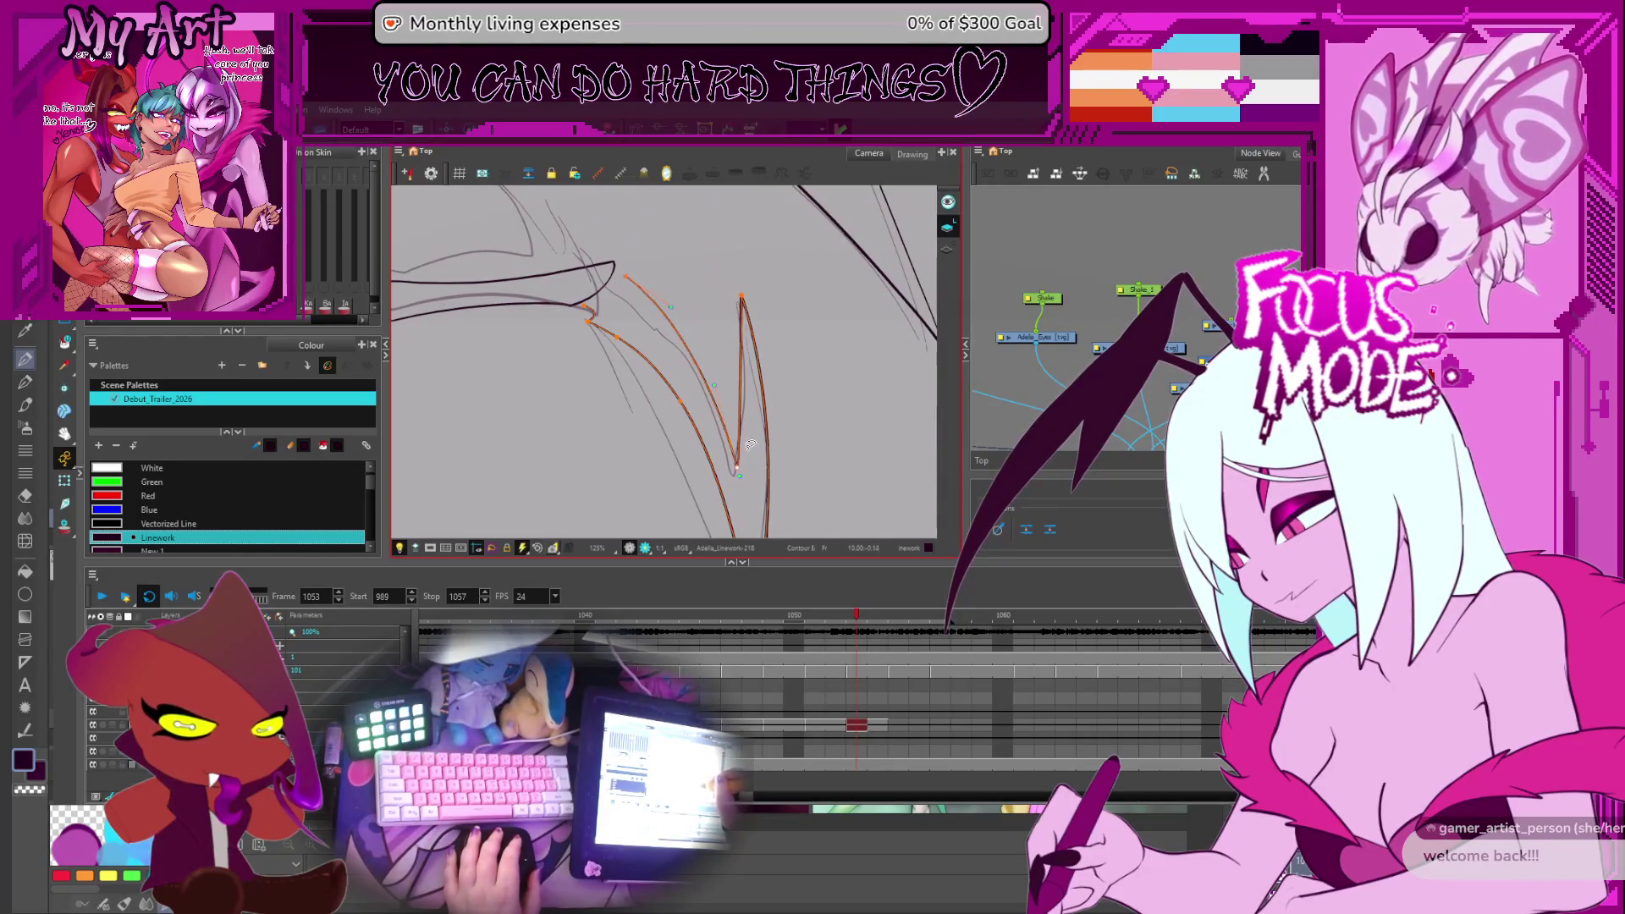
pyautogui.scroll(-2, 745, 381)
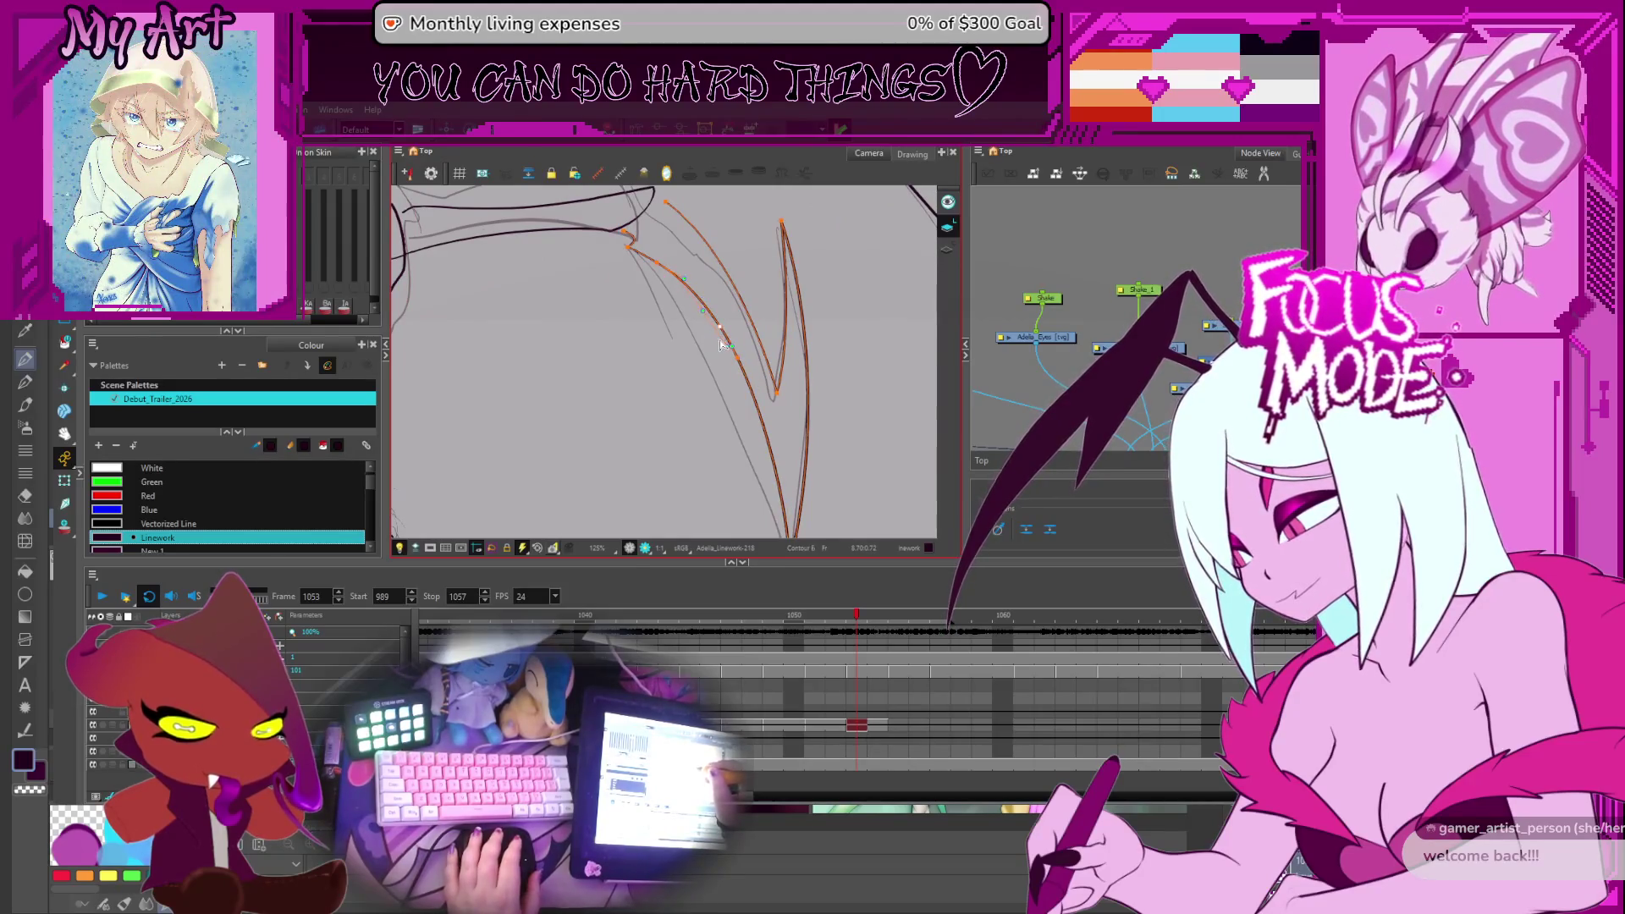
pyautogui.moveTo(725, 366); pyautogui.dragTo(733, 377)
pyautogui.click(722, 354)
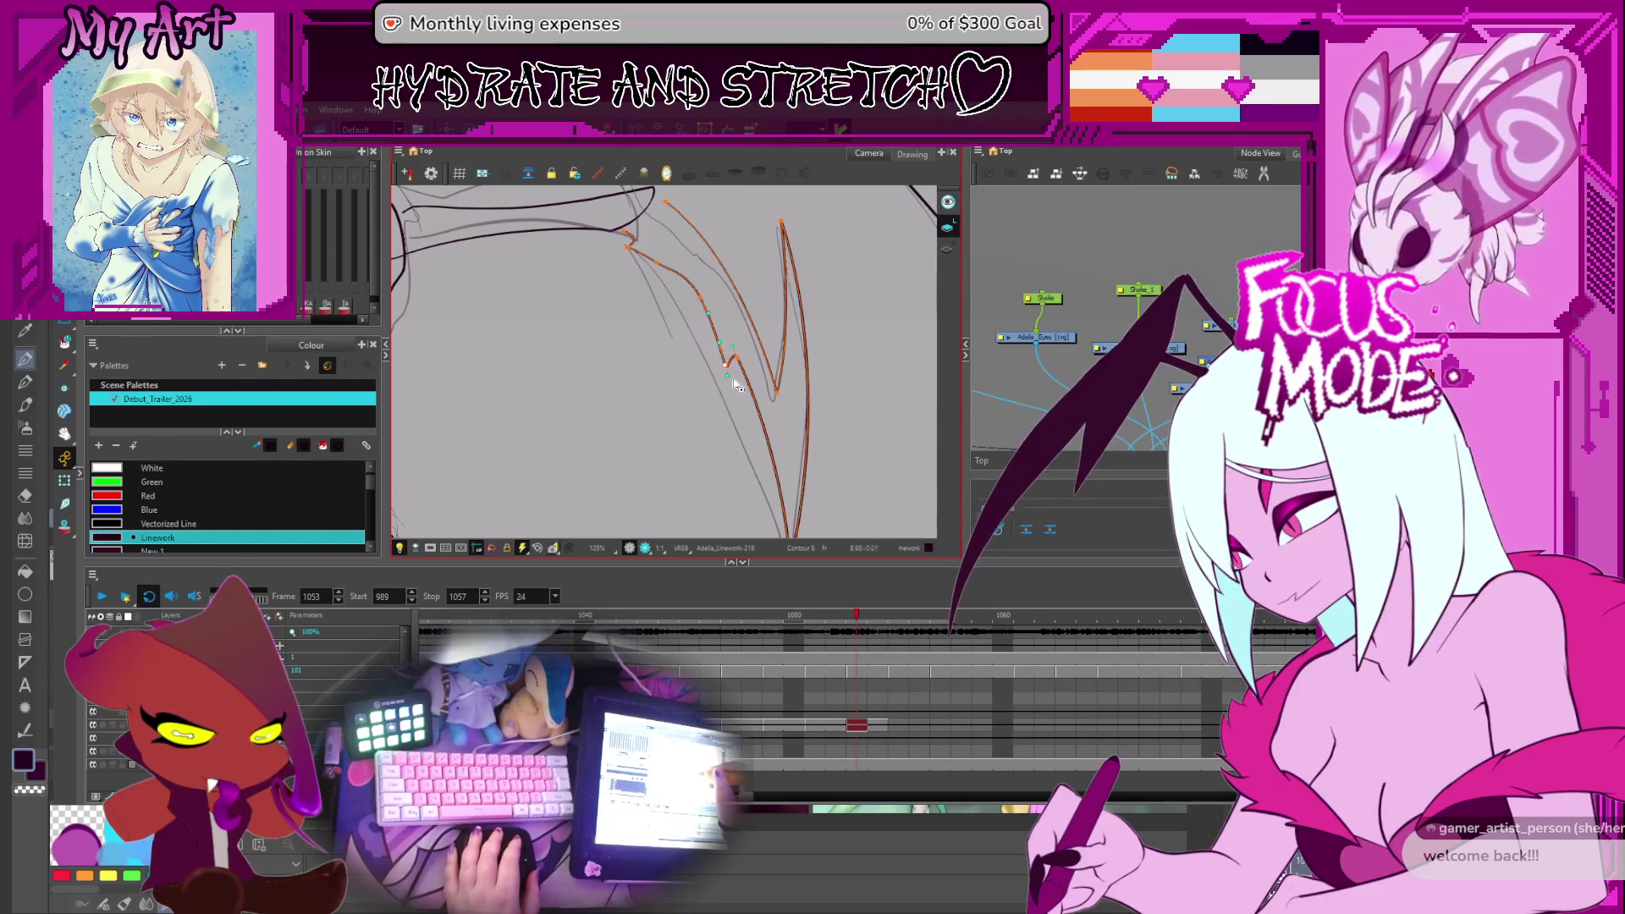
pyautogui.moveTo(669, 204)
pyautogui.mouseDown()
pyautogui.moveTo(731, 338)
pyautogui.moveTo(725, 323)
pyautogui.moveTo(714, 363)
pyautogui.mouseUp()
# Straighten the bulge at the wing-arm outline's right end and smooth the edge below its corner
pyautogui.click(709, 390)
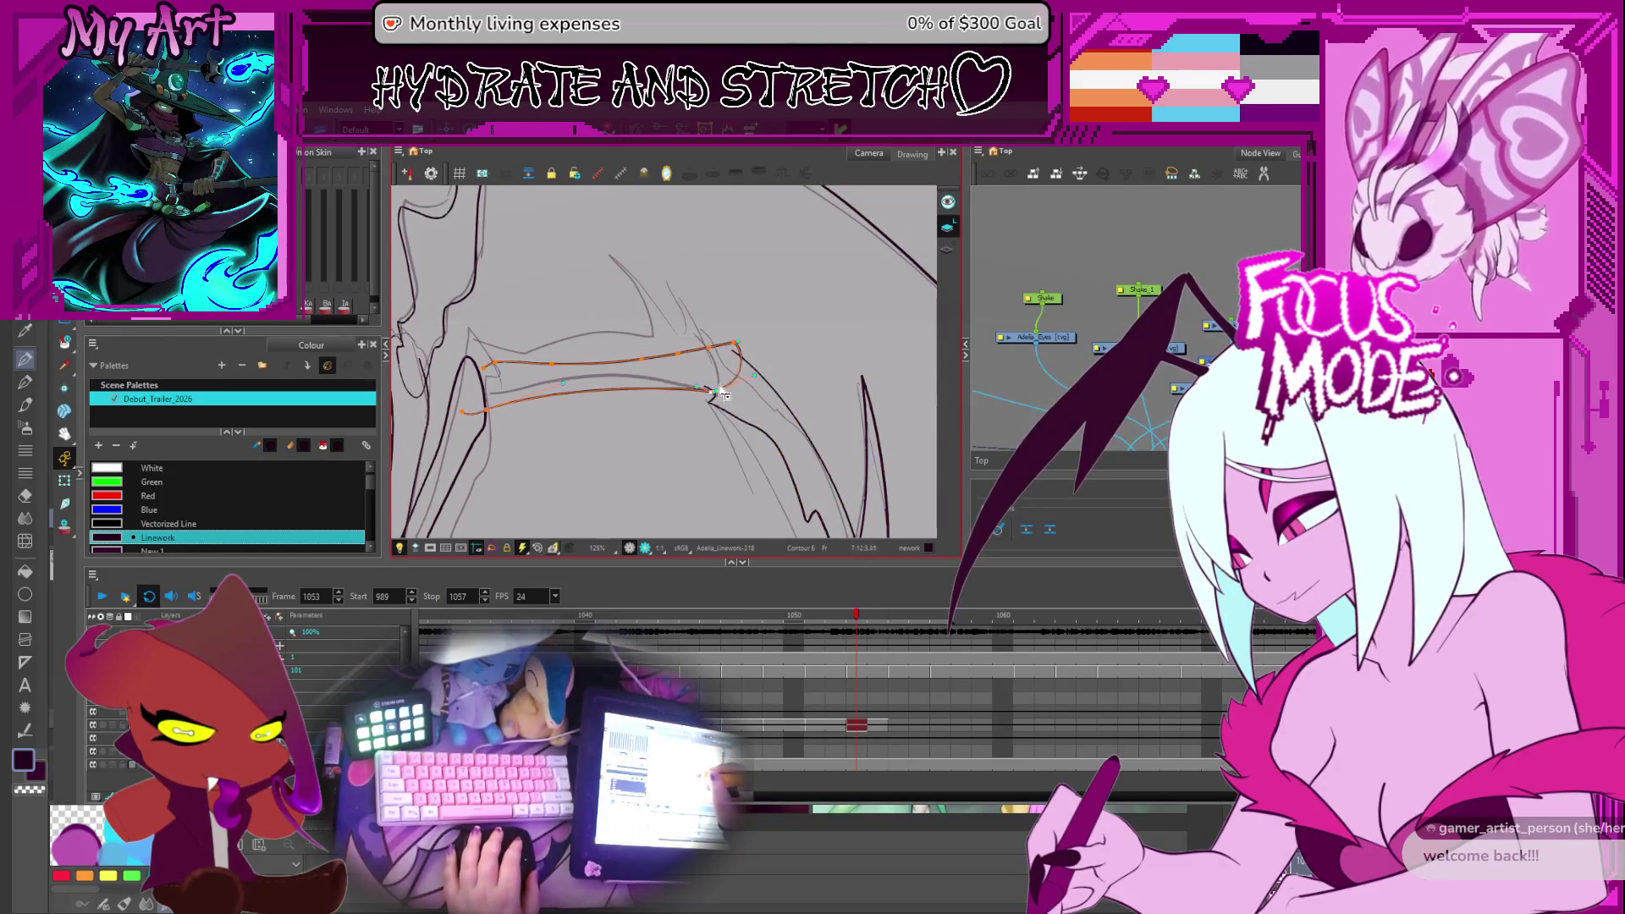
pyautogui.moveTo(735, 349); pyautogui.dragTo(697, 337)
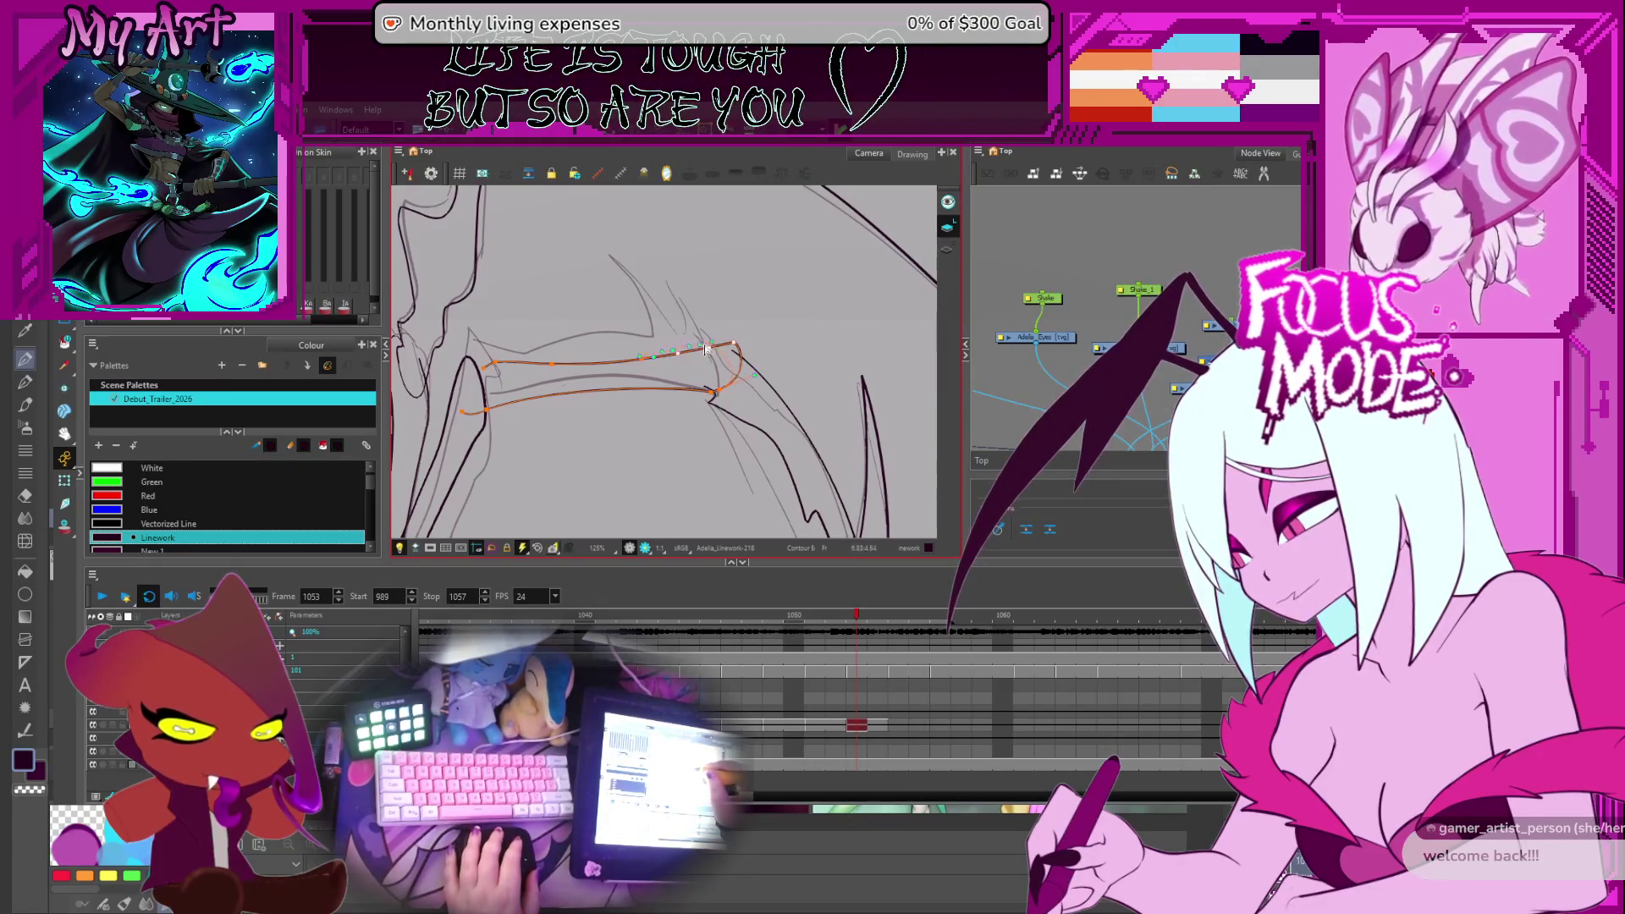
pyautogui.moveTo(736, 379); pyautogui.dragTo(677, 288)
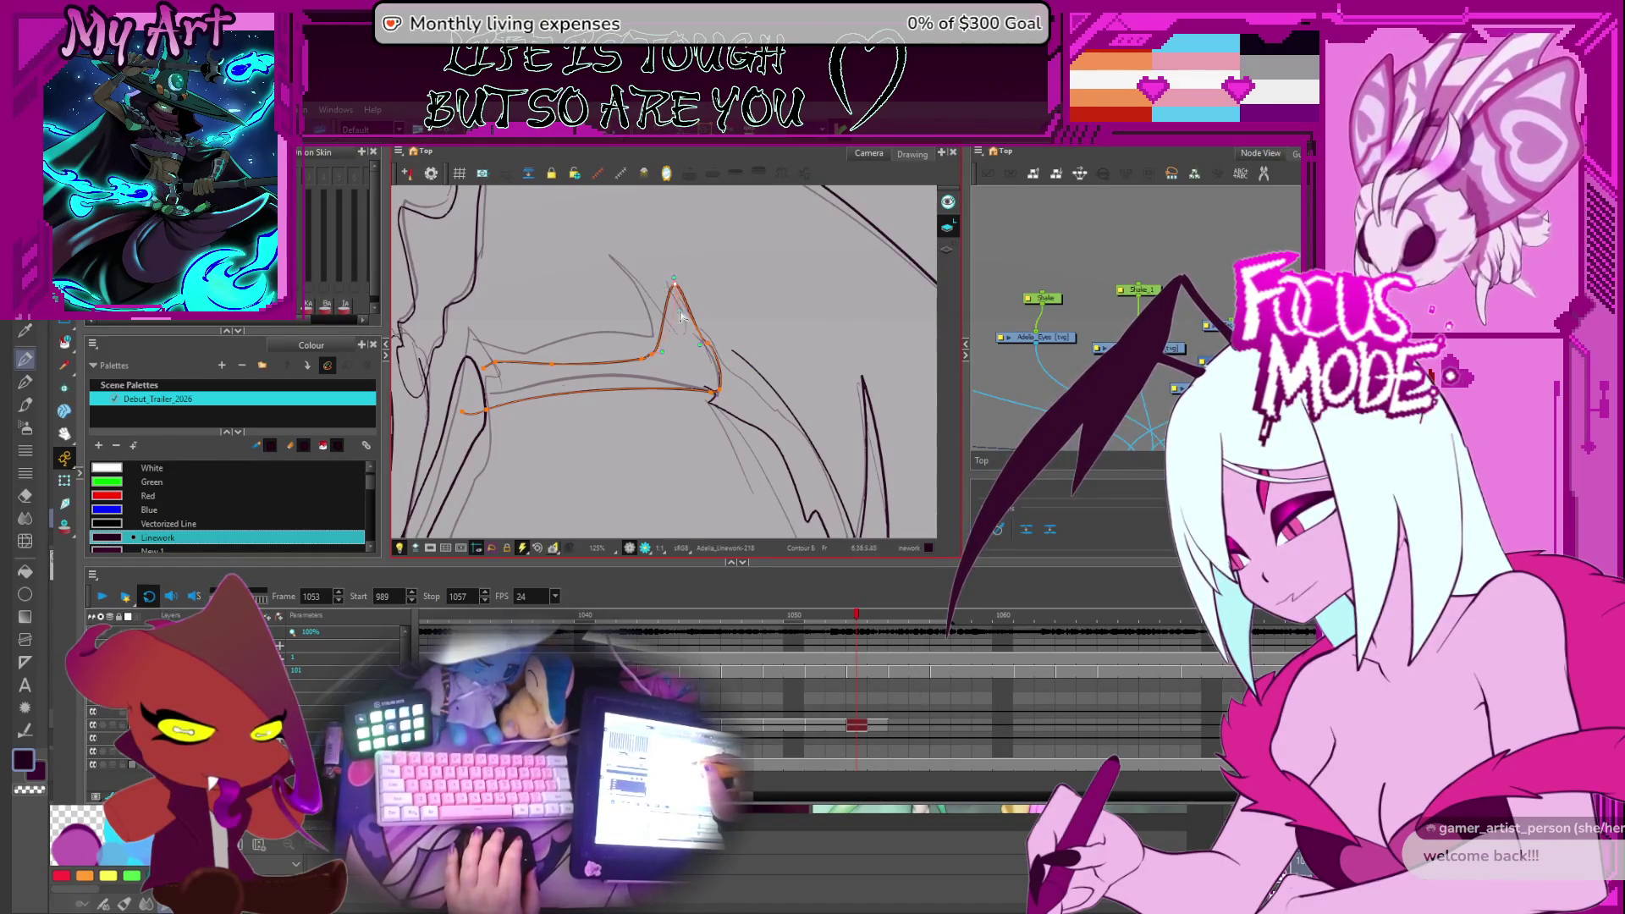
pyautogui.moveTo(686, 316); pyautogui.dragTo(715, 355)
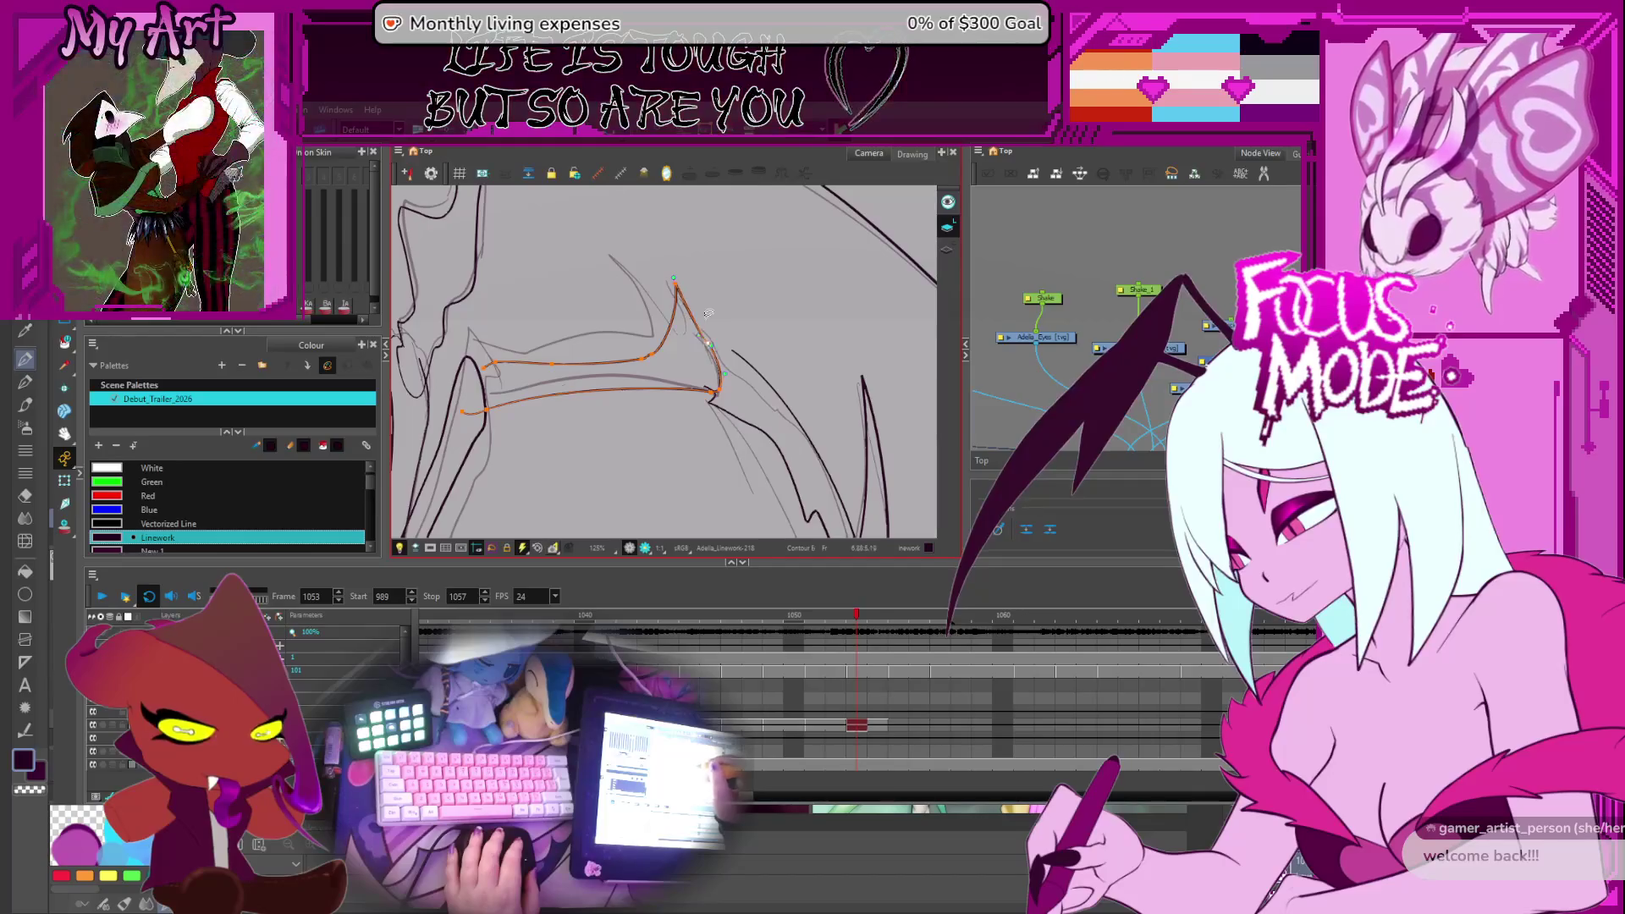
pyautogui.click(743, 358)
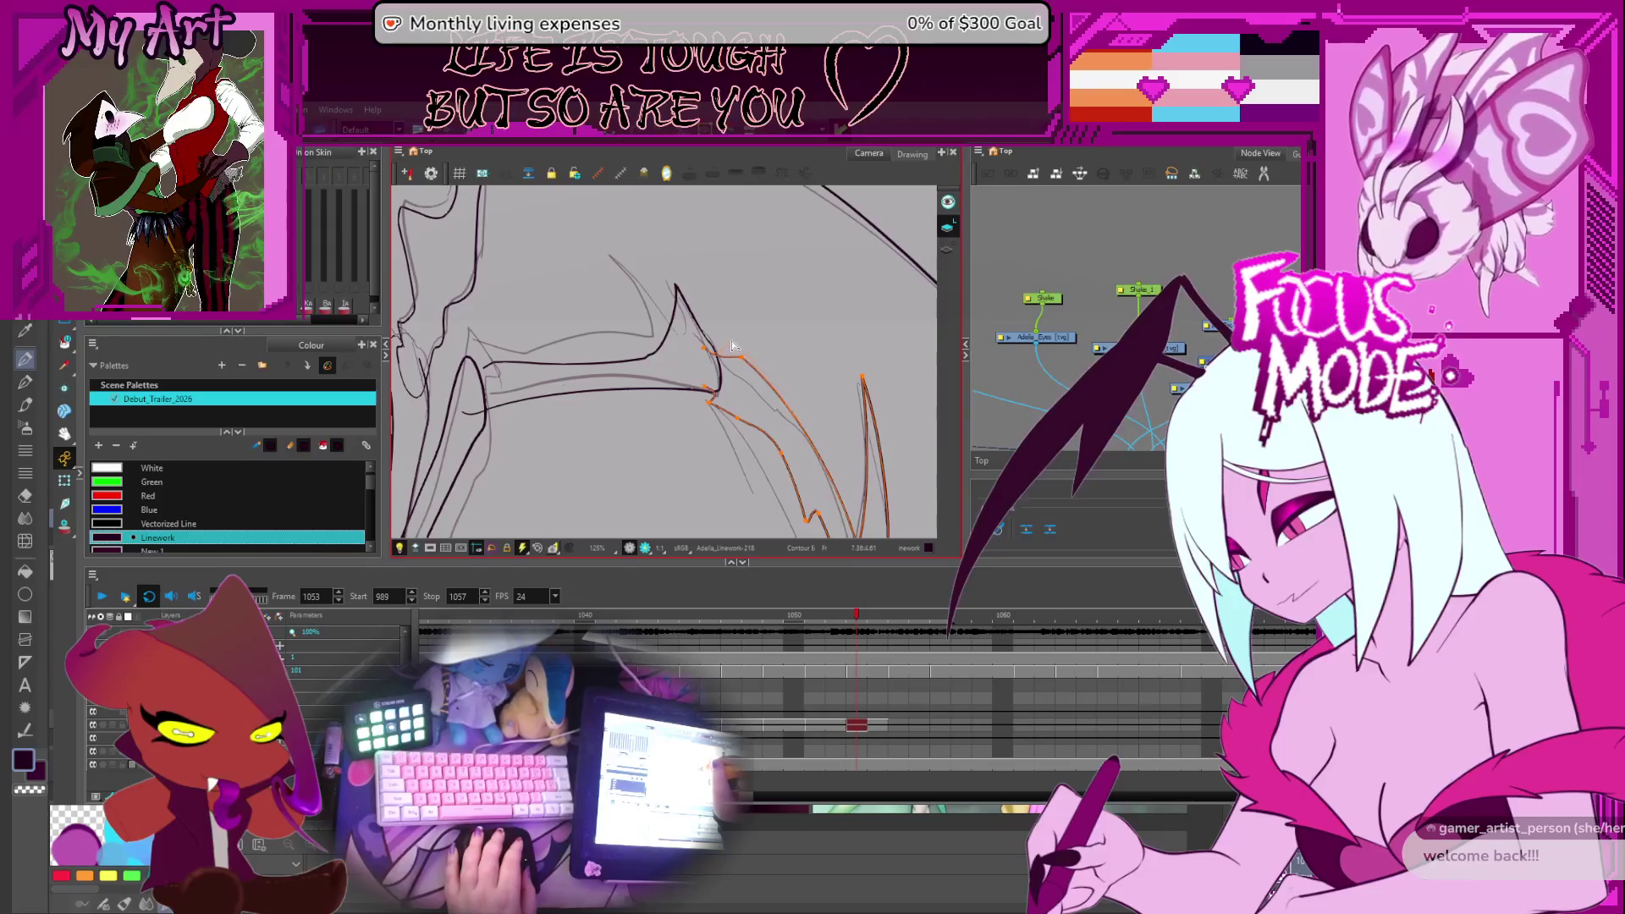
# Pull a new sharp peak up on the horizontal wing-arm outline and extend its left end
pyautogui.moveTo(648, 320); pyautogui.dragTo(682, 347)
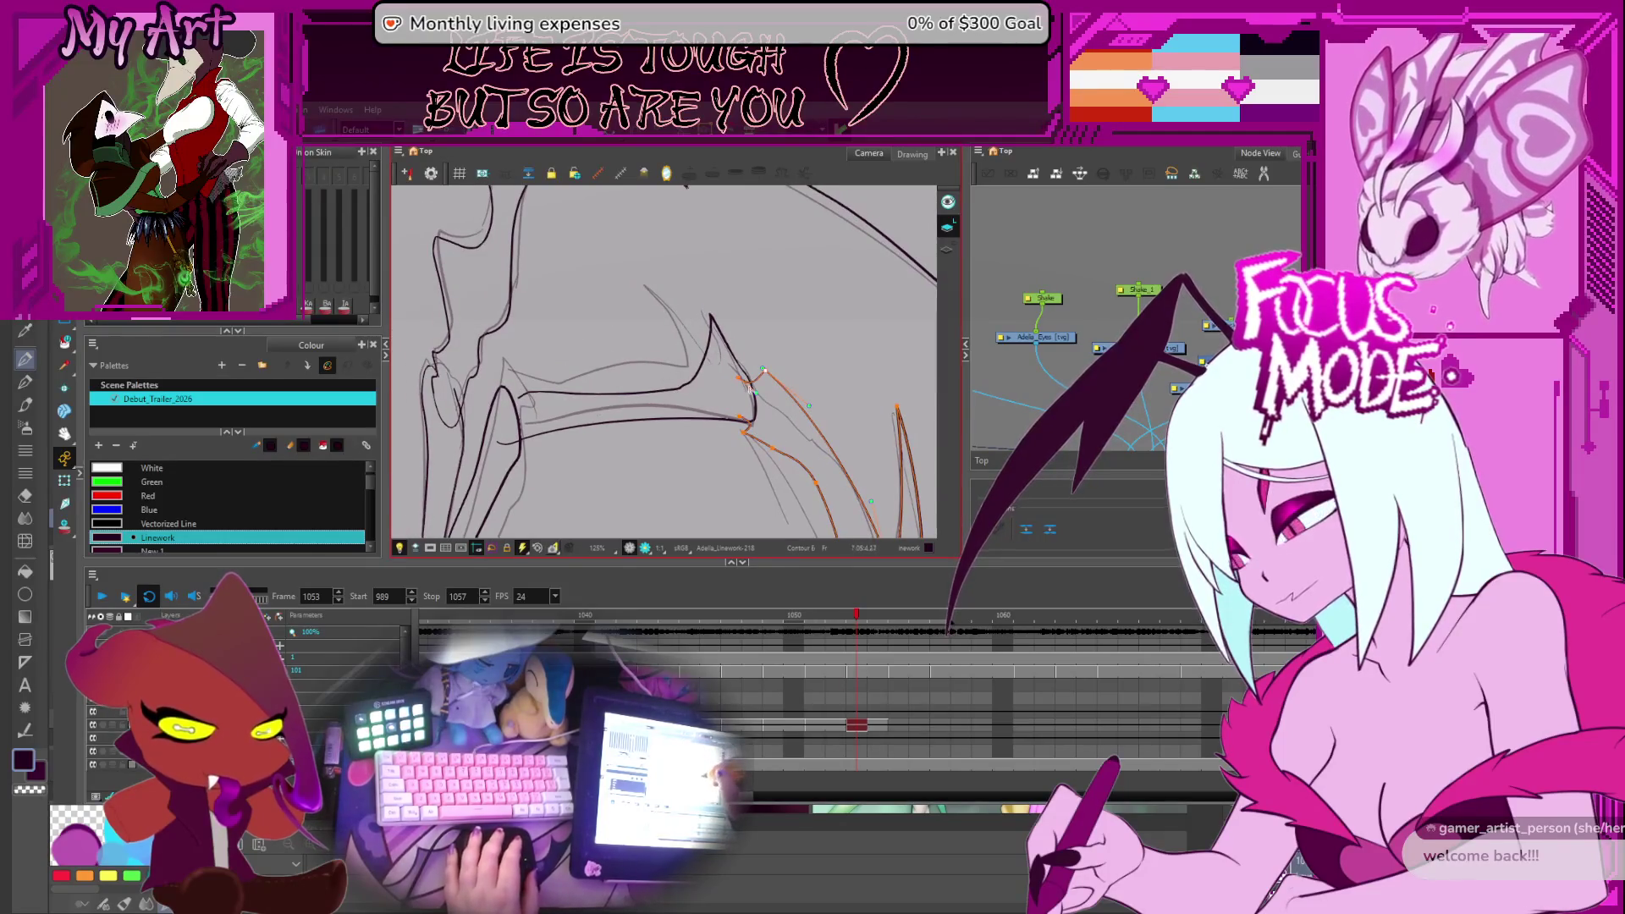
pyautogui.click(706, 368)
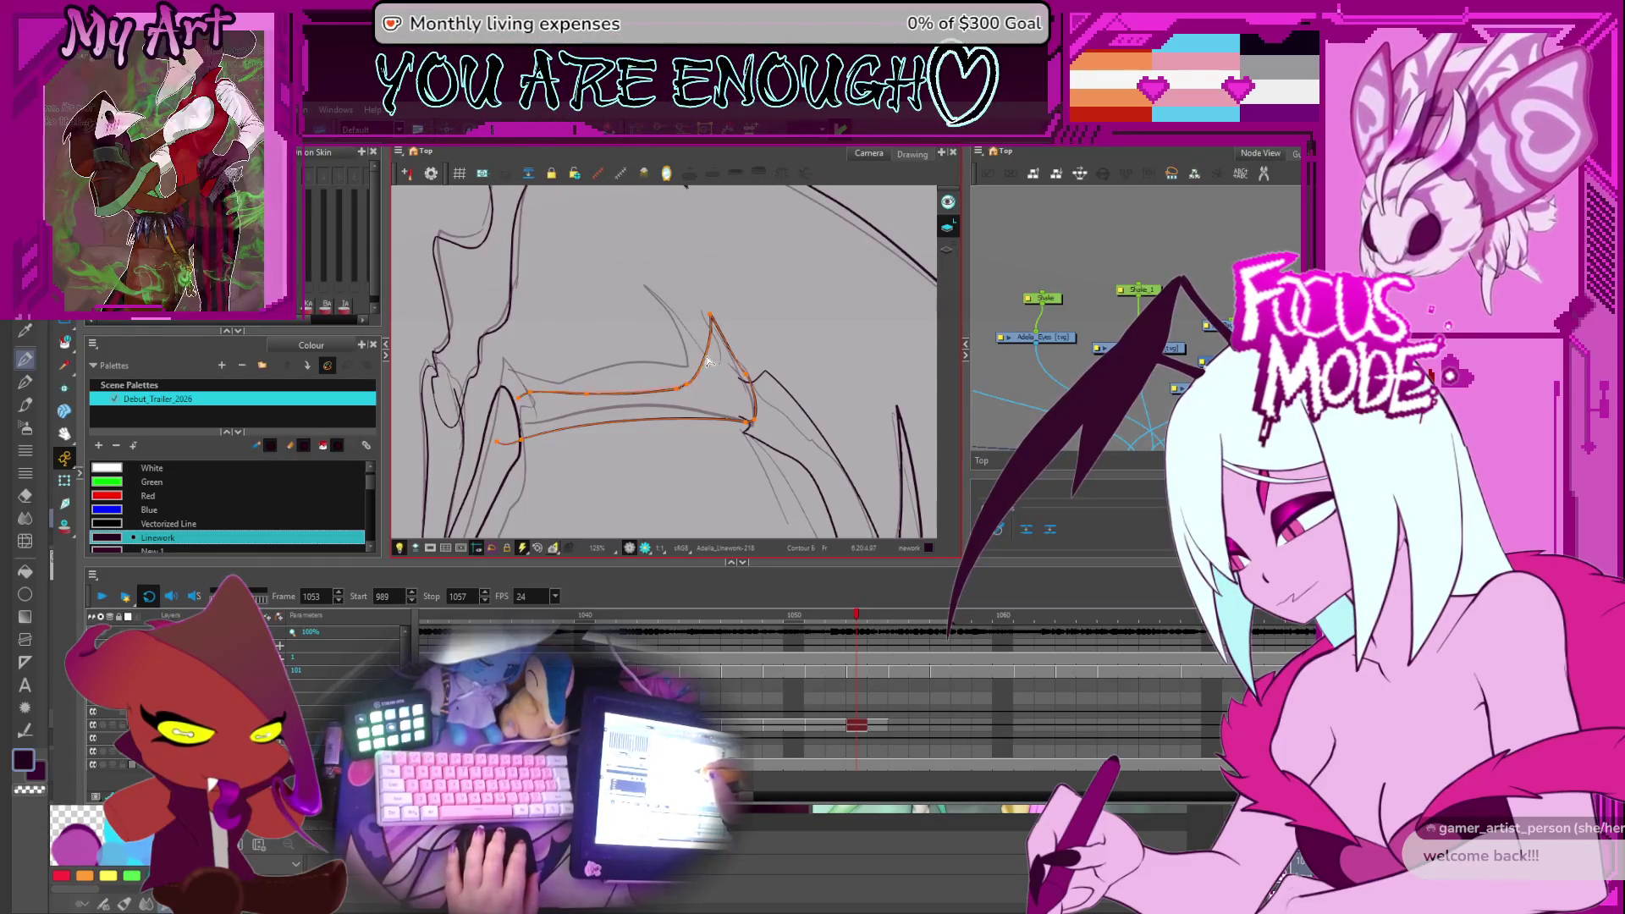
pyautogui.moveTo(705, 362); pyautogui.dragTo(715, 365)
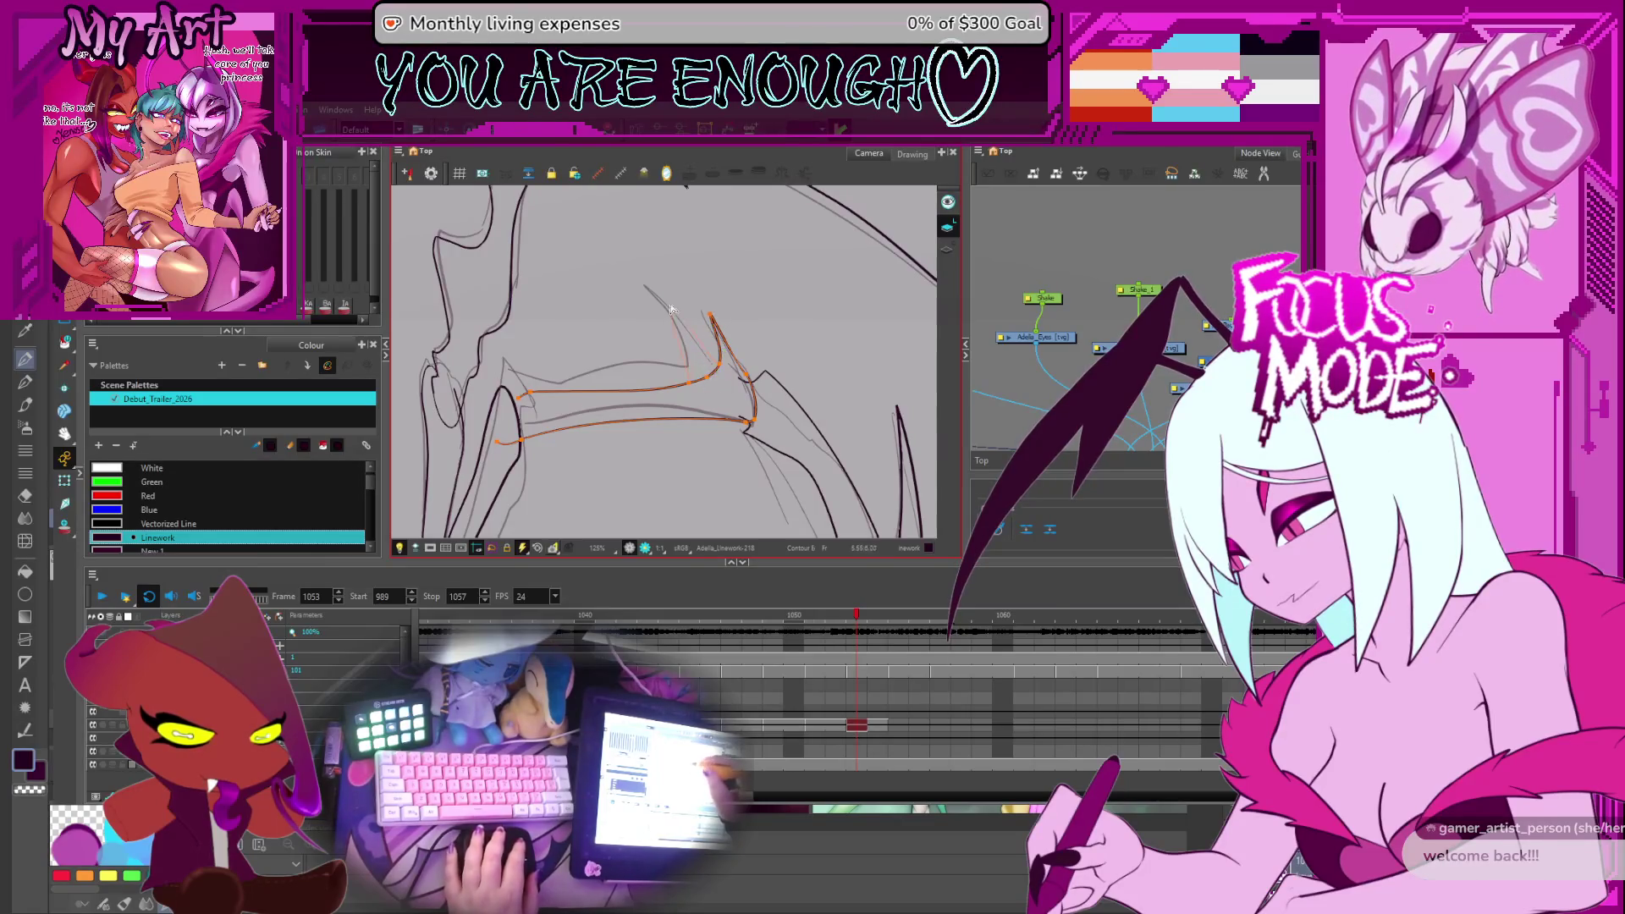
pyautogui.moveTo(651, 290); pyautogui.dragTo(651, 285)
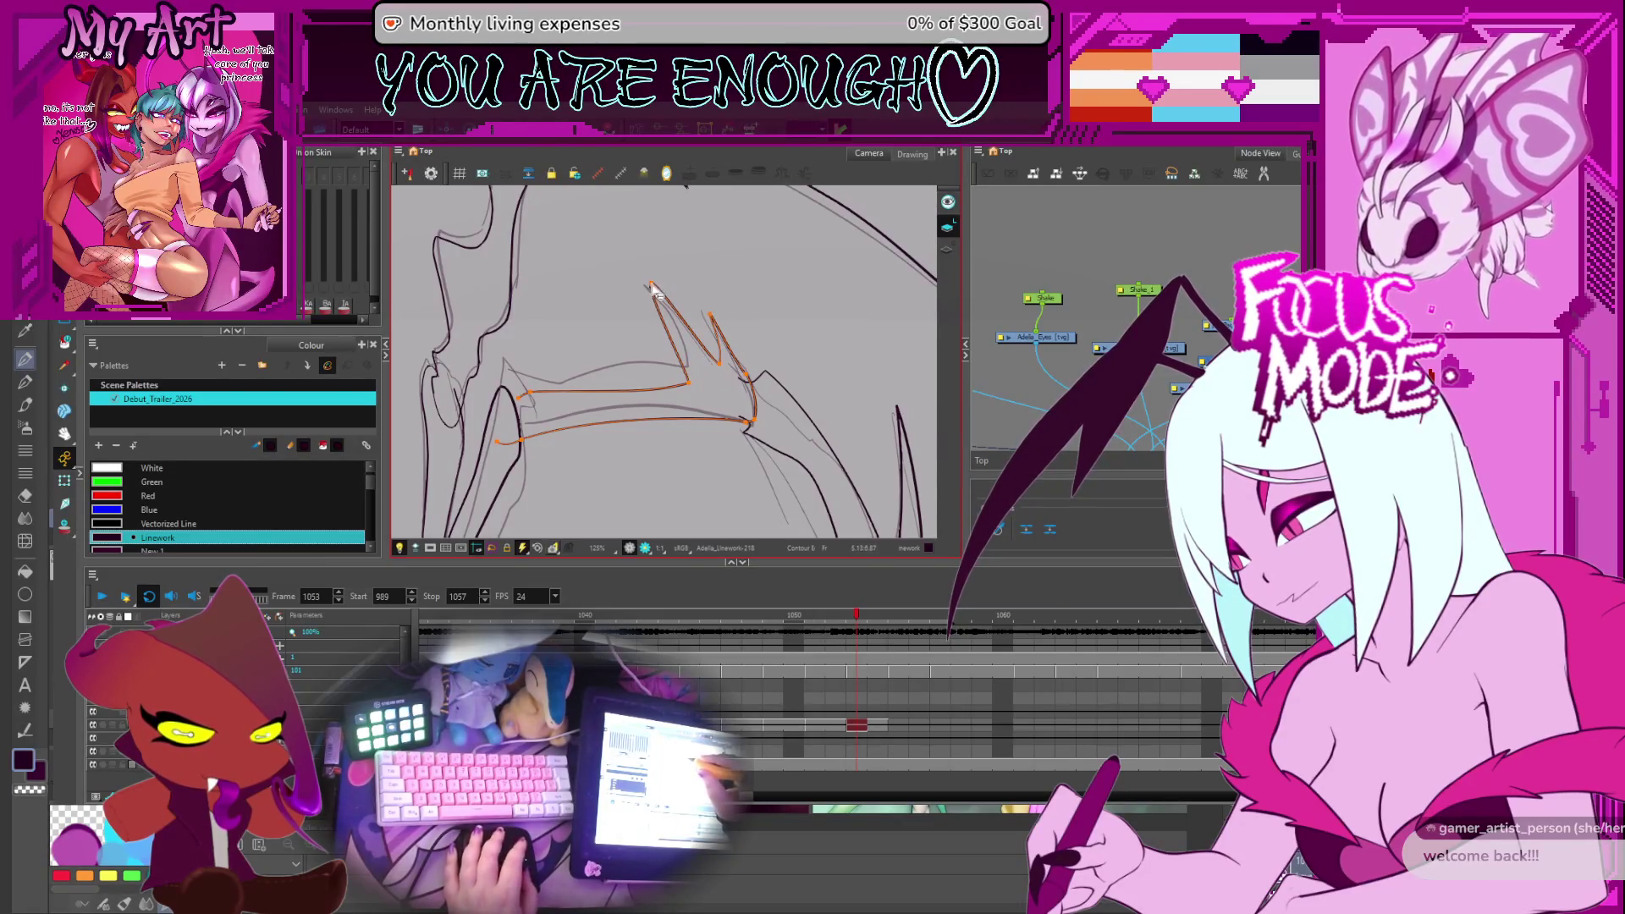
pyautogui.click(690, 378)
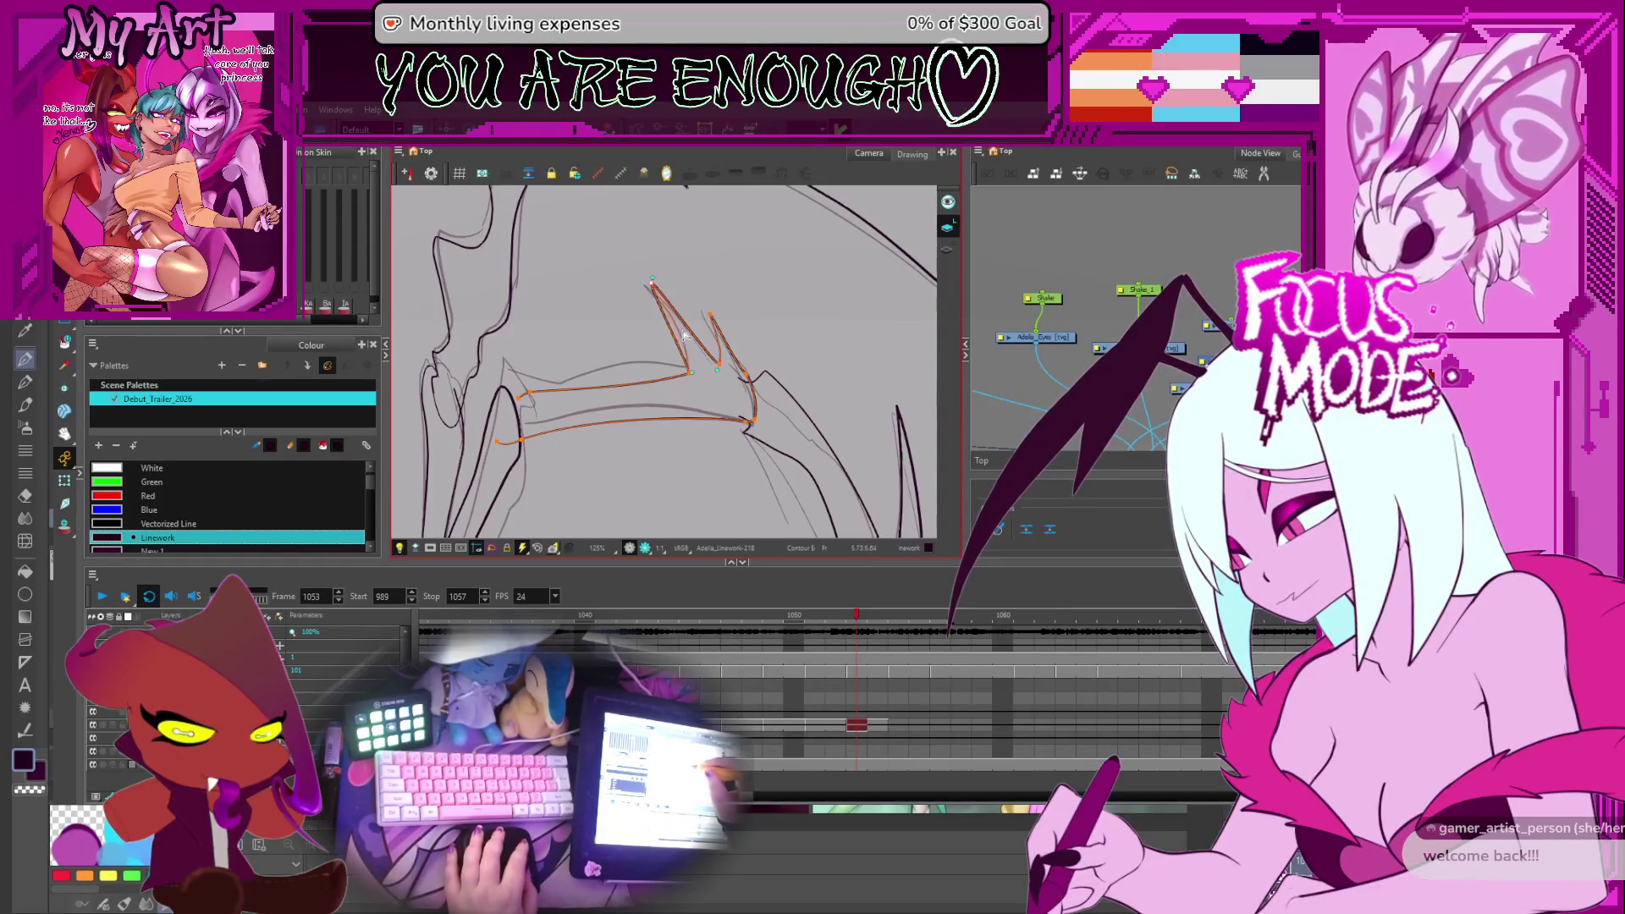
pyautogui.click(531, 397)
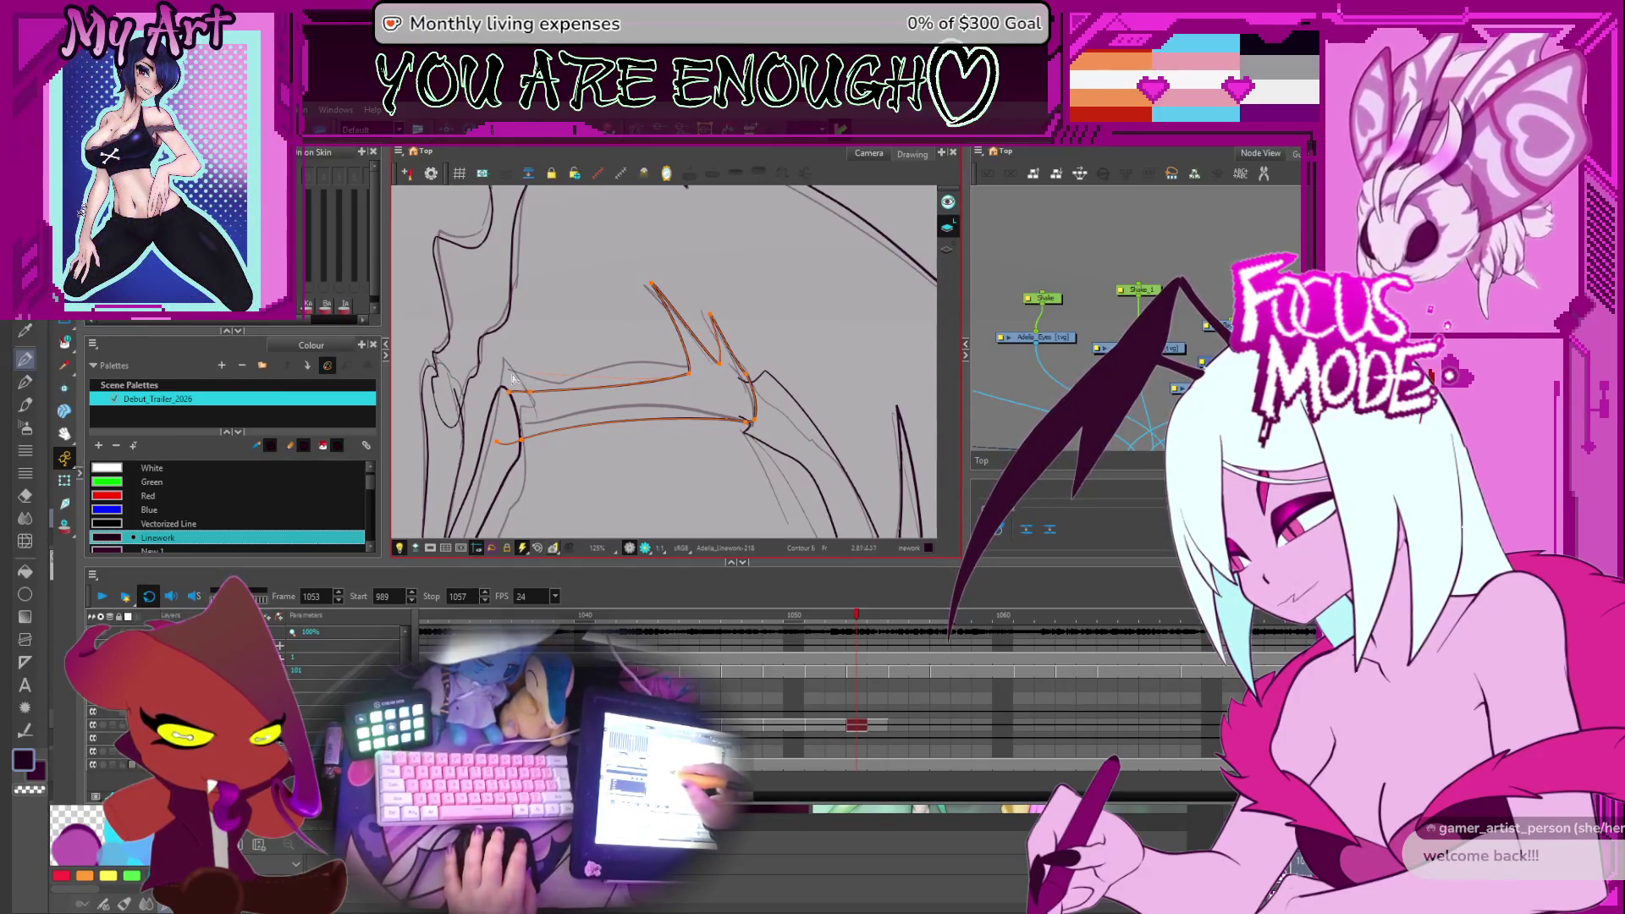
pyautogui.moveTo(510, 368); pyautogui.dragTo(563, 389)
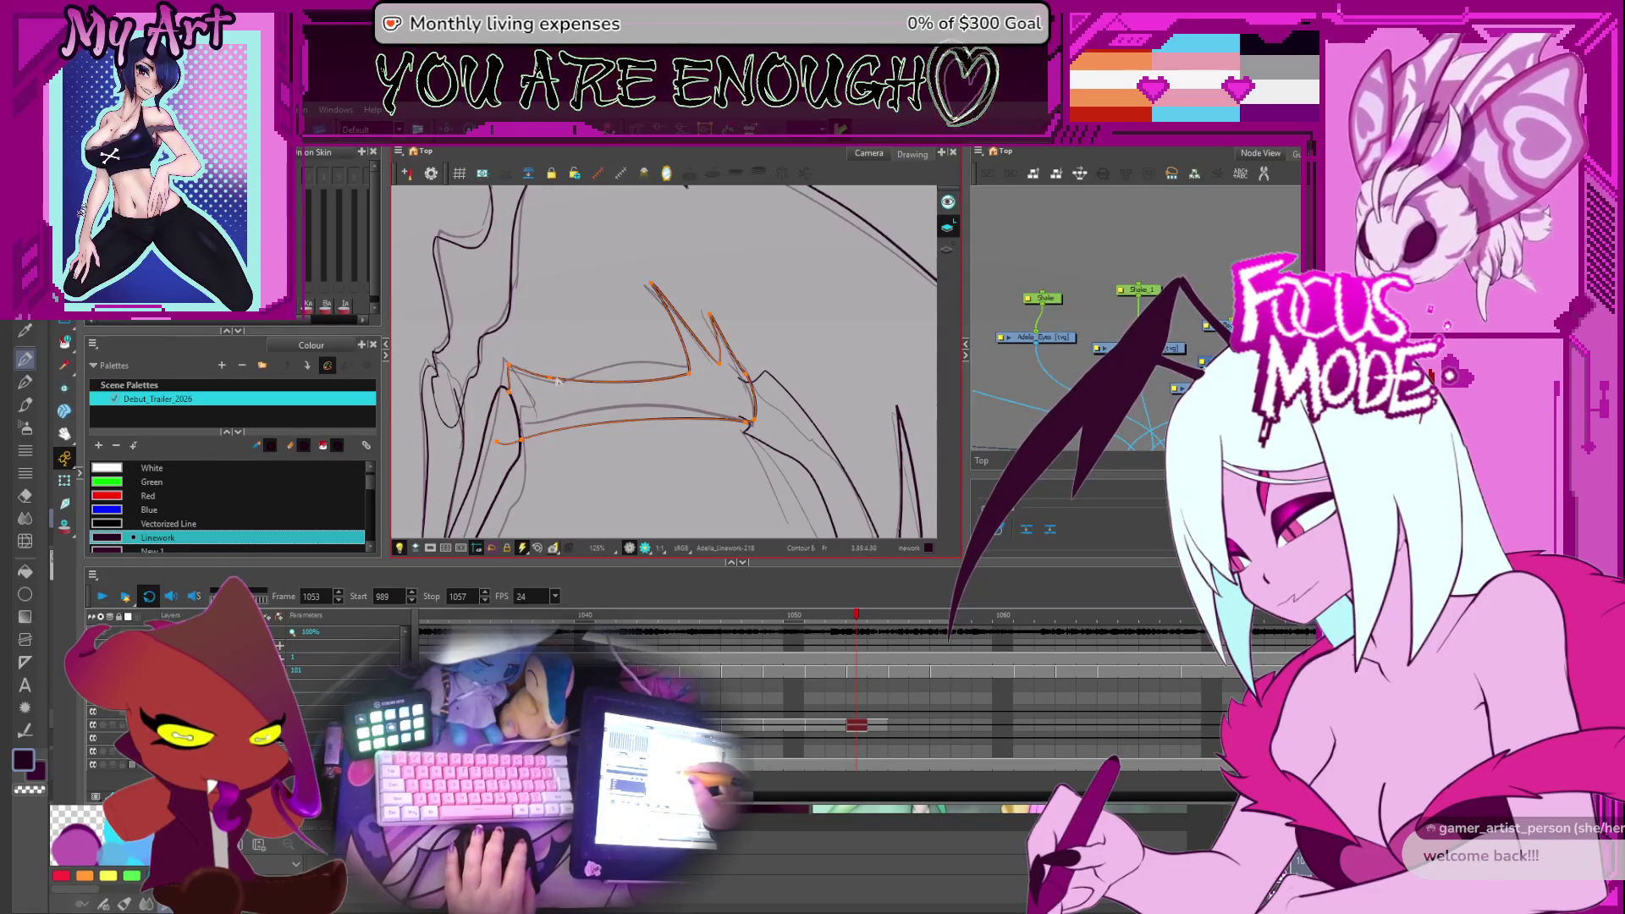
# Select the long diagonal wing-bone stroke, then the upper wing outline, on the left wing
pyautogui.moveTo(760, 394)
pyautogui.mouseDown()
pyautogui.moveTo(719, 364)
pyautogui.moveTo(854, 256)
pyautogui.mouseUp()
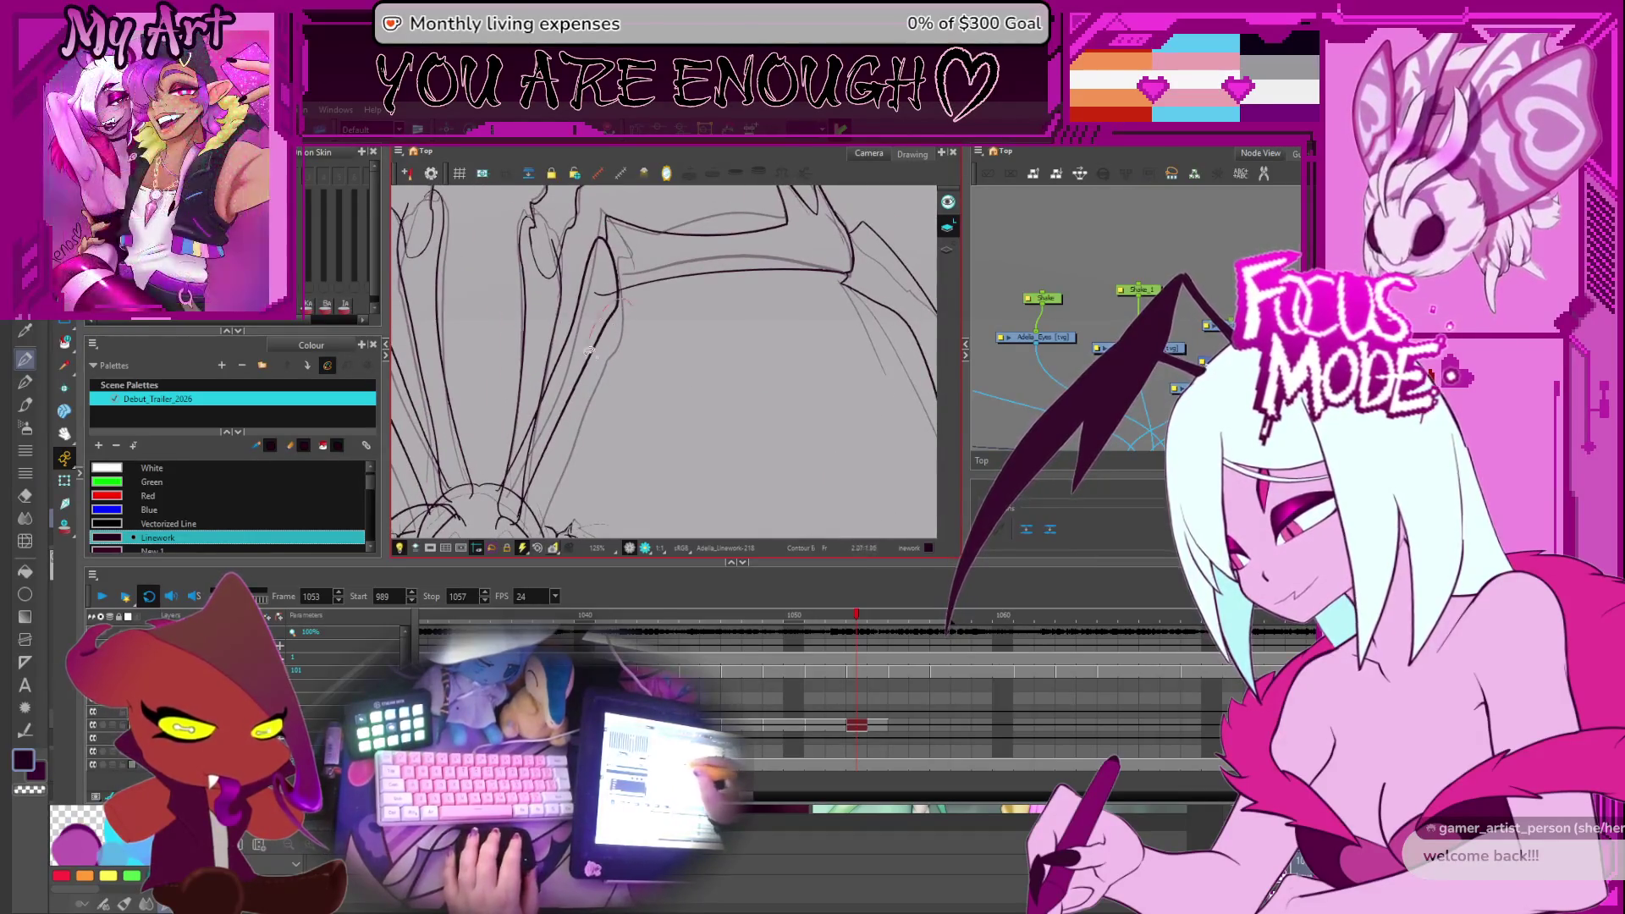
pyautogui.click(620, 318)
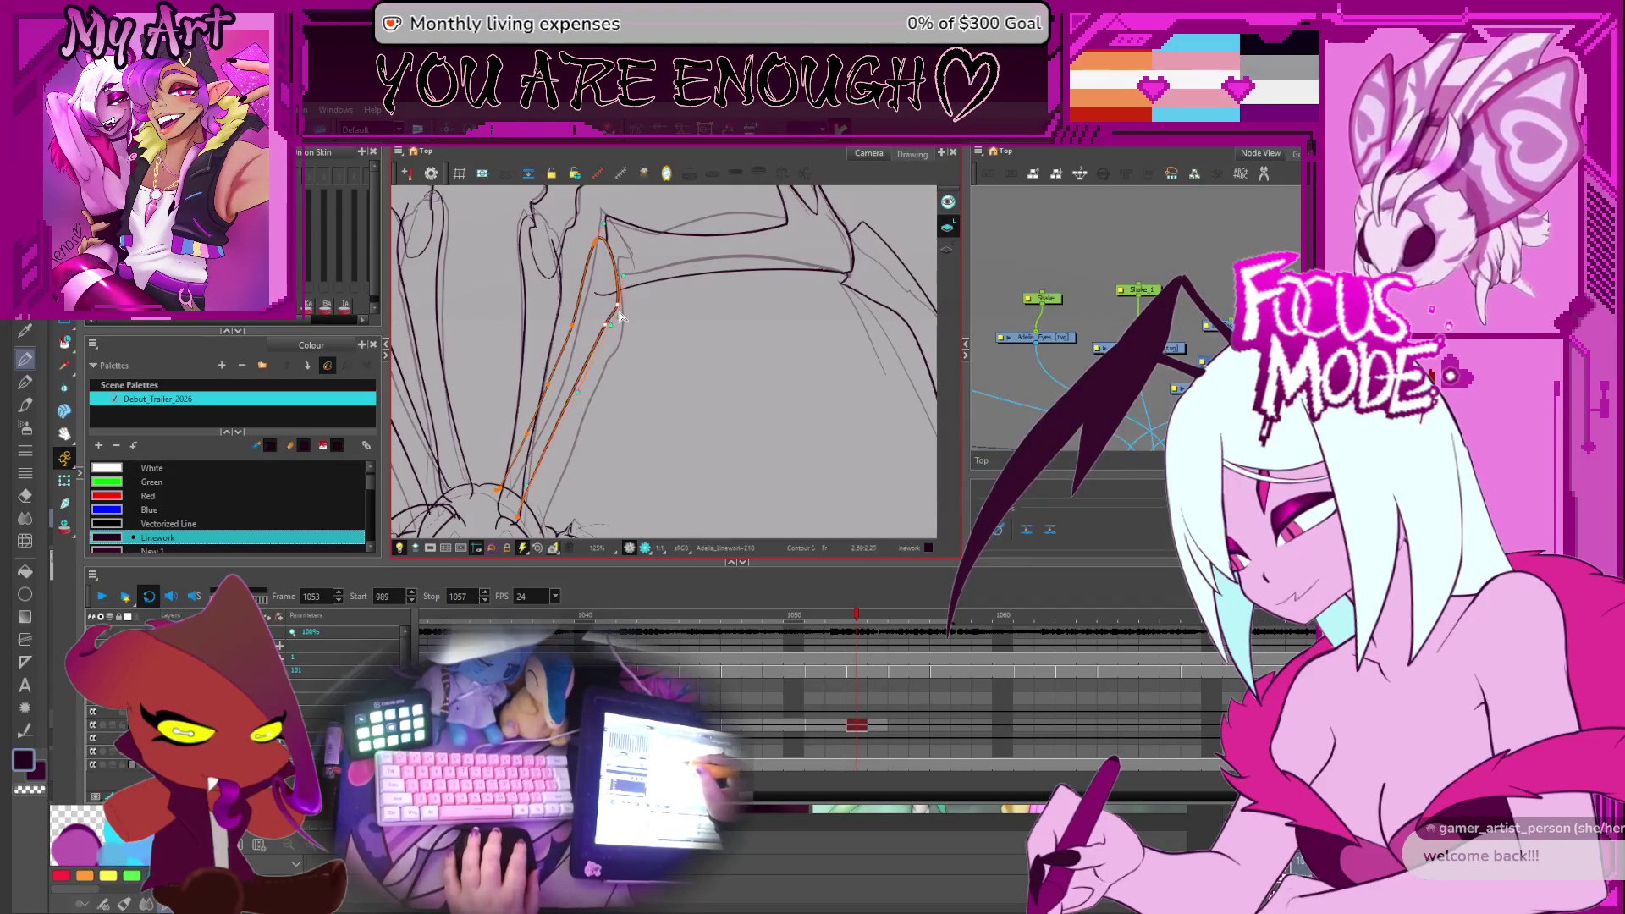
pyautogui.click(635, 291)
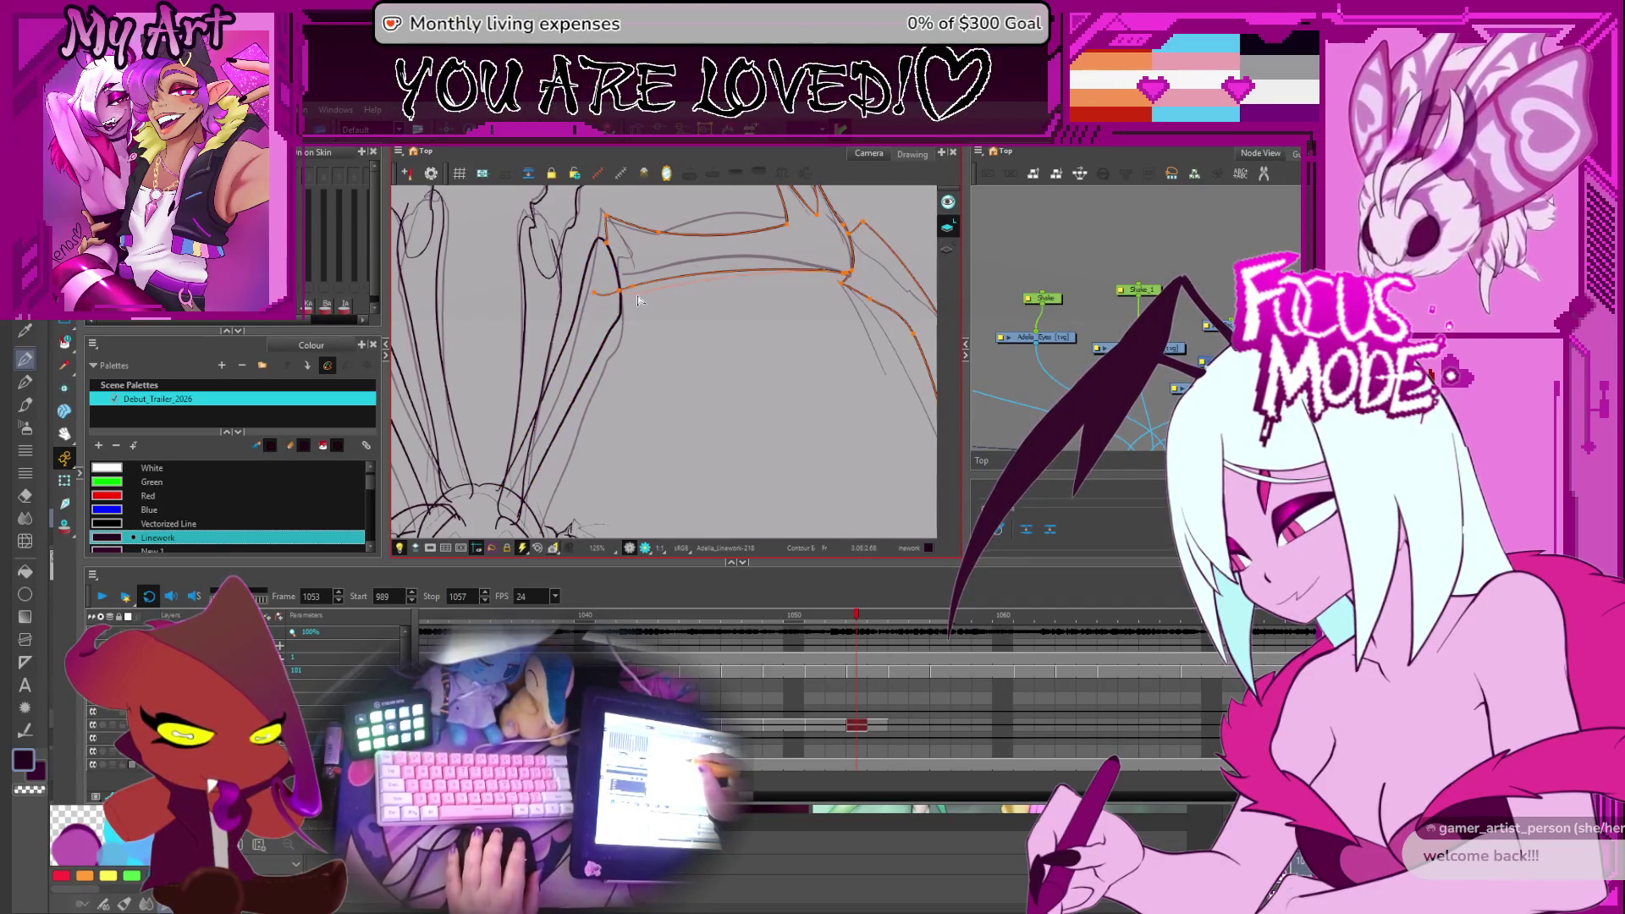
pyautogui.scroll(-5, 656, 381)
pyautogui.scroll(2, 656, 381)
# Level the view and flip through neighbouring drawings, settling on frame 1055
pyautogui.moveTo(744, 428); pyautogui.dragTo(783, 426)
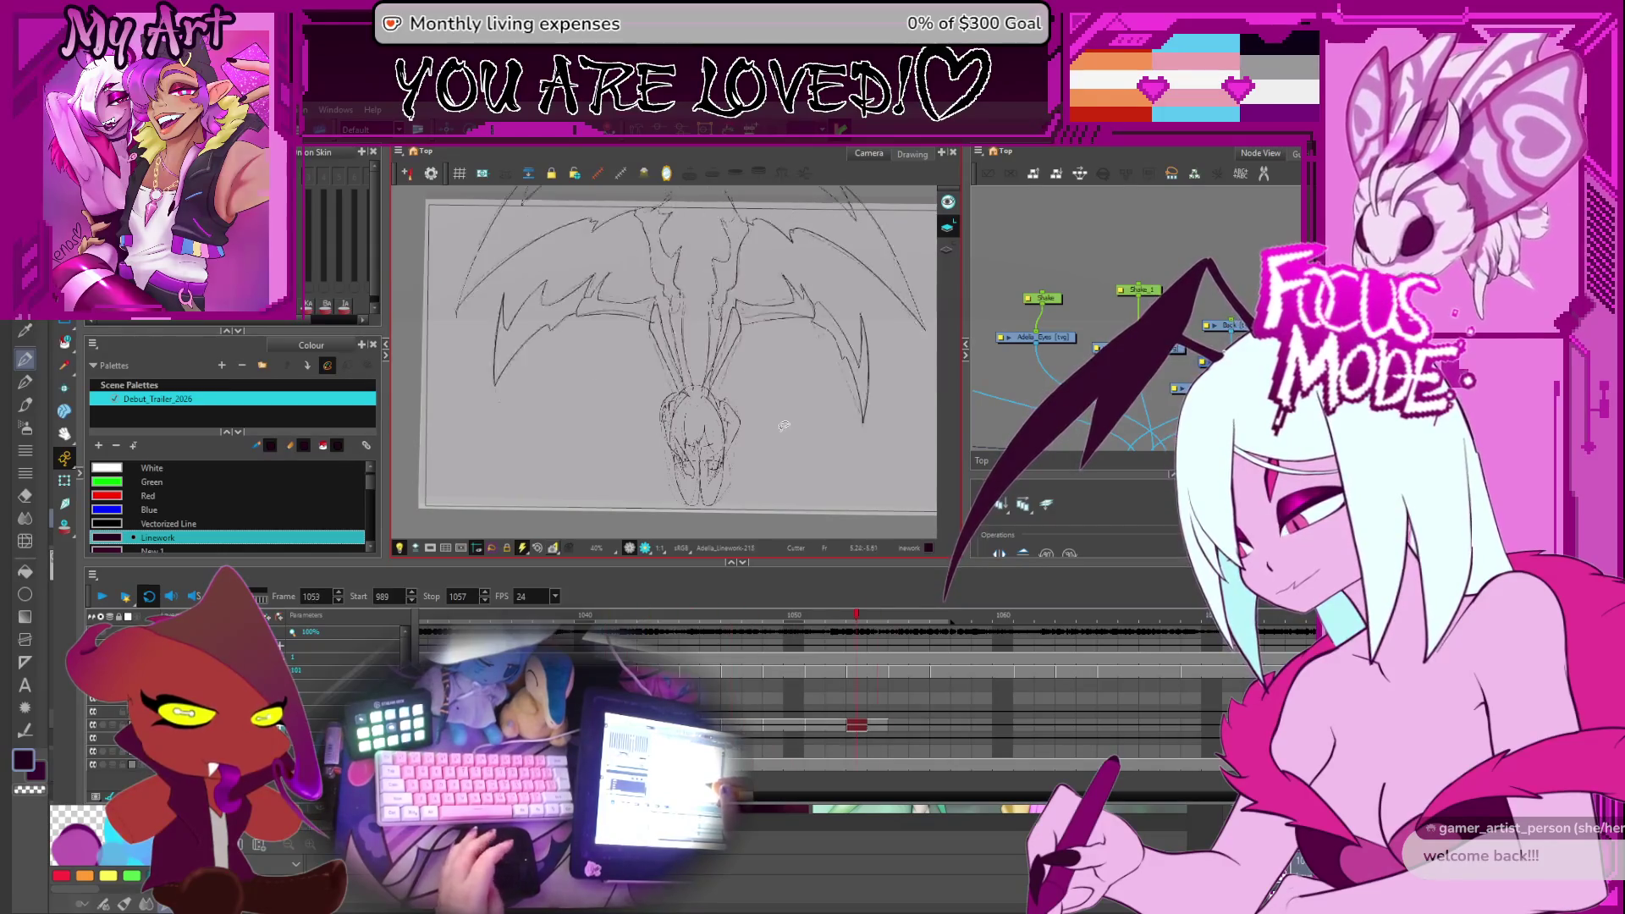
pyautogui.press(',')
pyautogui.press(',')
pyautogui.press(',')
pyautogui.press('.')
pyautogui.press('.')
pyautogui.press('.')
pyautogui.press('.')
pyautogui.press('.')
pyautogui.press('.')
pyautogui.press(',')
pyautogui.press('.')
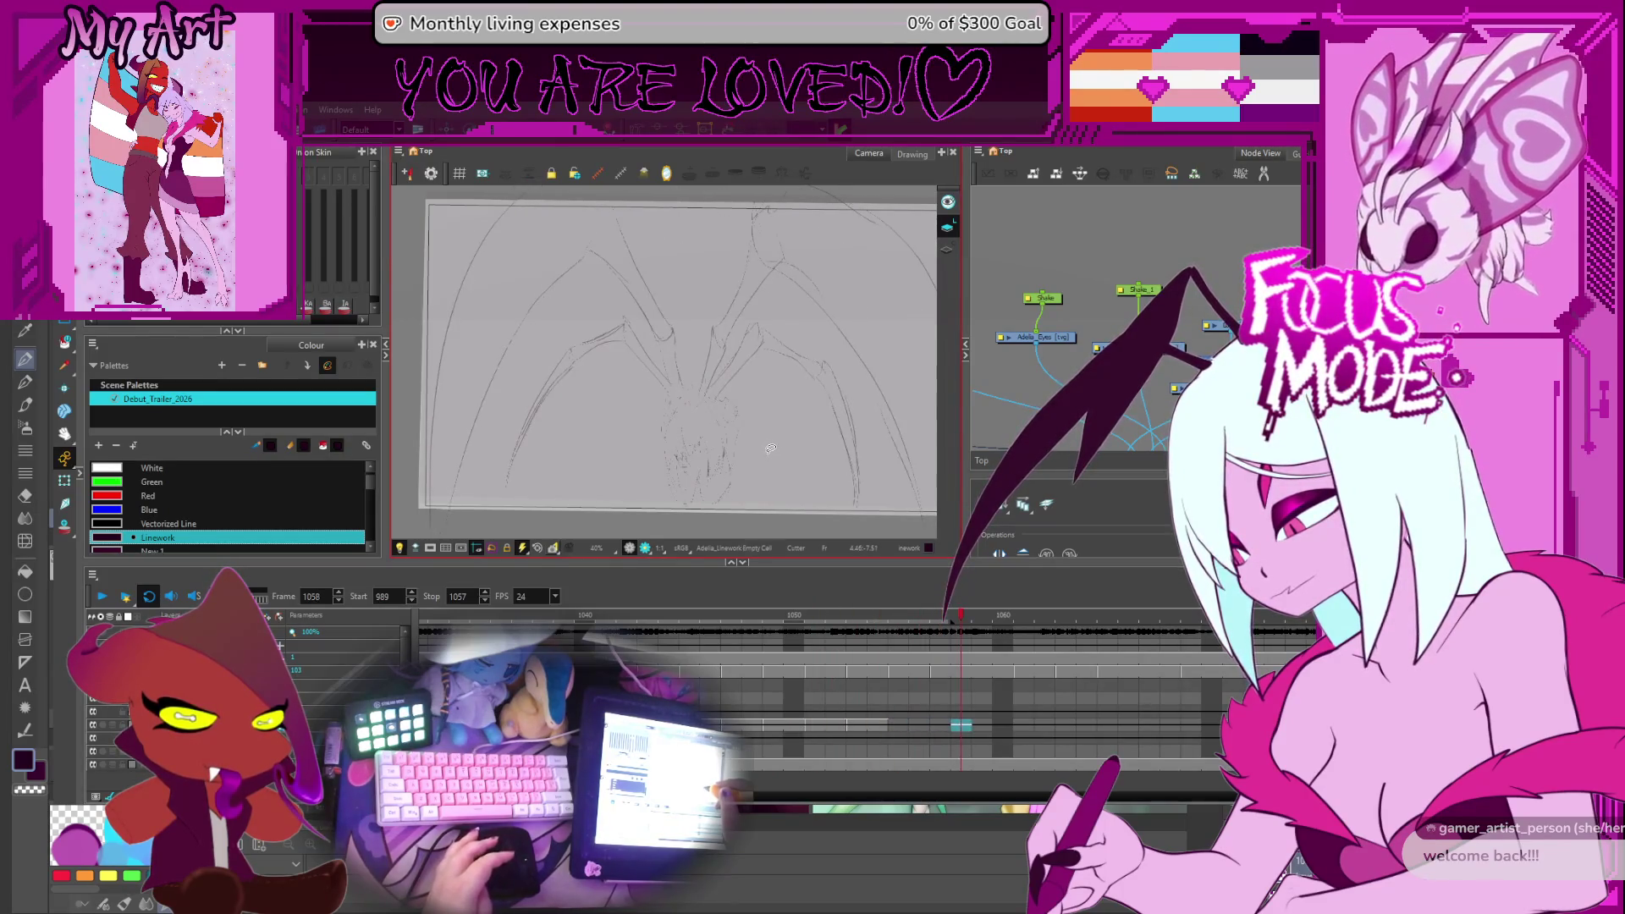
pyautogui.press(',')
pyautogui.press(',')
pyautogui.press(',')
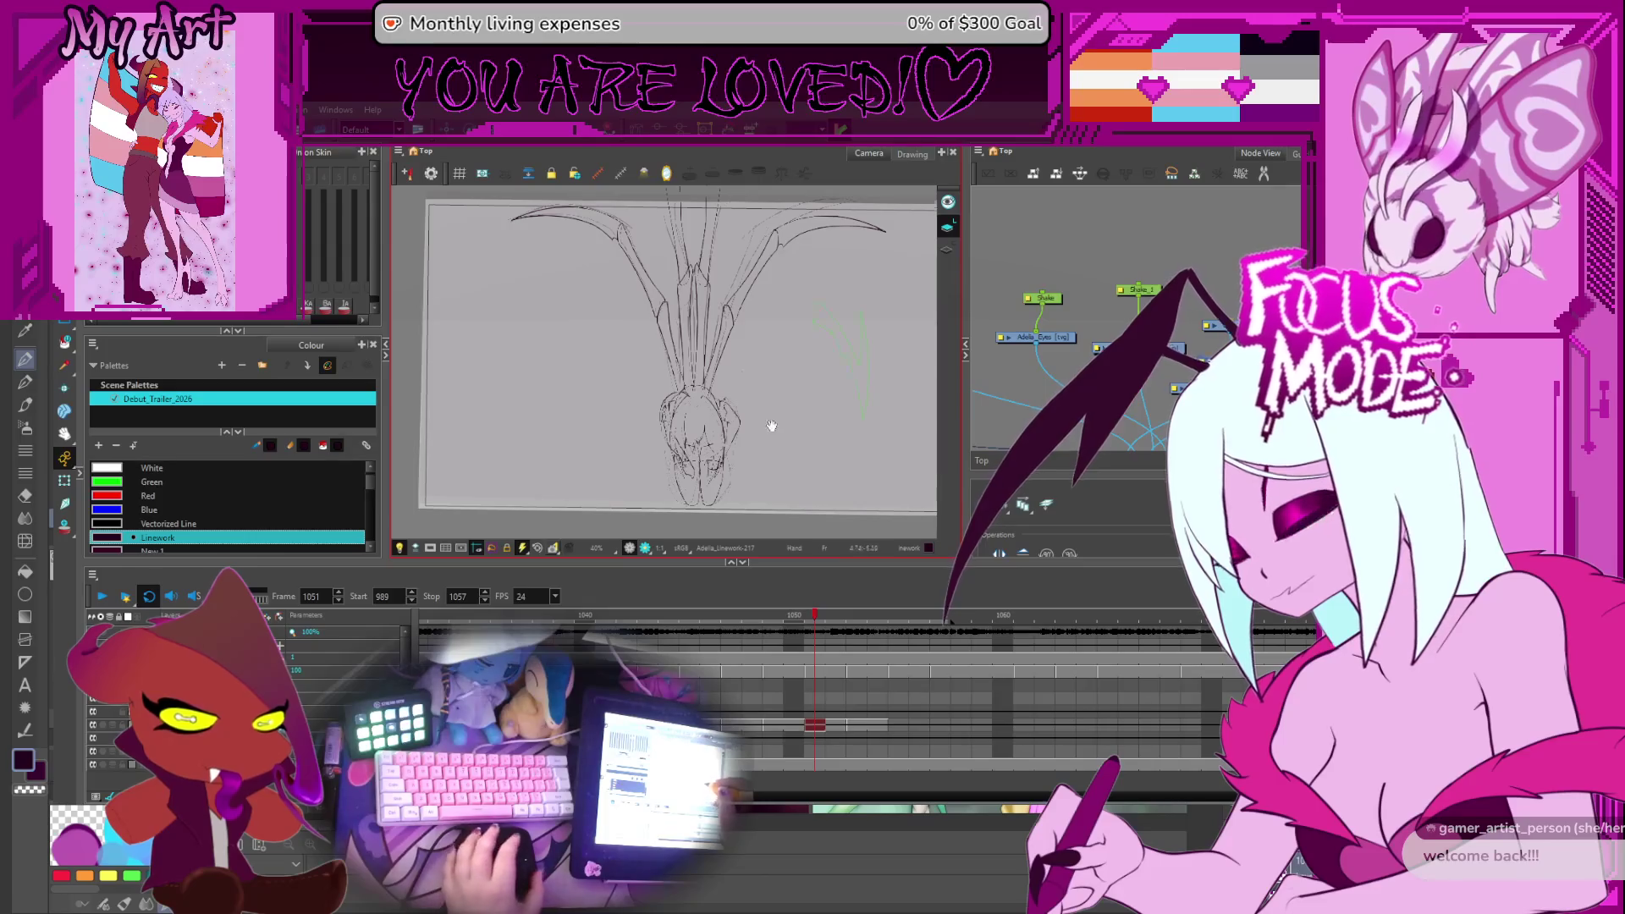
pyautogui.press('.')
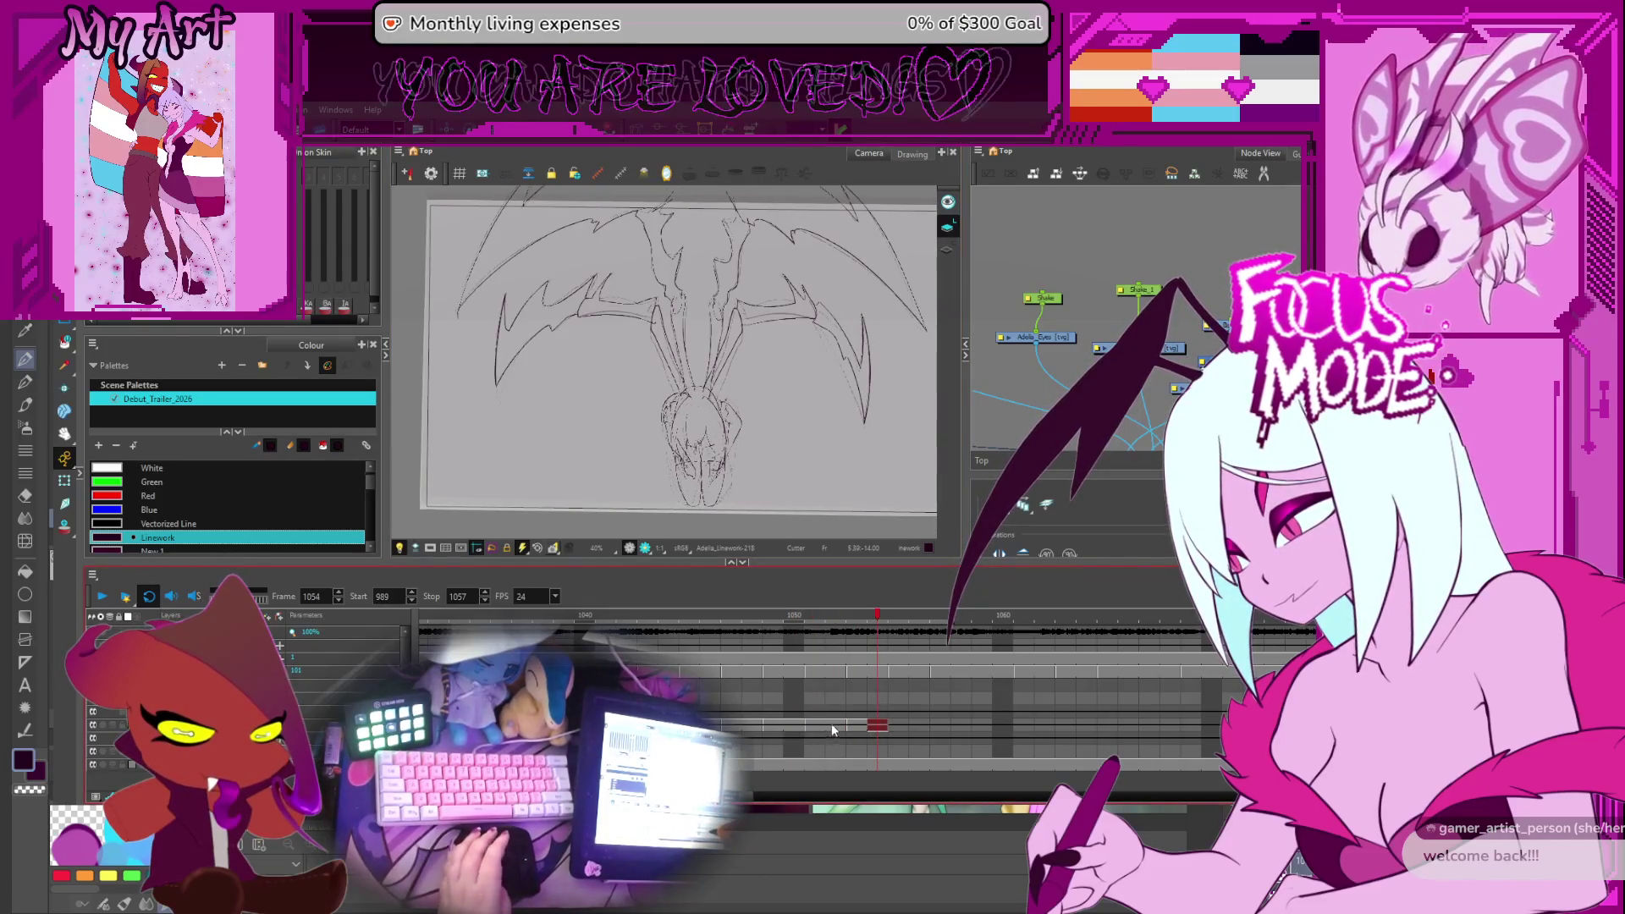
pyautogui.press(',')
pyautogui.press('.')
pyautogui.click(892, 725)
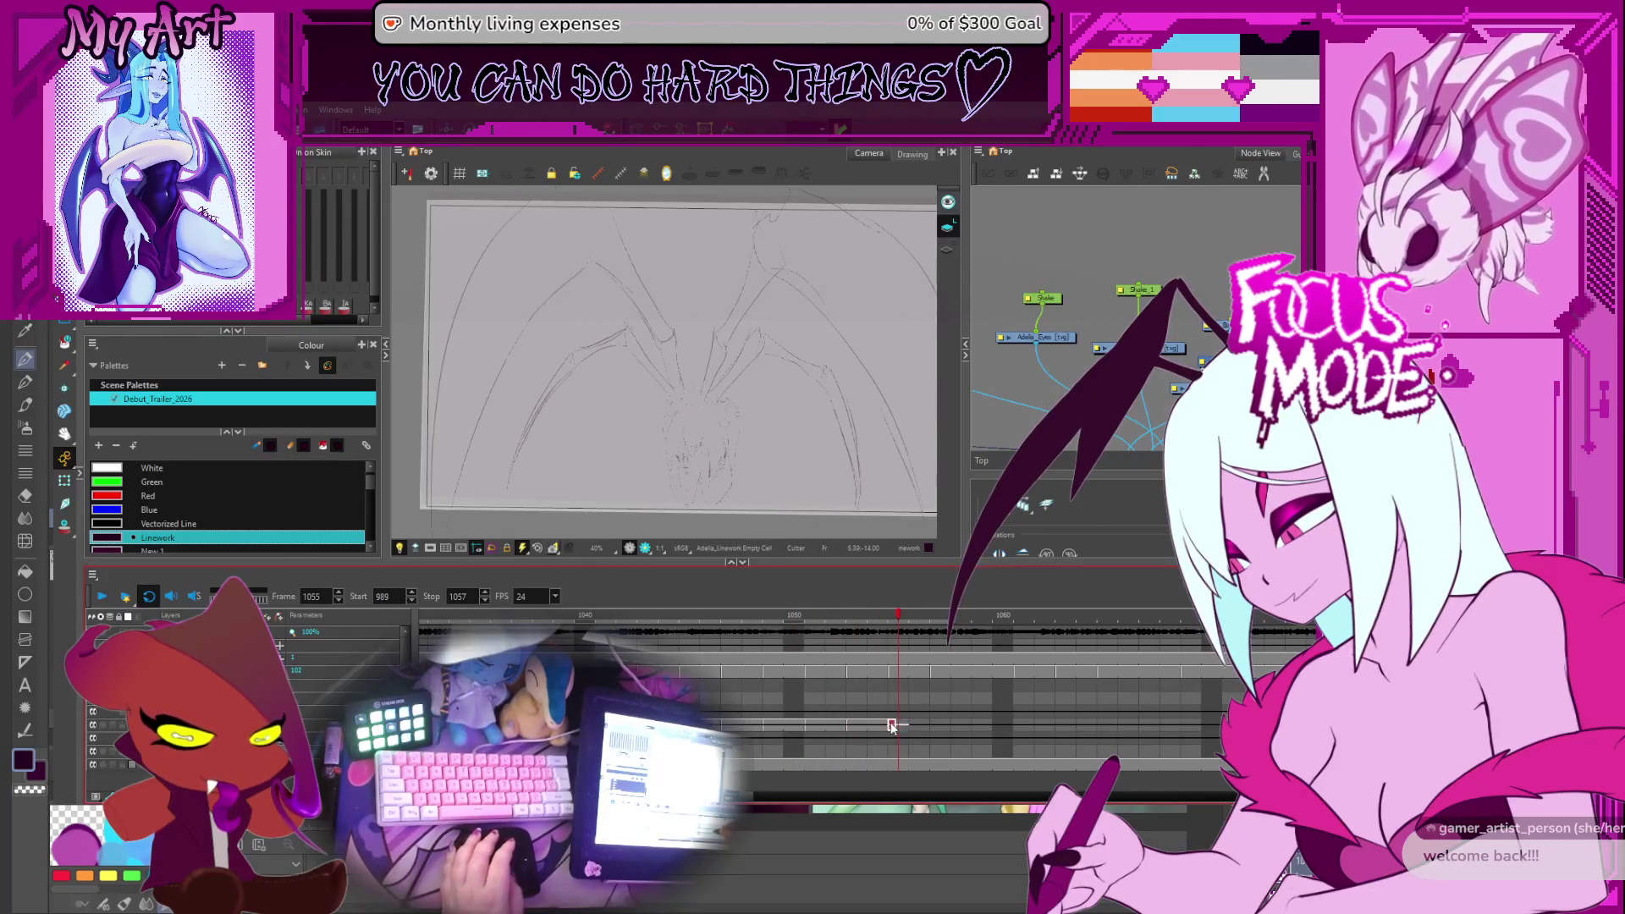
pyautogui.click(897, 727)
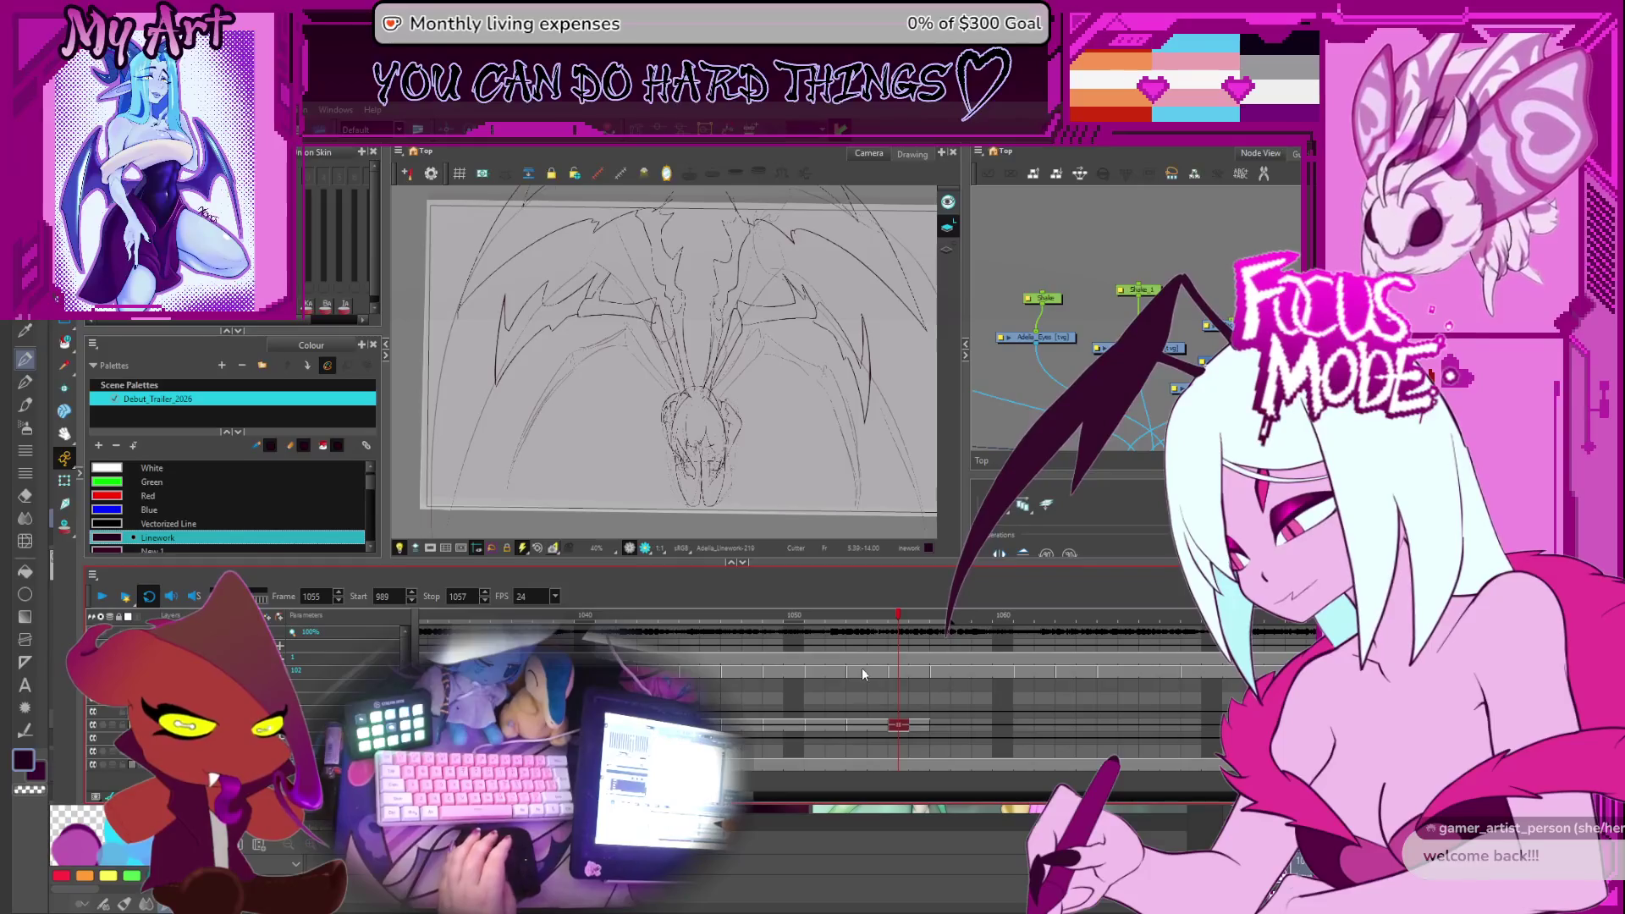
# Delete the selected right-wing strokes on frame 1055 and select the upper-left arc stroke
pyautogui.hotkey('alt', 's')
pyautogui.scroll(-2, 865, 430)
pyautogui.moveTo(758, 330); pyautogui.dragTo(865, 430)
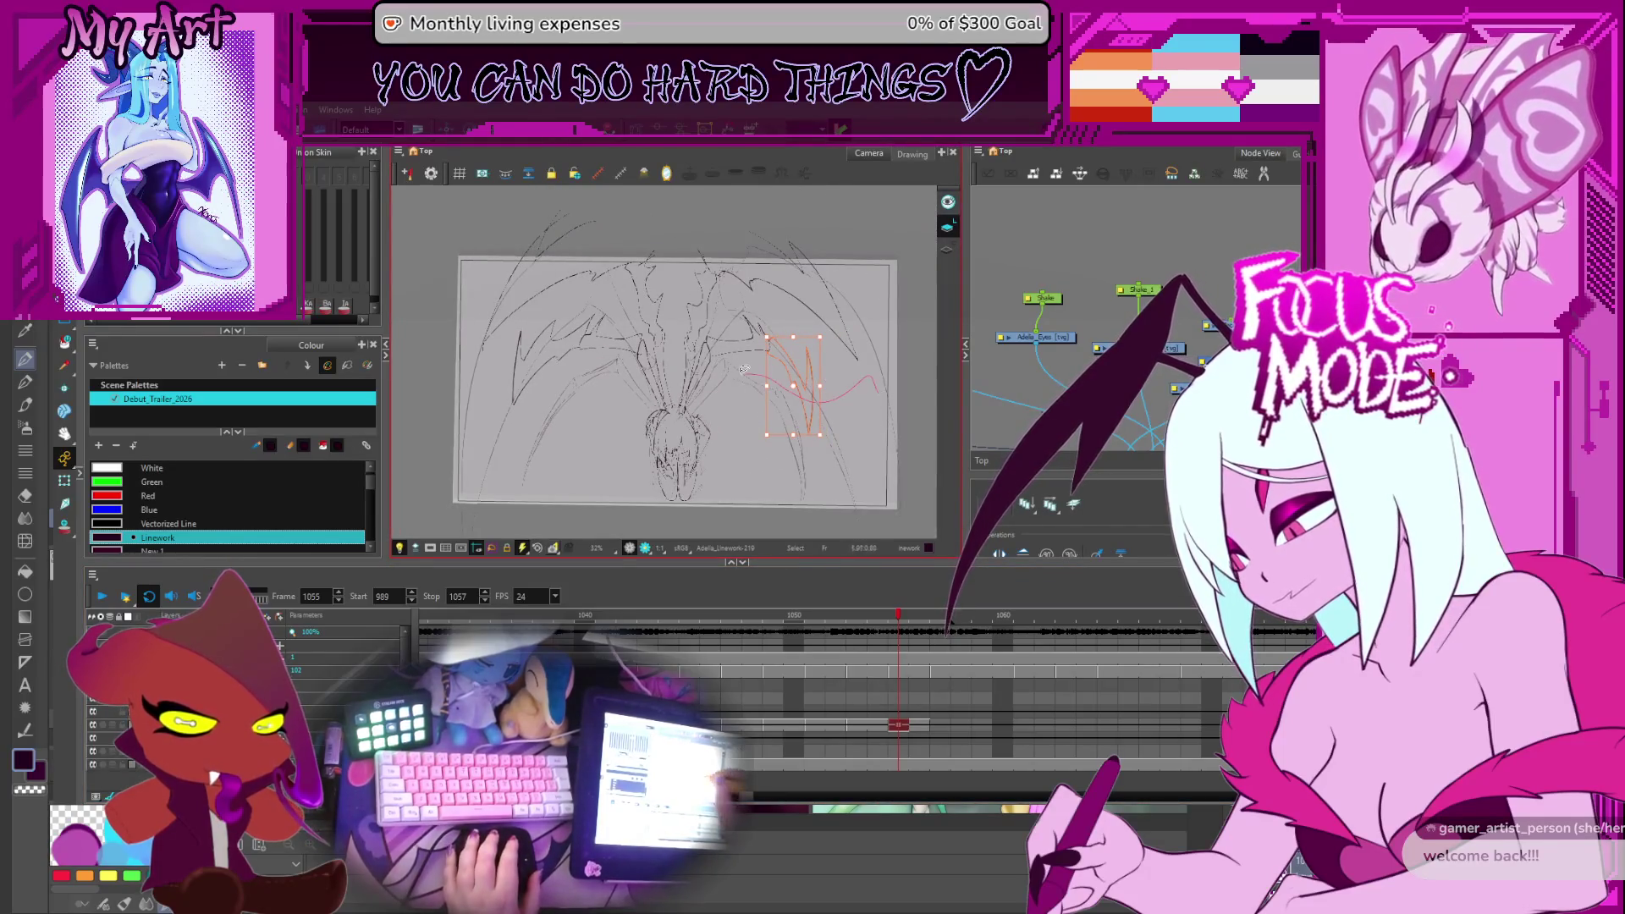
pyautogui.hotkey('shift', 'l')
pyautogui.moveTo(485, 208); pyautogui.dragTo(671, 256)
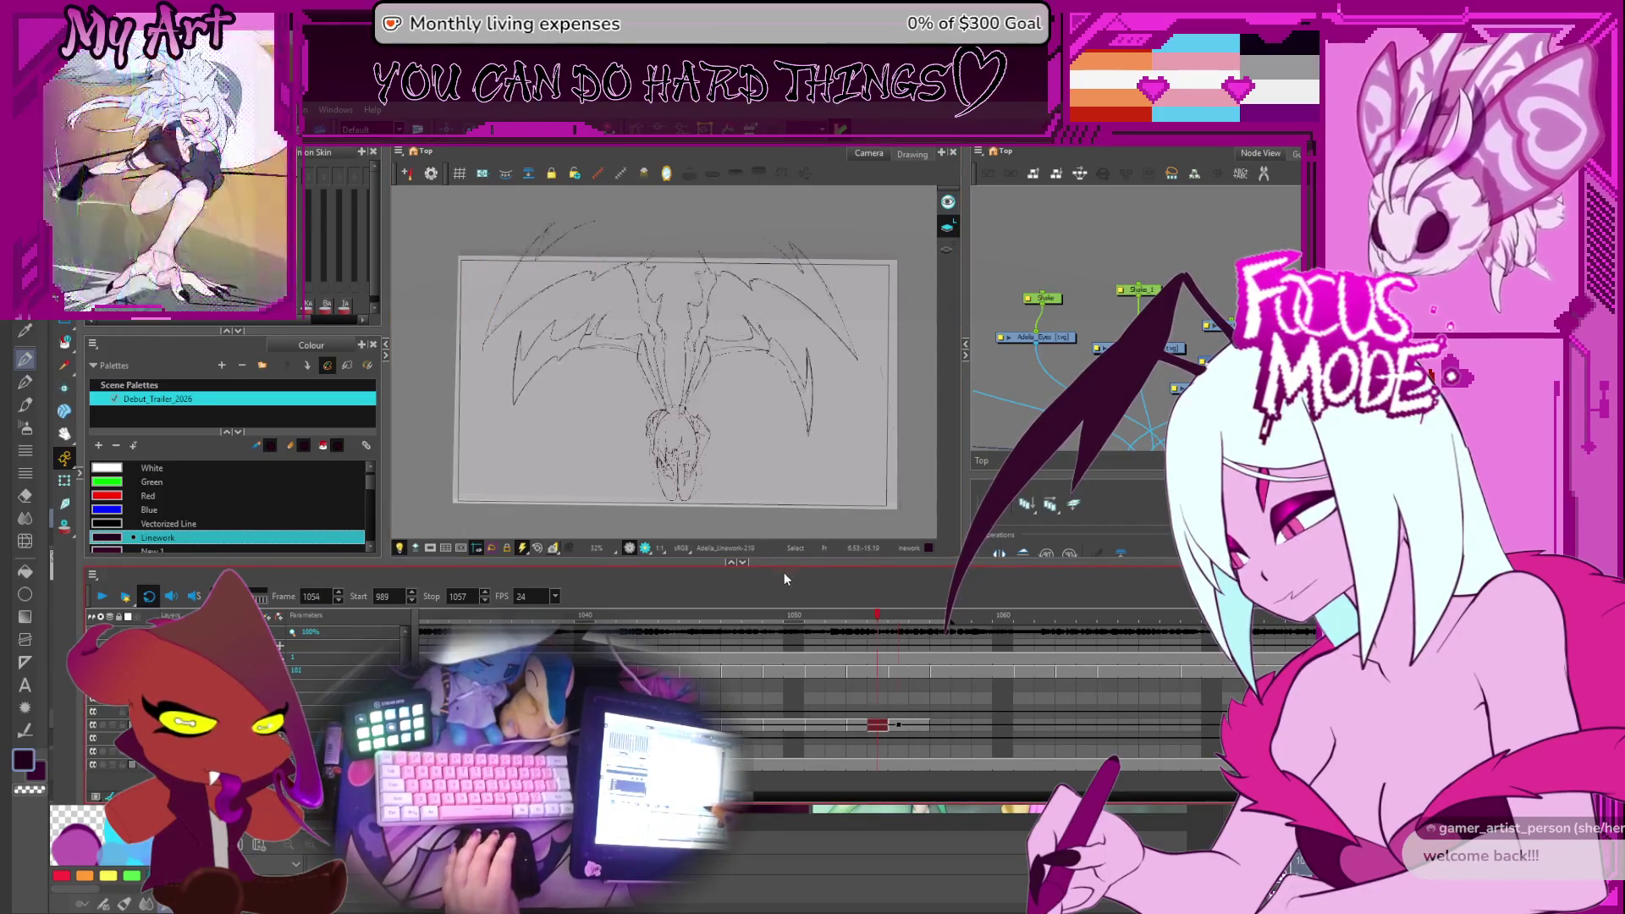
pyautogui.moveTo(666, 421)
pyautogui.mouseDown()
pyautogui.moveTo(762, 336)
pyautogui.moveTo(763, 352)
pyautogui.mouseUp()
pyautogui.moveTo(624, 408); pyautogui.dragTo(579, 478)
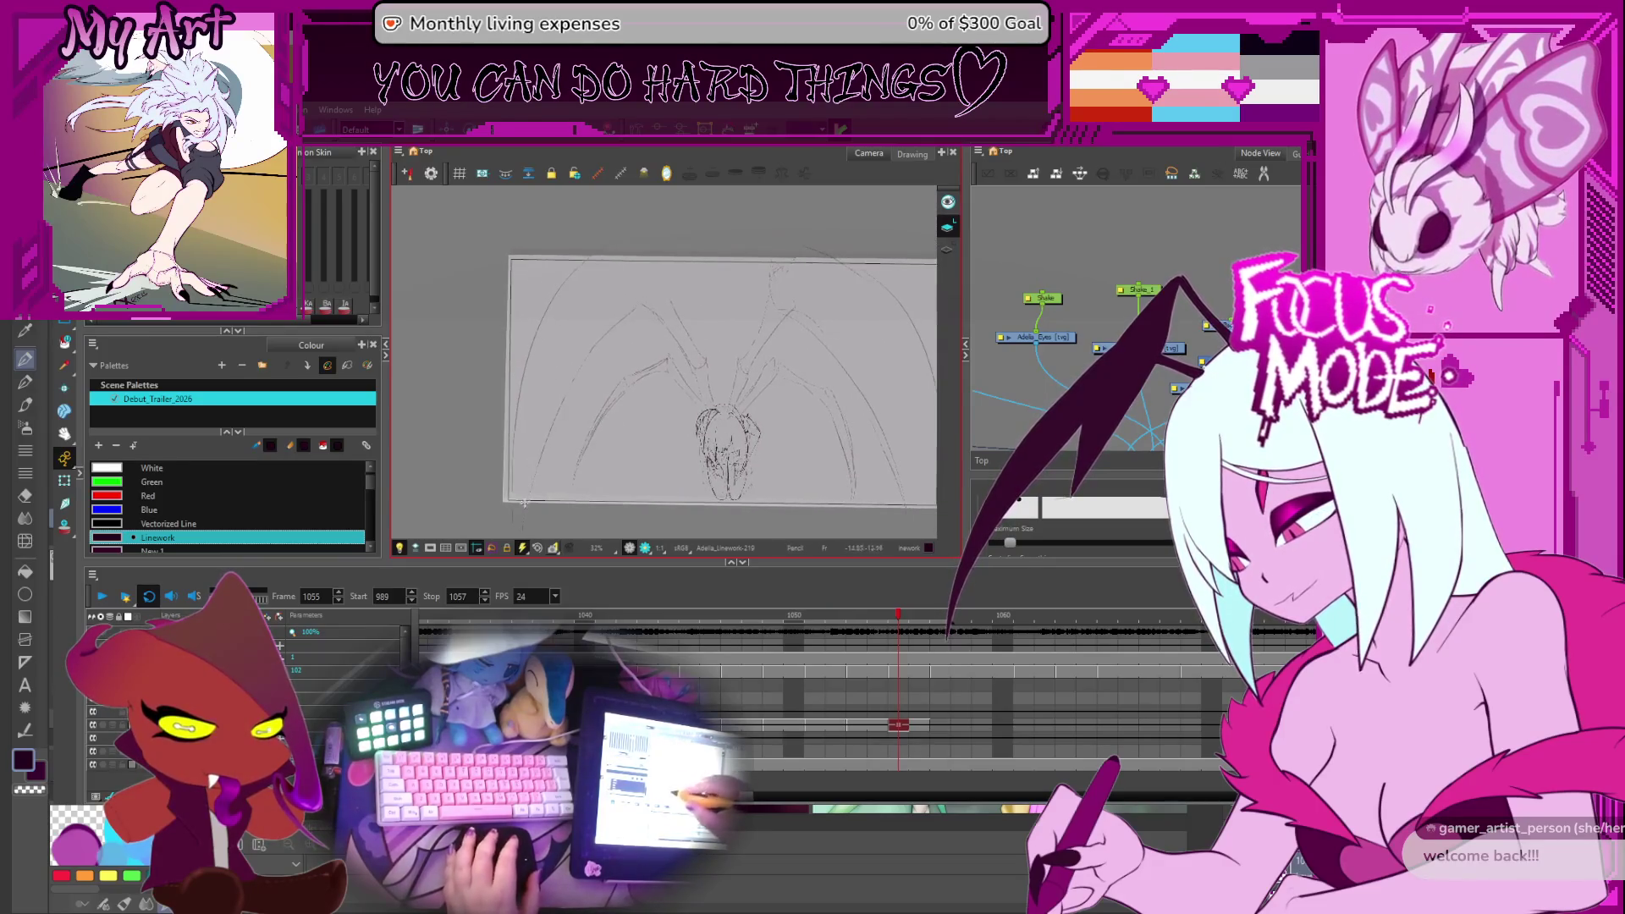
# Draw the long curved outer wing line sweeping up from the lower-left, then deselect it
pyautogui.hotkey('alt', 's')
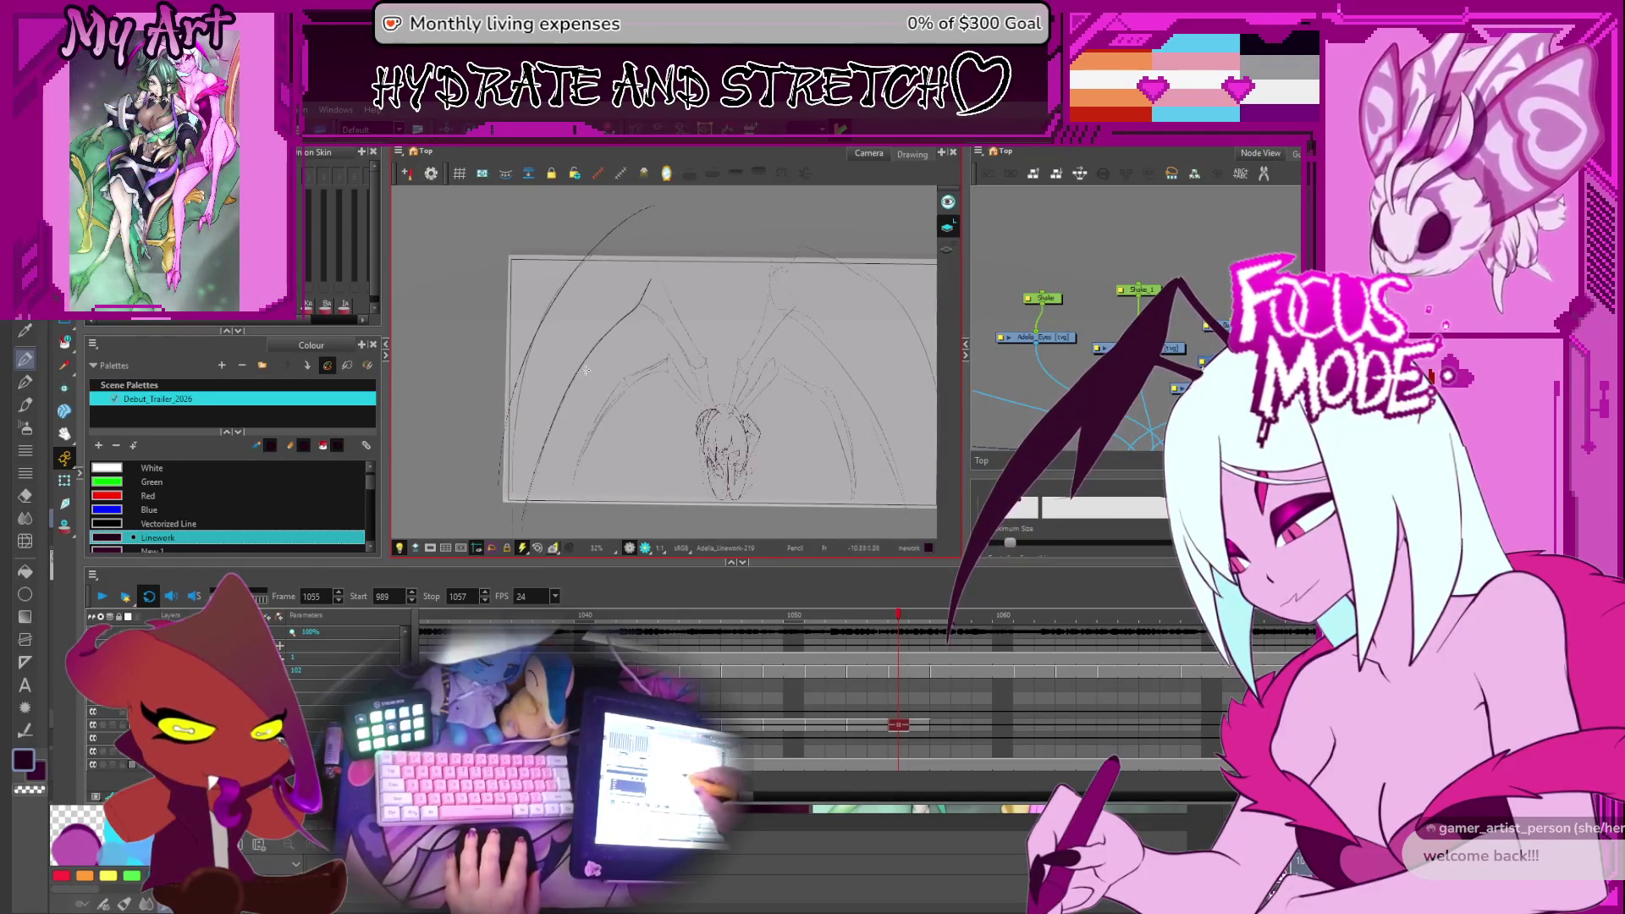
pyautogui.moveTo(505, 510); pyautogui.dragTo(638, 218)
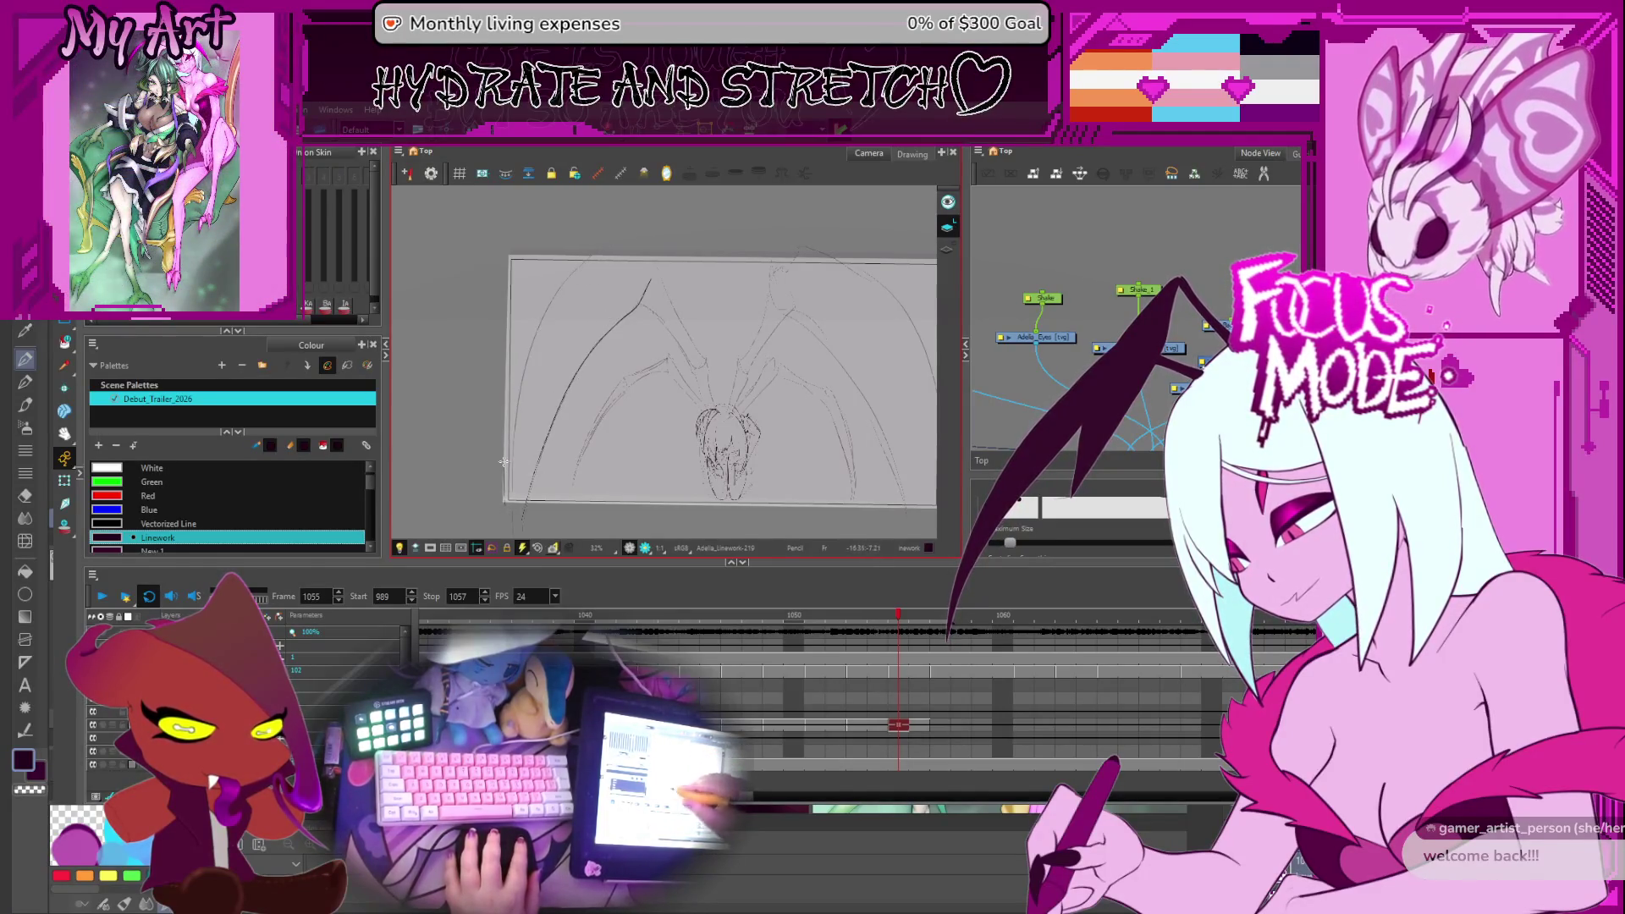
pyautogui.scroll(2, 621, 357)
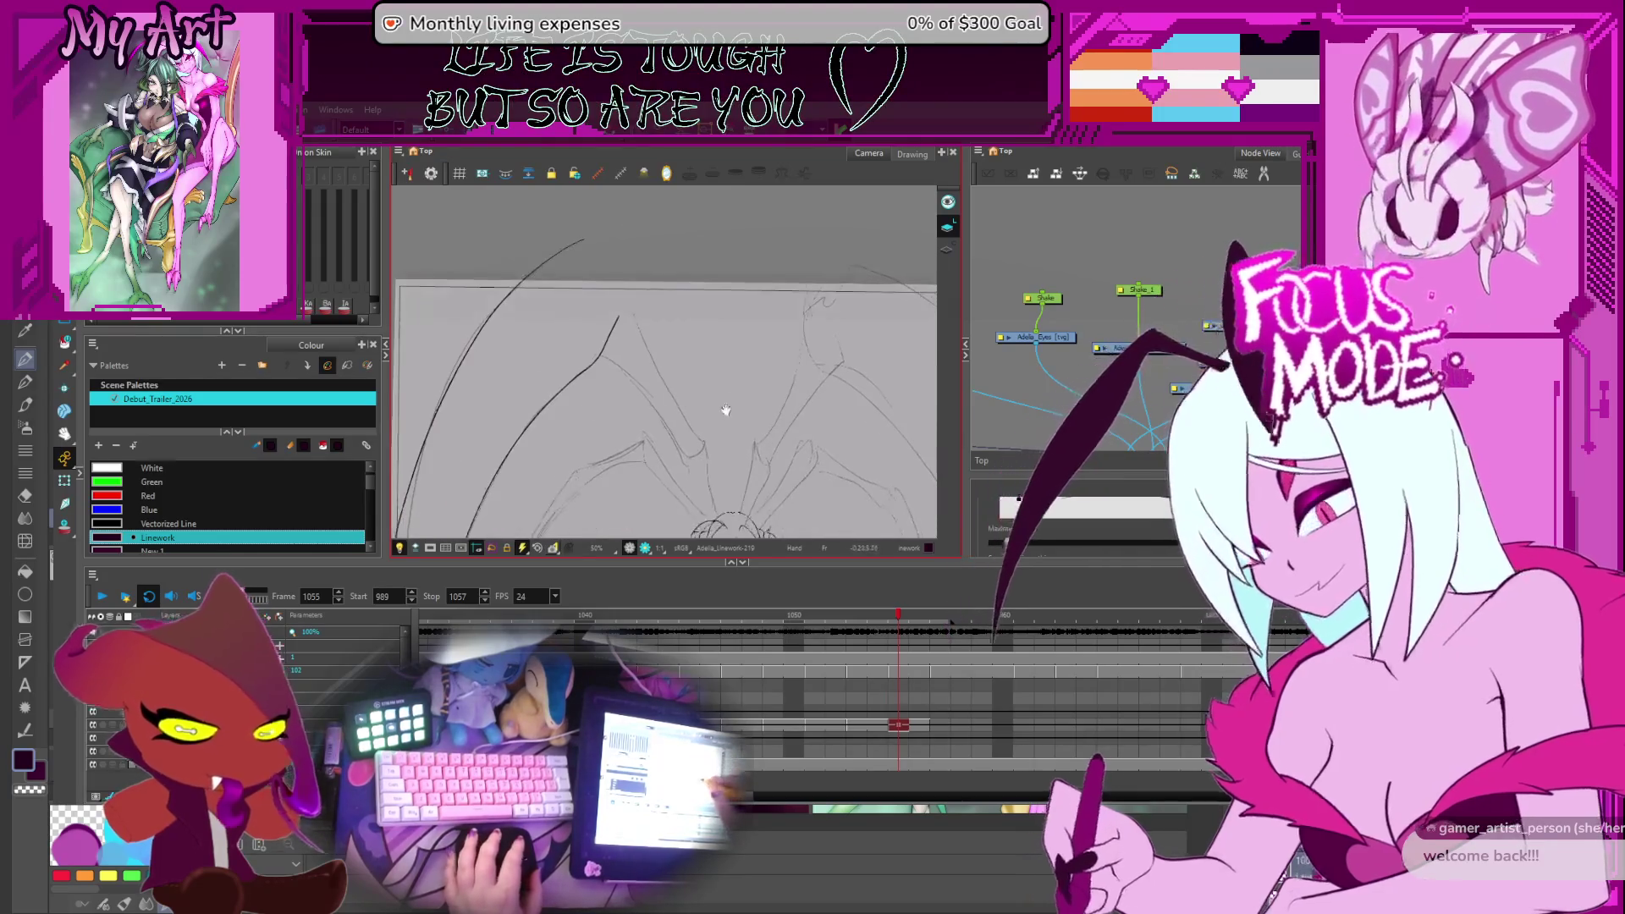
pyautogui.moveTo(805, 416); pyautogui.dragTo(793, 470)
pyautogui.scroll(2, 611, 227)
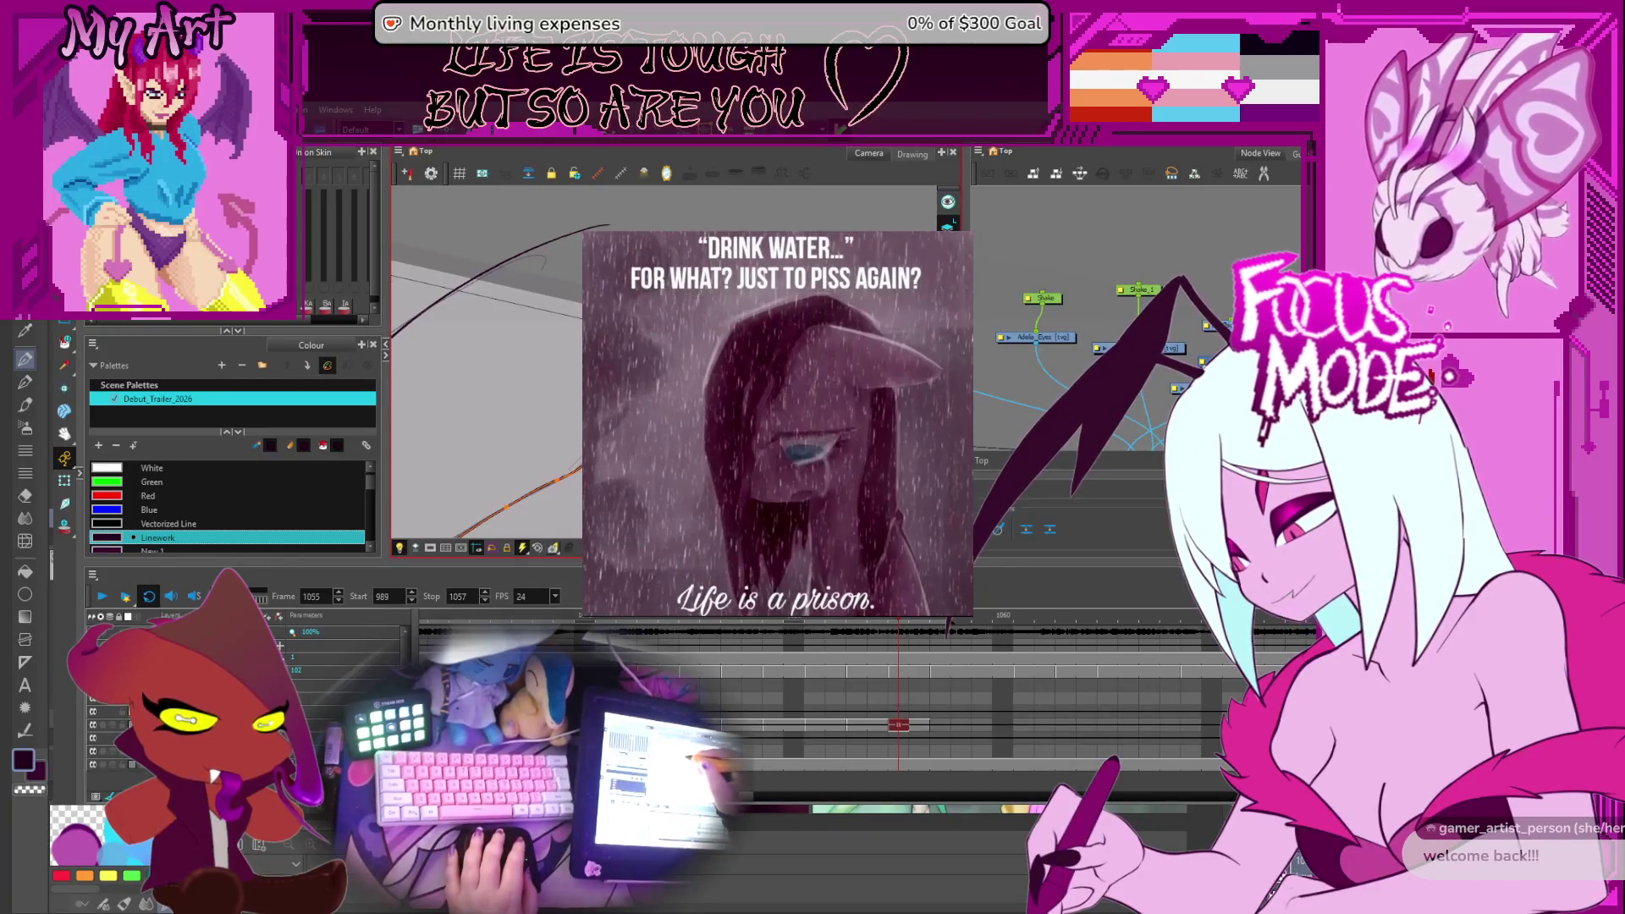
pyautogui.hotkey('alt', 'b')
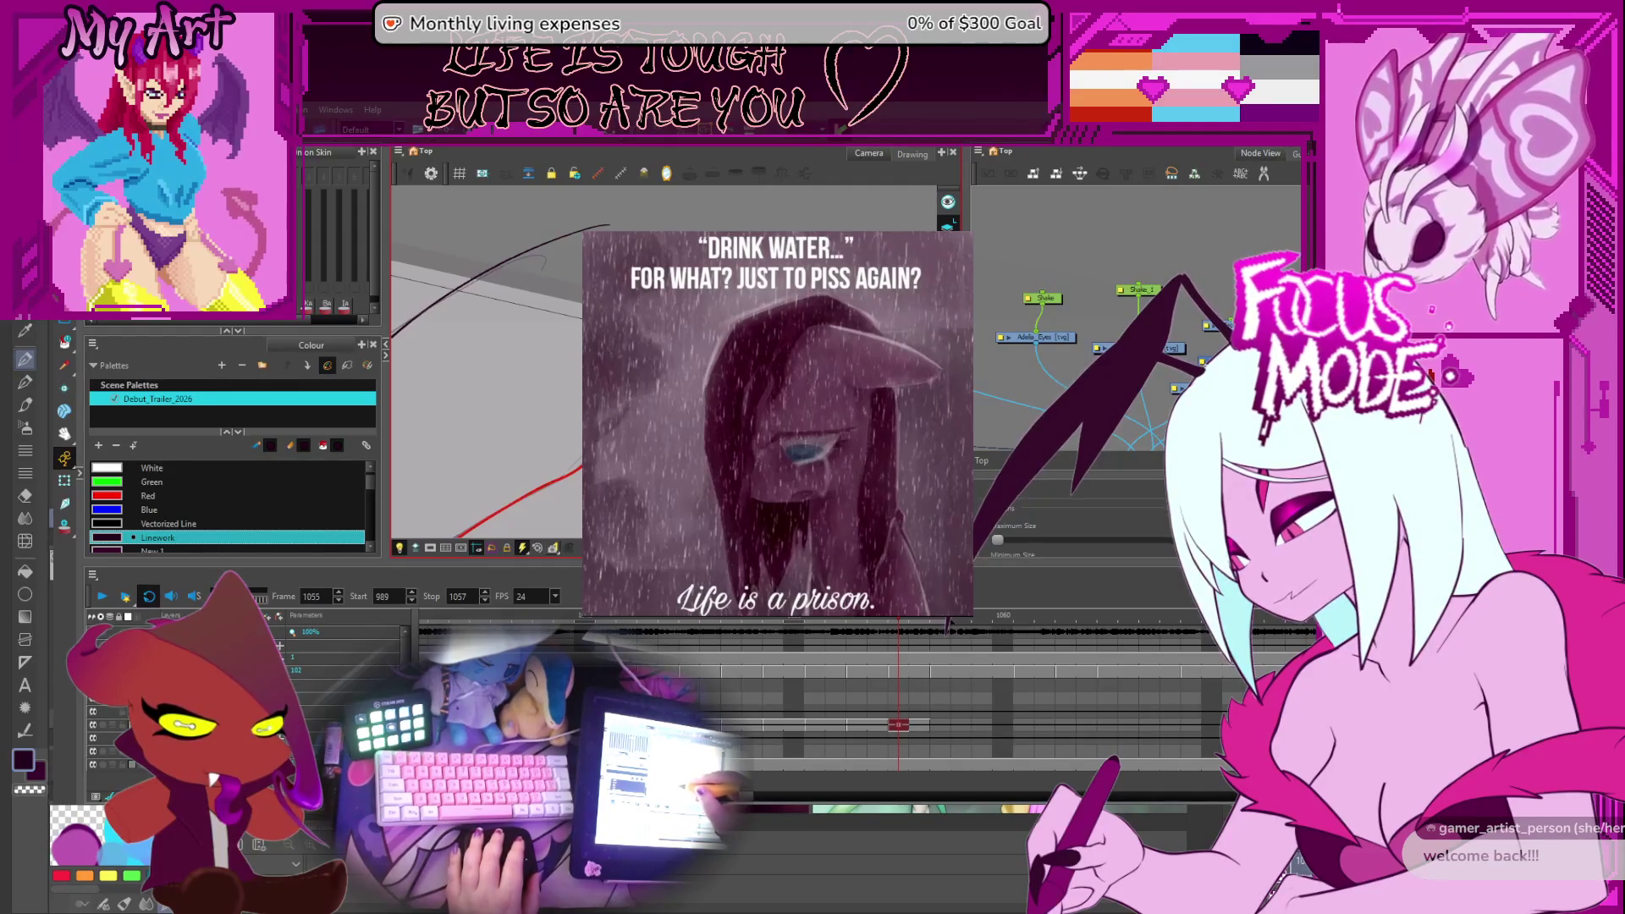
pyautogui.click(645, 398)
pyautogui.scroll(-3, 612, 456)
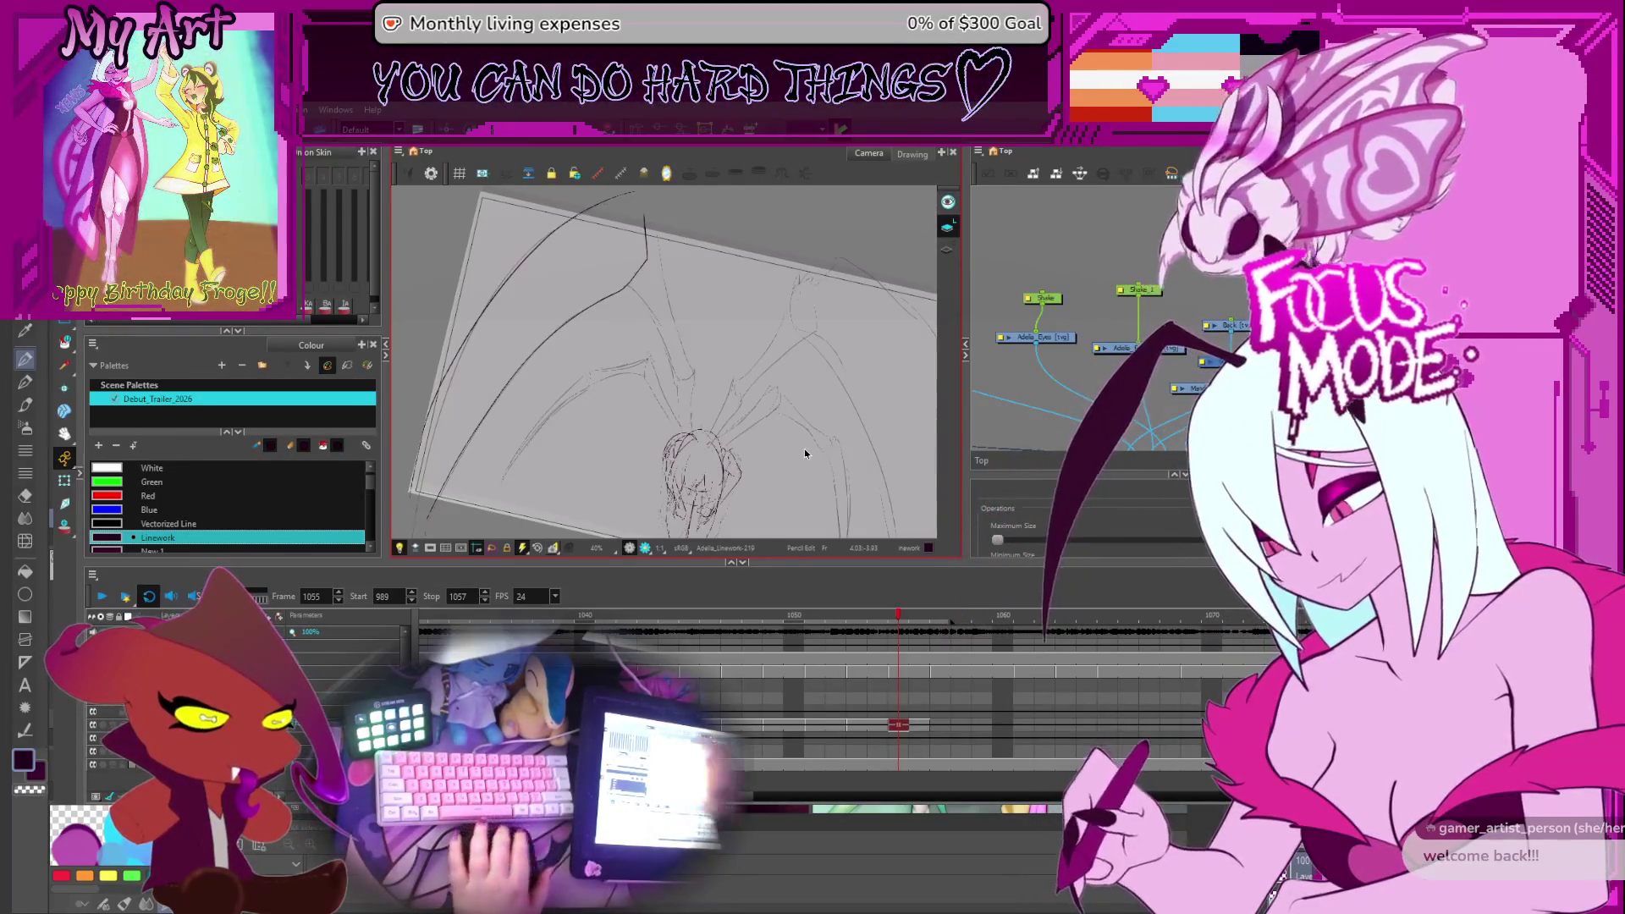
# Try drawing the lower wing-arm stroke, undoing the overlong and shorter attempts
pyautogui.moveTo(714, 320); pyautogui.dragTo(702, 330)
pyautogui.scroll(2, 702, 330)
pyautogui.moveTo(592, 381)
pyautogui.mouseDown()
pyautogui.moveTo(650, 266)
pyautogui.moveTo(675, 461)
pyautogui.moveTo(668, 406)
pyautogui.moveTo(577, 504)
pyautogui.mouseUp()
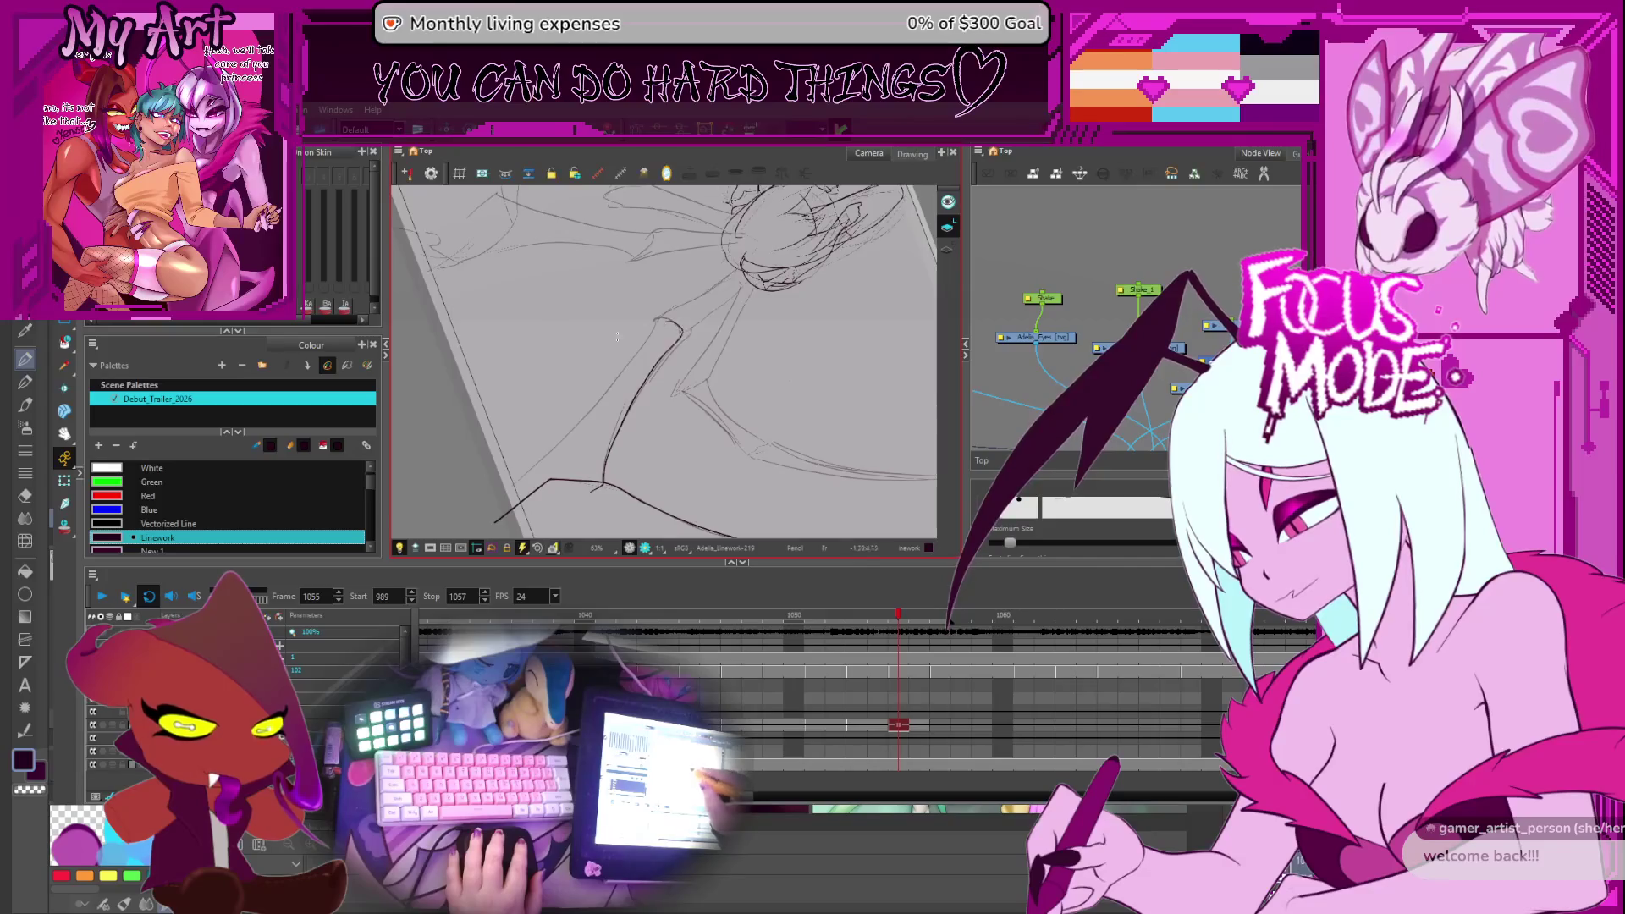
pyautogui.moveTo(501, 505); pyautogui.dragTo(525, 498)
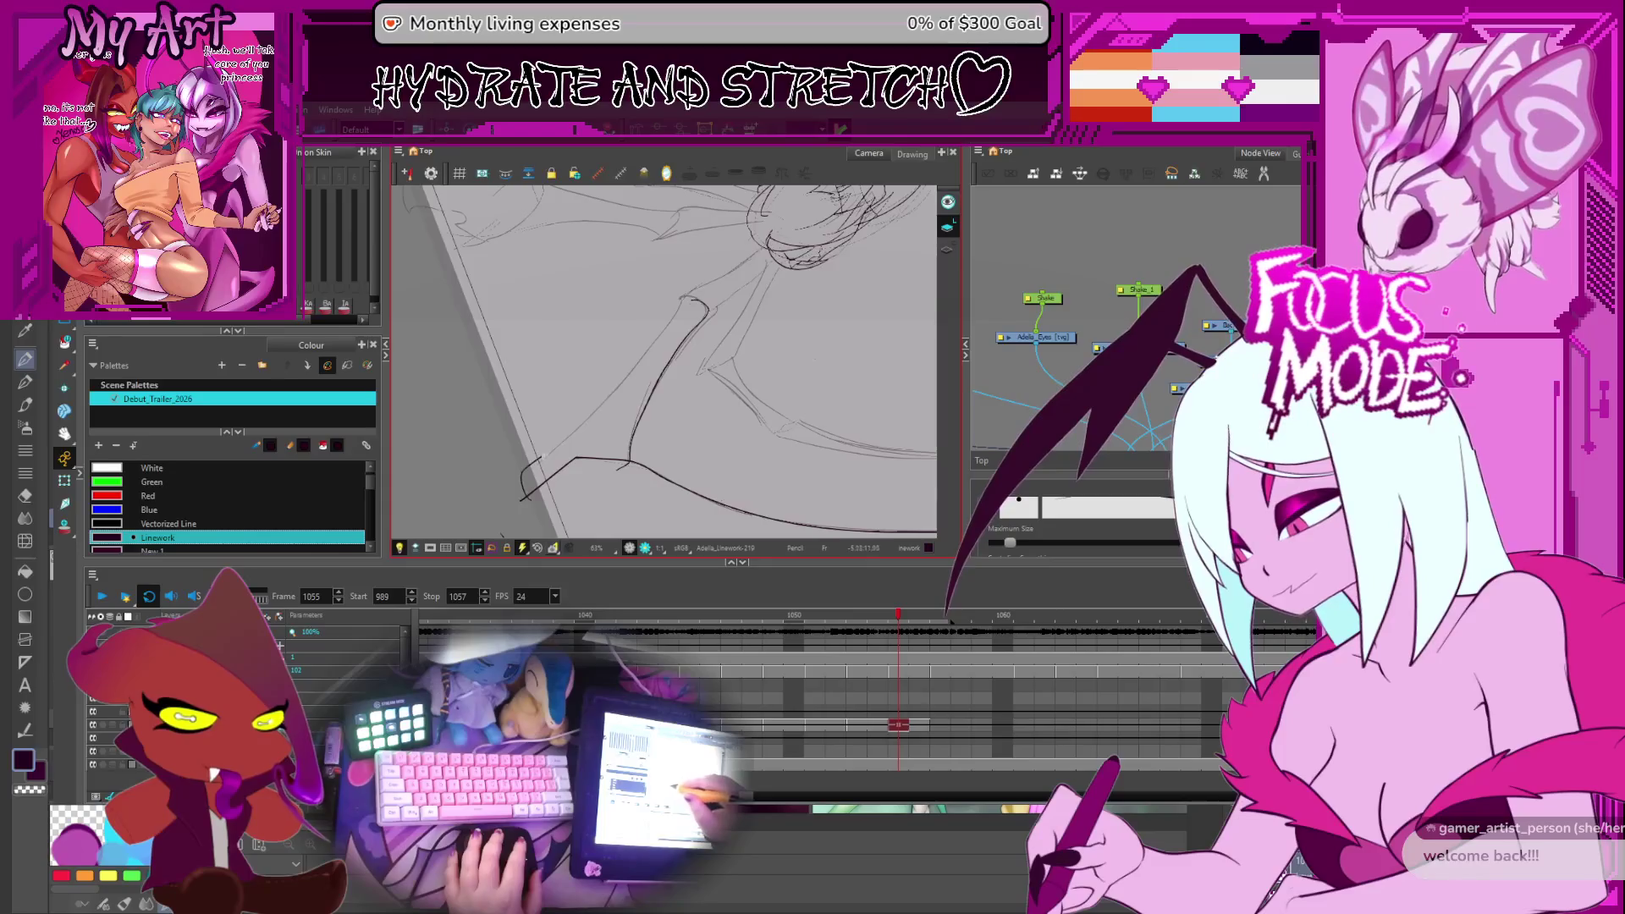
pyautogui.hotkey('ctrl', 'z')
pyautogui.moveTo(519, 504); pyautogui.dragTo(583, 415)
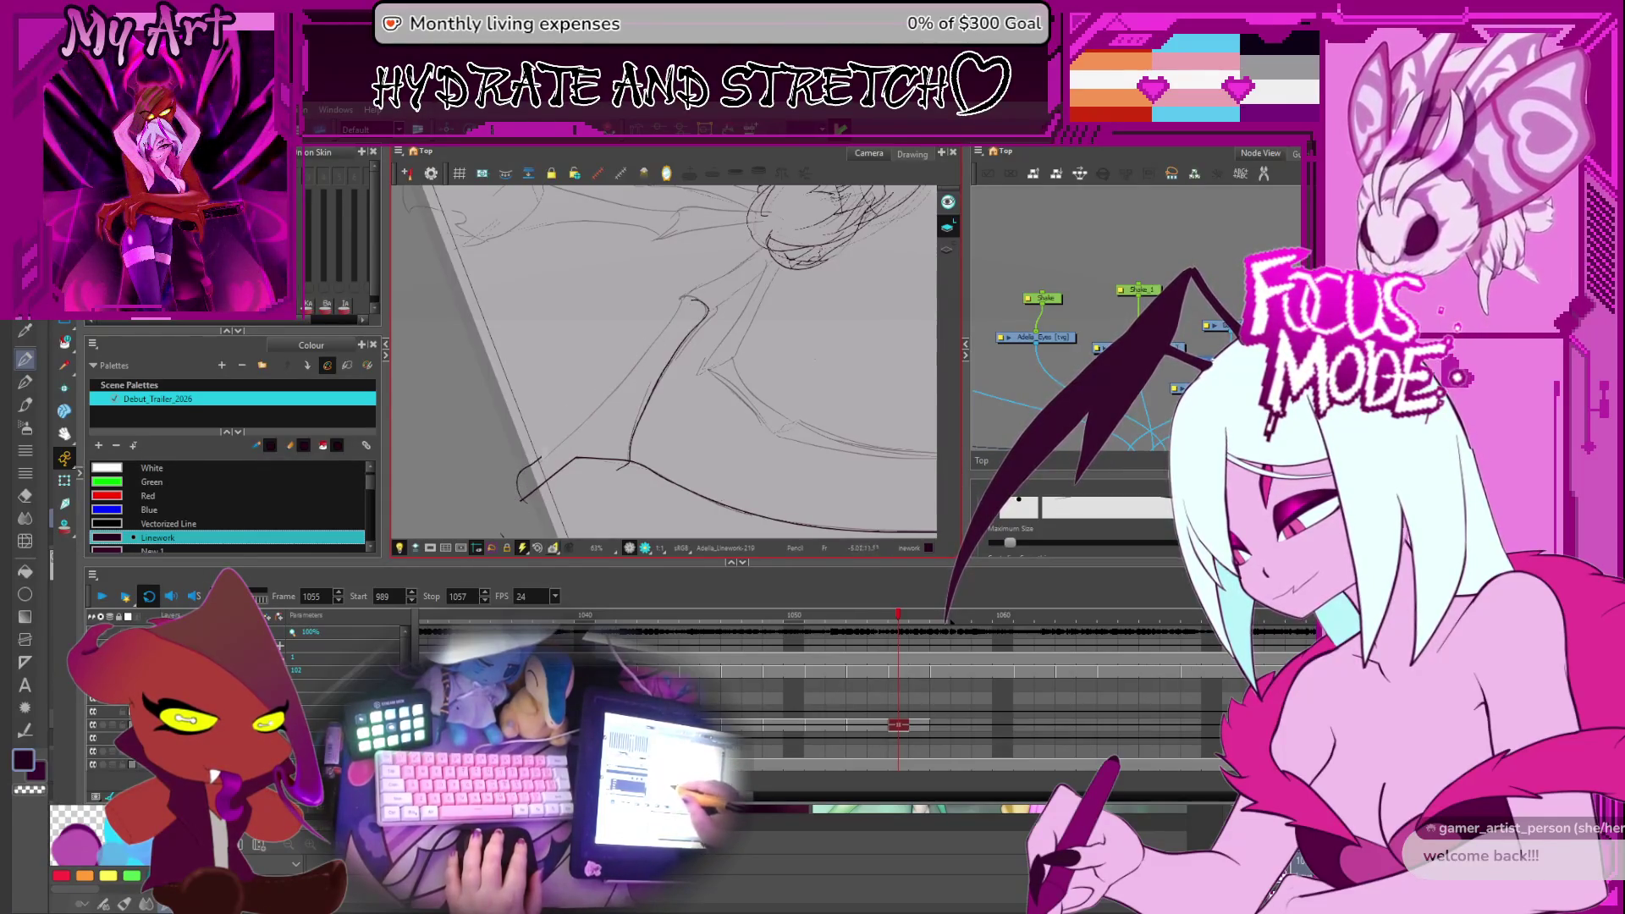
pyautogui.hotkey('ctrl', 'z')
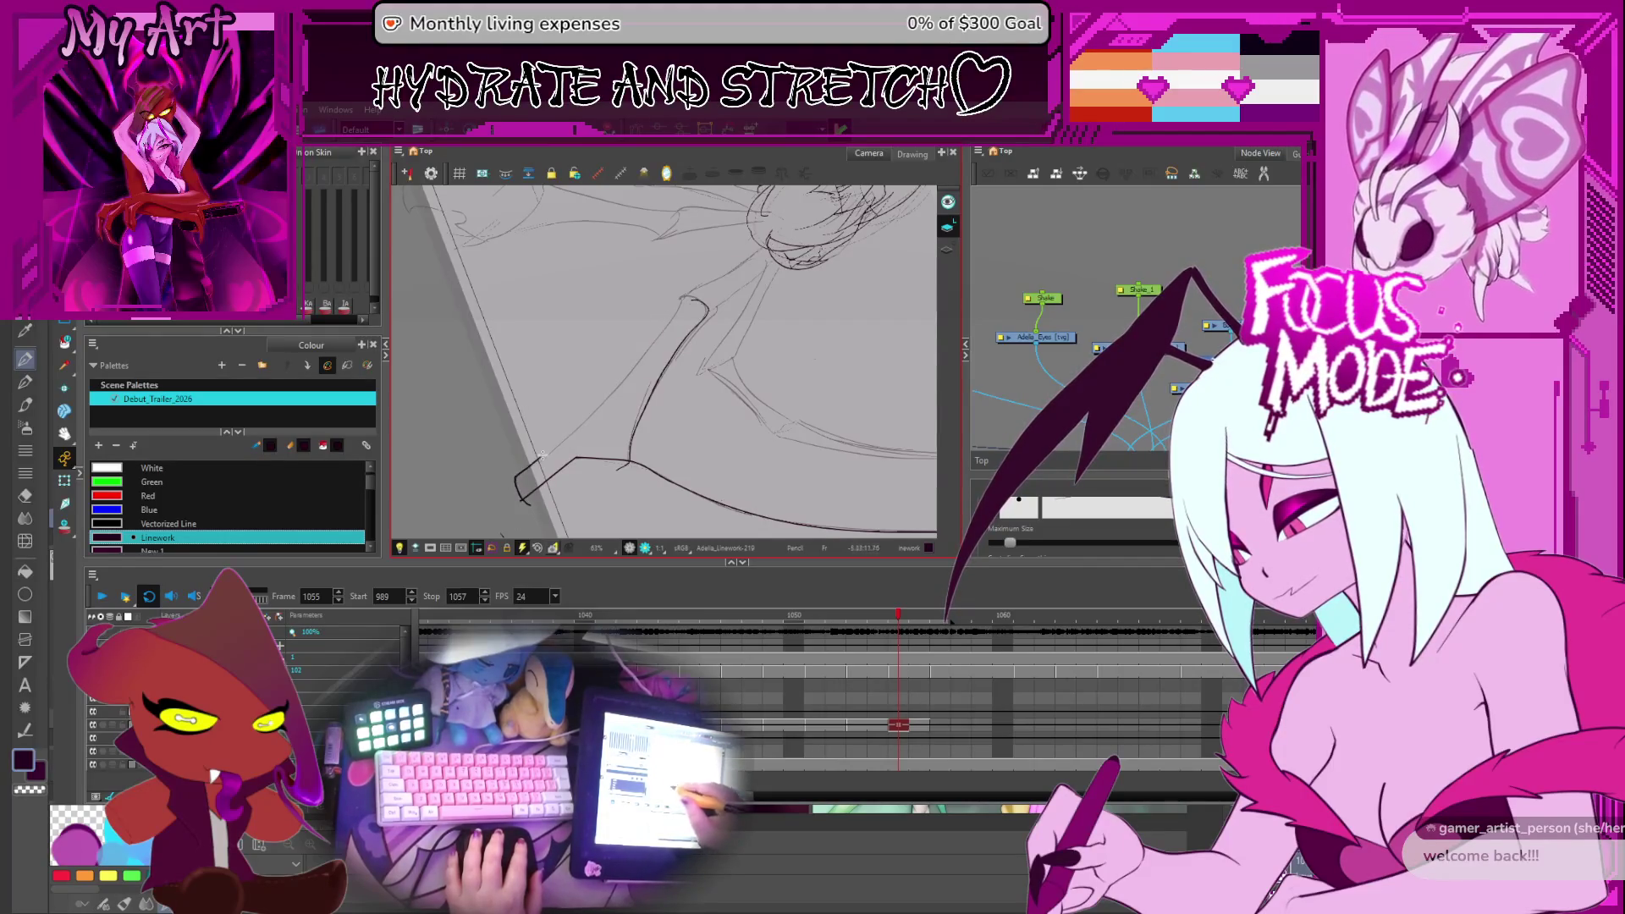
# Redraw the wing-arm bone line up to its hooked claw tip and select it
pyautogui.moveTo(650, 347)
pyautogui.mouseDown()
pyautogui.moveTo(681, 302)
pyautogui.moveTo(593, 284)
pyautogui.moveTo(532, 306)
pyautogui.moveTo(542, 298)
pyautogui.mouseUp()
pyautogui.hotkey('ctrl', 'z')
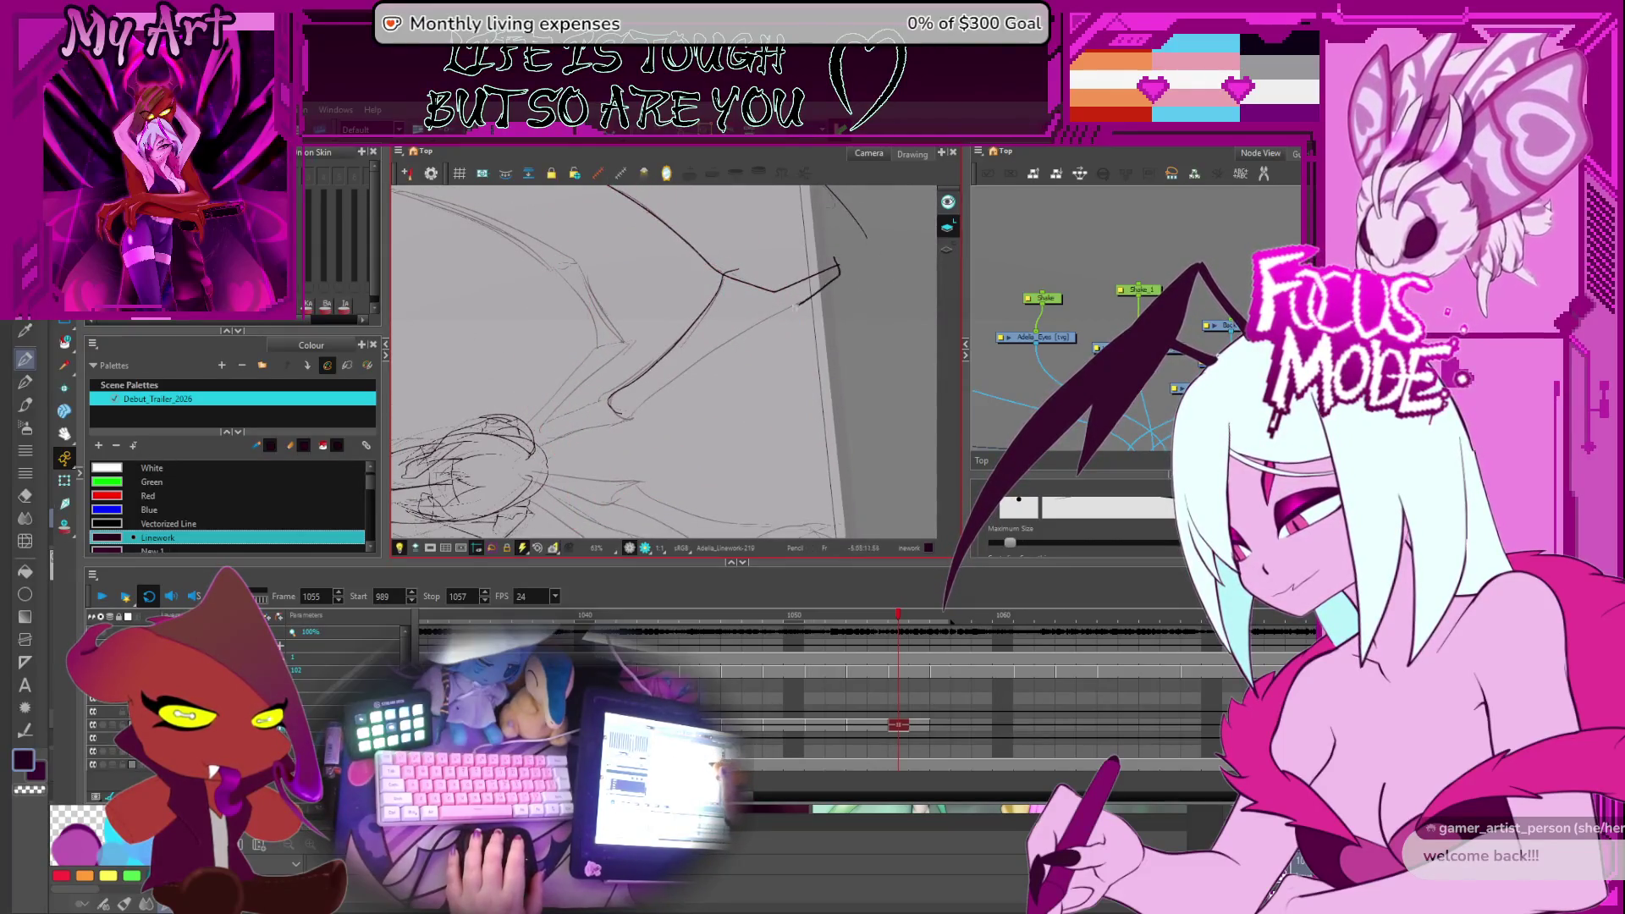
pyautogui.hotkey('ctrl', 'z')
pyautogui.moveTo(626, 416)
pyautogui.mouseDown()
pyautogui.moveTo(838, 292)
pyautogui.moveTo(849, 258)
pyautogui.mouseUp()
pyautogui.scroll(3, 833, 269)
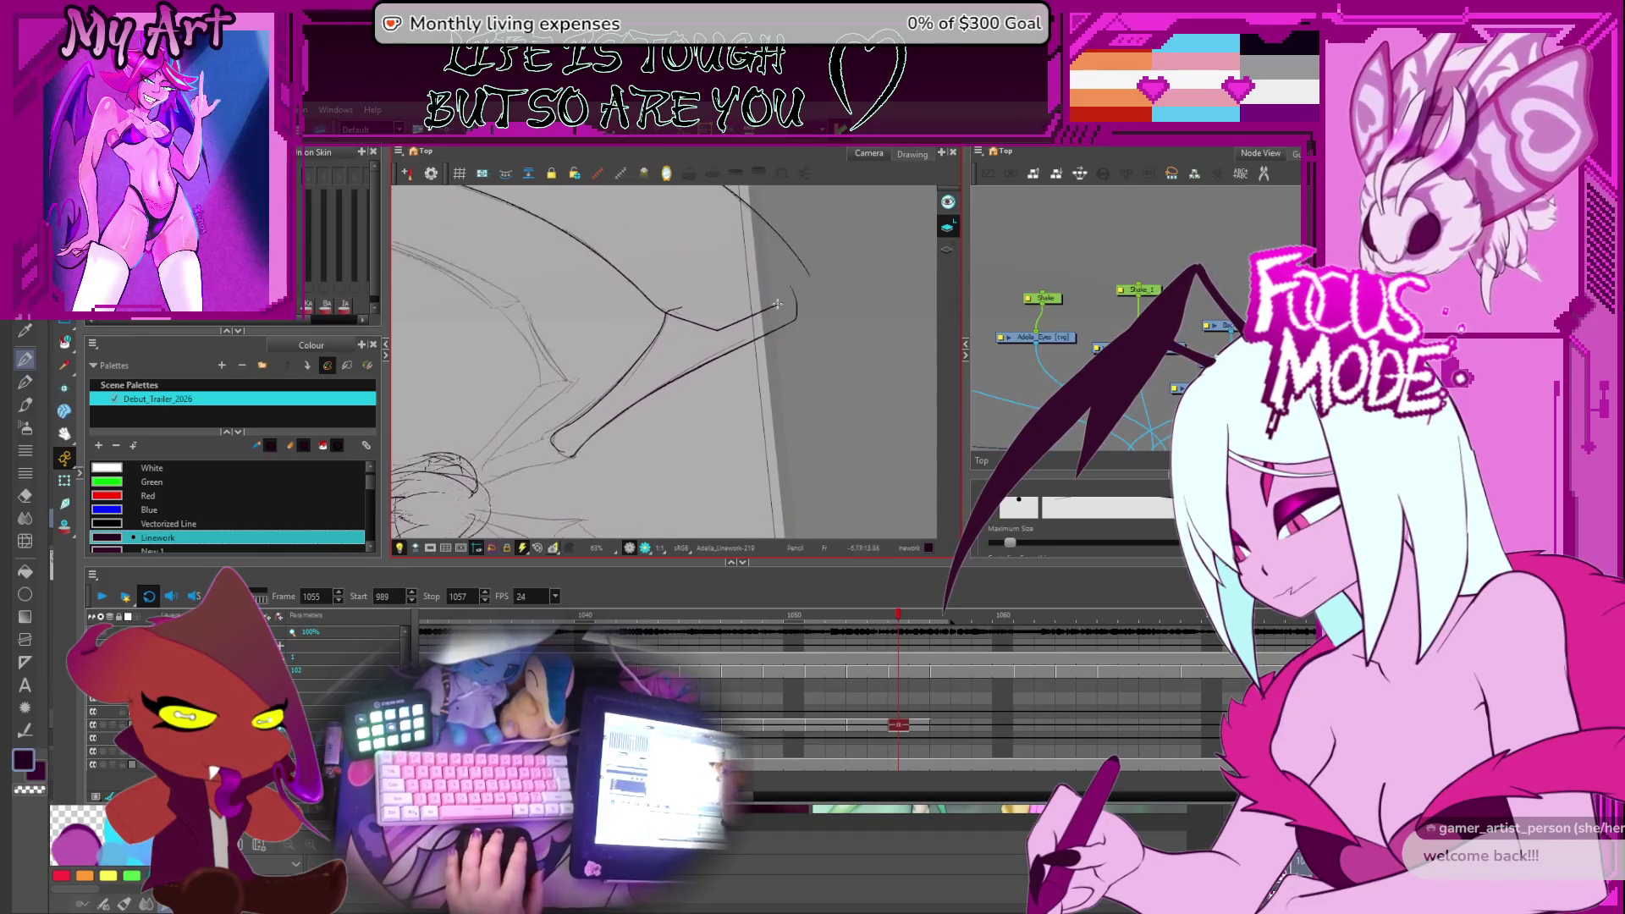
pyautogui.click(849, 275)
# Drag the wing-arm stroke's contour points to reshape the lower curve of the claw joint
pyautogui.moveTo(849, 275)
pyautogui.mouseDown()
pyautogui.moveTo(812, 284)
pyautogui.moveTo(681, 436)
pyautogui.mouseUp()
pyautogui.scroll(2, 682, 436)
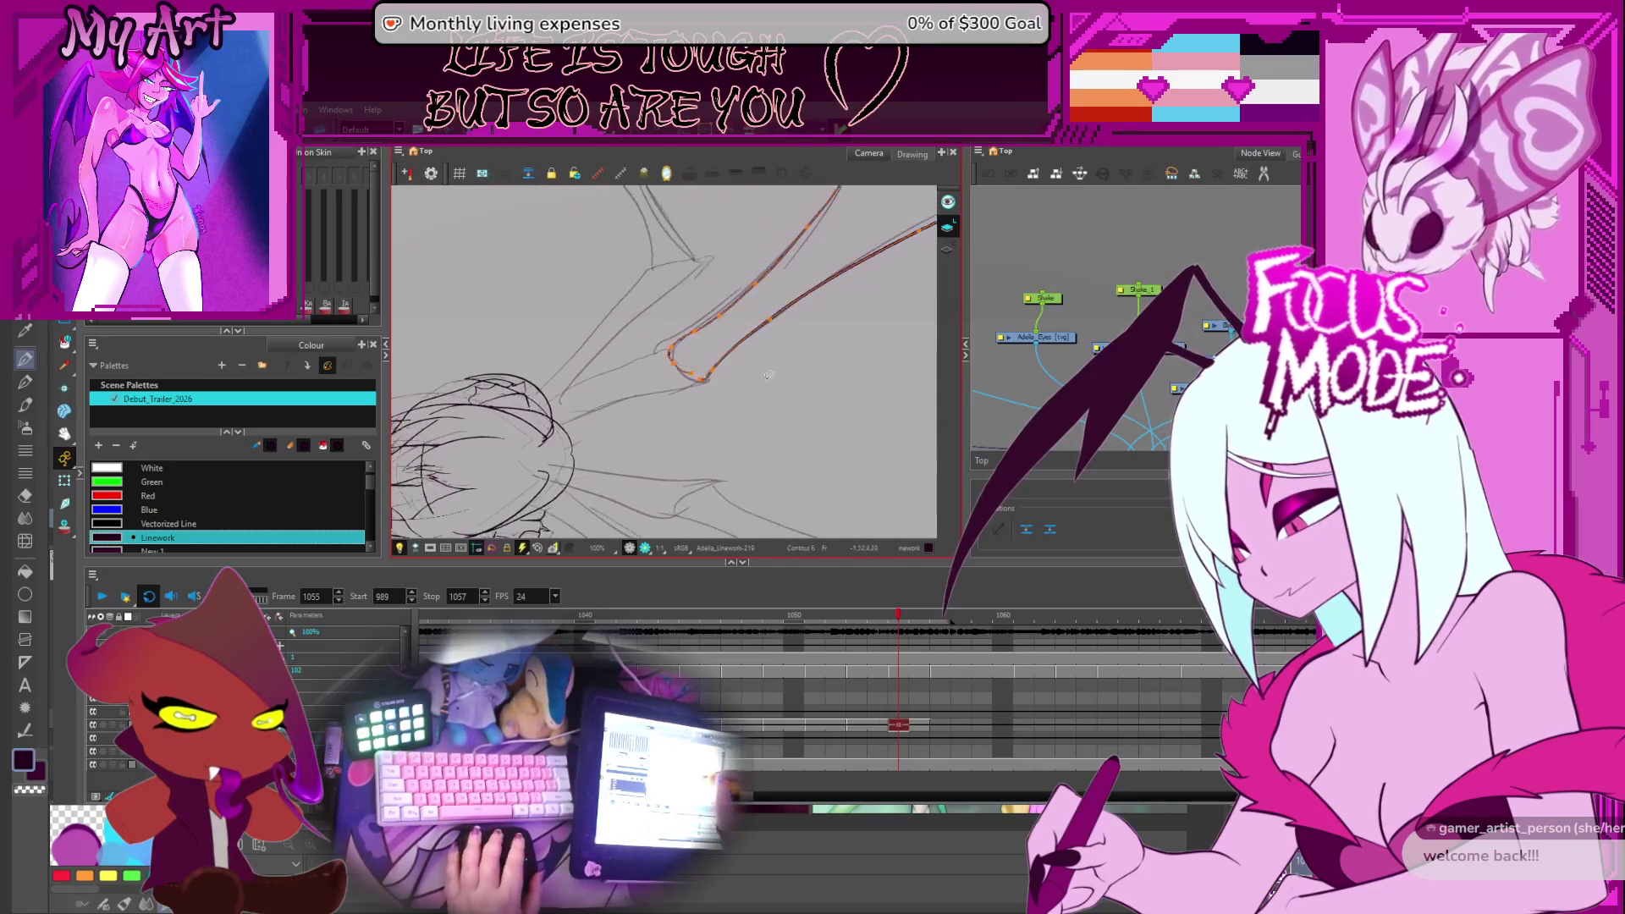
pyautogui.click(701, 296)
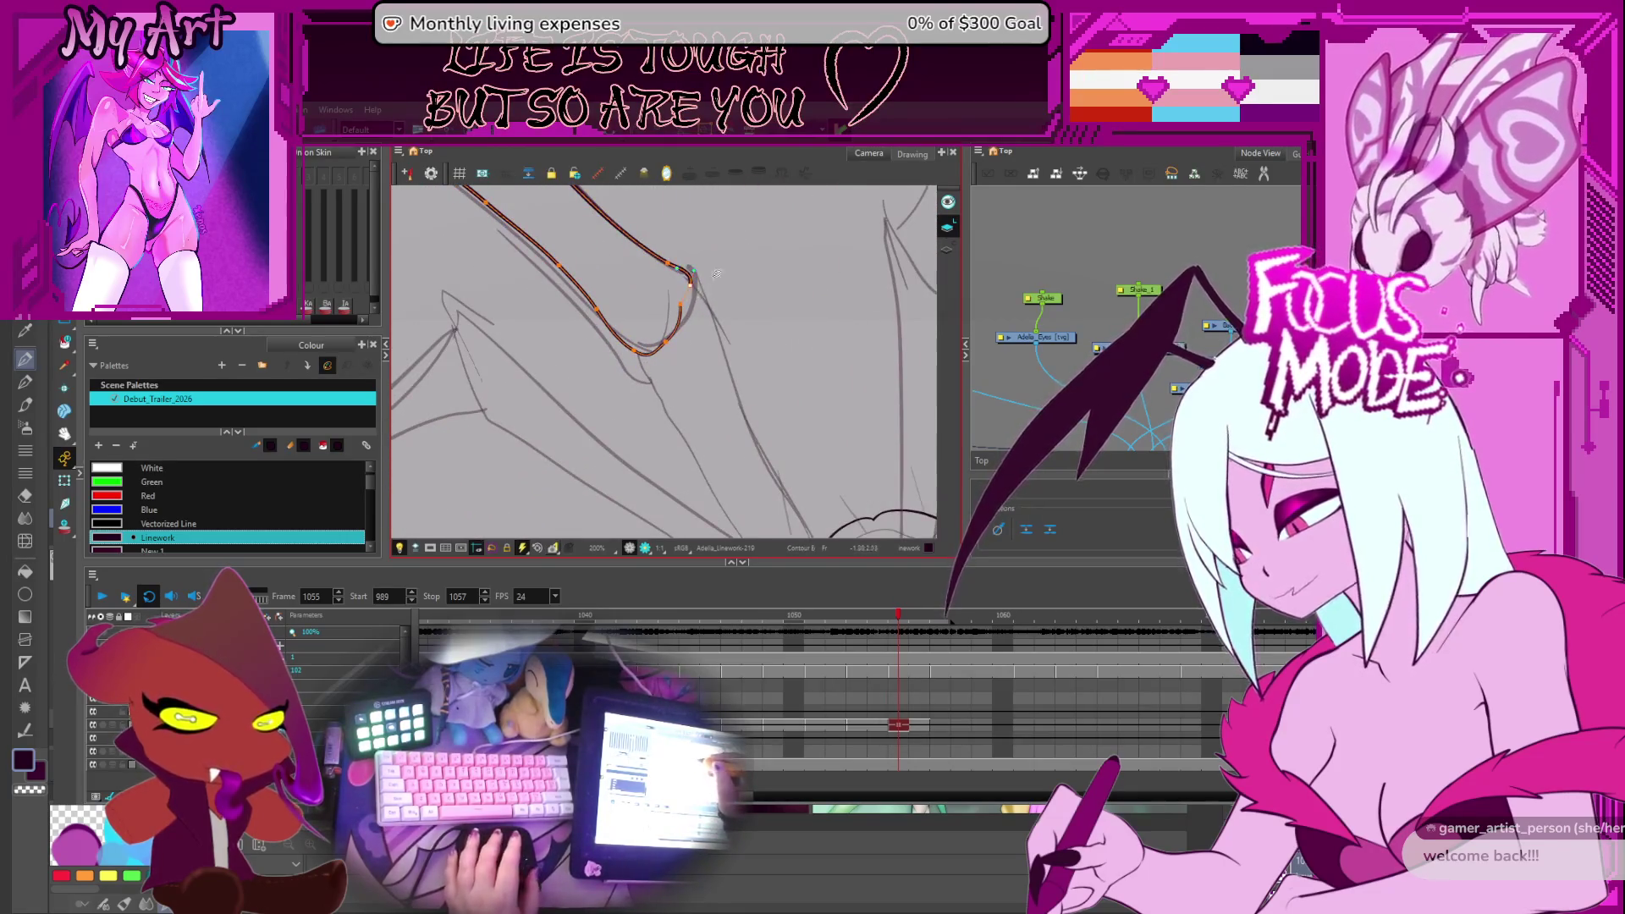
pyautogui.moveTo(701, 296); pyautogui.dragTo(699, 341)
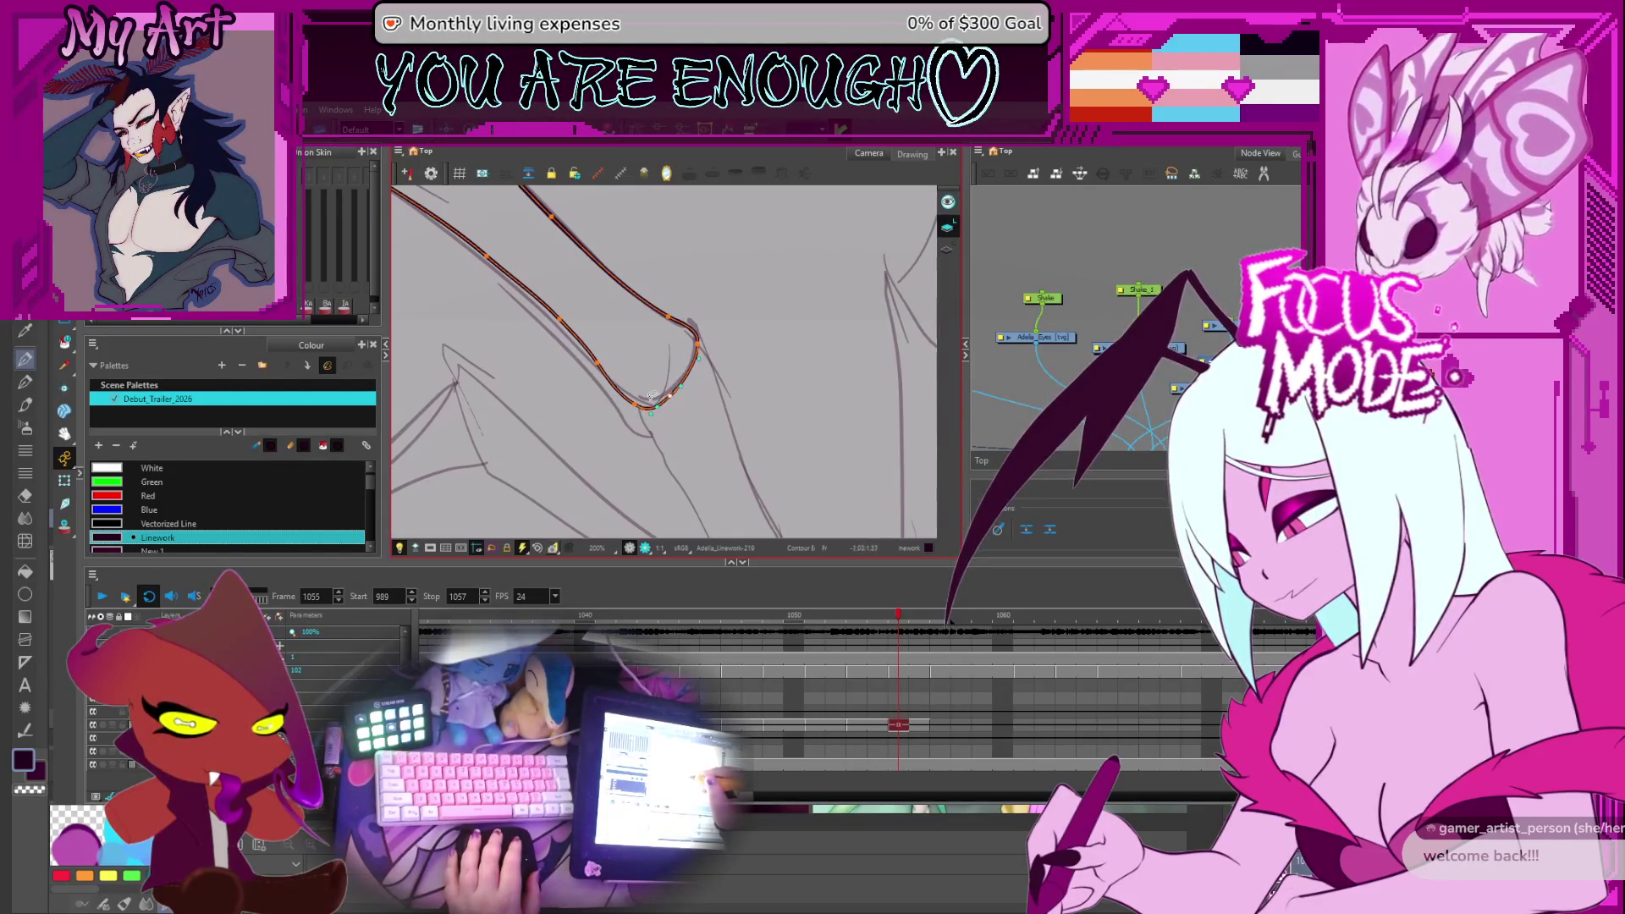
pyautogui.scroll(-2, 640, 406)
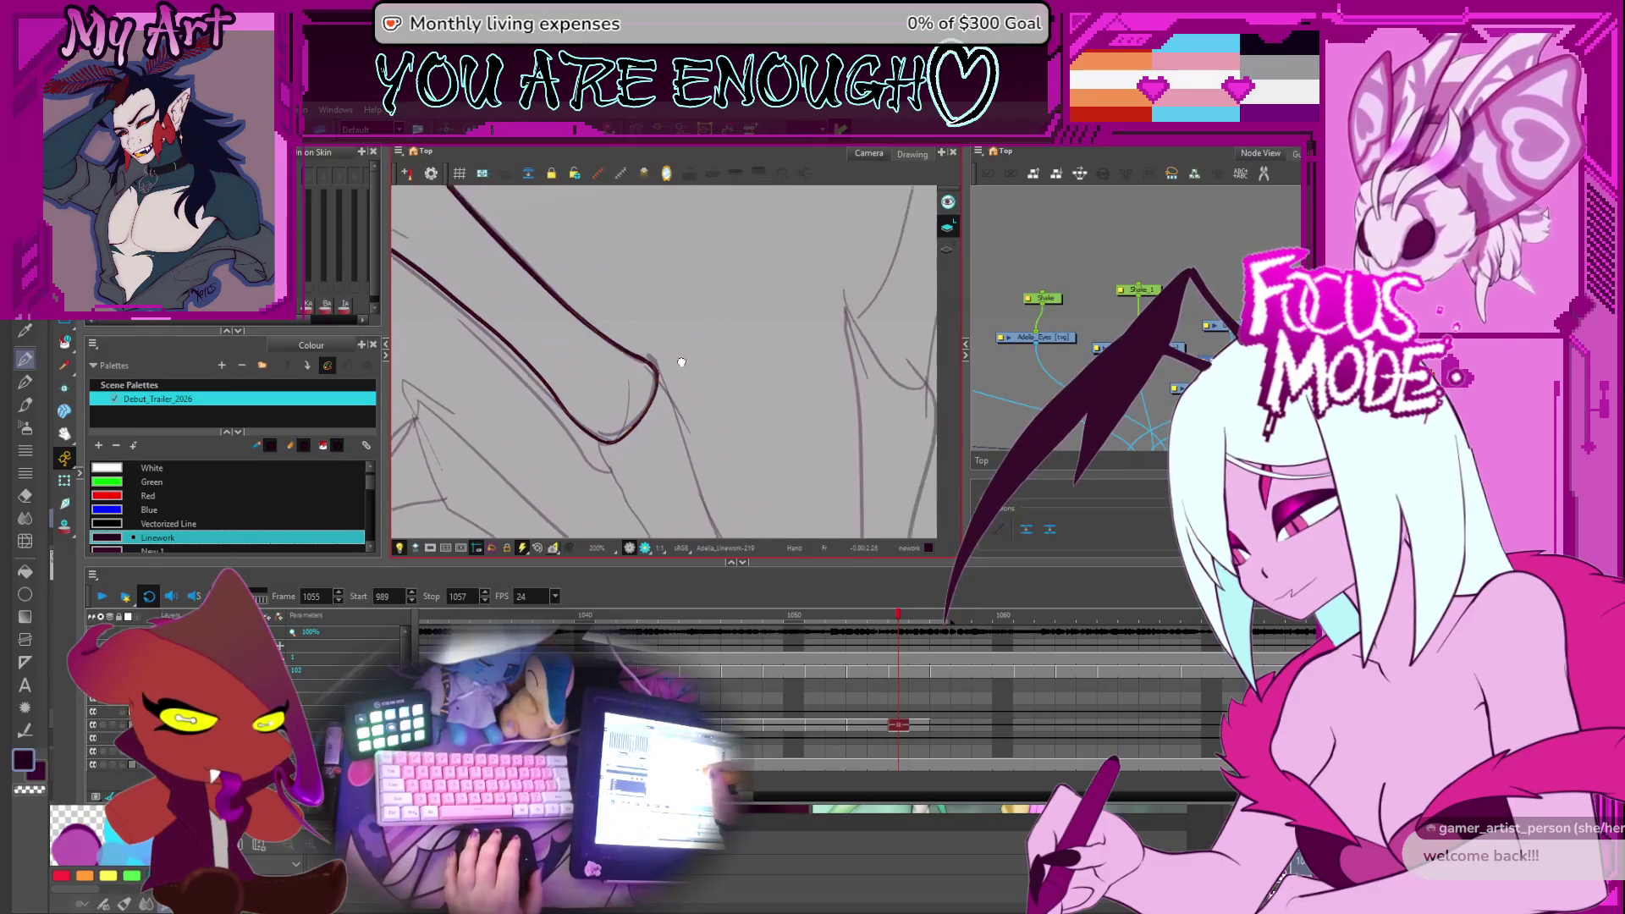
pyautogui.scroll(1, 678, 325)
pyautogui.moveTo(677, 325); pyautogui.dragTo(627, 379)
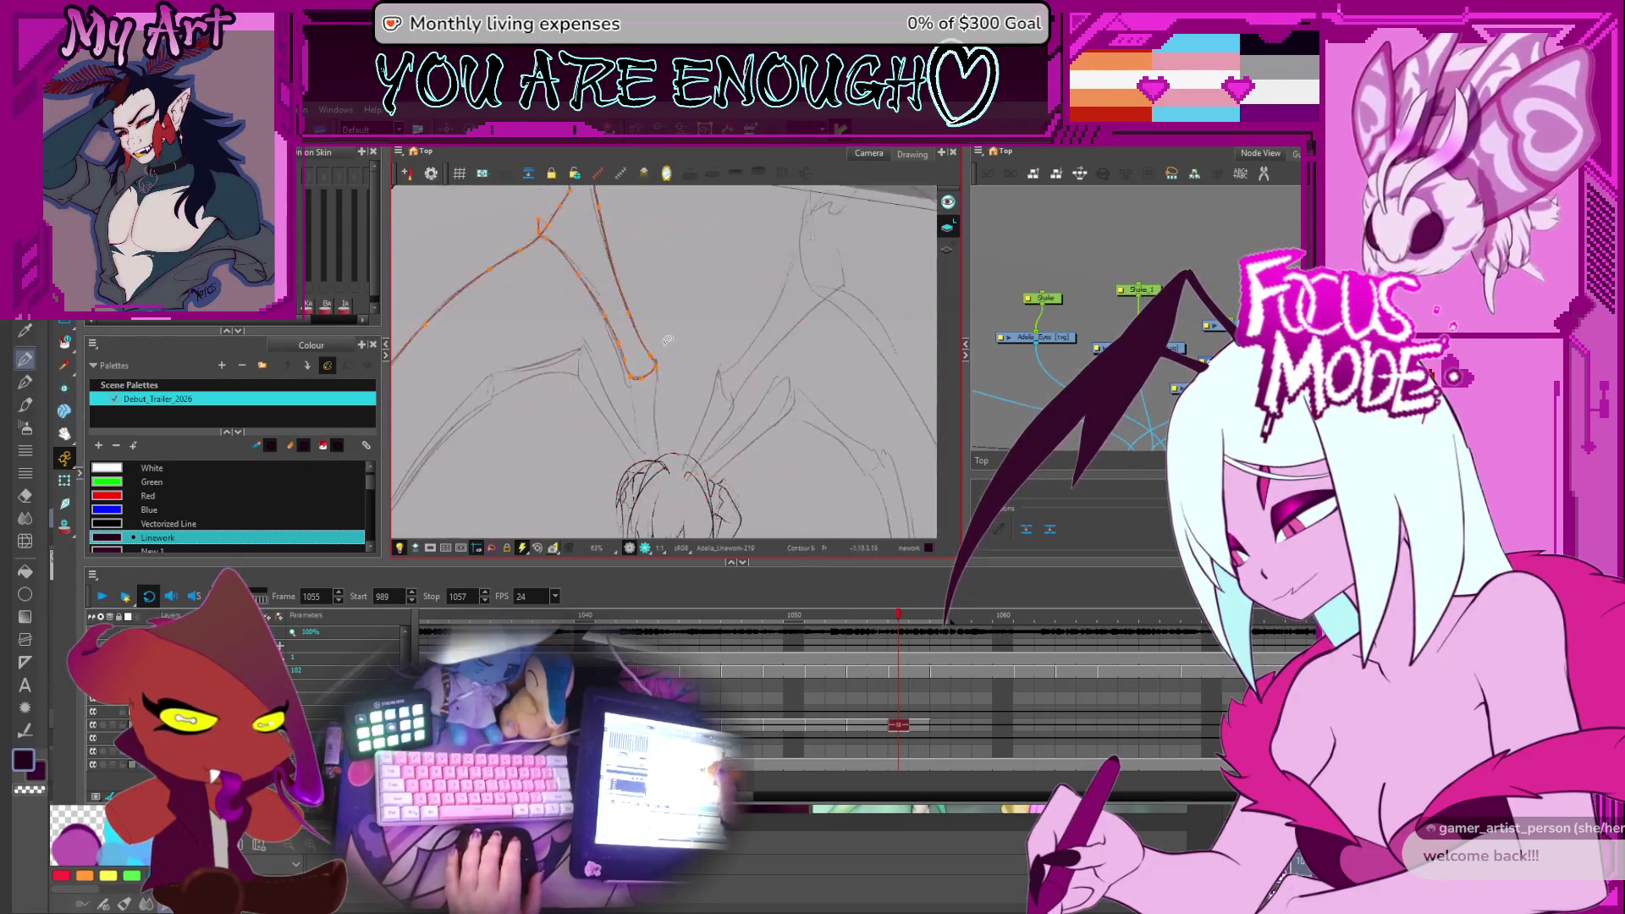
pyautogui.scroll(2, 627, 378)
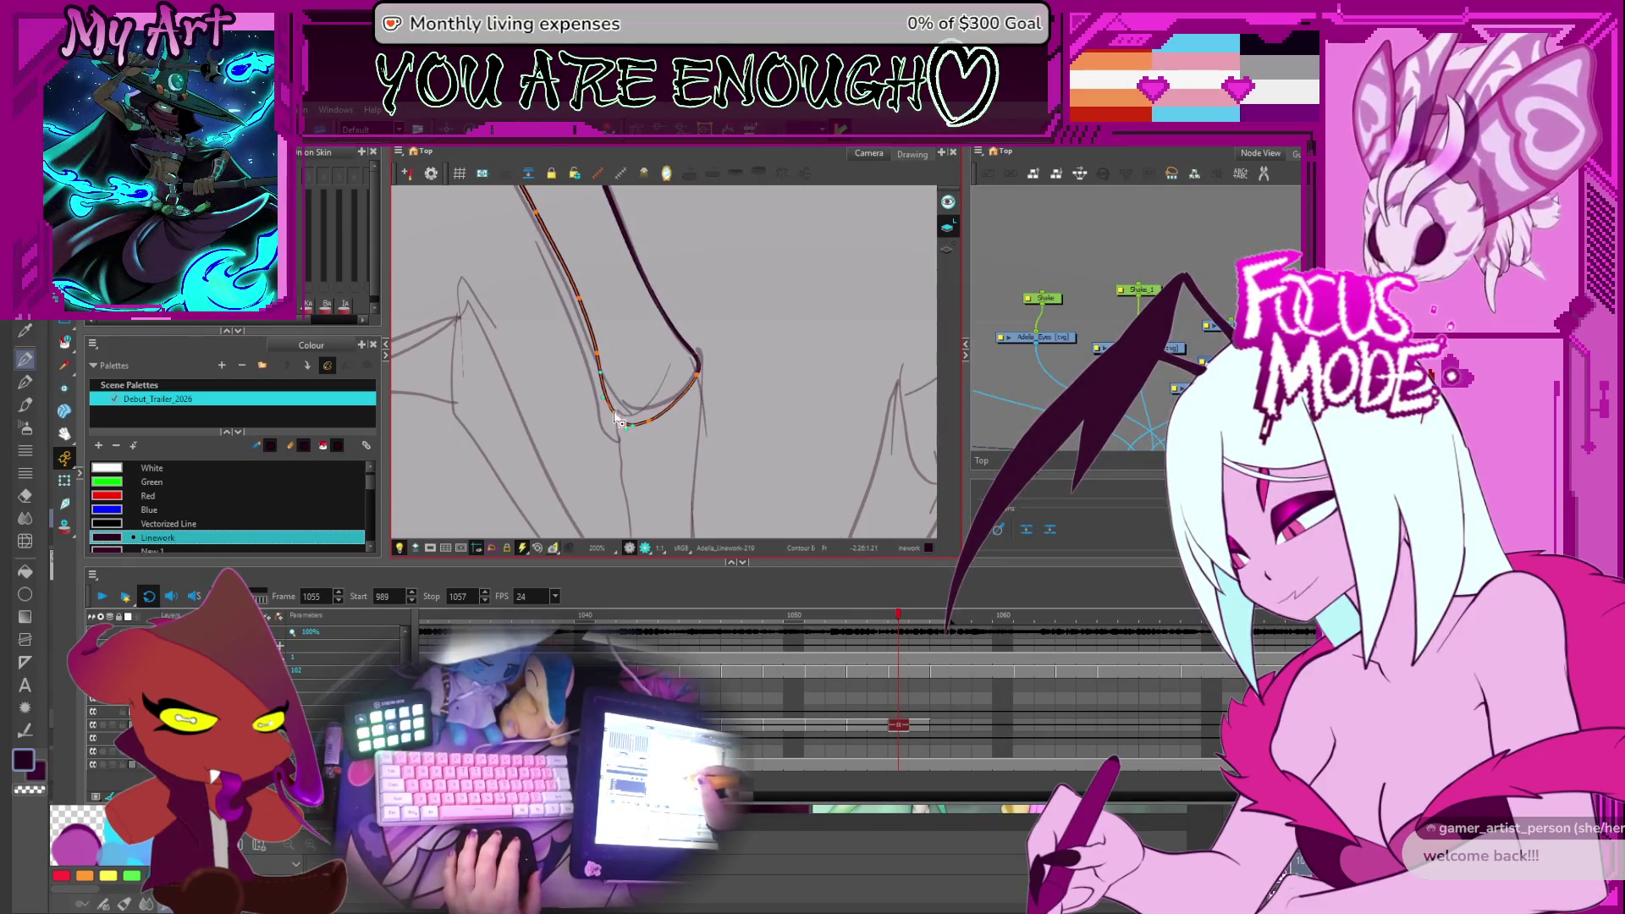
pyautogui.moveTo(618, 419); pyautogui.dragTo(624, 413)
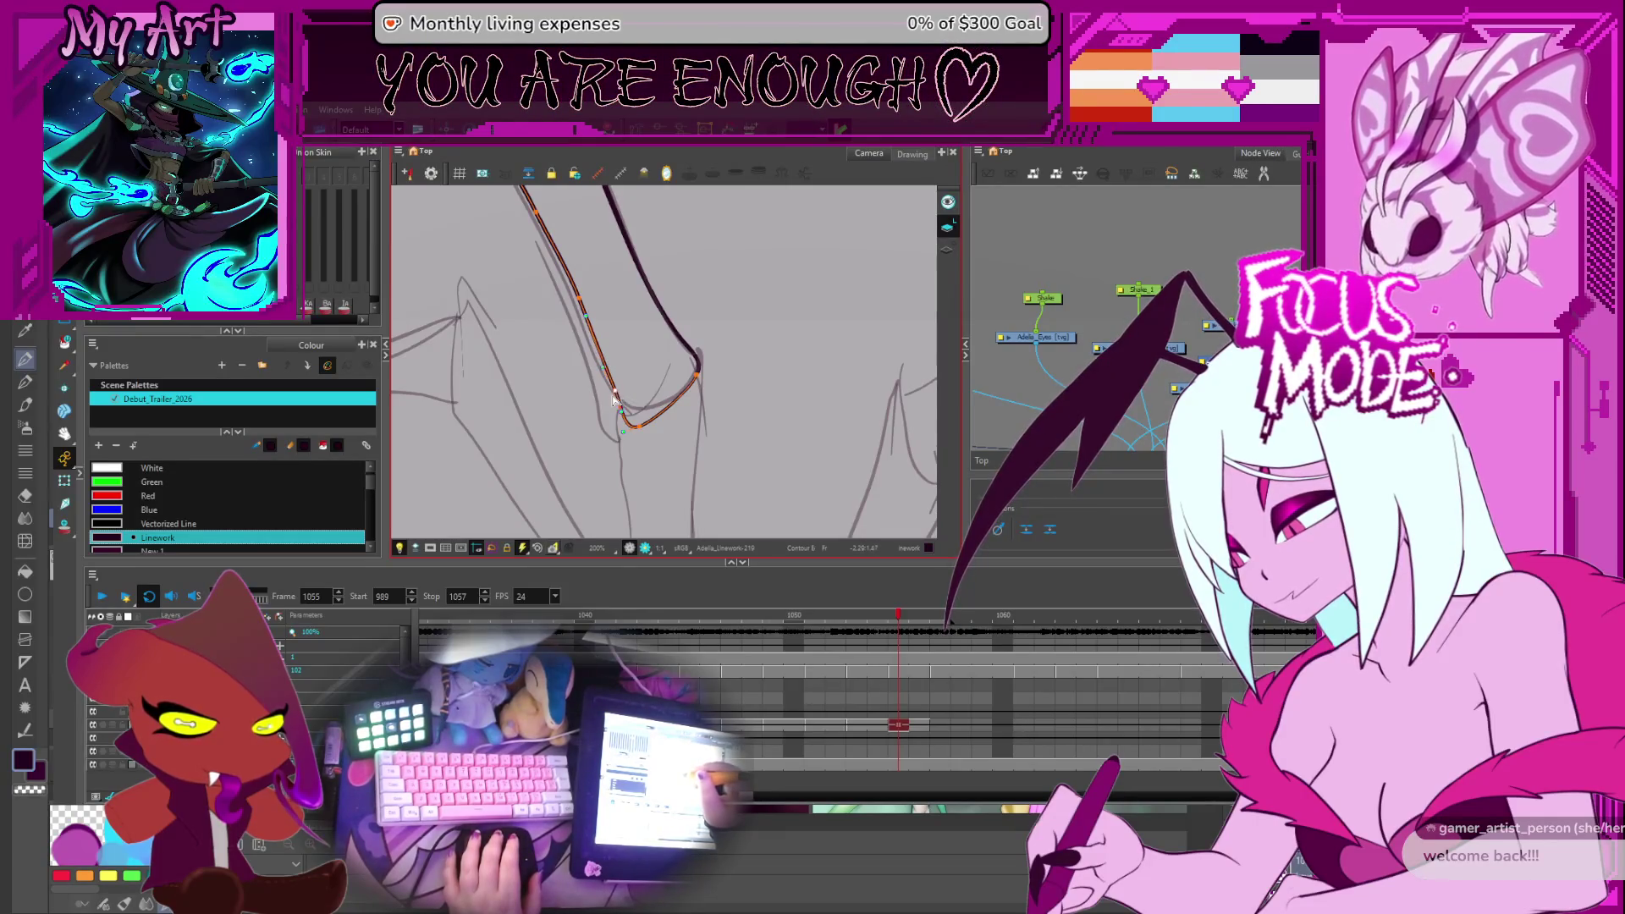
# Zoom out to the whole wing and step through neighbouring frames to frame 1056
pyautogui.press('2')
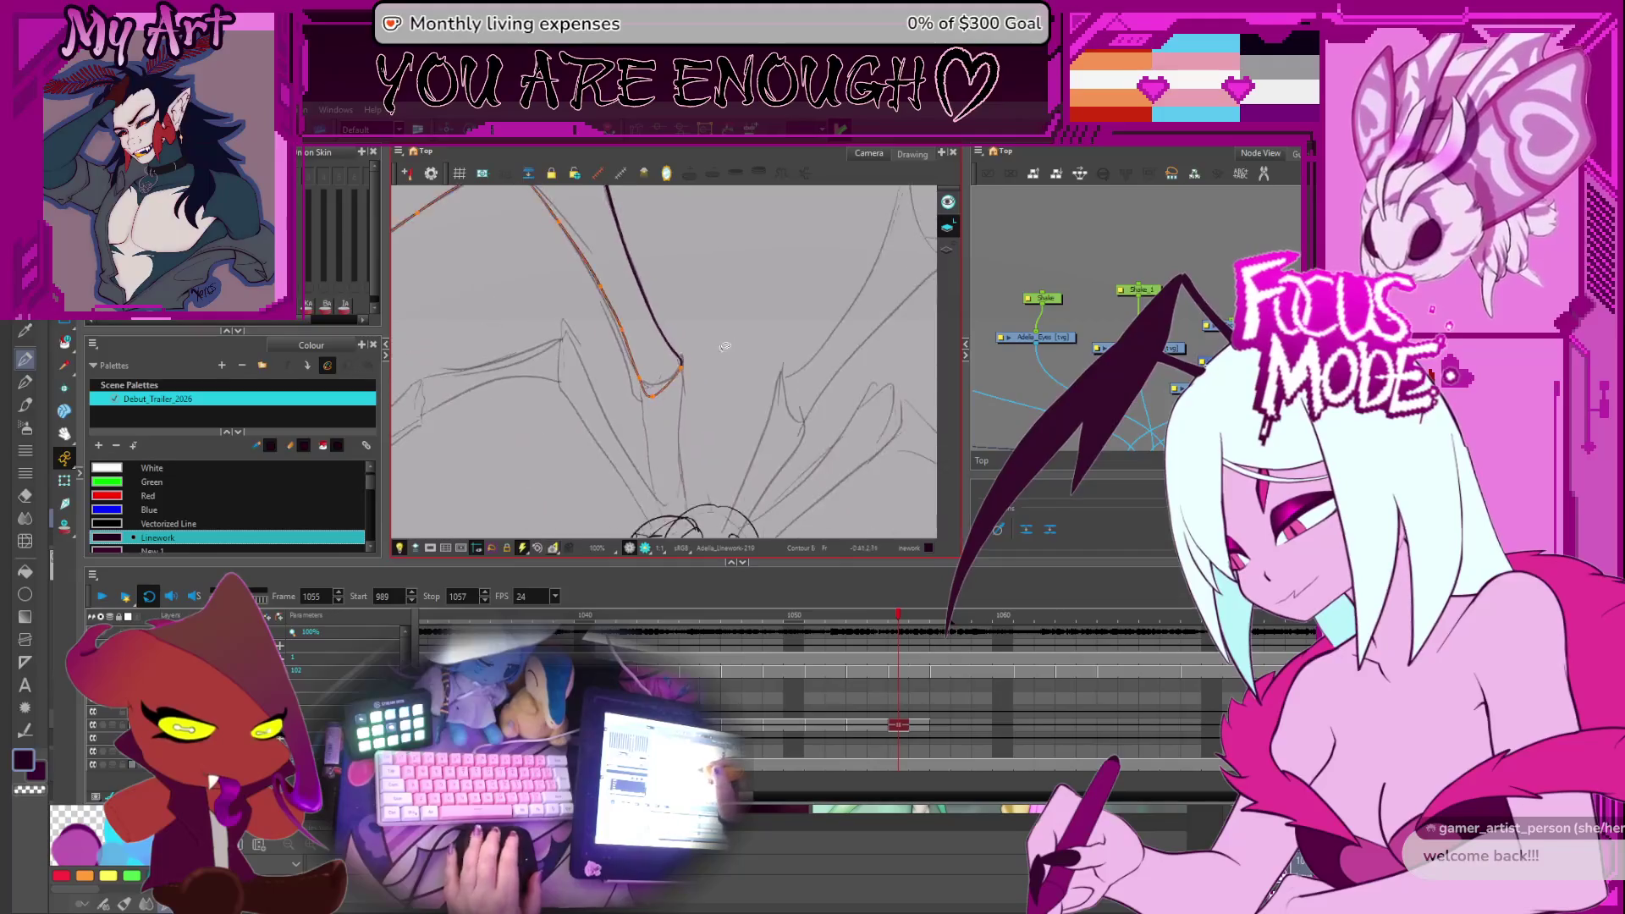
pyautogui.press('2')
pyautogui.press(',')
pyautogui.press('.')
pyautogui.press('.')
pyautogui.press('.')
pyautogui.press(',')
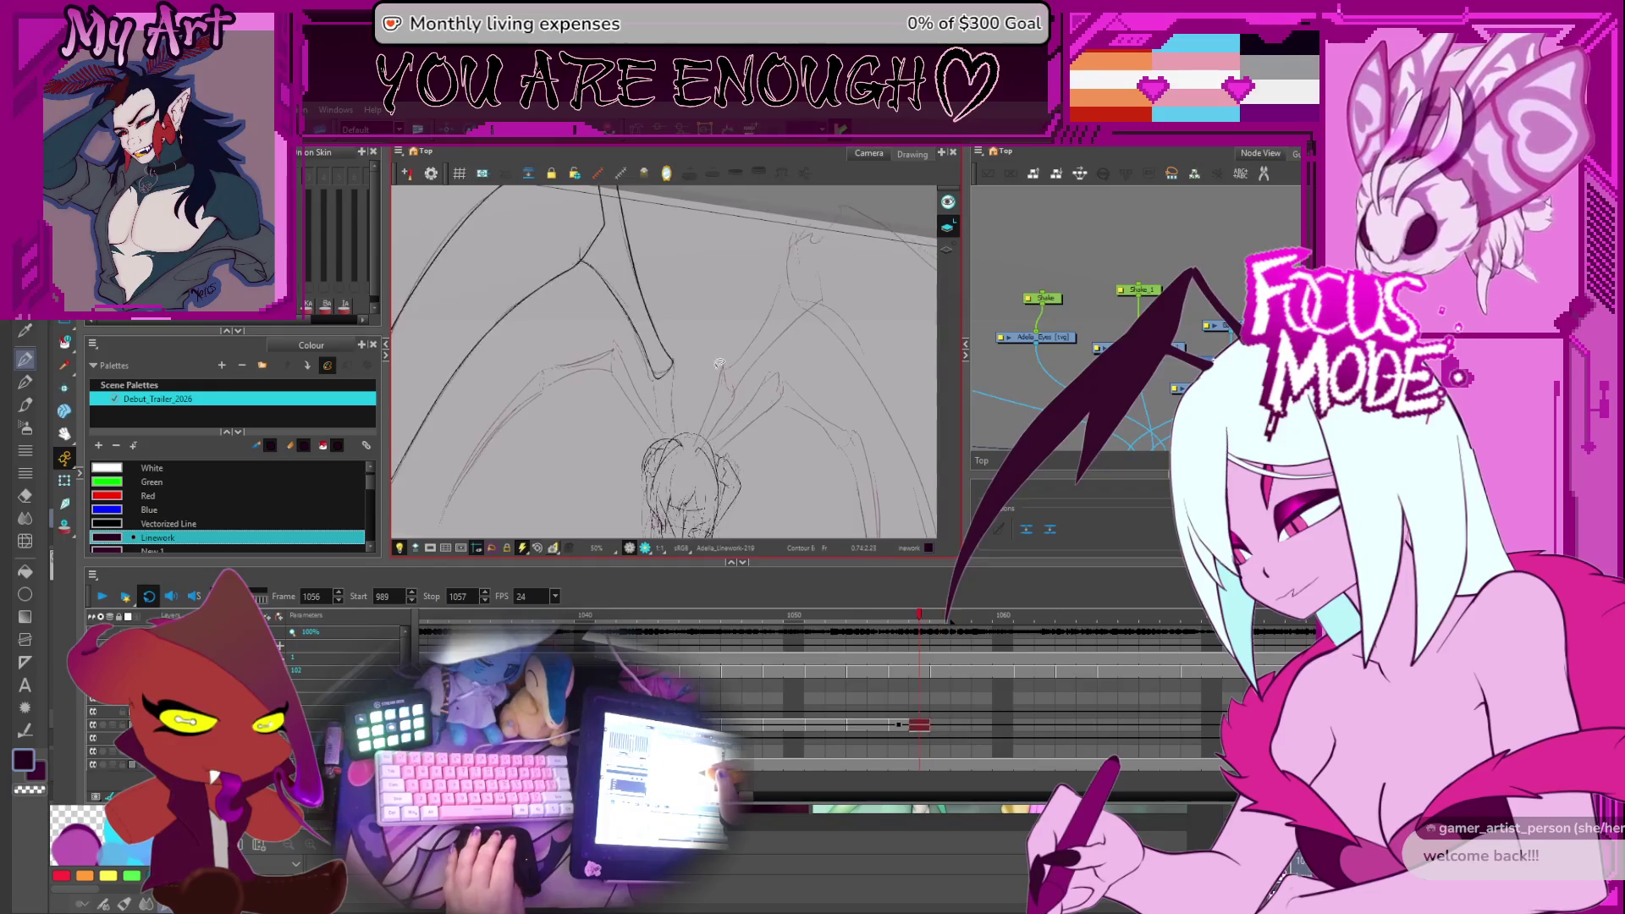
# Back on frame 1055, draw an inner wing-arm line toward the joint, undoing a miss
pyautogui.press('1')
pyautogui.press(',')
pyautogui.press(',')
pyautogui.press(',')
pyautogui.hotkey('alt', '/')
pyautogui.press('.')
pyautogui.press('.')
pyautogui.moveTo(657, 459); pyautogui.dragTo(637, 376)
pyautogui.hotkey('ctrl', 'z')
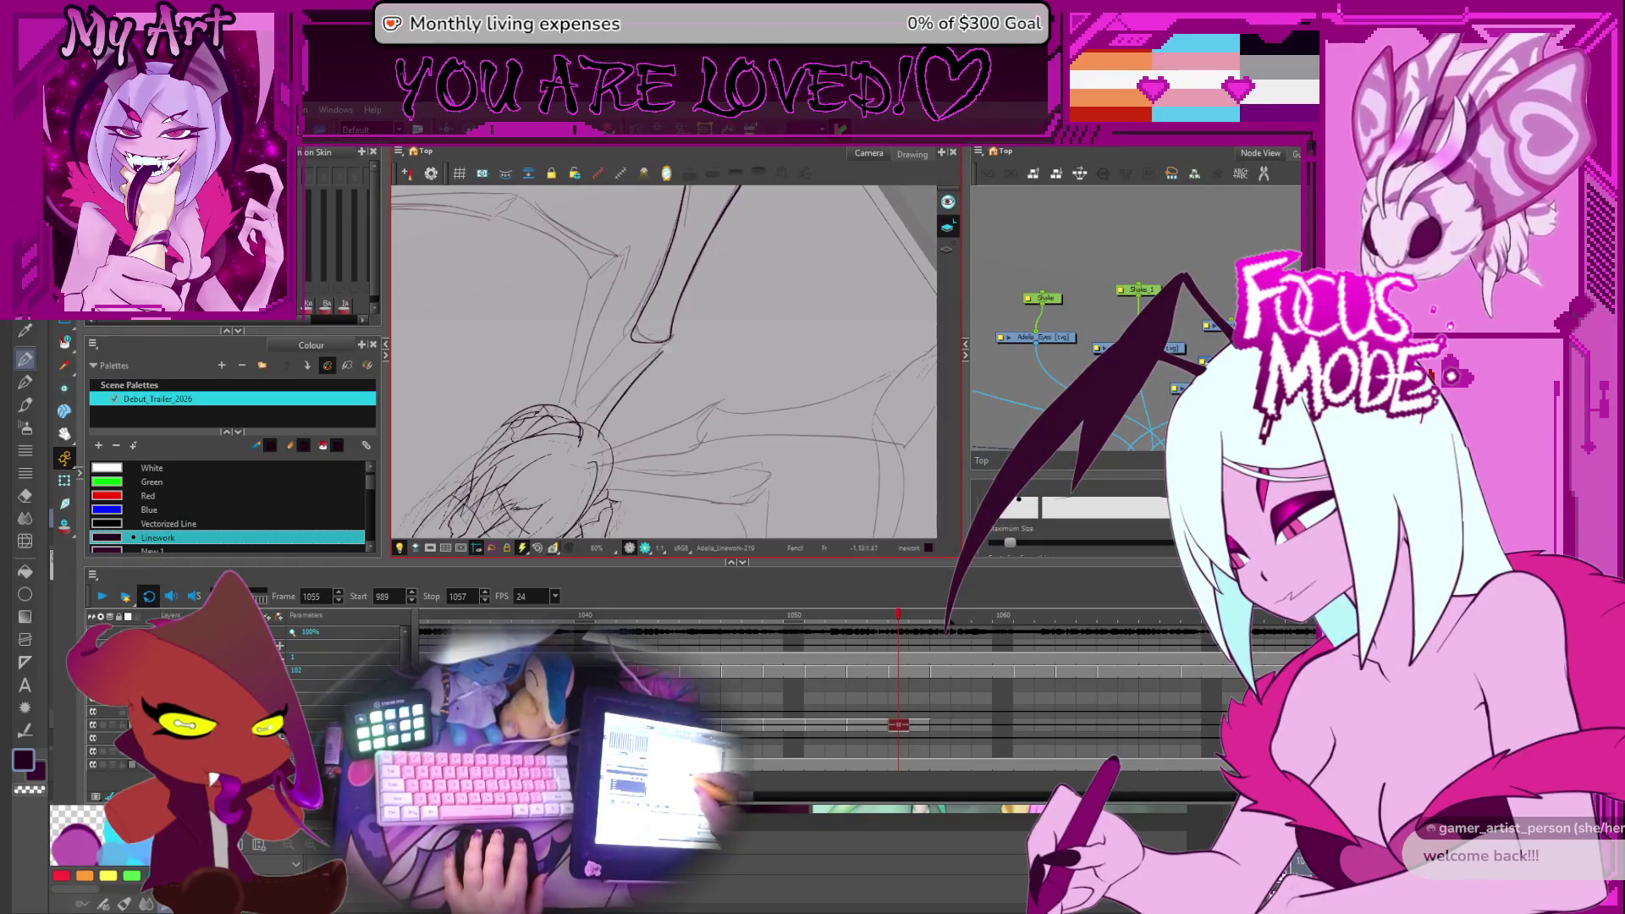
pyautogui.moveTo(657, 358); pyautogui.dragTo(652, 335)
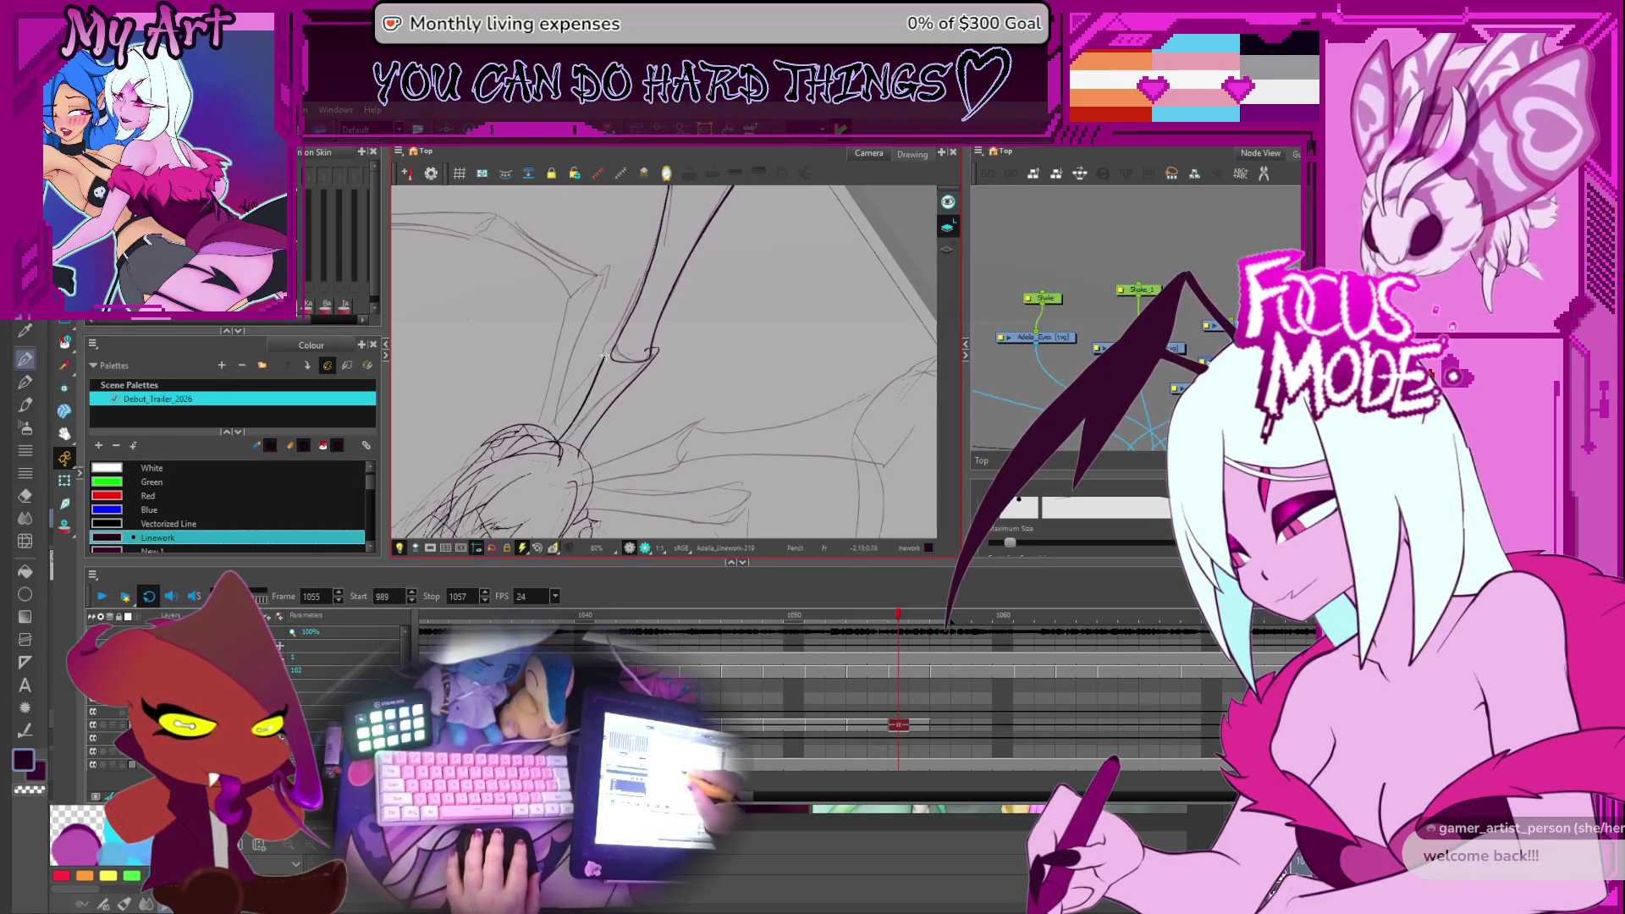
pyautogui.hotkey('alt', 't')
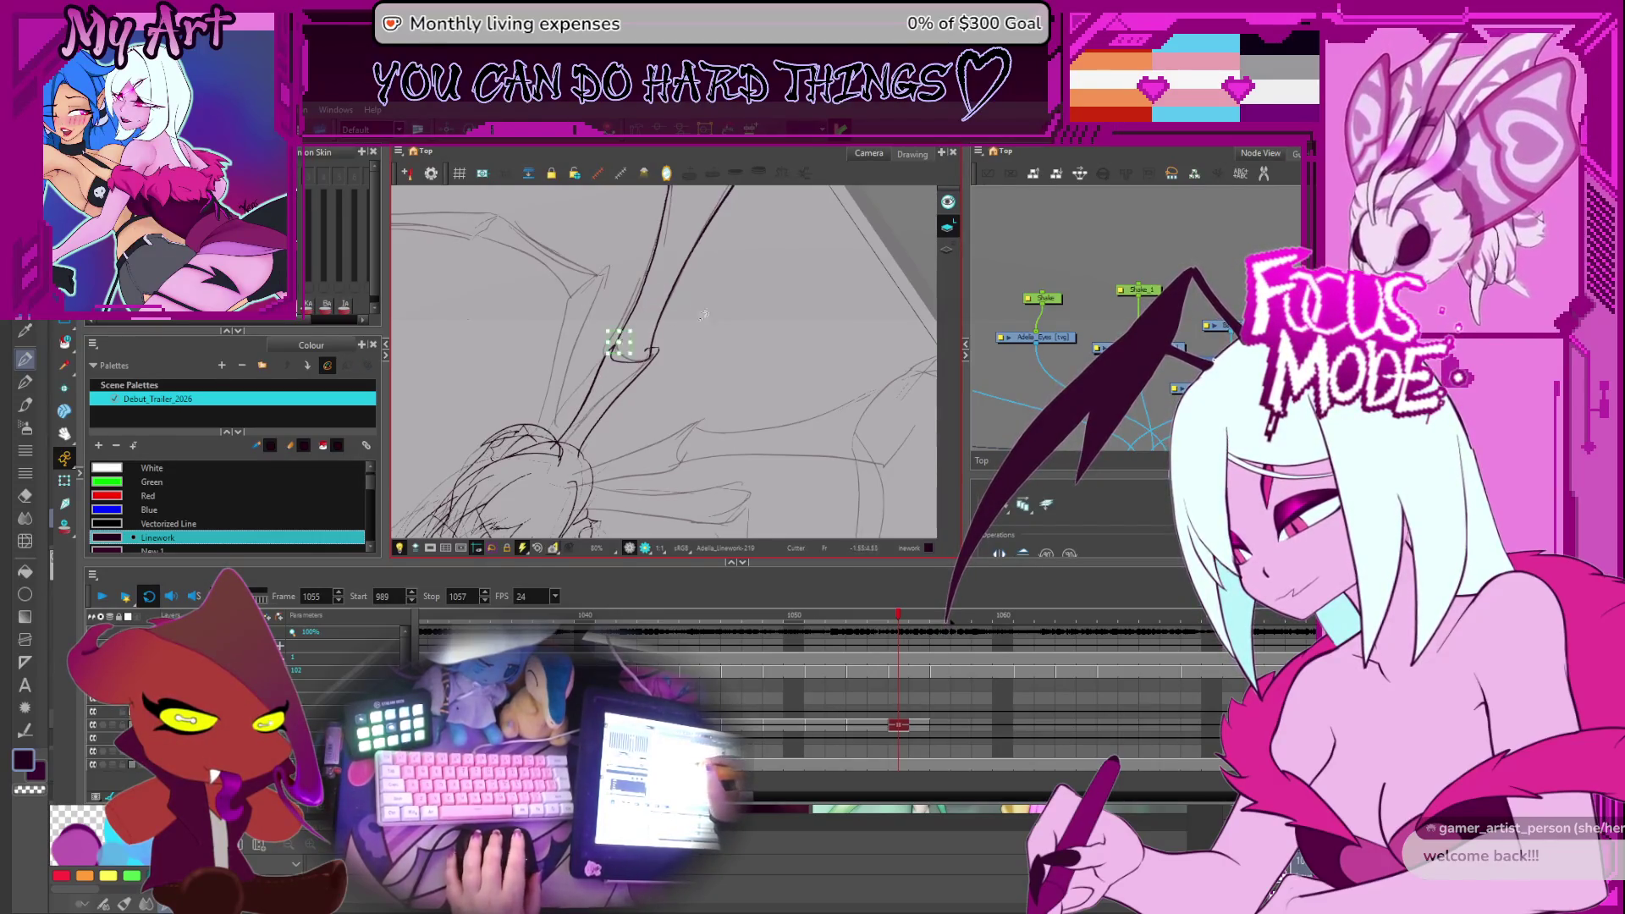
# Extend the right-hand wing-arm stroke's joint contour slightly to the left
pyautogui.press('v')
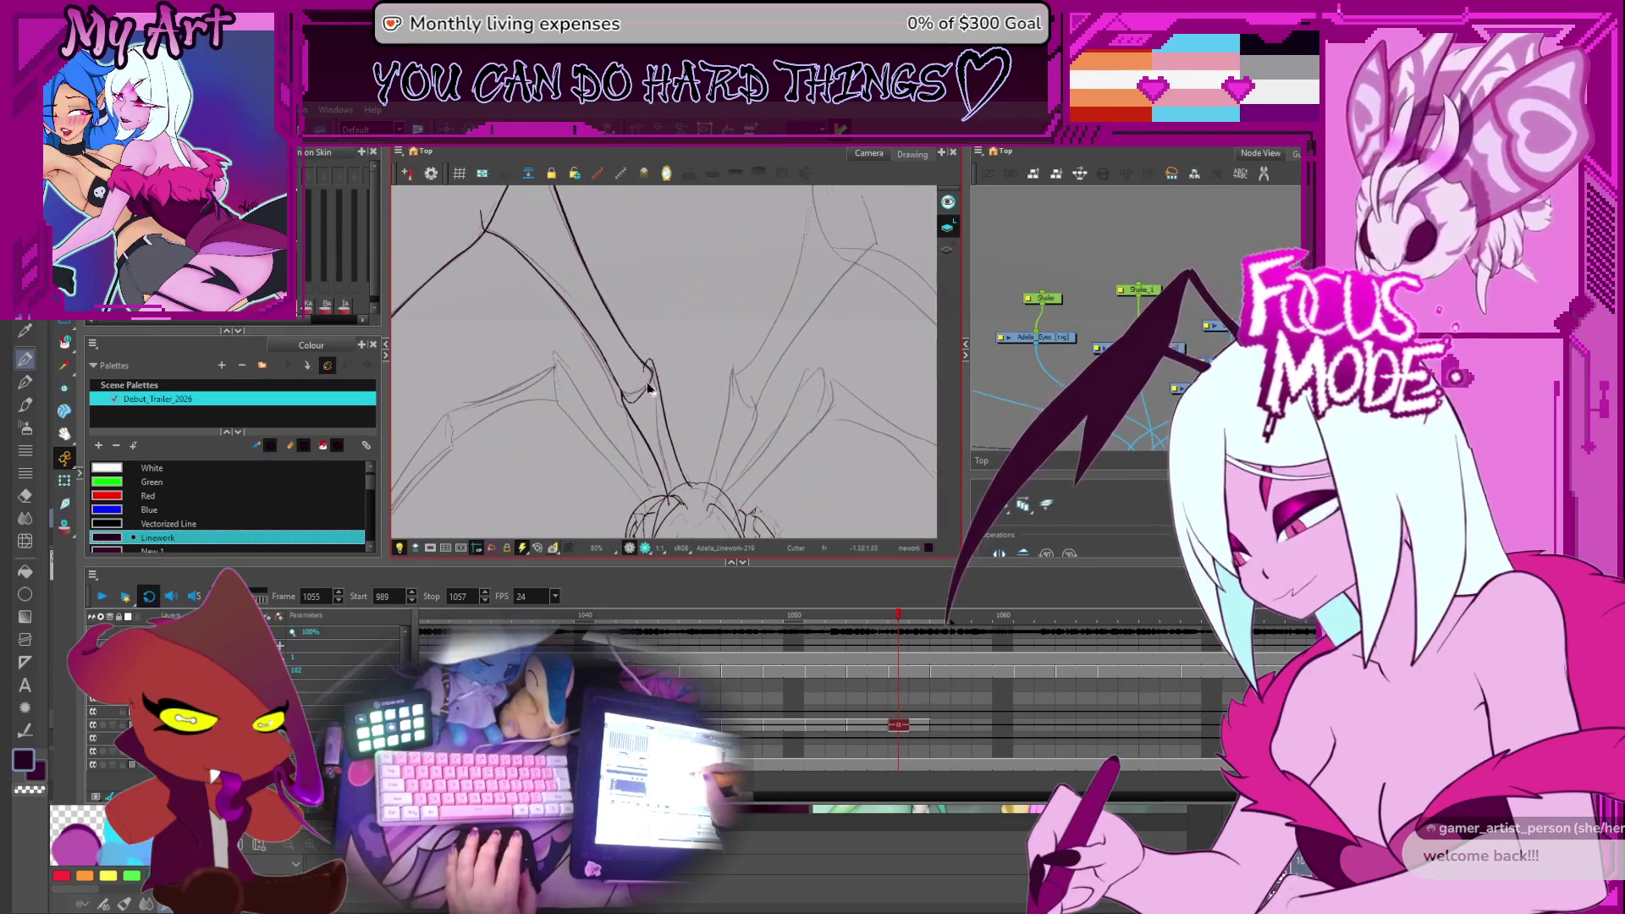
pyautogui.scroll(3, 653, 337)
pyautogui.hotkey('alt', 'q')
pyautogui.click(642, 381)
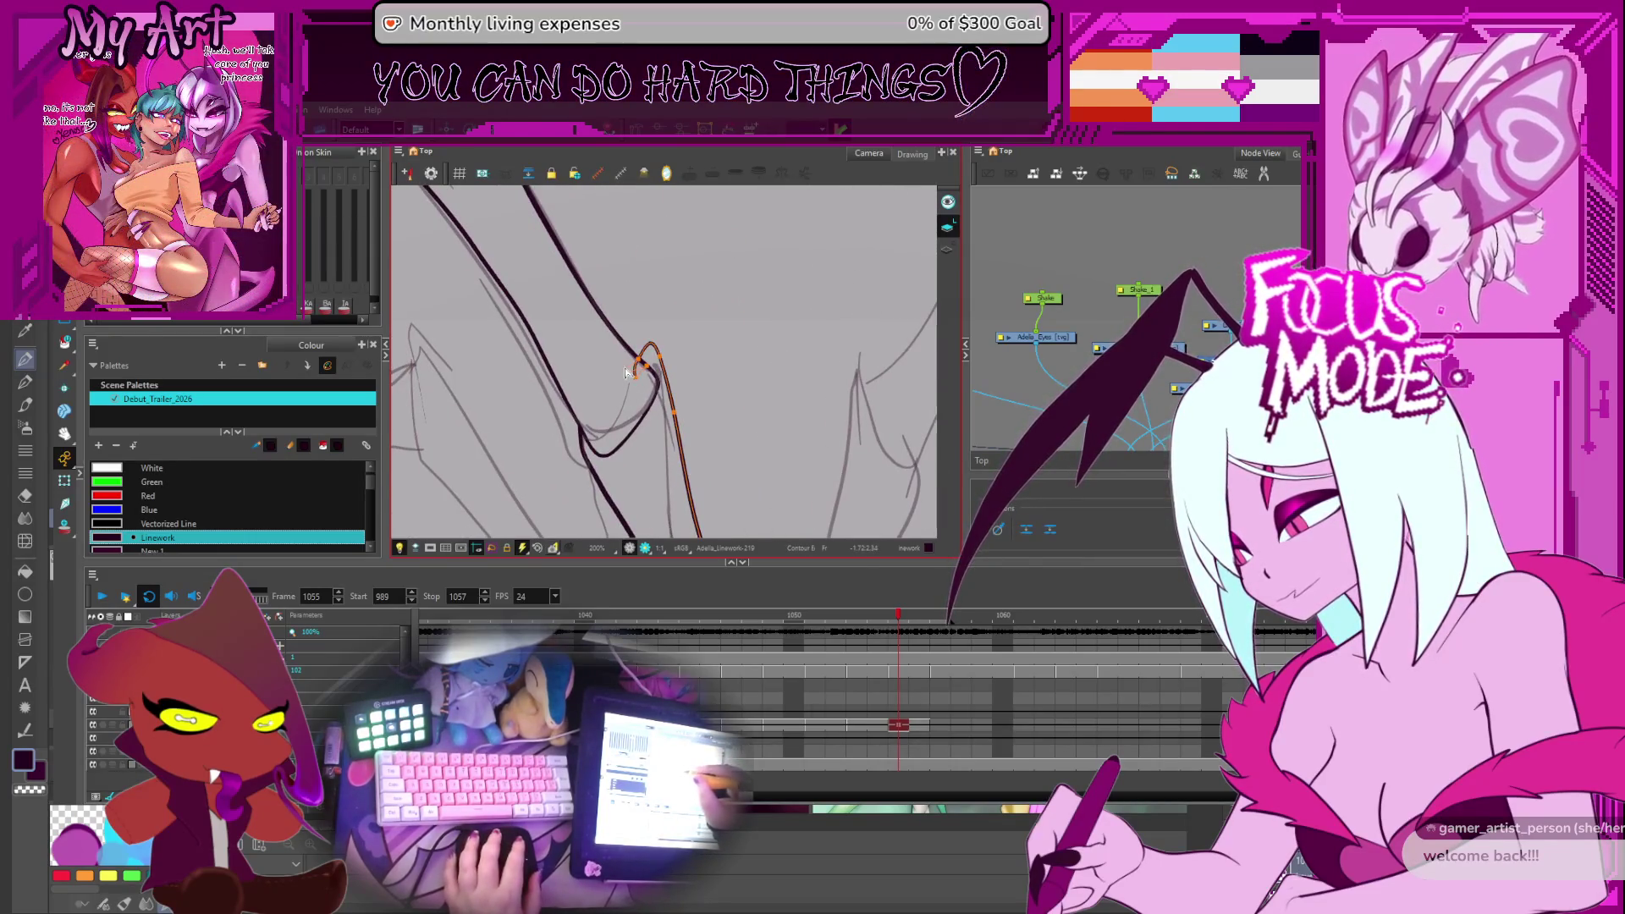
pyautogui.keyDown('shift'); pyautogui.click(633, 362); pyautogui.keyUp('shift')
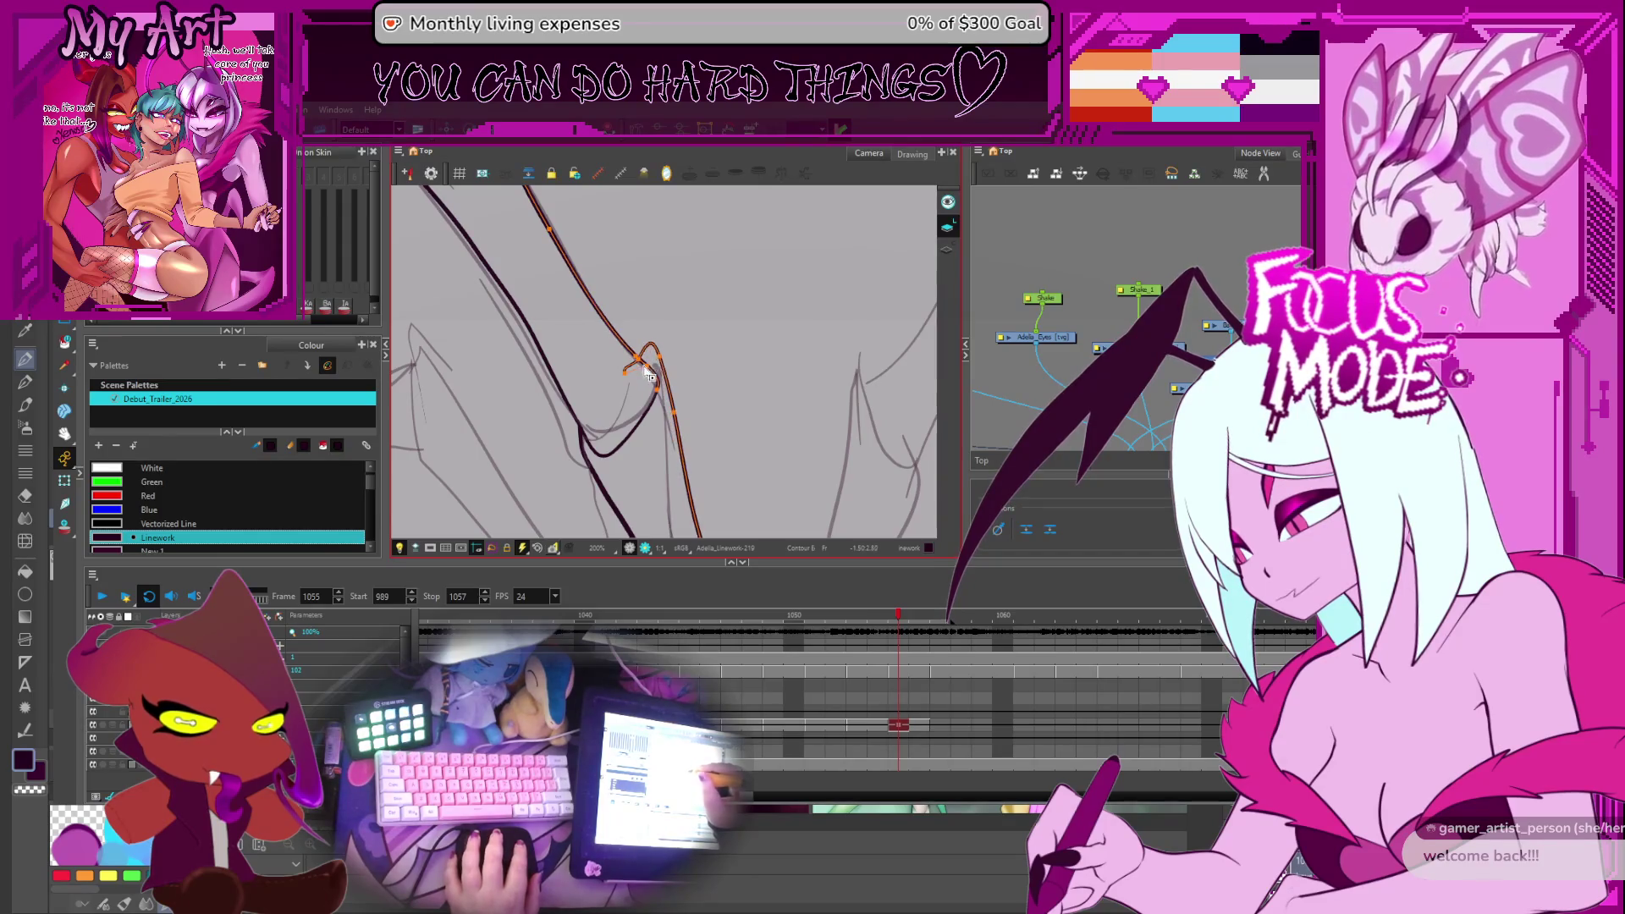
pyautogui.click(645, 383)
pyautogui.click(638, 371)
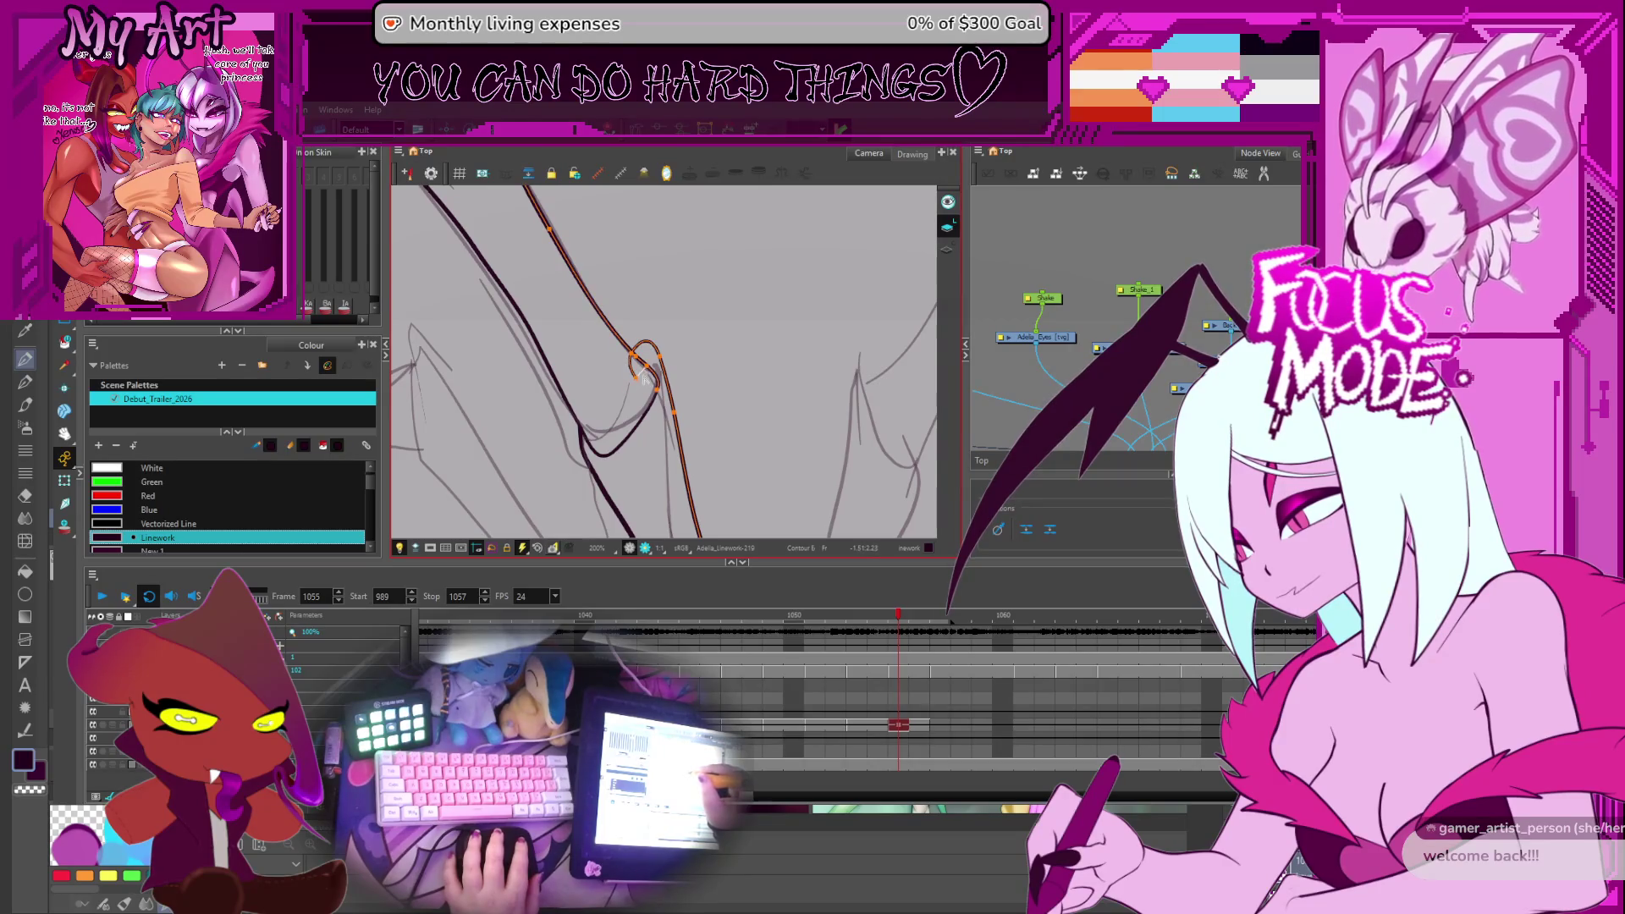
pyautogui.moveTo(642, 383); pyautogui.dragTo(624, 380)
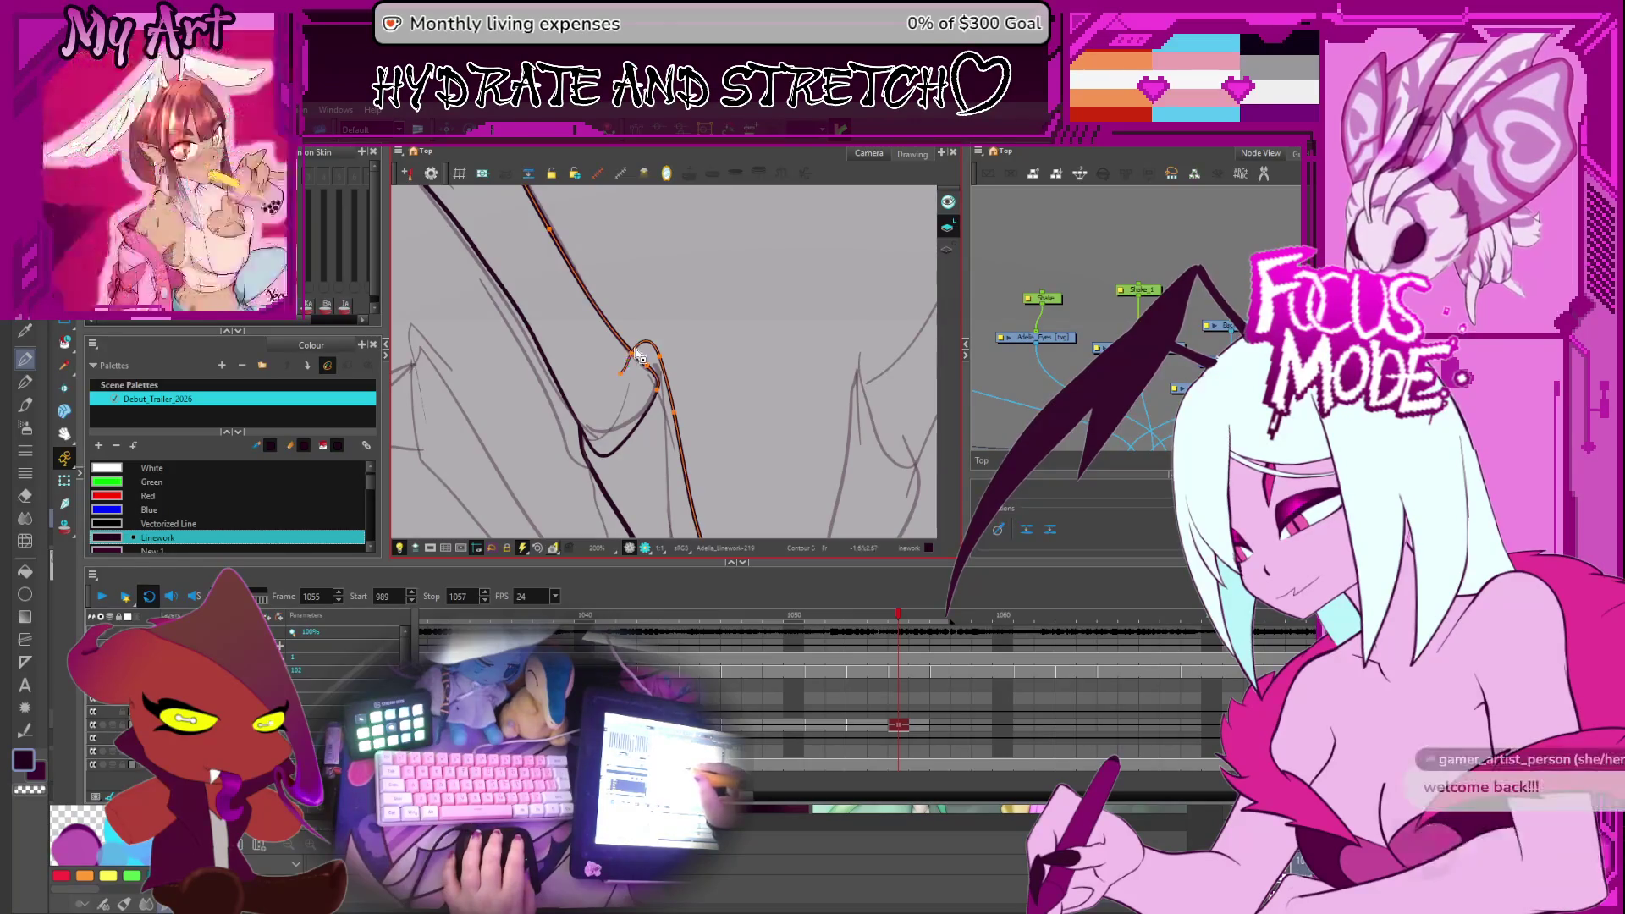
# Pull the short stroke by the joint loop down toward the joint
pyautogui.click(635, 348)
pyautogui.moveTo(635, 349); pyautogui.dragTo(617, 367)
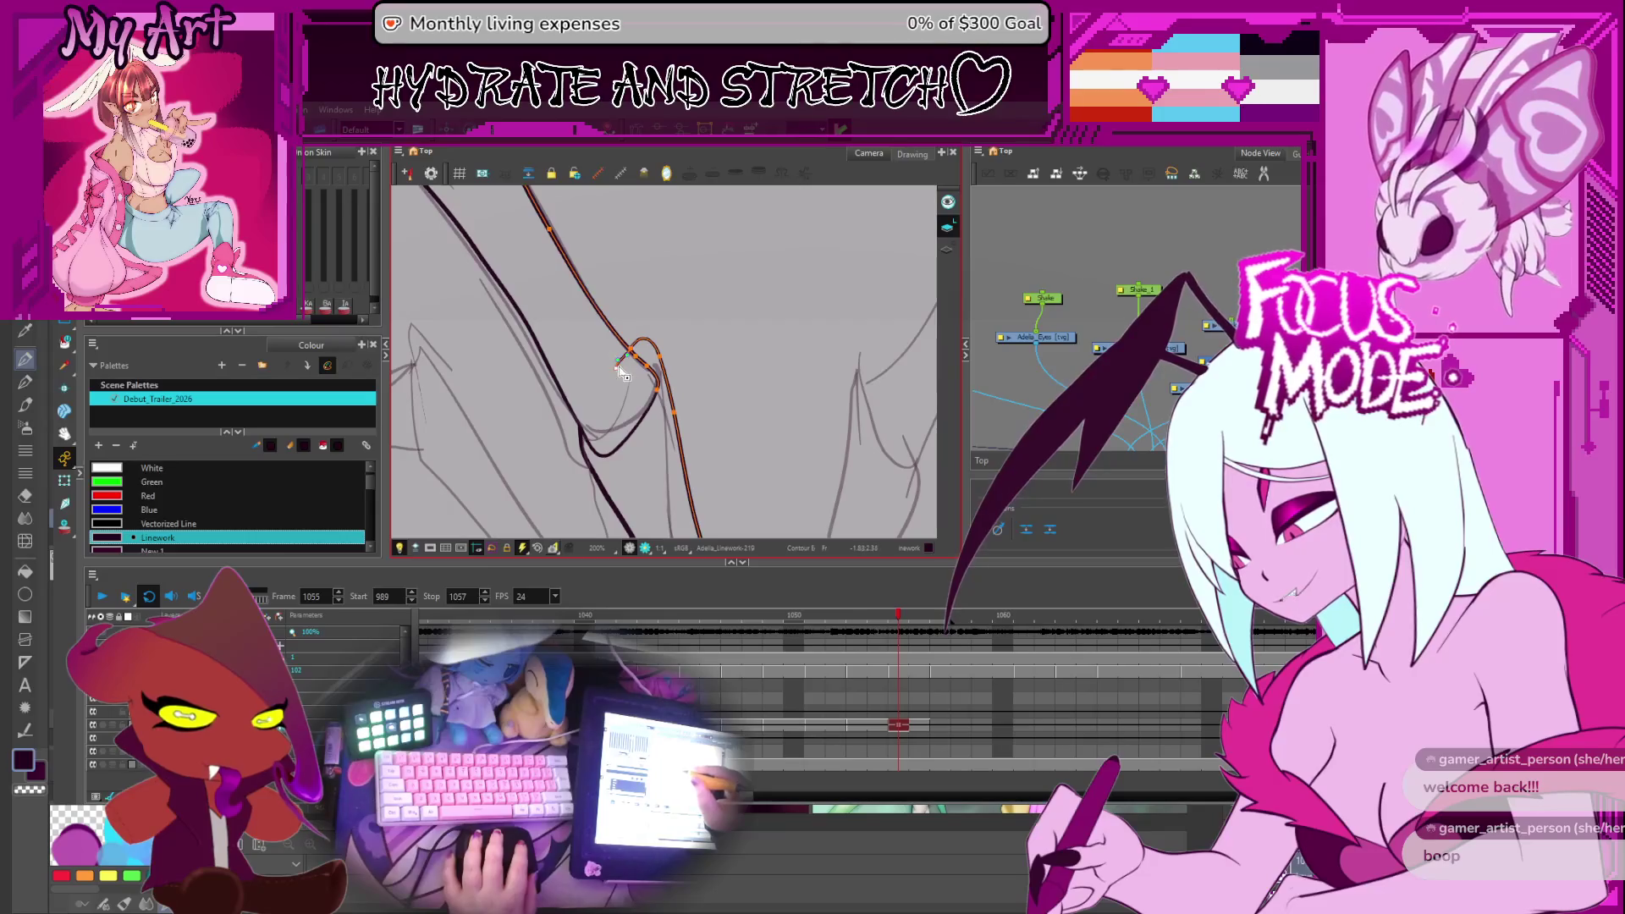
pyautogui.click(656, 347)
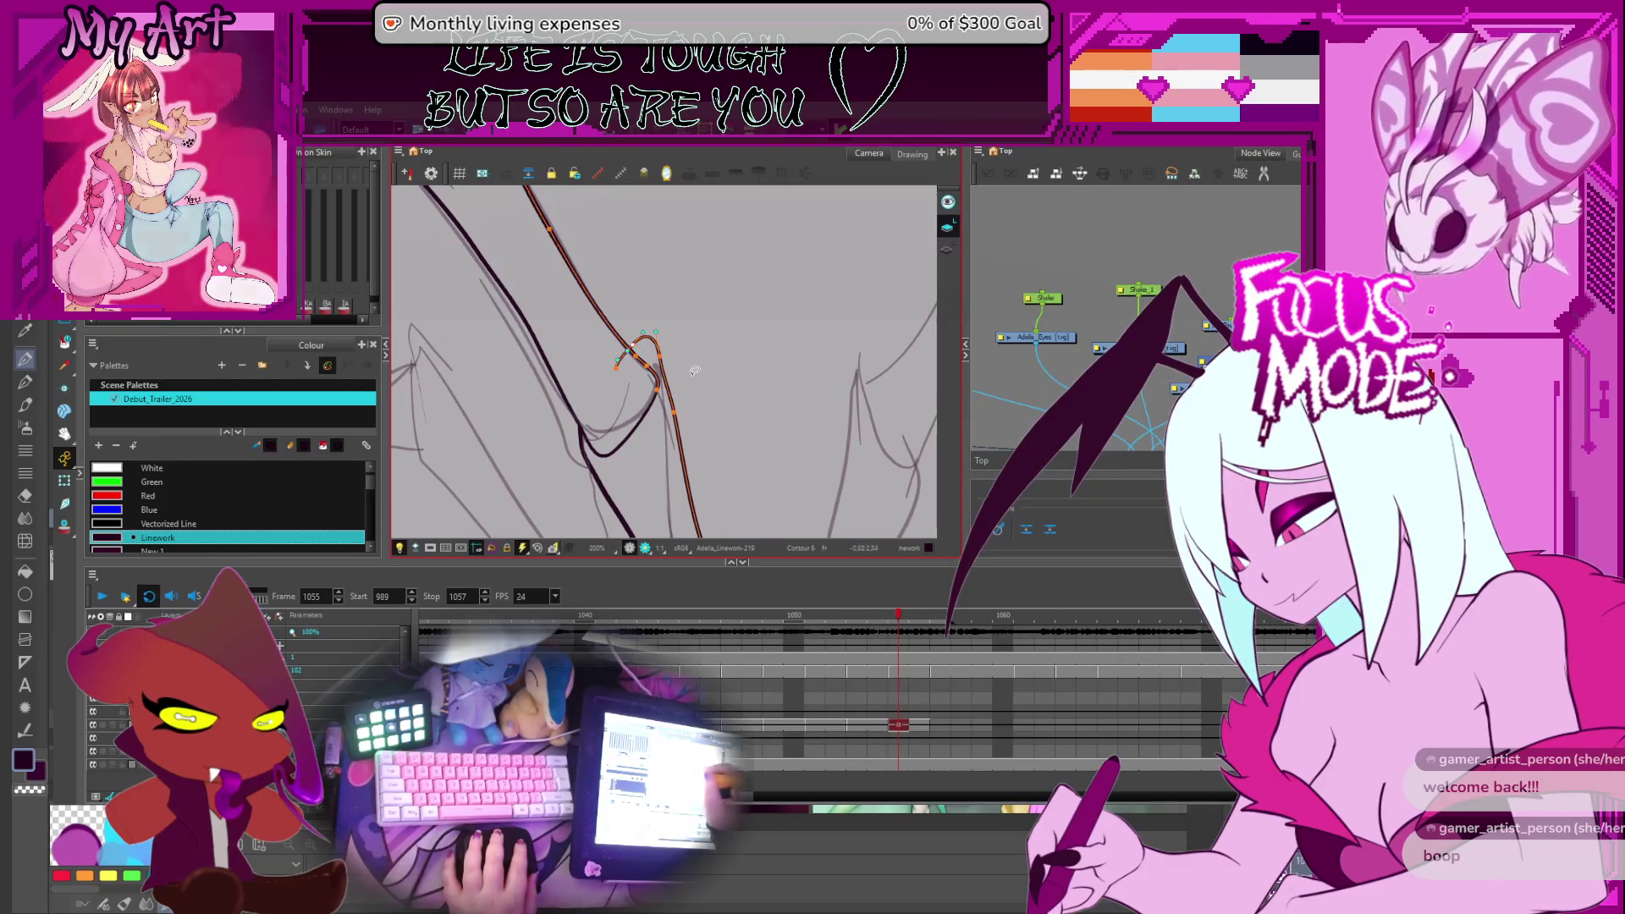
# Bend the short loop stroke and long bone line together slightly right, then deselect
pyautogui.click(664, 364)
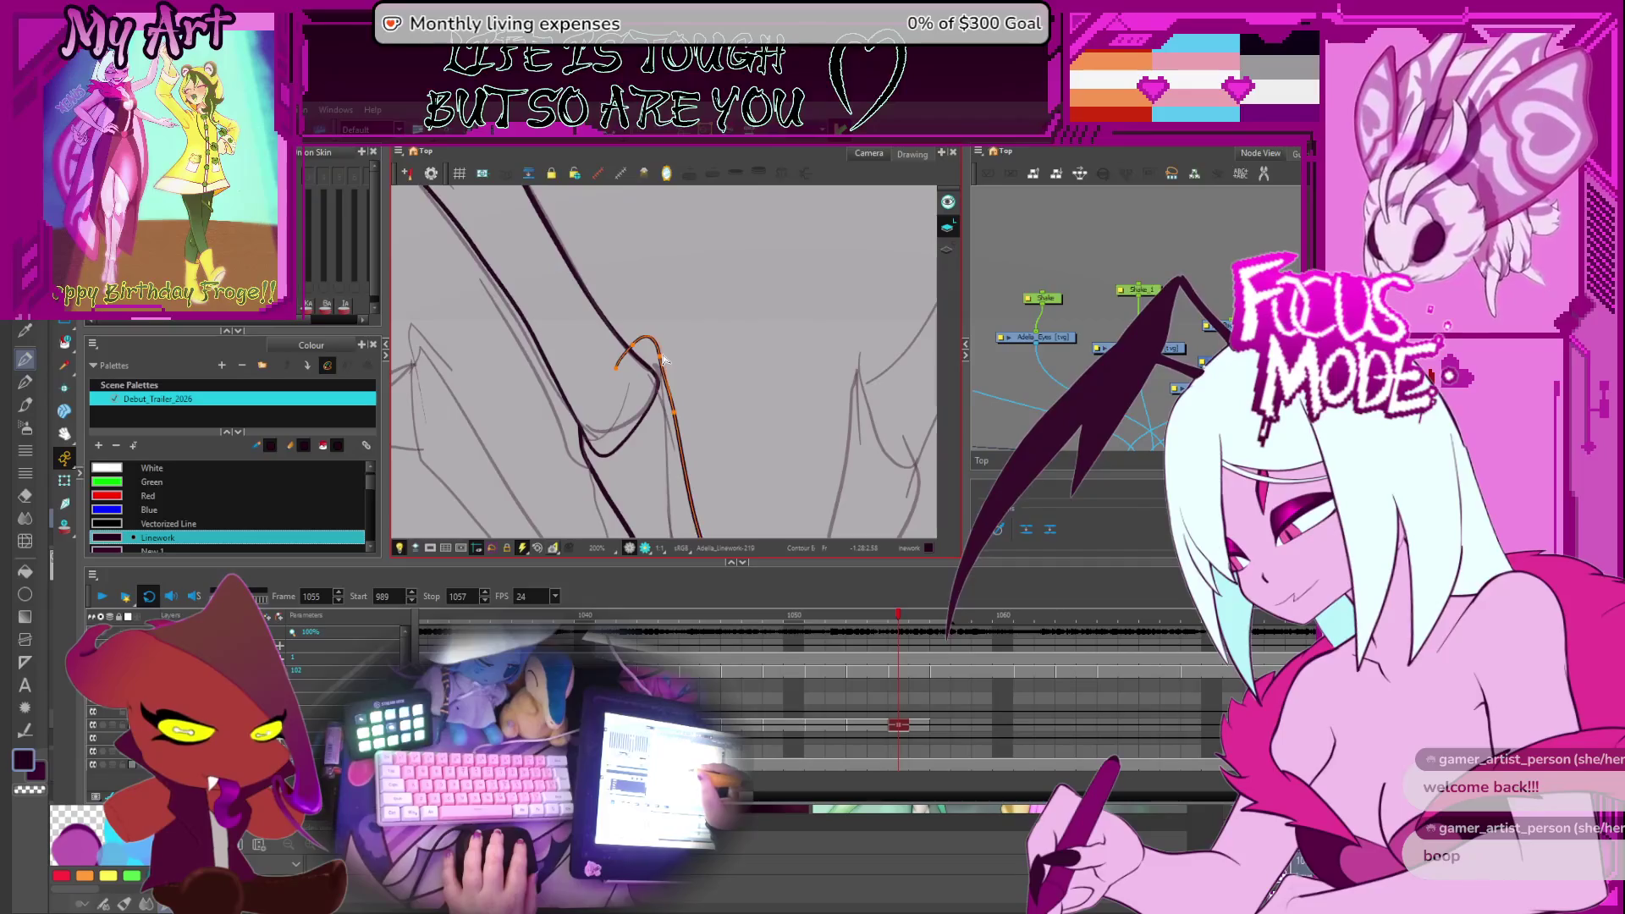
pyautogui.click(676, 410)
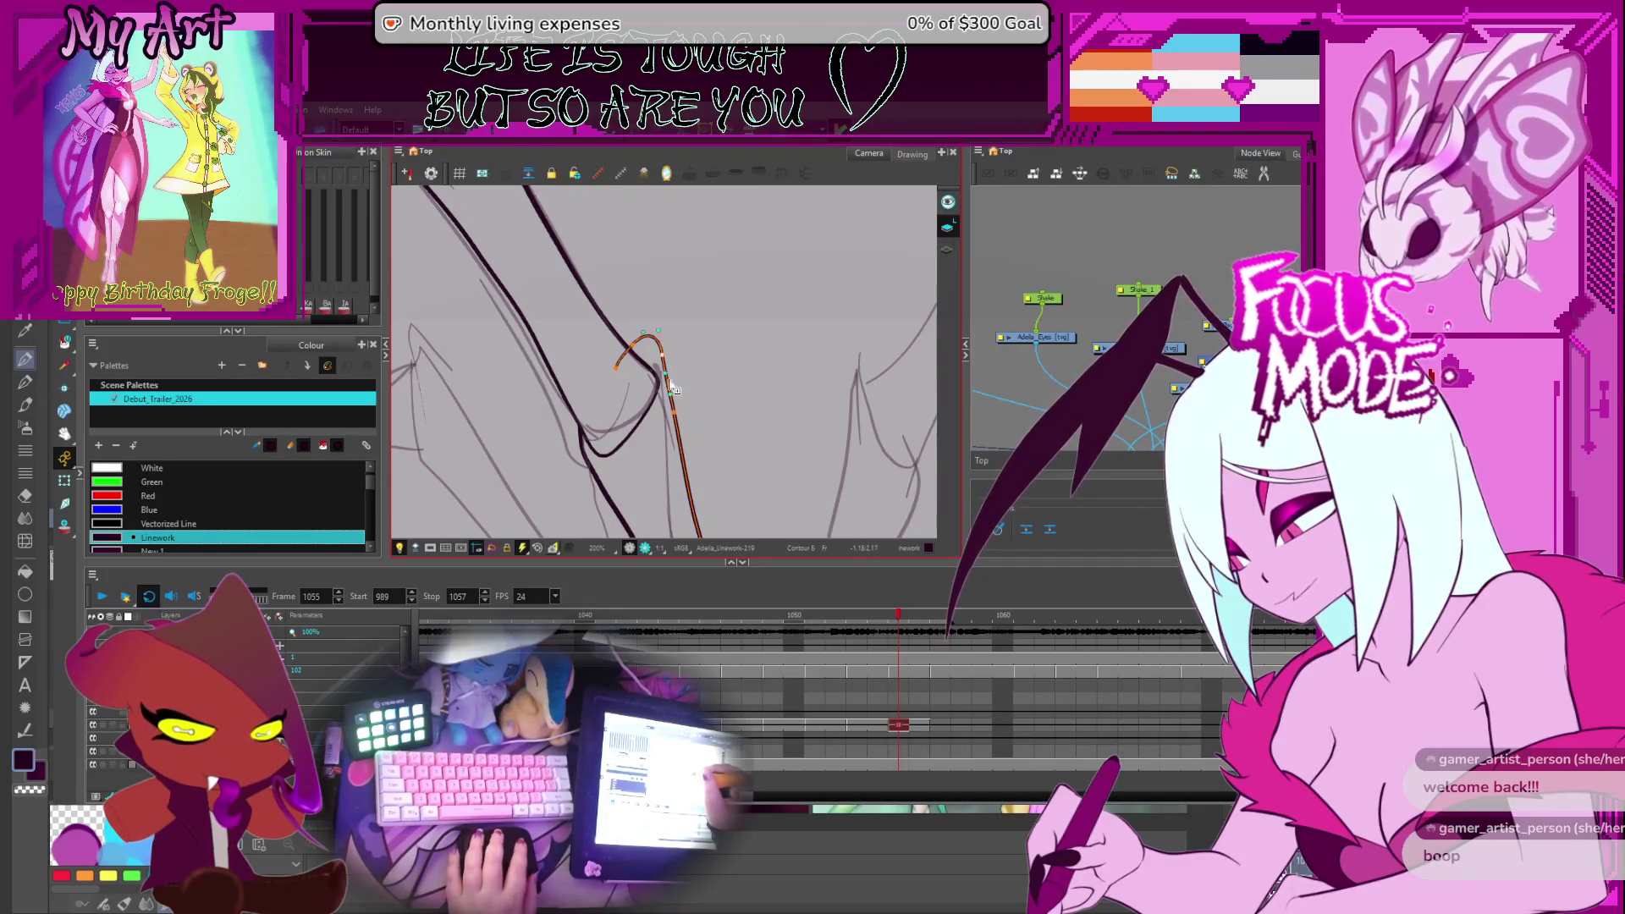
pyautogui.press('2')
pyautogui.moveTo(669, 396); pyautogui.dragTo(676, 390)
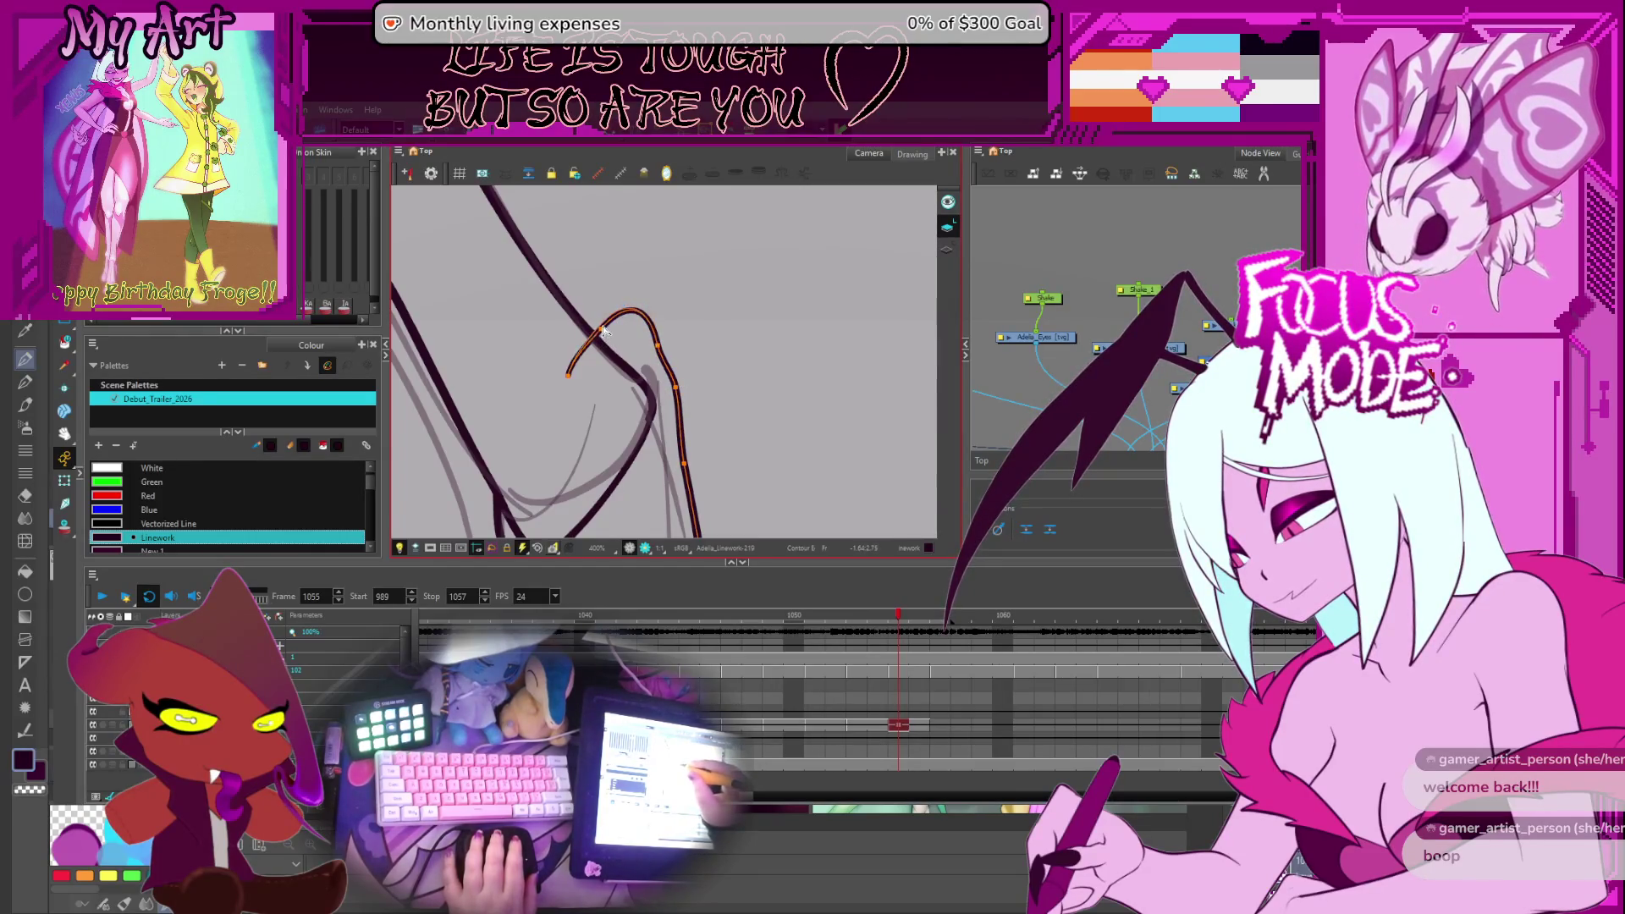
pyautogui.press('1')
pyautogui.press('1')
pyautogui.press('1')
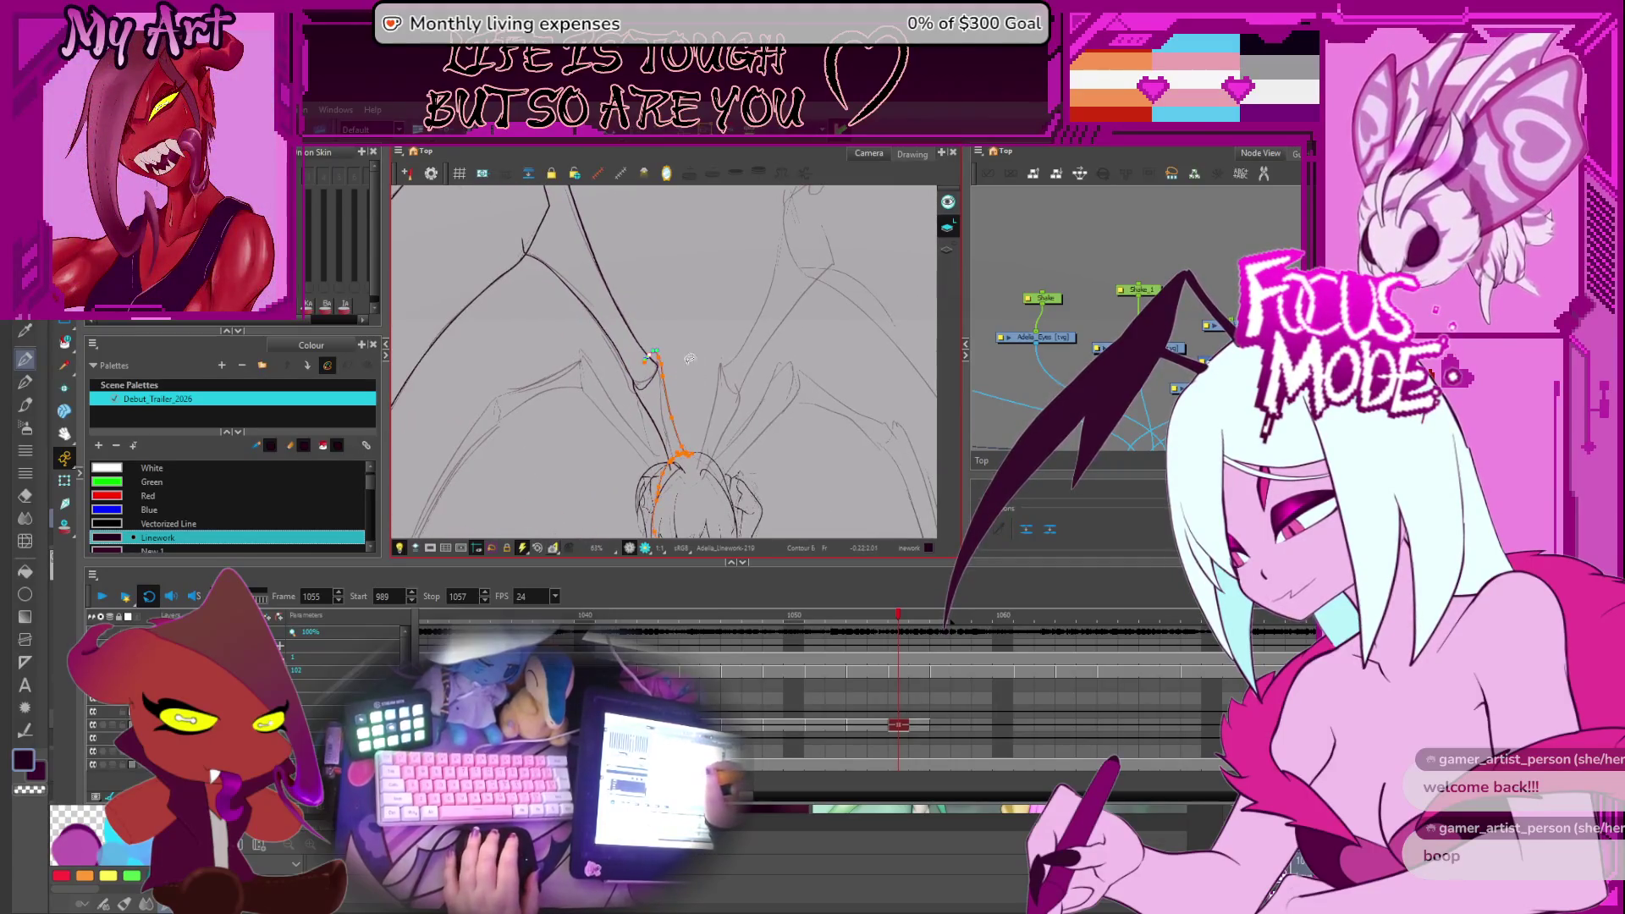
pyautogui.press('2')
pyautogui.press('2')
pyautogui.press('2')
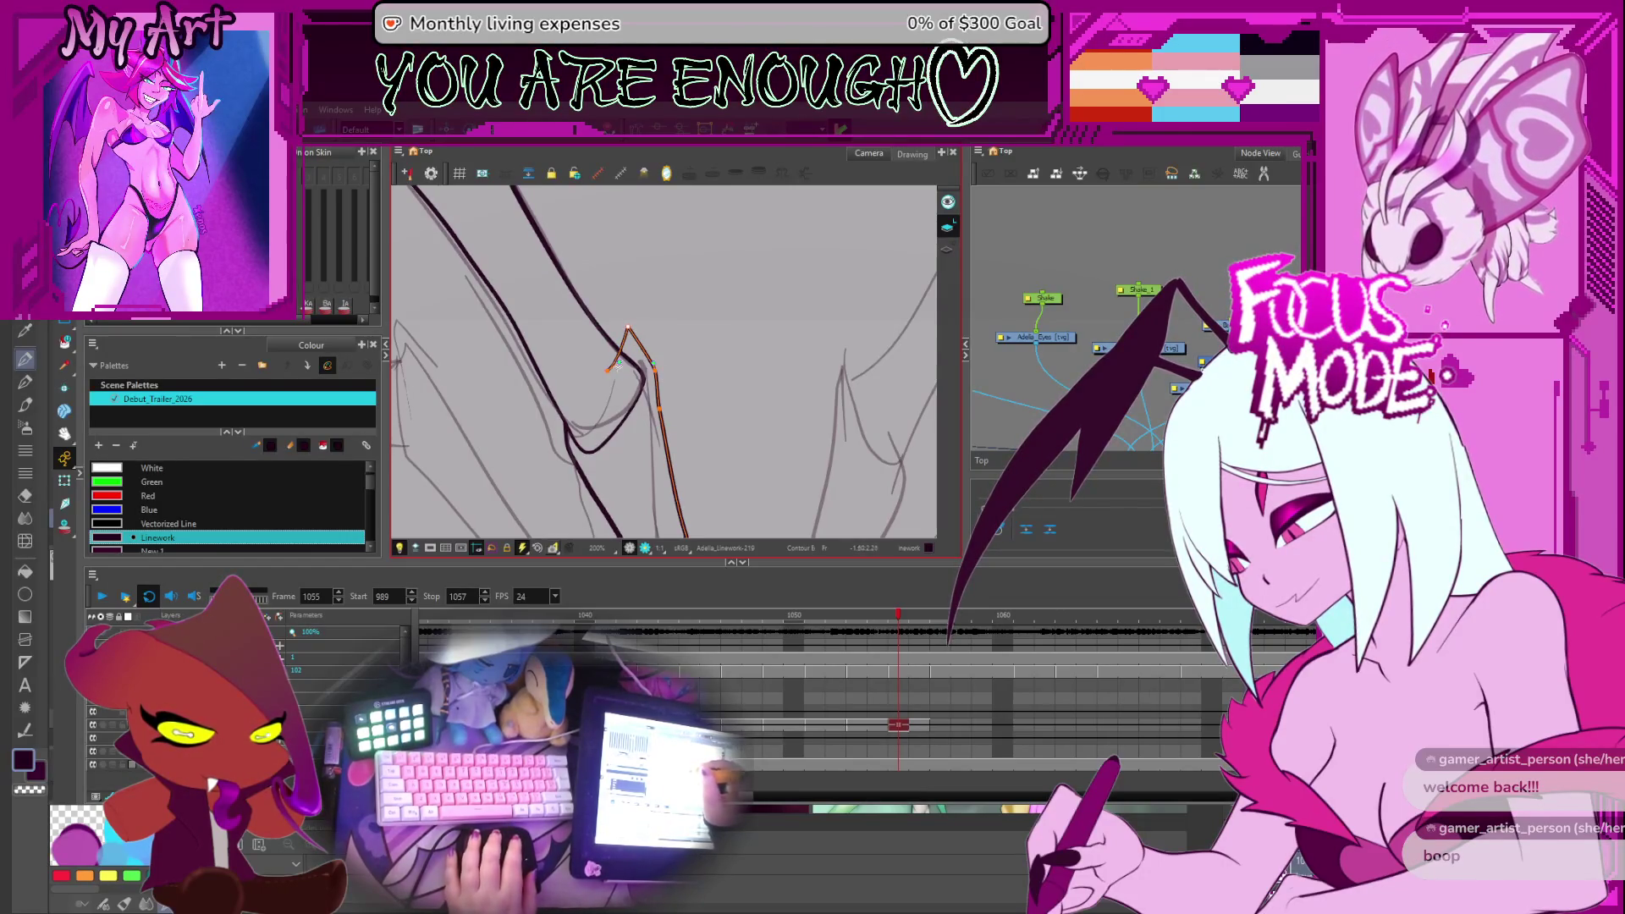
pyautogui.click(628, 361)
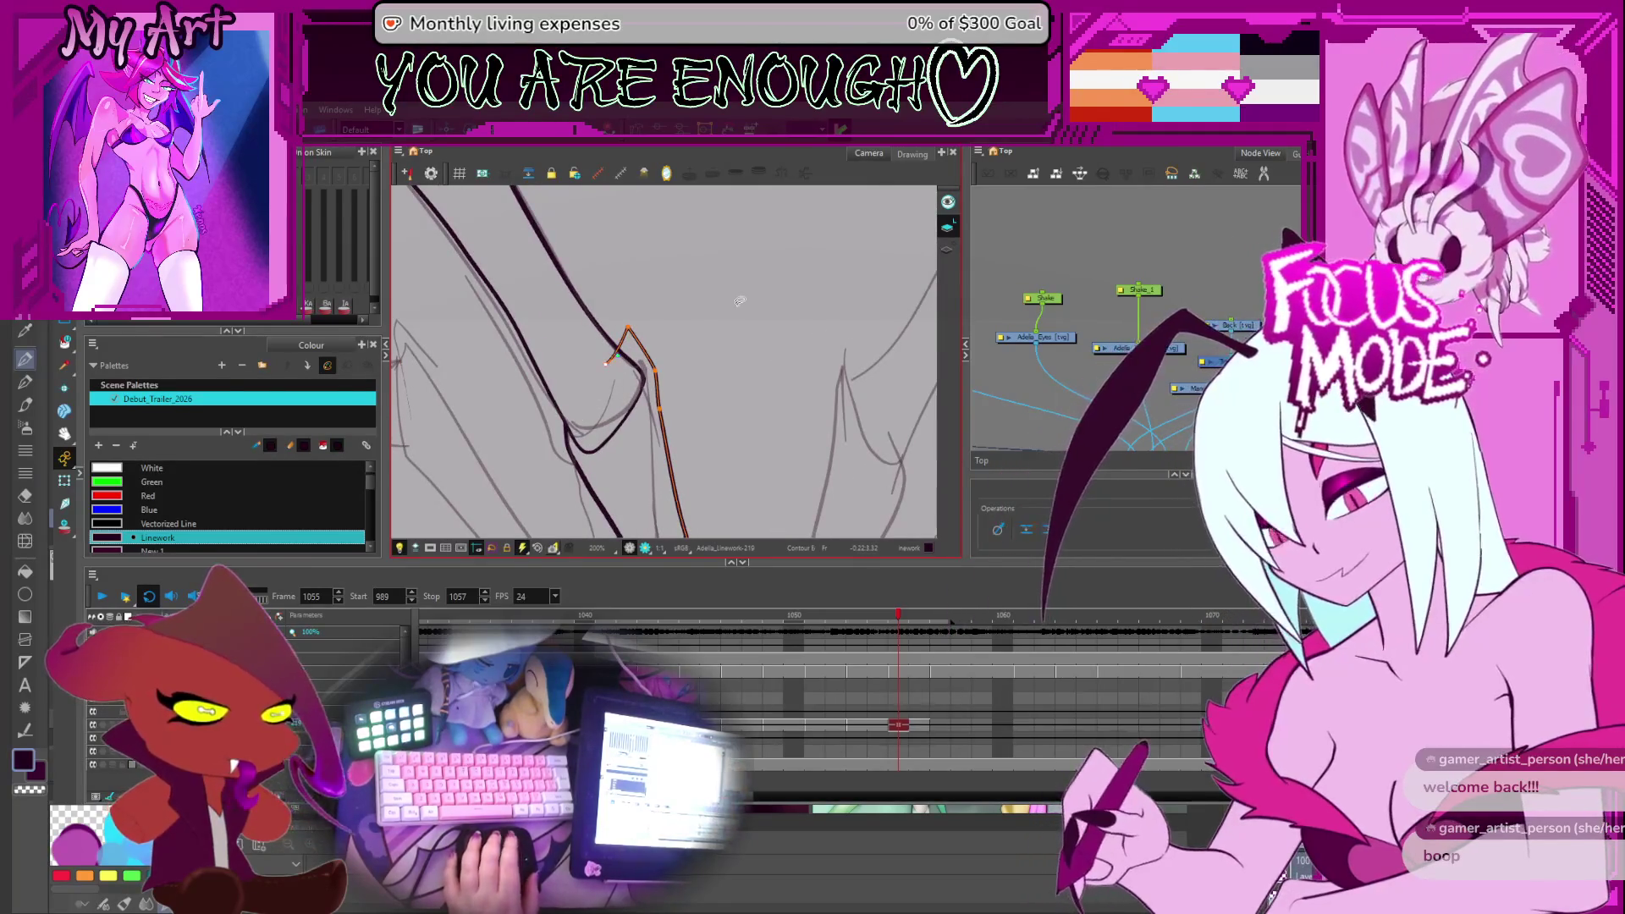
# Pan back to the joint, select its stroke, and zoom out over the drawing
pyautogui.moveTo(690, 351); pyautogui.dragTo(712, 318)
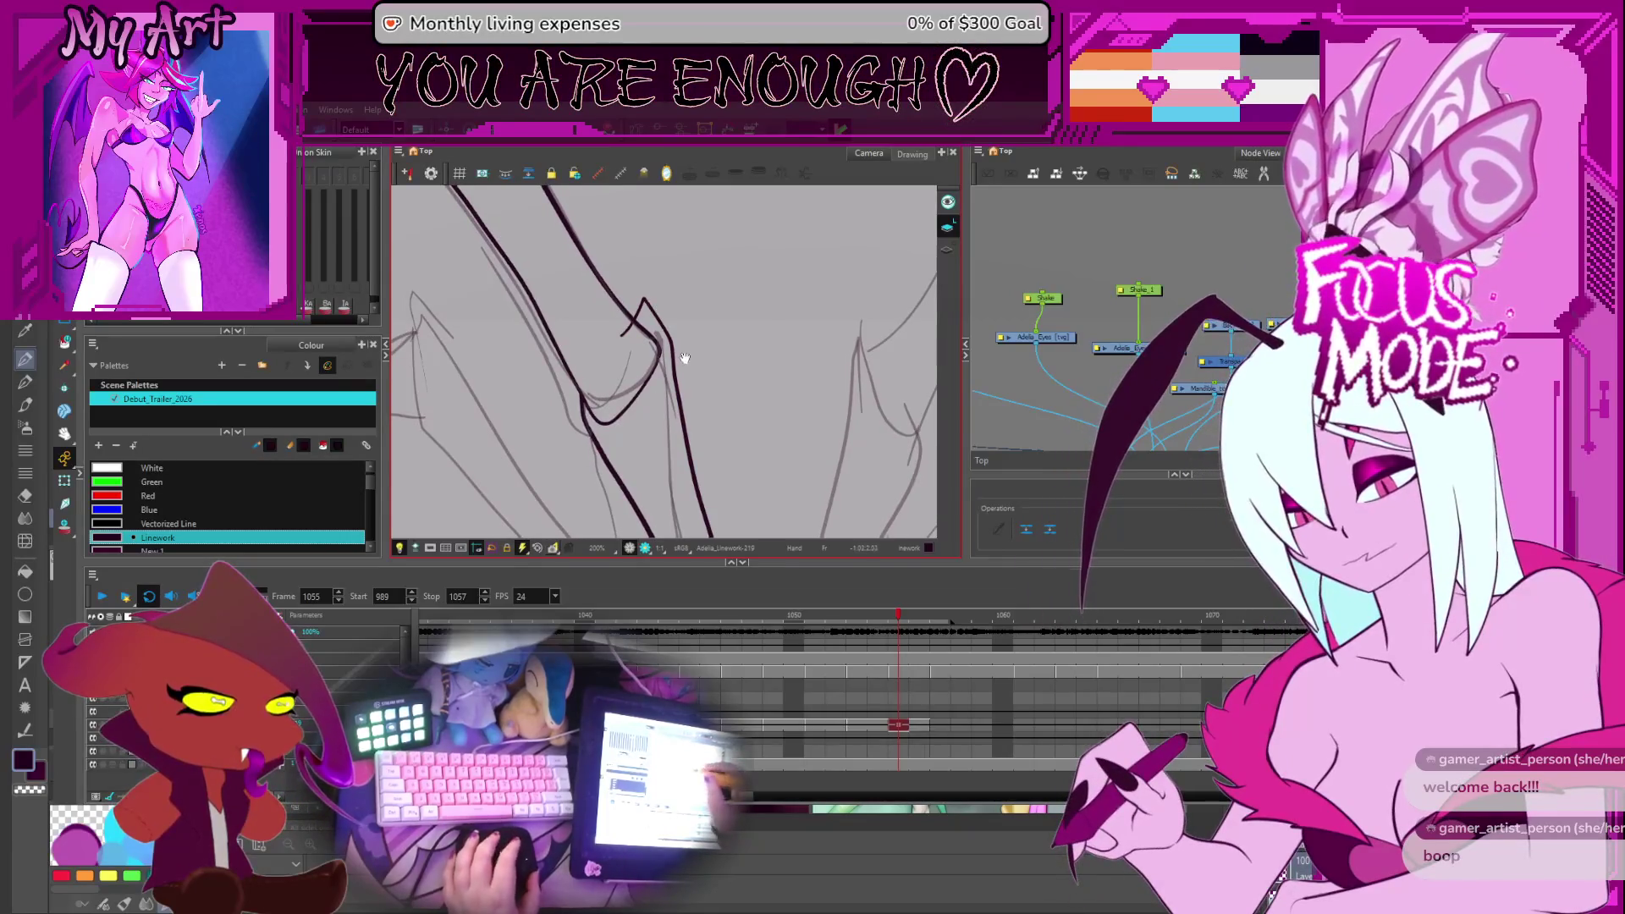
pyautogui.moveTo(683, 357); pyautogui.dragTo(662, 361)
pyautogui.click(667, 366)
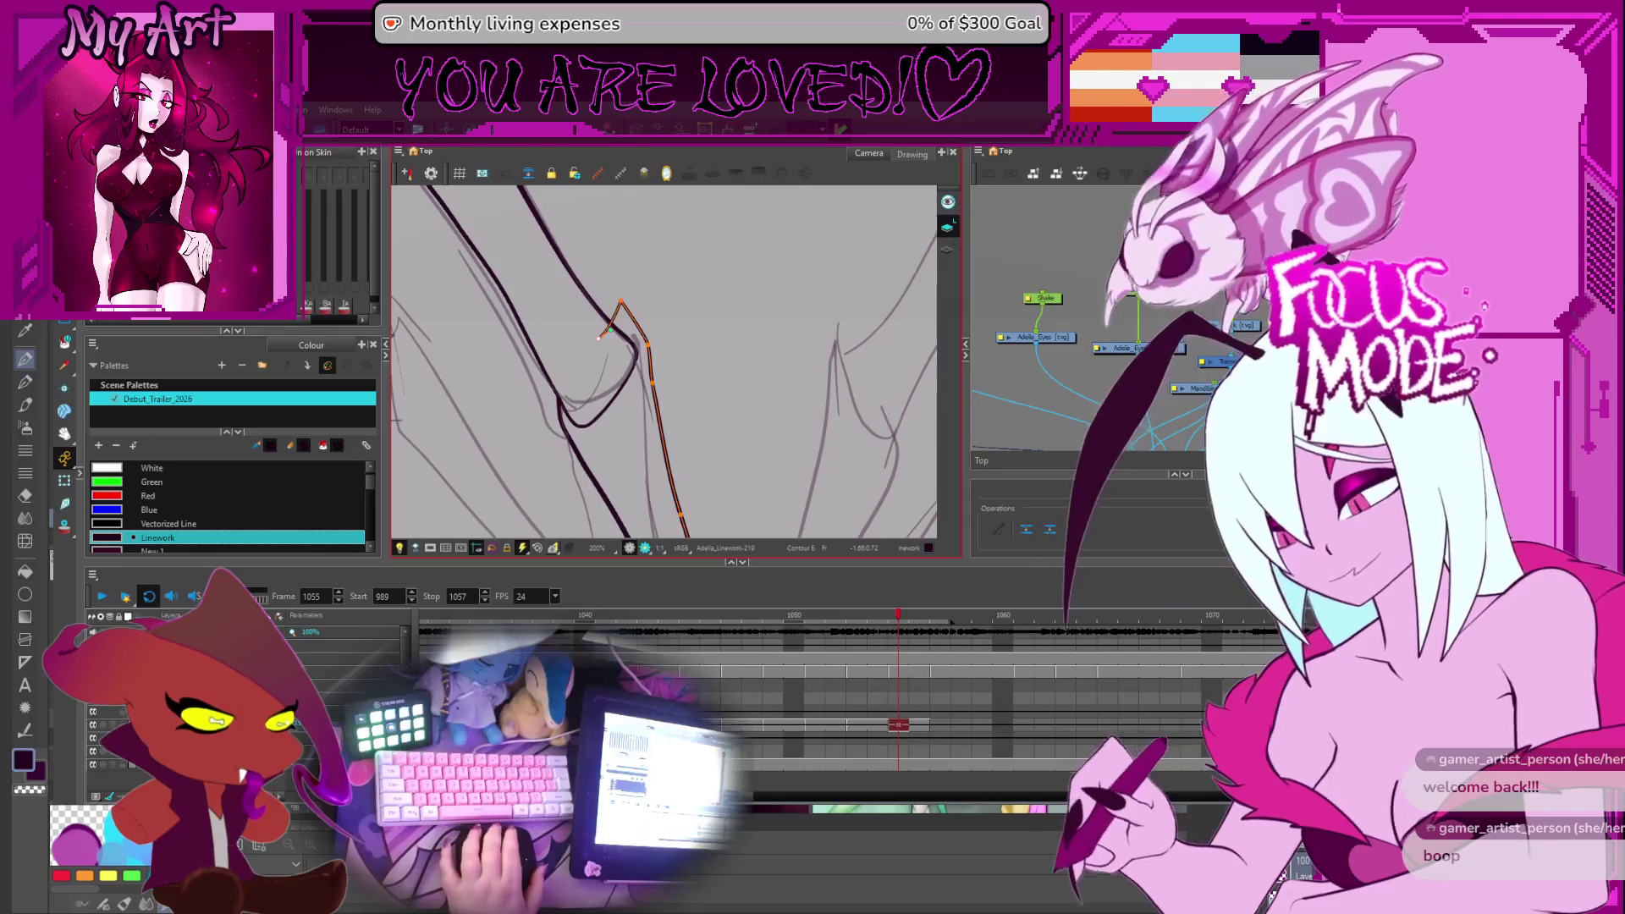
pyautogui.press('2')
pyautogui.press('2')
pyautogui.press('2')
pyautogui.press('2')
pyautogui.press('2')
pyautogui.moveTo(692, 371); pyautogui.dragTo(728, 364)
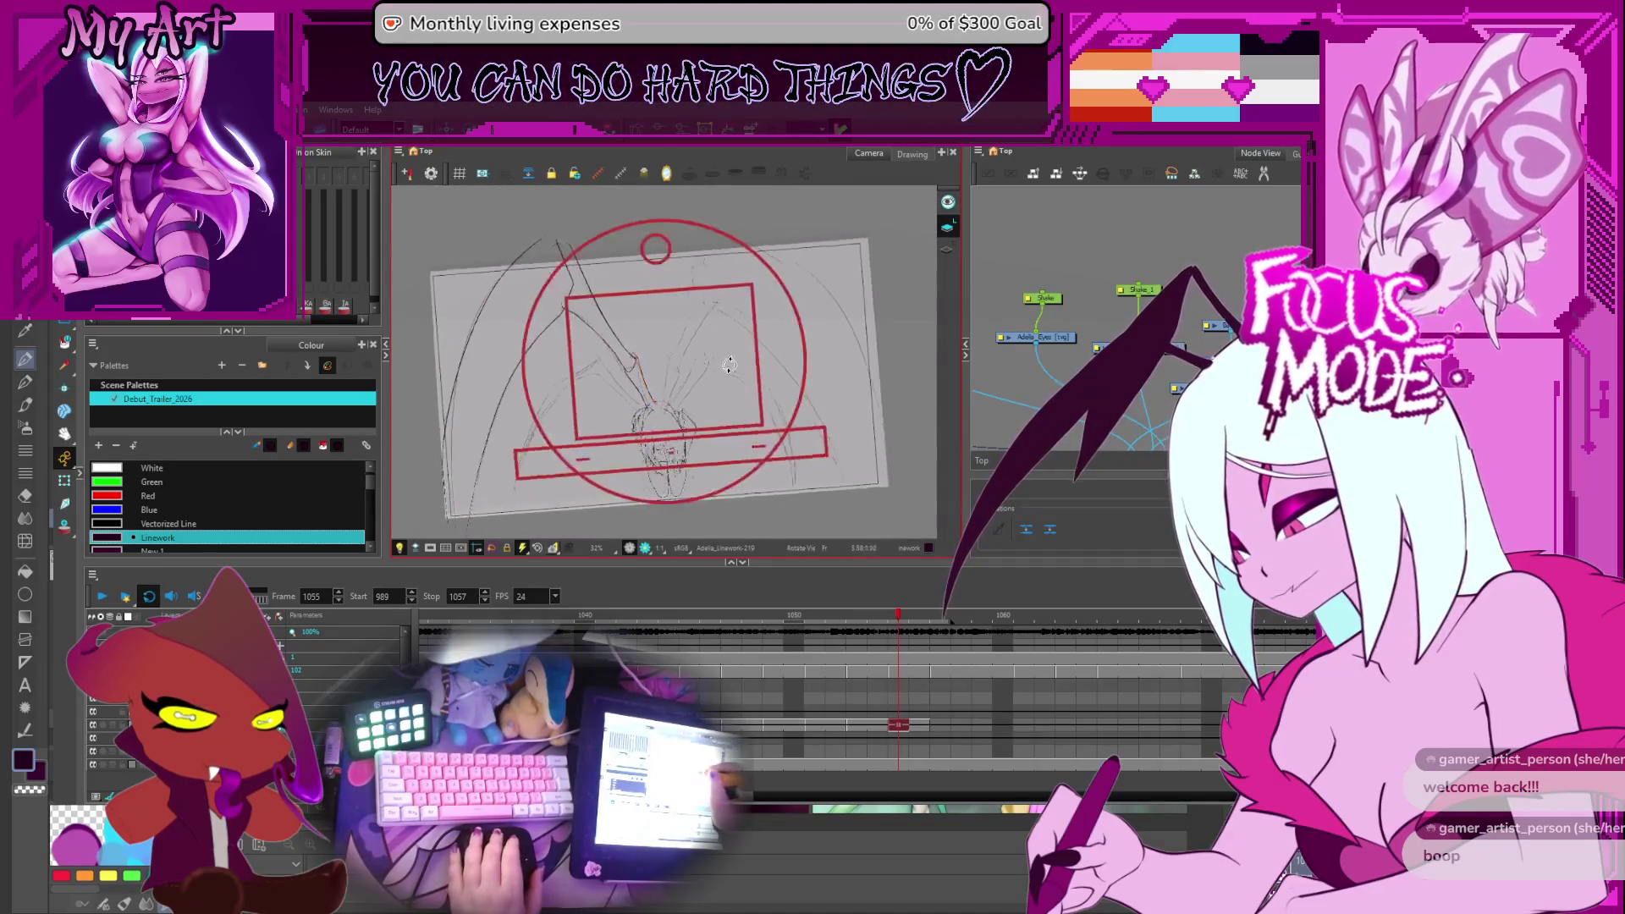
pyautogui.hotkey('shift', 'x')
pyautogui.press('1')
pyautogui.press('1')
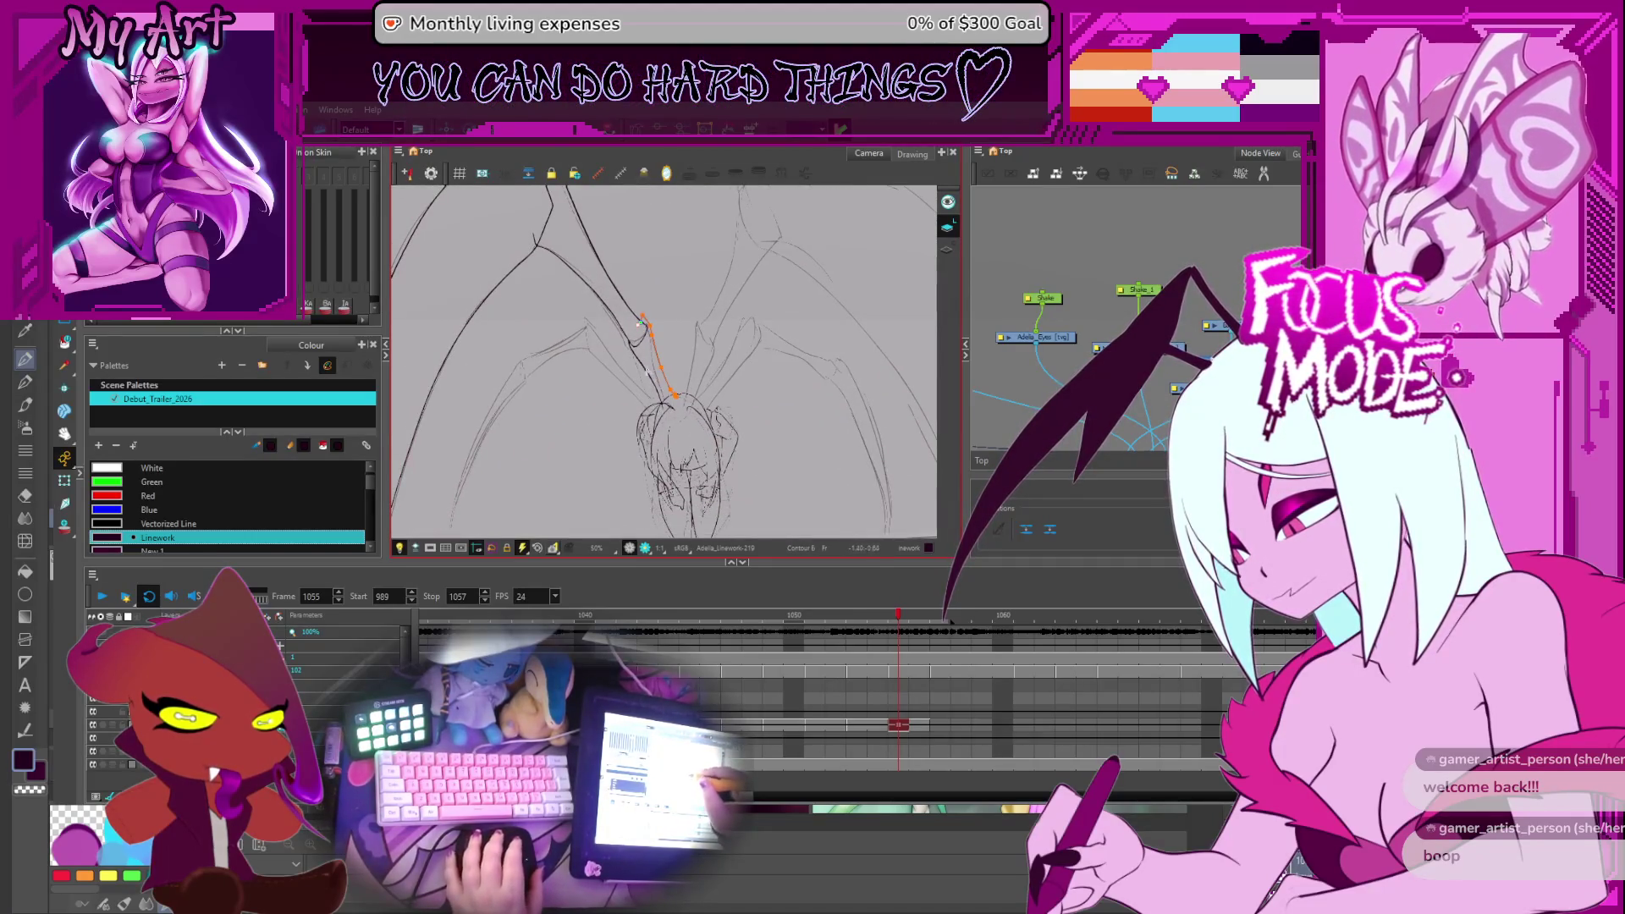
pyautogui.press('1')
pyautogui.press('1')
pyautogui.press('1')
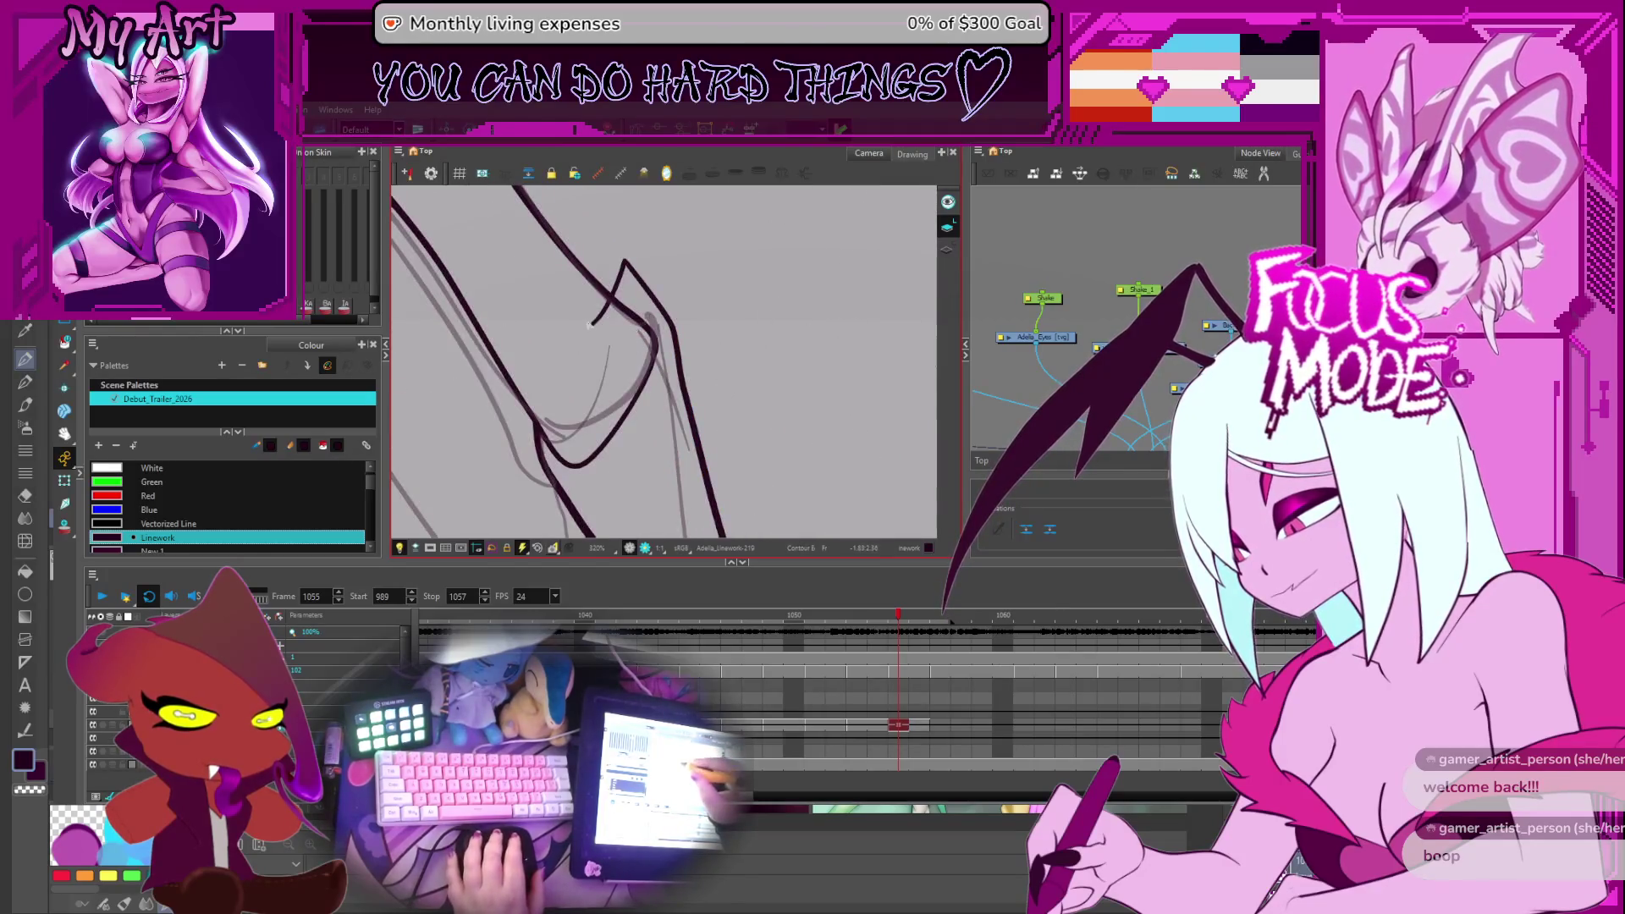
pyautogui.press('2')
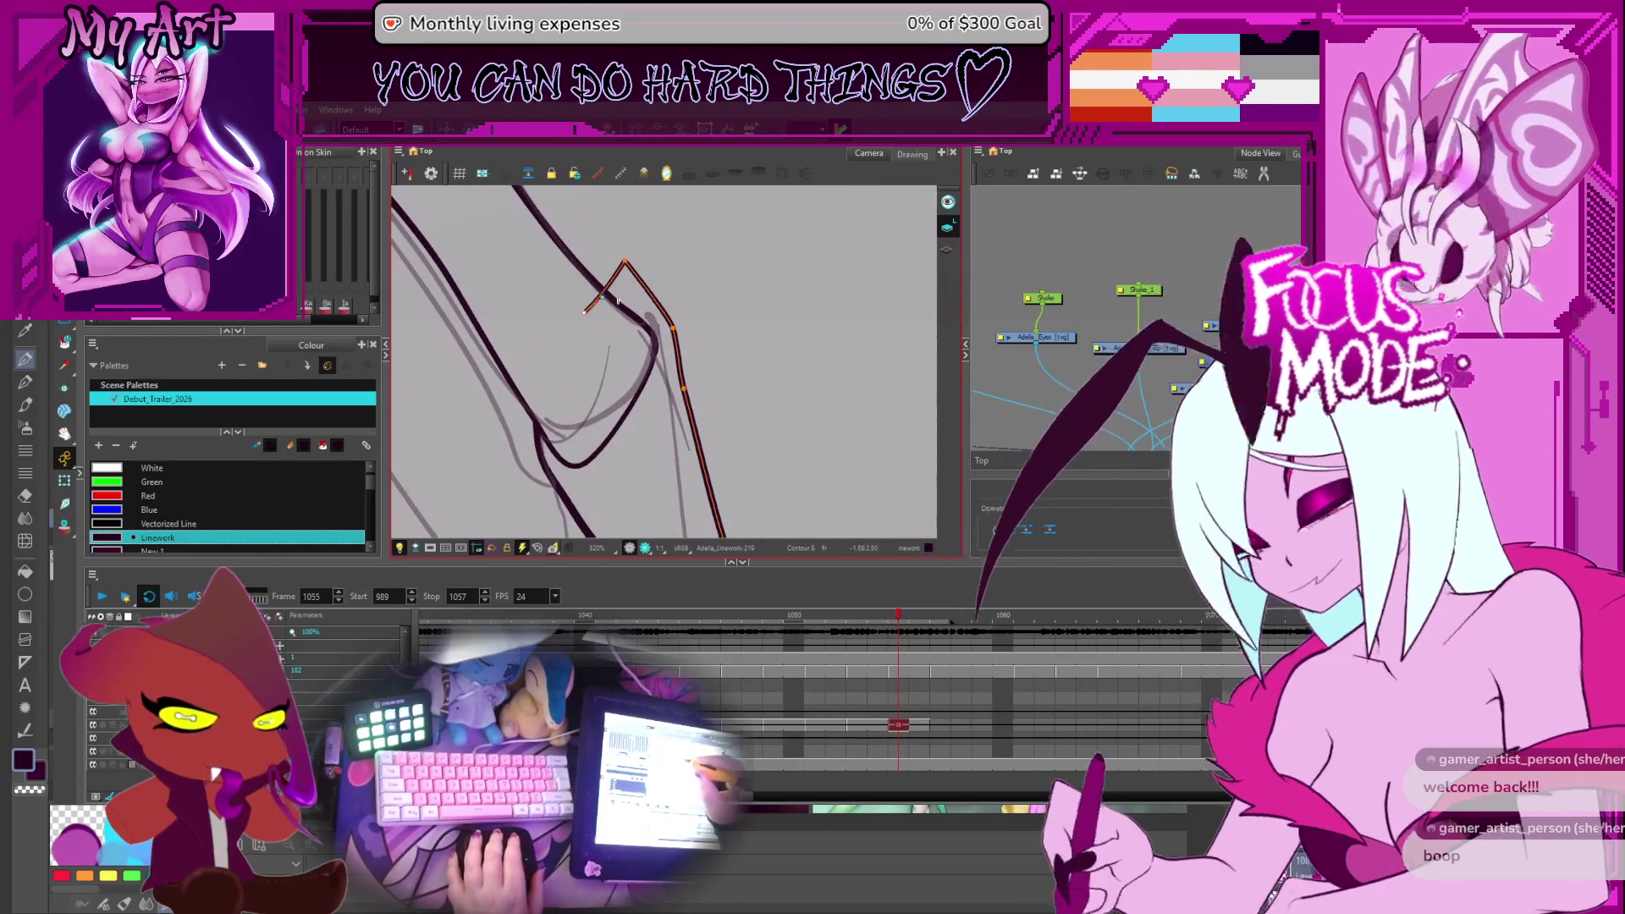
pyautogui.moveTo(591, 318); pyautogui.dragTo(718, 287)
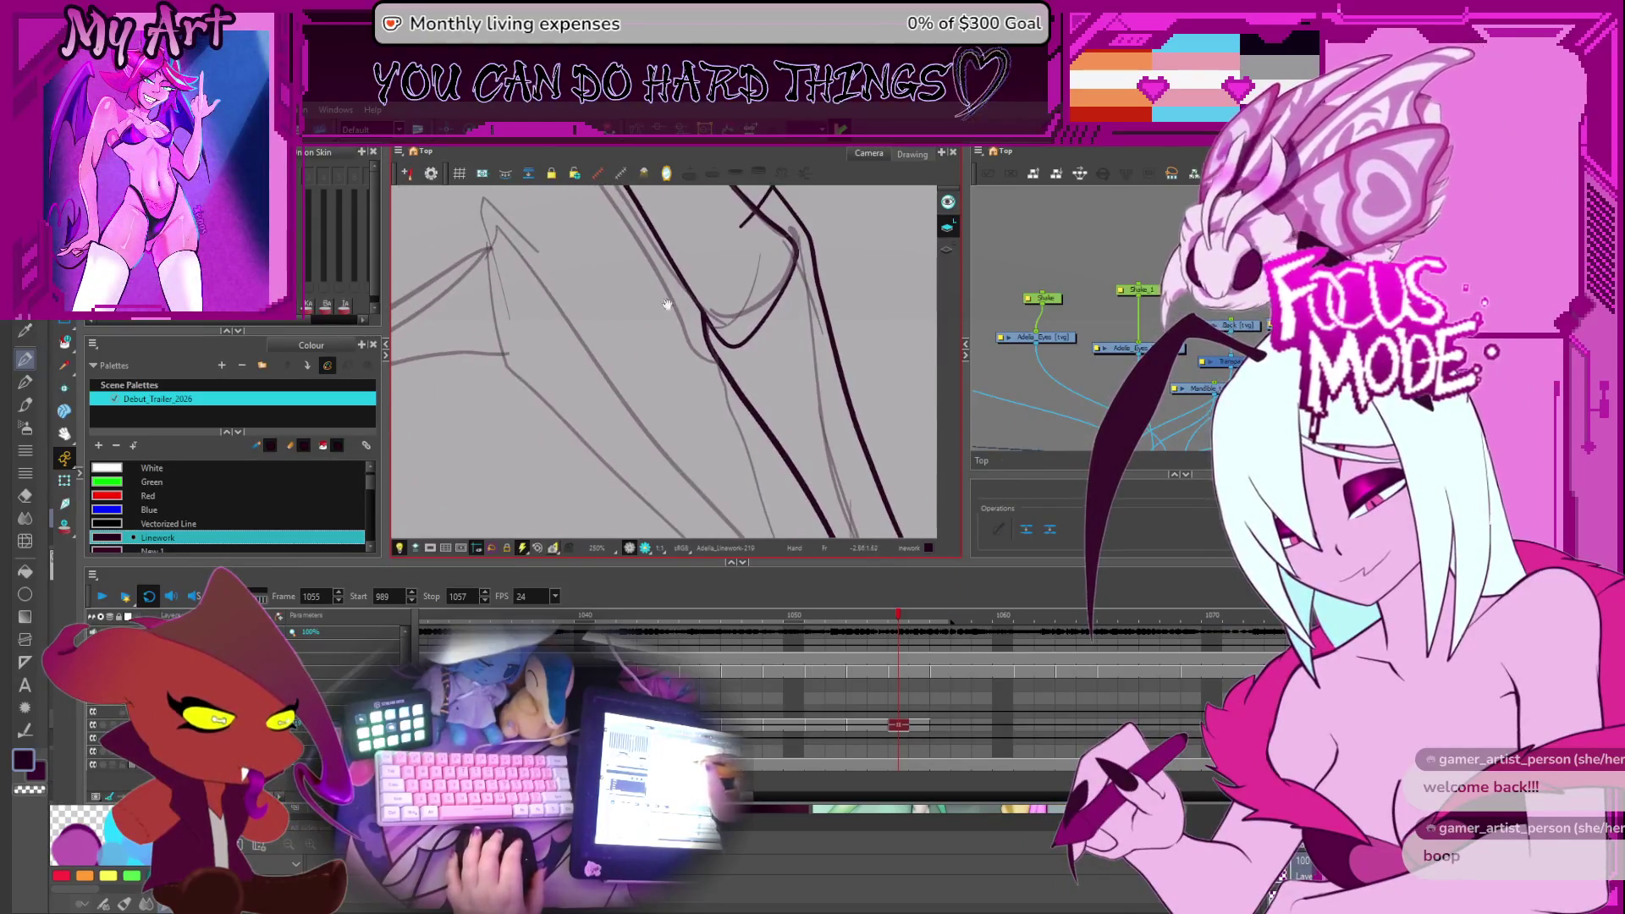
pyautogui.moveTo(618, 379); pyautogui.dragTo(642, 383)
pyautogui.press('2')
pyautogui.press('2')
pyautogui.press('2')
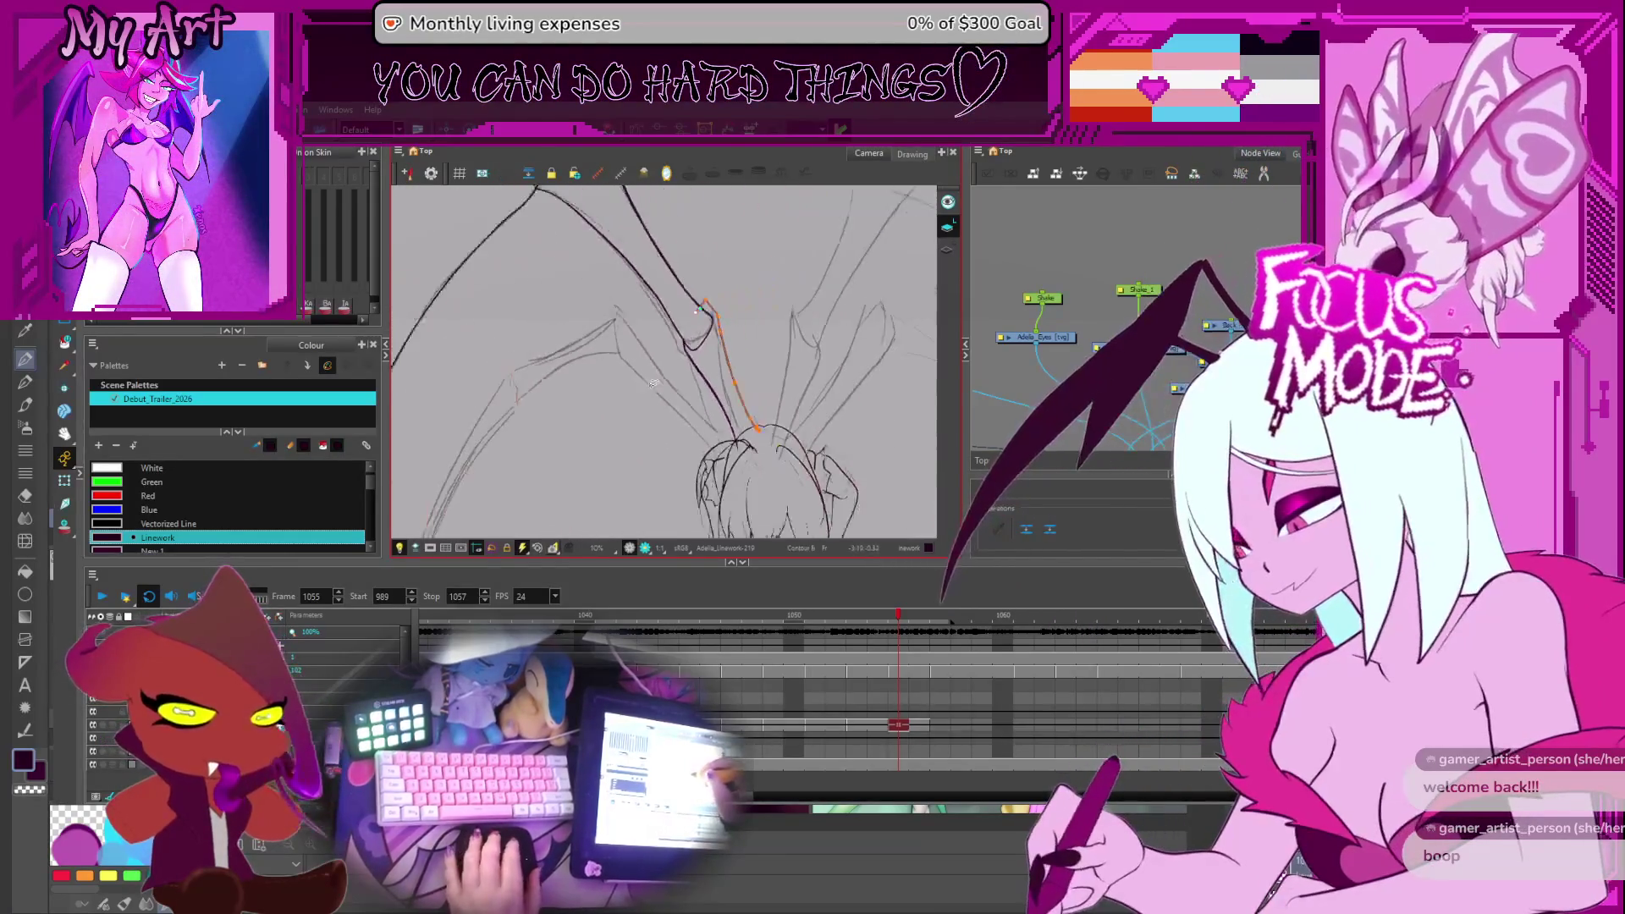
pyautogui.press('.')
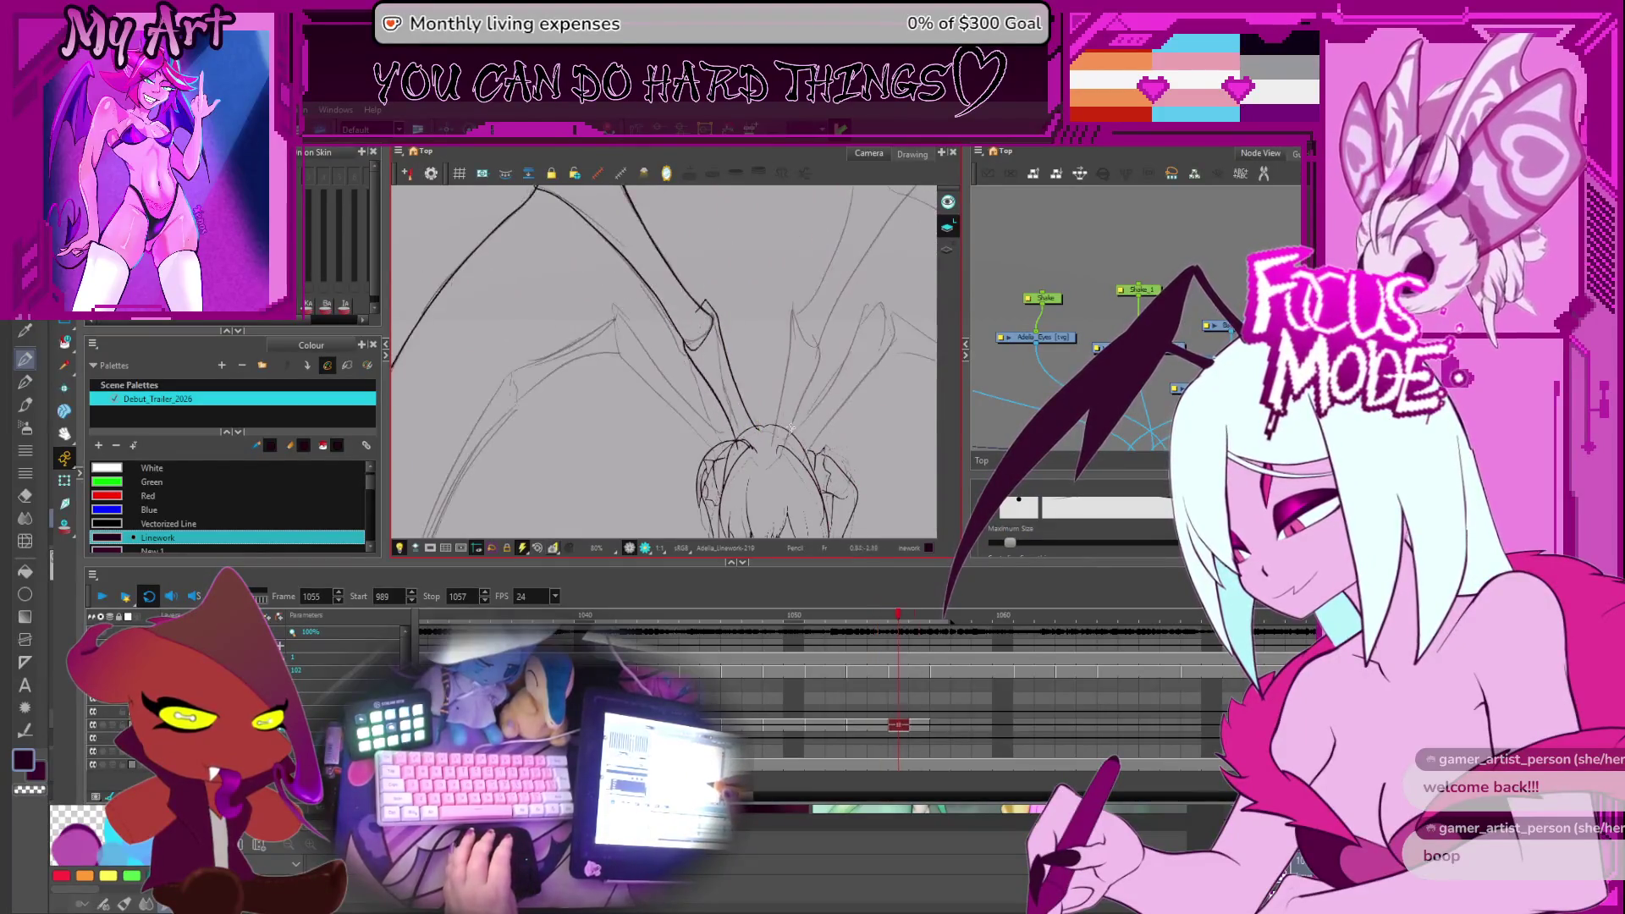
# Flip back and forth between frames 1052 and 1053 to compare the wing drawings
pyautogui.press('1')
pyautogui.press(',')
pyautogui.press(',')
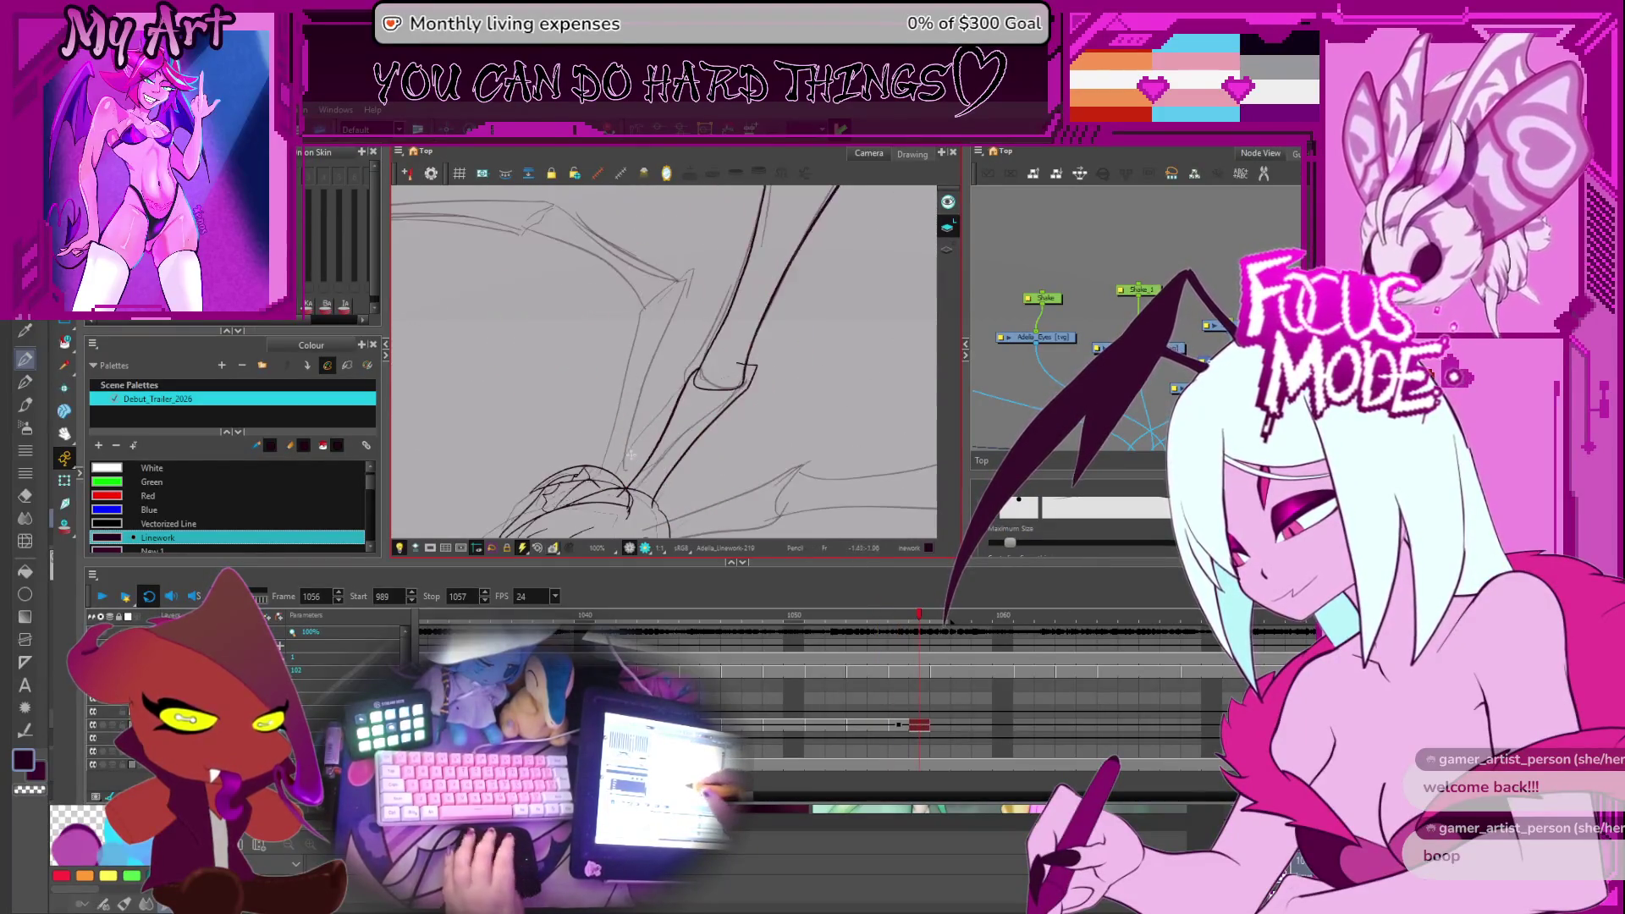
pyautogui.press('.')
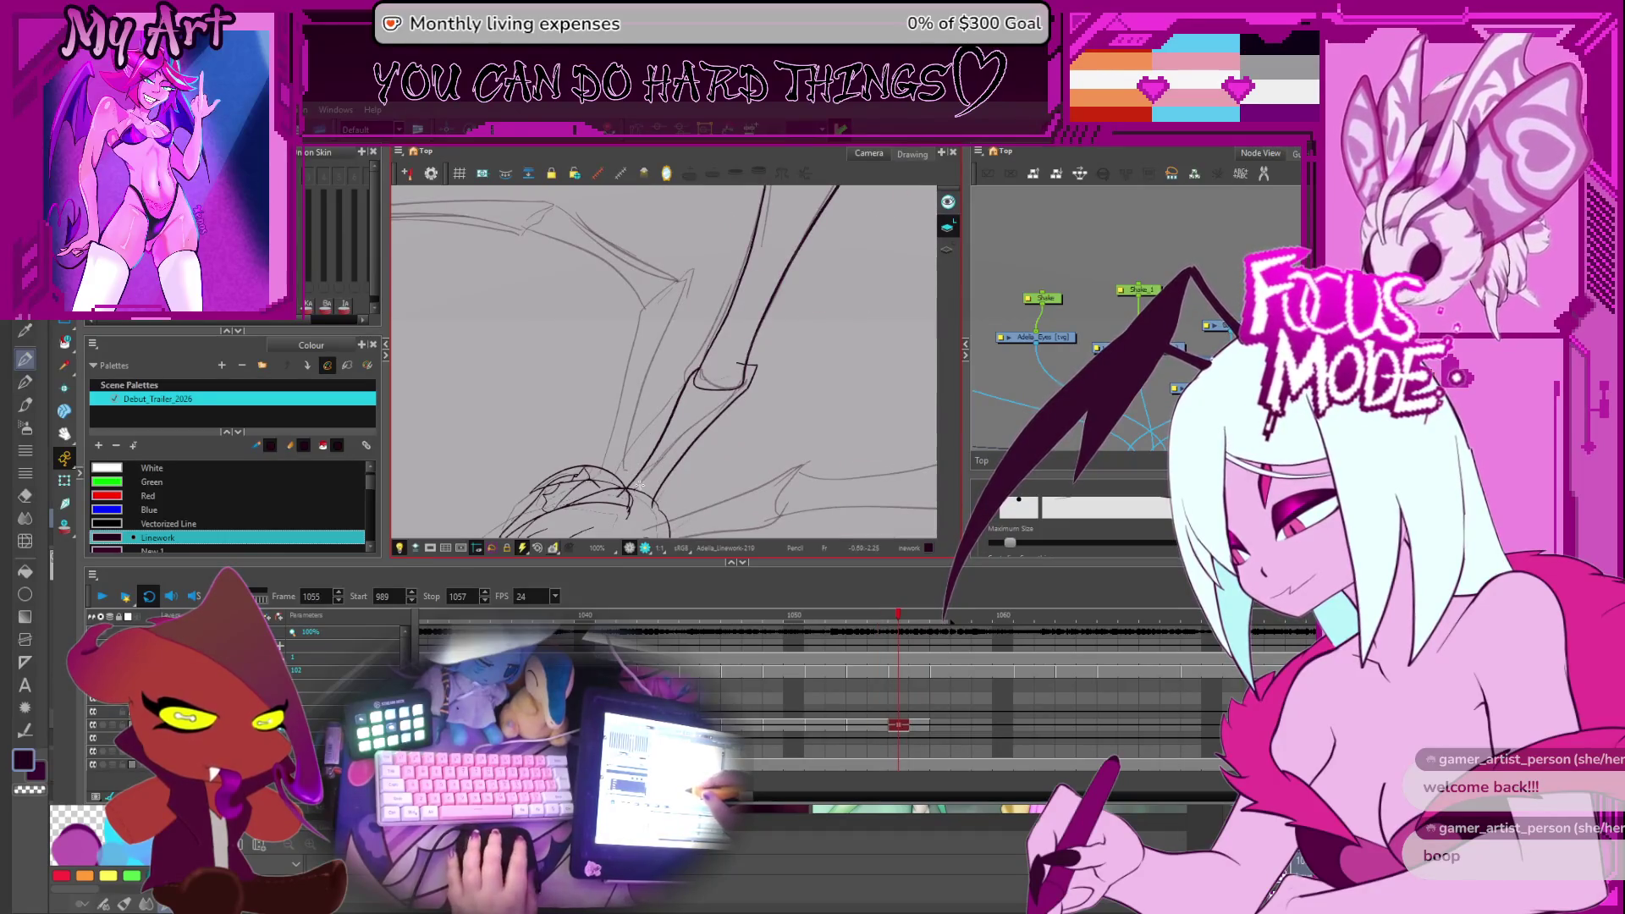
pyautogui.press(',')
pyautogui.press(',')
pyautogui.press(',')
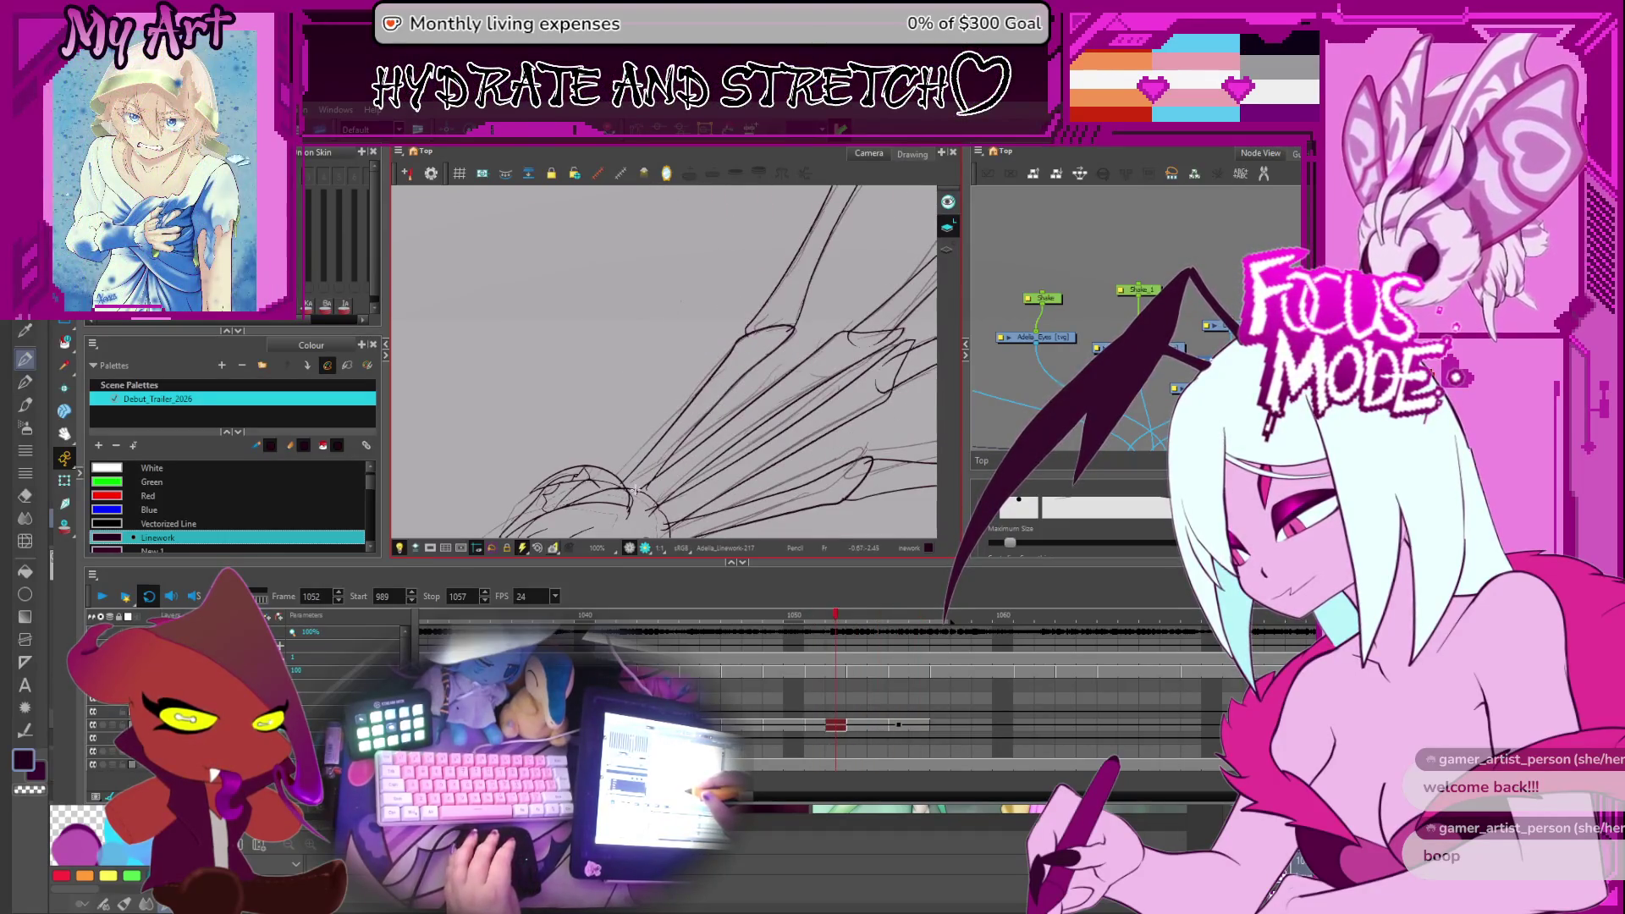
pyautogui.press('.')
pyautogui.press(',')
pyautogui.press('.')
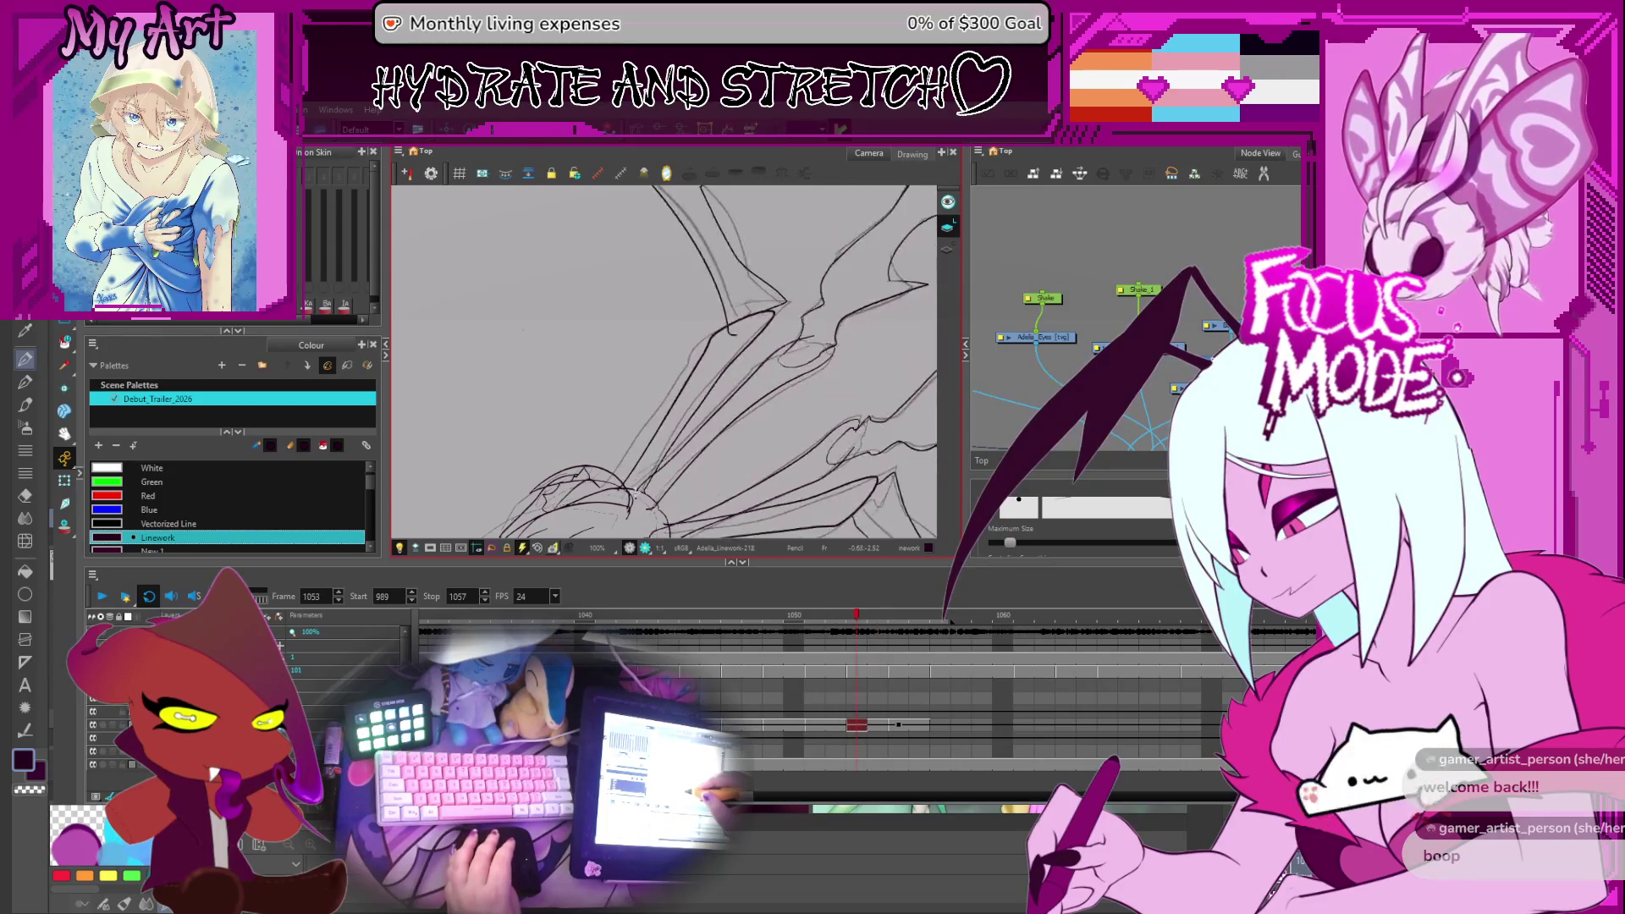
pyautogui.press('.')
pyautogui.press(',')
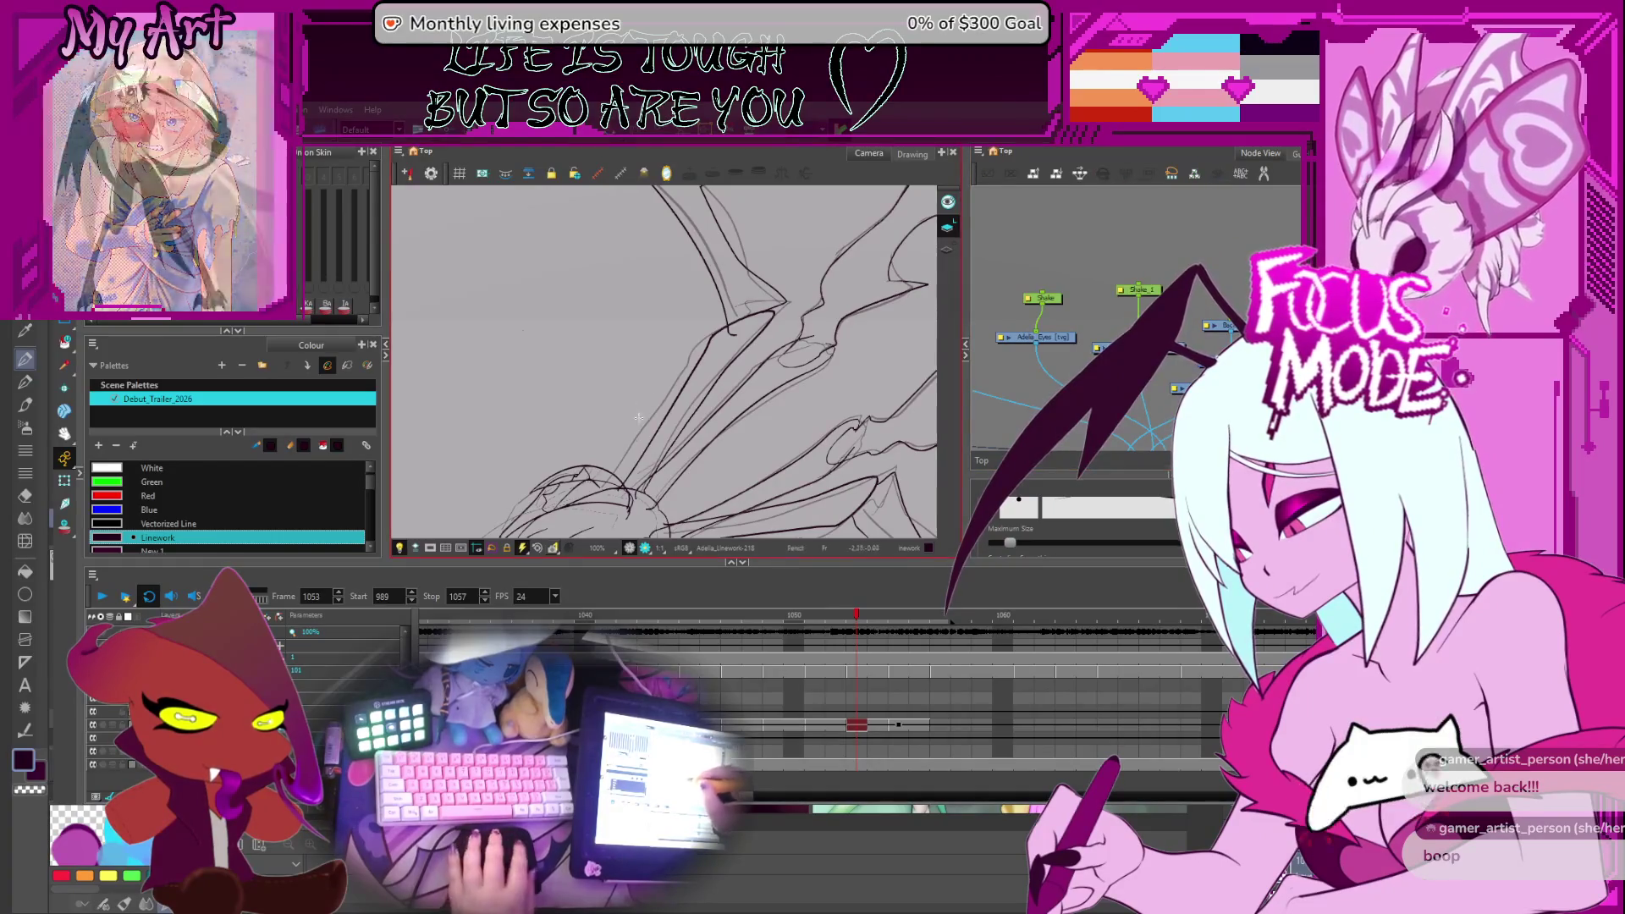
pyautogui.press(',')
pyautogui.press('.')
pyautogui.press(',')
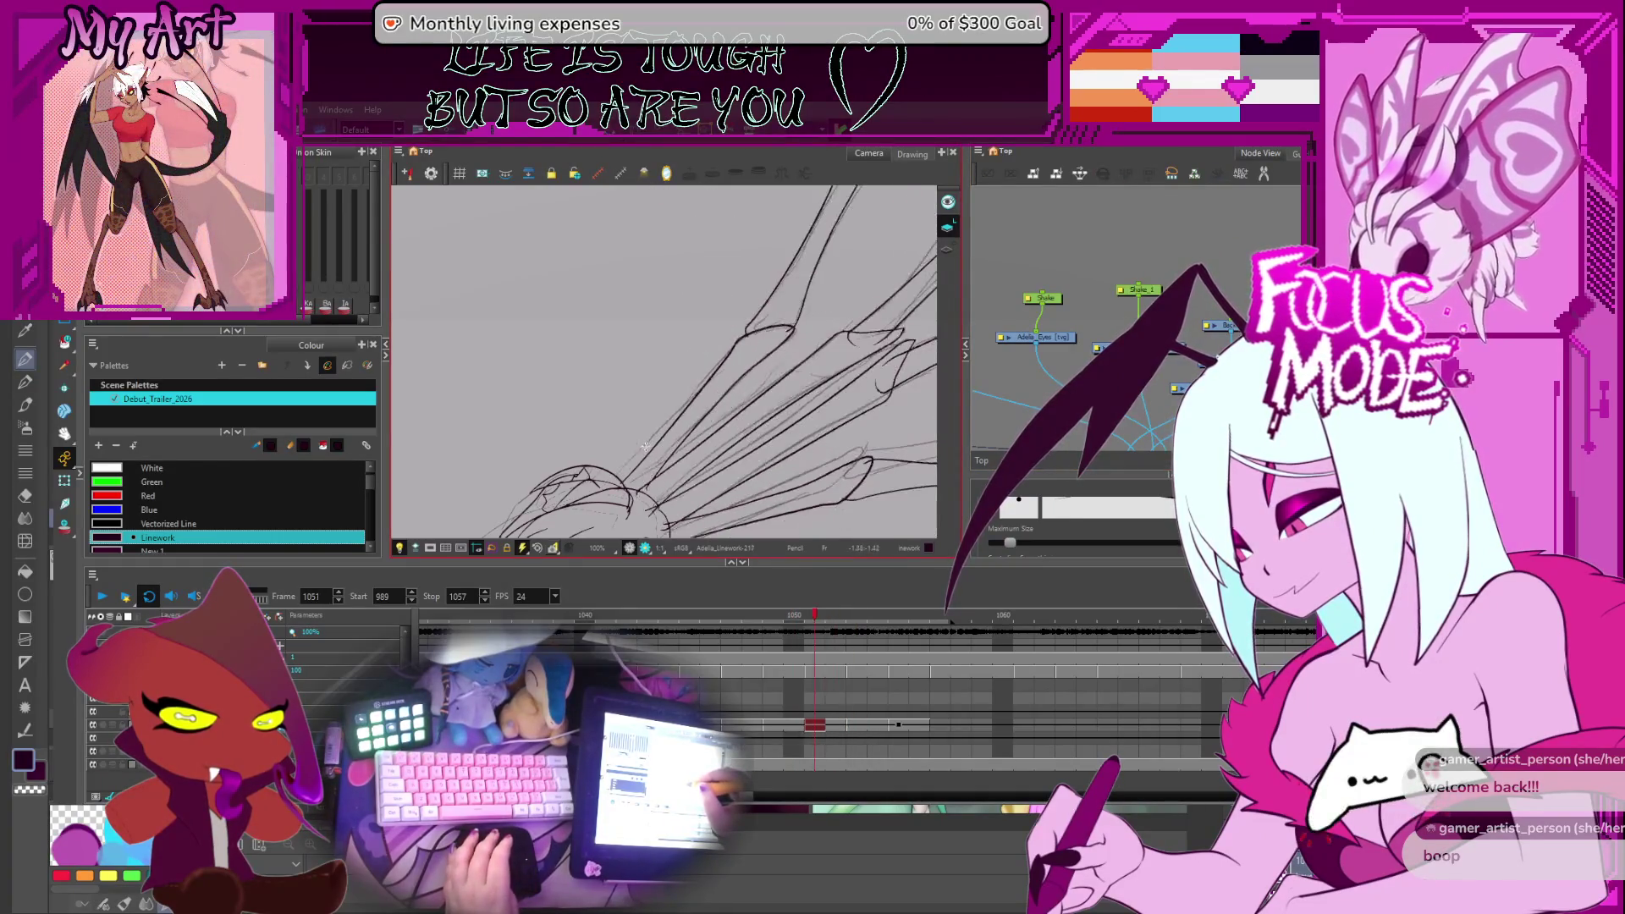
pyautogui.press('.')
# Compare frame 1055 with frame 1054, then undo the last dark stroke on the wing arm
pyautogui.press('.')
pyautogui.press(',')
pyautogui.press('.')
pyautogui.press(',')
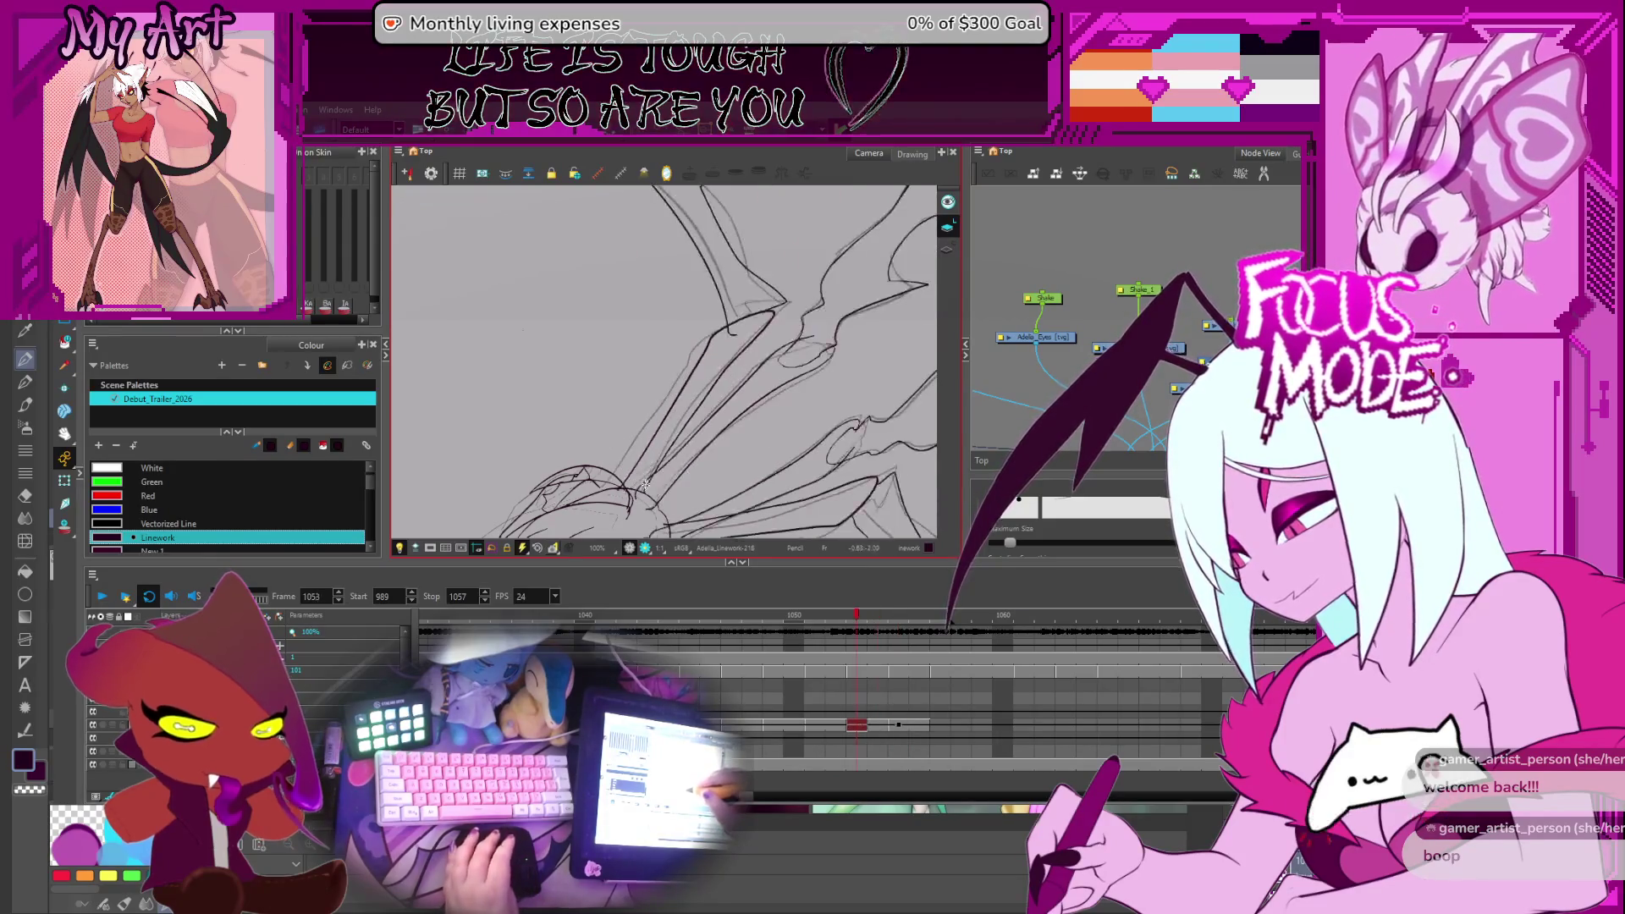
pyautogui.press('.')
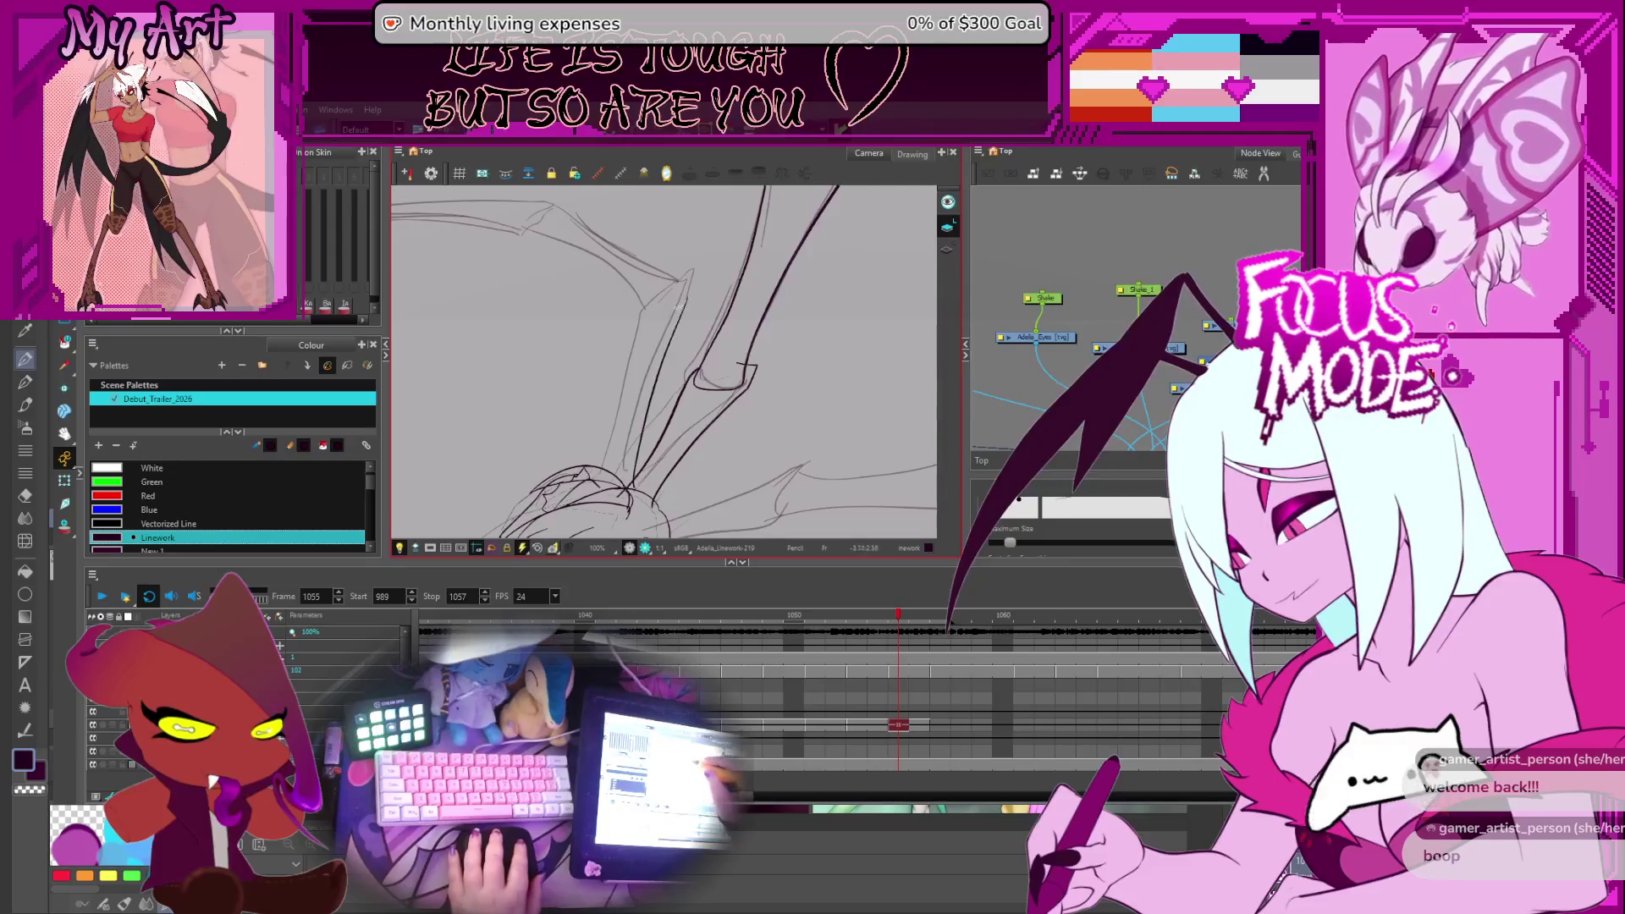
pyautogui.moveTo(696, 469)
pyautogui.mouseDown()
pyautogui.moveTo(677, 381)
pyautogui.moveTo(700, 313)
pyautogui.mouseUp()
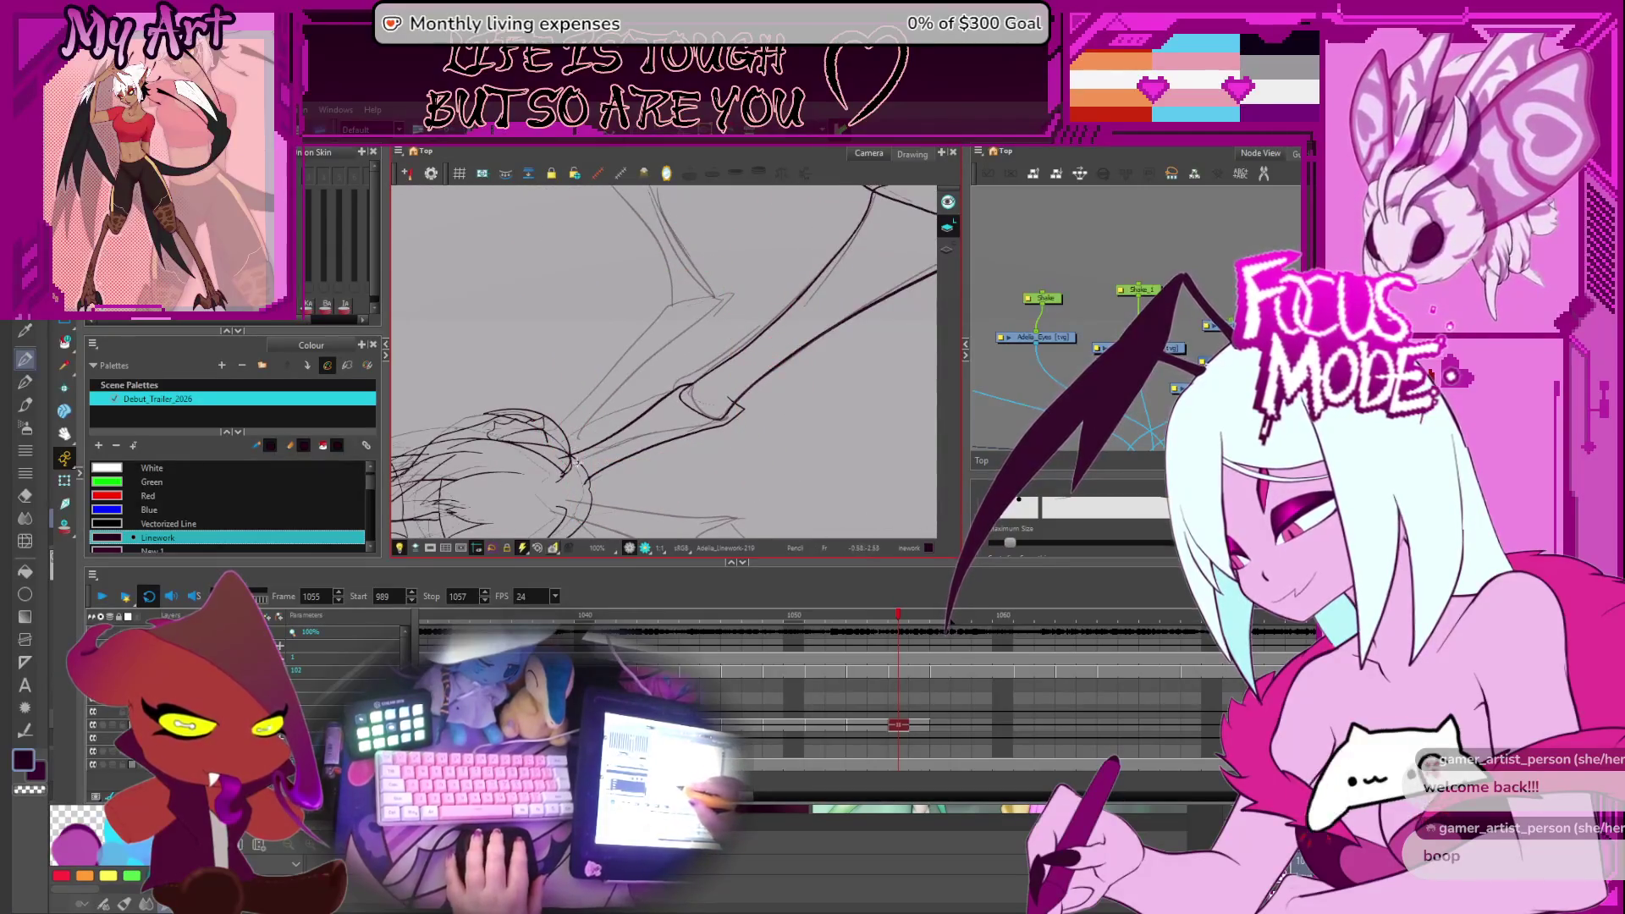
pyautogui.hotkey('ctrl', 'z')
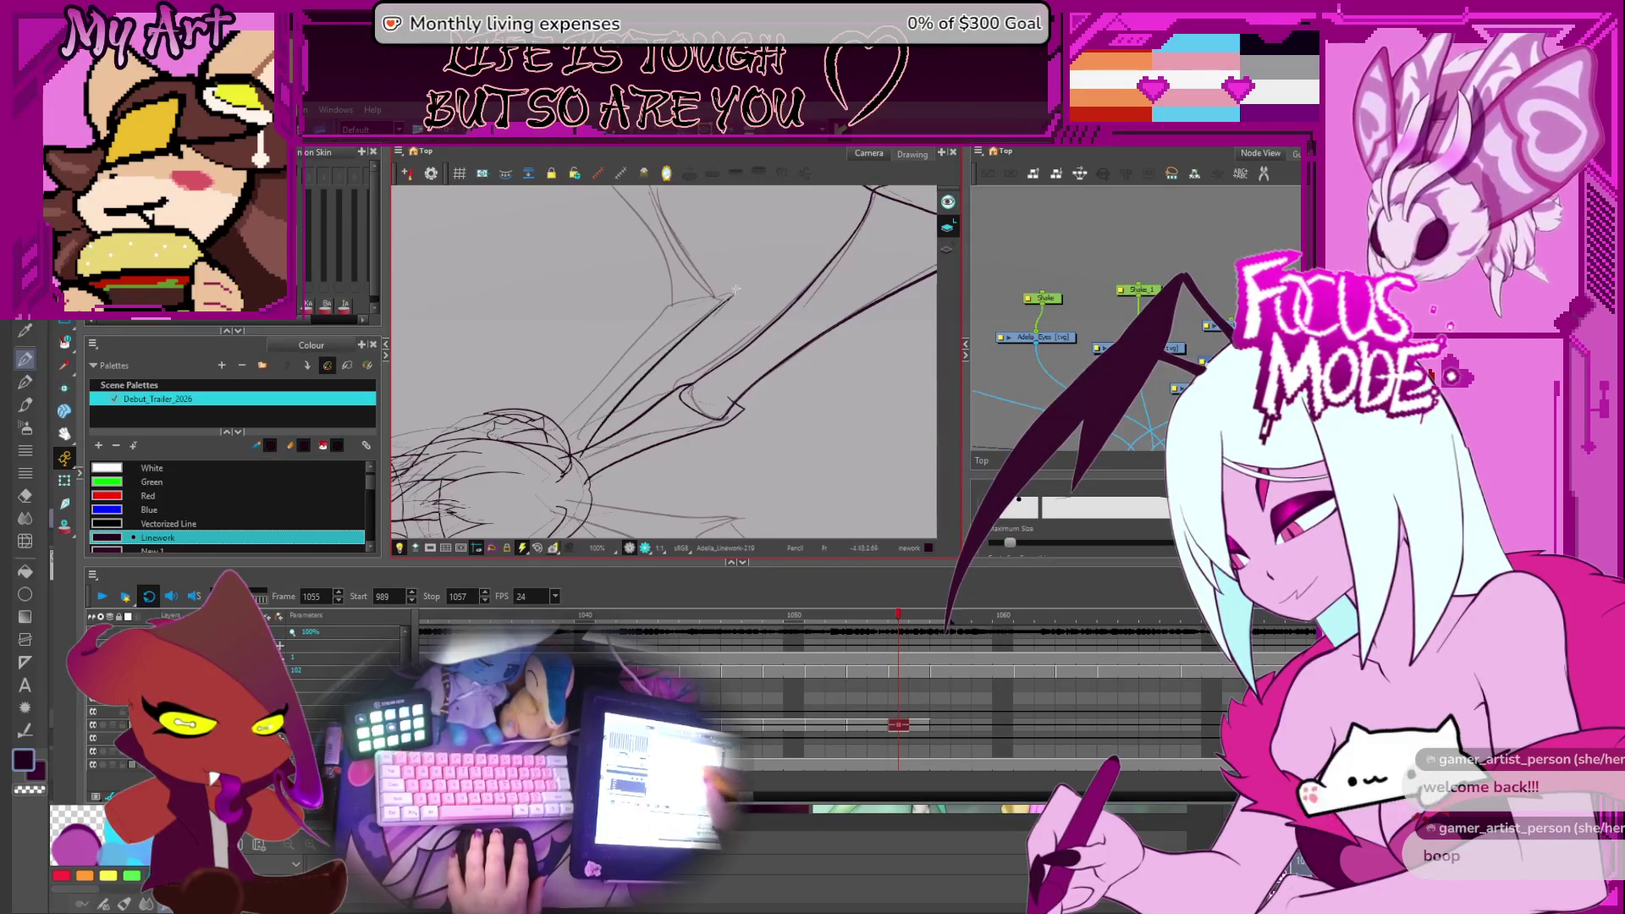
# Draw a long pencil line up the wing-arm bone and bend its top into a sharper joint corner
pyautogui.moveTo(735, 288); pyautogui.dragTo(724, 310)
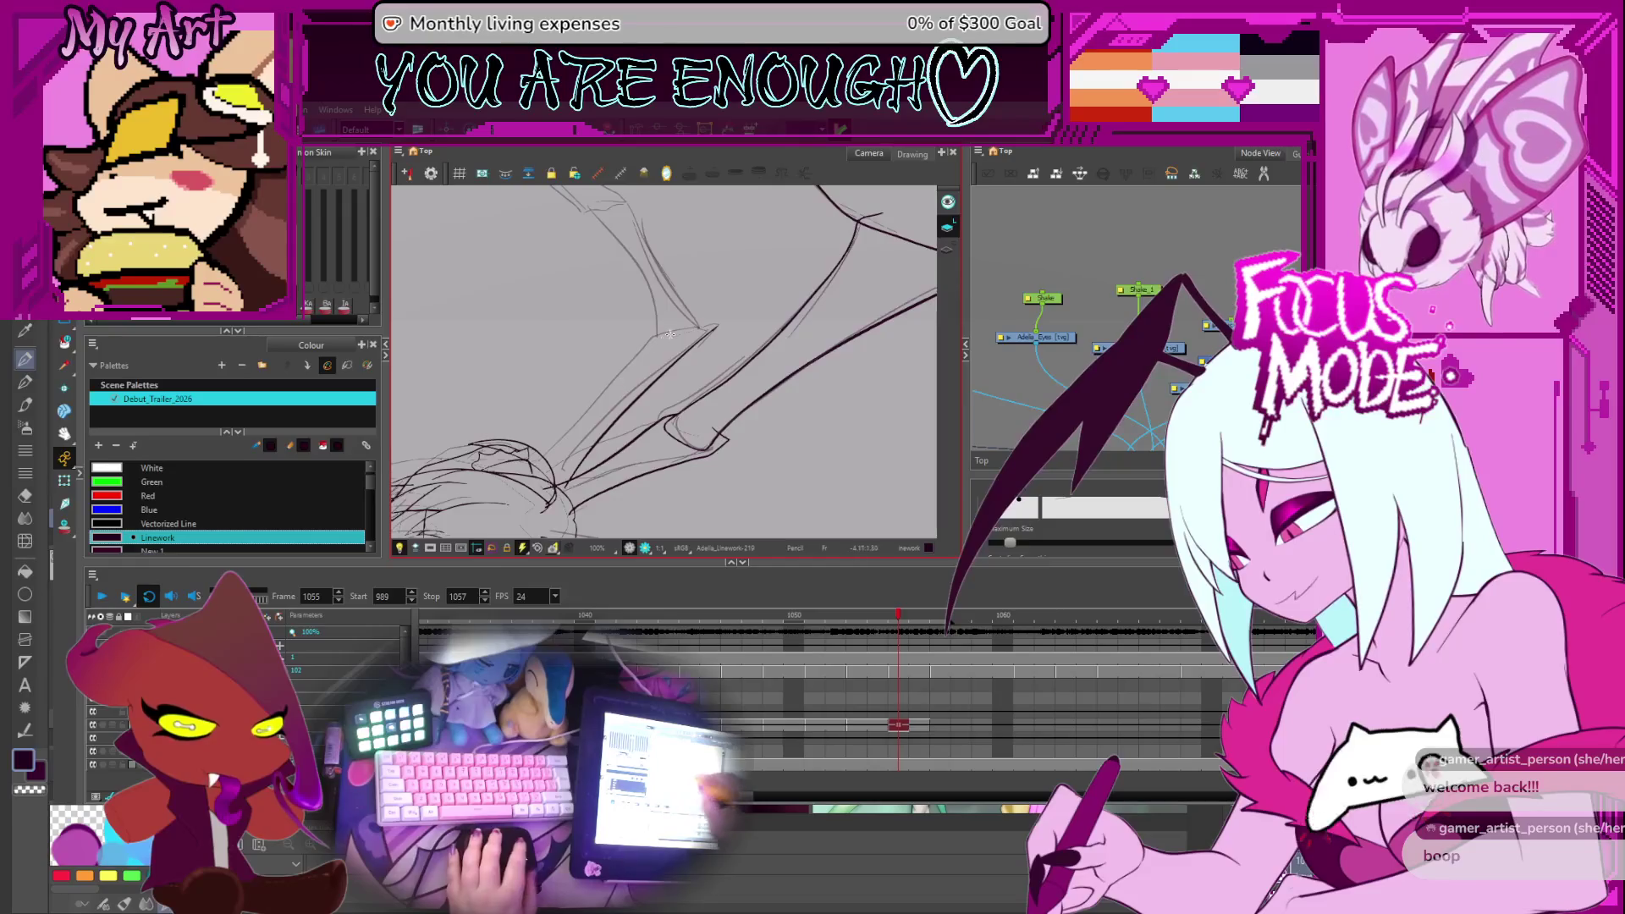
pyautogui.moveTo(563, 489); pyautogui.dragTo(718, 326)
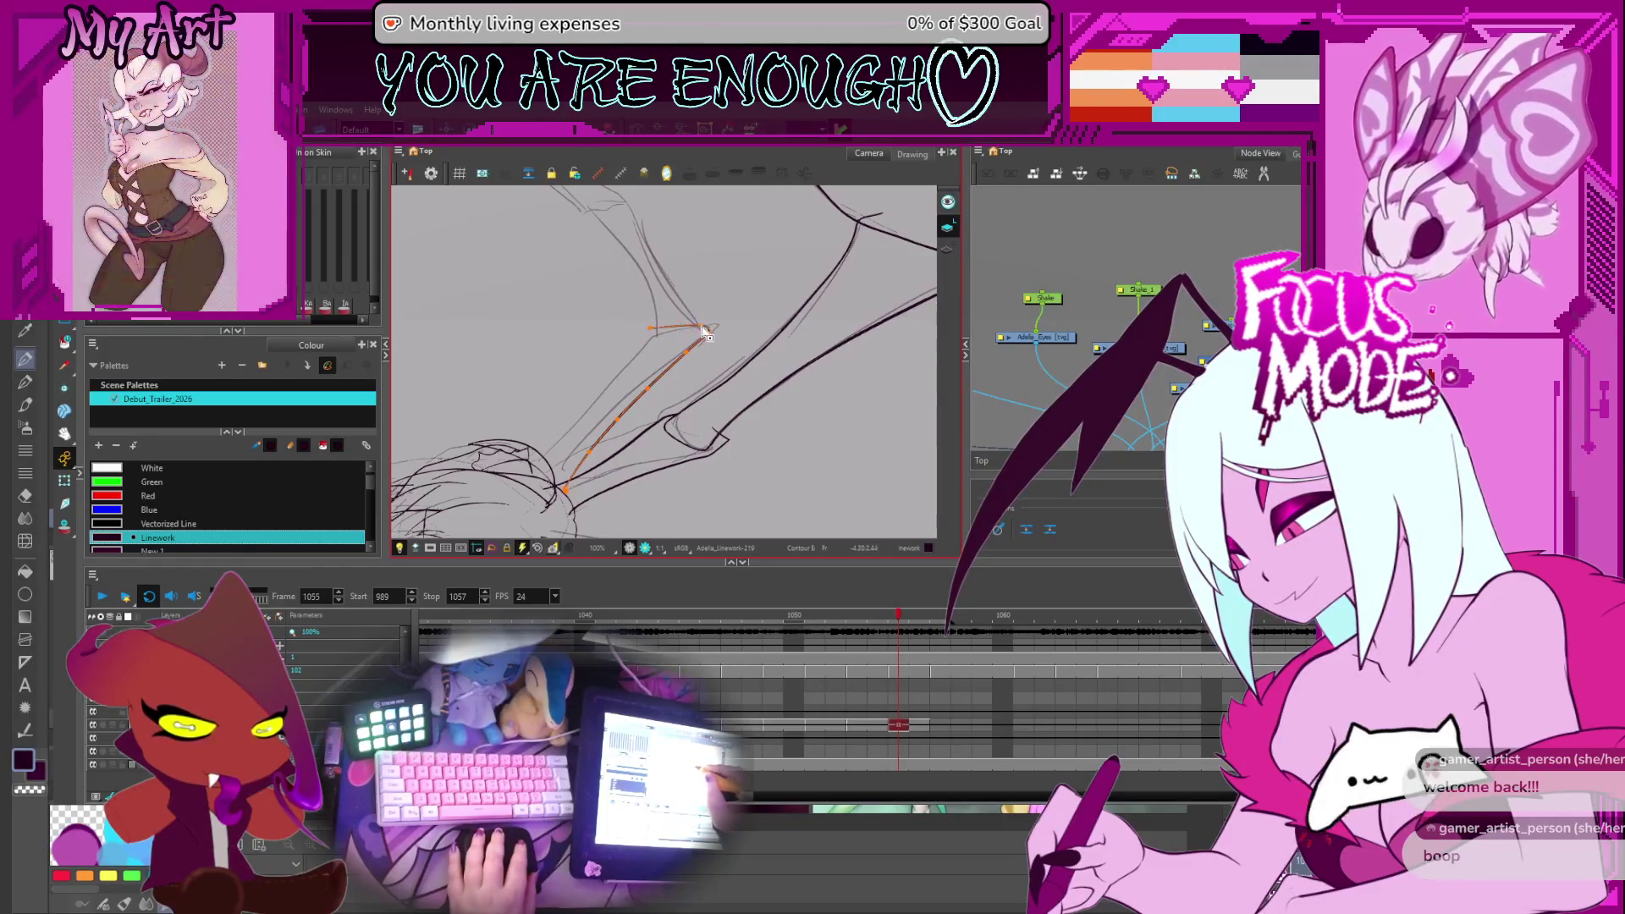
pyautogui.moveTo(650, 328); pyautogui.dragTo(620, 357)
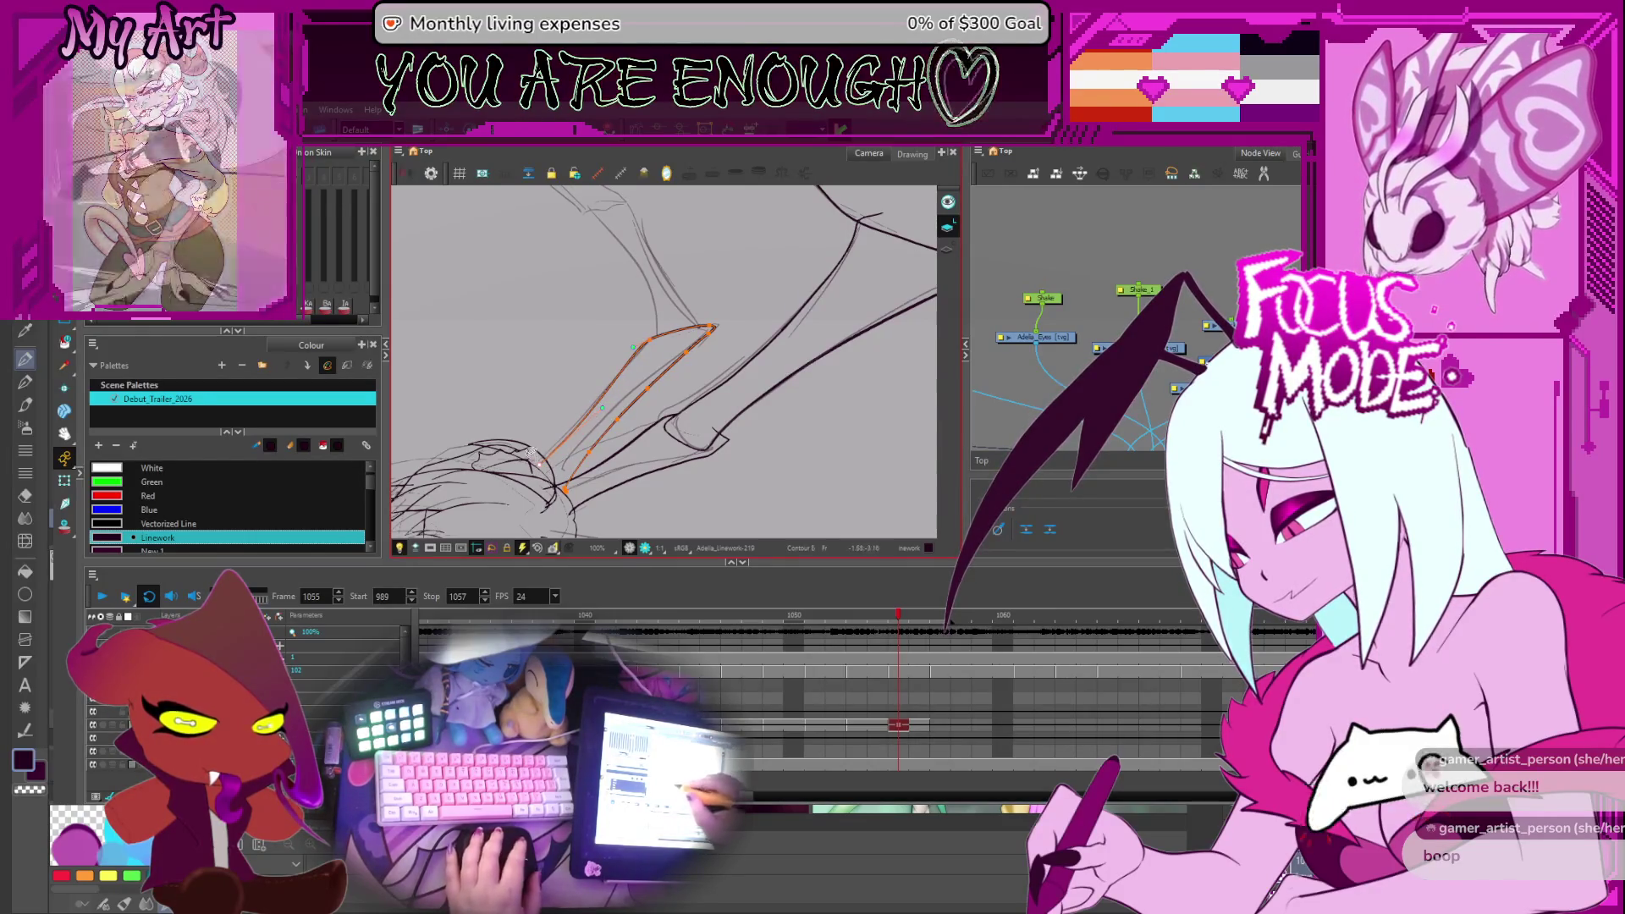
# Draw a parallel pencil line beside the diagonal wing-arm stroke, running from upper right to lower left
pyautogui.scroll(5, 607, 415)
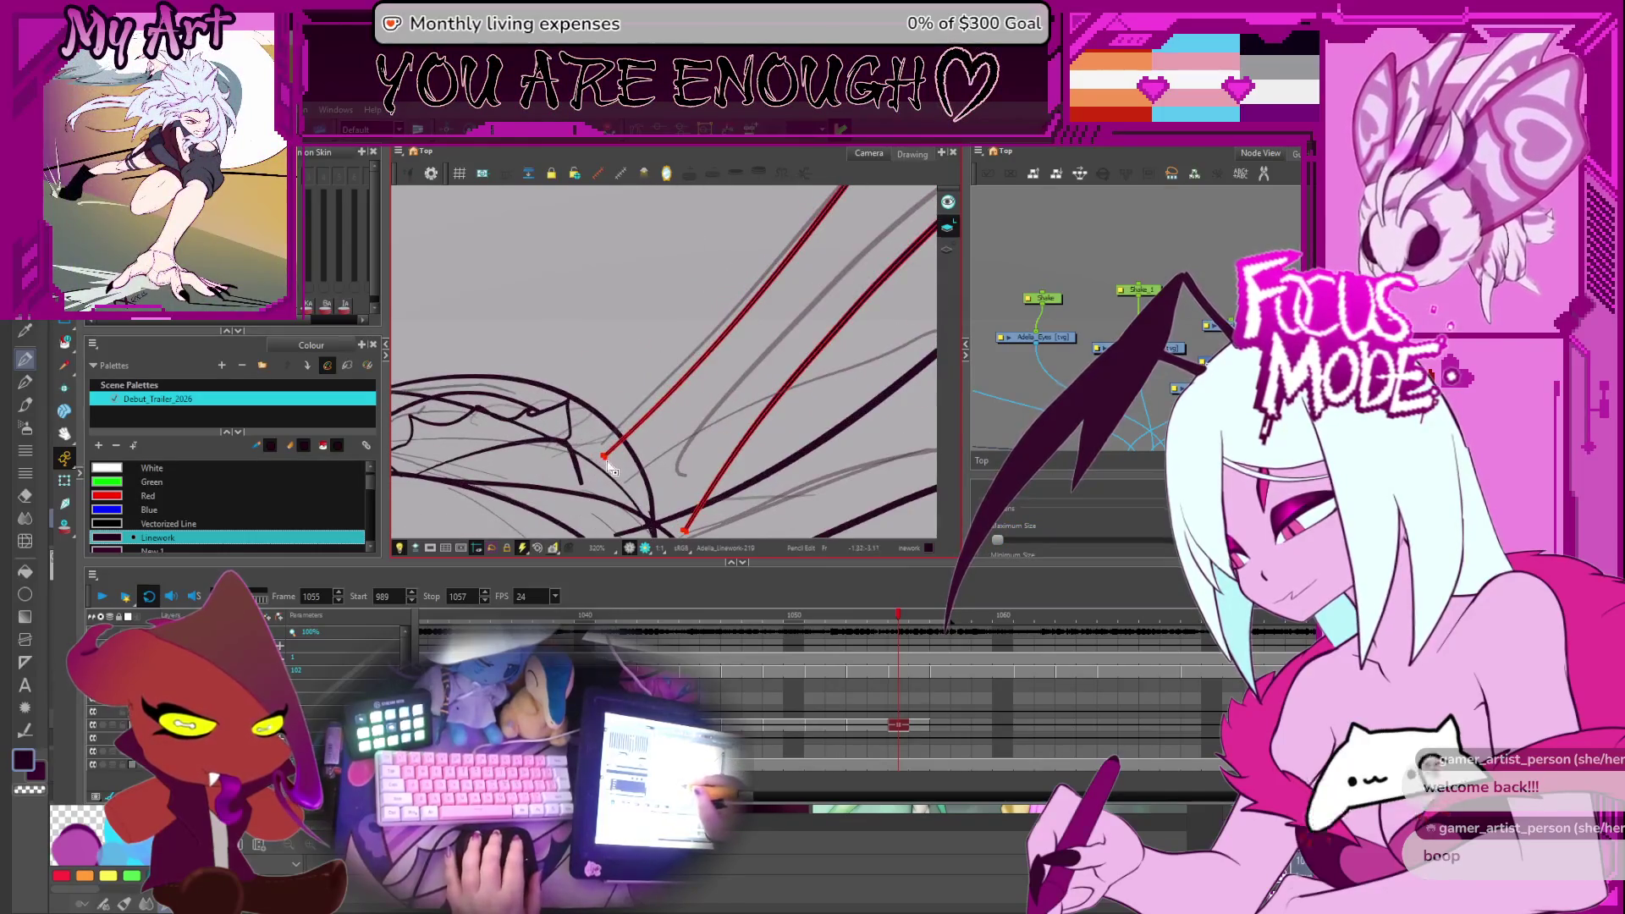
pyautogui.scroll(3, 669, 387)
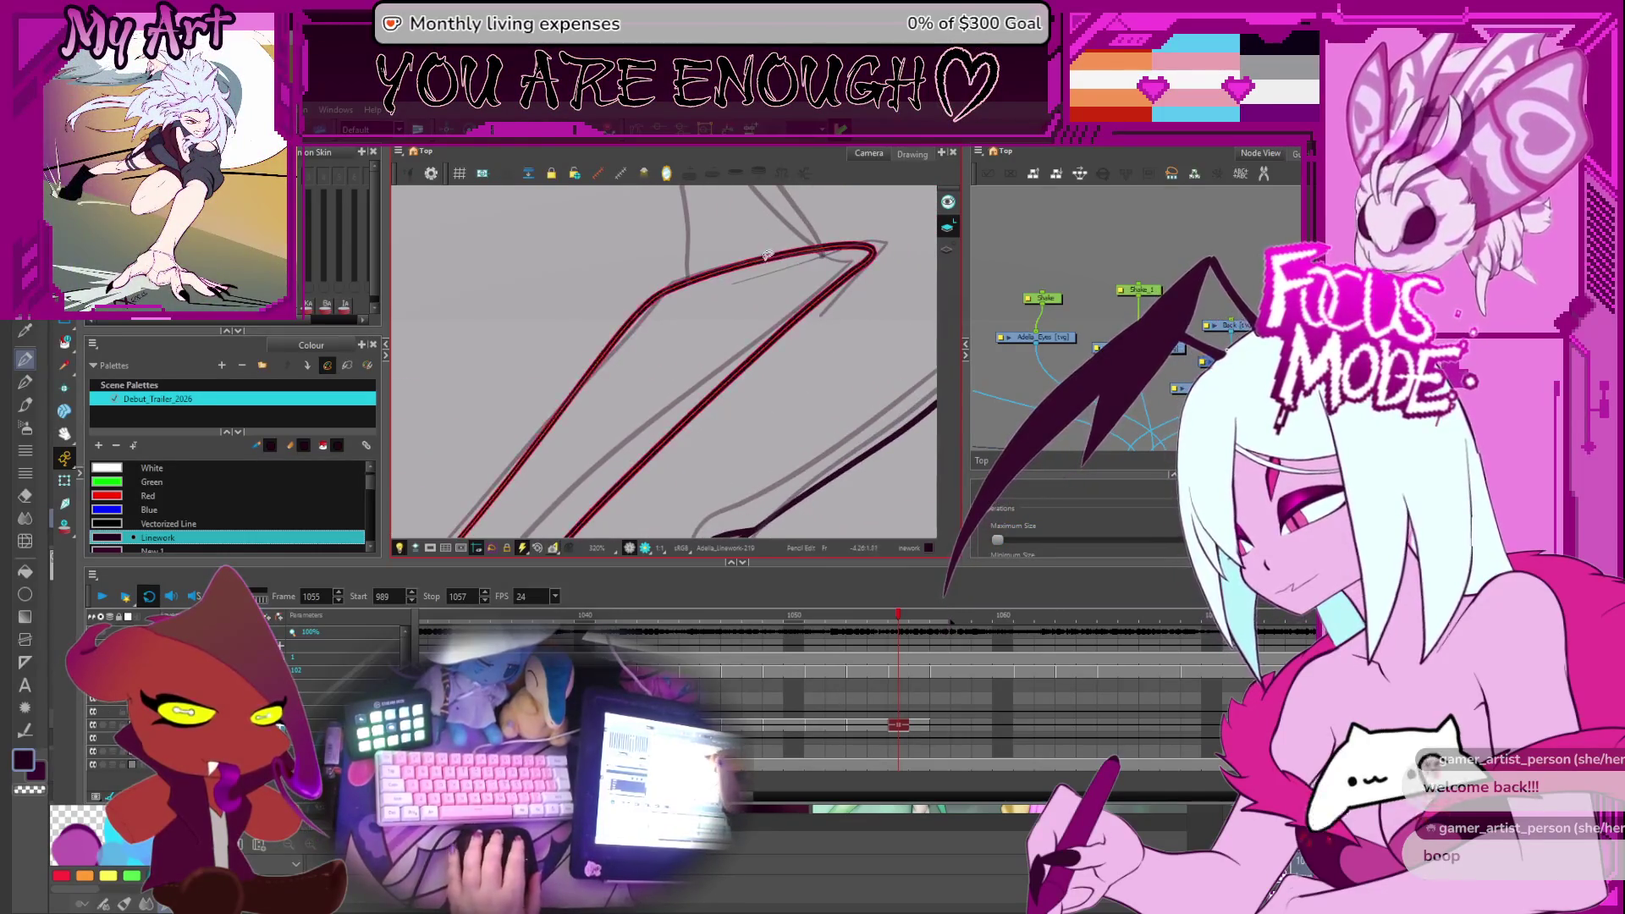
pyautogui.scroll(4, 759, 269)
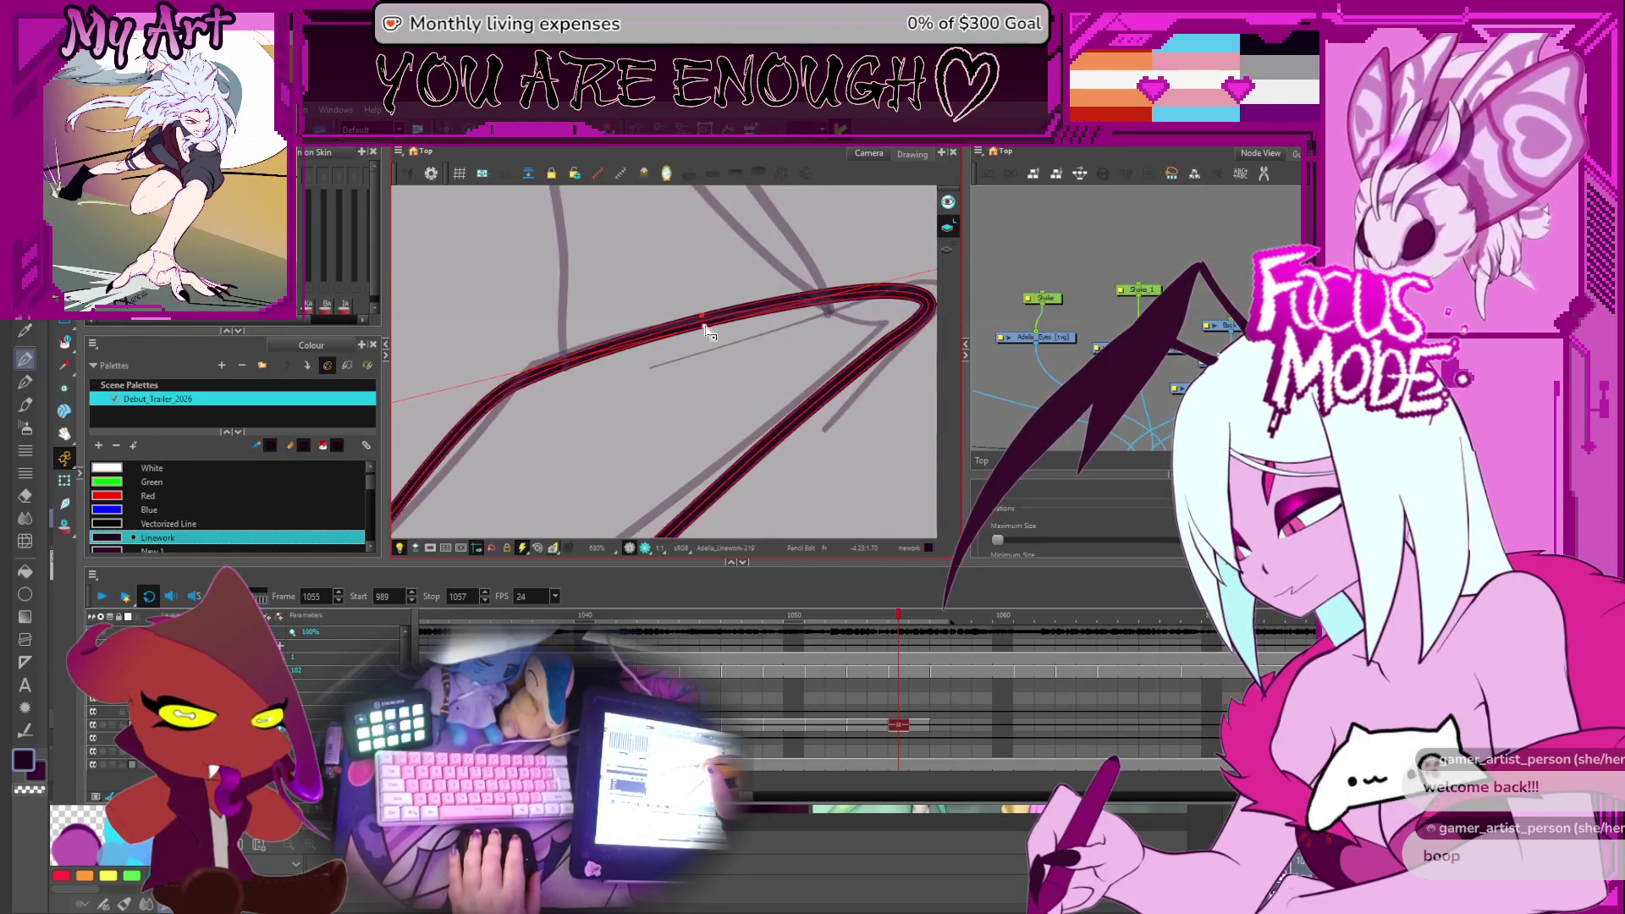
pyautogui.scroll(-3, 706, 335)
pyautogui.scroll(4, 594, 387)
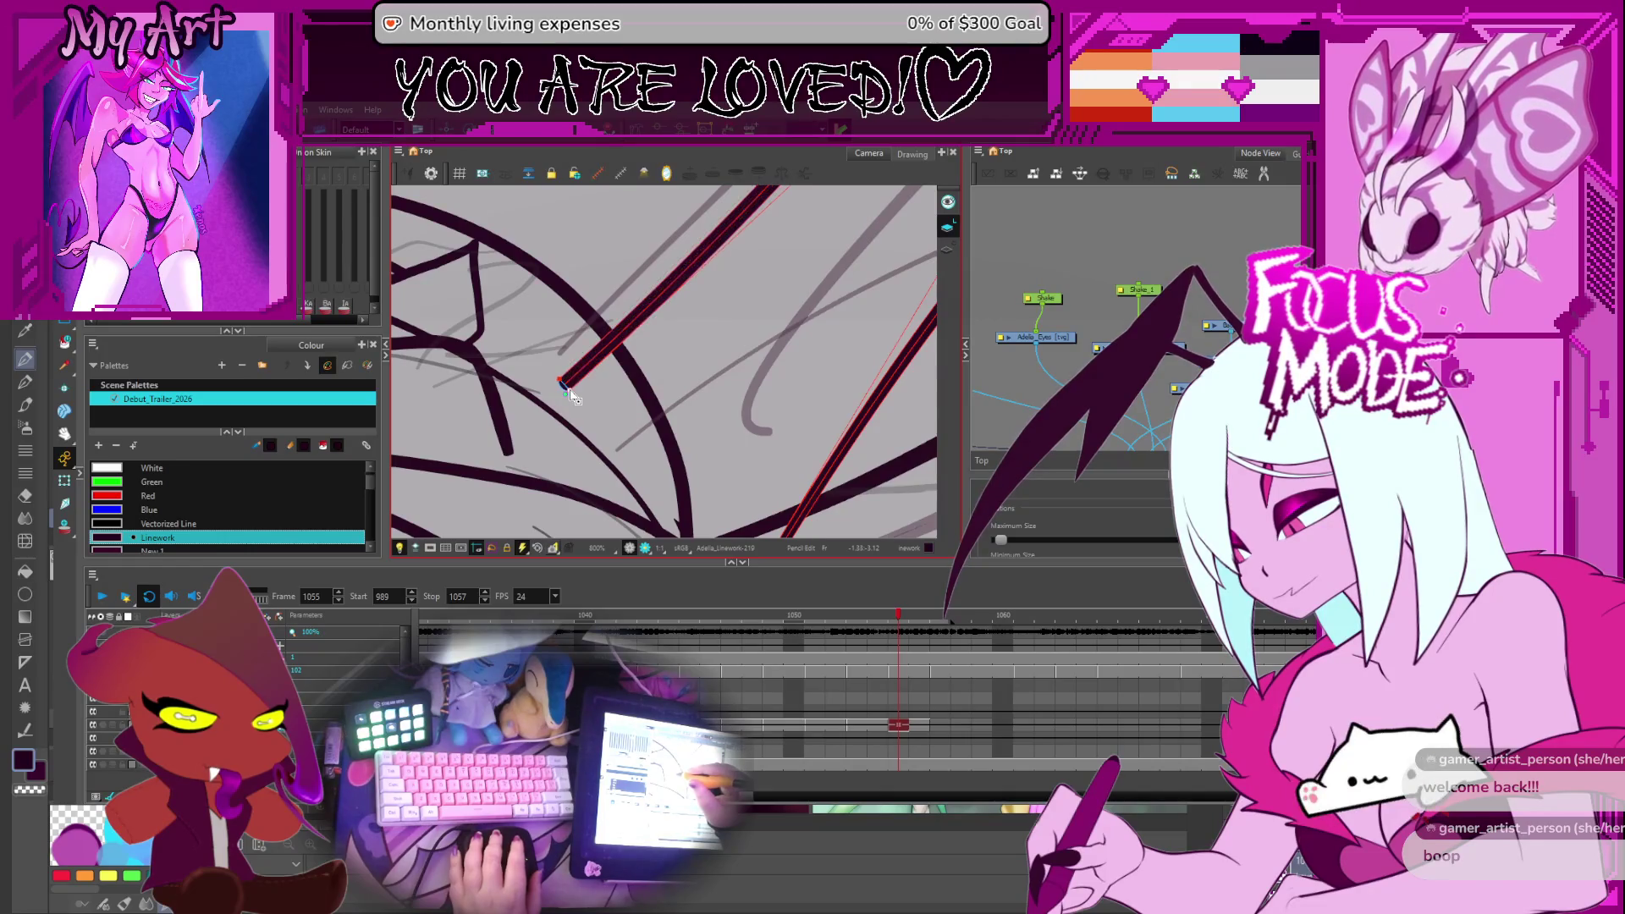
pyautogui.scroll(-2, 575, 405)
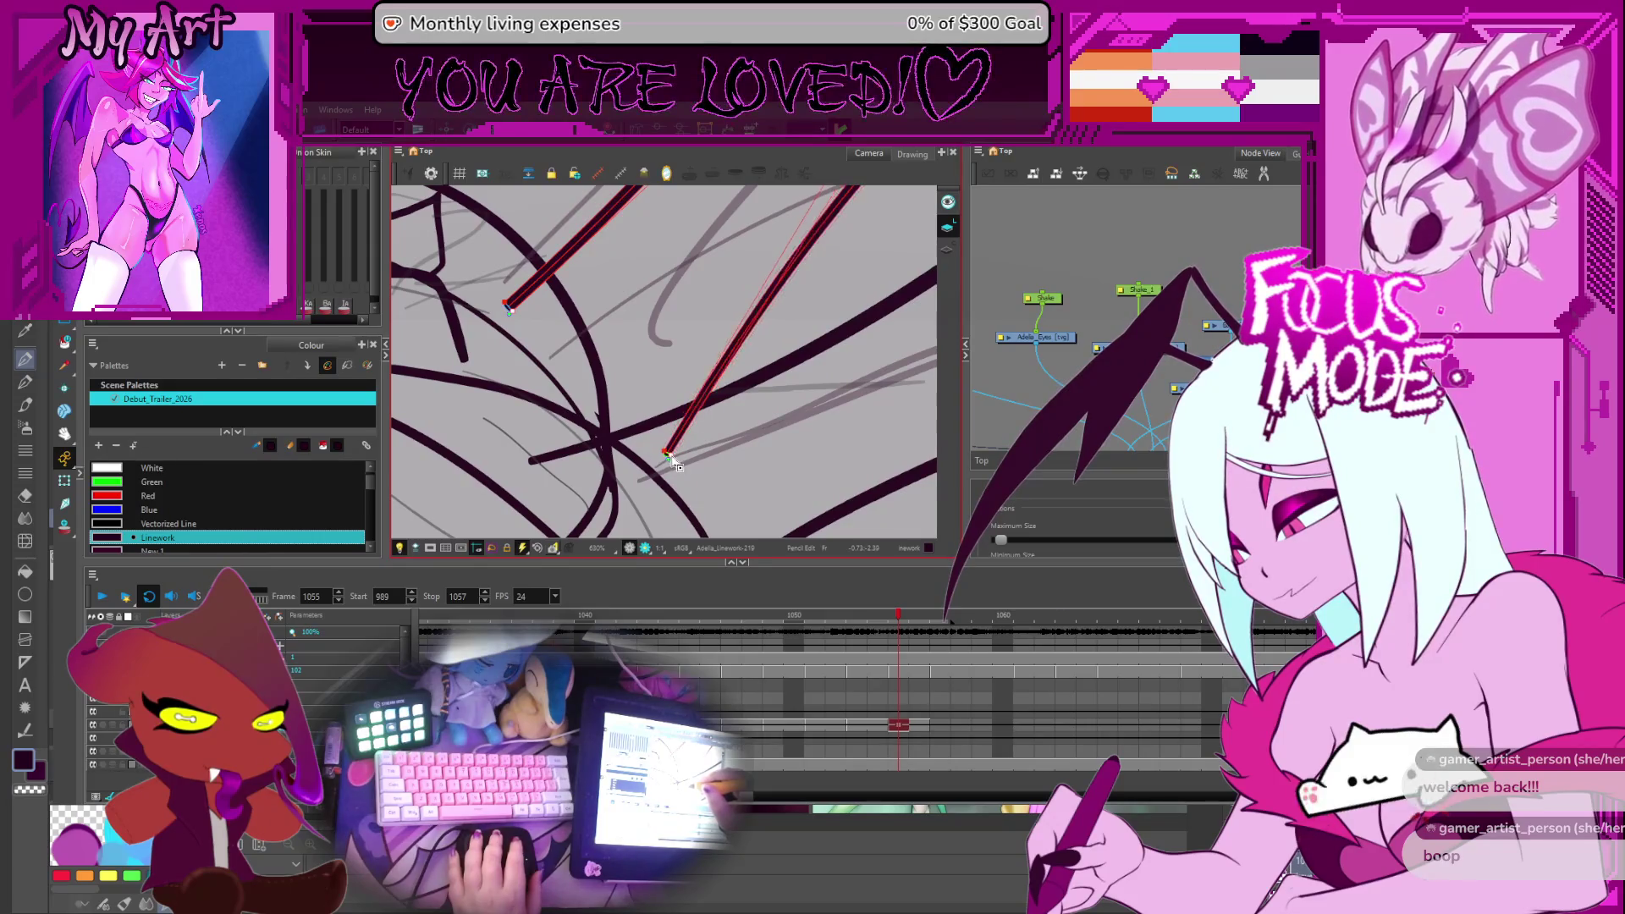
pyautogui.moveTo(834, 191); pyautogui.dragTo(662, 449)
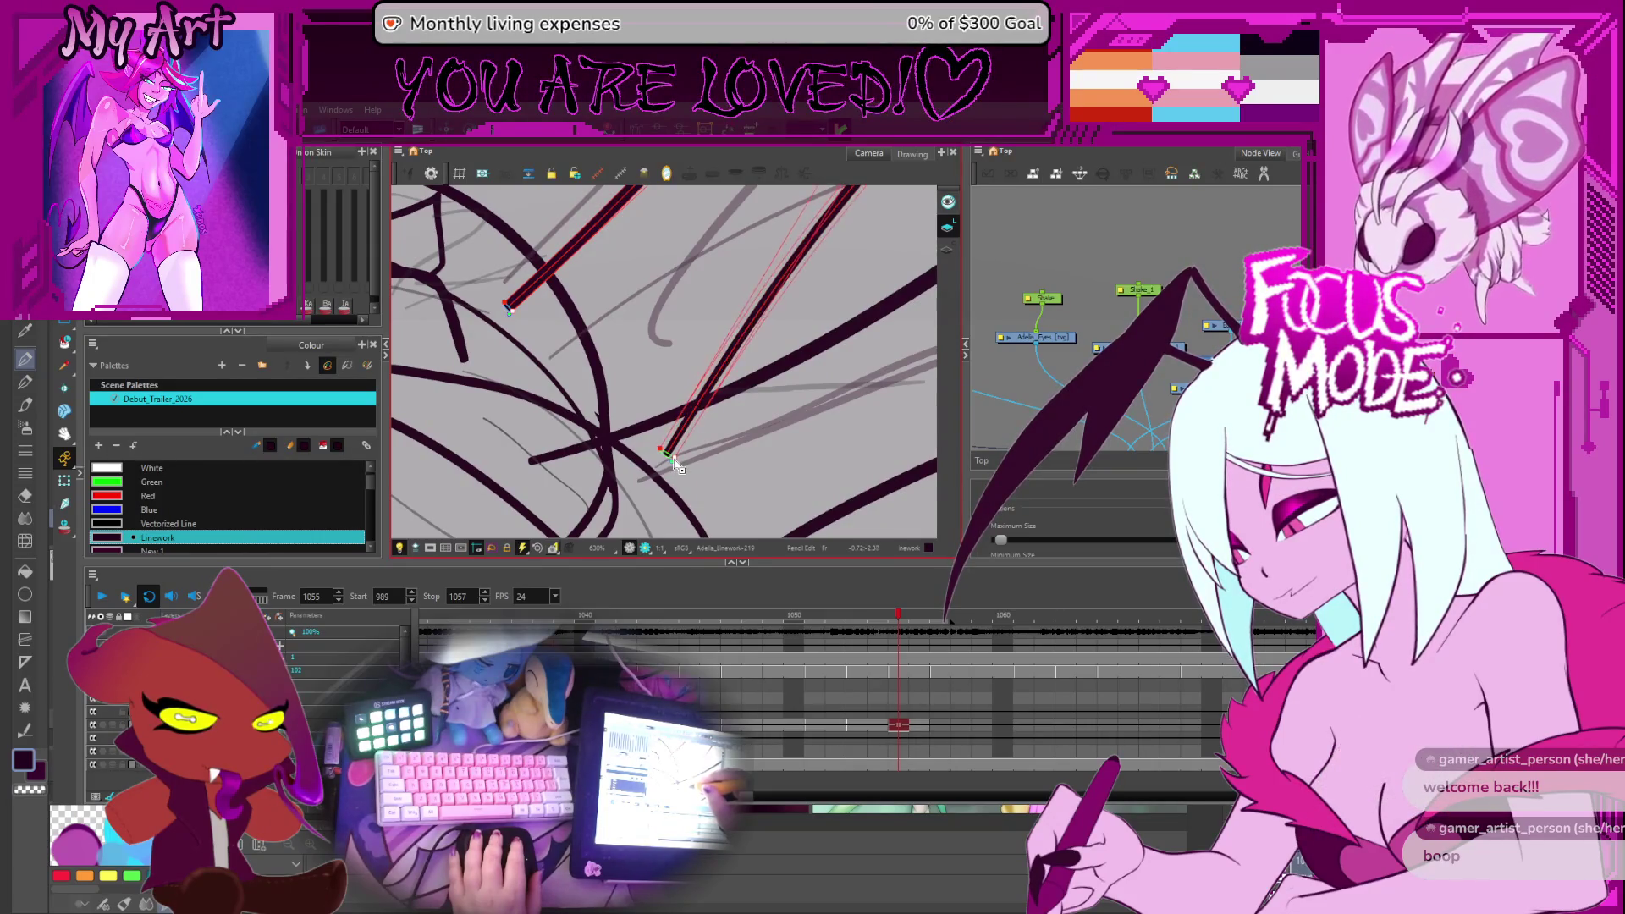
pyautogui.scroll(-15, 724, 391)
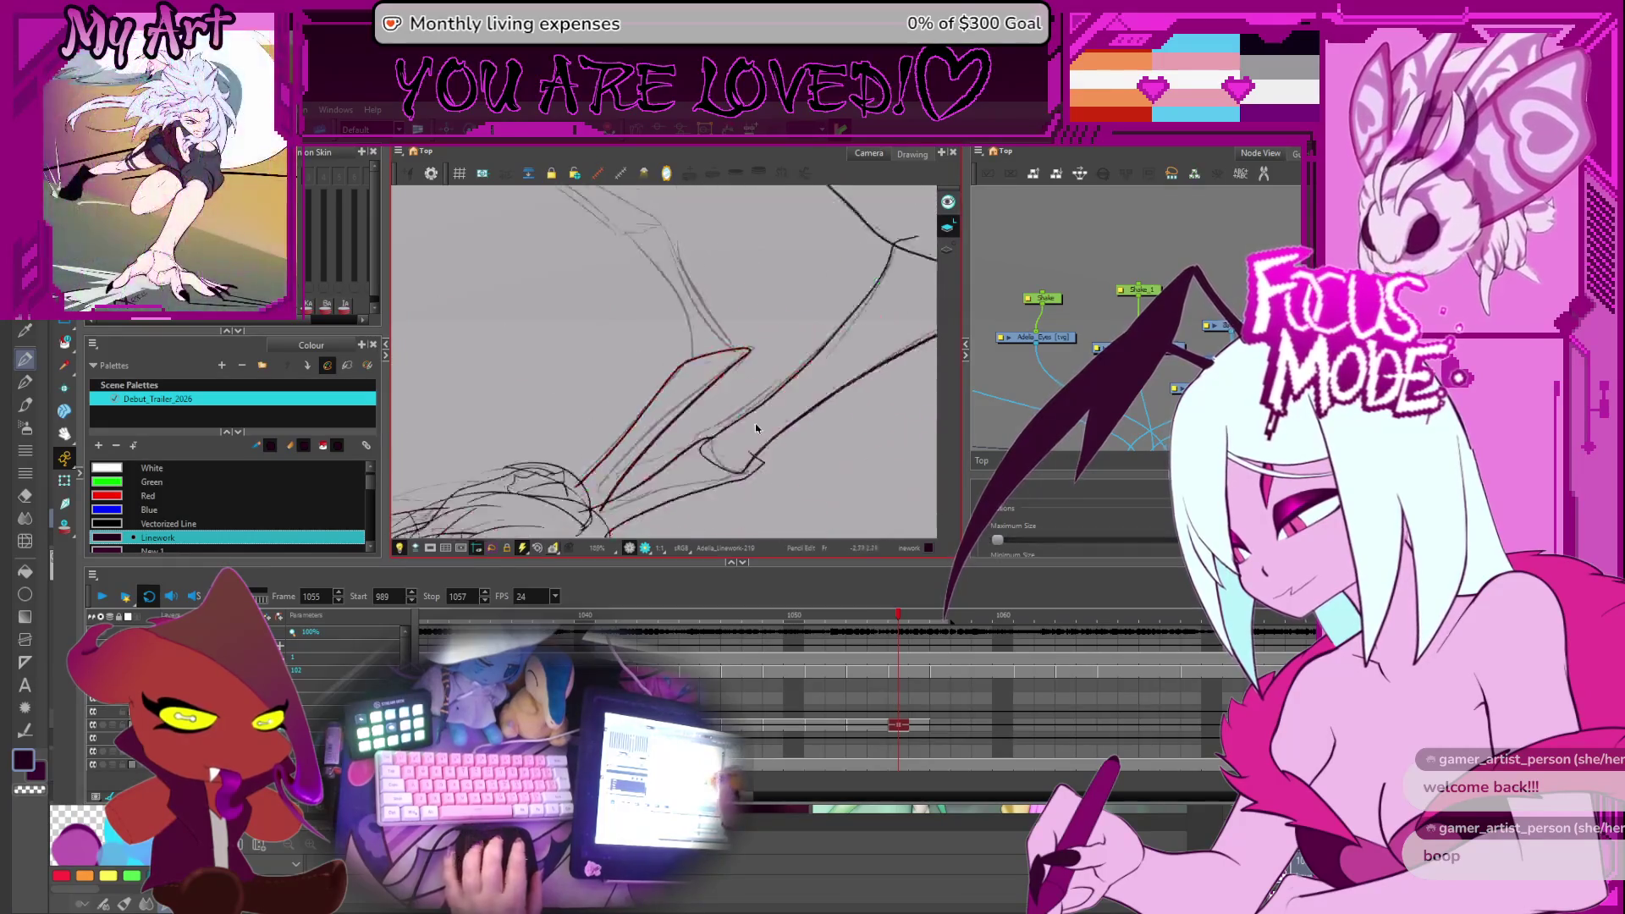
pyautogui.scroll(5, 724, 367)
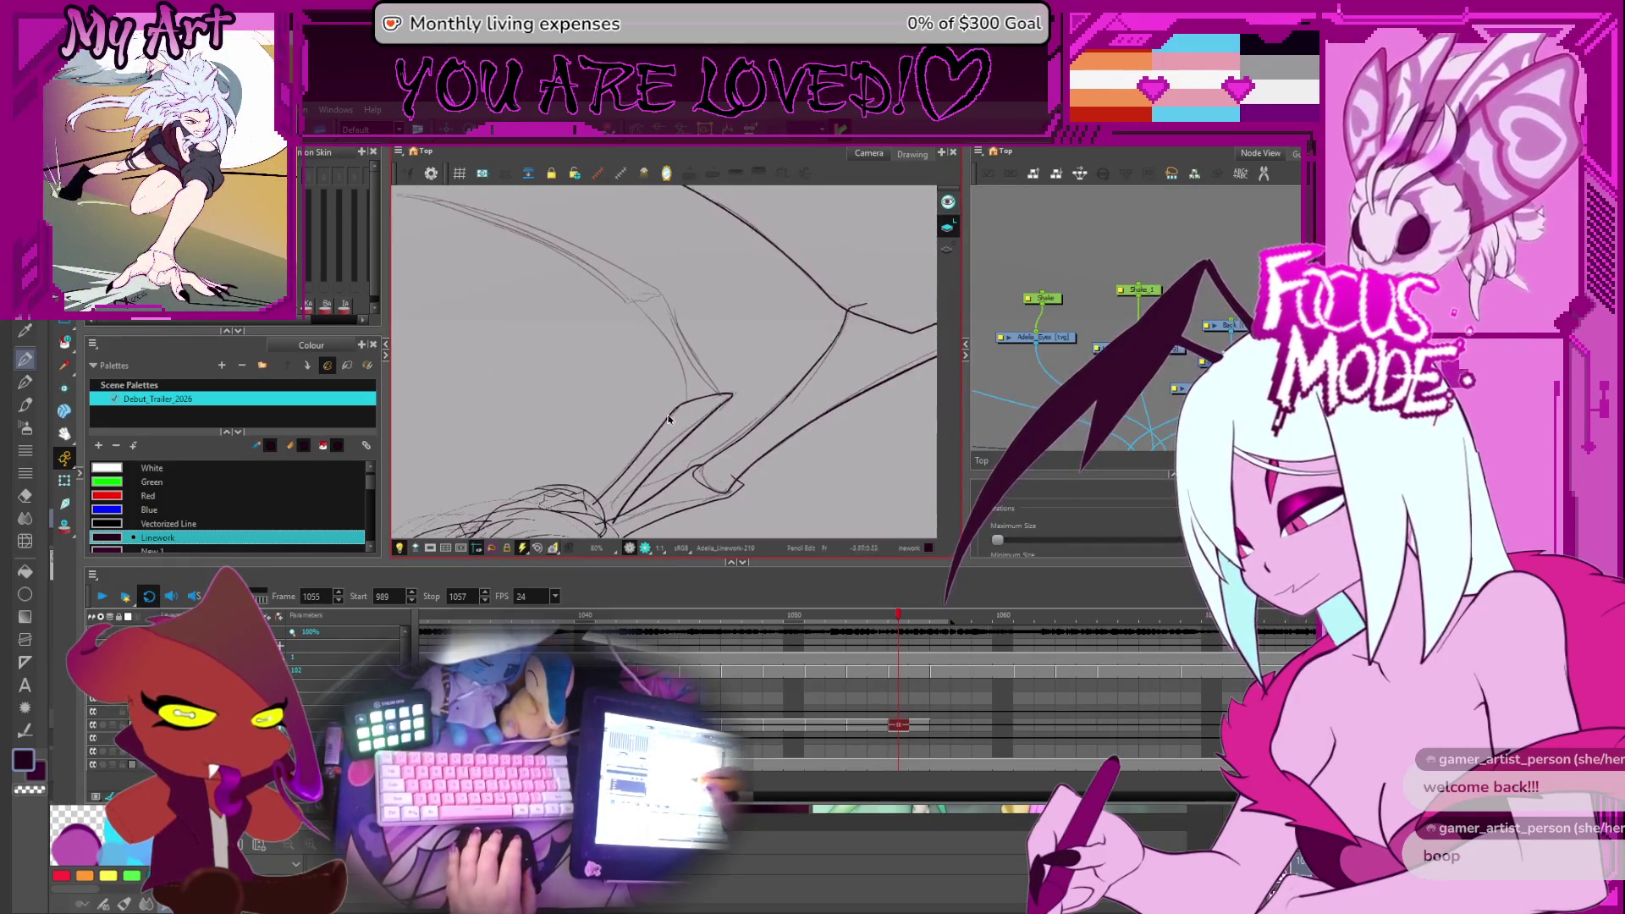
# Adjust the wing-arm stroke's upper-left edge, lower-right edge and tip so the parallel lines meet in a point
pyautogui.hotkey('alt', 'q')
pyautogui.click(650, 444)
pyautogui.click(658, 442)
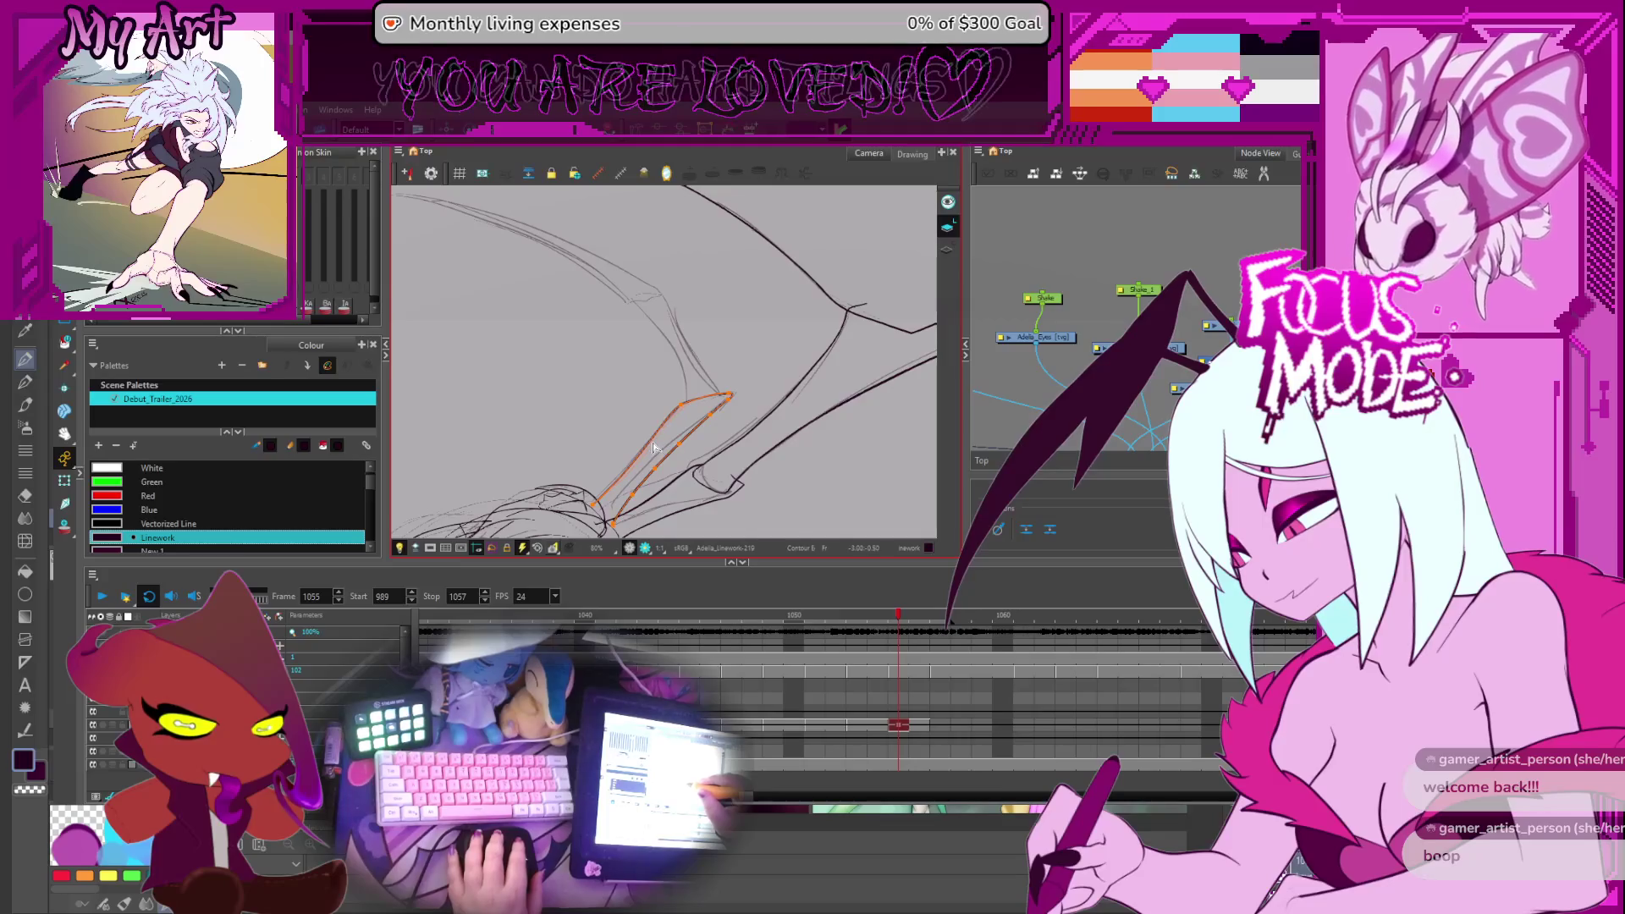
pyautogui.scroll(2, 682, 413)
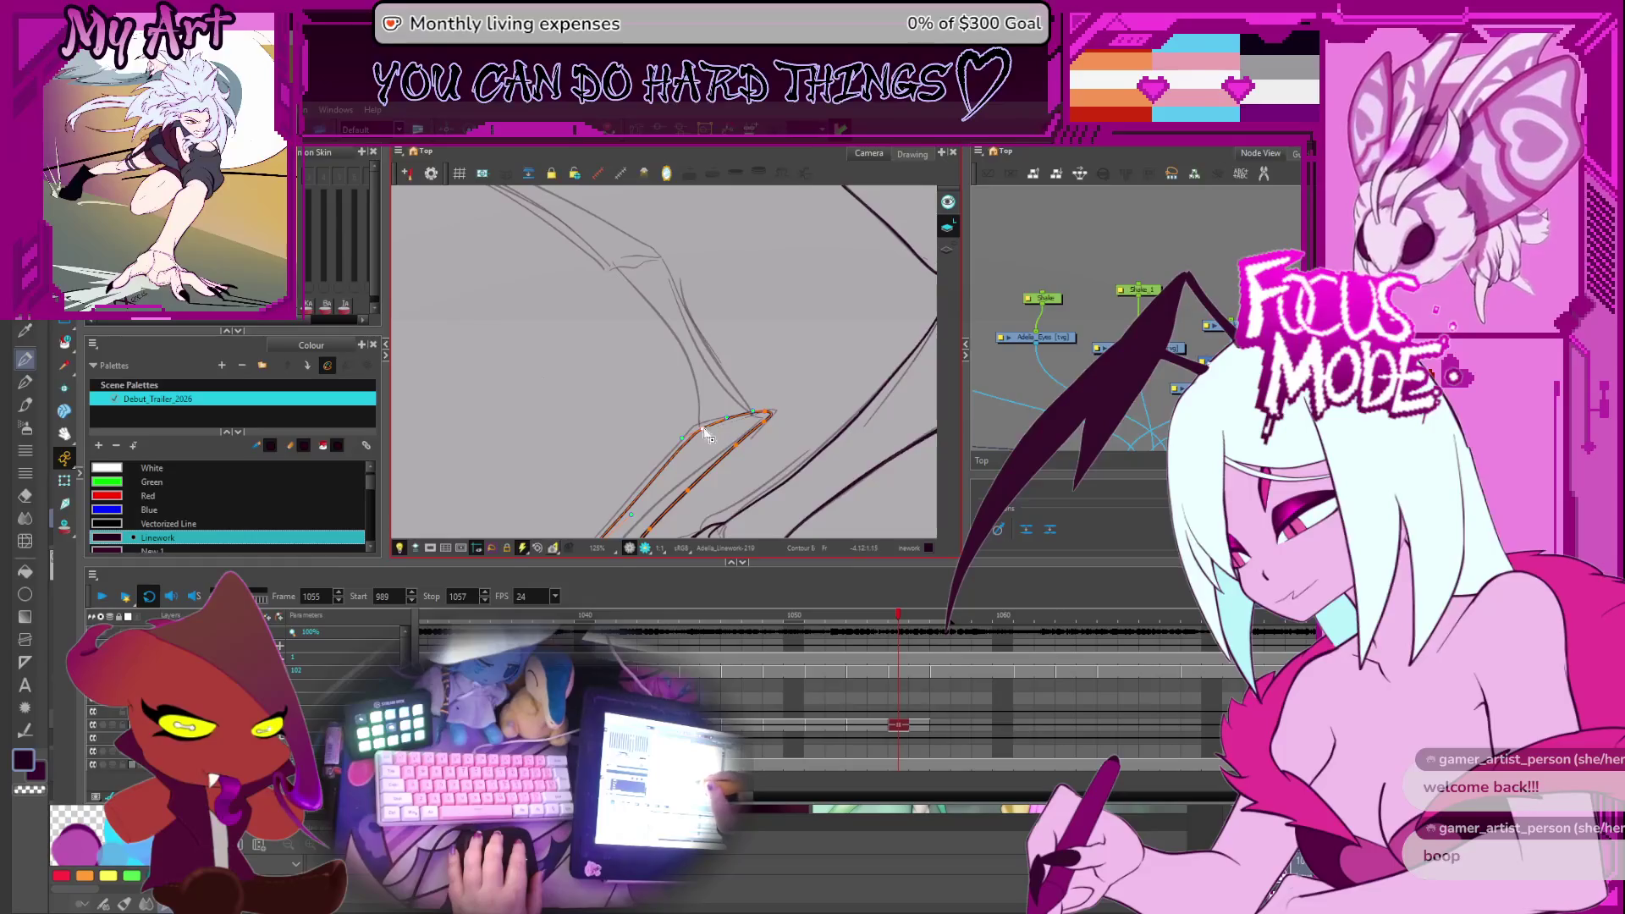
pyautogui.moveTo(687, 441); pyautogui.dragTo(753, 359)
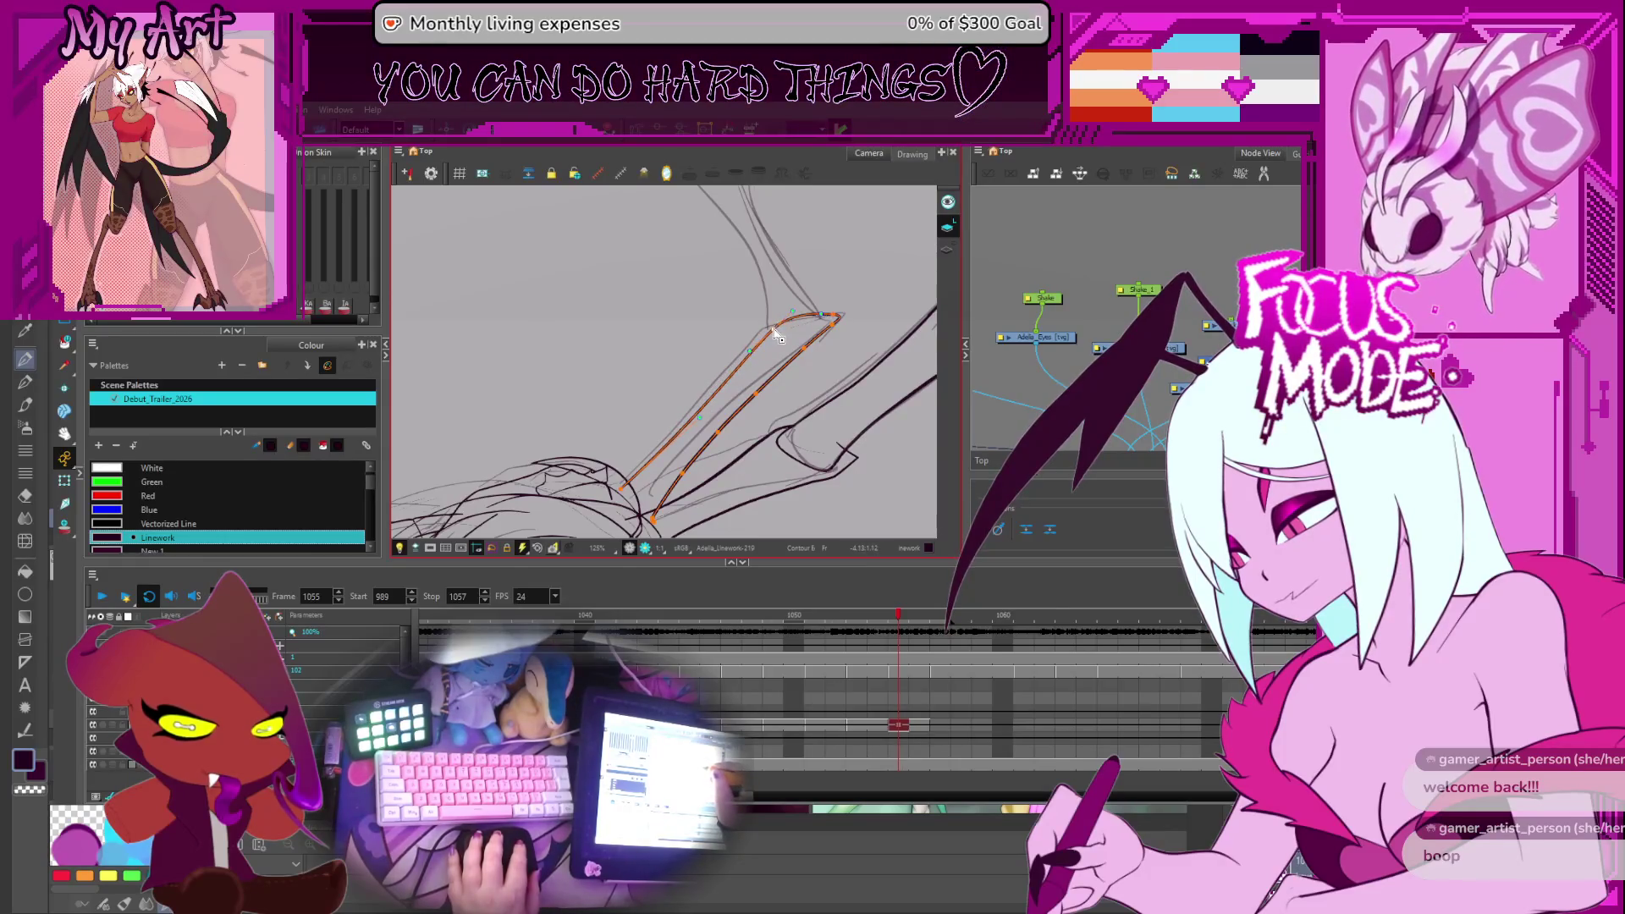
pyautogui.moveTo(787, 319); pyautogui.dragTo(780, 337)
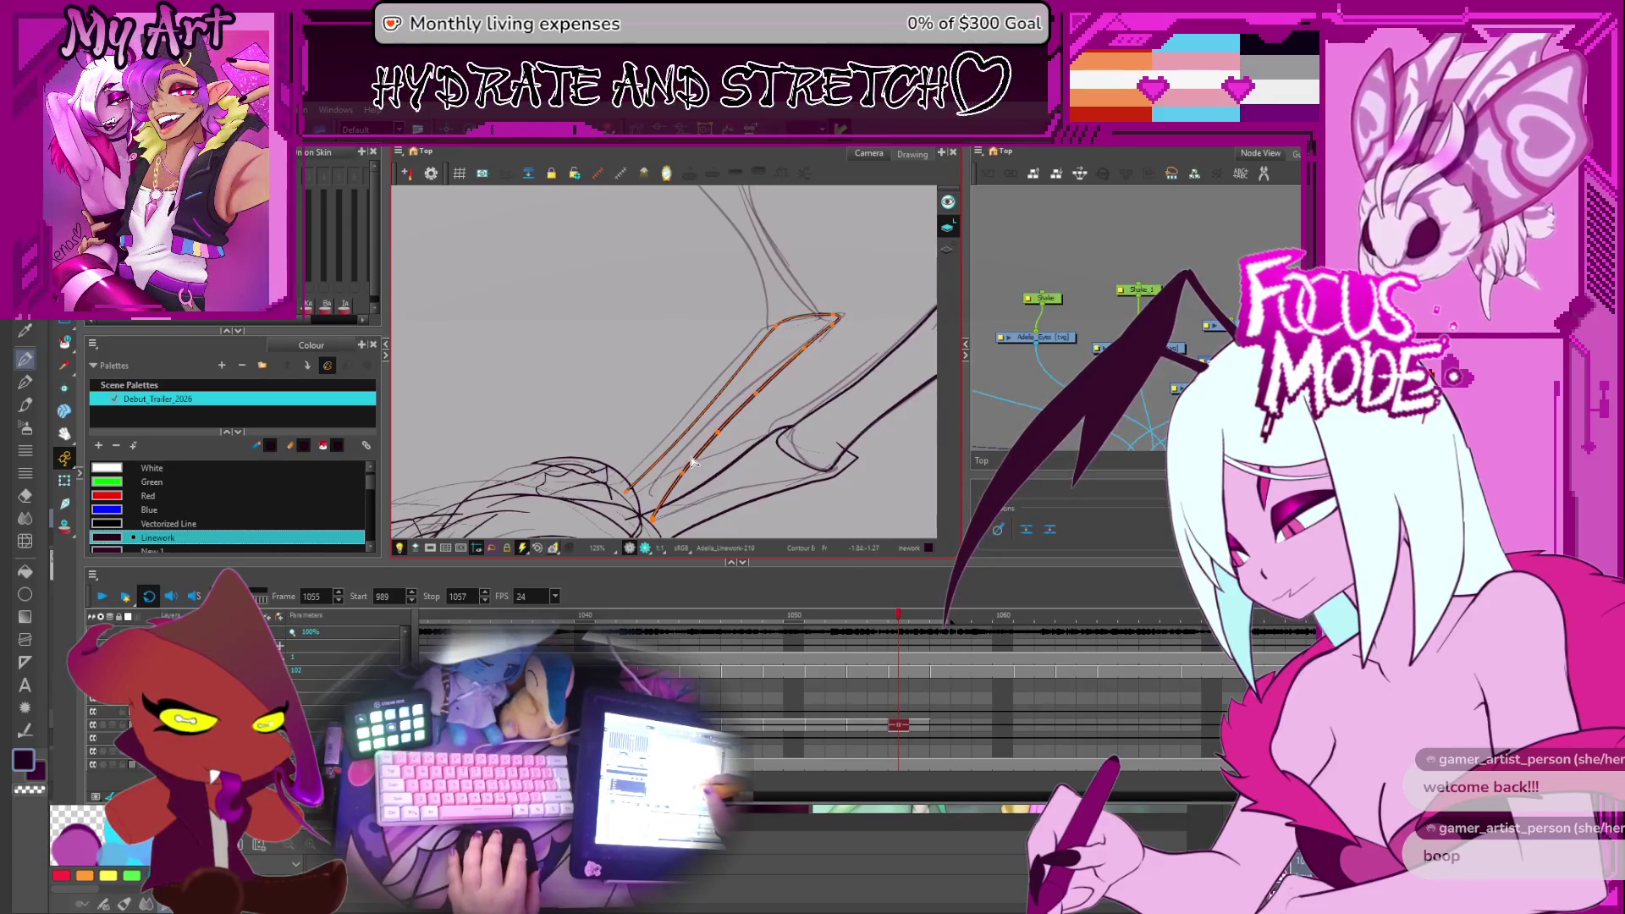
pyautogui.moveTo(691, 462); pyautogui.dragTo(679, 471)
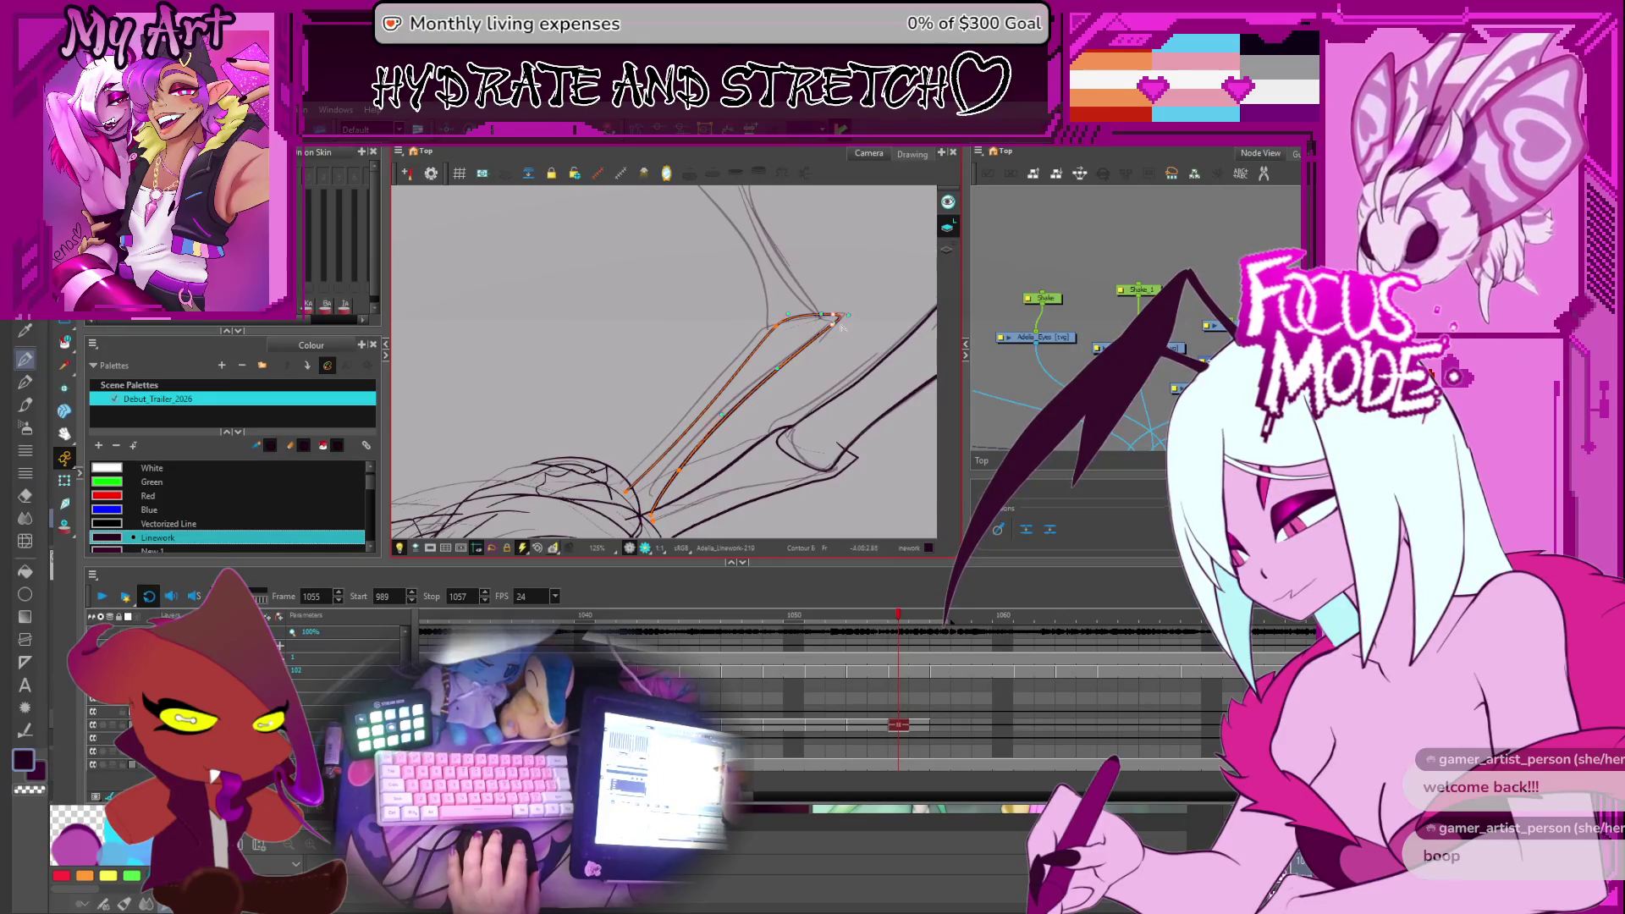
pyautogui.moveTo(825, 330); pyautogui.dragTo(828, 336)
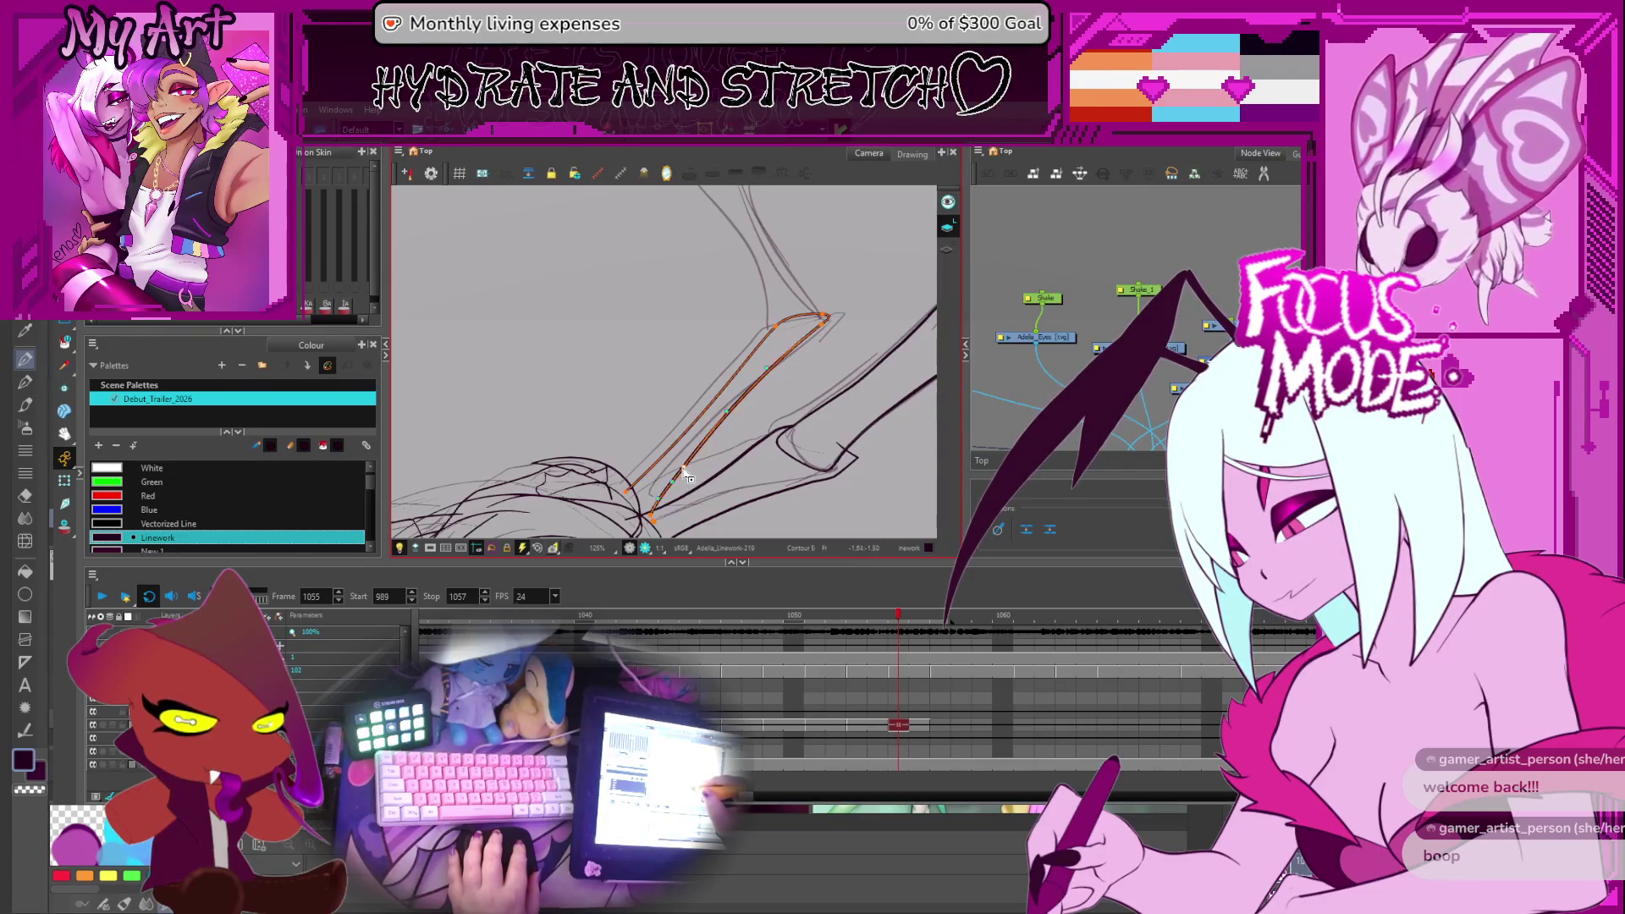
pyautogui.scroll(-2, 686, 475)
pyautogui.scroll(2, 837, 325)
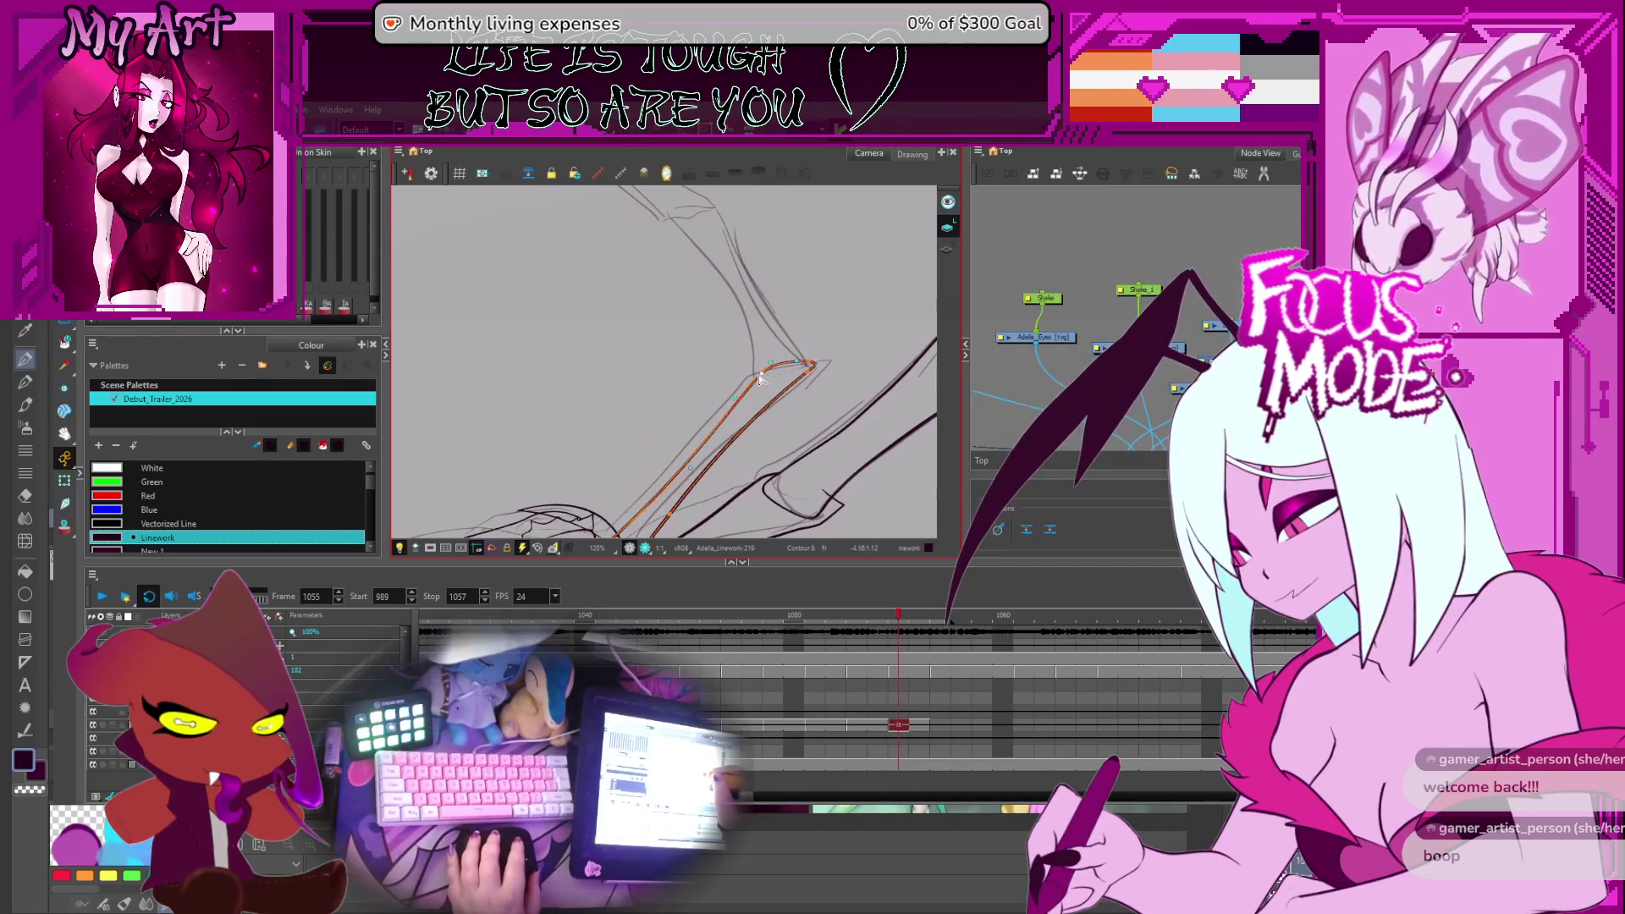
pyautogui.click(772, 367)
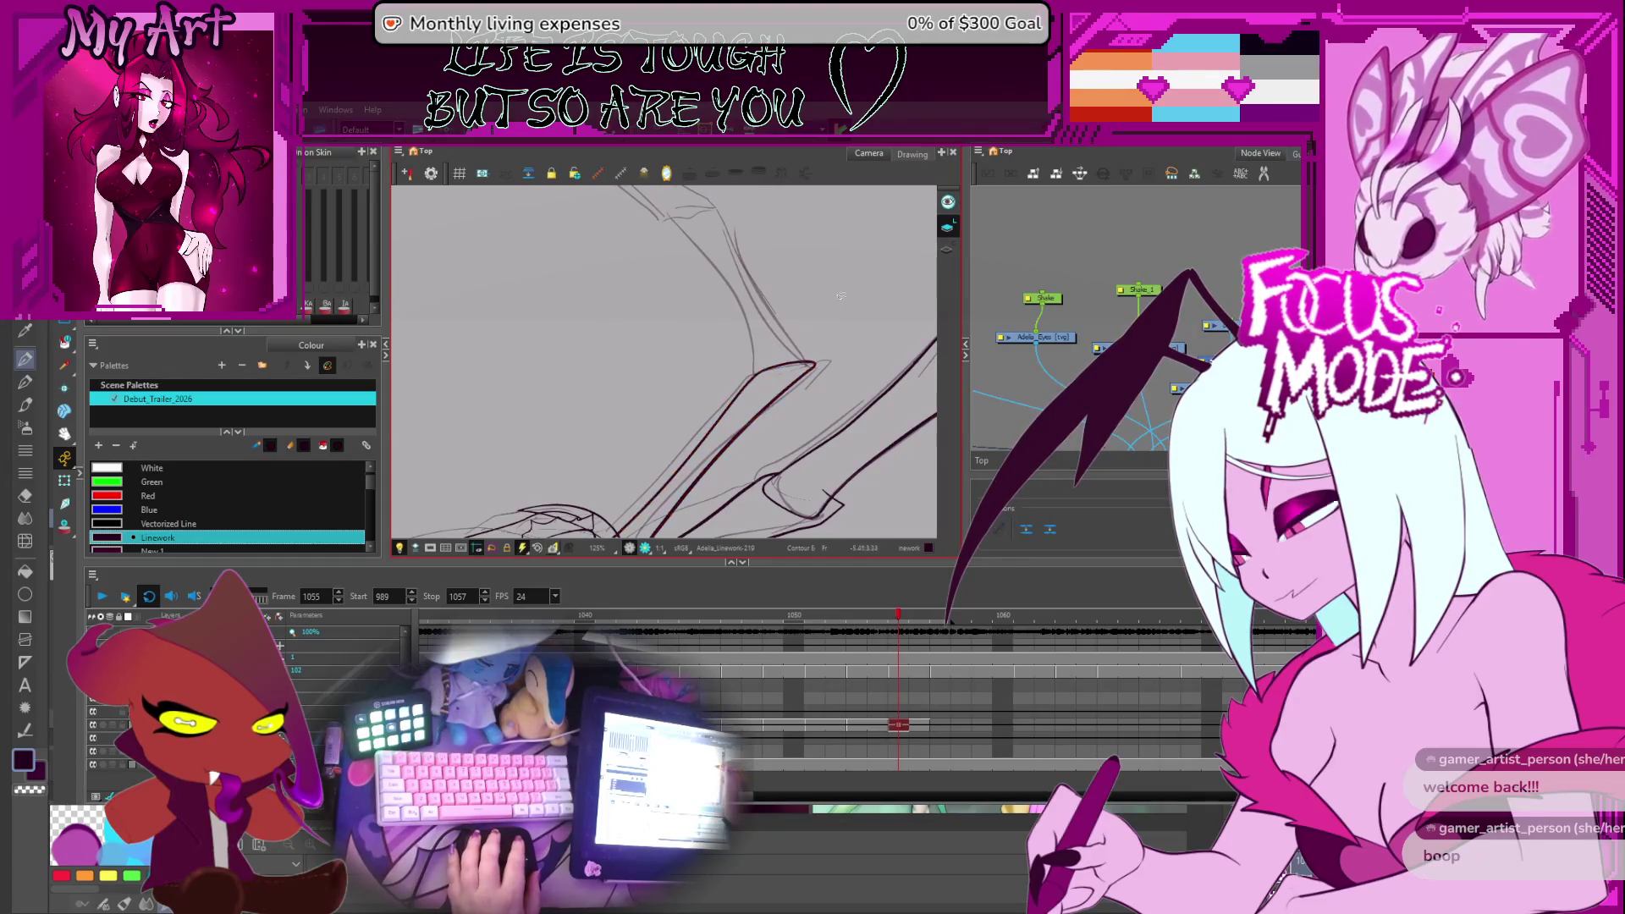
pyautogui.scroll(-5, 841, 296)
pyautogui.moveTo(760, 265); pyautogui.dragTo(728, 351)
pyautogui.scroll(2, 743, 409)
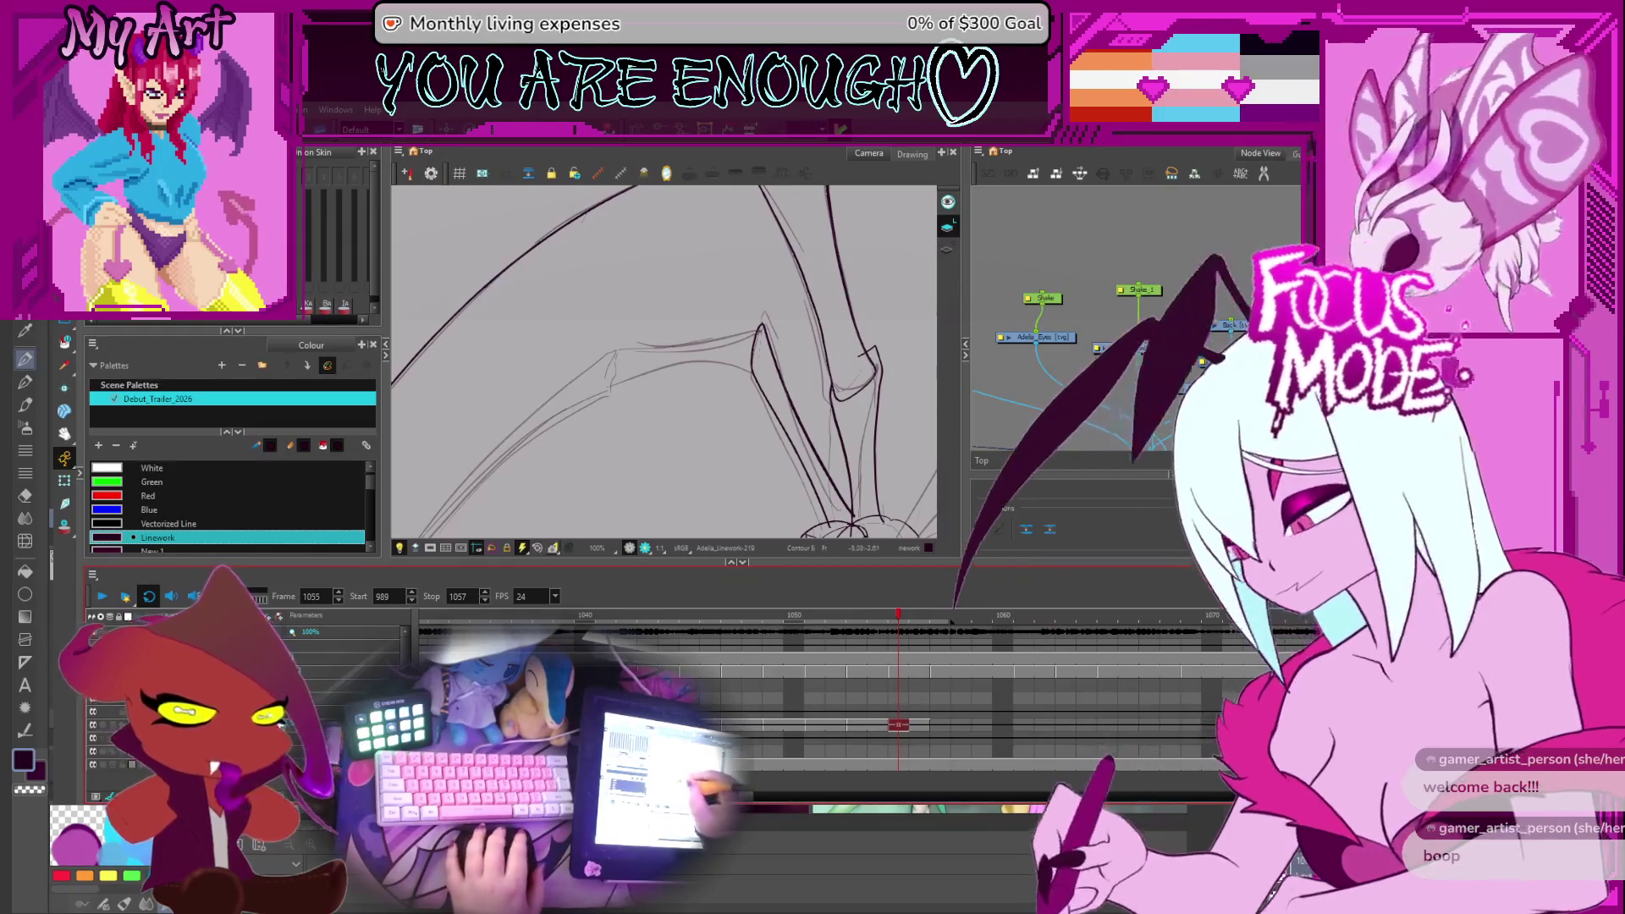
pyautogui.moveTo(729, 392)
pyautogui.mouseDown()
pyautogui.moveTo(691, 392)
pyautogui.moveTo(782, 275)
pyautogui.moveTo(711, 295)
pyautogui.mouseUp()
pyautogui.scroll(2, 691, 391)
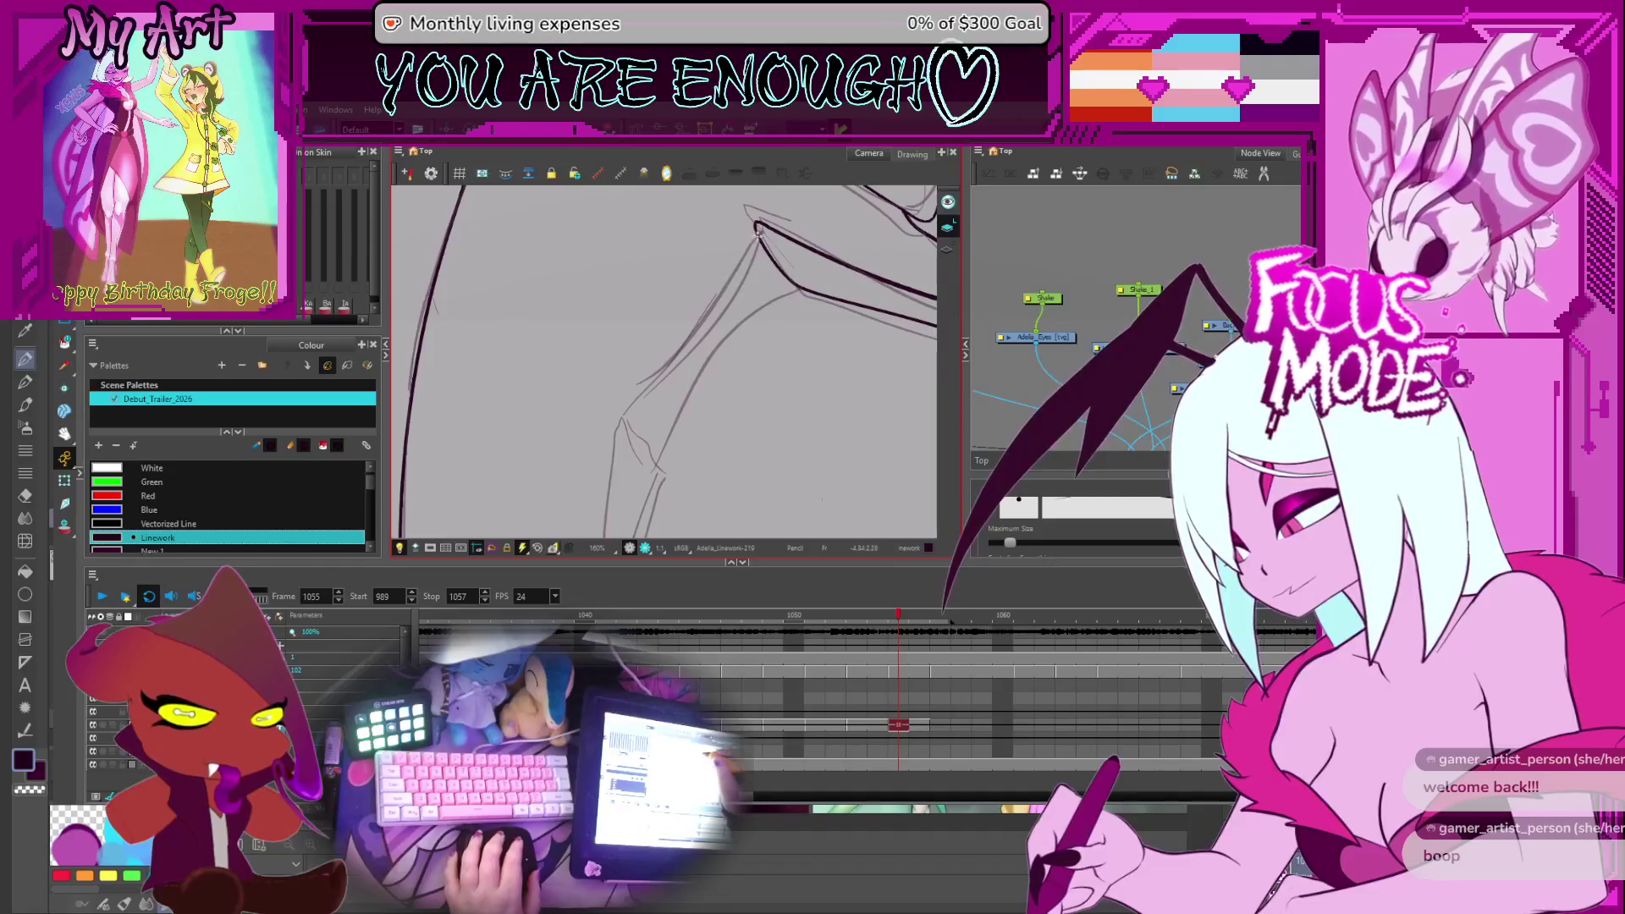
pyautogui.moveTo(757, 226); pyautogui.dragTo(696, 299)
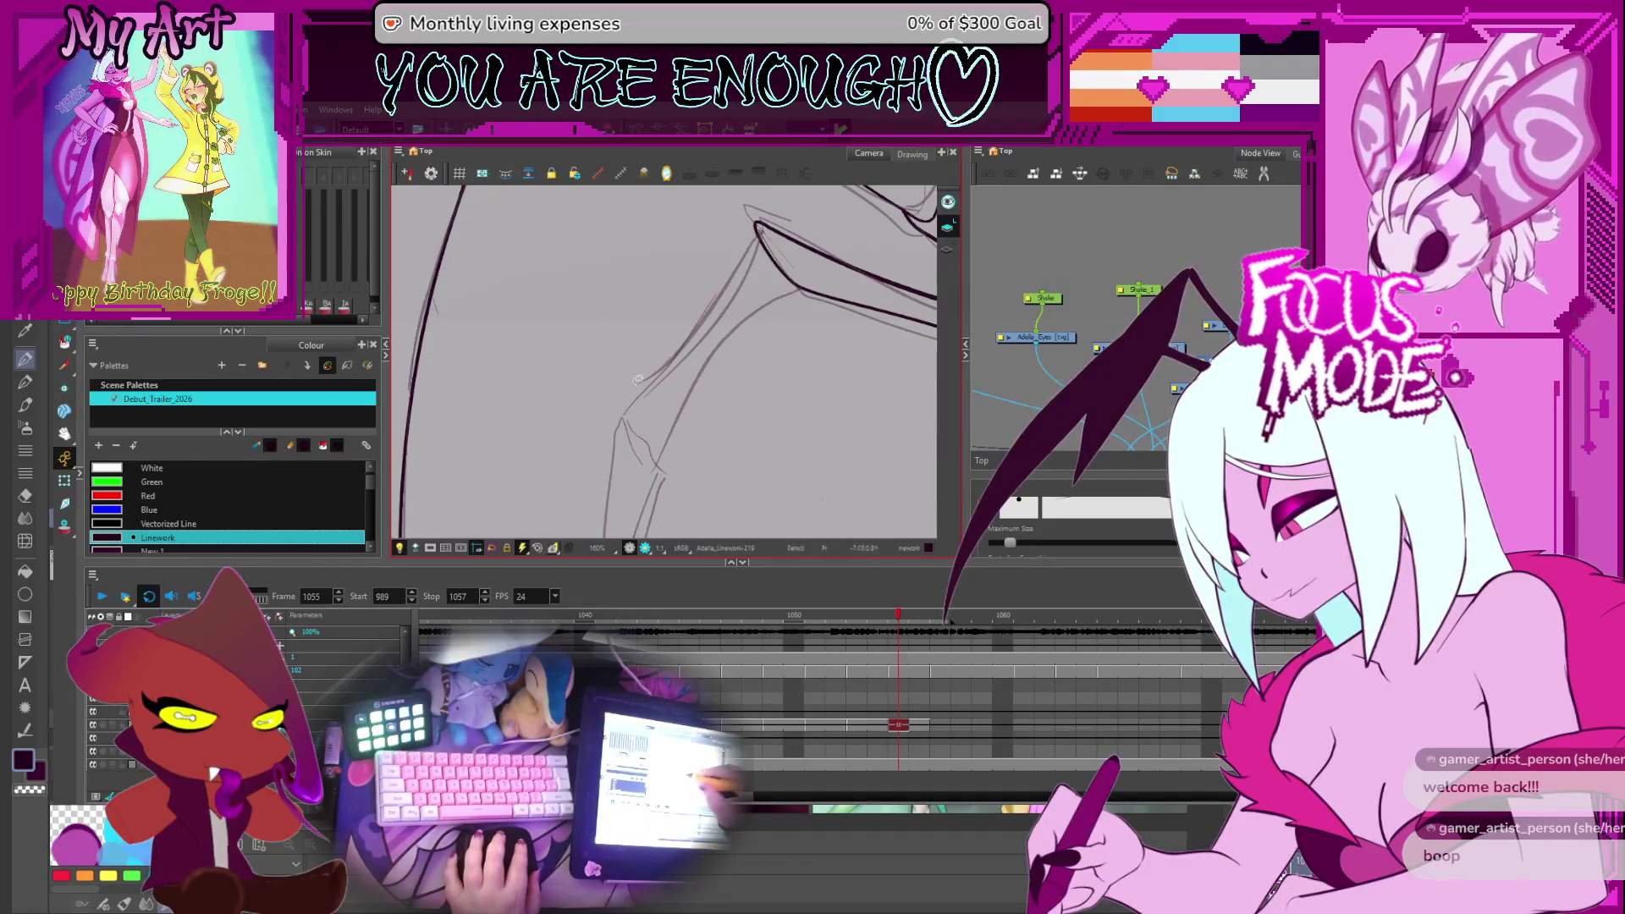
pyautogui.hotkey('ctrl', 'z')
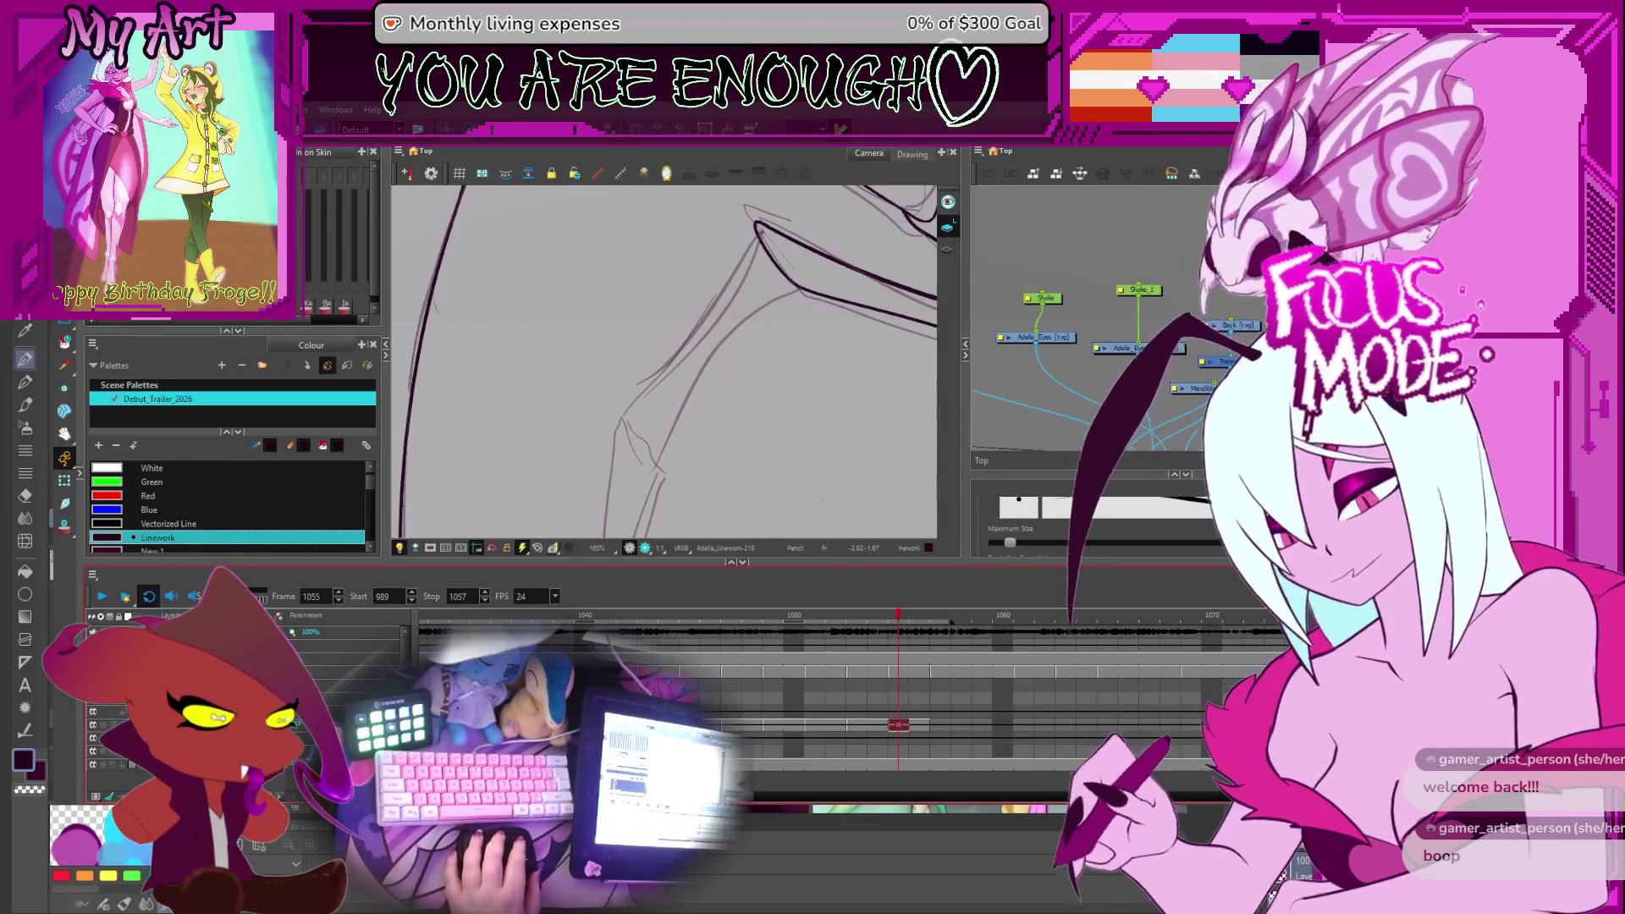
pyautogui.press('space')
pyautogui.moveTo(742, 366); pyautogui.dragTo(733, 389)
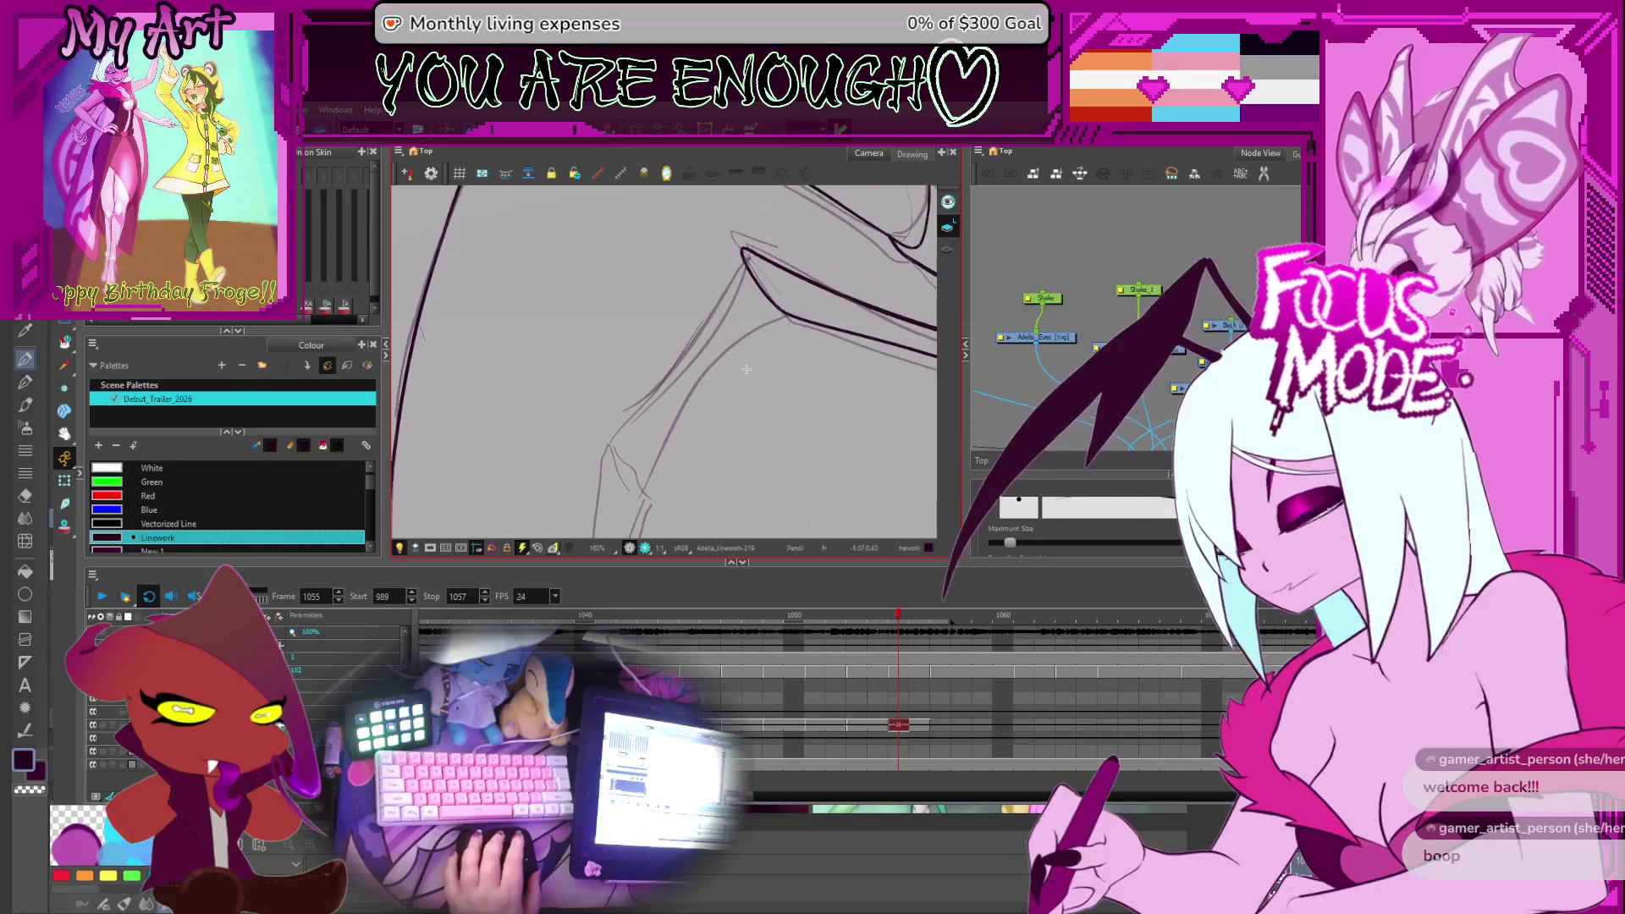